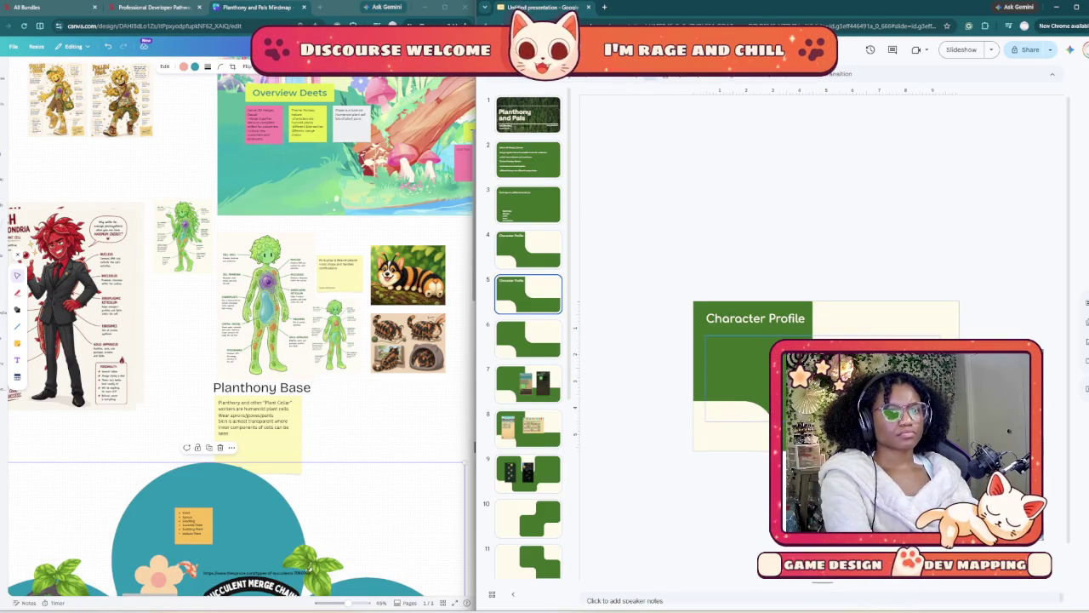
- Start slide 5's body text with 'Planthony -' in Comfortaa Bold
left_click(697, 408)
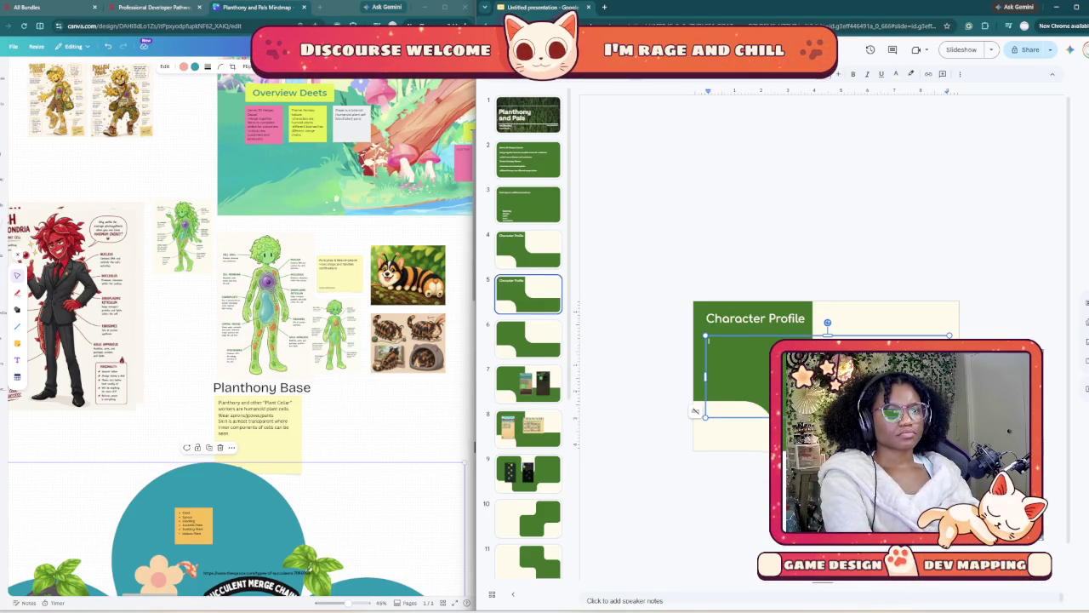
left_click(778, 73)
mouse_move(792, 173)
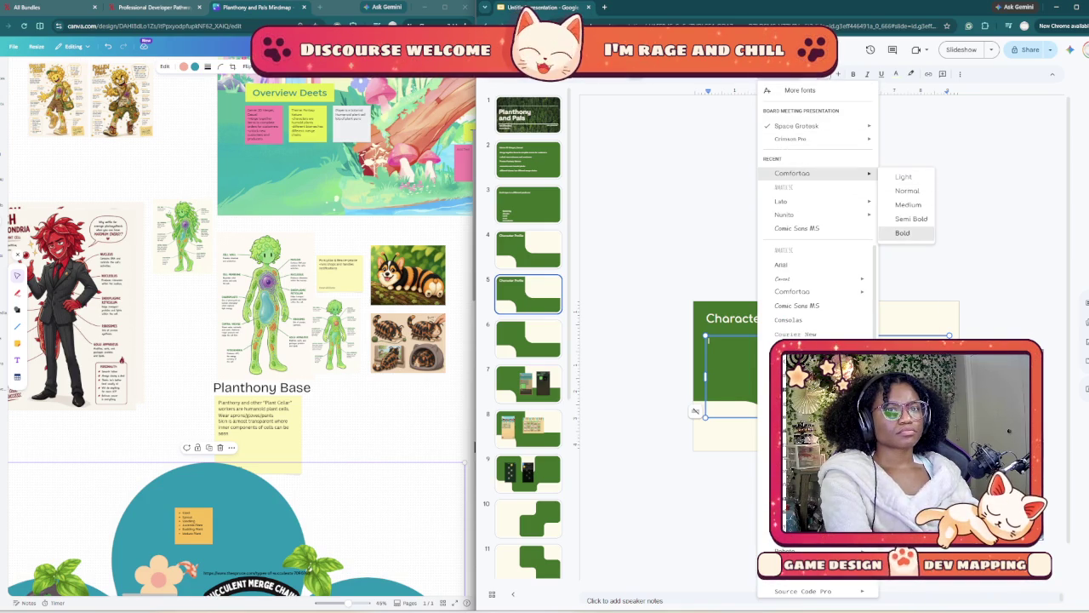
left_click(902, 233)
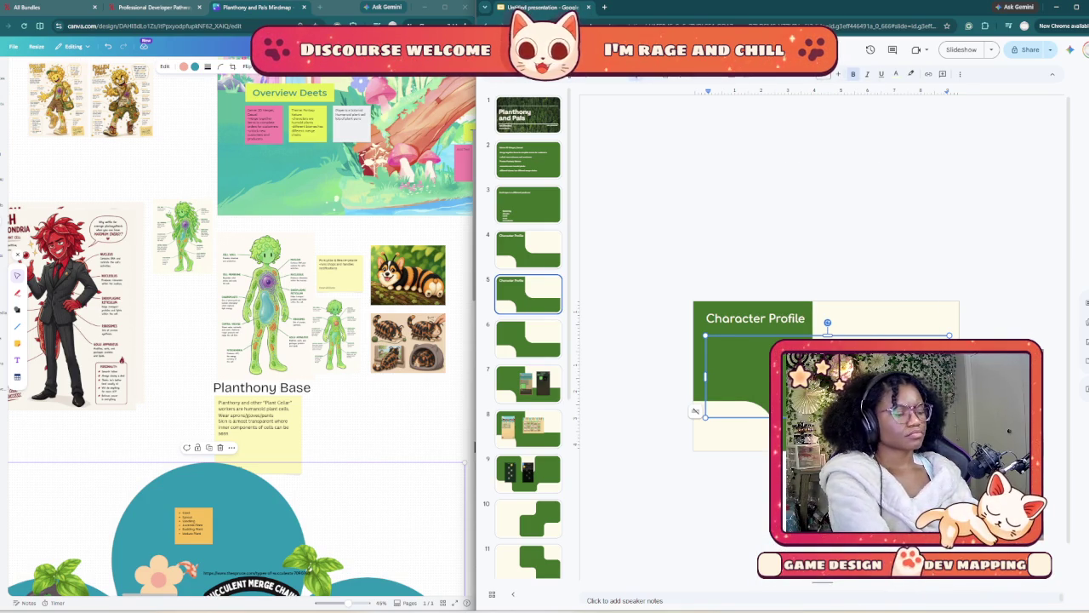
type("Planthony")
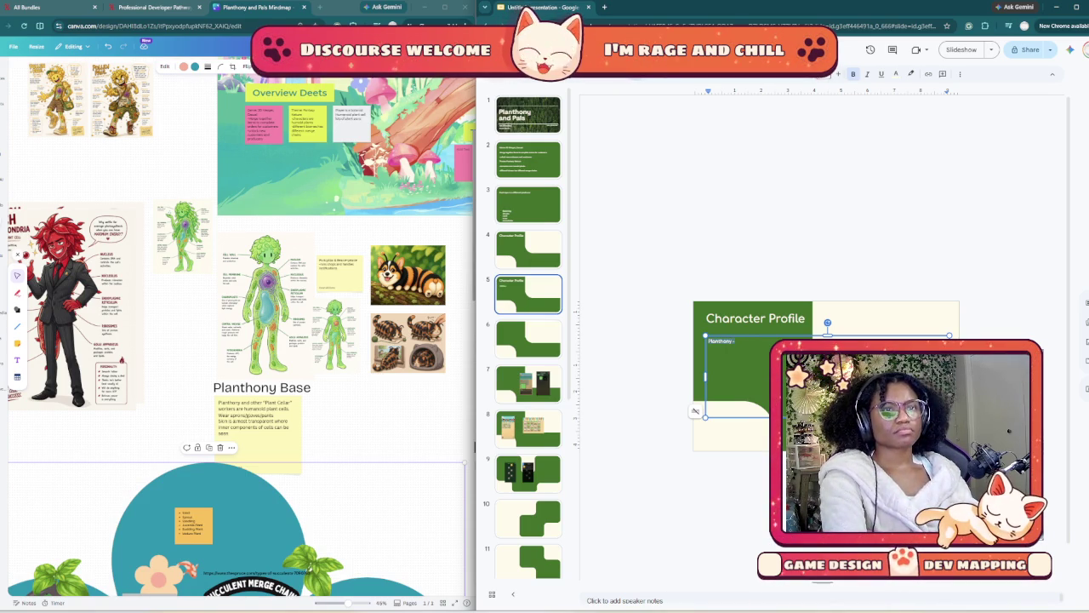
- Set the profile text to size 24 and add the Main player, Humanoid and Cellar lines
left_click(823, 44)
left_click(822, 215)
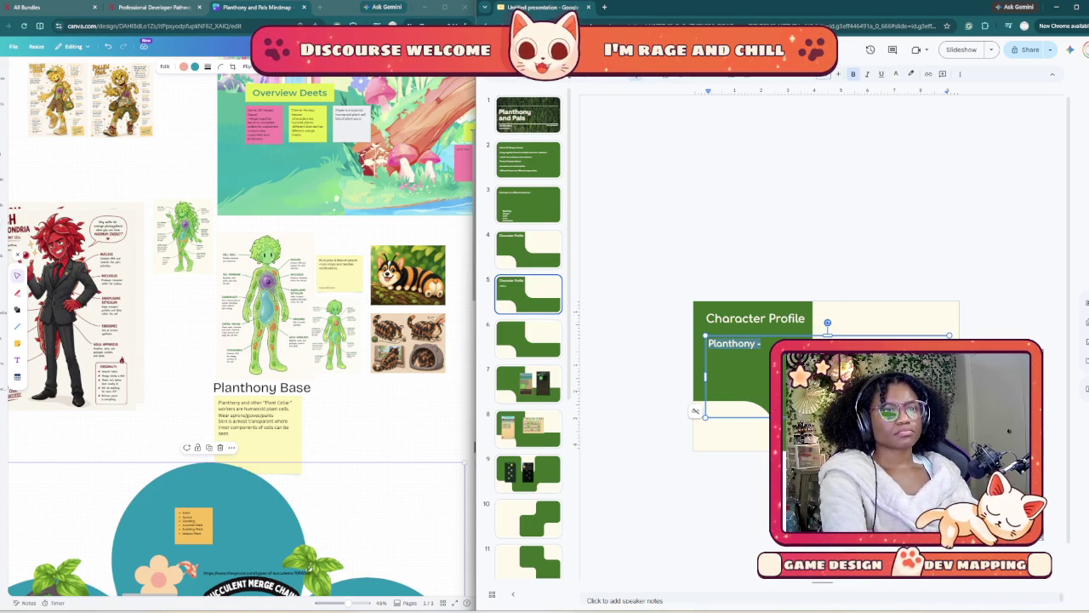
key("Right")
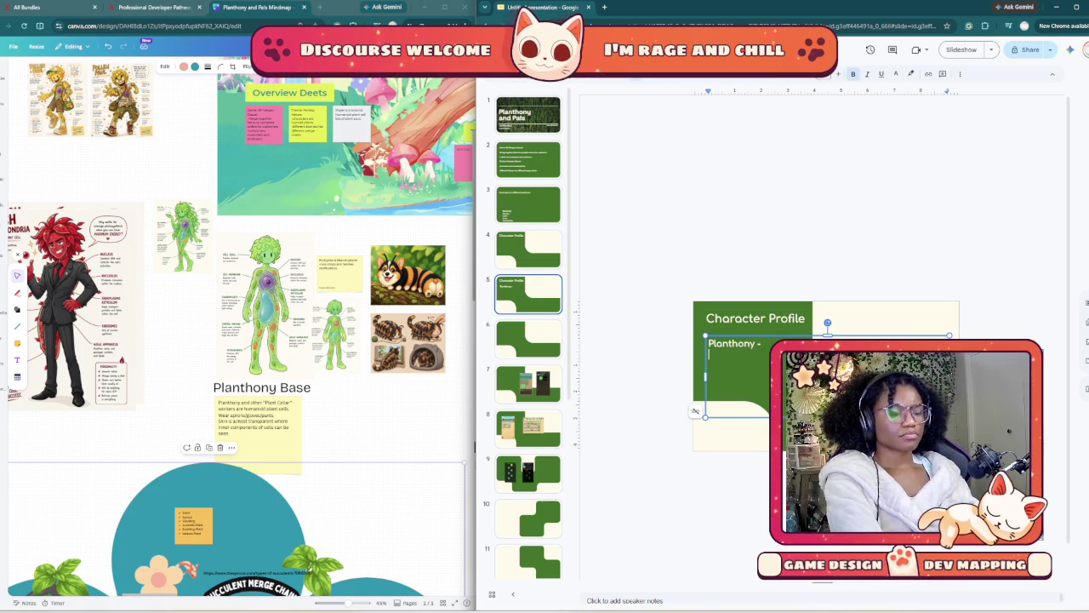
type("Mai")
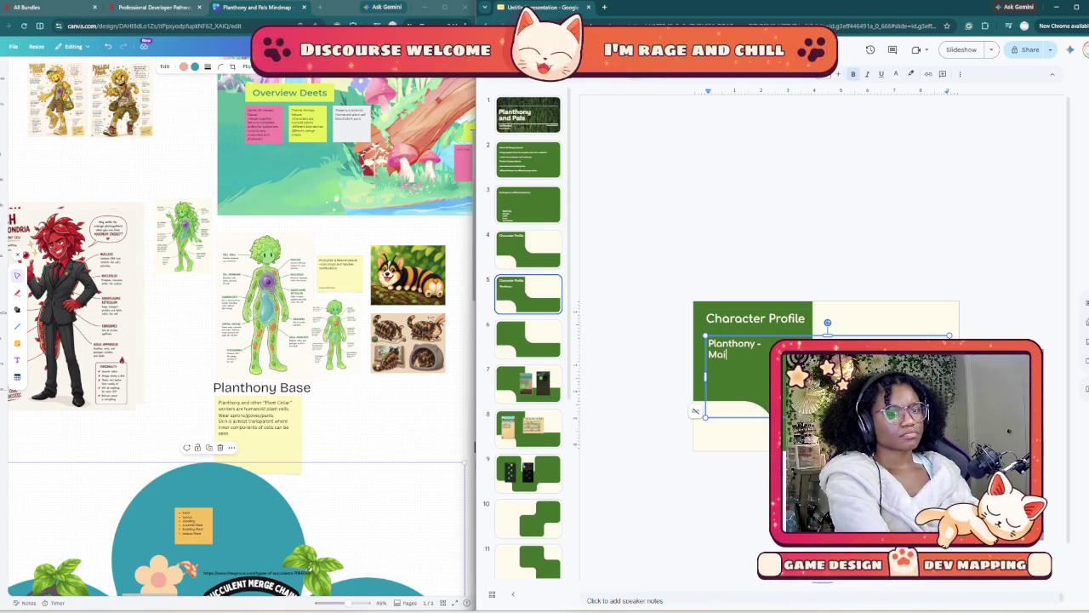
type("n player")
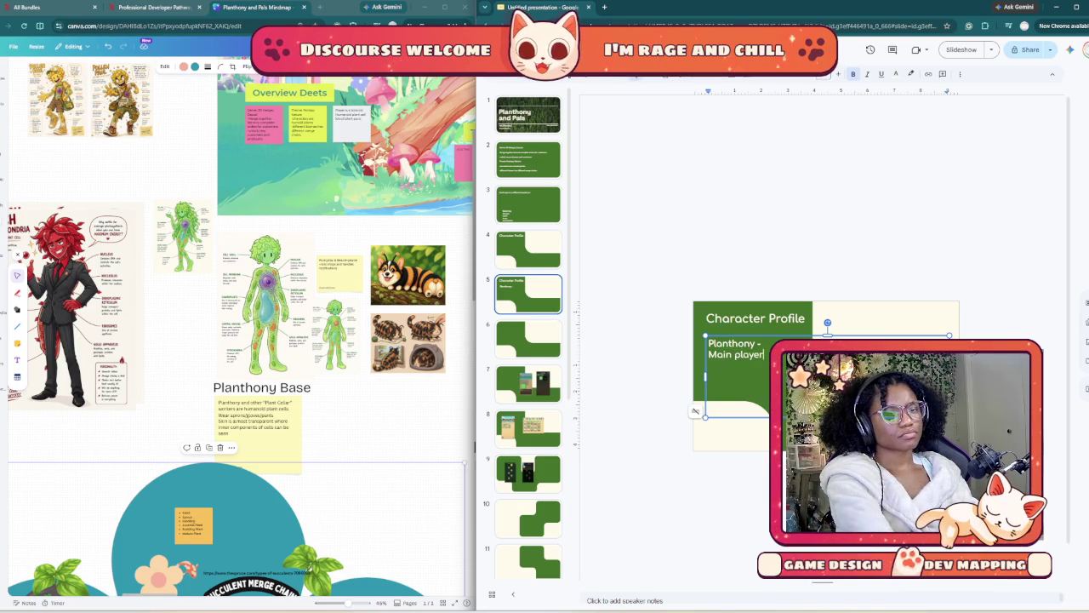
type(" c ")
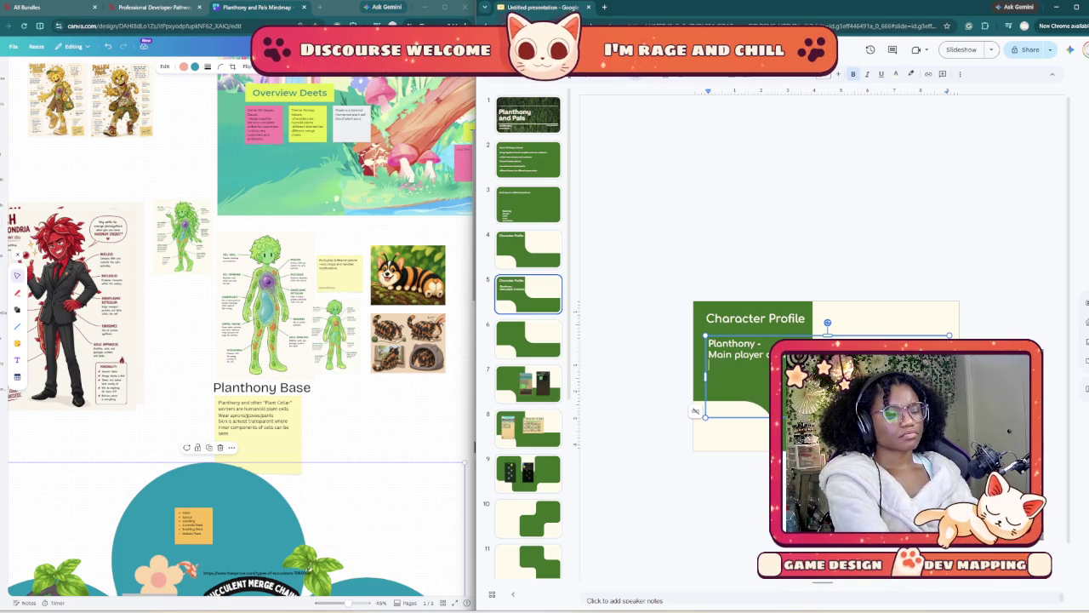
type("Pln")
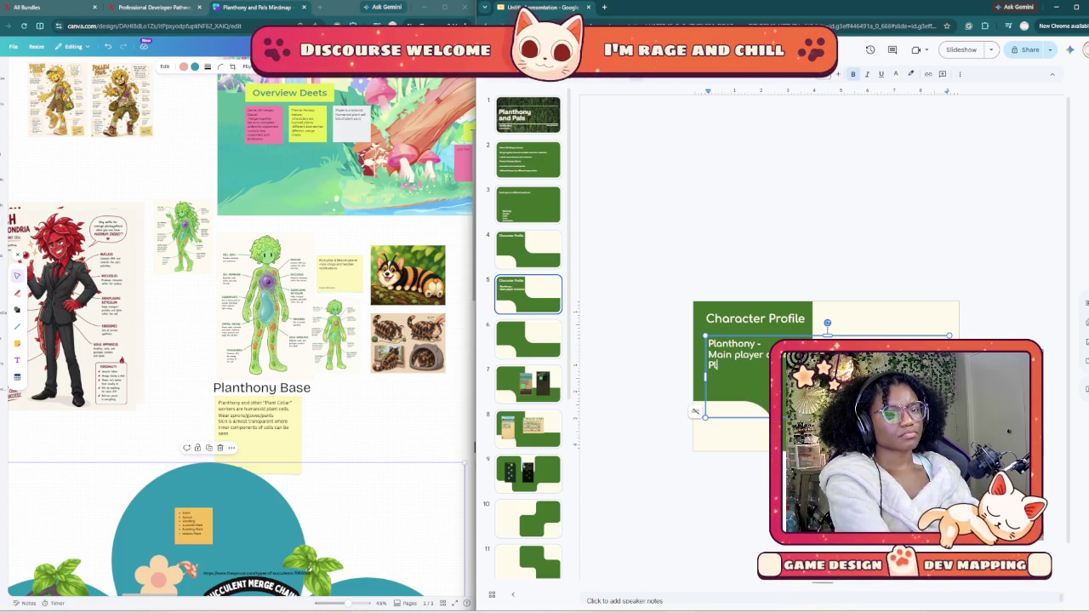
key("BackSpace")
key("BackSpace")
type("Human")
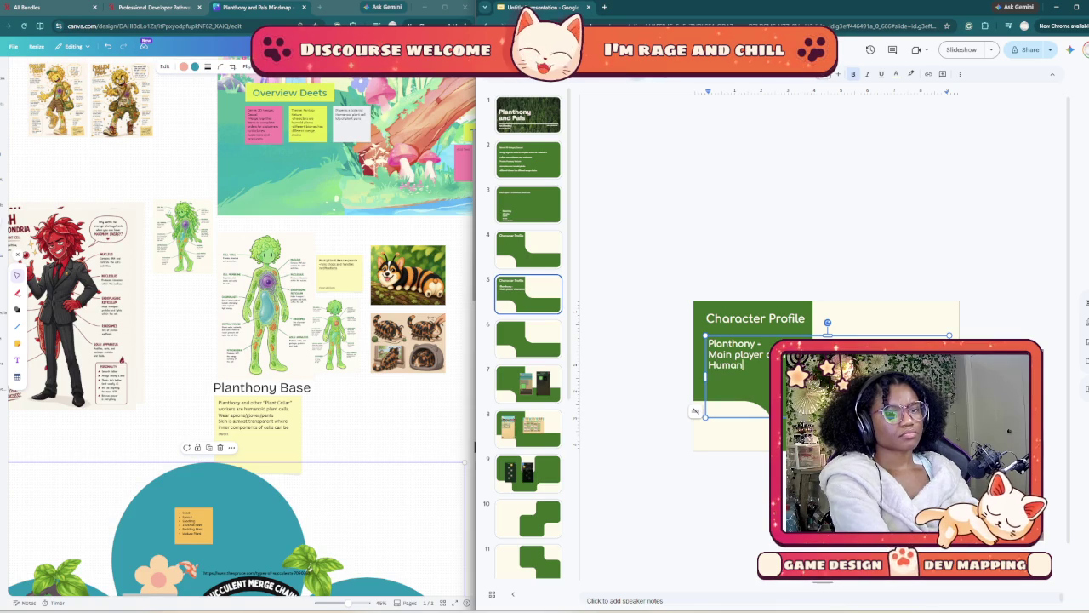
type("oid")
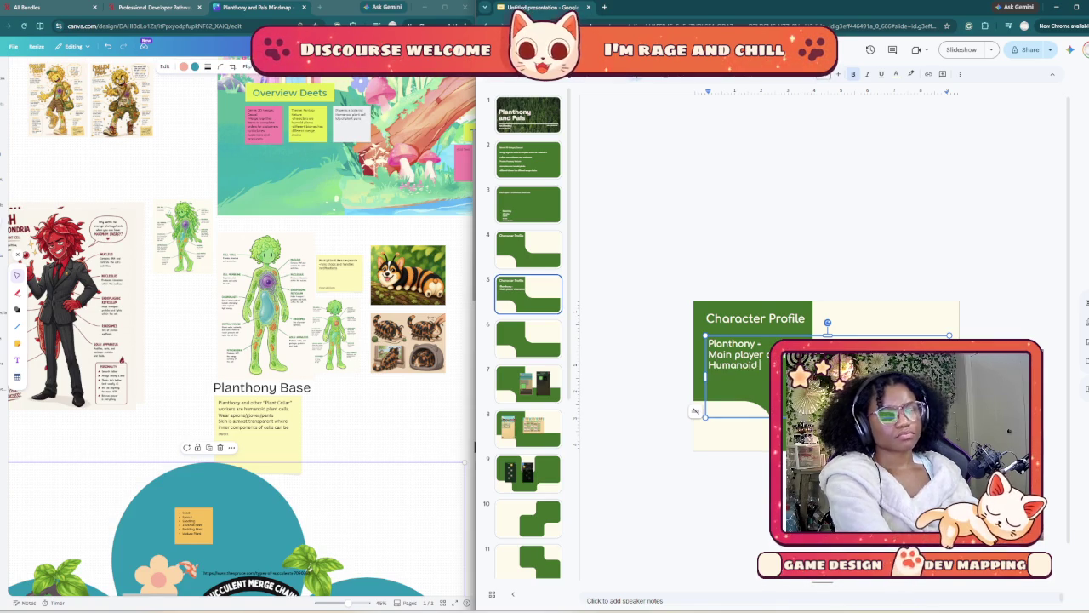
type(" l")
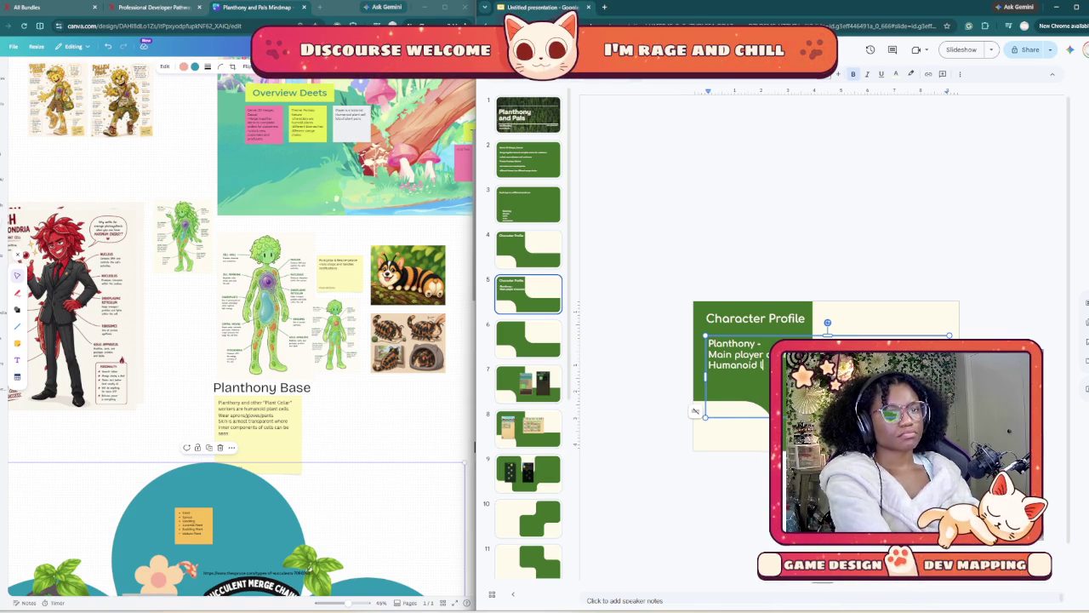
type("apl")
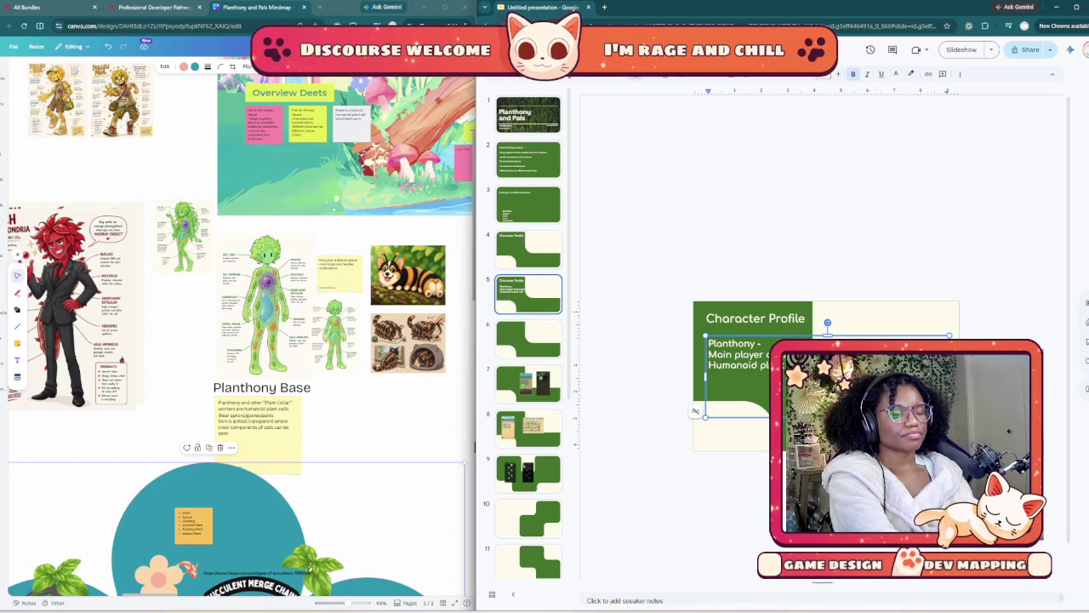
type("Ce")
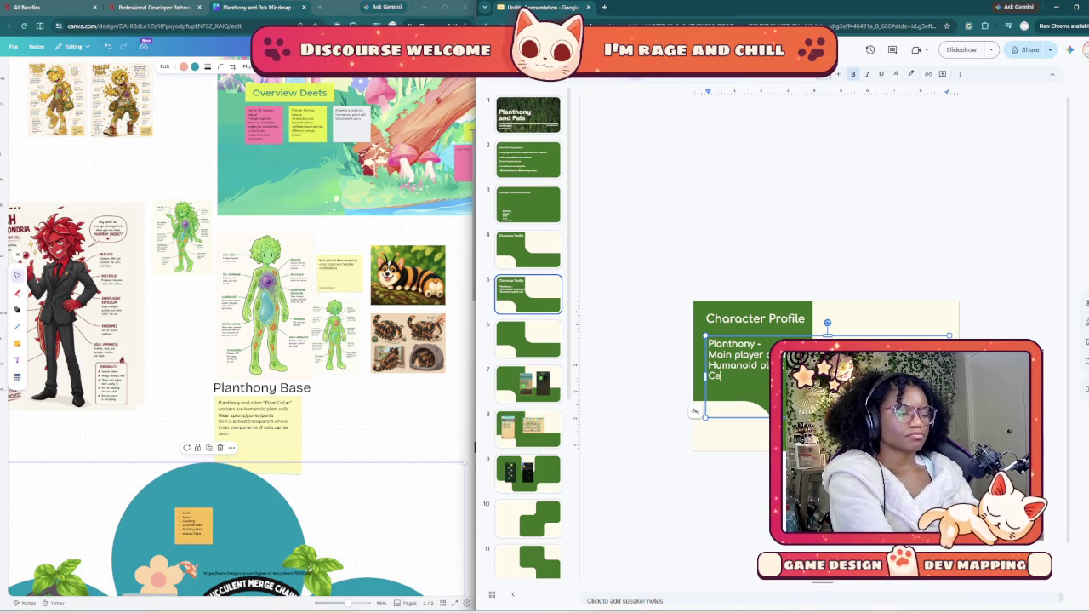
type("llar")
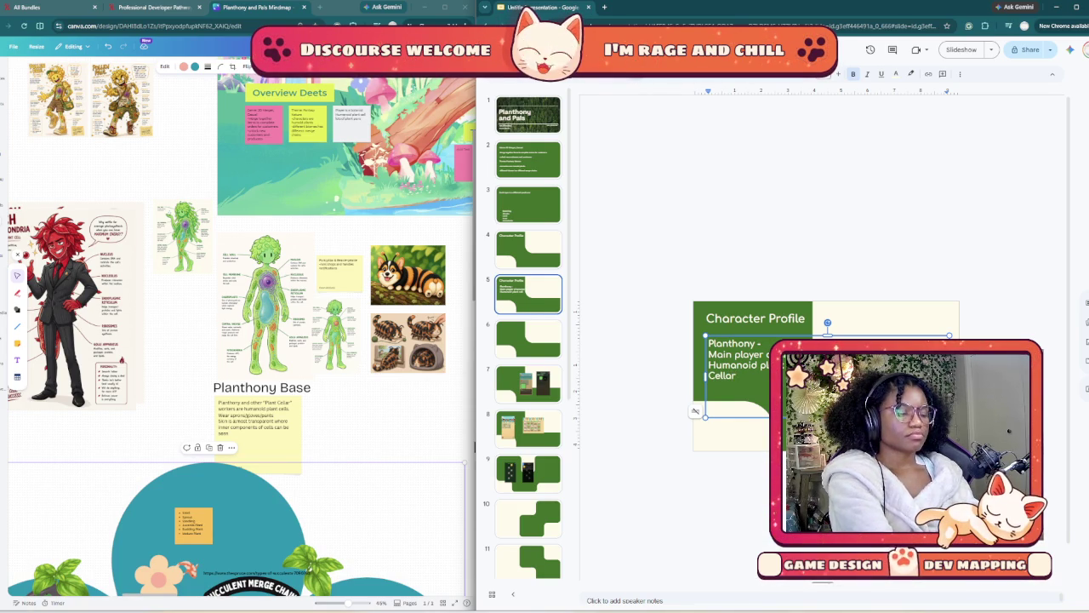
type("\"")
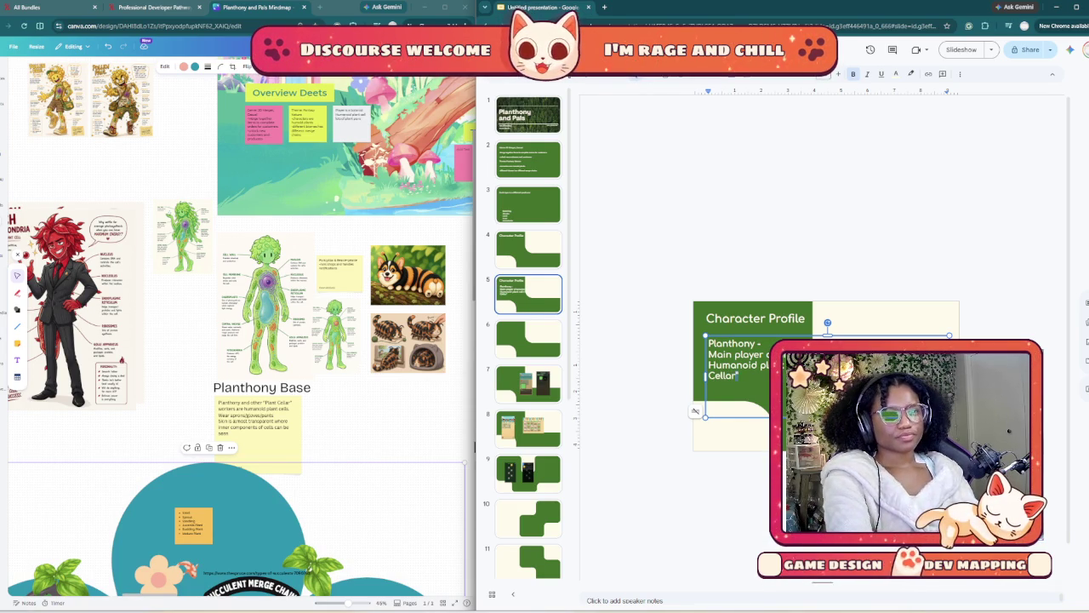
key("ctrl+shift+Up")
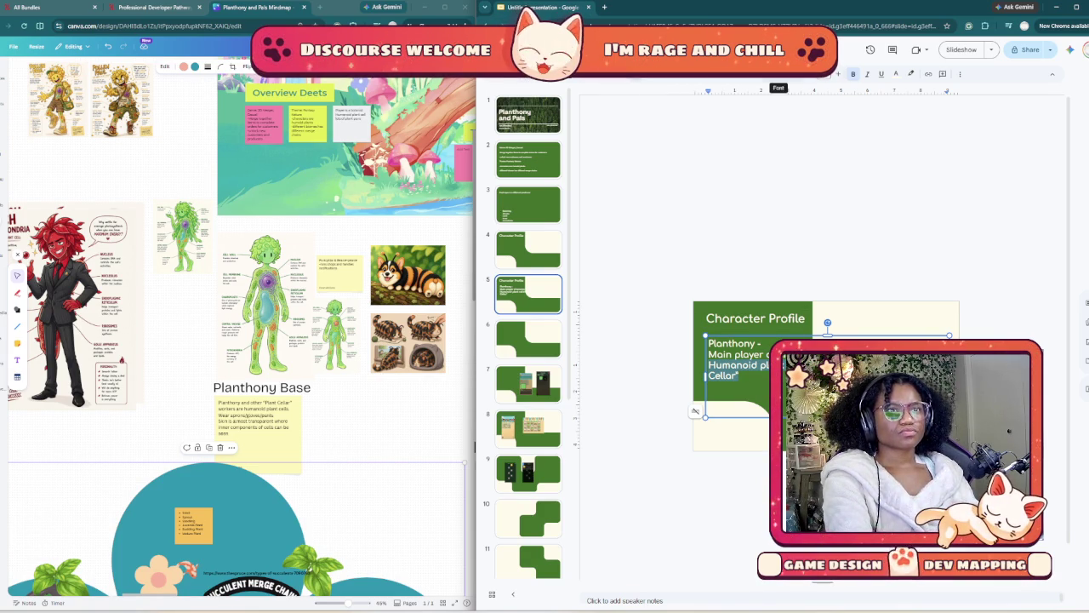
- Select all the Planthony body text and change its colour to a dark shade
left_click(895, 74)
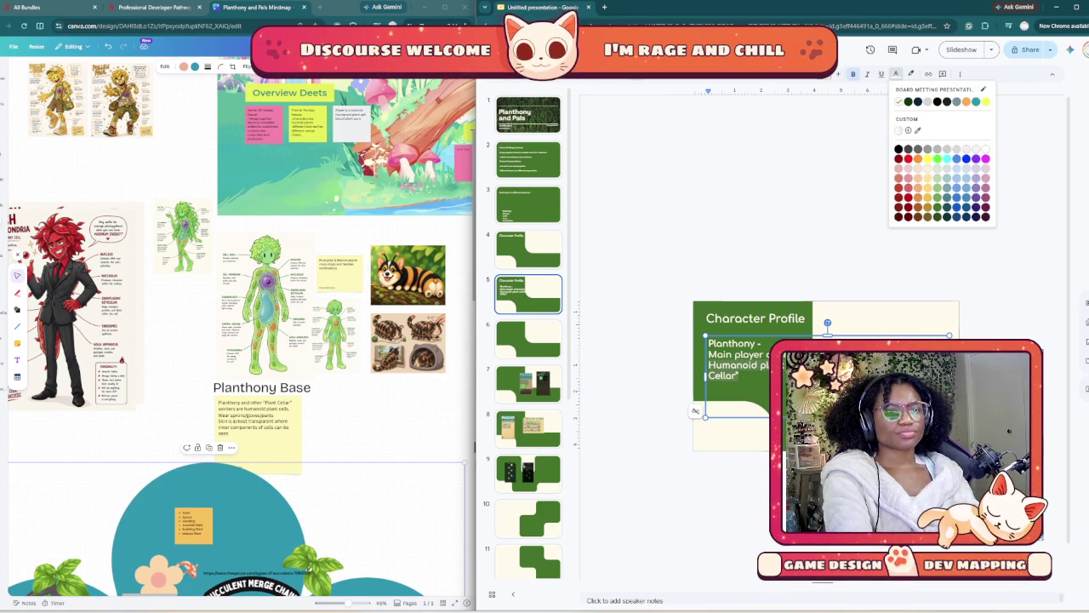
key("Escape")
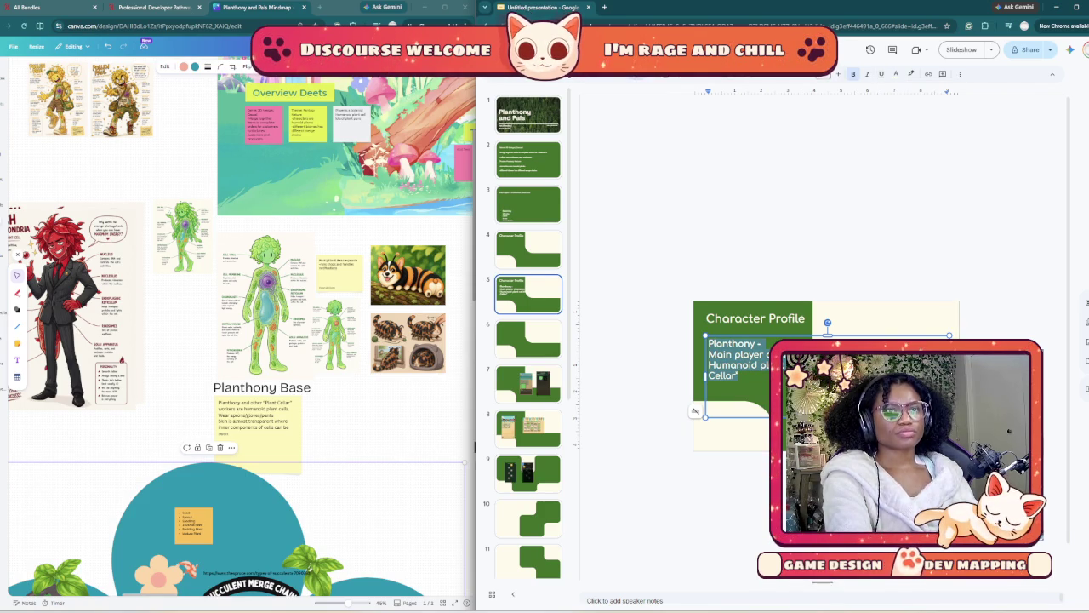
left_click(895, 74)
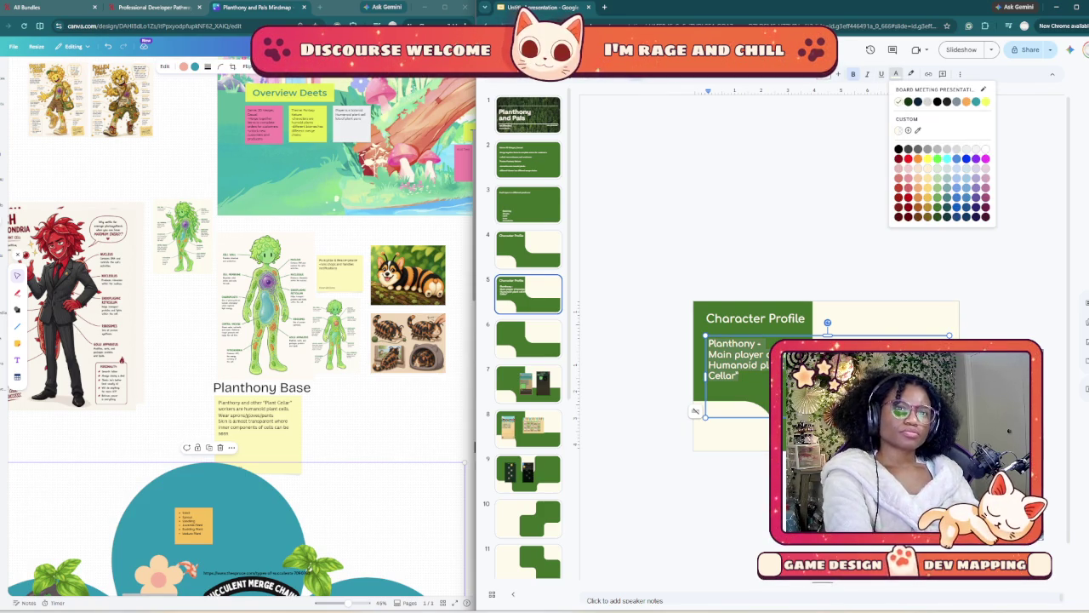
key("Escape")
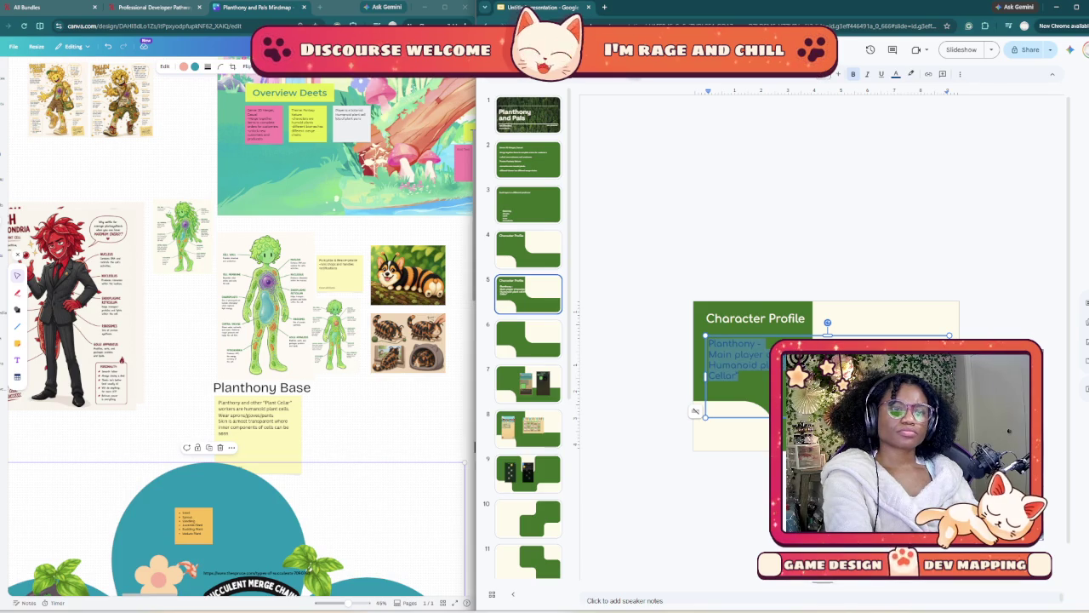
left_click(895, 74)
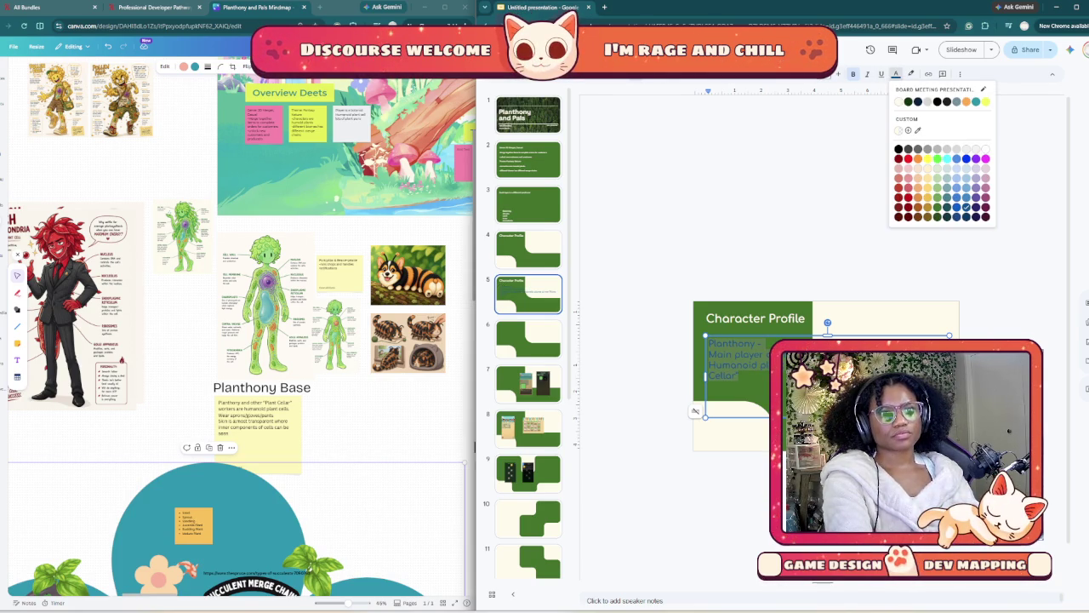
key("Escape")
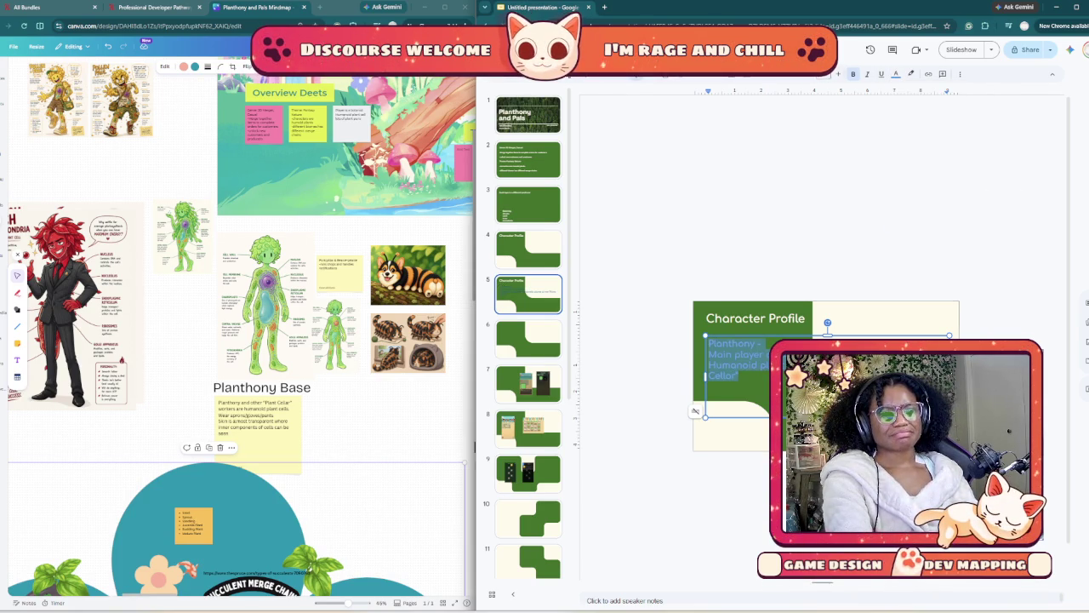
key("Right")
key("ctrl+a")
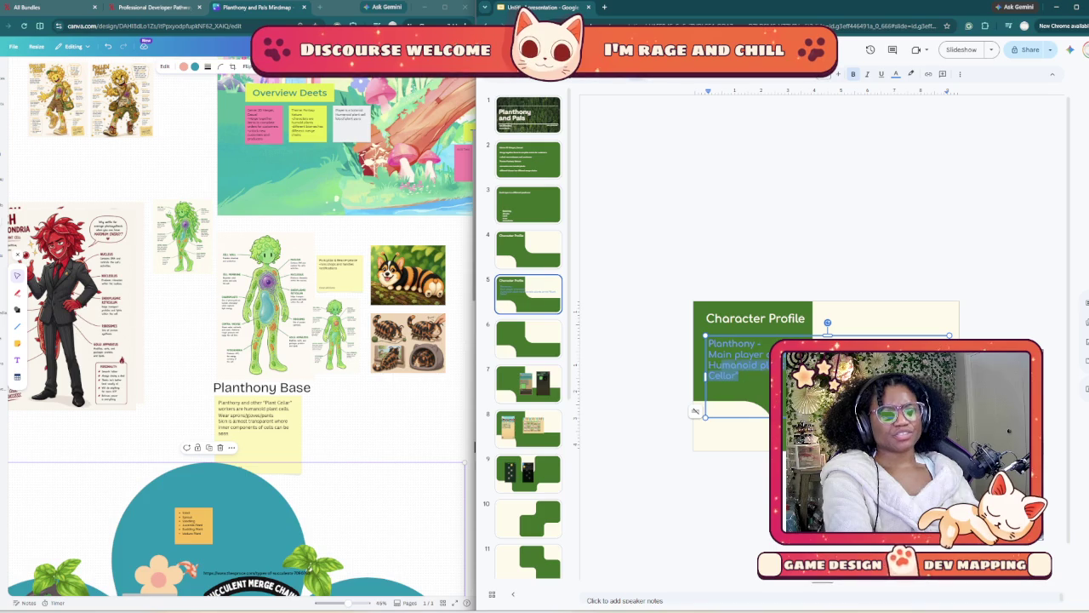
left_click(896, 74)
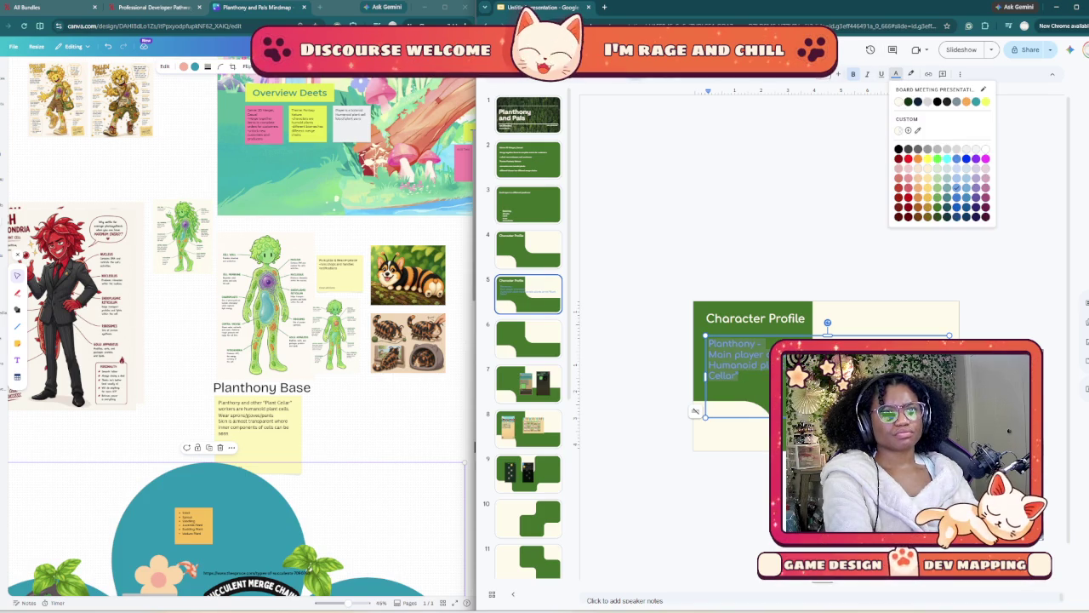
left_click(898, 149)
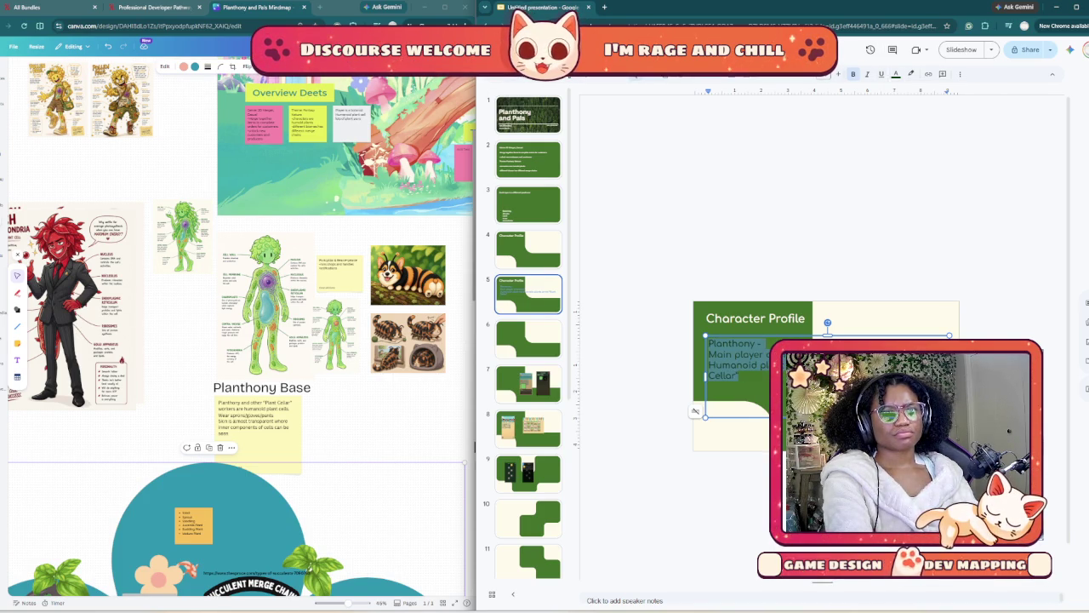
key("Escape")
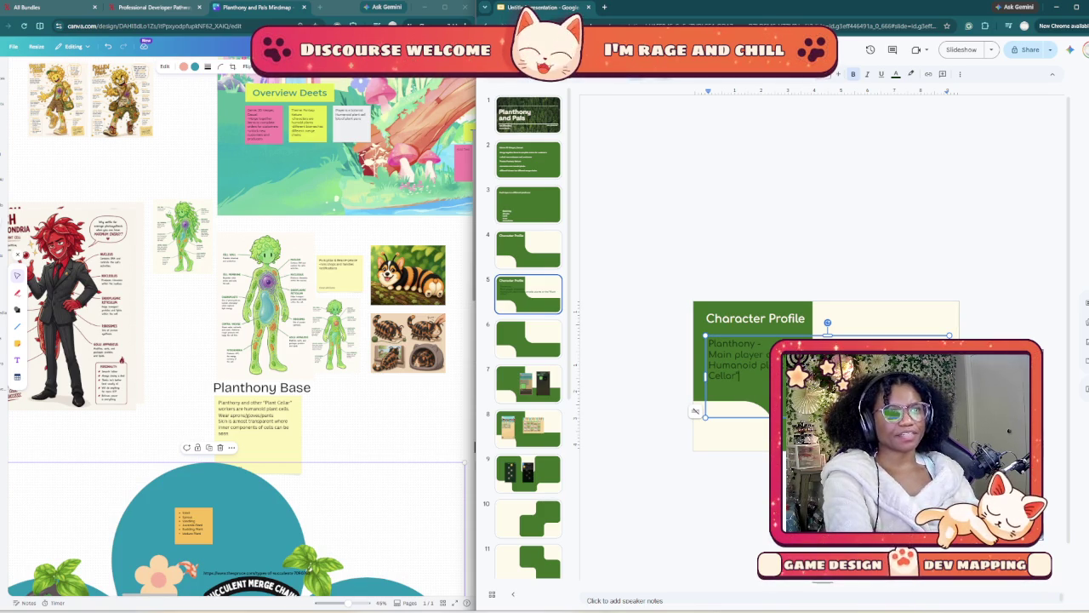
- Fill the shape with the eyedropped cream background colour at alpha 5f
left_click(664, 74)
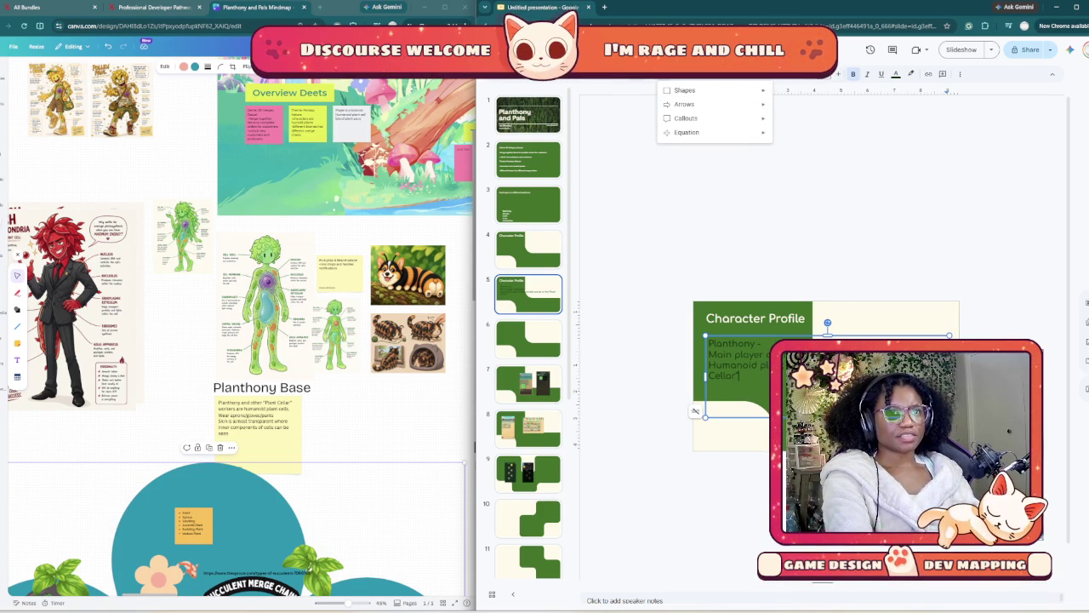
key("Escape")
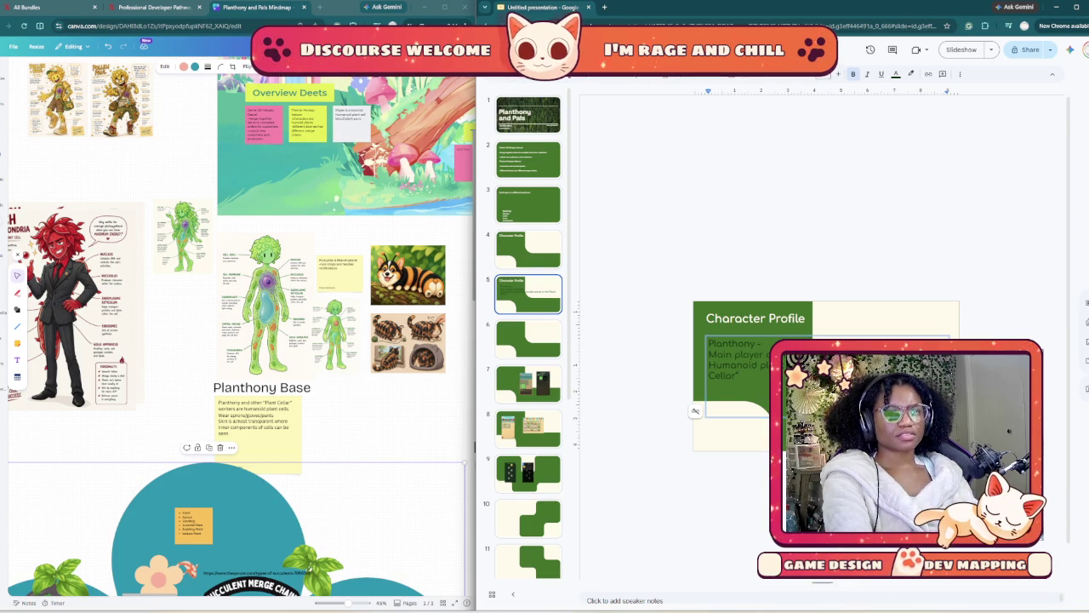
key("Escape")
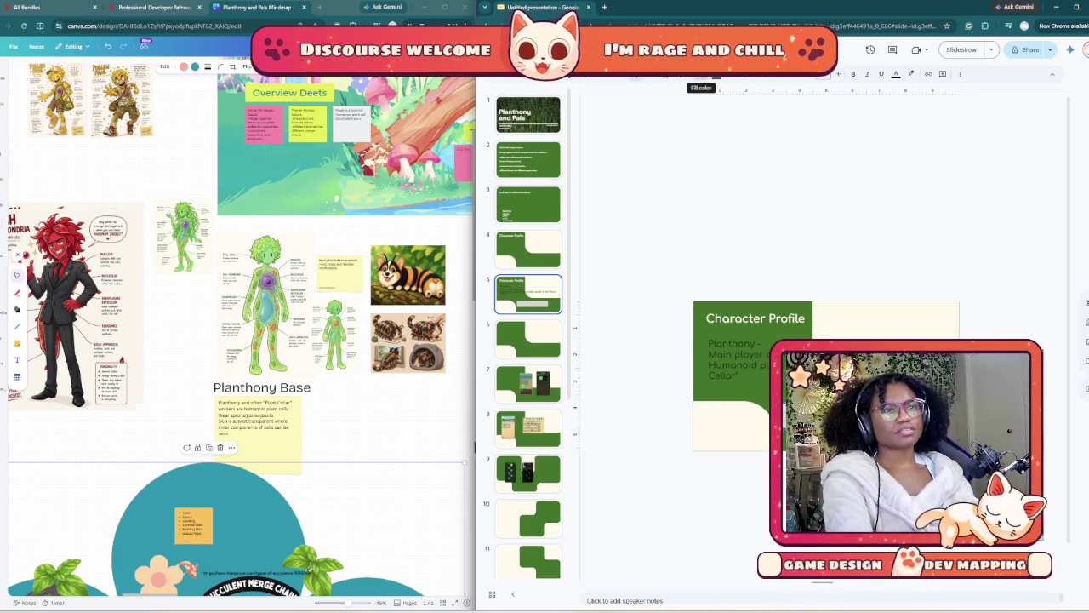
left_click(701, 74)
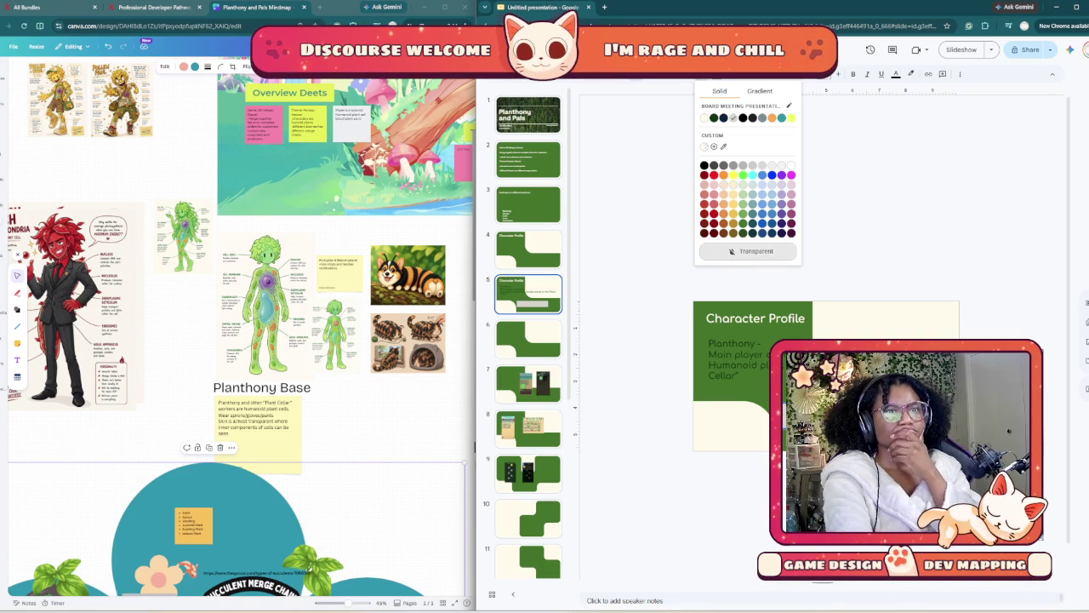
left_click(714, 147)
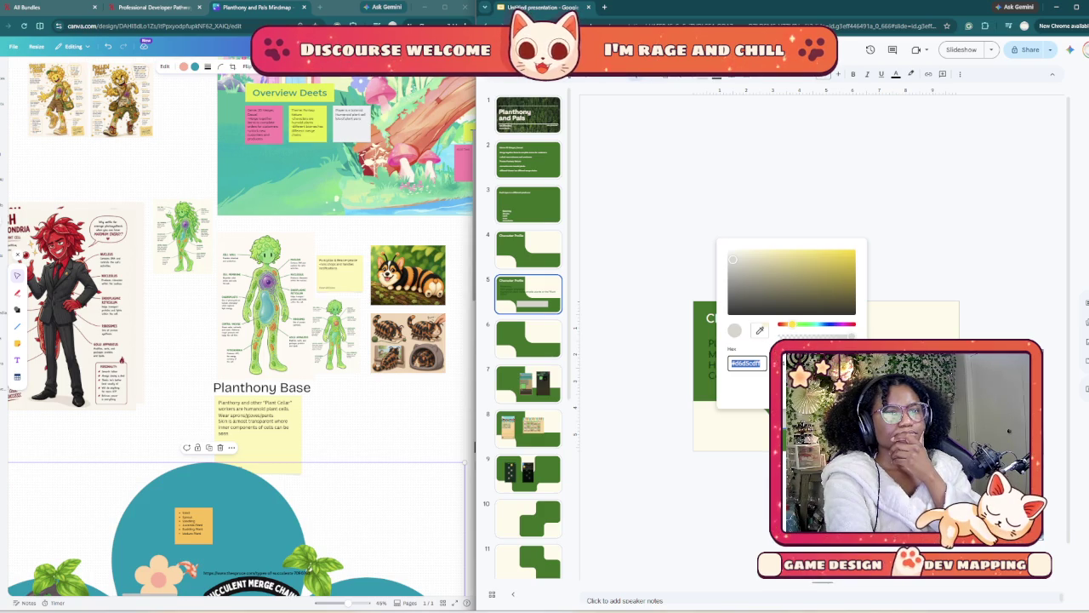
left_click(760, 330)
left_click(855, 326)
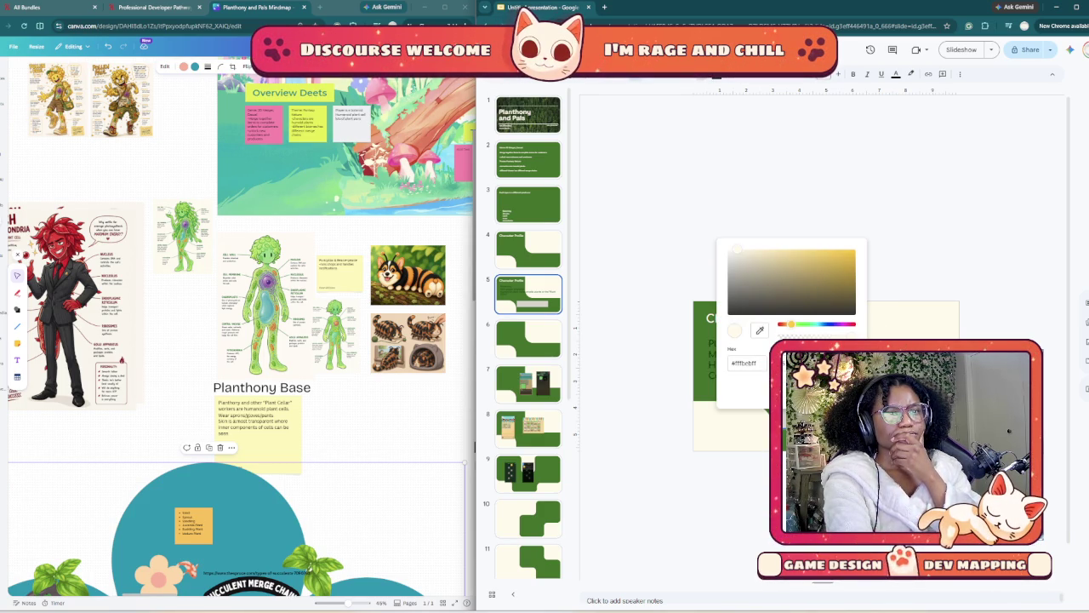
key("BackSpace")
key("BackSpace")
type("5f")
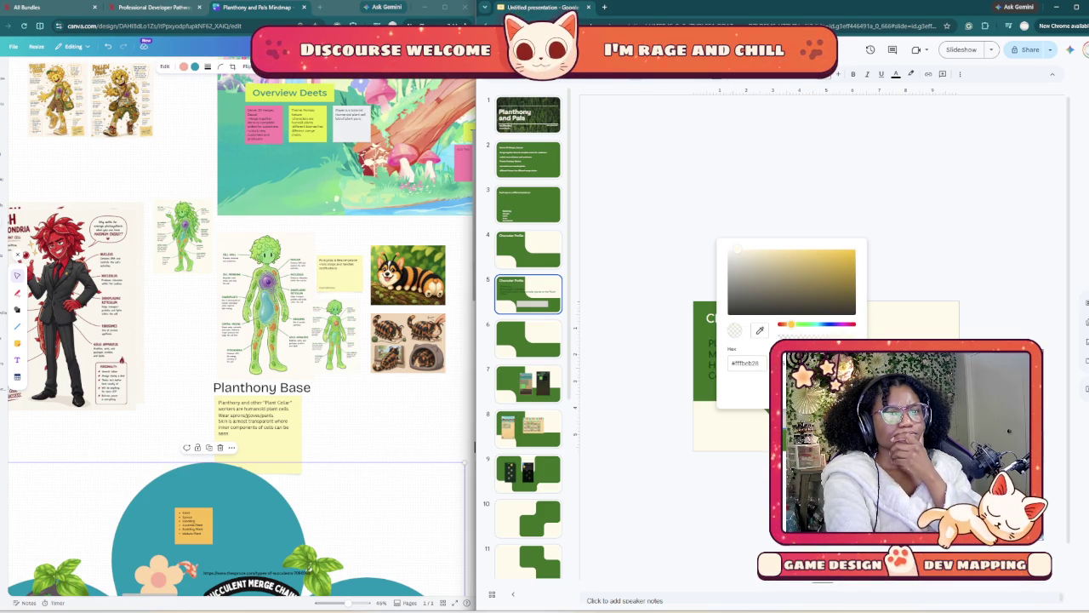
key("Return")
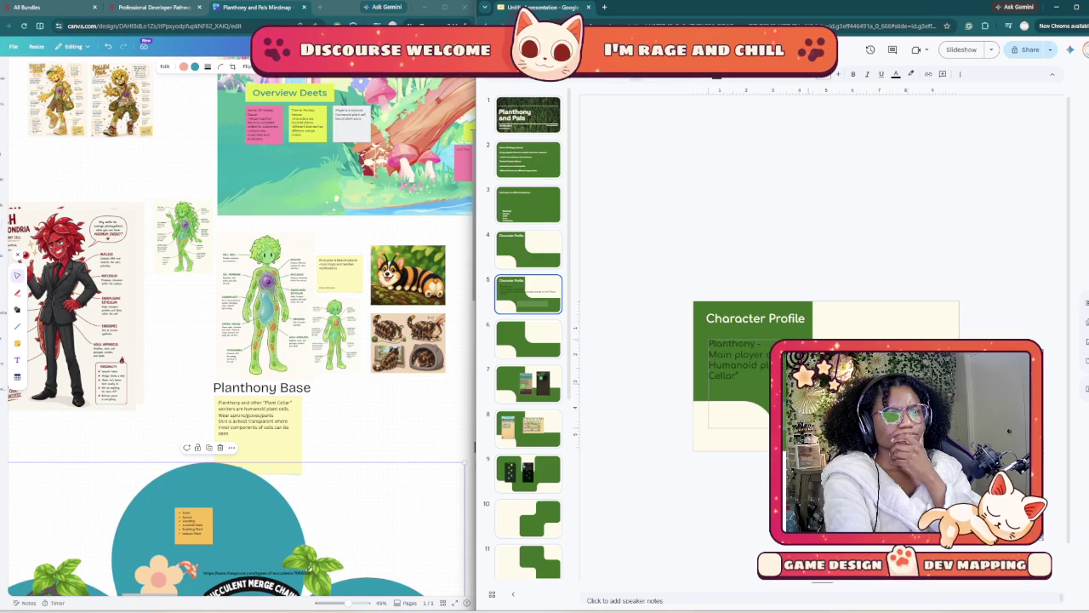
- Give the Planthony text box a semi-transparent #fffce9 cream fill at alpha about 97
left_click(710, 384)
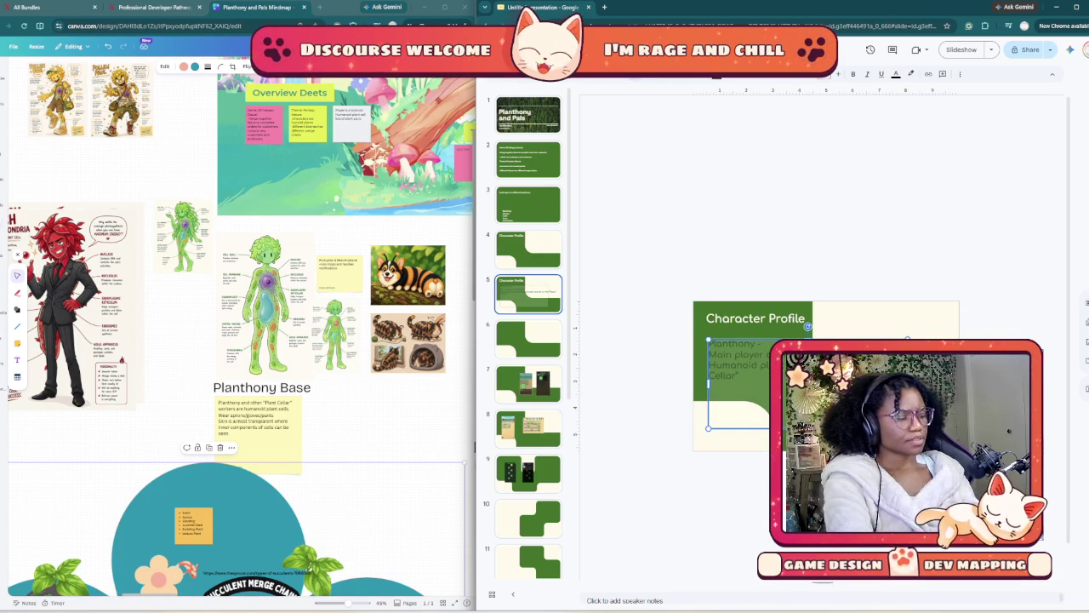
key("Escape")
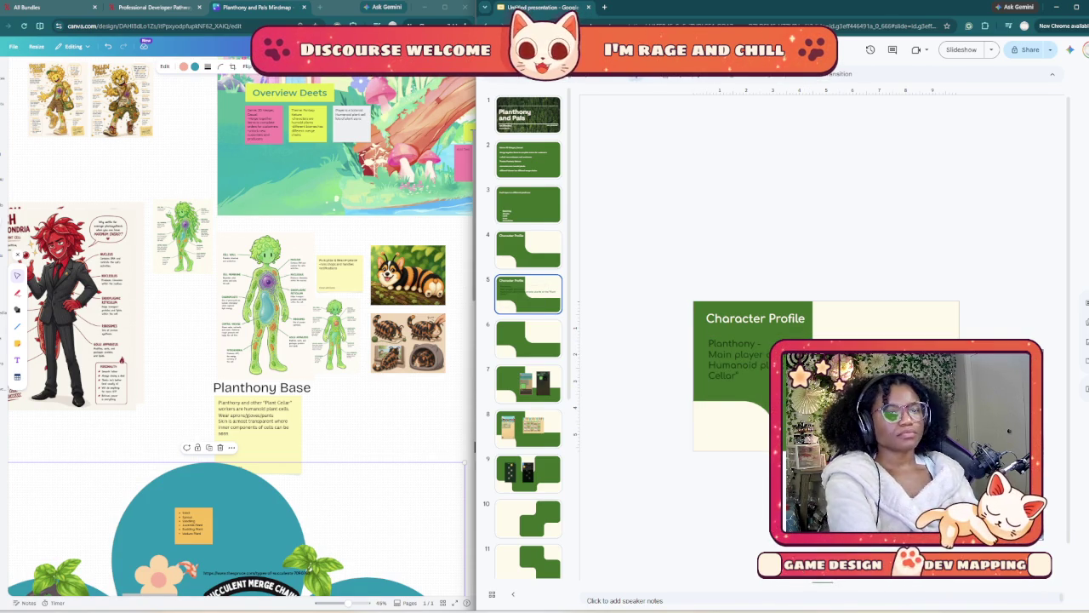
left_click(705, 376)
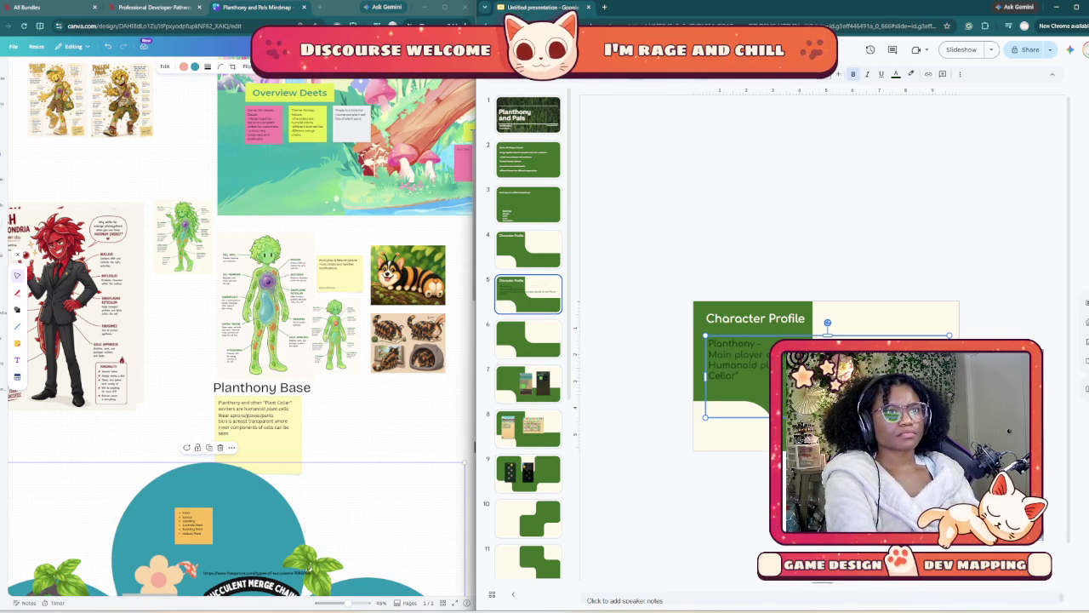
left_click(703, 74)
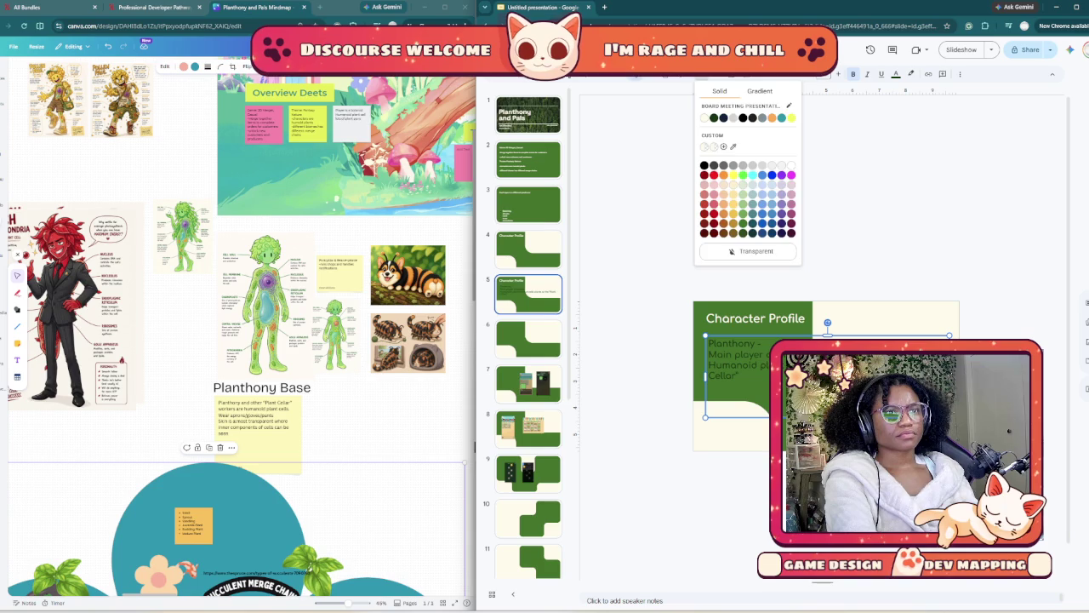
key("Escape")
left_click(703, 74)
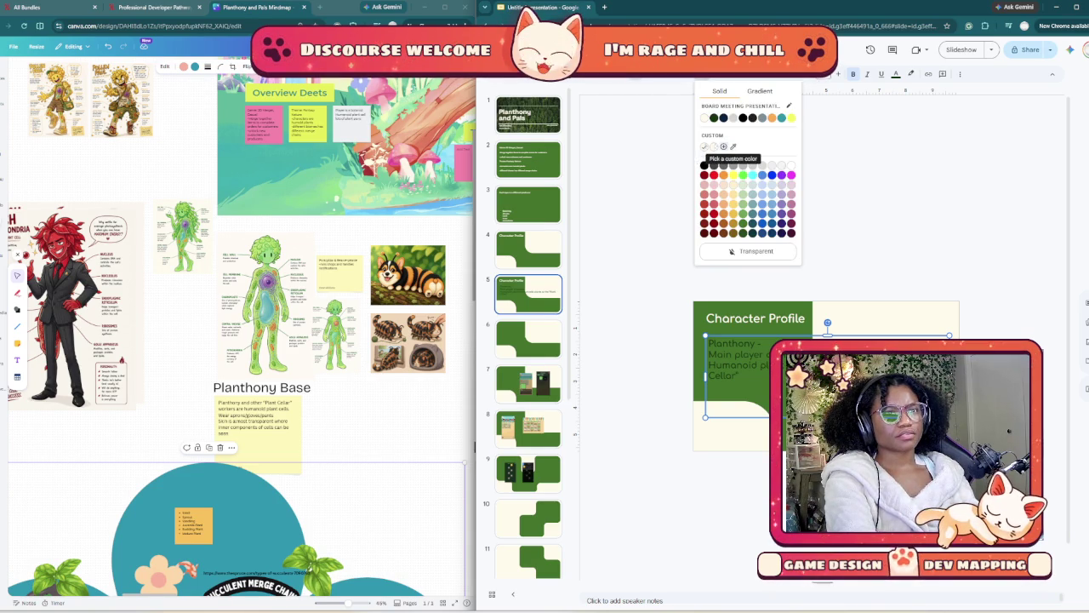
left_click(723, 146)
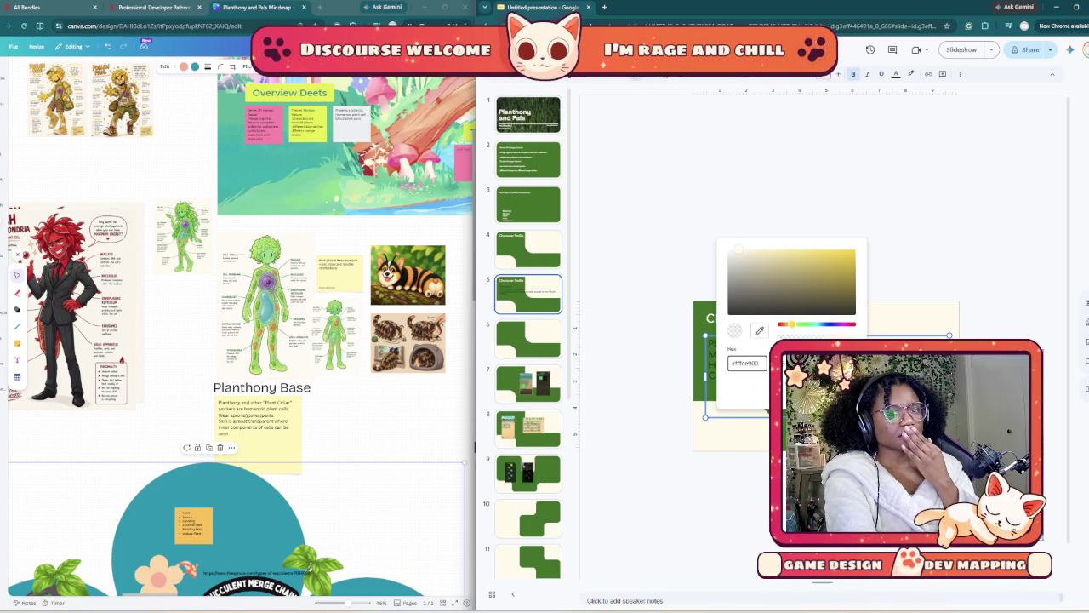
type("97")
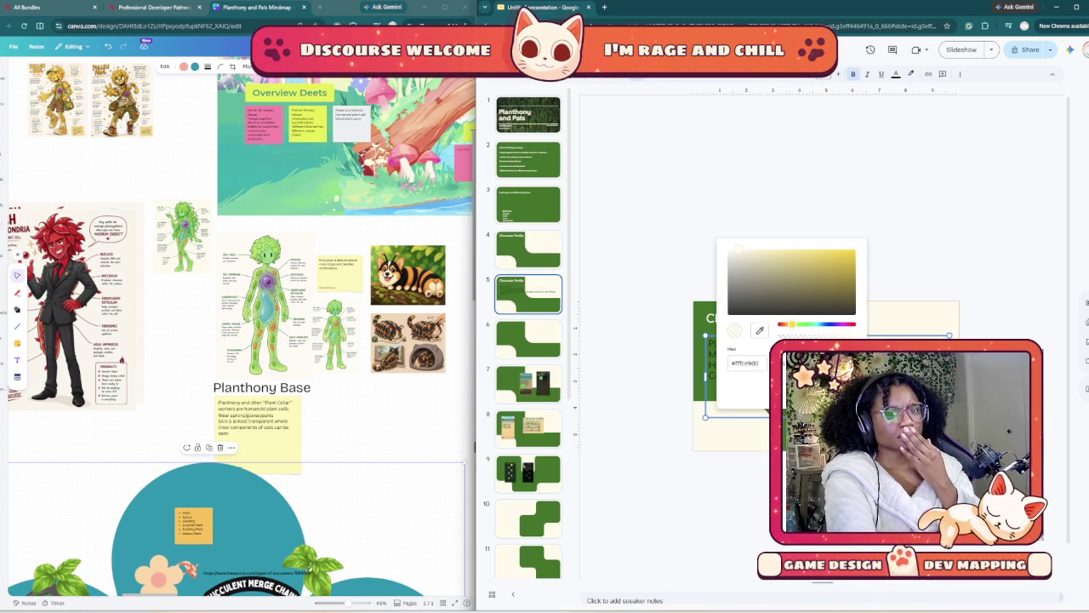
left_click_drag(829, 334, 822, 334)
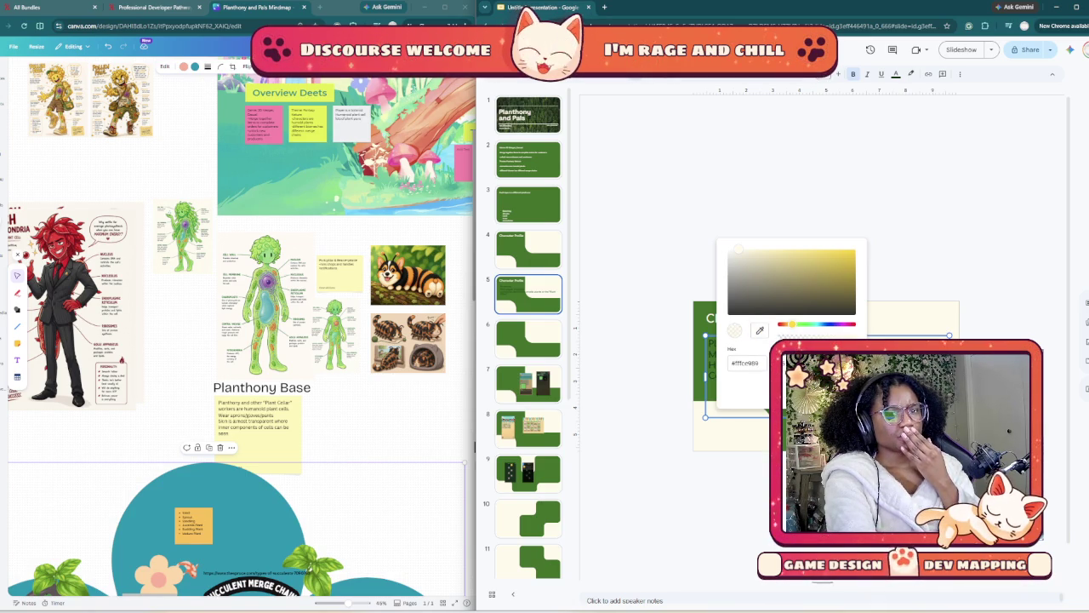
key("Escape")
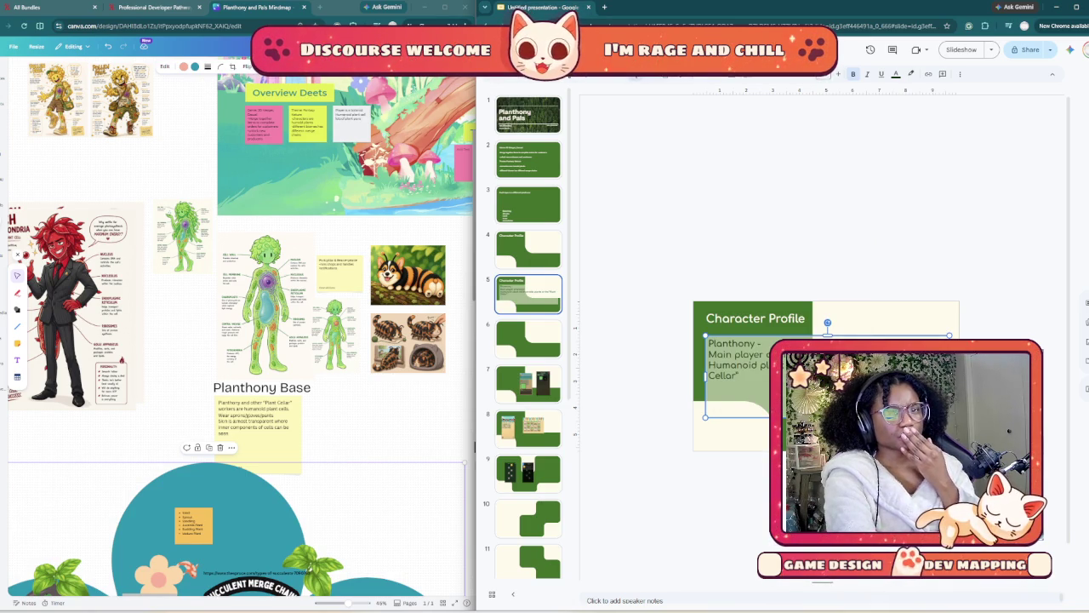
key("Escape")
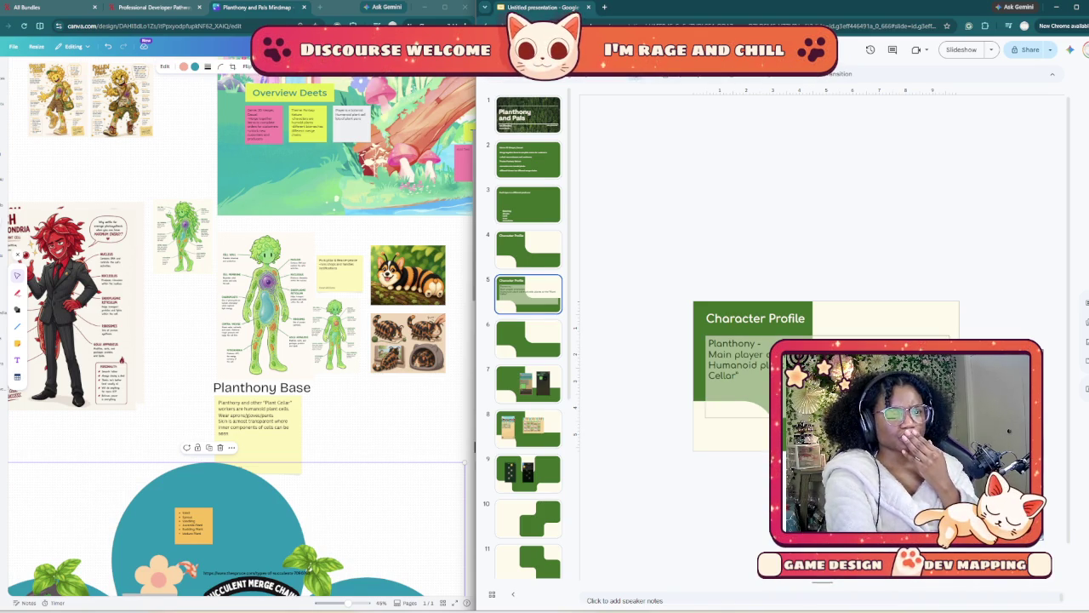
- Stretch the Planthony text box slightly taller, then pan and zoom around the Canva plant mood board
left_click(706, 375)
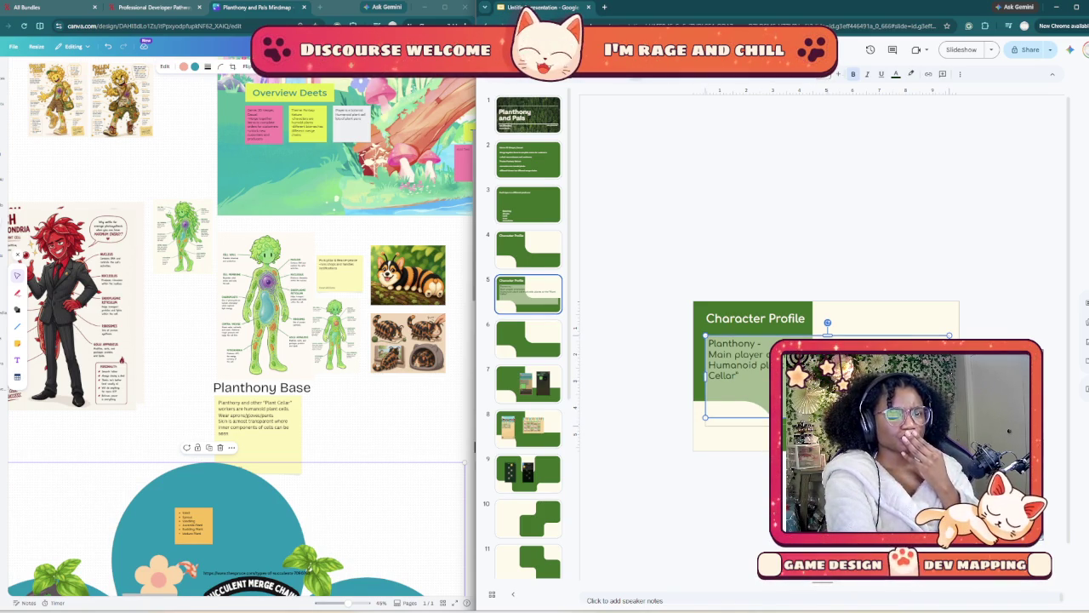
left_click_drag(827, 416, 827, 426)
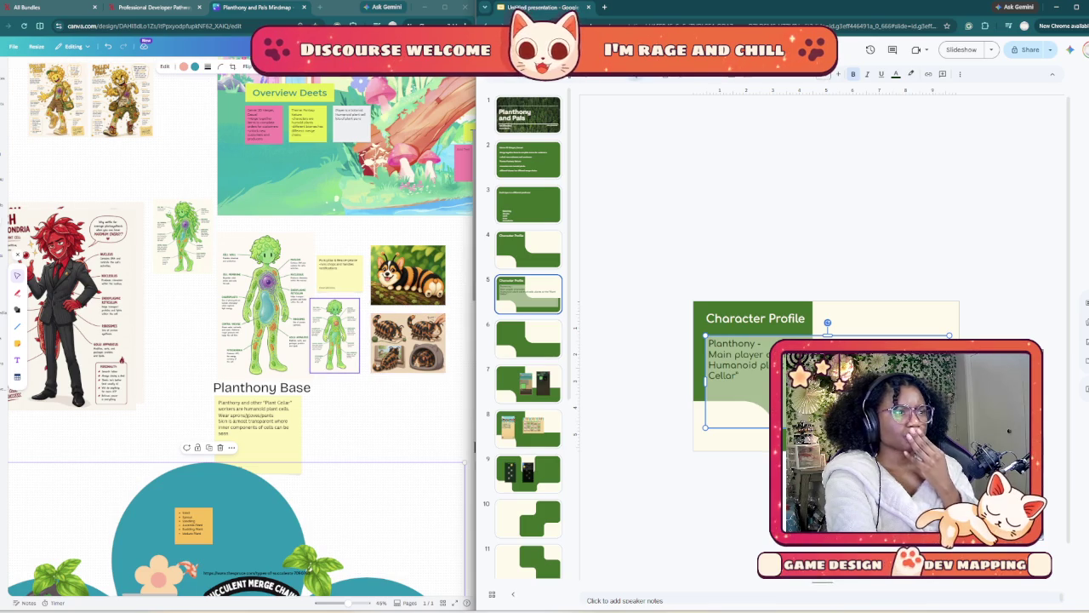
scroll(281, 370, "up", 3)
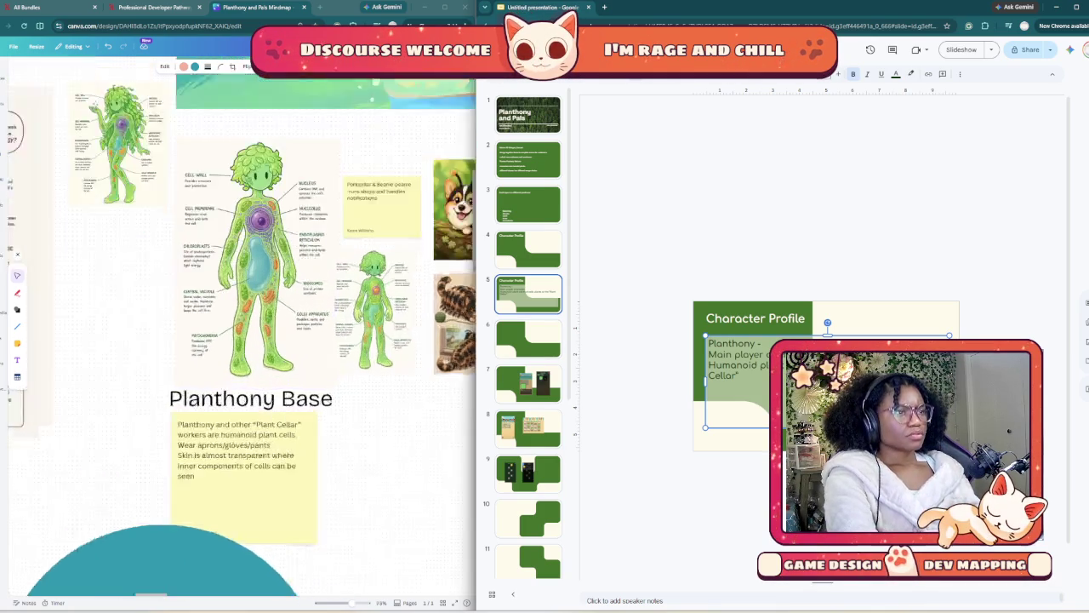
scroll(281, 370, "up", 2)
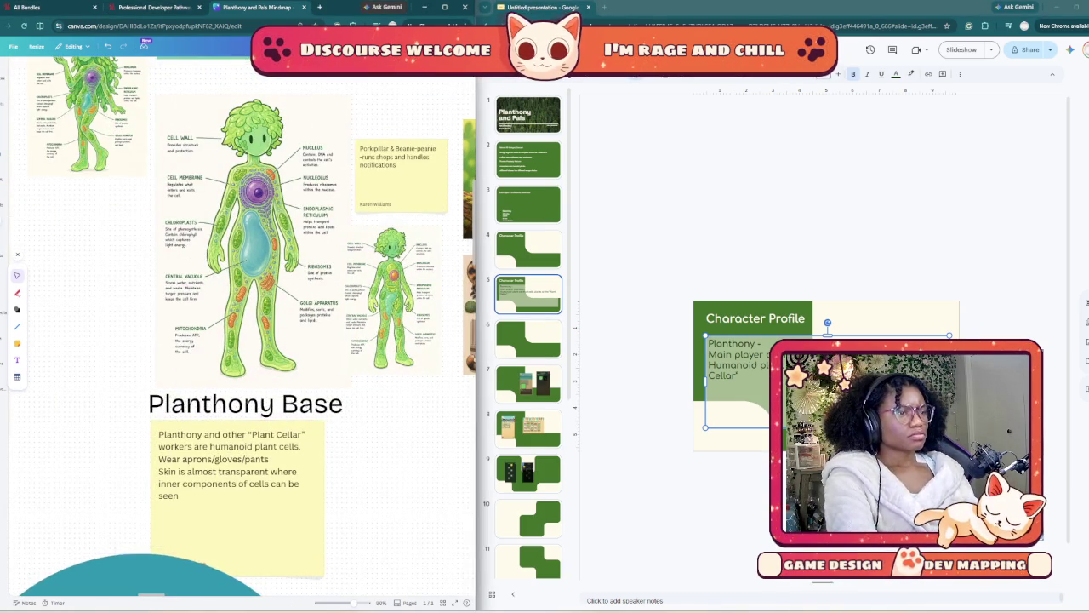
scroll(241, 325, "up", 1)
scroll(242, 326, "down", 4)
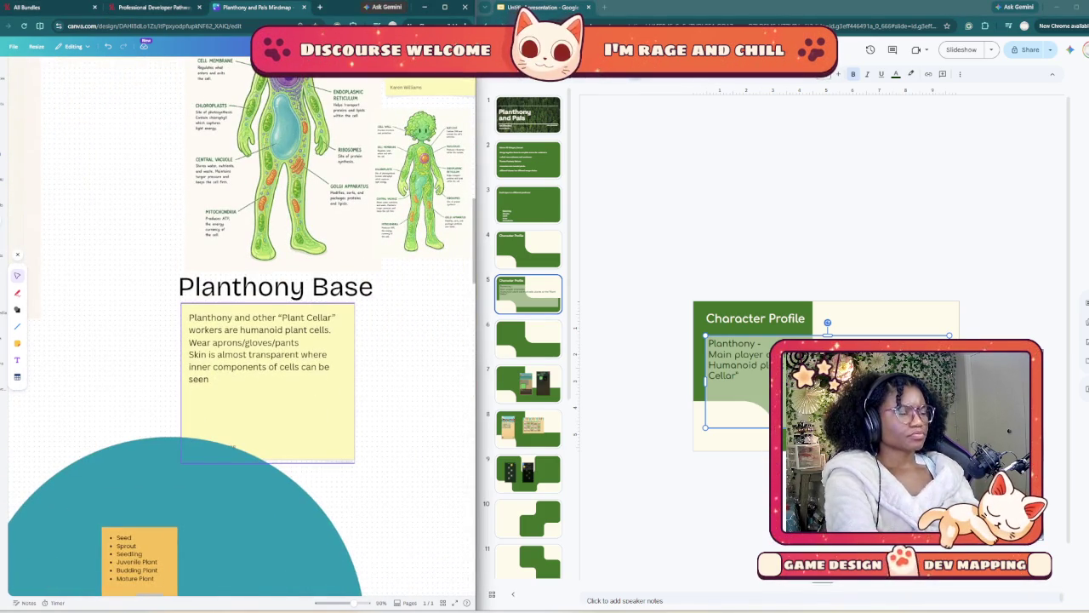
scroll(232, 447, "down", 3)
scroll(232, 447, "left", 3)
scroll(232, 447, "left", 4)
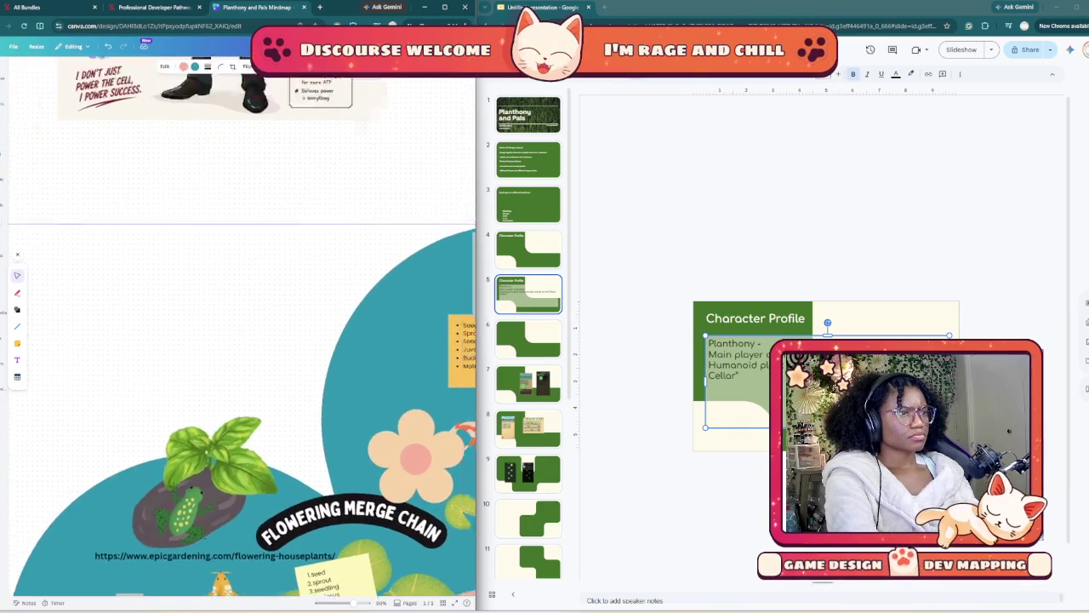
scroll(177, 376, "up", 3)
scroll(177, 376, "up", 3)
scroll(177, 376, "up", 2)
scroll(177, 376, "down", 1)
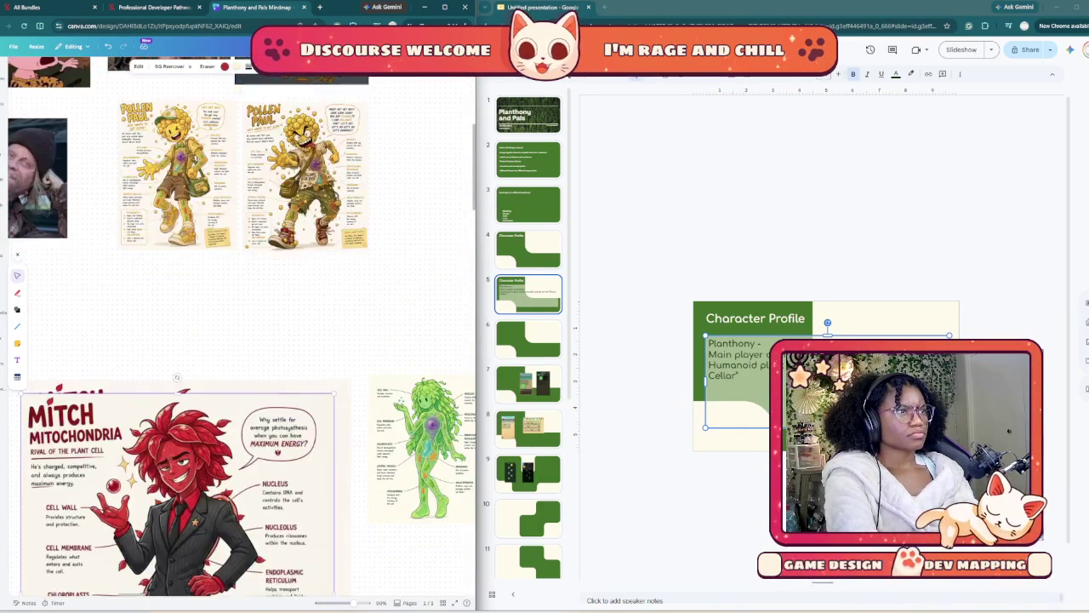
scroll(211, 316, "down", 3)
scroll(212, 317, "down", 1)
scroll(212, 316, "up", 1)
scroll(211, 317, "down", 1)
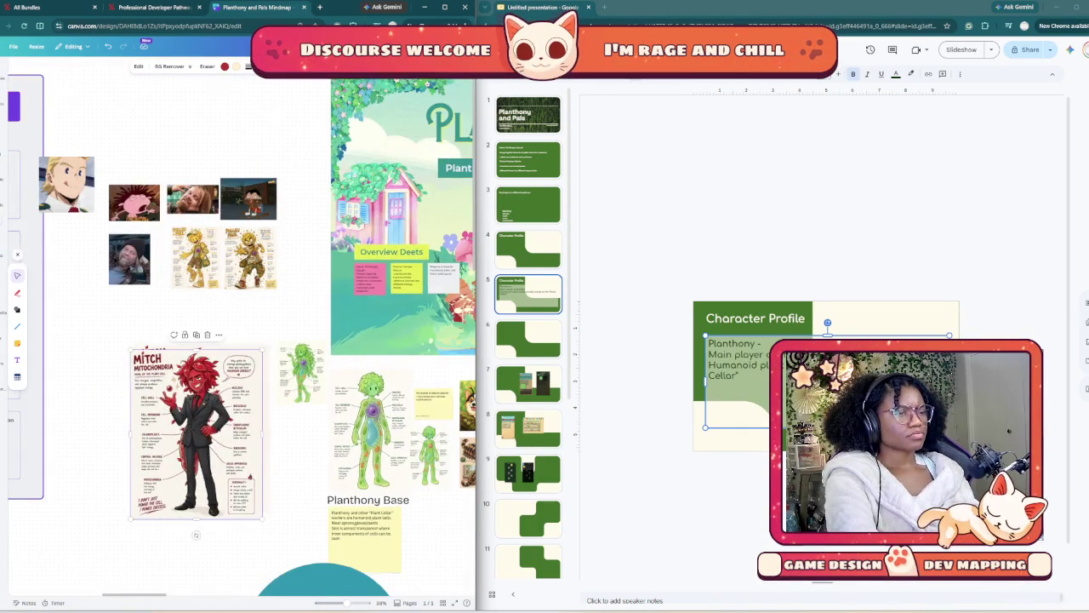
scroll(344, 321, "down", 3)
scroll(344, 321, "right", 2)
scroll(344, 321, "down", 2)
scroll(344, 321, "right", 2)
scroll(344, 321, "down", 2)
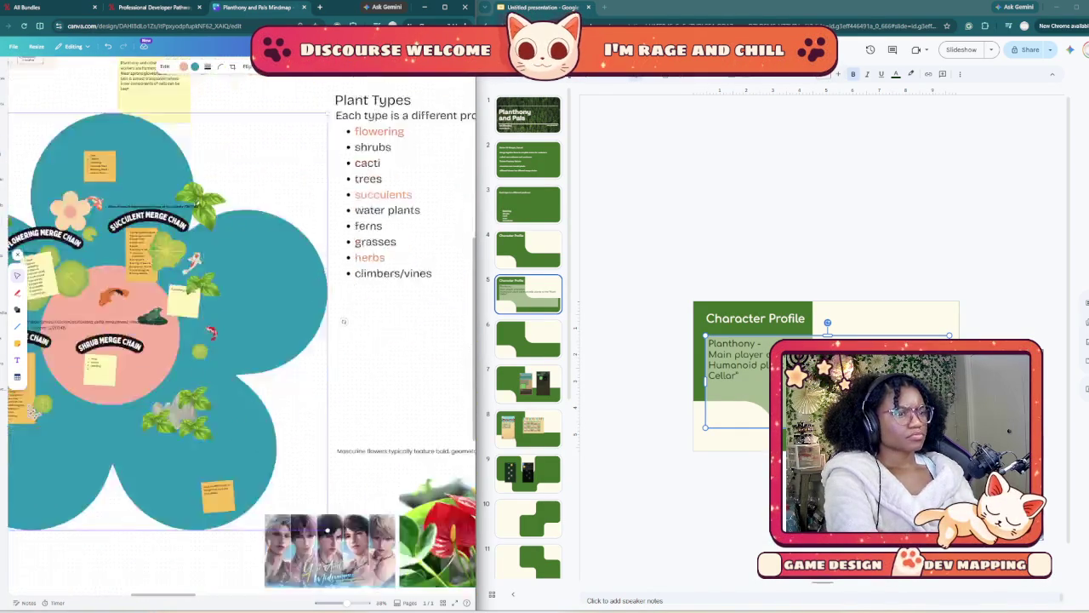
scroll(344, 321, "down", 2)
scroll(238, 269, "left", 2)
scroll(247, 324, "up", 5)
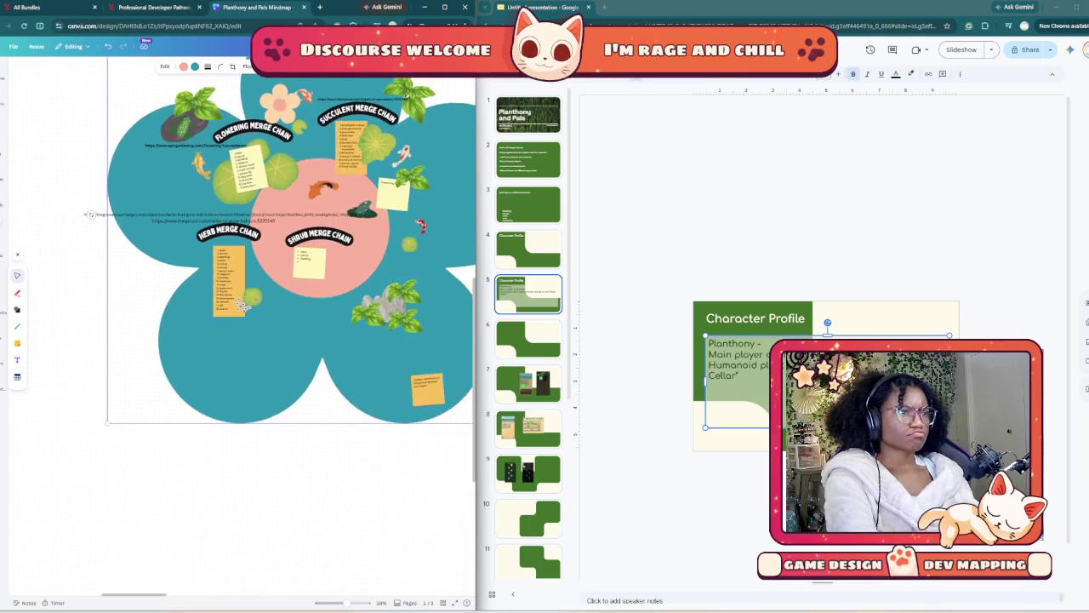
scroll(408, 483, "right", 3)
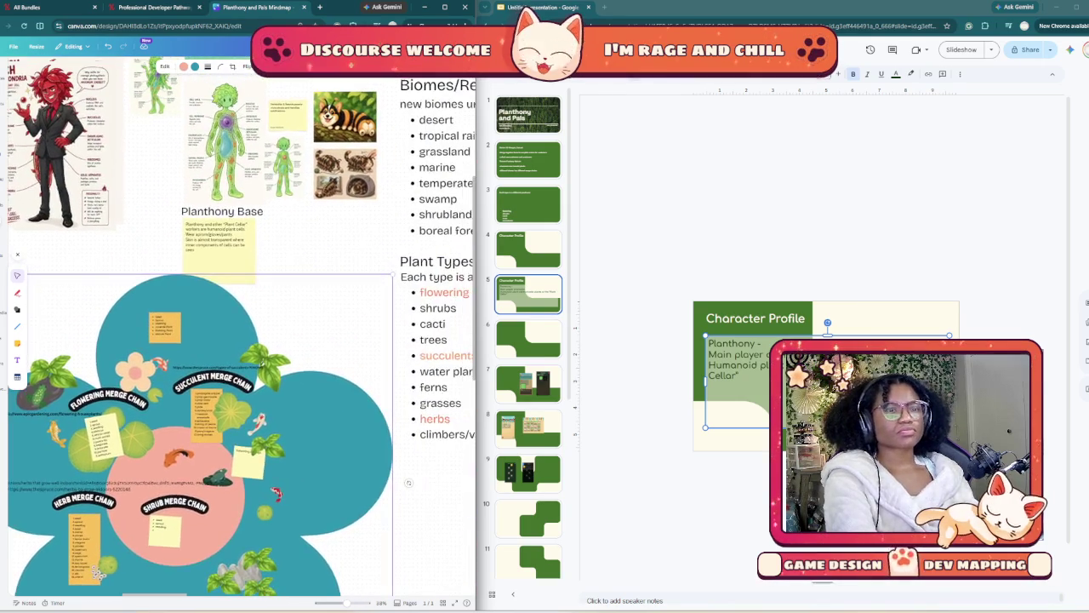
- Add a 'Kind hearted' line below 'Cellar' in Planthony's description
key("alt+Tab")
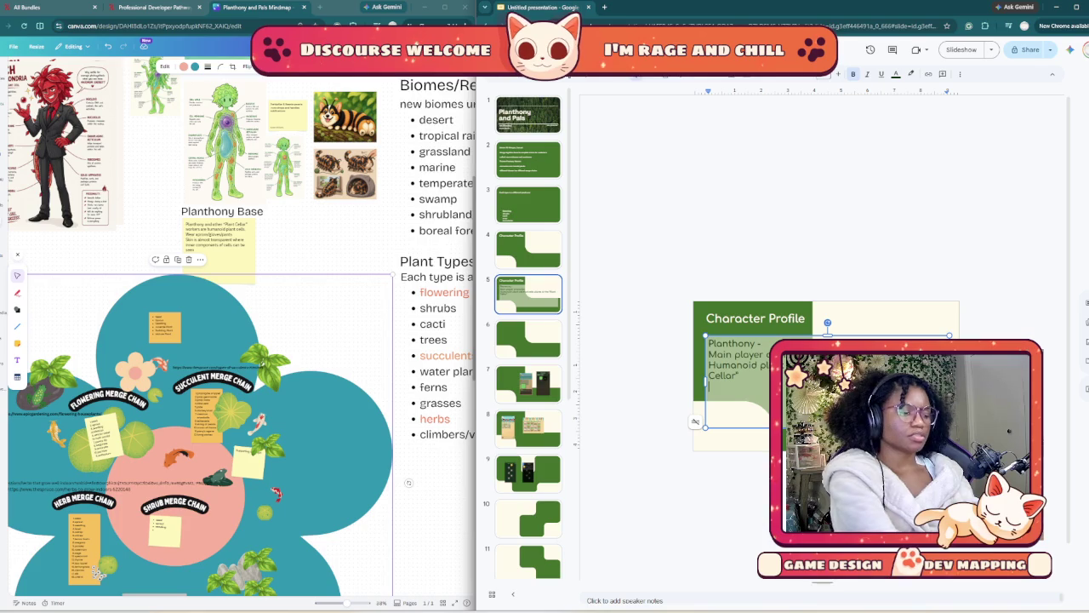
type("Kind ")
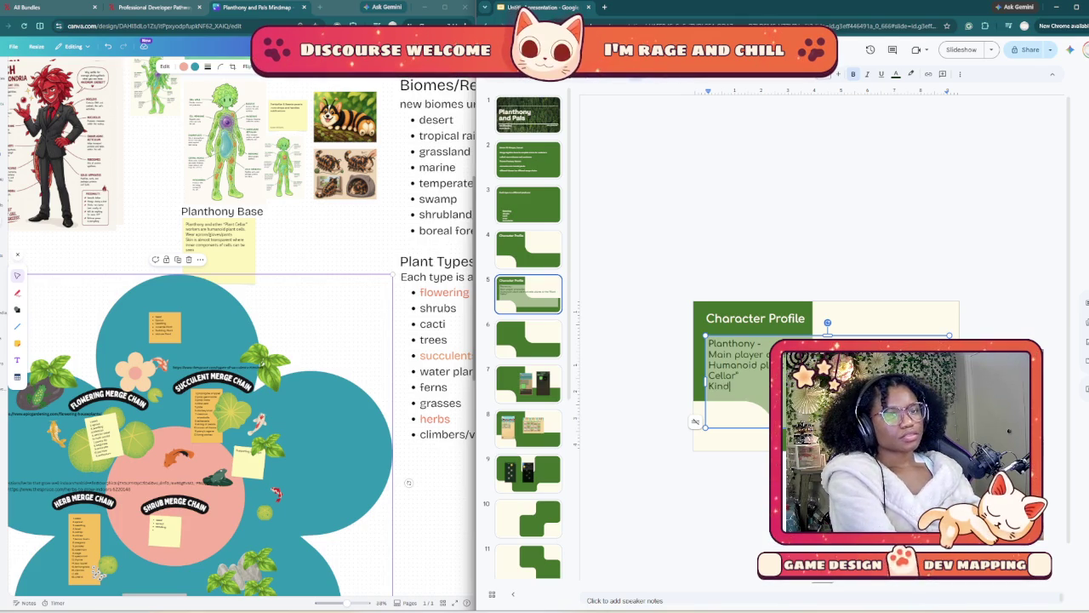
type("hearted")
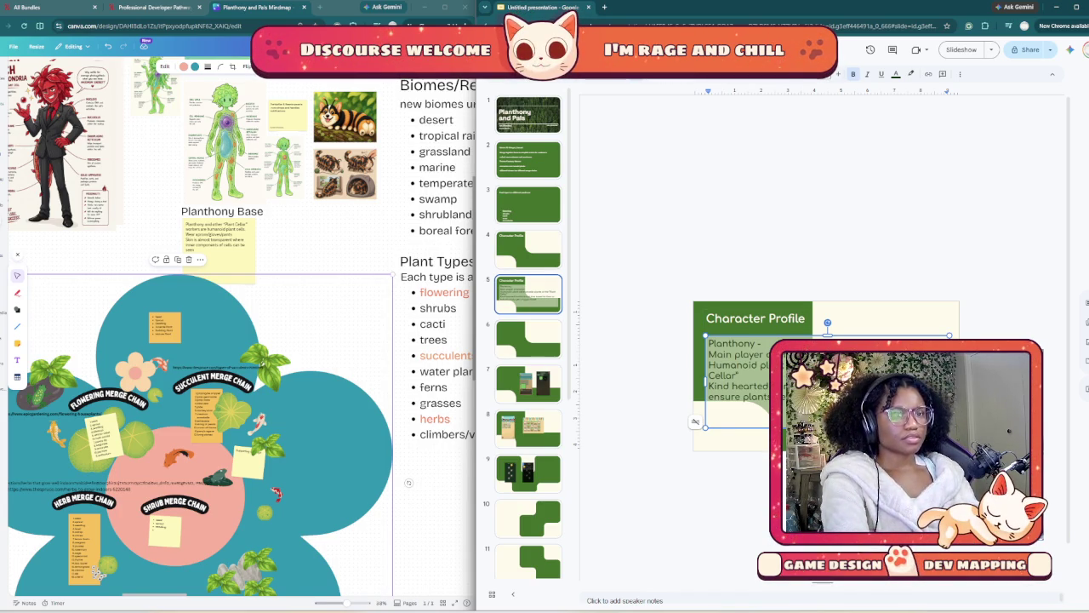
- Duplicate the Character Profile title slide and move the copy after slide 5
left_click(695, 422)
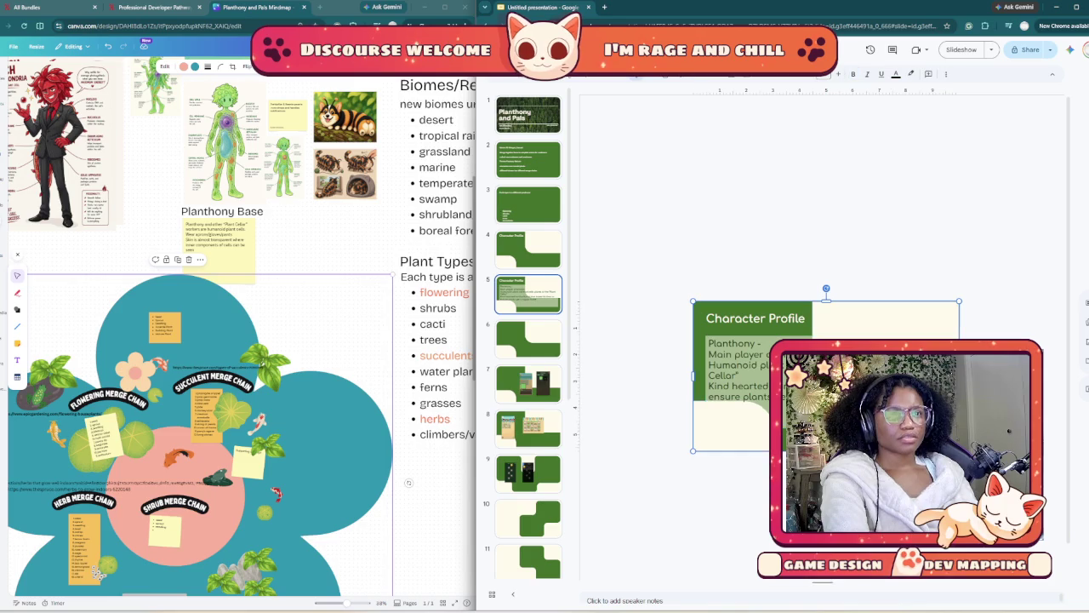
left_click(528, 338)
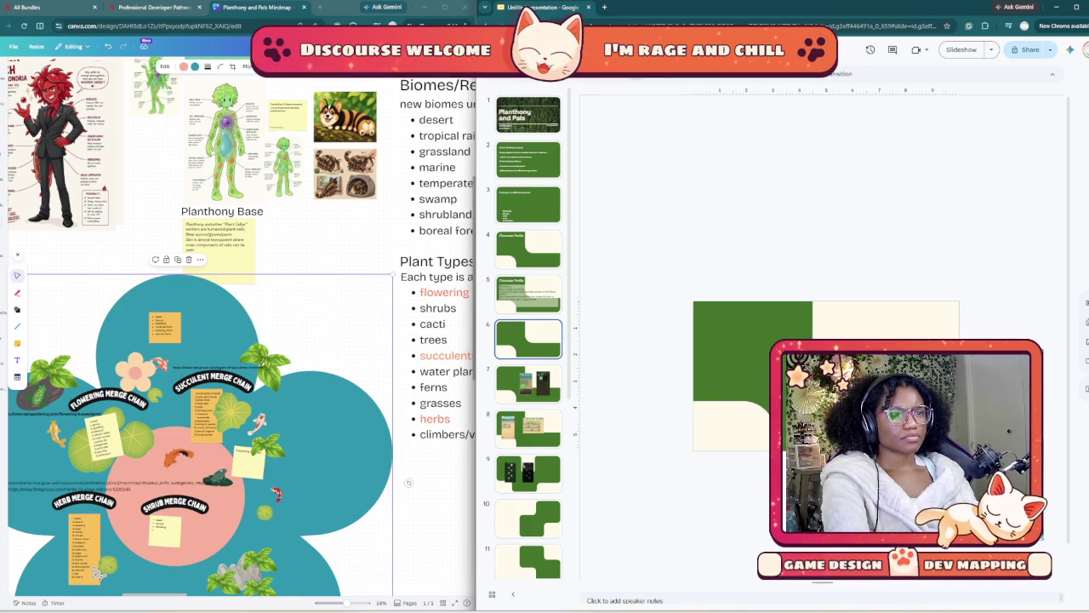
left_click(522, 247)
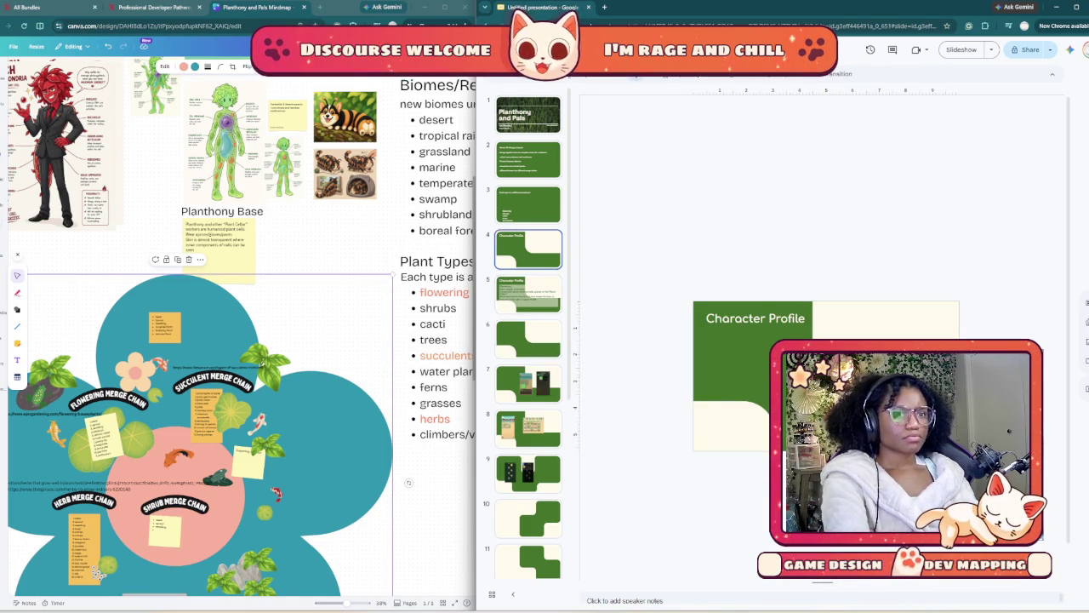
right_click(523, 245)
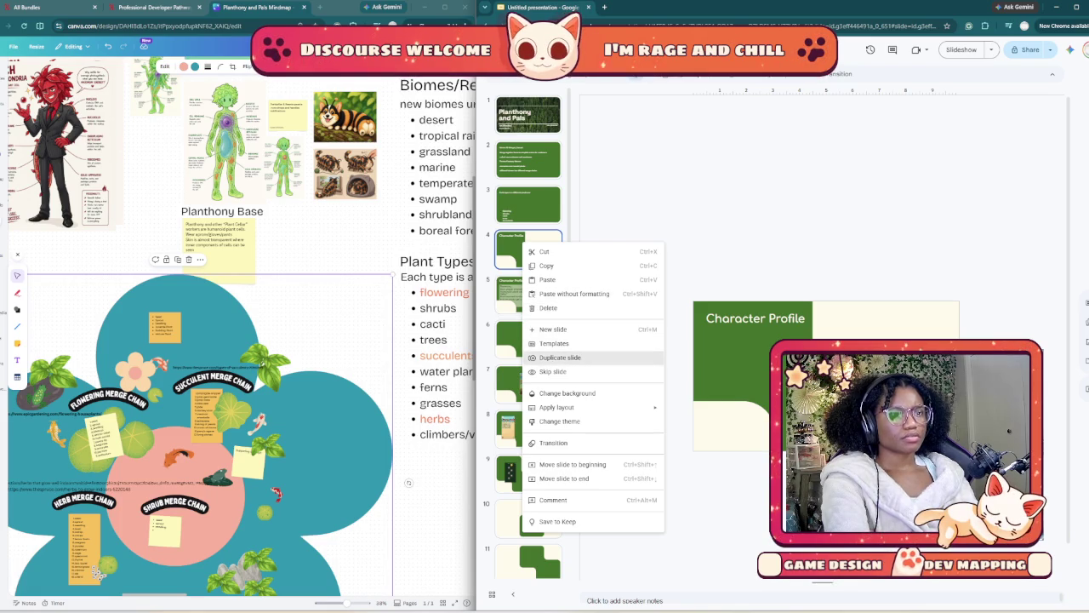
left_click(560, 357)
left_click_drag(527, 293, 528, 365)
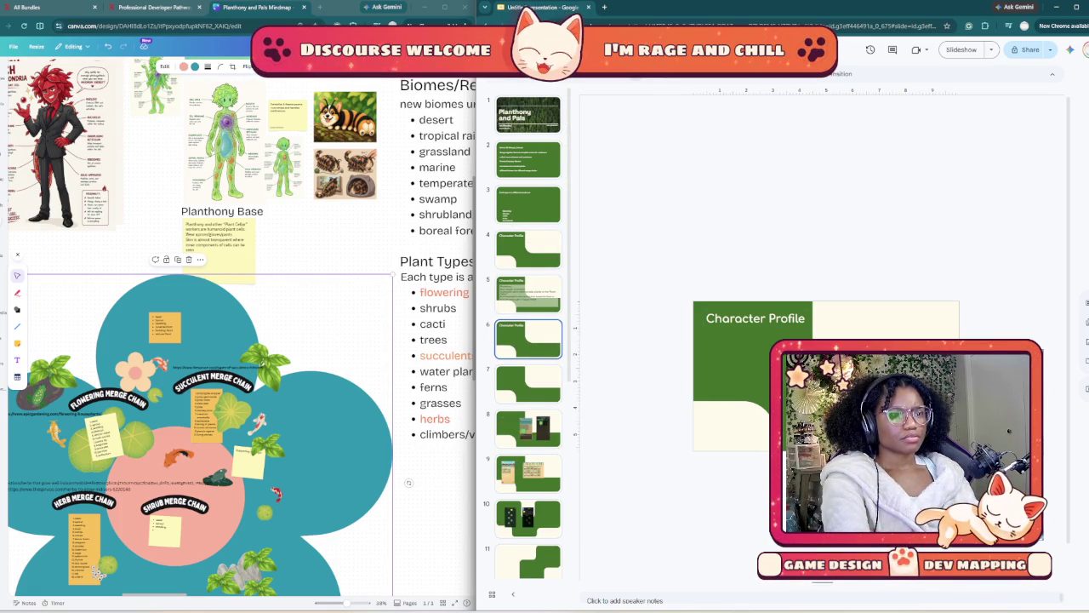
- Title the new slide 6 'Planthony Inspo' and open a new browser tab
left_click(755, 318)
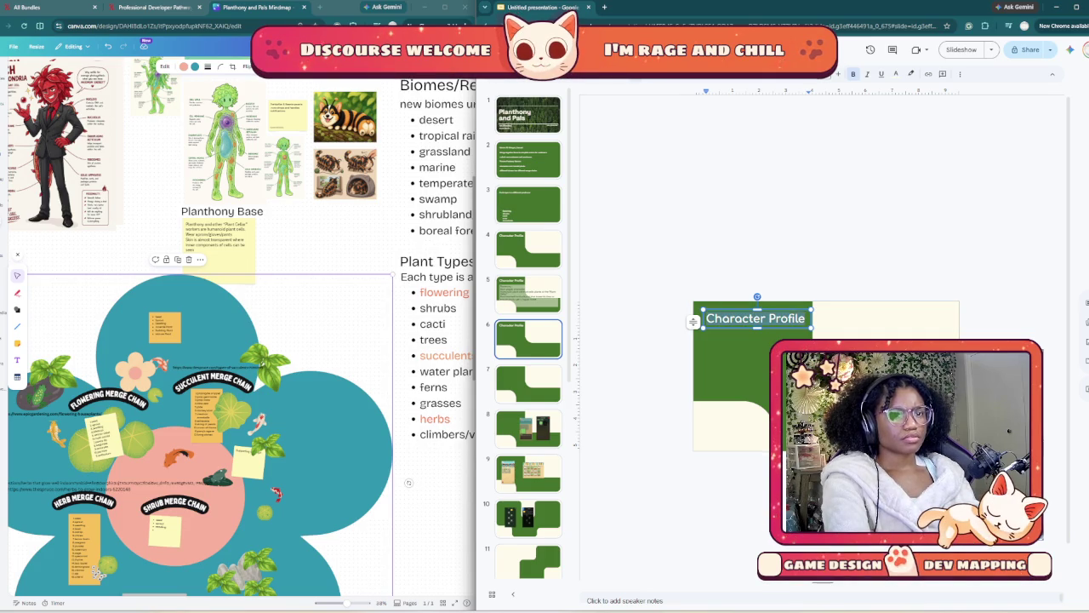
type("Plant")
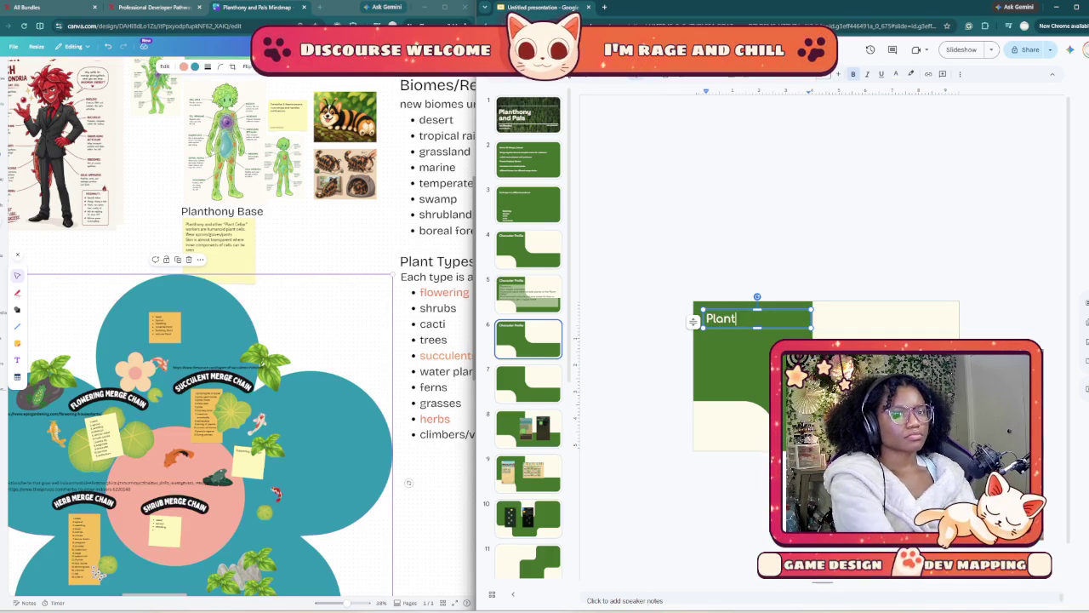
type("hony")
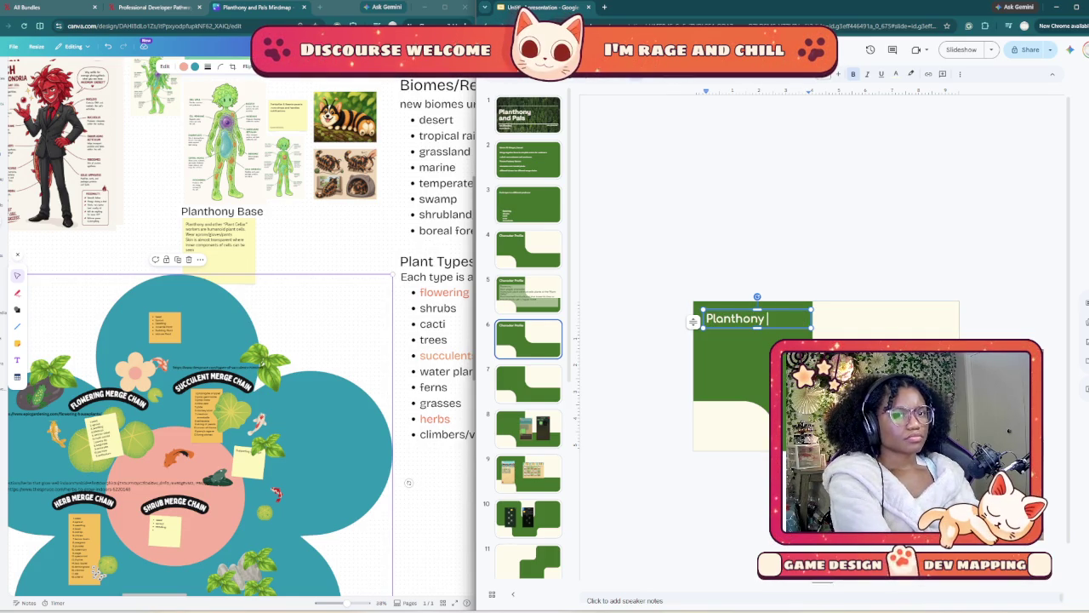
type(" Inspo")
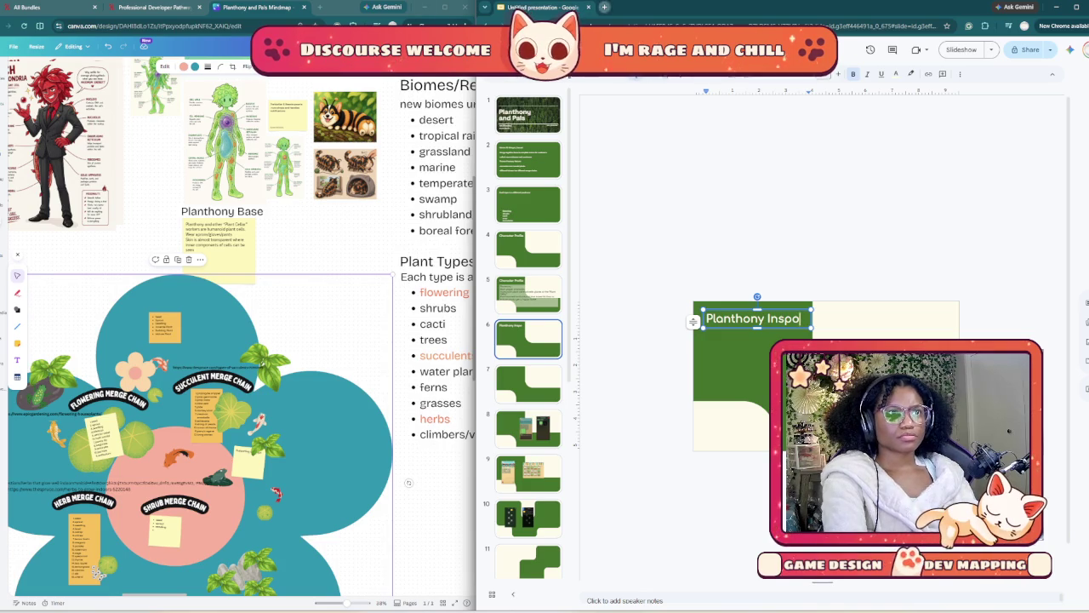
left_click(604, 7)
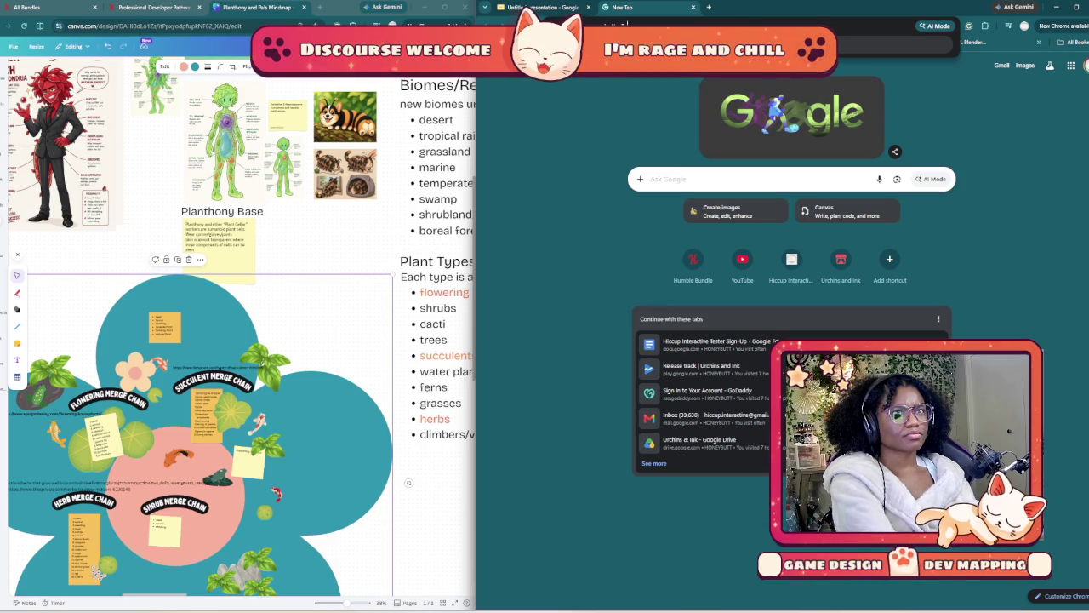
- Copy the Eureka Wiki image from 'eureka seven butterfly' image results and return to Slides
key("Return")
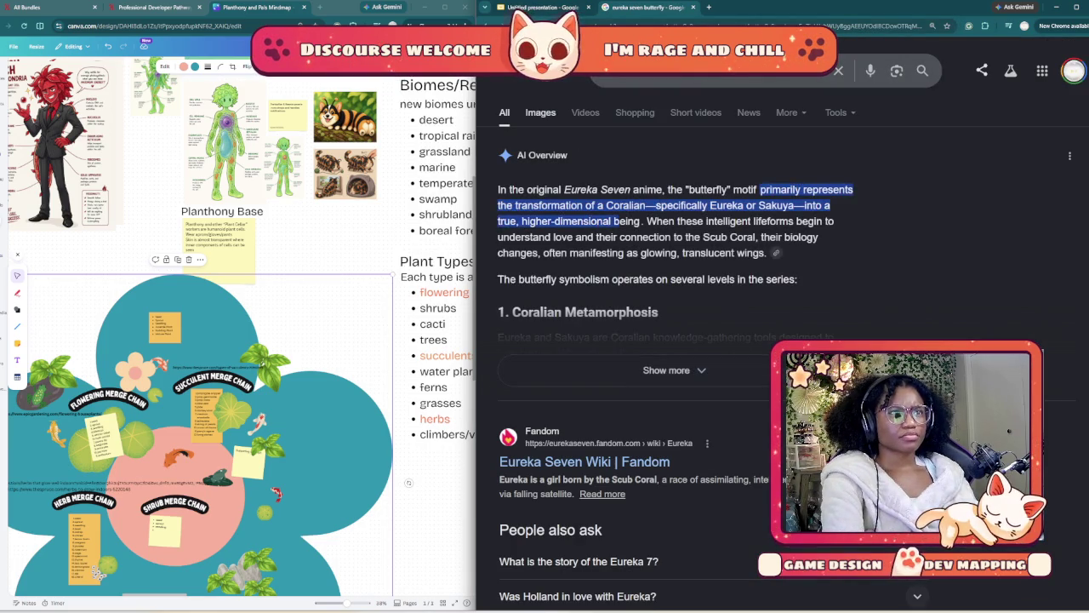
left_click(540, 112)
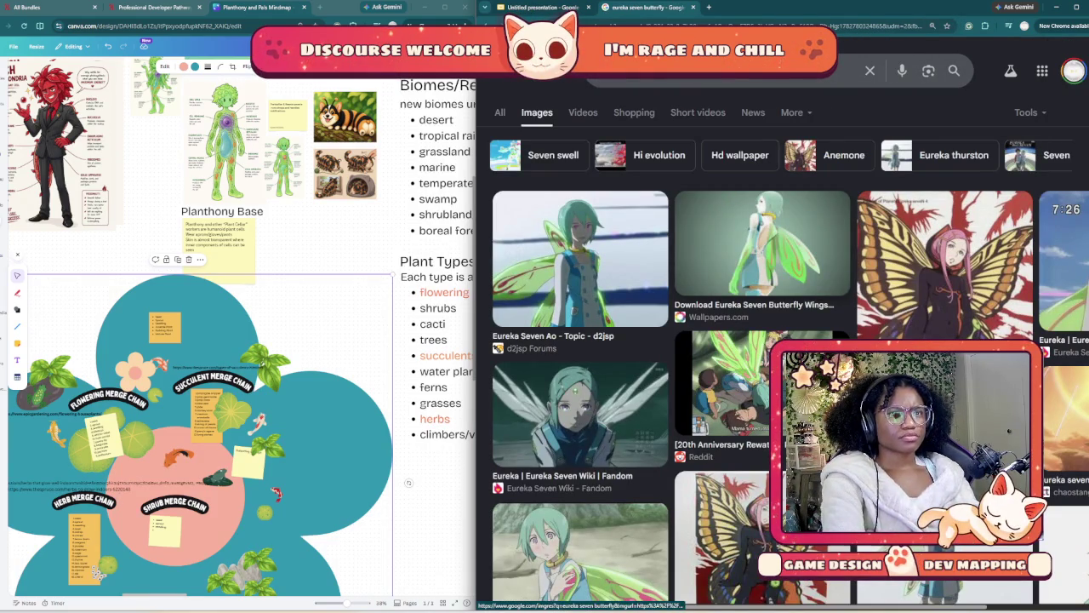
scroll(579, 425, "down", 3)
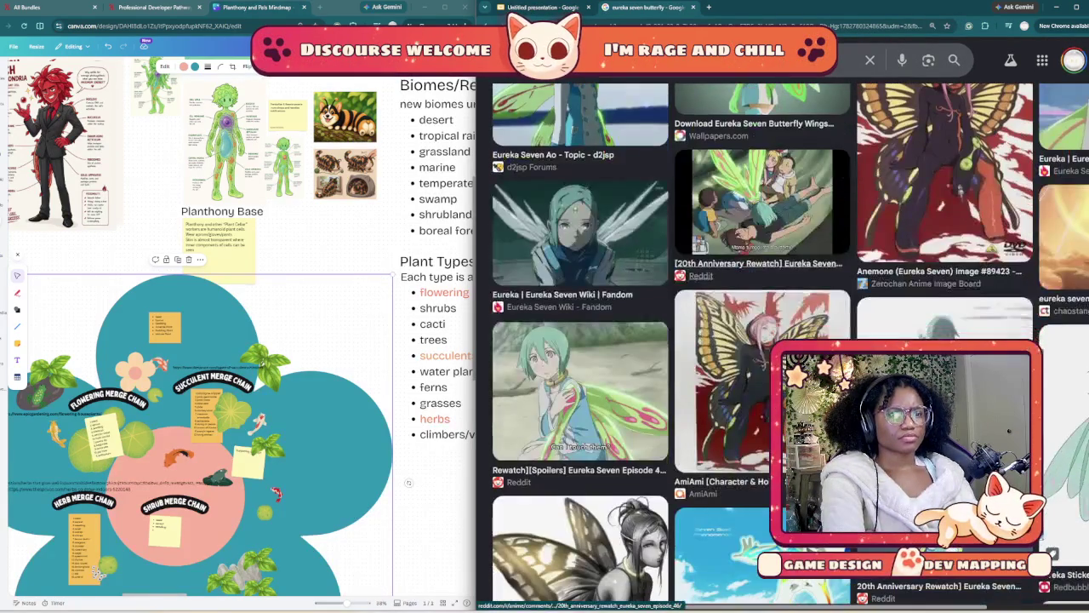
scroll(579, 383, "down", 1)
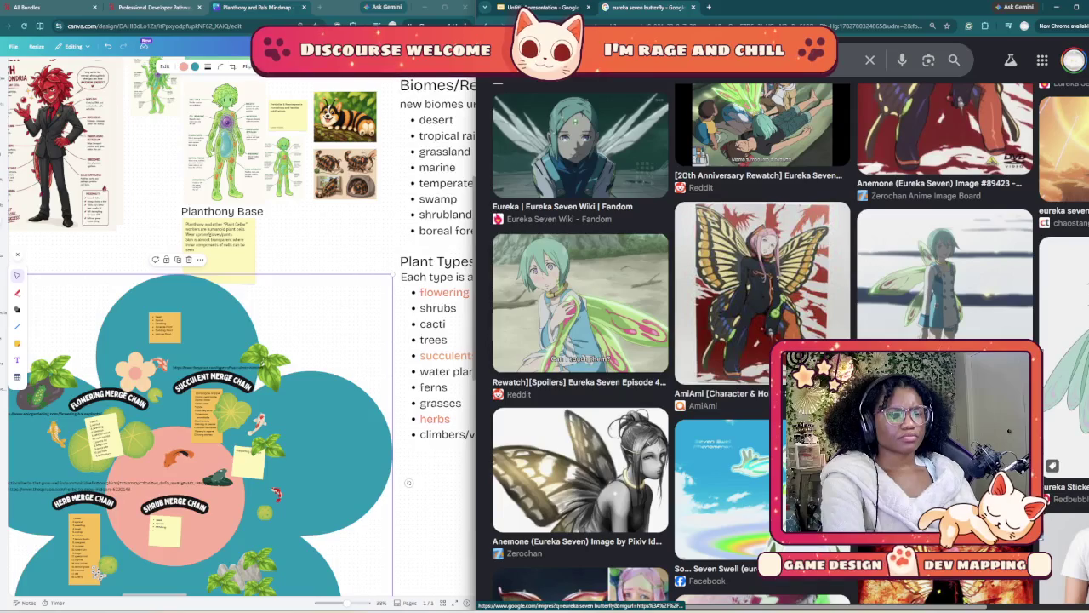
right_click(591, 544)
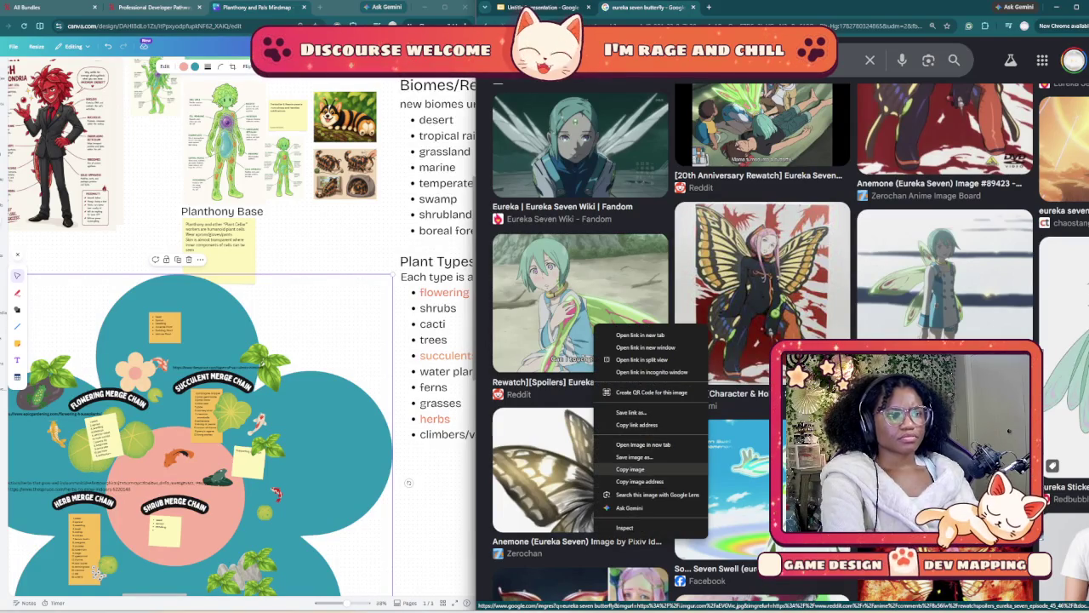
left_click(646, 482)
scroll(579, 383, "down", 3)
scroll(578, 383, "down", 2)
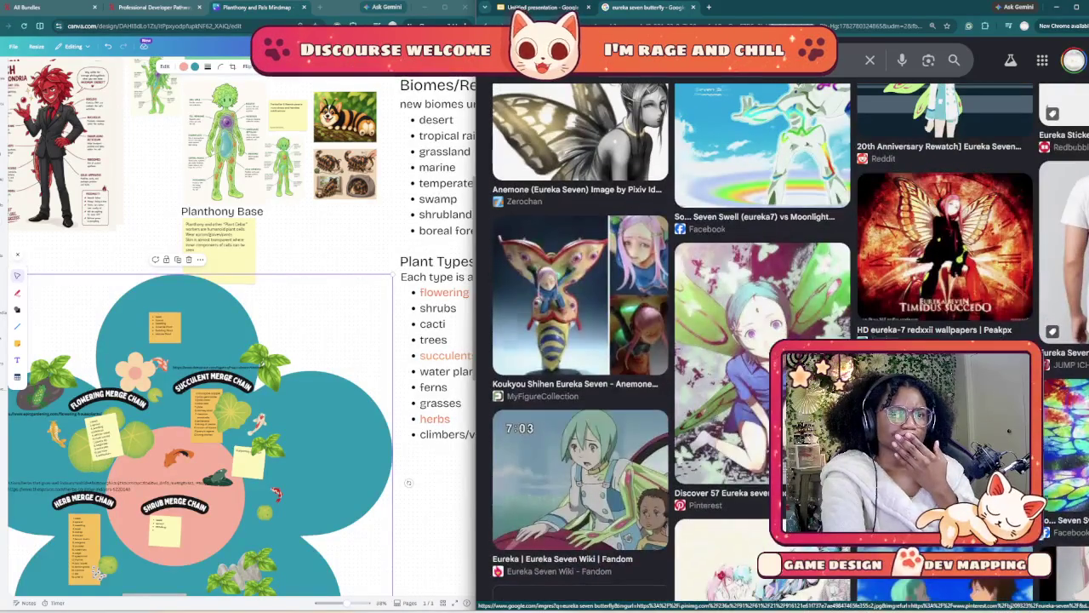
scroll(578, 383, "down", 1)
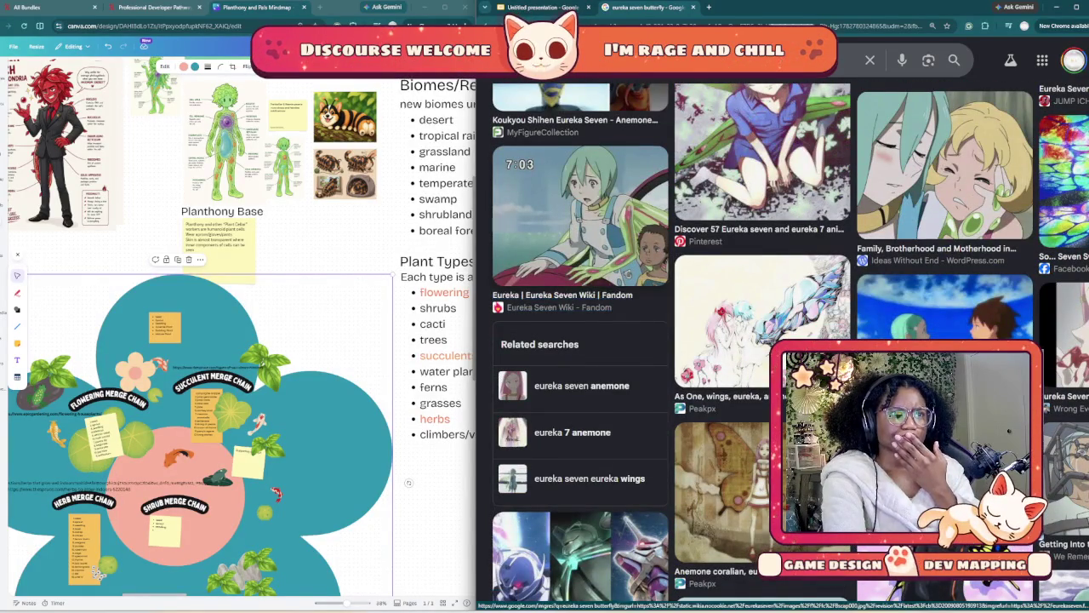
right_click(598, 241)
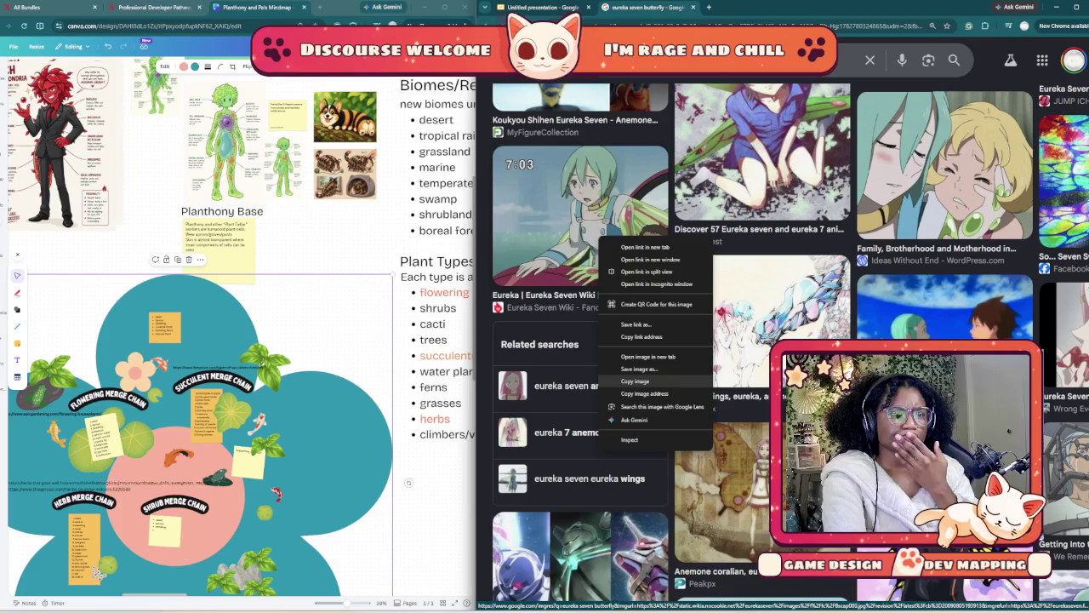
left_click(635, 381)
left_click(543, 7)
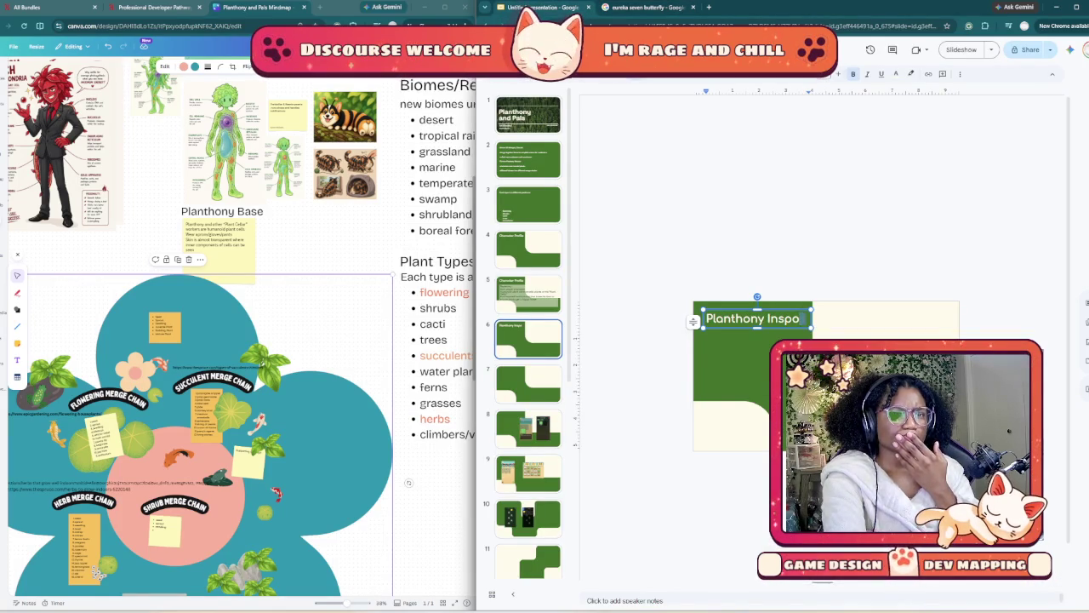
- Paste the Eureka image onto the Planthony Inspo slide and resize it below the title
key("ctrl+v")
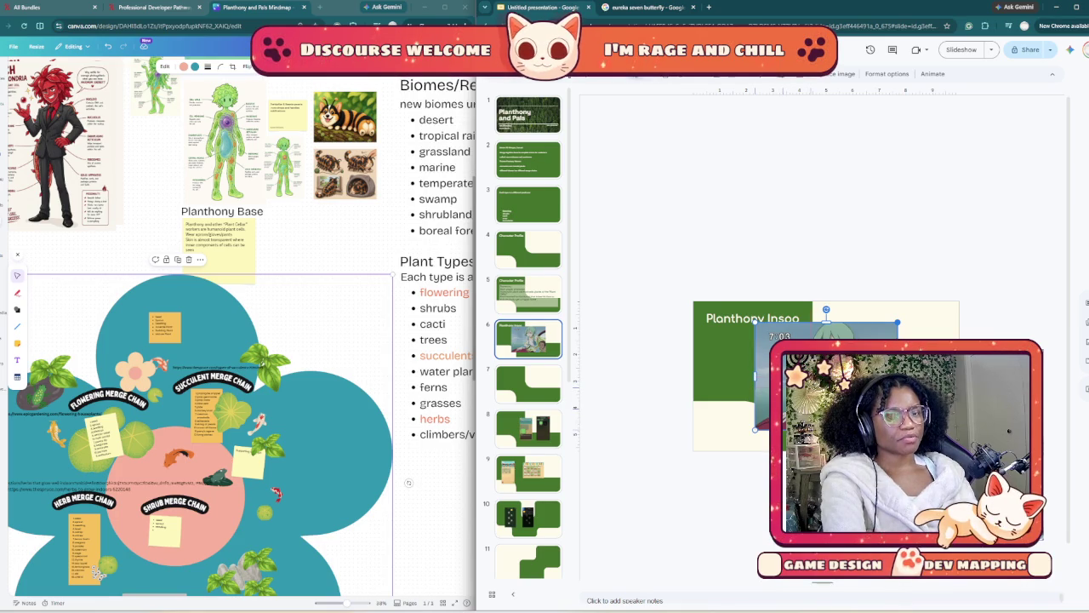
left_click_drag(898, 322, 828, 375)
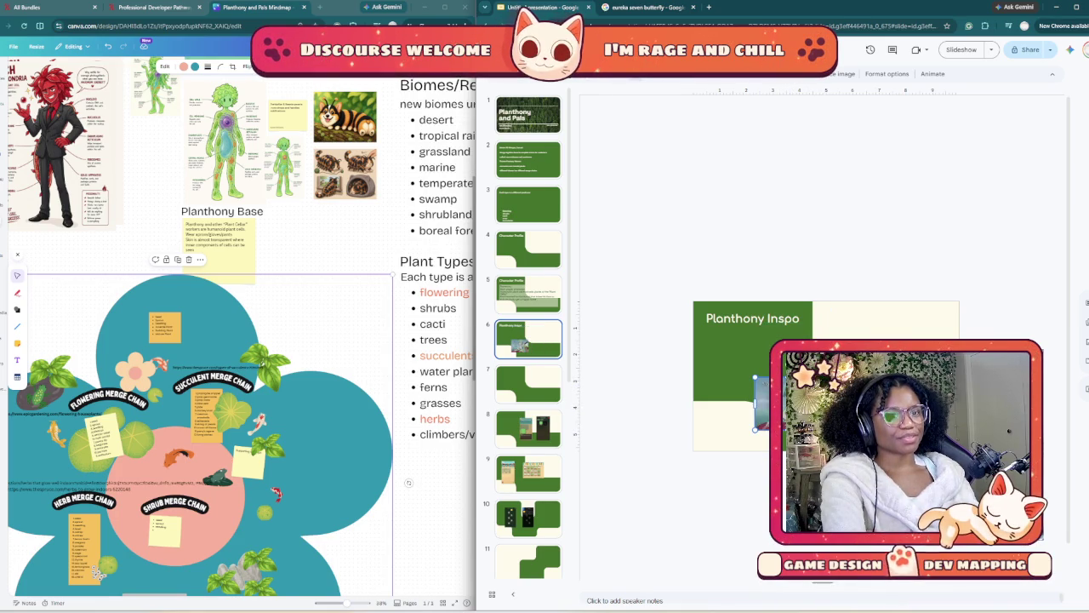
mouse_move(754, 375)
left_mouse_down()
mouse_move(754, 350)
mouse_move(703, 325)
left_mouse_up()
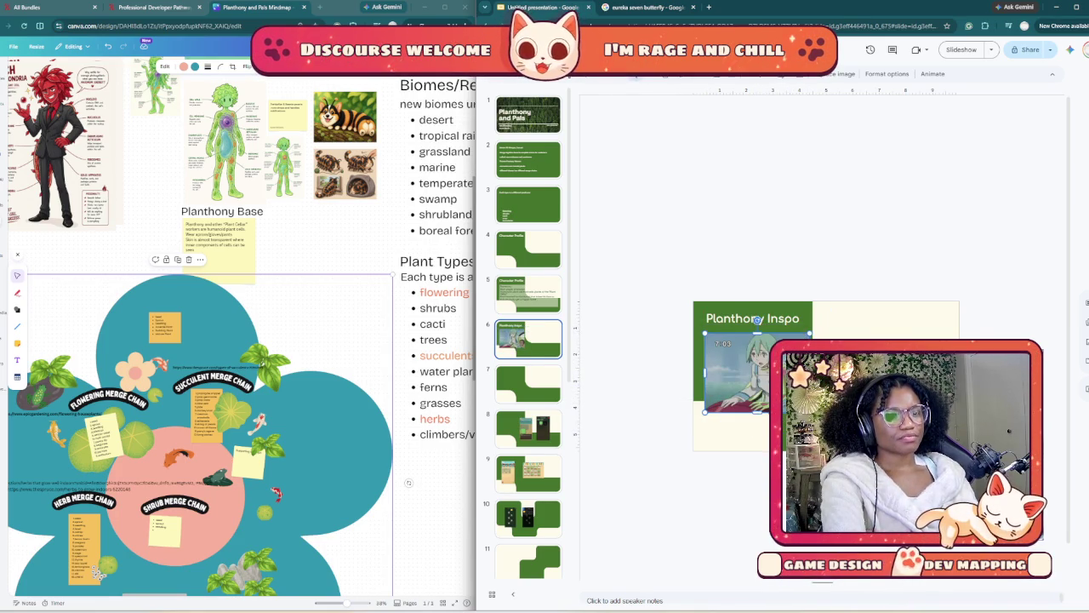
scroll(703, 326, "up", 5)
scroll(774, 395, "down", 2)
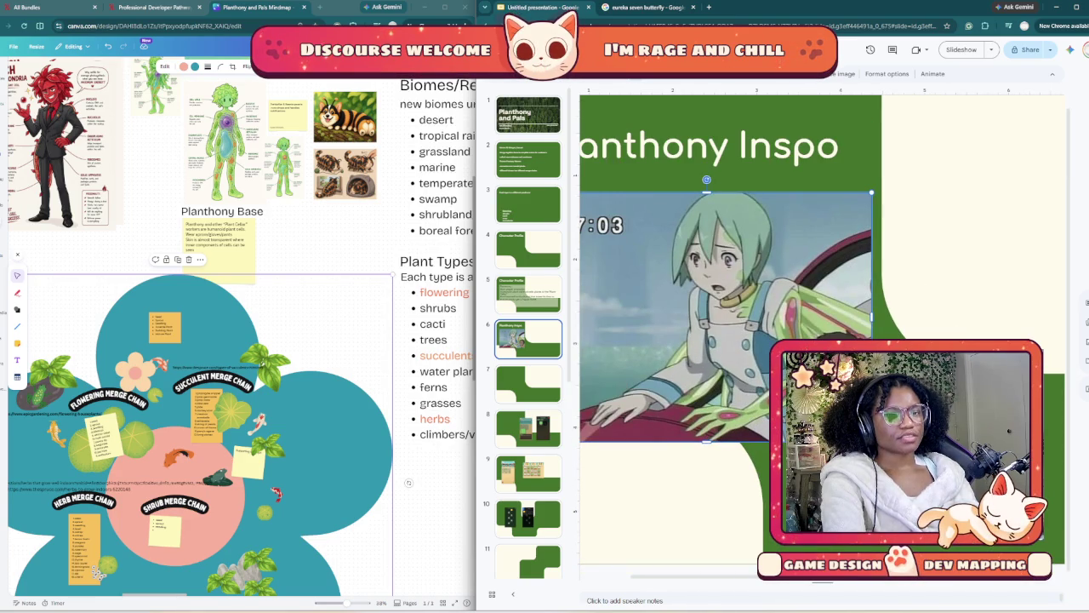
scroll(772, 472, "down", 1)
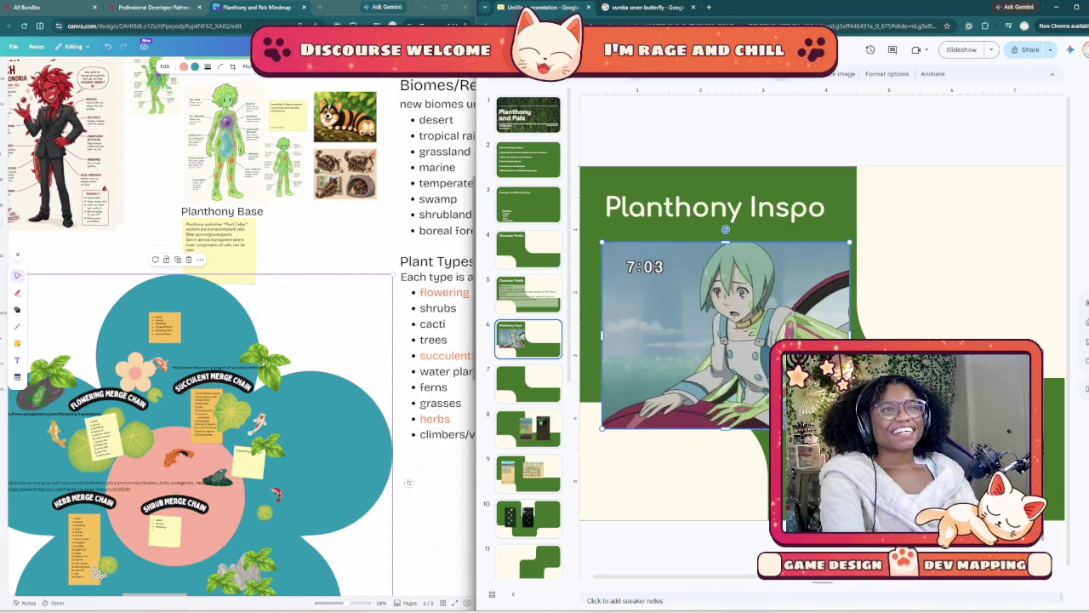
- Crop away the image's left side, reposition it, and go back to the image results
double_click(723, 341)
left_click_drag(850, 334, 842, 335)
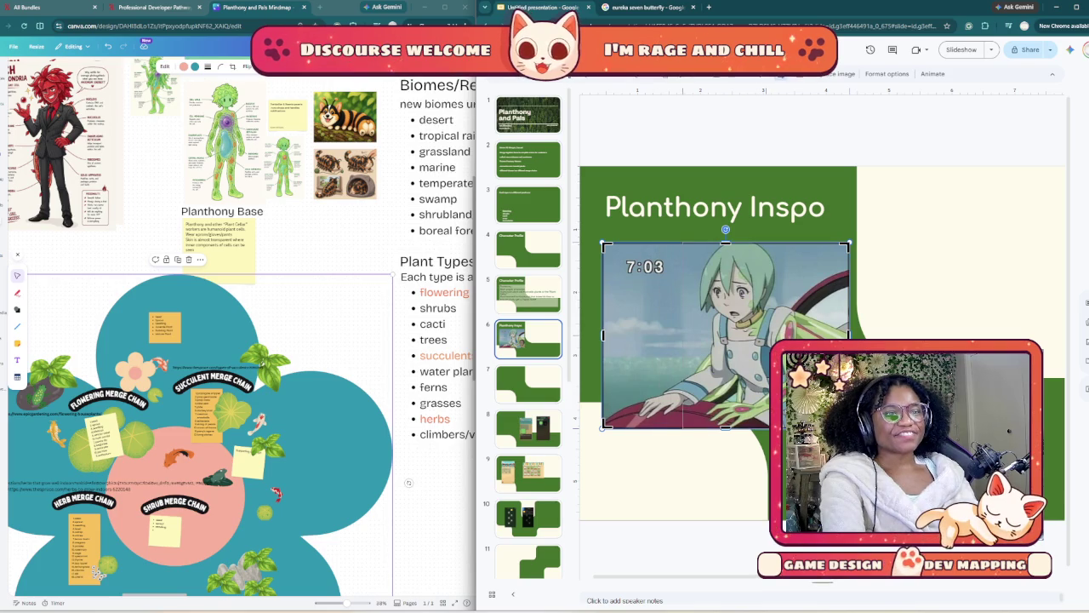
left_click_drag(603, 335, 689, 334)
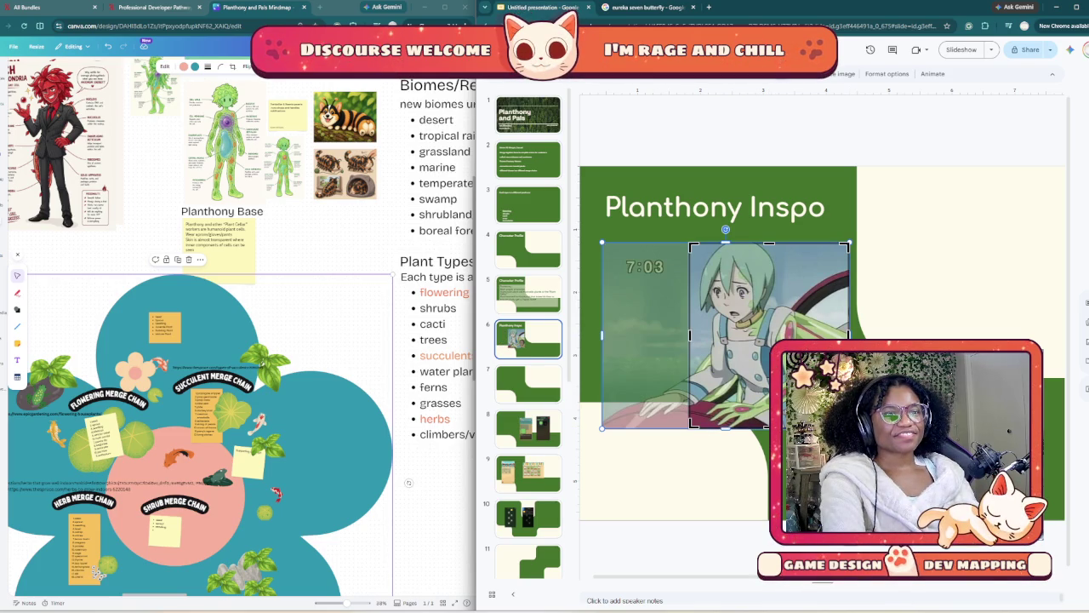
key("Return")
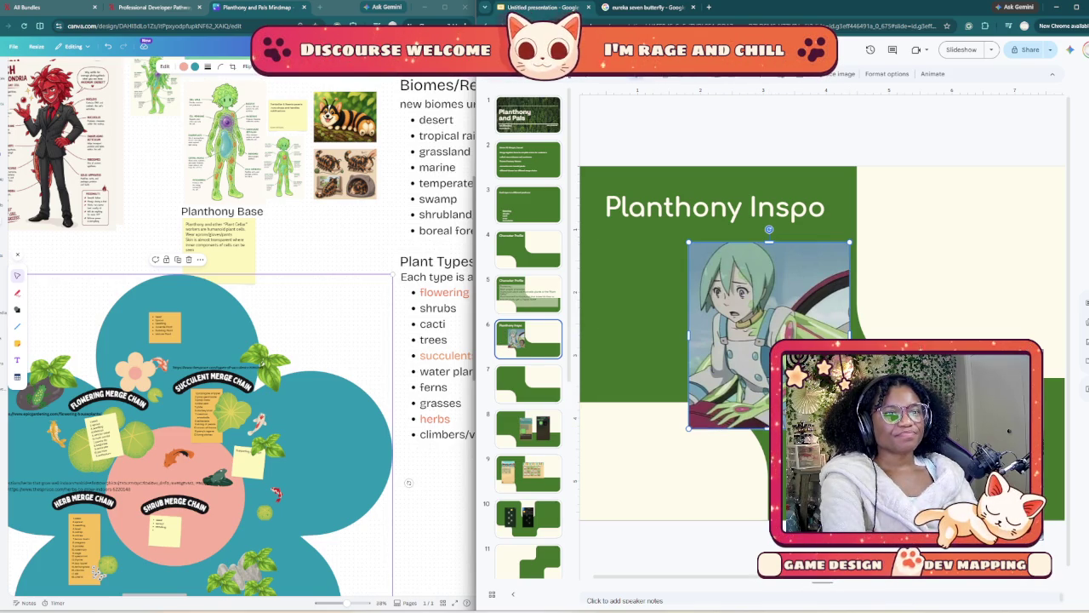
left_click_drag(754, 425, 605, 235)
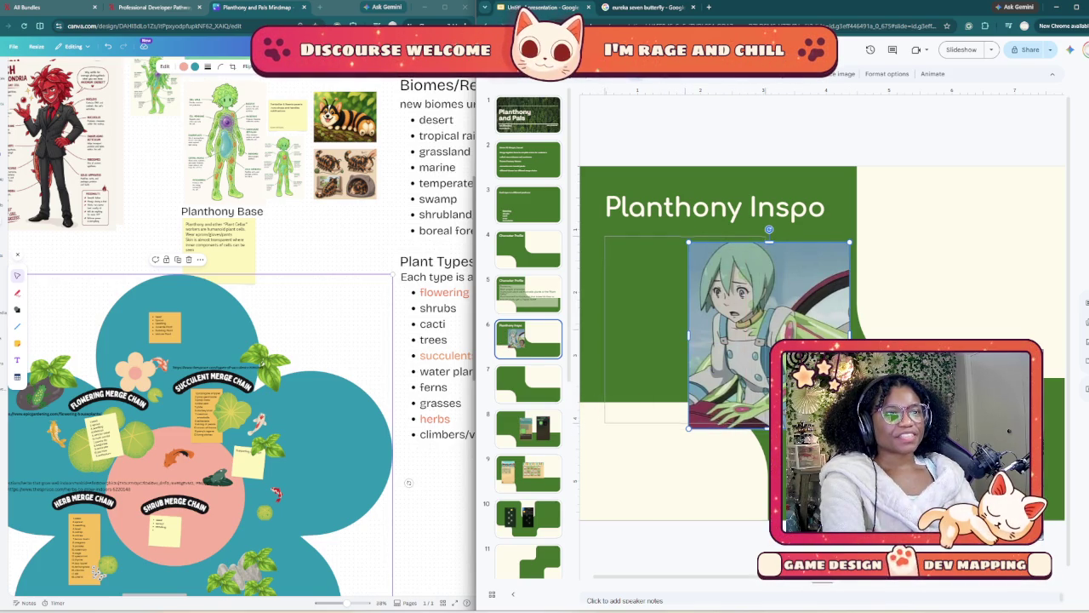
key("ctrl+Tab")
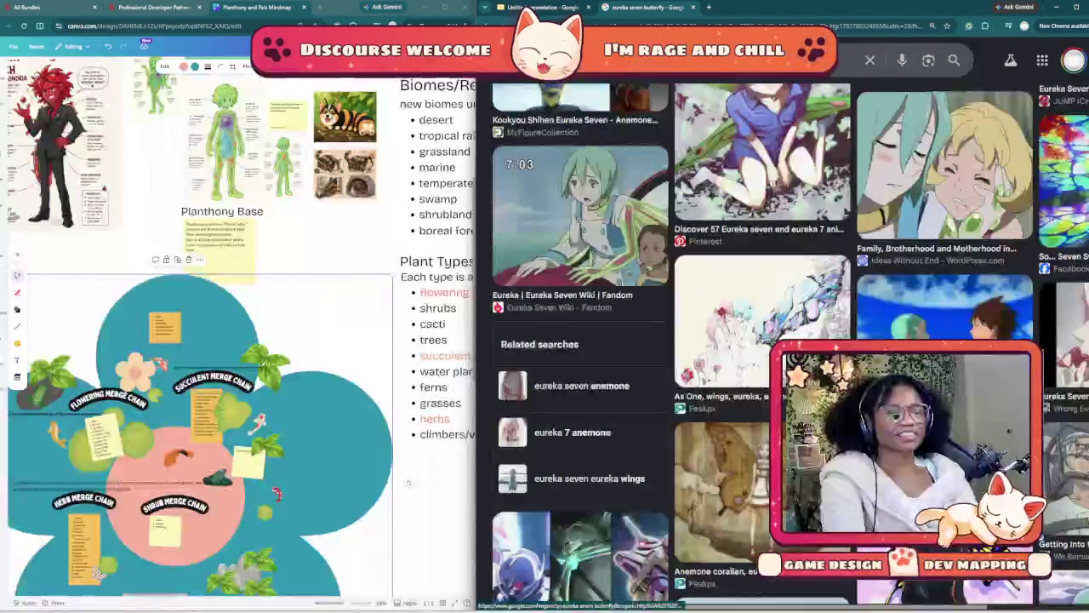
- Zoom the Google results page out and browse the current image thumbnails
key("ctrl+minus")
key("ctrl+minus")
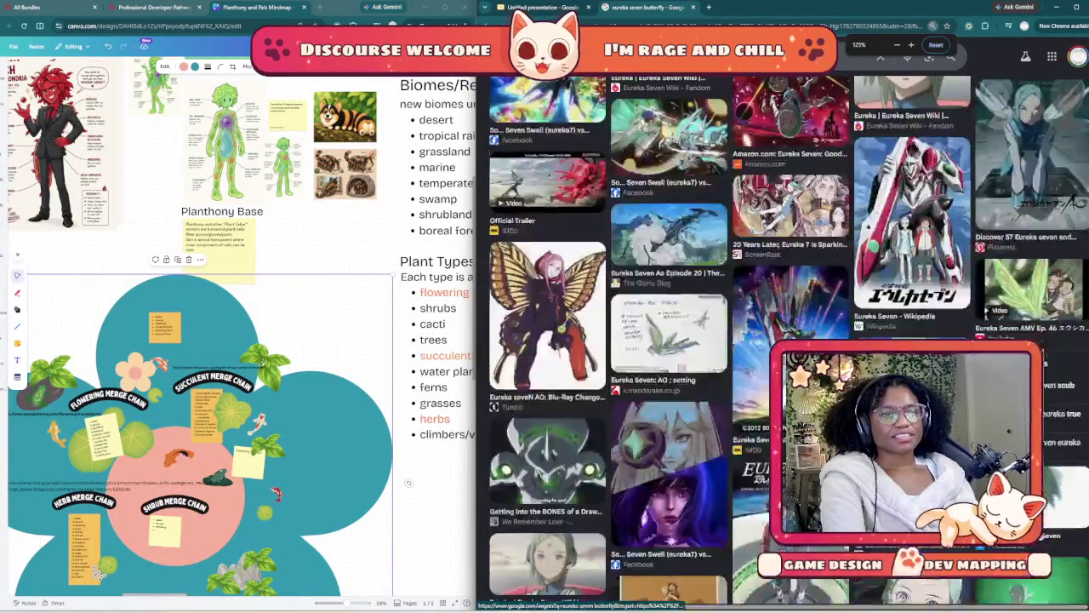
scroll(663, 340, "down", 5)
scroll(664, 341, "up", 5)
scroll(663, 340, "up", 5)
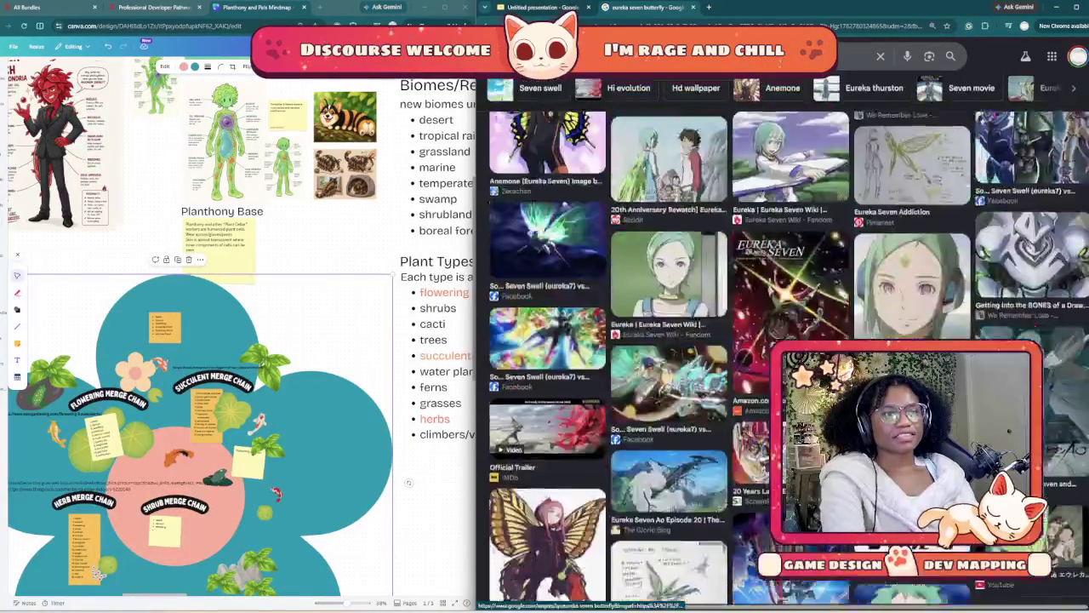
scroll(664, 340, "down", 3)
scroll(663, 341, "down", 1)
scroll(664, 341, "up", 1)
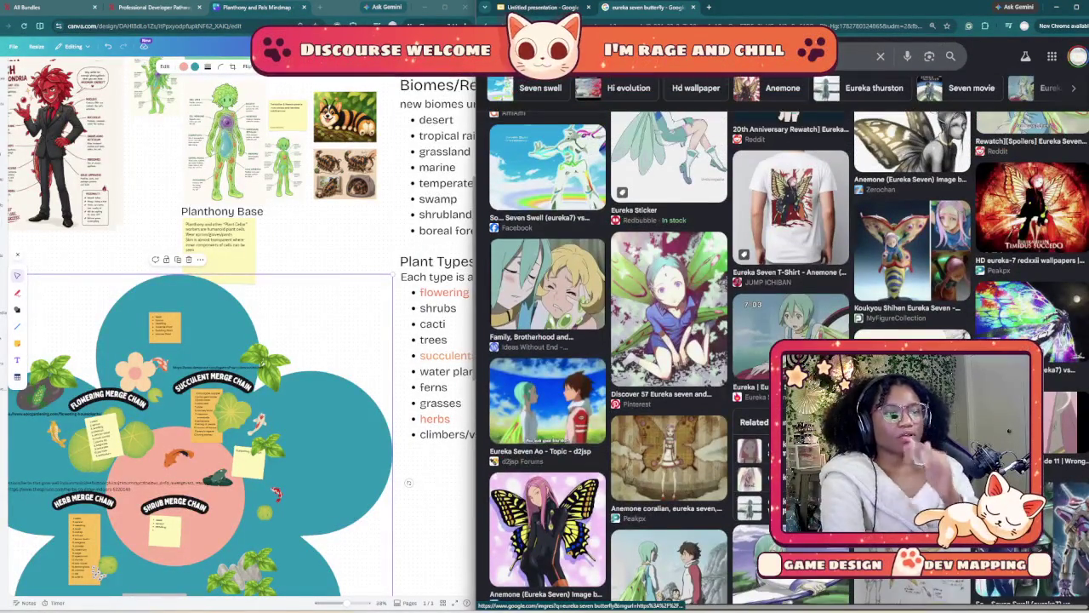
scroll(664, 340, "up", 3)
scroll(663, 340, "up", 1)
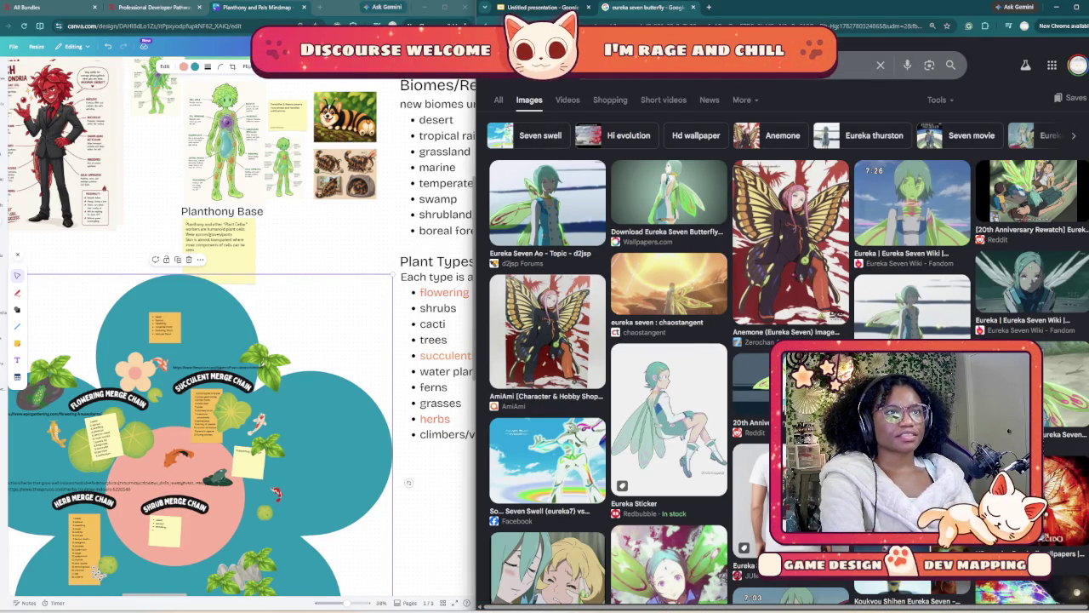
- Search images for 'eureka seven eureka wings' and open the 7:26 Eureka Seven Wiki image's copy options
key("BackSpace")
key("BackSpace")
key("BackSpace")
type("eureka")
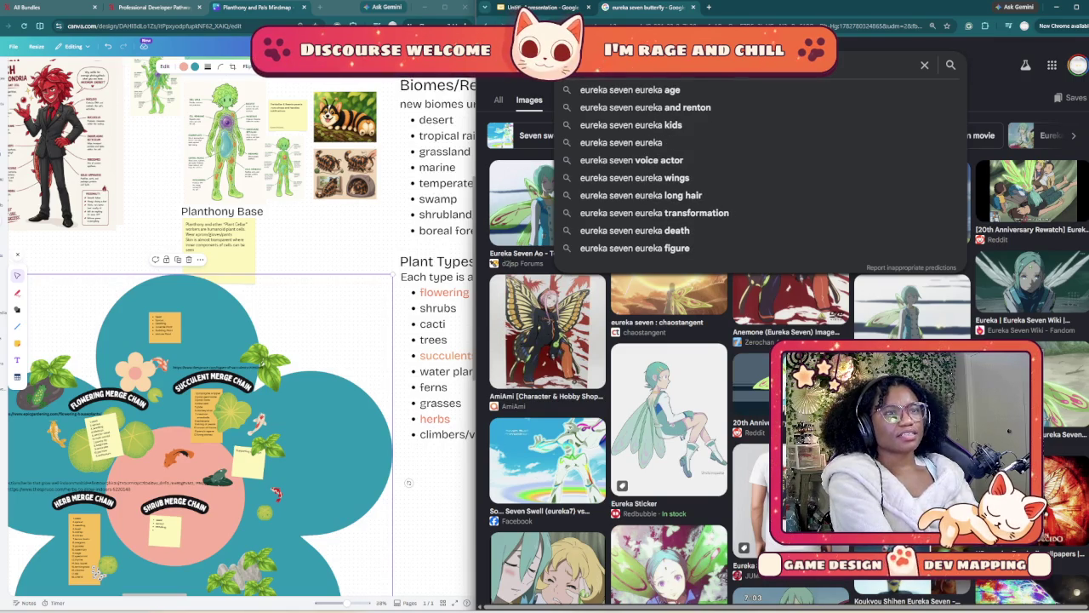
type(" wings")
key("Return")
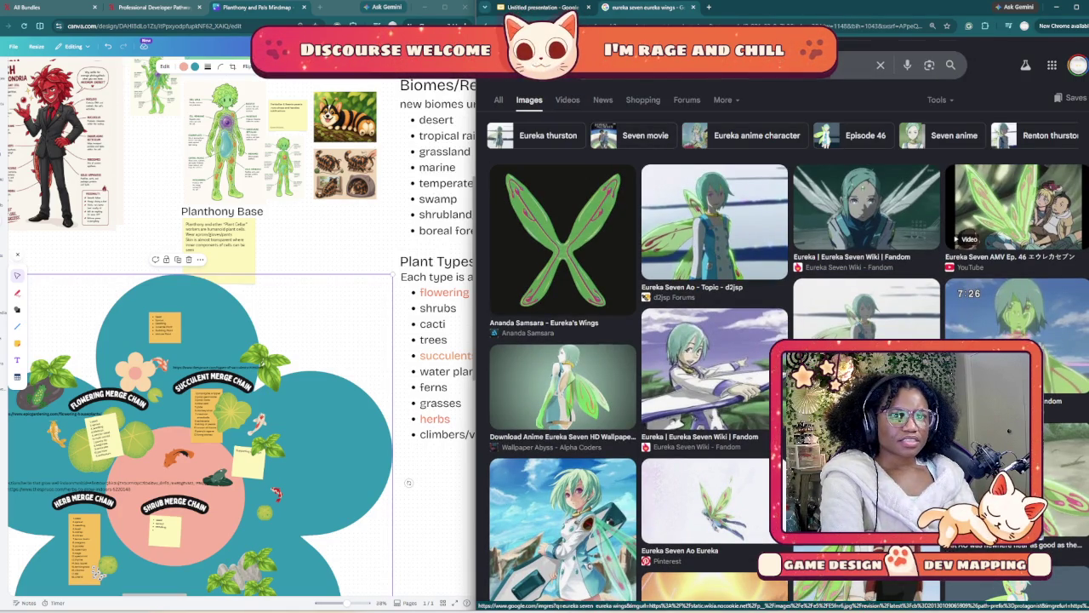
scroll(851, 256, "down", 2)
scroll(783, 341, "down", 3)
scroll(782, 341, "down", 3)
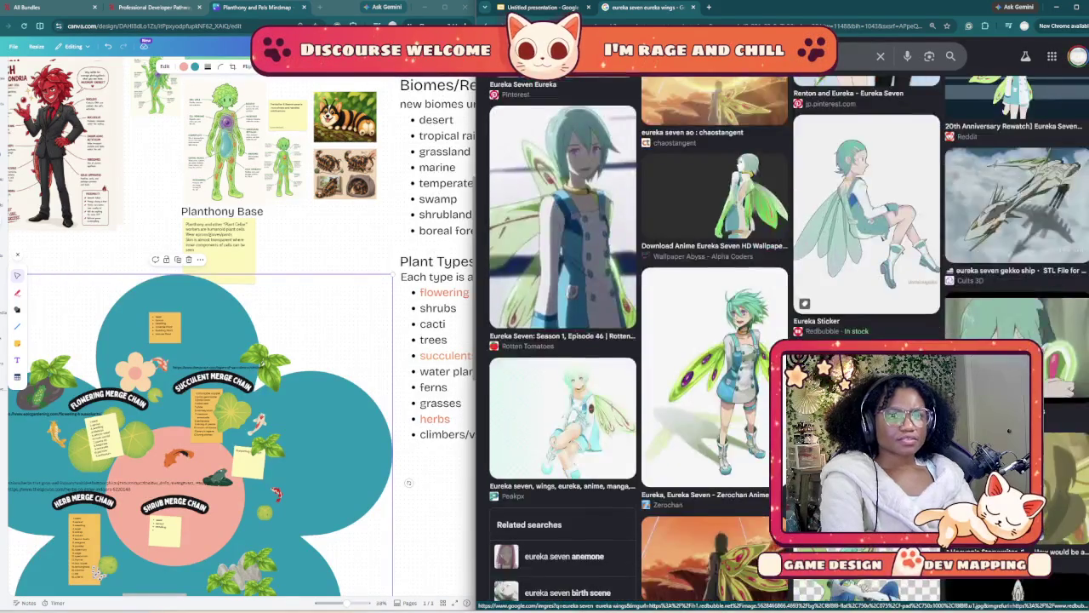
scroll(783, 341, "down", 3)
scroll(783, 340, "down", 3)
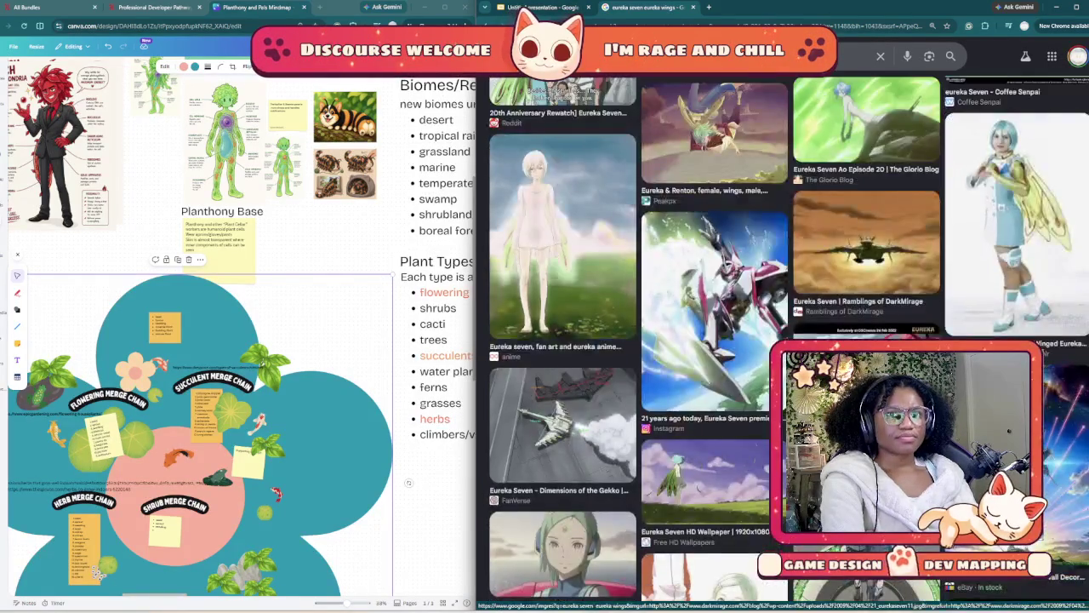
scroll(783, 340, "down", 3)
scroll(783, 341, "up", 2)
scroll(783, 341, "up", 2)
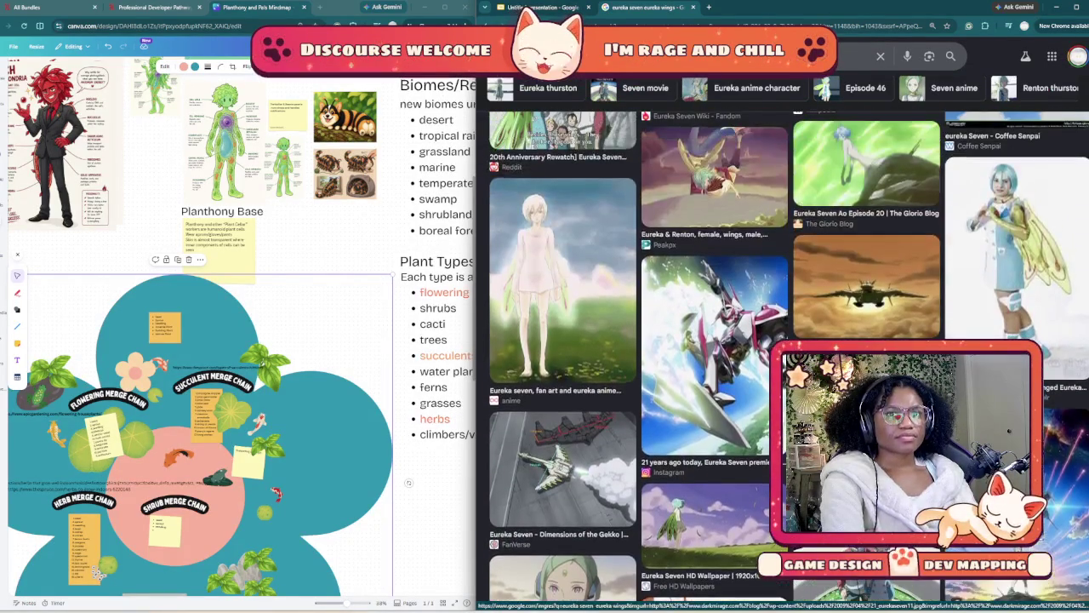
scroll(783, 340, "down", 3)
scroll(783, 340, "down", 2)
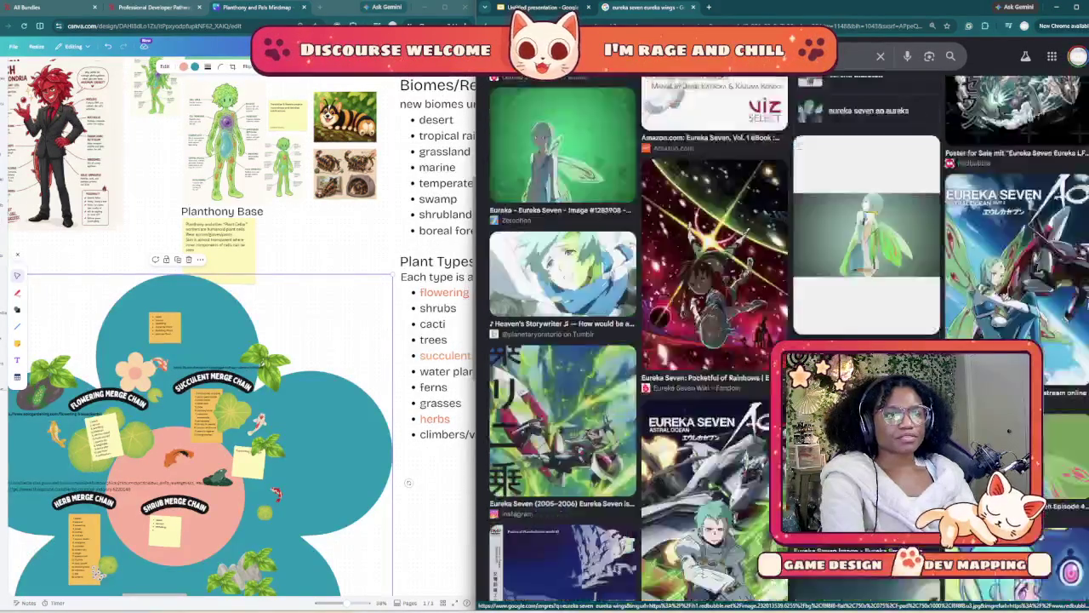
scroll(783, 341, "down", 2)
scroll(782, 340, "up", 1)
scroll(783, 340, "up", 2)
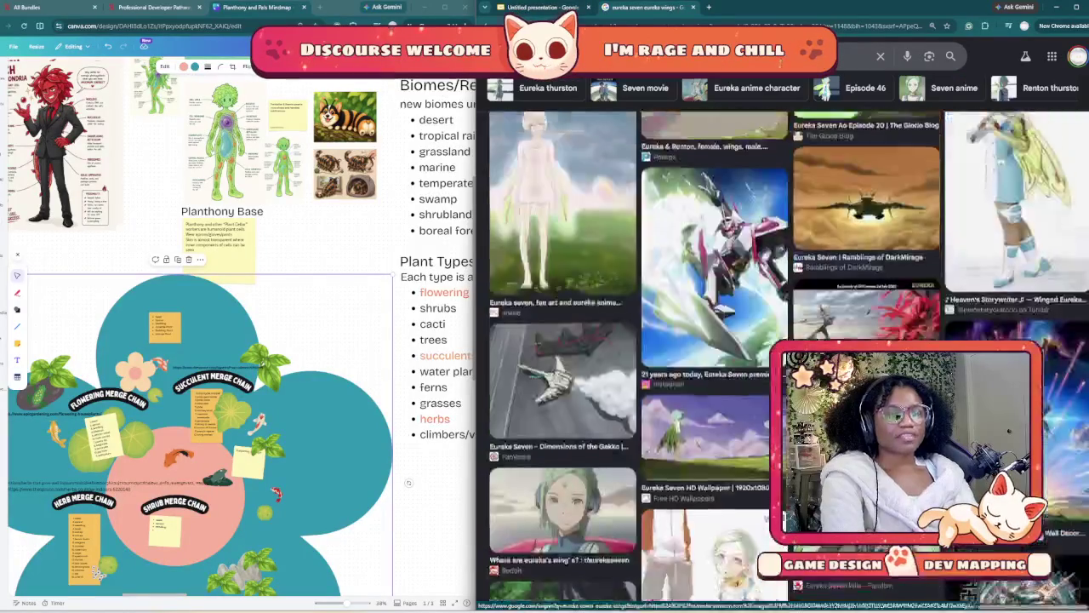
scroll(783, 341, "up", 2)
scroll(783, 341, "up", 2)
scroll(783, 340, "up", 3)
scroll(783, 340, "up", 3)
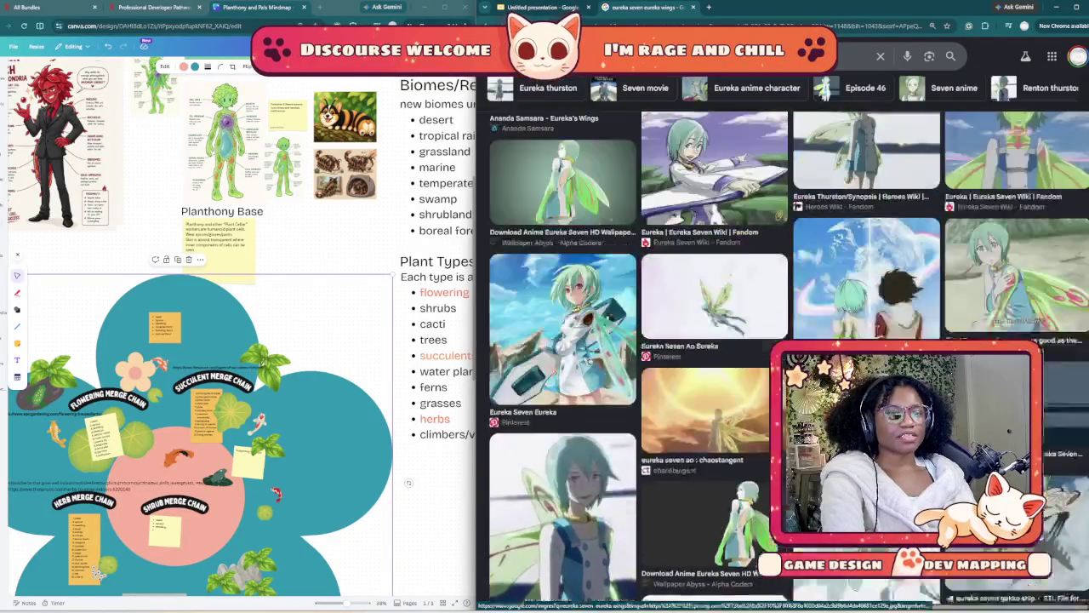
scroll(782, 341, "up", 3)
left_click(1013, 306)
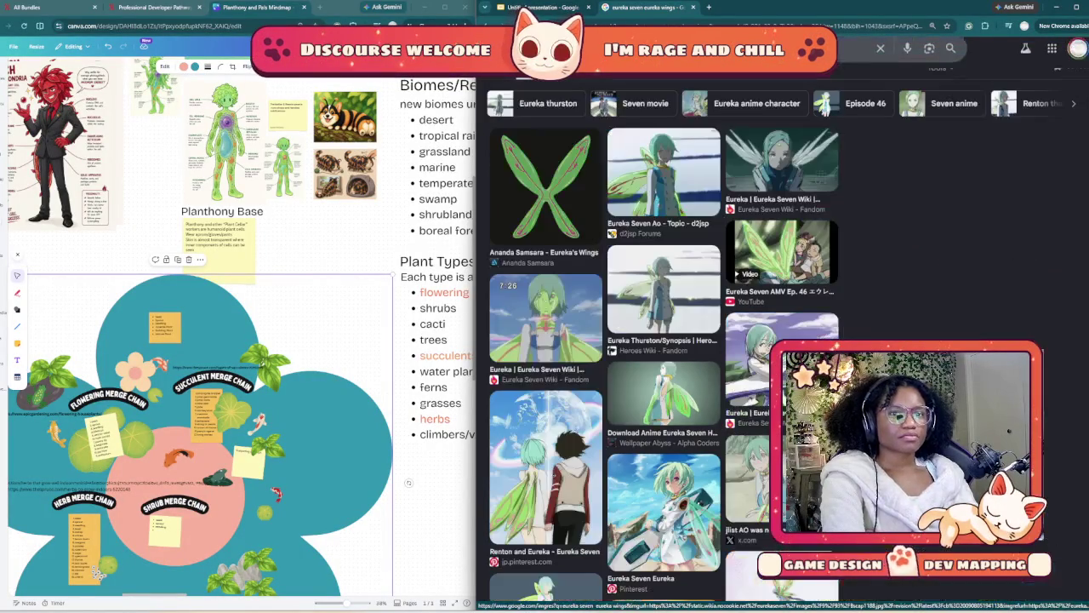
right_click(890, 251)
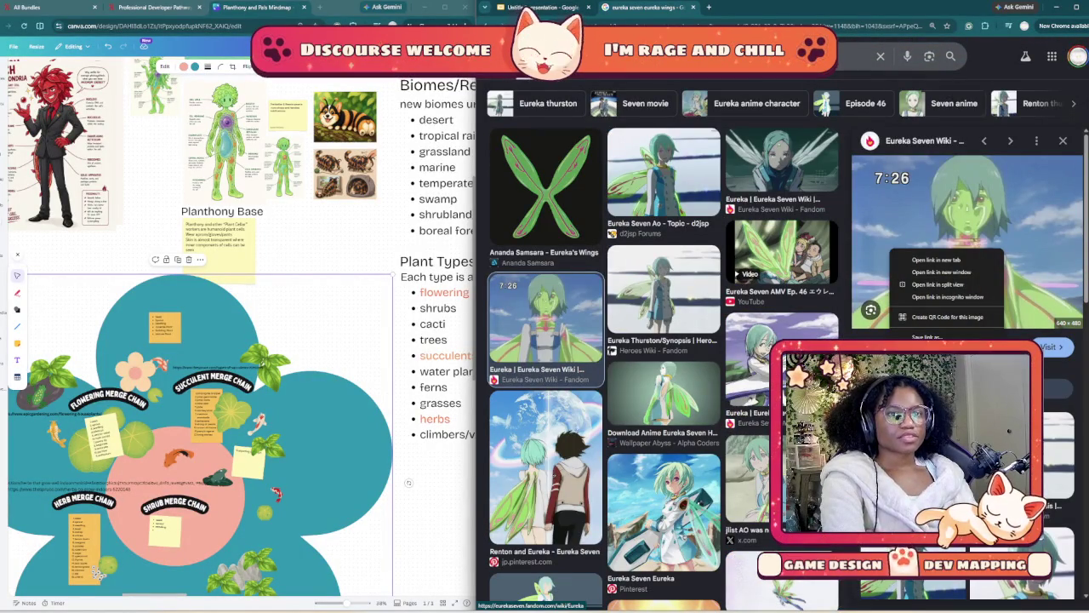
- Paste the copied Eureka image onto the Planthony Inspo slide and shrink it
key("Escape")
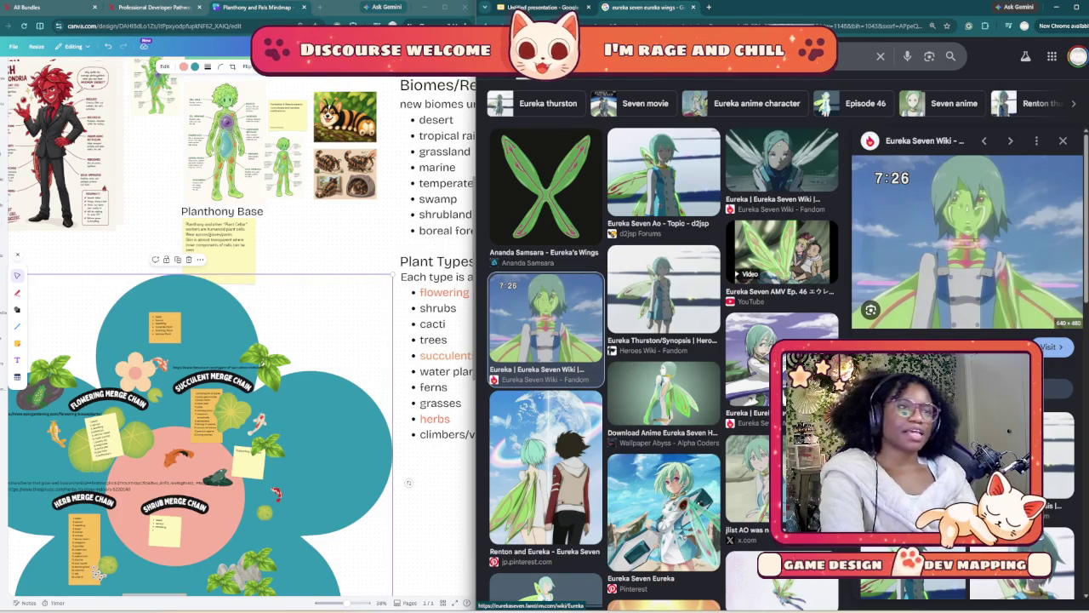
key("ctrl+shift+Tab")
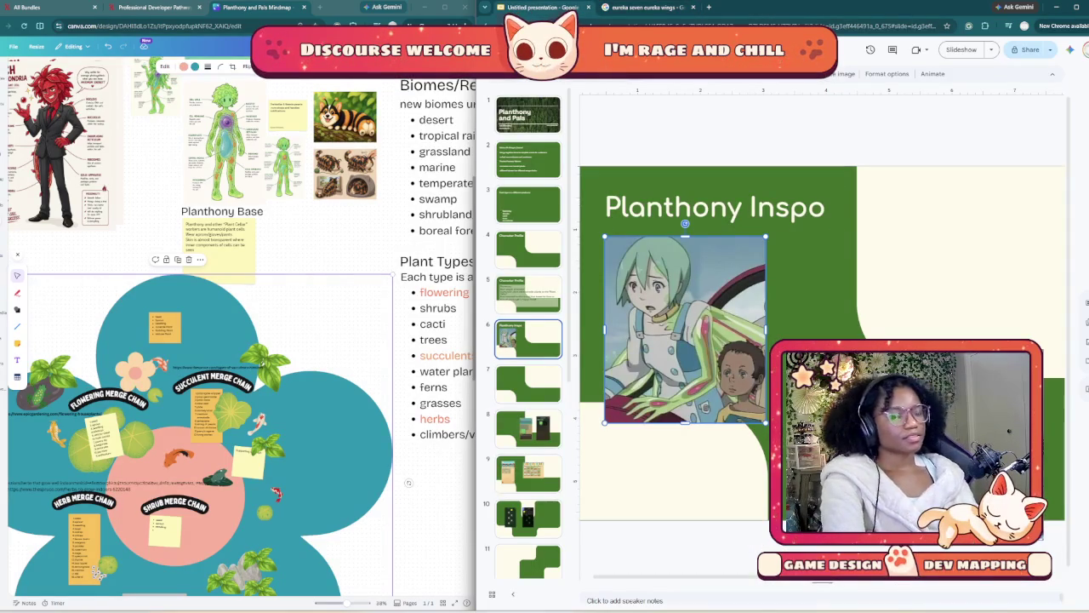
key("ctrl+v")
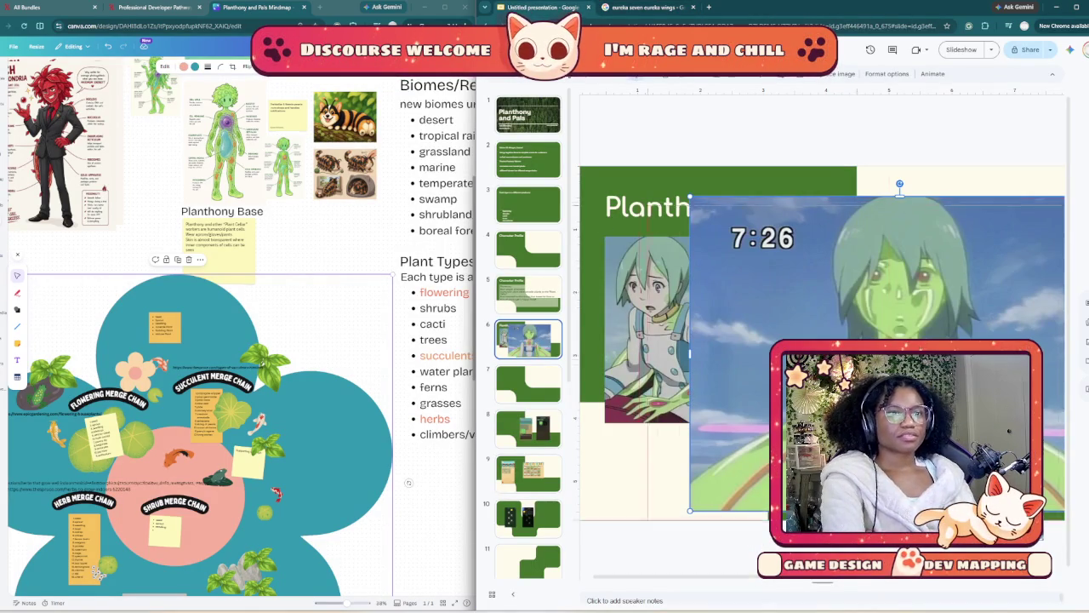
left_click_drag(876, 353, 777, 374)
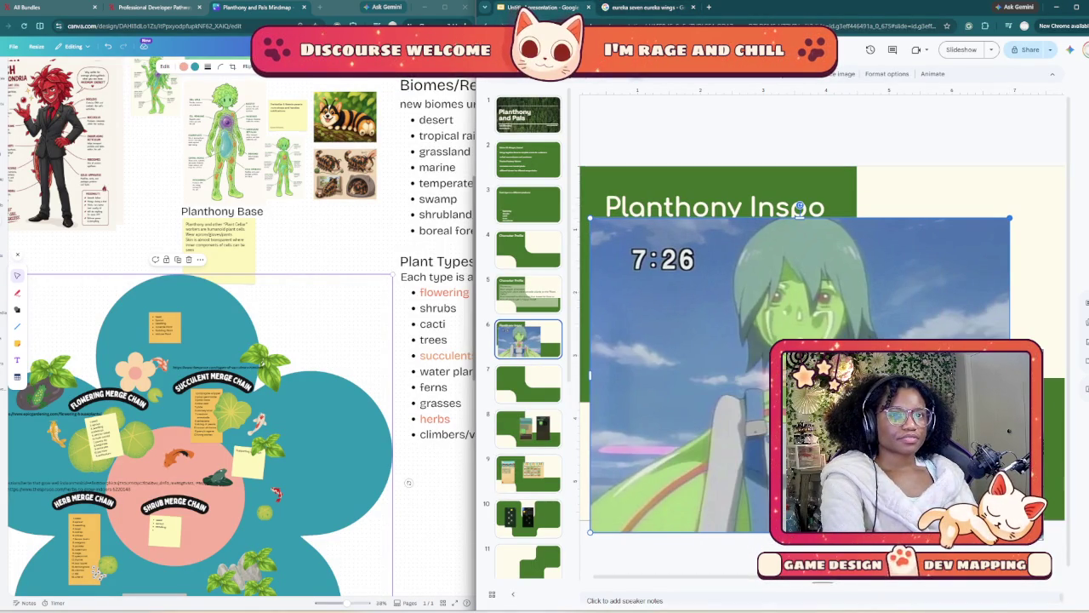
left_click_drag(1010, 217, 763, 400)
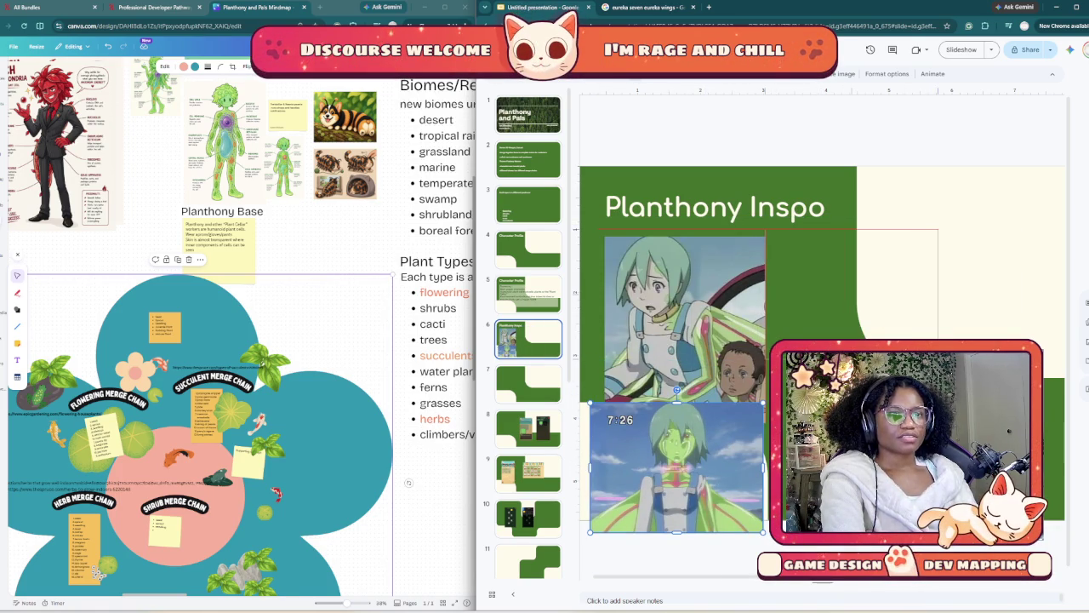
- Place the smaller Eureka image at the upper right, top-aligned beside the first picture
left_click_drag(676, 466, 851, 284)
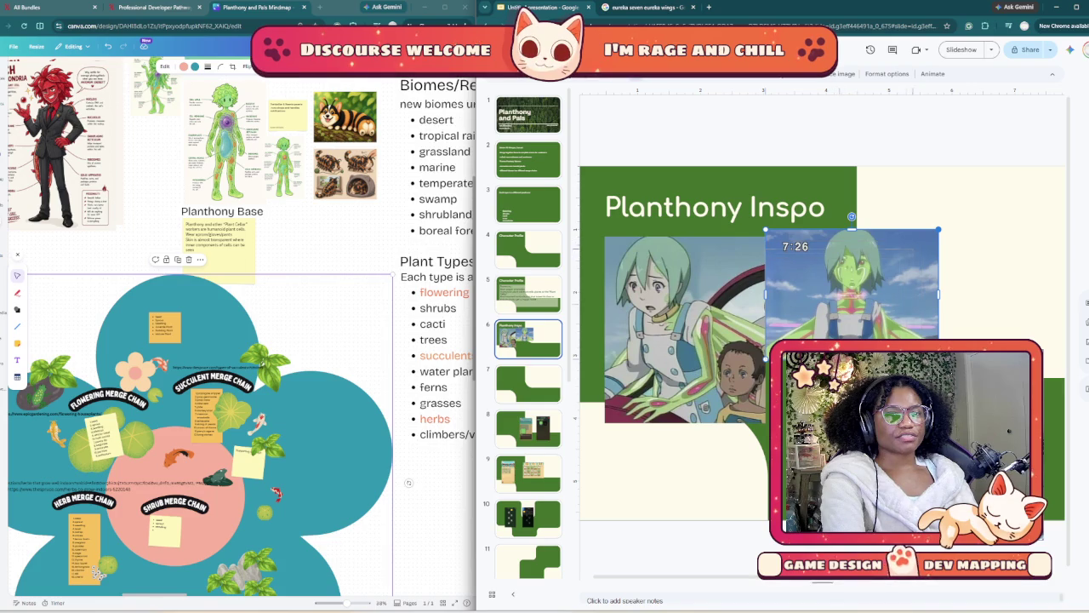
left_click_drag(938, 228, 911, 251)
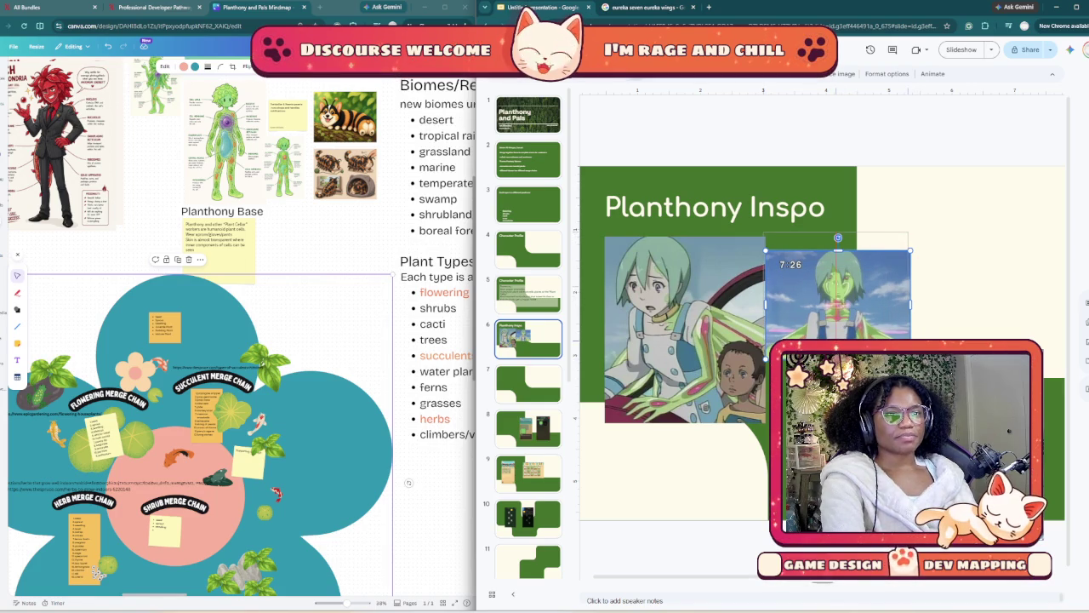
left_click_drag(838, 294, 836, 279)
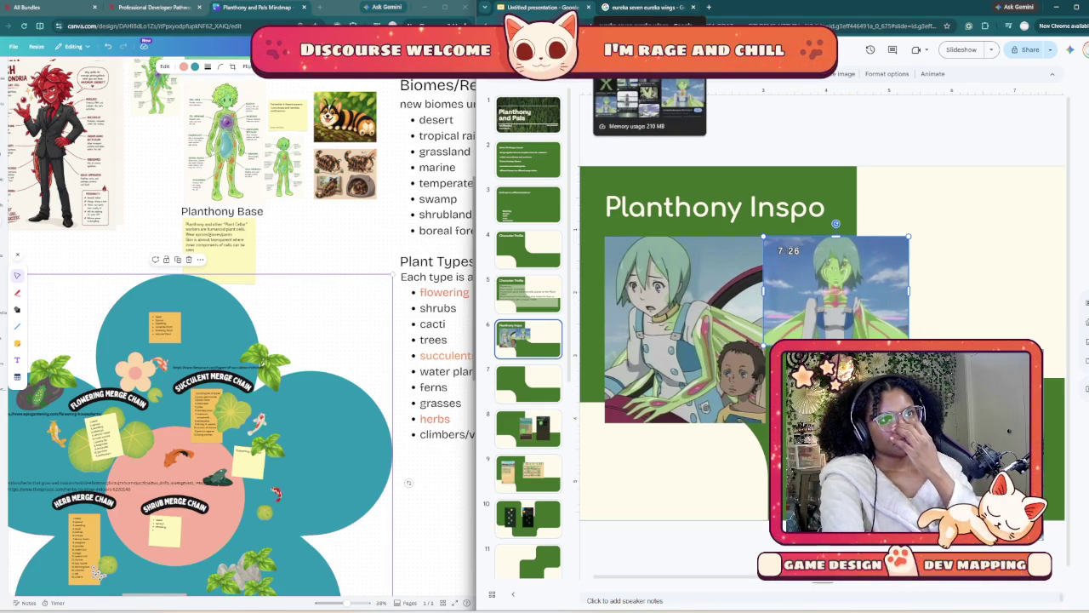
left_click(645, 7)
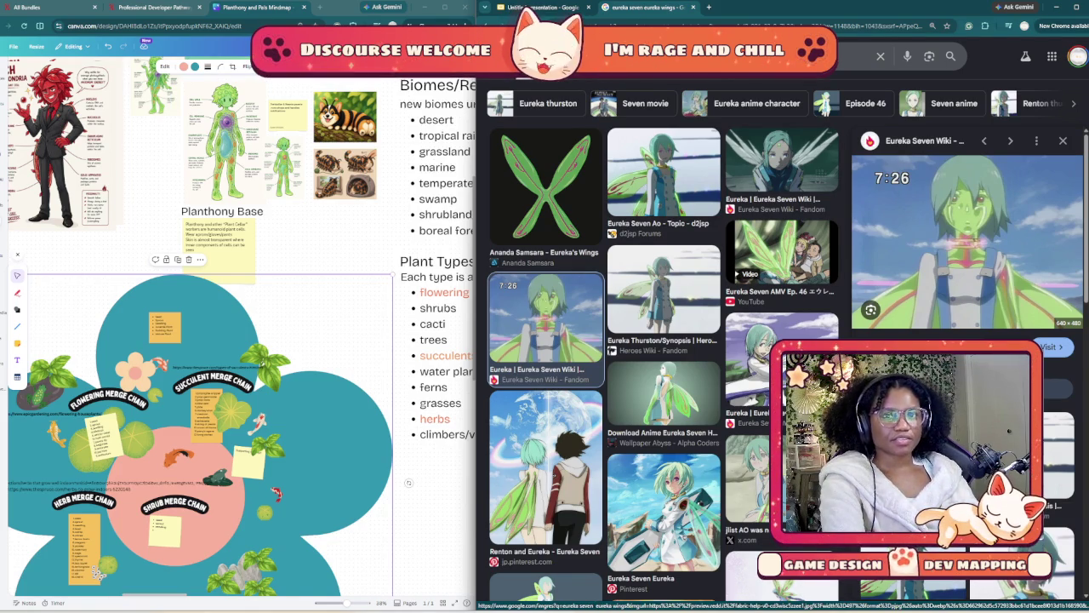
- Copy the Reddit winged green-haired Eureka image and position it at slide 6's upper right
left_click(1059, 459)
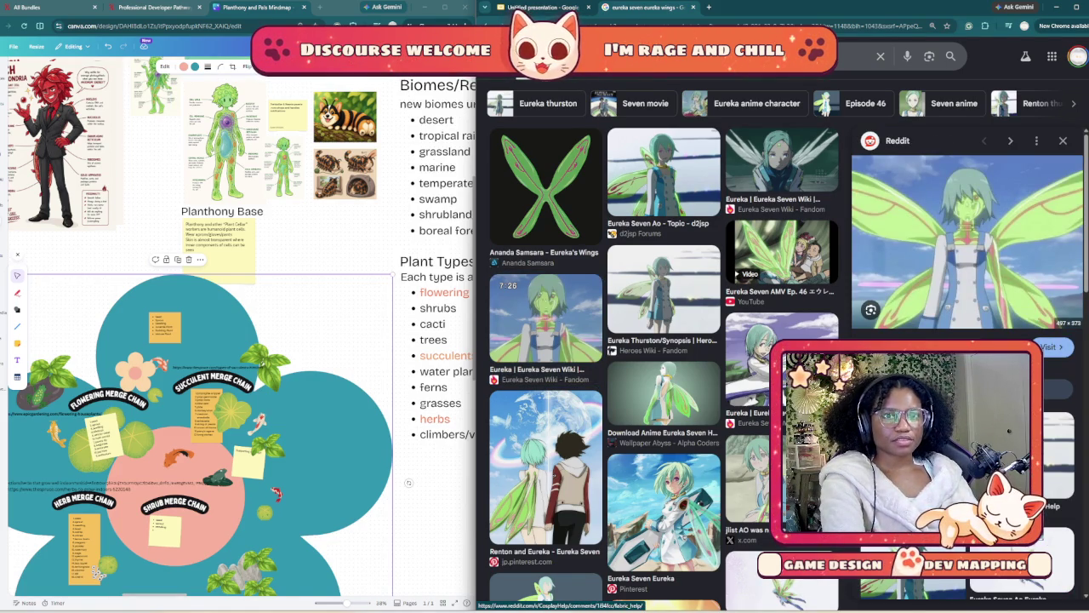
right_click(885, 233)
key("Escape")
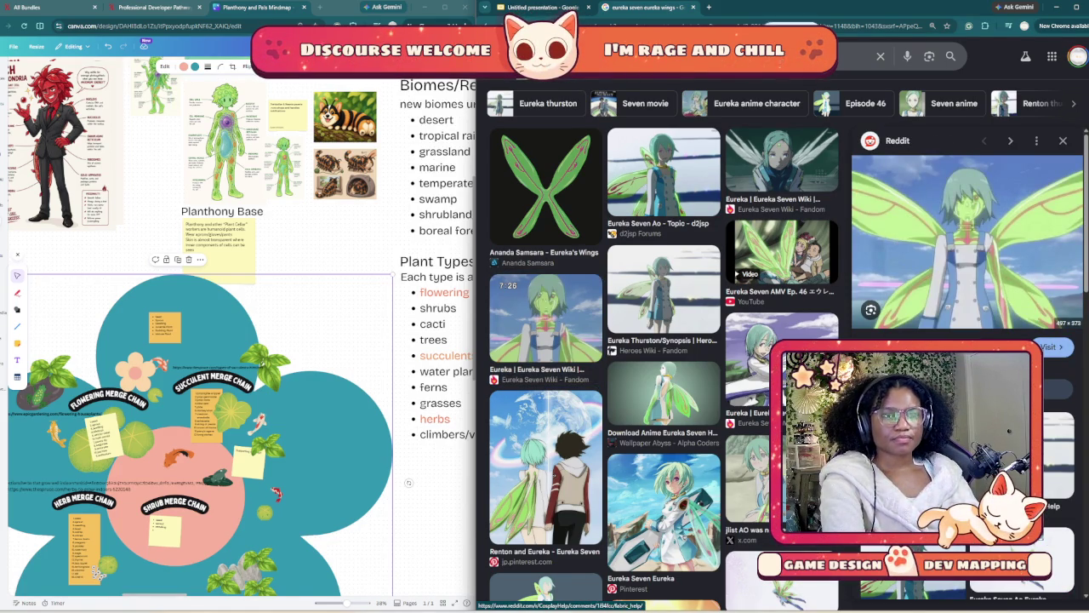
key("ctrl+shift+Tab")
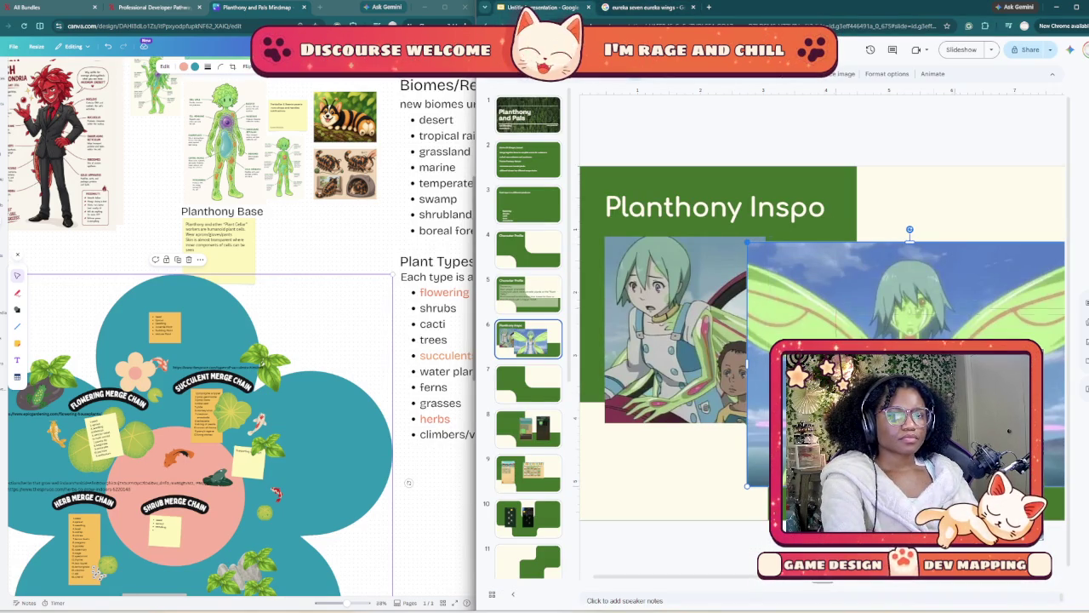
left_click_drag(906, 364, 970, 464)
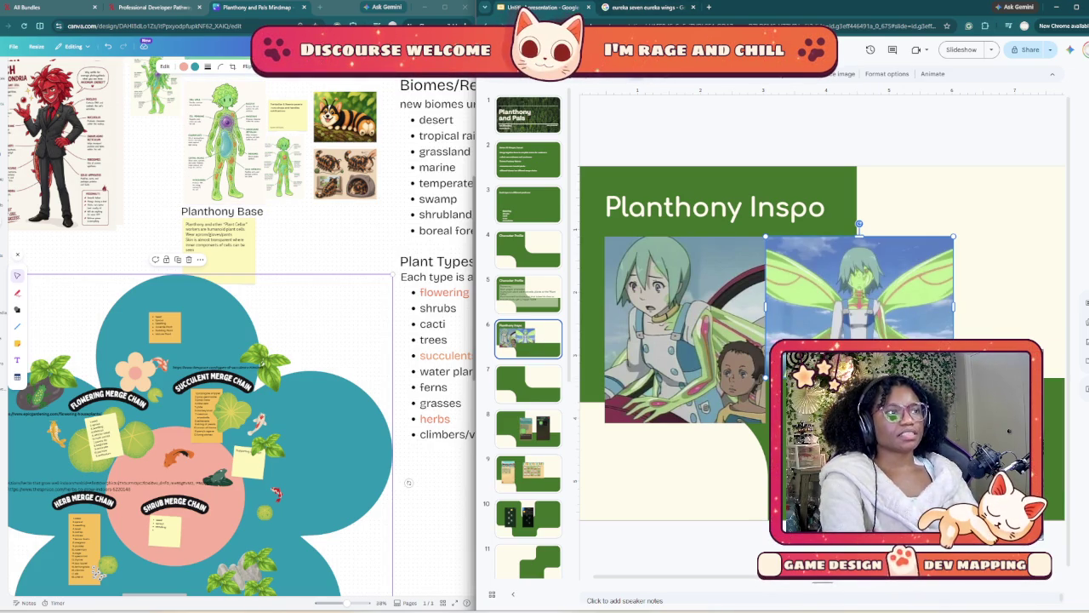
scroll(242, 341, "up", 4)
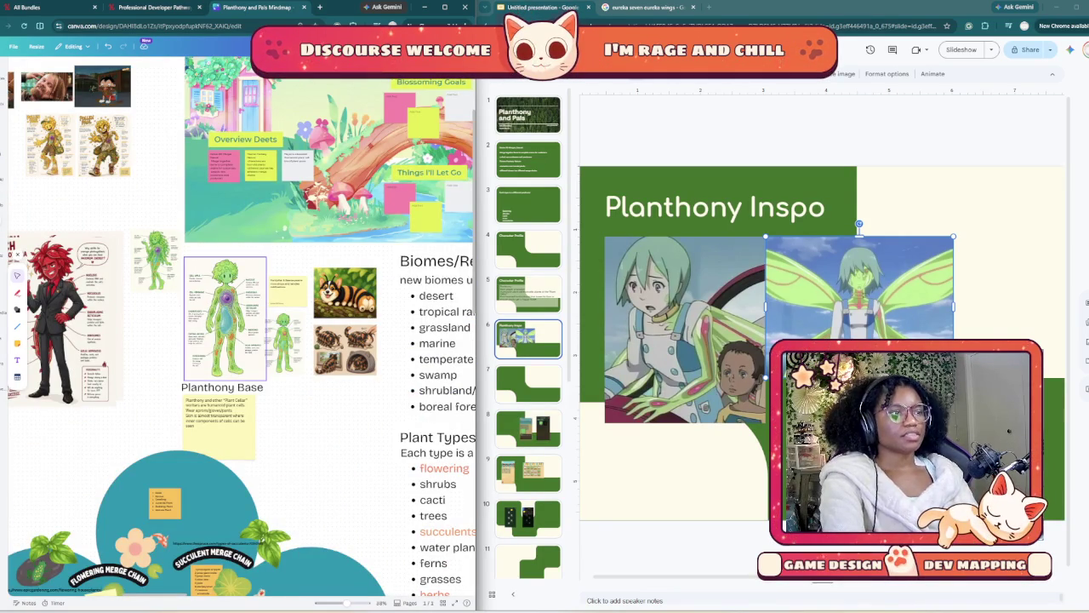
- Zoom the Canva board in on Planthony Base and bring up the Eureka wings image results
scroll(241, 296, "up", 3)
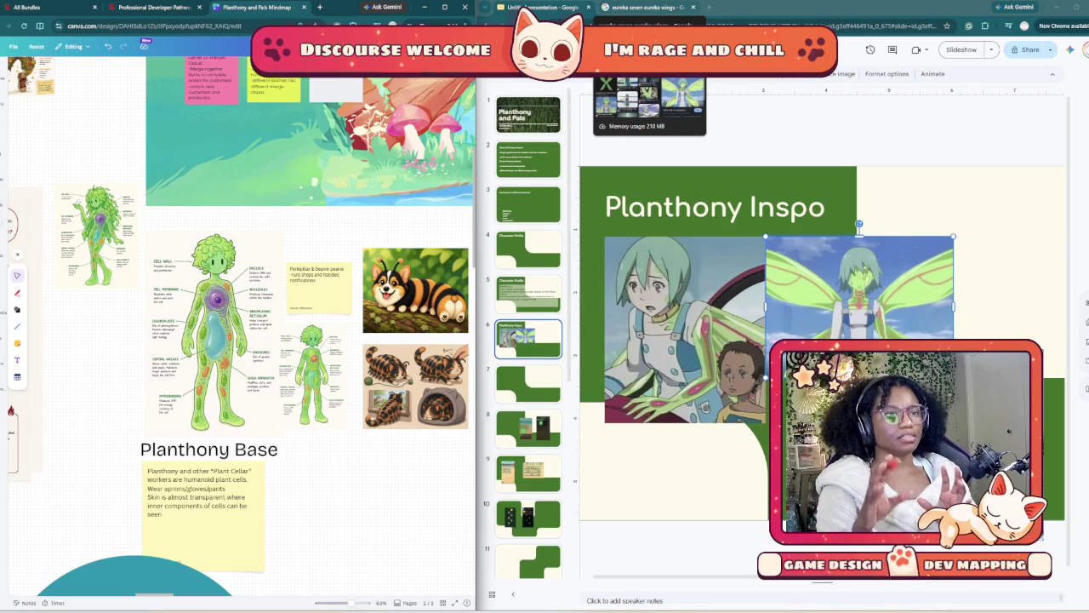
left_click(647, 8)
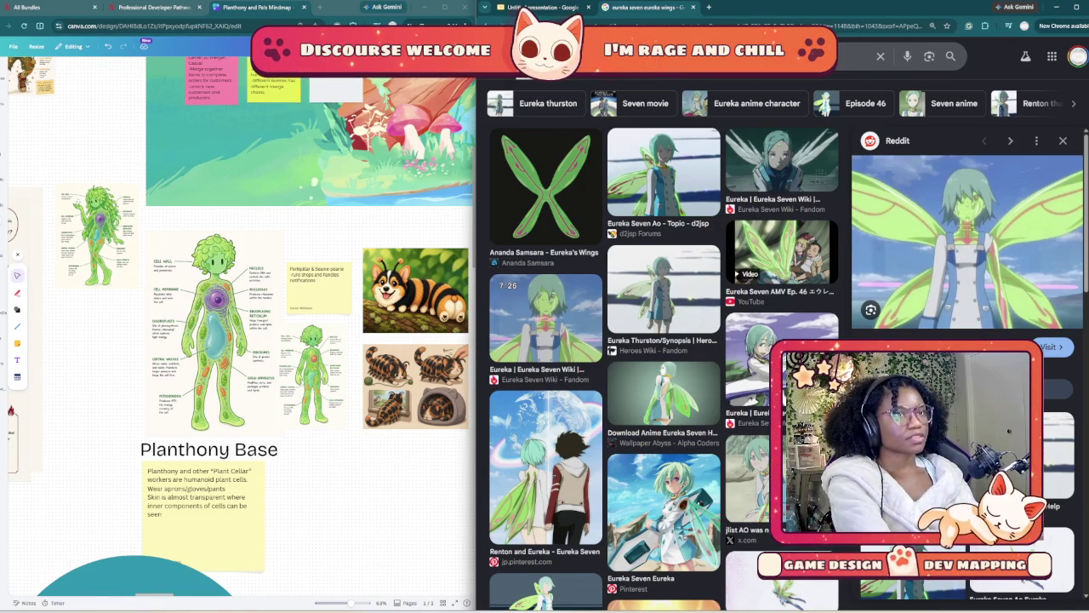
- Search Google Images for 'osmosis jones' via the suggestion and browse the results
type("om")
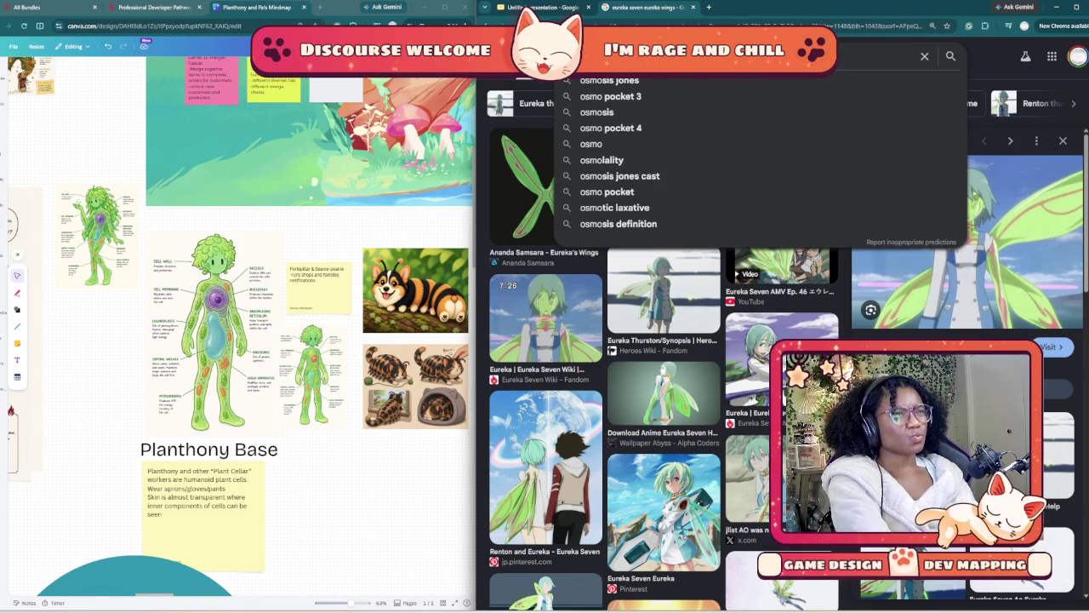
left_click(609, 80)
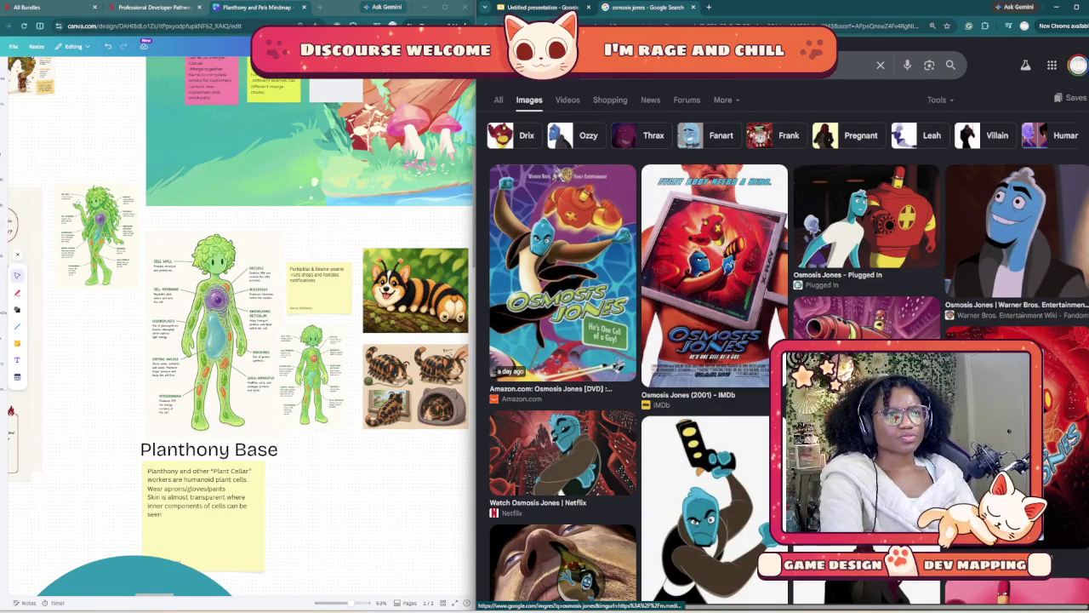
scroll(714, 341, "down", 3)
scroll(715, 340, "down", 3)
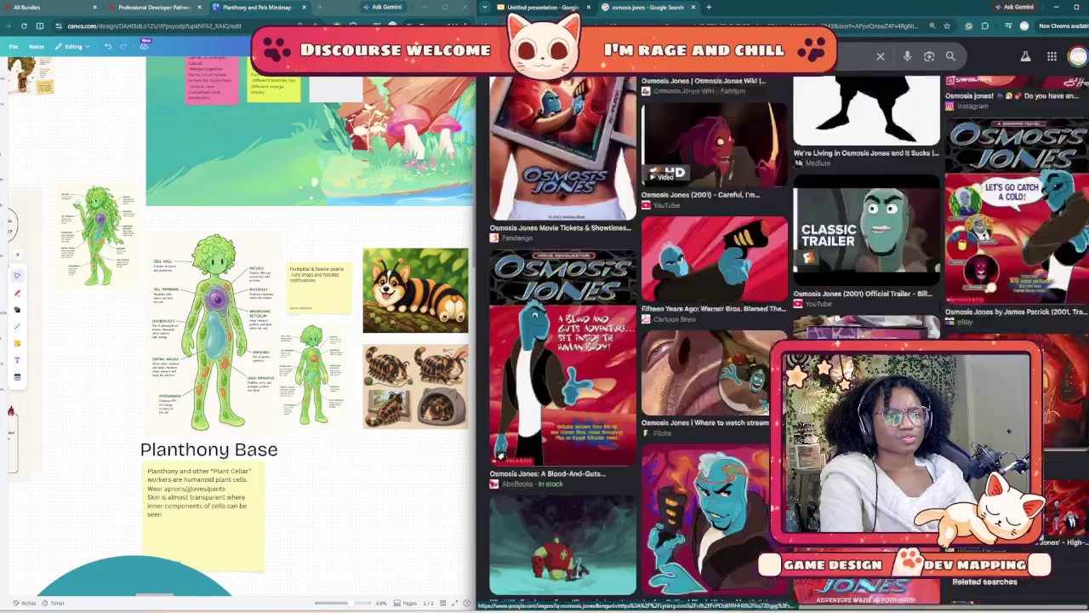
scroll(715, 341, "down", 1)
scroll(714, 341, "down", 5)
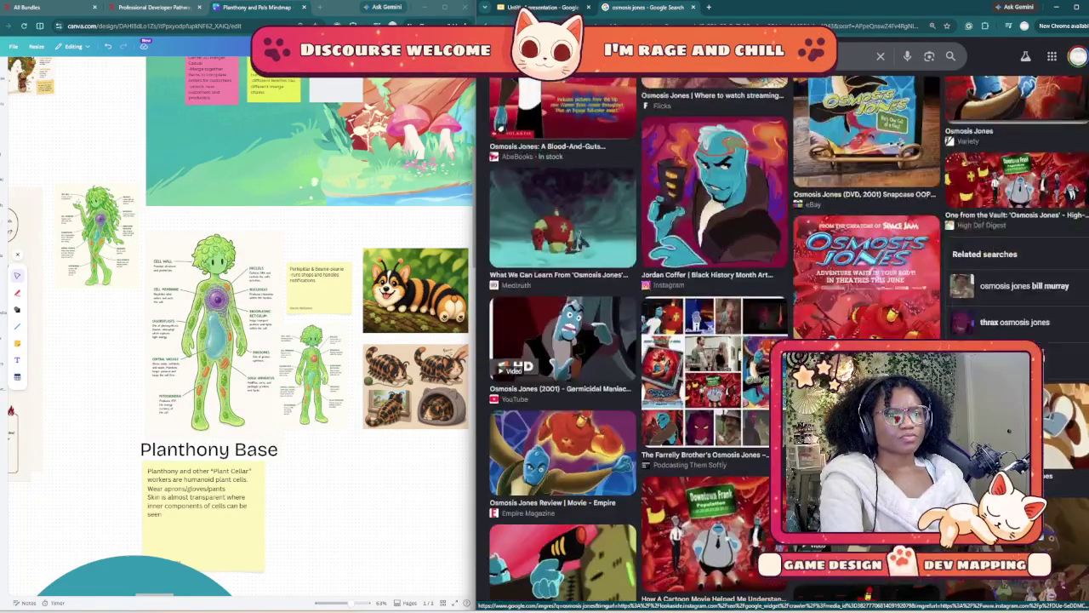
scroll(714, 341, "down", 5)
scroll(715, 340, "down", 3)
scroll(715, 340, "down", 3)
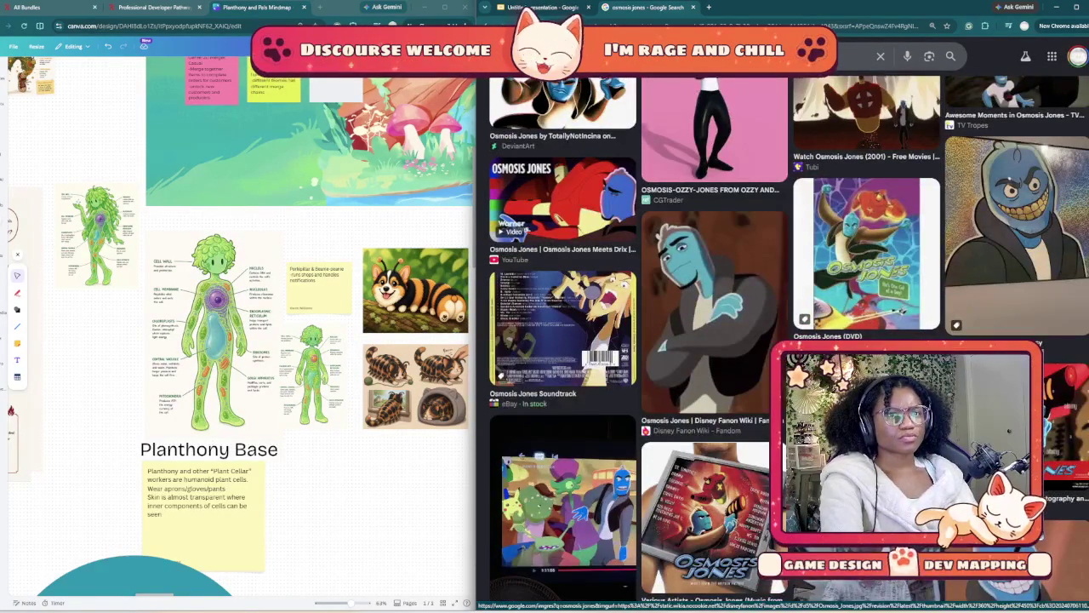
scroll(788, 341, "down", 3)
scroll(787, 340, "down", 3)
scroll(788, 341, "down", 3)
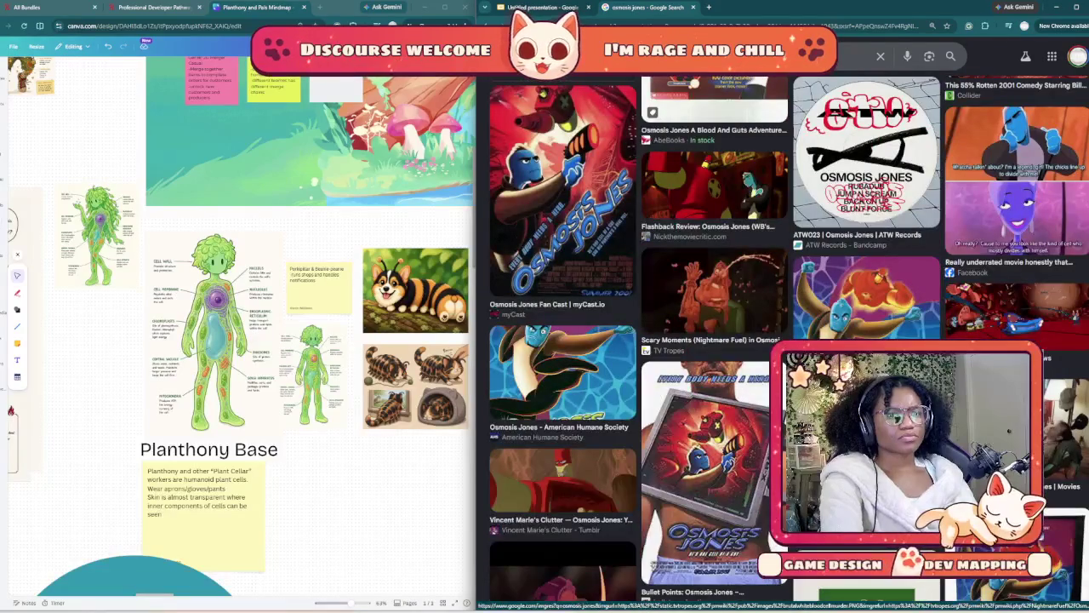
scroll(715, 340, "down", 3)
scroll(715, 341, "down", 3)
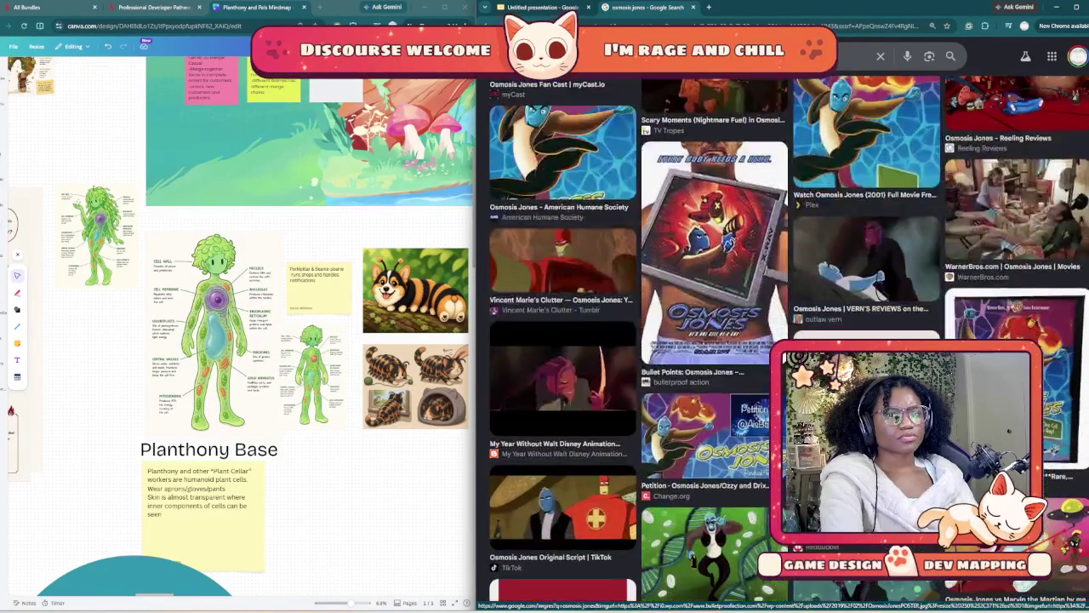
scroll(715, 341, "up", 5)
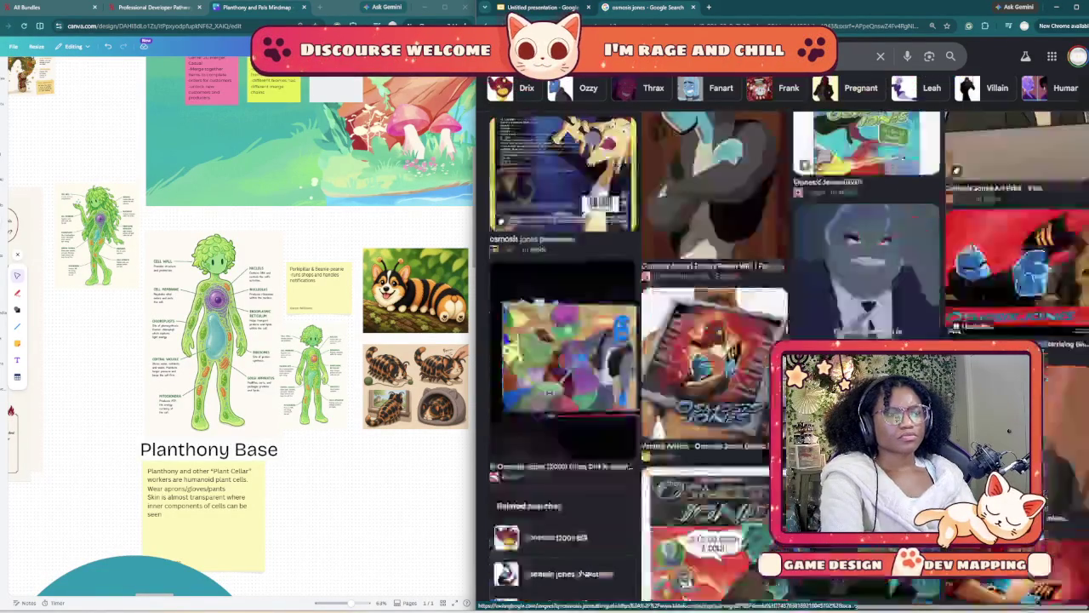
scroll(714, 341, "up", 5)
scroll(715, 341, "up", 5)
scroll(714, 340, "up", 5)
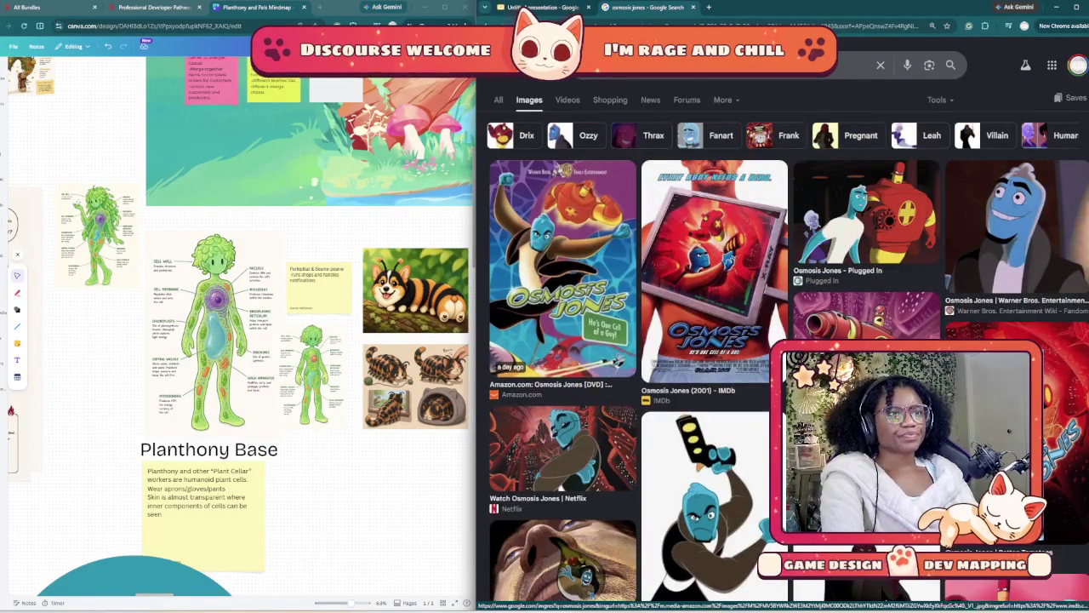
- Refine the image search to 'osmosis jones movie' and scroll through the results
left_click(681, 65)
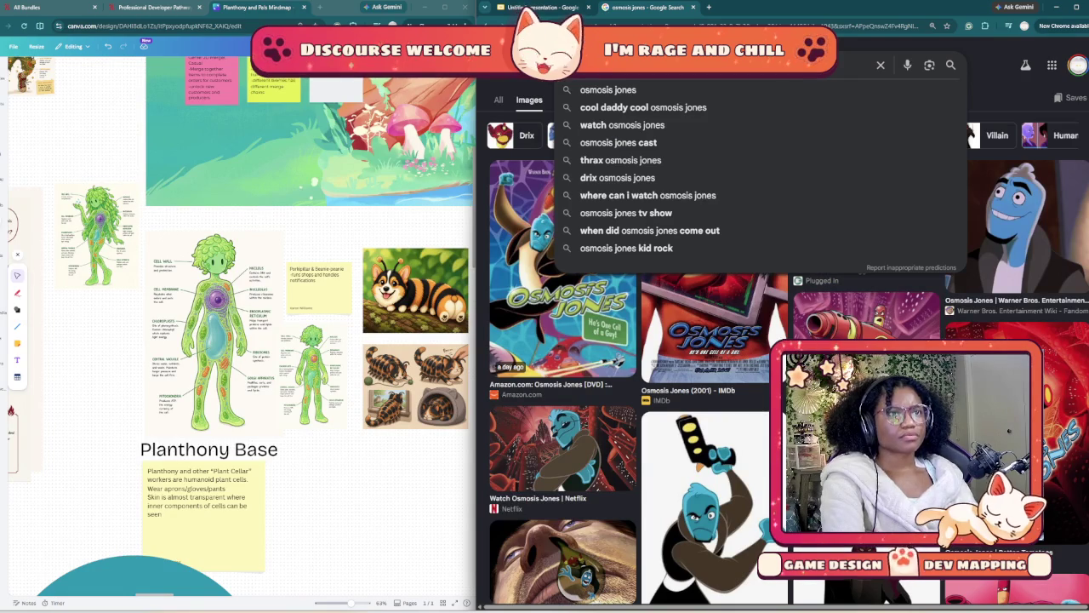
type("movie")
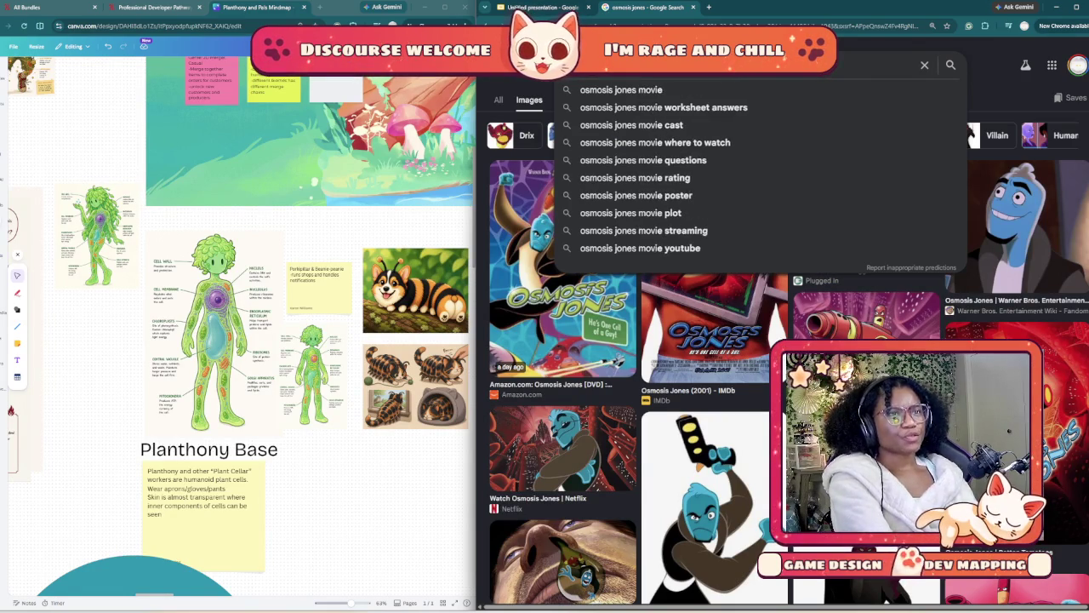
key("Return")
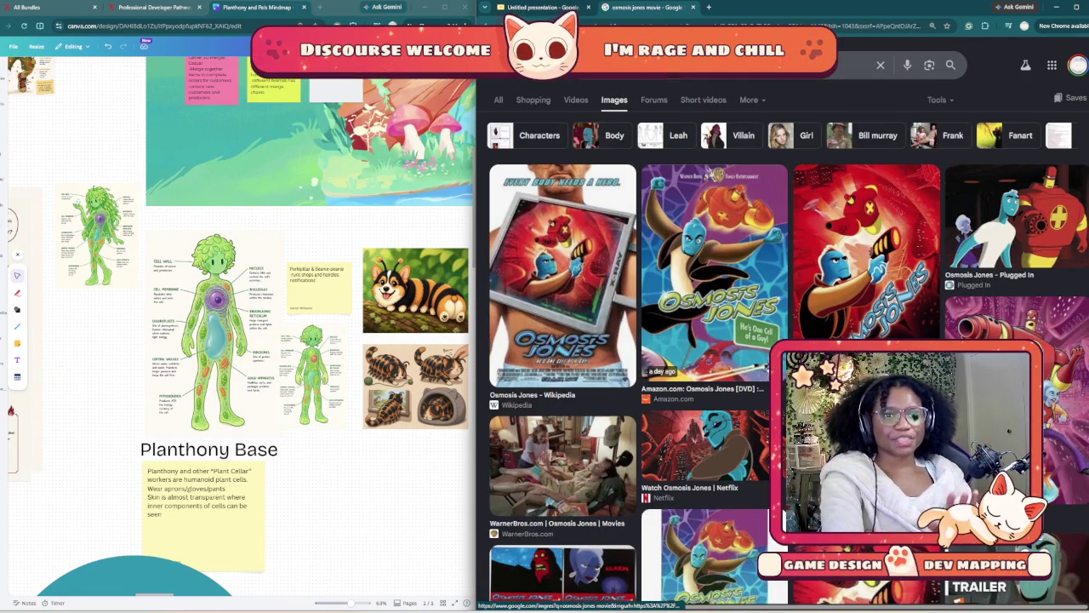
scroll(788, 340, "down", 2)
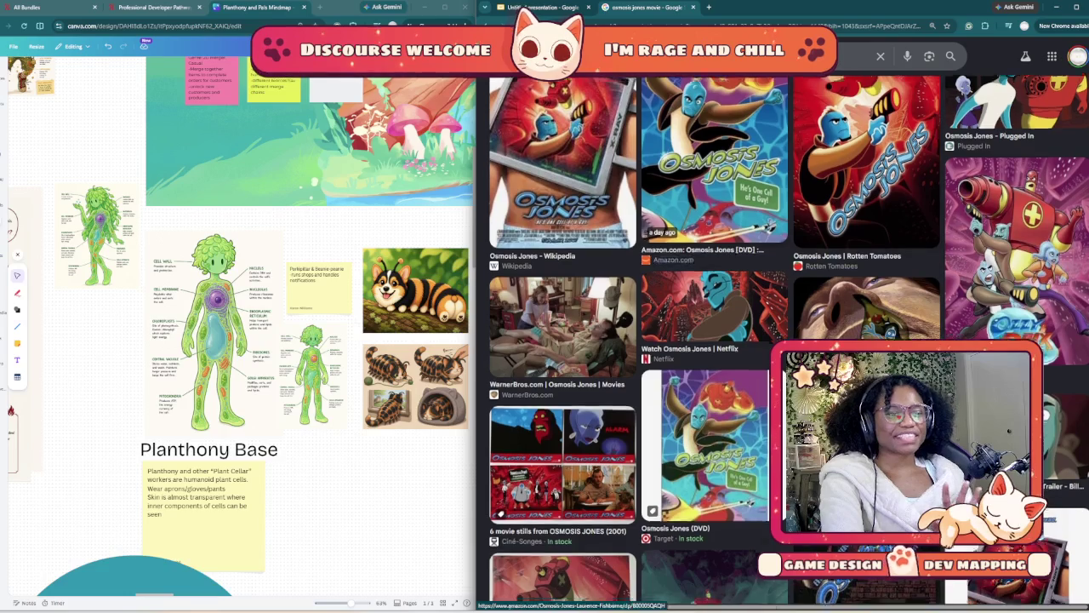
scroll(788, 340, "down", 2)
scroll(788, 341, "down", 2)
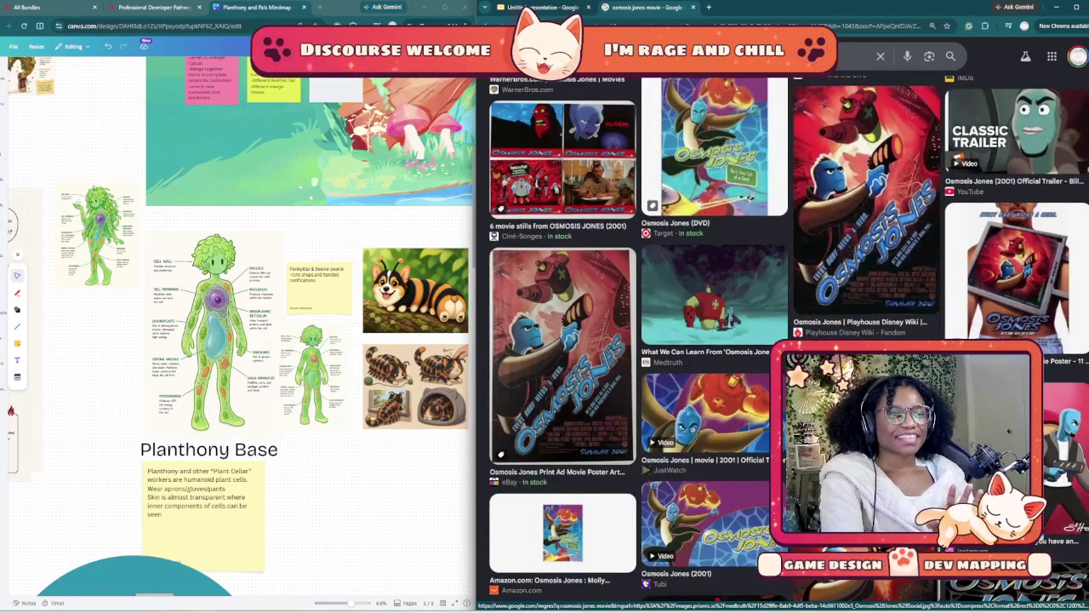
scroll(788, 340, "down", 2)
scroll(788, 340, "down", 2)
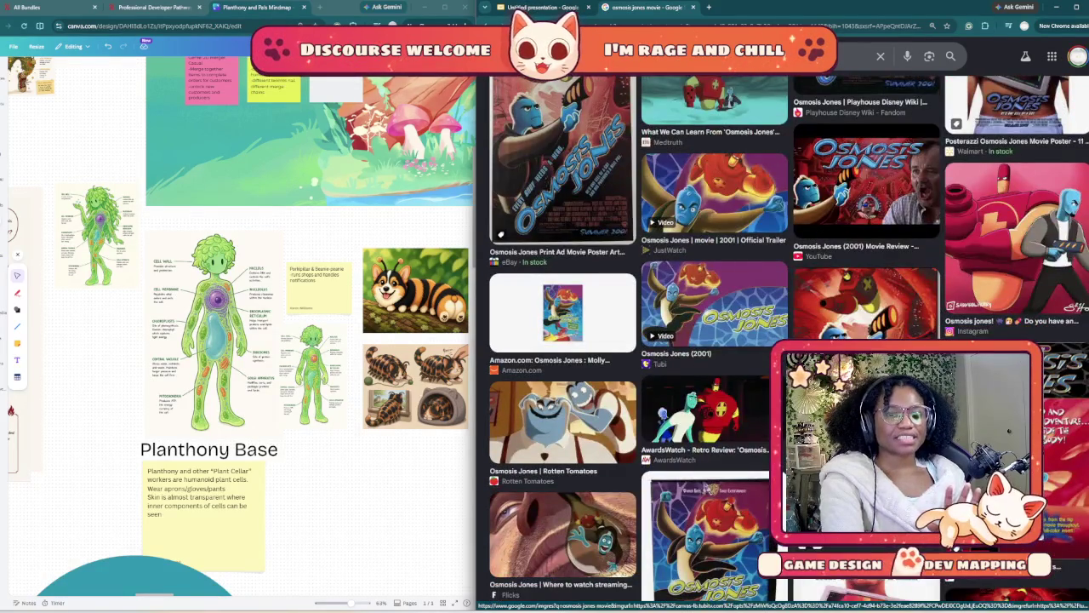
scroll(788, 341, "down", 3)
scroll(788, 340, "down", 2)
scroll(788, 341, "down", 1)
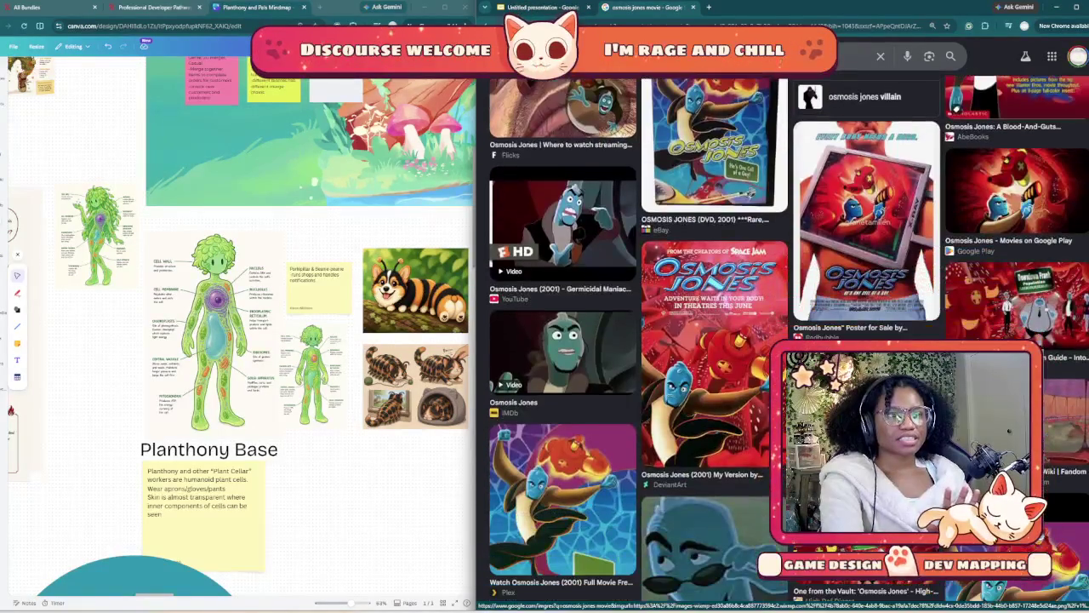
scroll(787, 340, "down", 1)
scroll(788, 340, "down", 1)
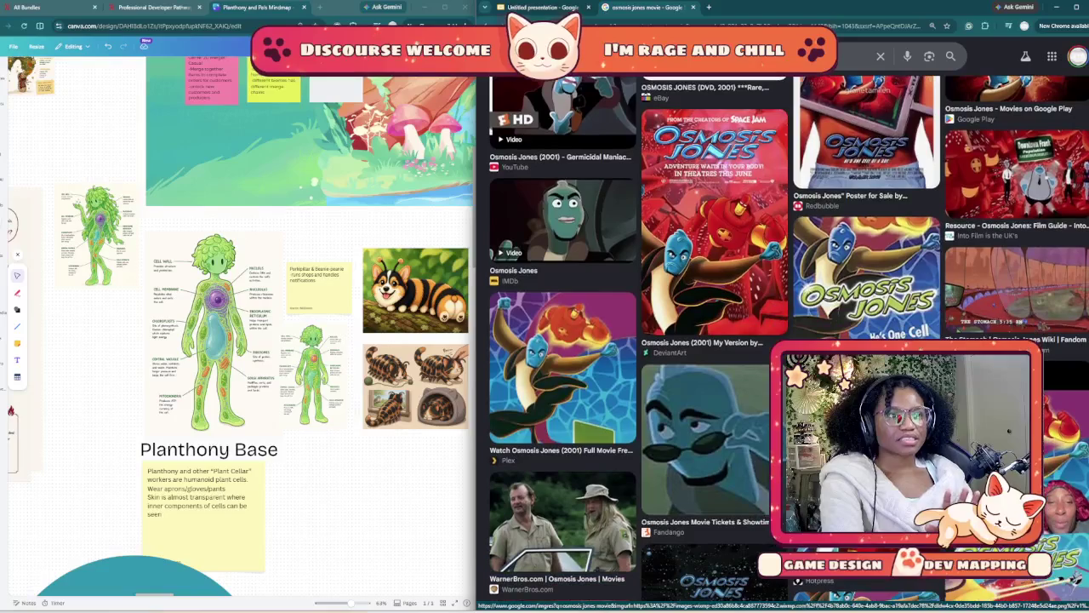
scroll(782, 340, "down", 3)
scroll(783, 340, "down", 1)
scroll(782, 340, "down", 1)
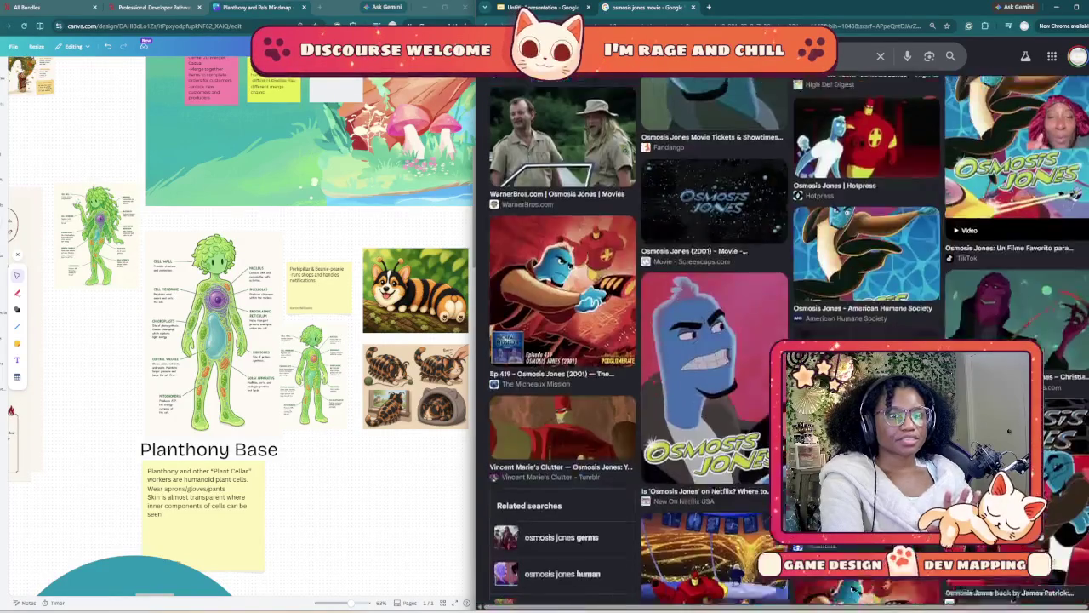
scroll(783, 341, "down", 1)
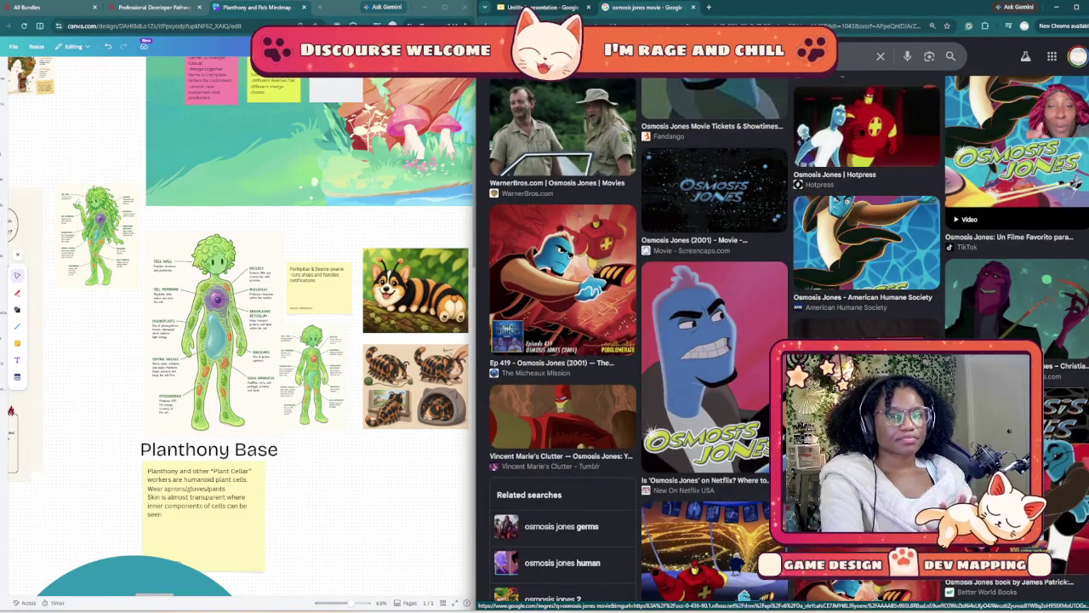
- Preview and copy the New On Netflix Osmosis Jones image, then return to slide 6
left_click(757, 358)
right_click(932, 260)
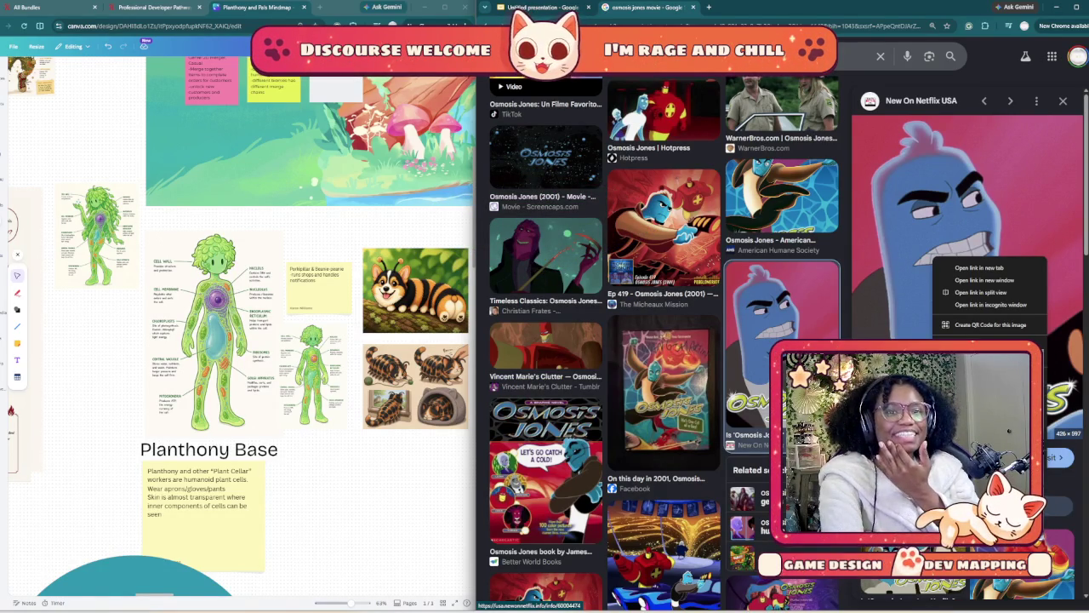
key("Escape")
scroll(970, 255, "down", 5)
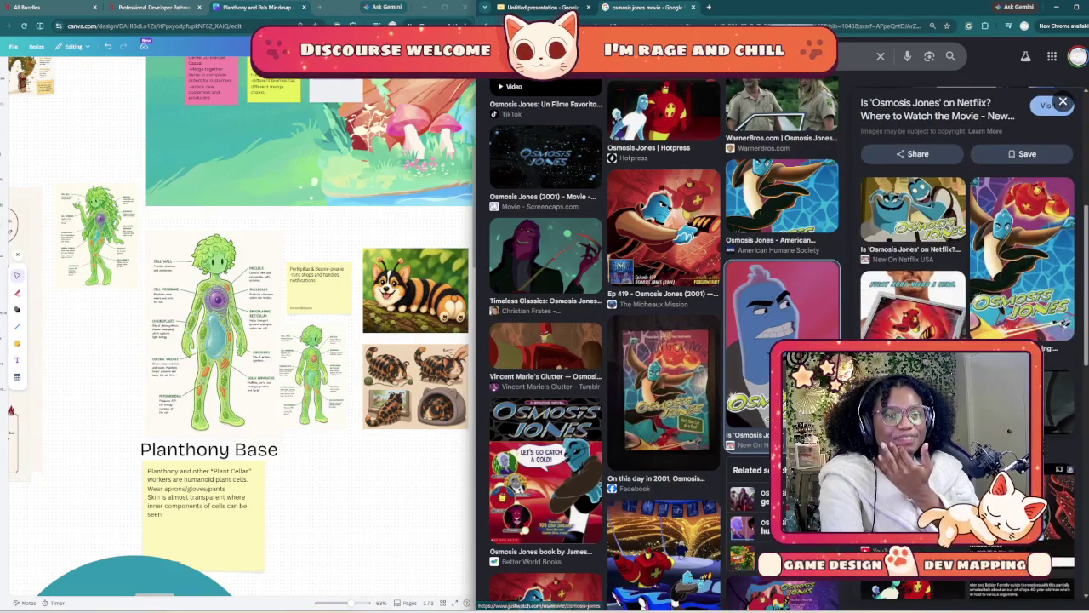
scroll(966, 255, "down", 3)
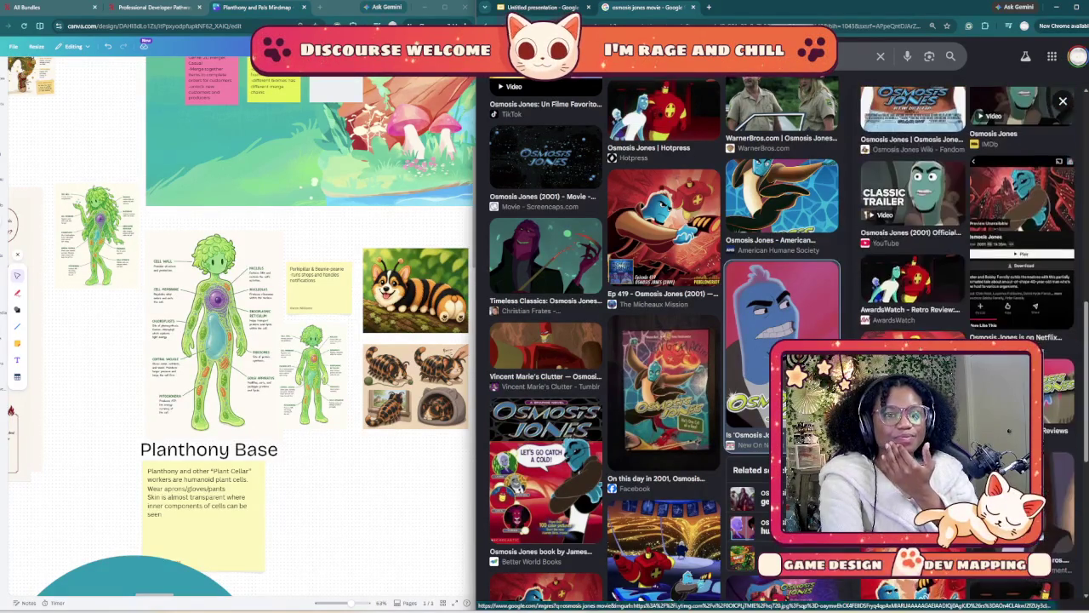
scroll(966, 255, "down", 2)
scroll(966, 255, "down", 3)
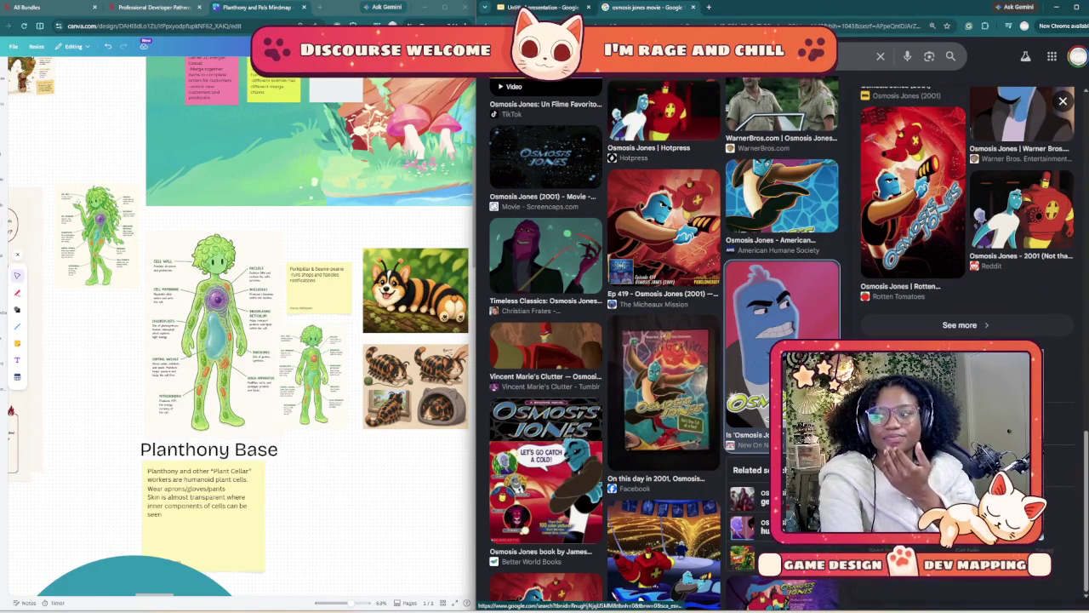
scroll(664, 340, "down", 2)
scroll(664, 340, "down", 2)
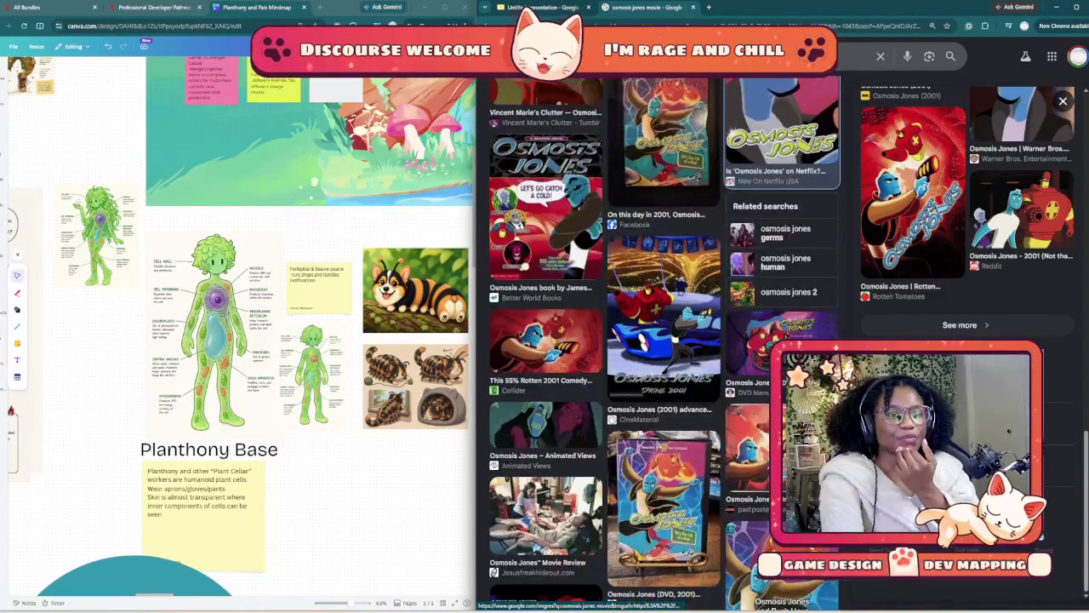
scroll(664, 340, "down", 3)
scroll(664, 340, "down", 1)
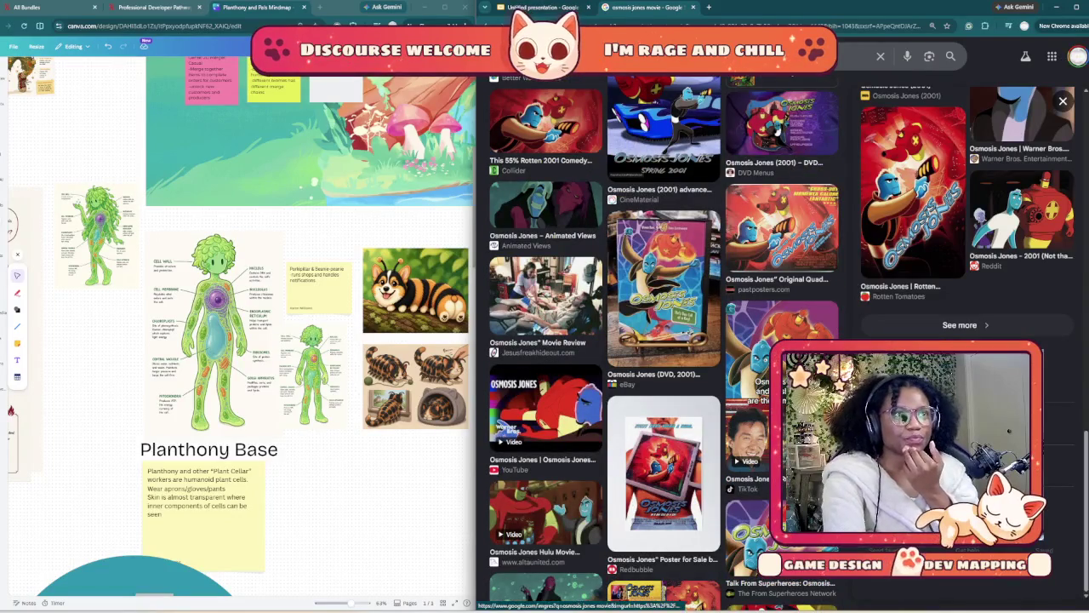
key("ctrl+shift+Tab")
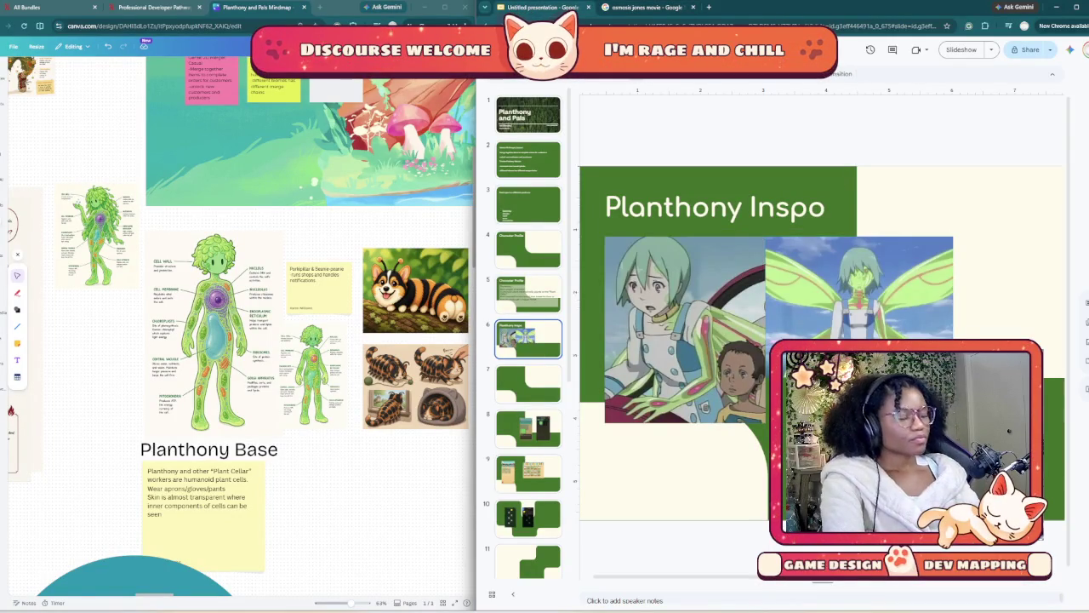
- Paste the blue Osmosis Jones image onto slide 6, delete it, and return to the image results
key("ctrl+v")
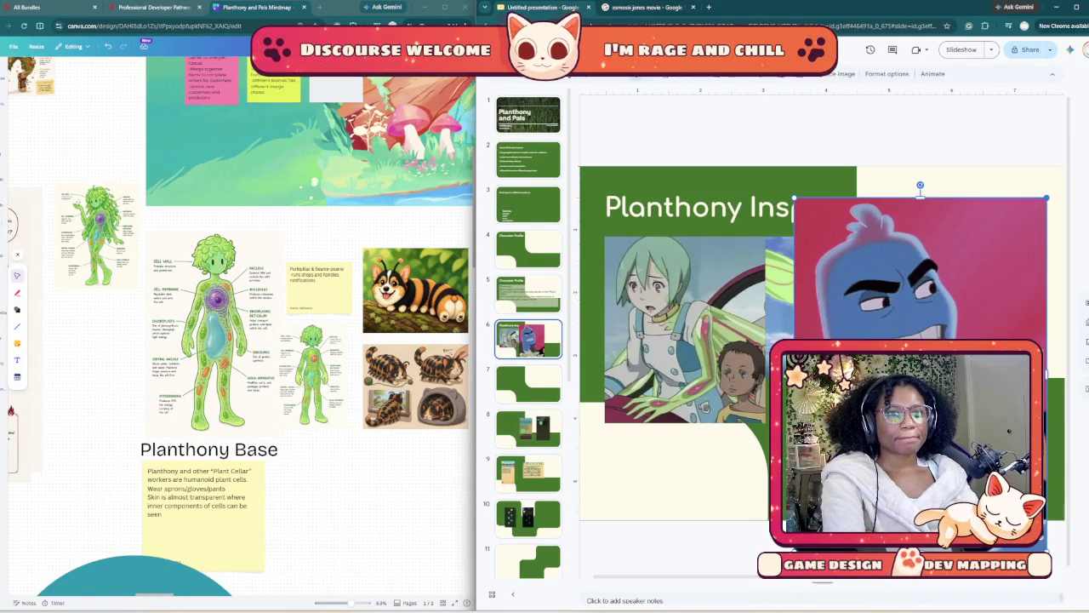
key("Delete")
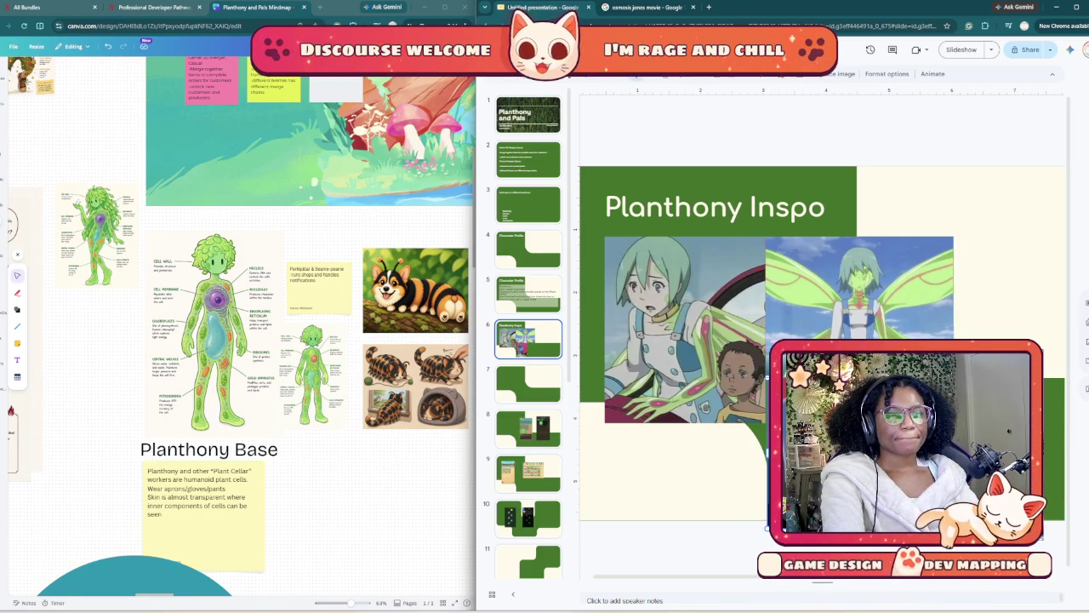
key("ctrl+Tab")
scroll(663, 383, "down", 3)
- Close the enlarged preview, browse the full 'osmosis jones movie' results grid, and focus the search query
scroll(663, 383, "down", 3)
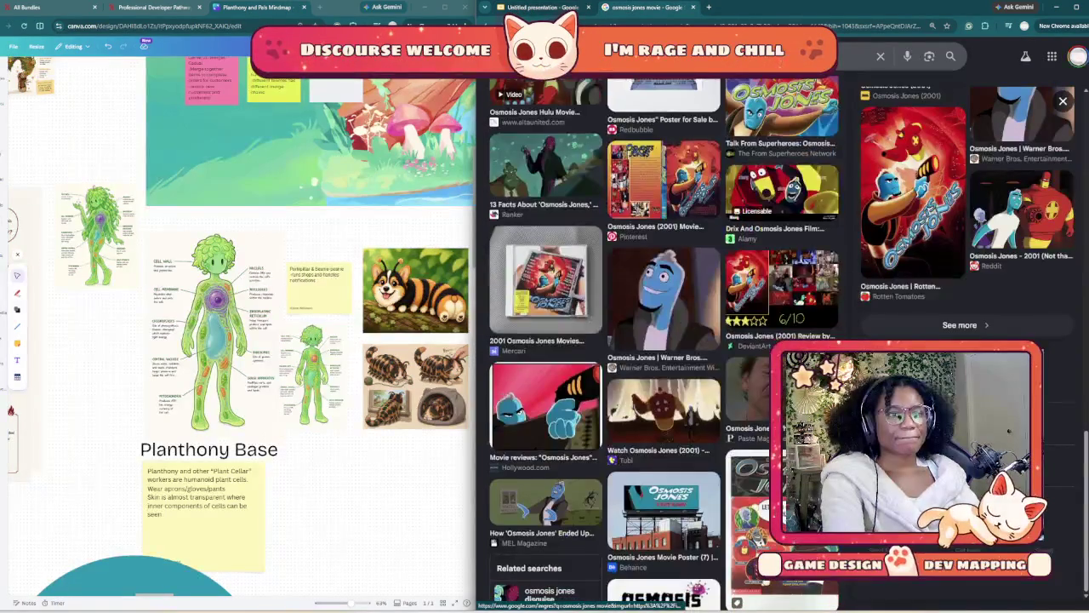
left_click(1063, 100)
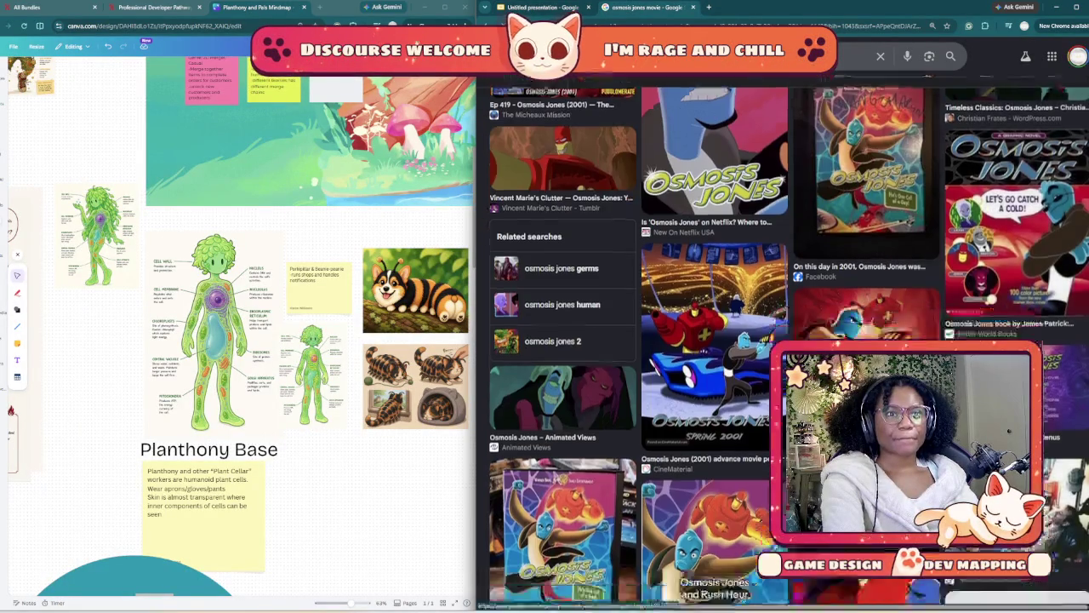
scroll(638, 340, "down", 3)
scroll(638, 340, "down", 3)
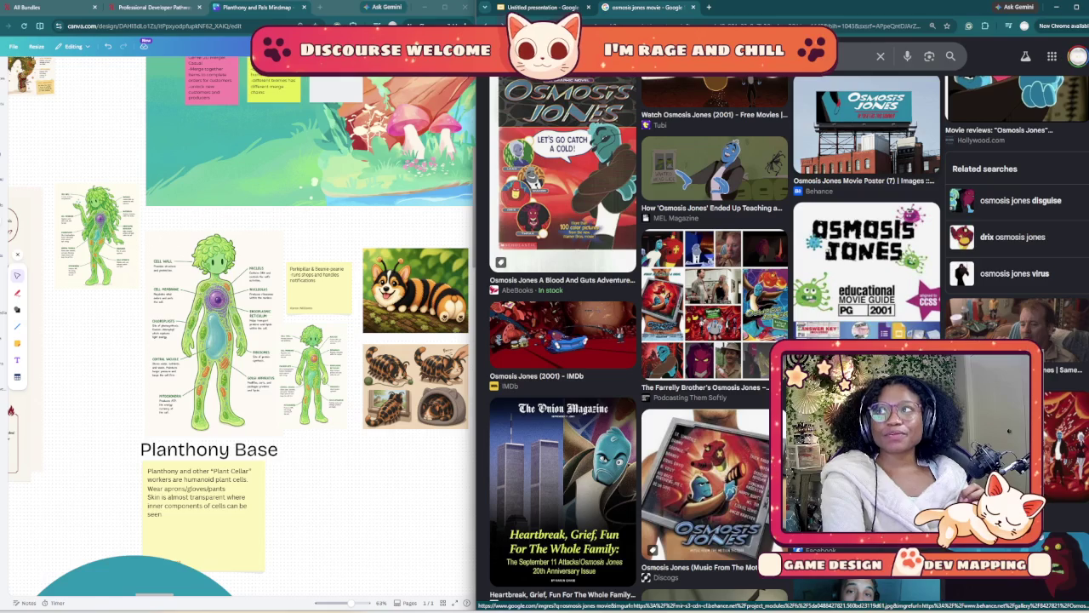
scroll(866, 255, "down", 2)
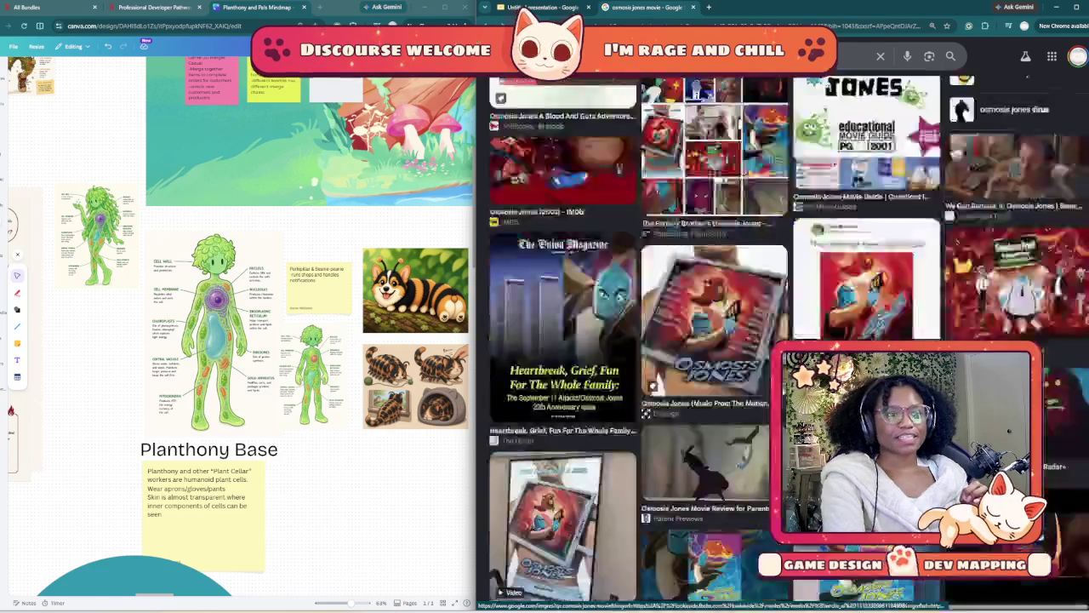
scroll(866, 256, "down", 2)
scroll(866, 255, "down", 2)
scroll(866, 255, "down", 1)
scroll(866, 255, "down", 3)
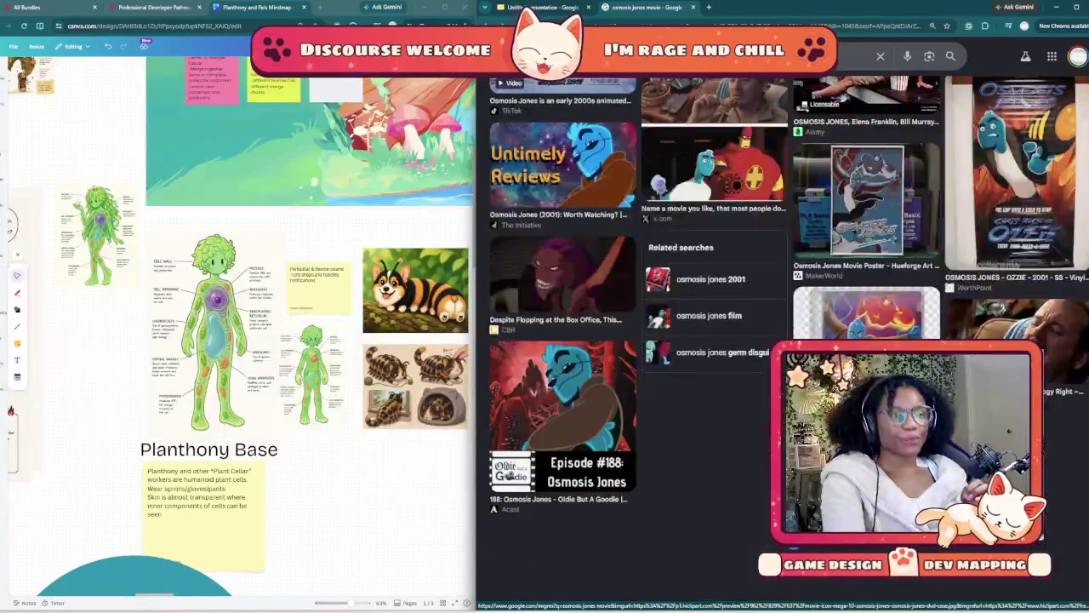
scroll(866, 256, "down", 1)
scroll(866, 256, "down", 3)
scroll(866, 255, "down", 2)
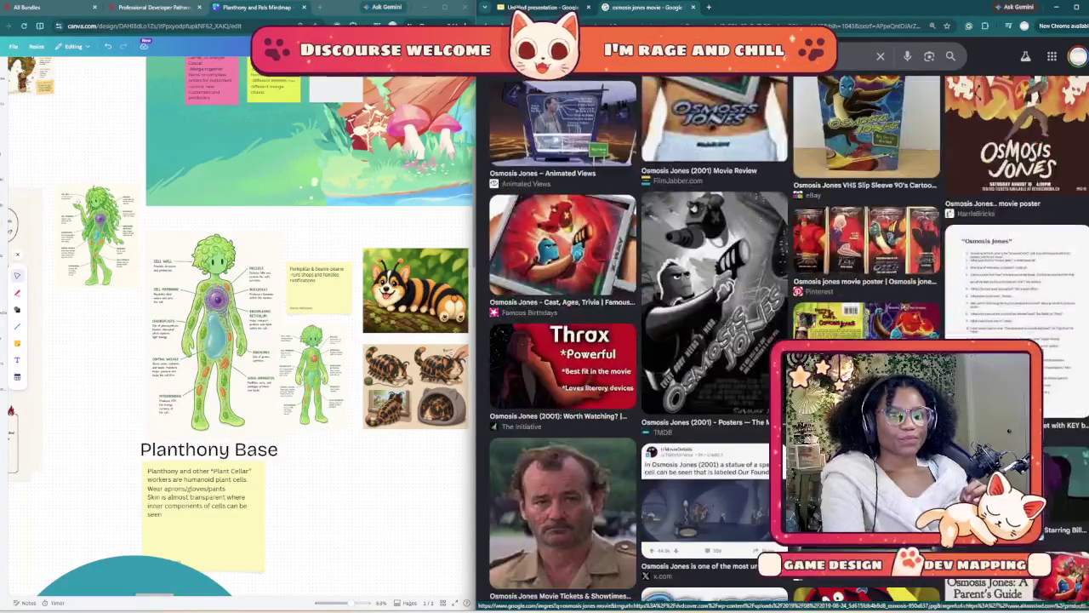
scroll(866, 256, "down", 4)
scroll(866, 255, "down", 3)
scroll(788, 344, "down", 3)
scroll(788, 343, "down", 2)
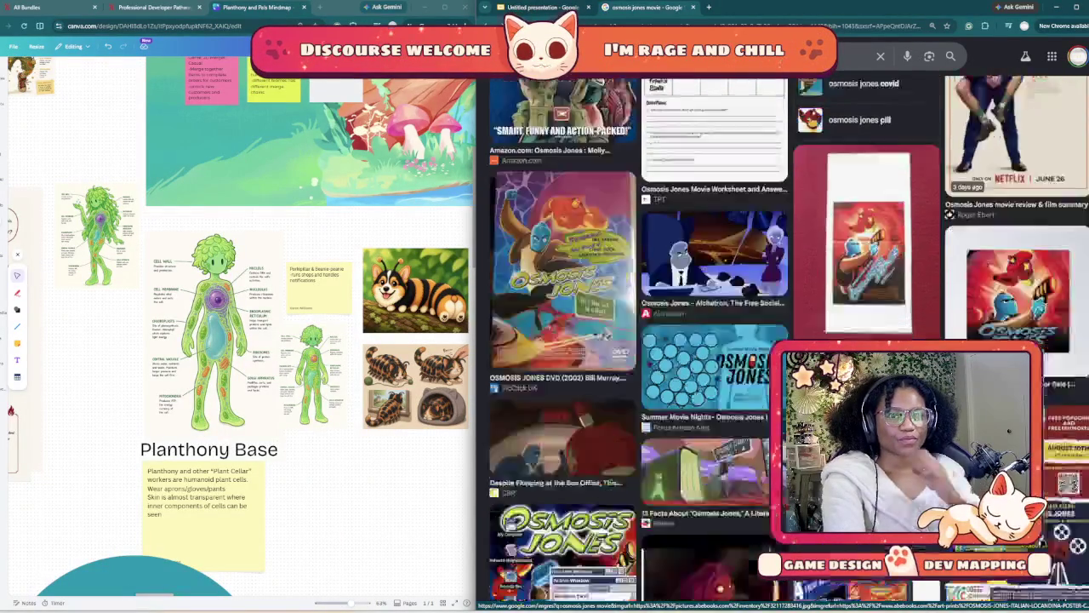
scroll(788, 343, "down", 3)
scroll(788, 343, "down", 3)
scroll(788, 344, "down", 5)
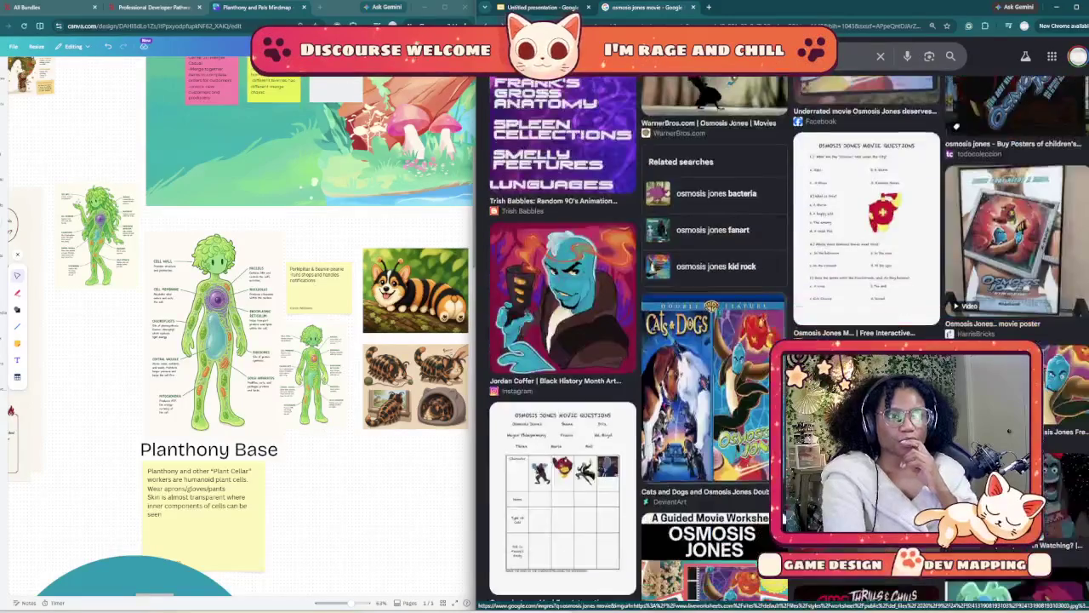
scroll(788, 344, "down", 4)
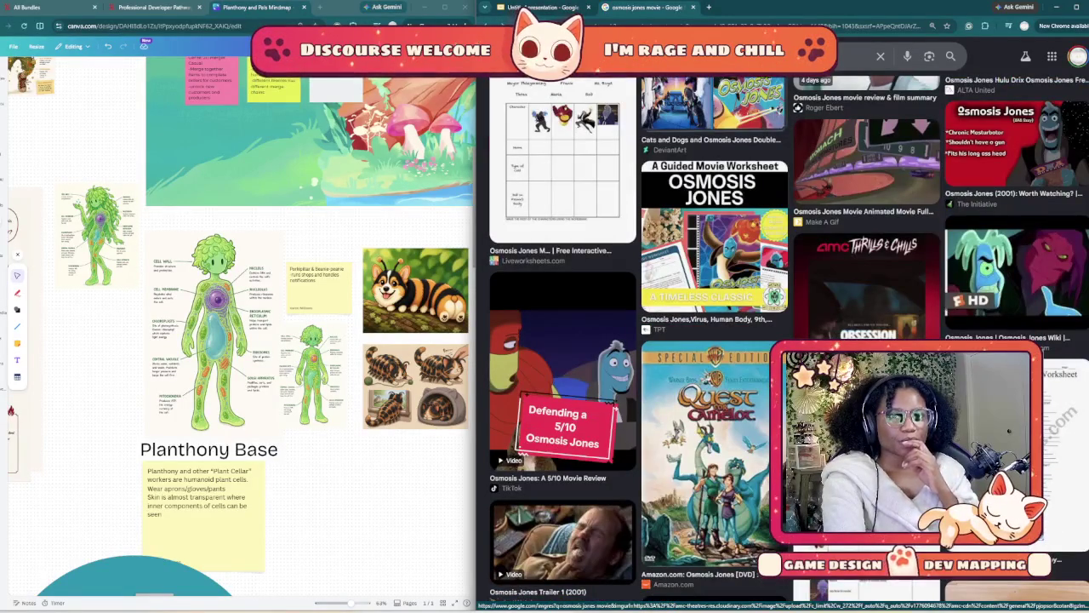
scroll(788, 344, "down", 1)
scroll(788, 344, "up", 5)
scroll(788, 344, "up", 5)
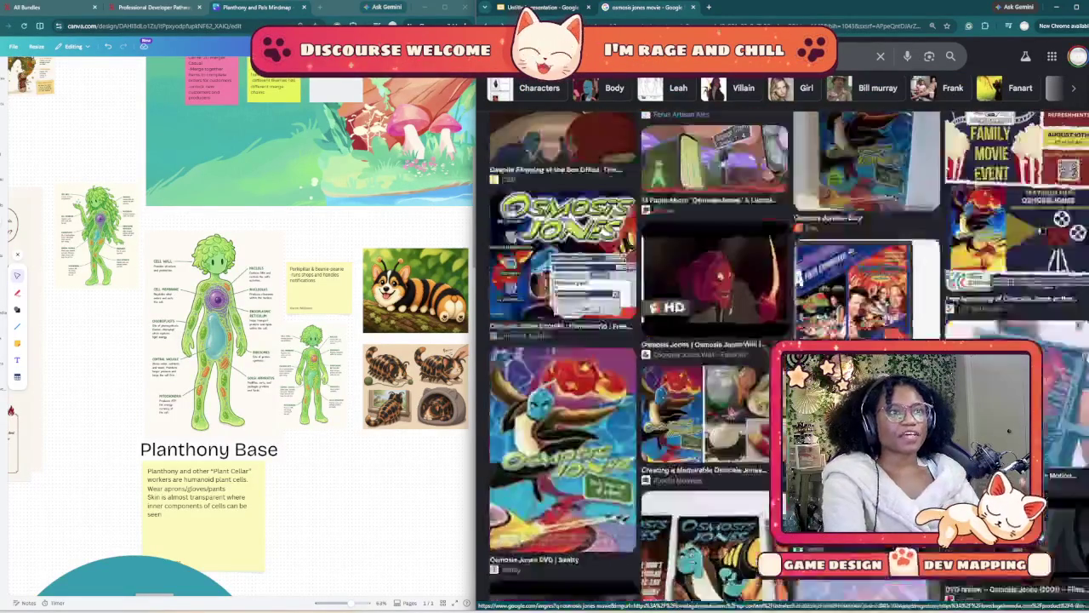
scroll(788, 344, "up", 5)
scroll(788, 343, "up", 5)
scroll(788, 344, "up", 5)
scroll(788, 344, "up", 5)
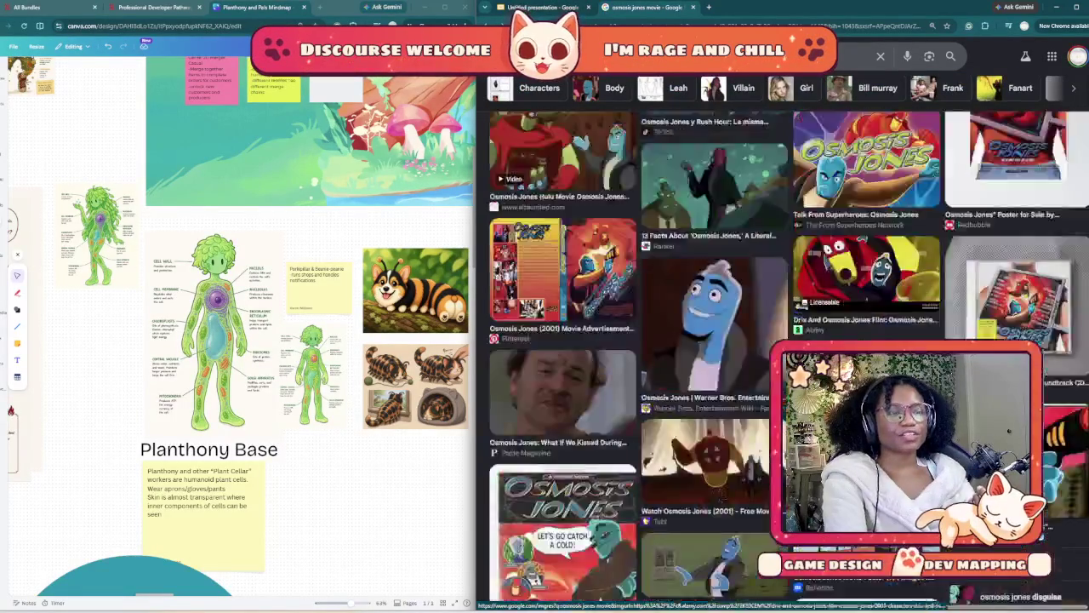
scroll(788, 343, "up", 5)
scroll(788, 344, "up", 5)
scroll(788, 343, "up", 5)
scroll(787, 344, "up", 5)
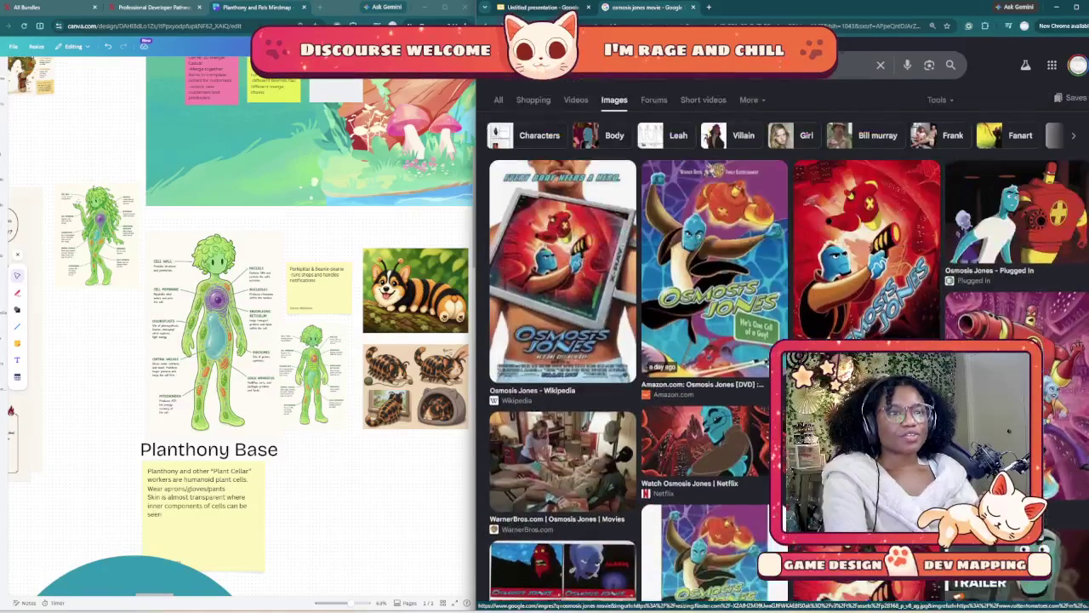
left_click(766, 65)
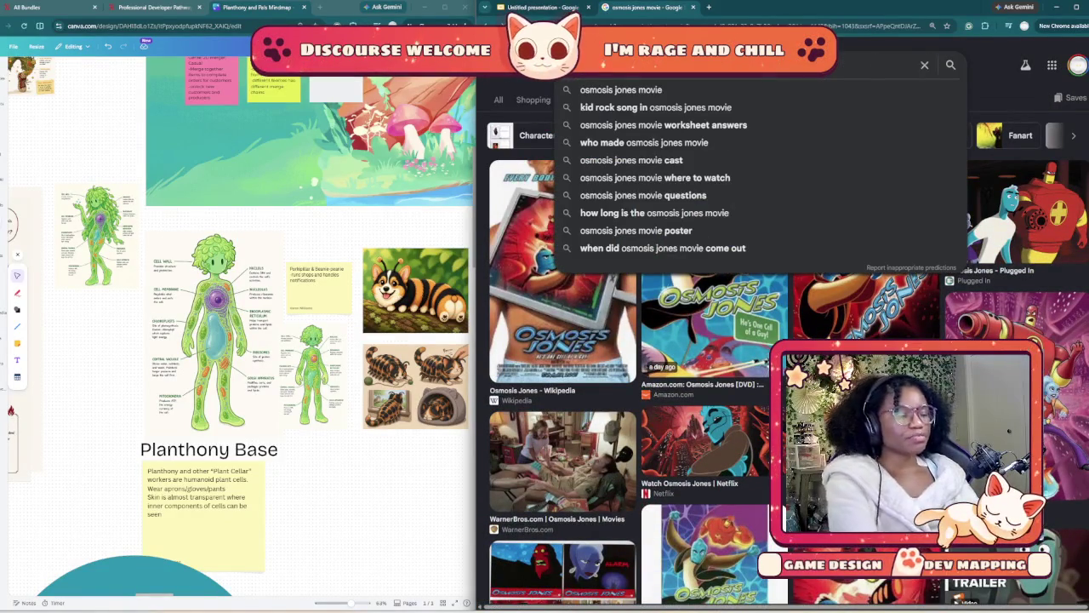
- Change the image search query from 'osmosis jones movie' to 'osmosis jones germs'
key("BackSpace")
key("BackSpace")
key("BackSpace")
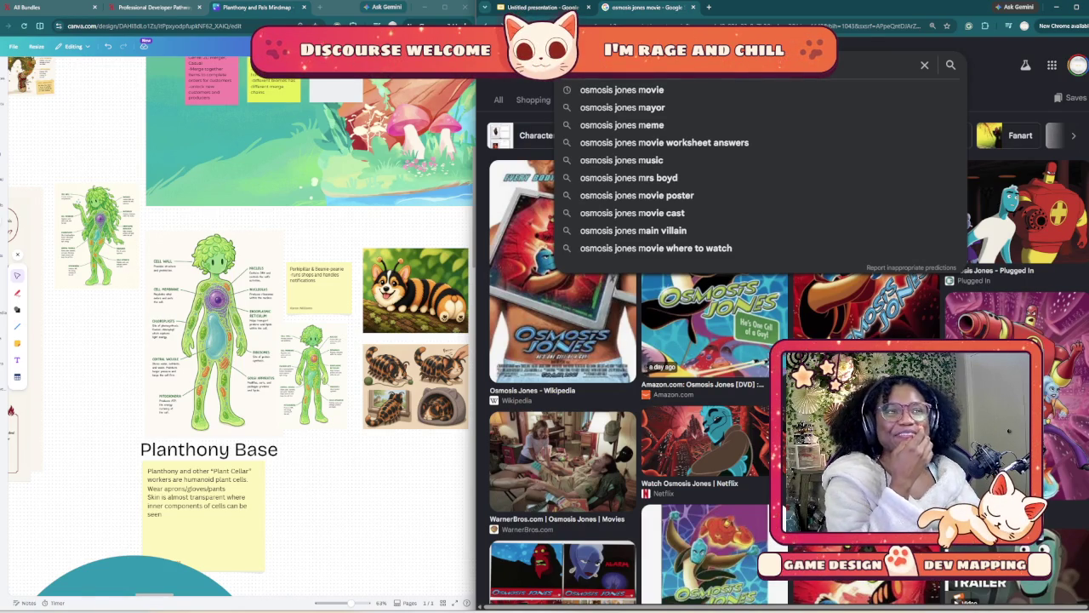
key("BackSpace")
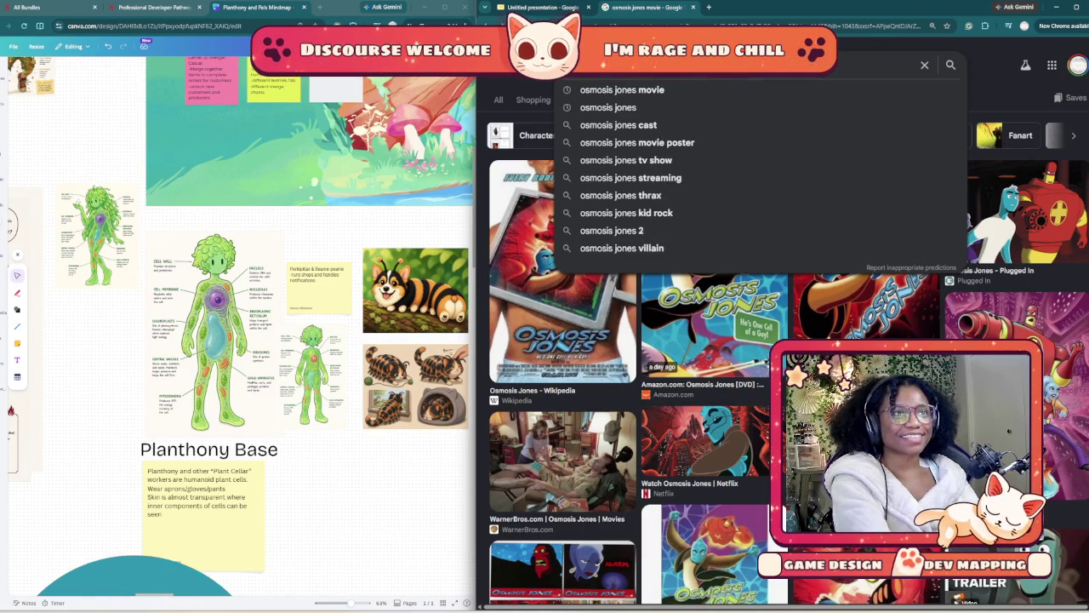
type("germs")
key("Return")
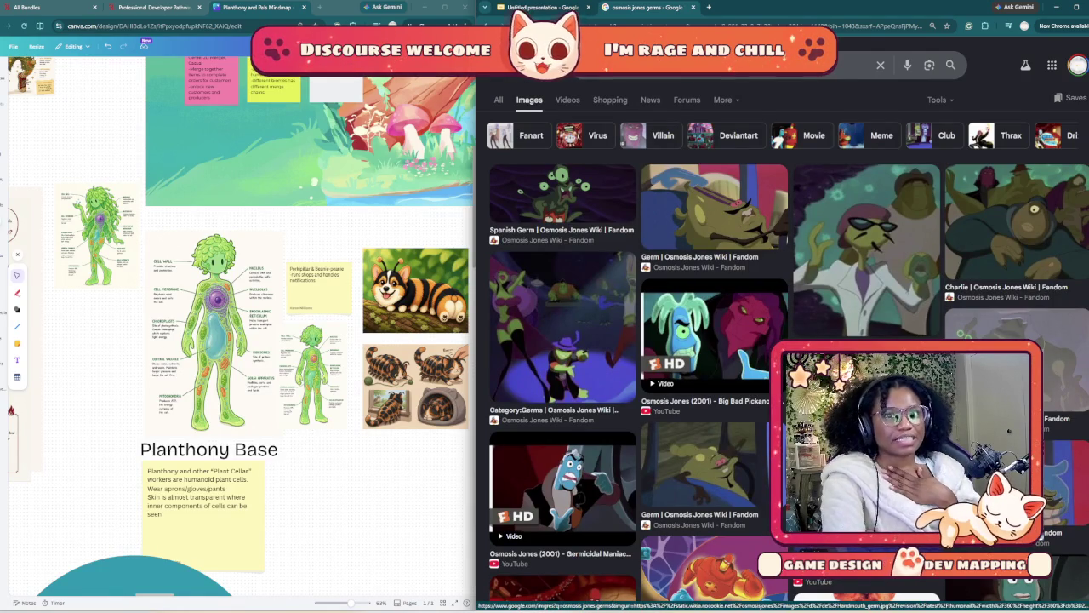
- Scroll through the germ character image results from the film
scroll(782, 340, "down", 5)
scroll(783, 340, "down", 2)
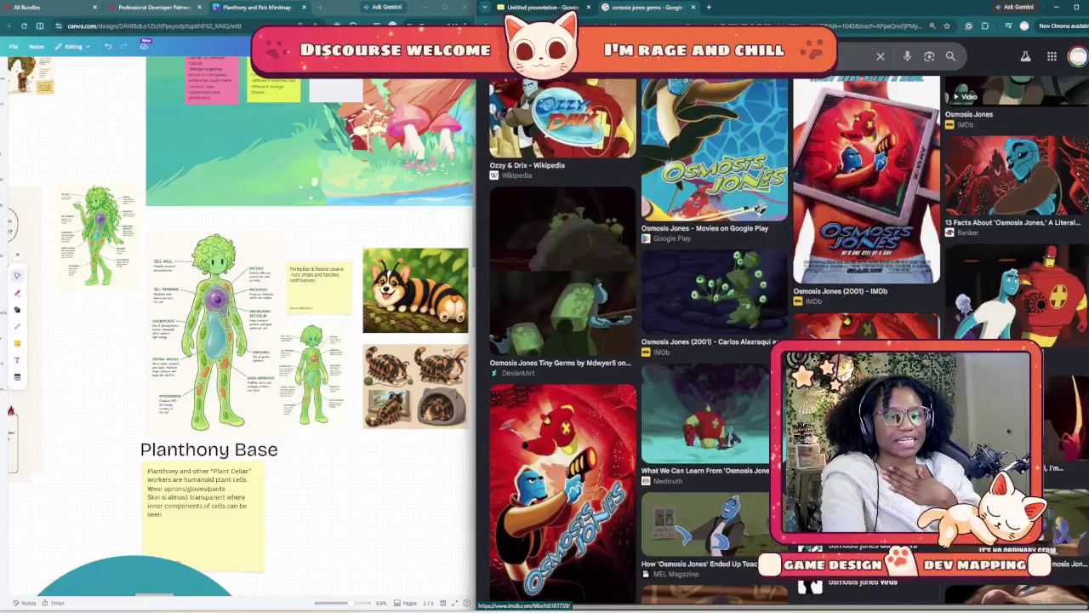
scroll(782, 341, "down", 3)
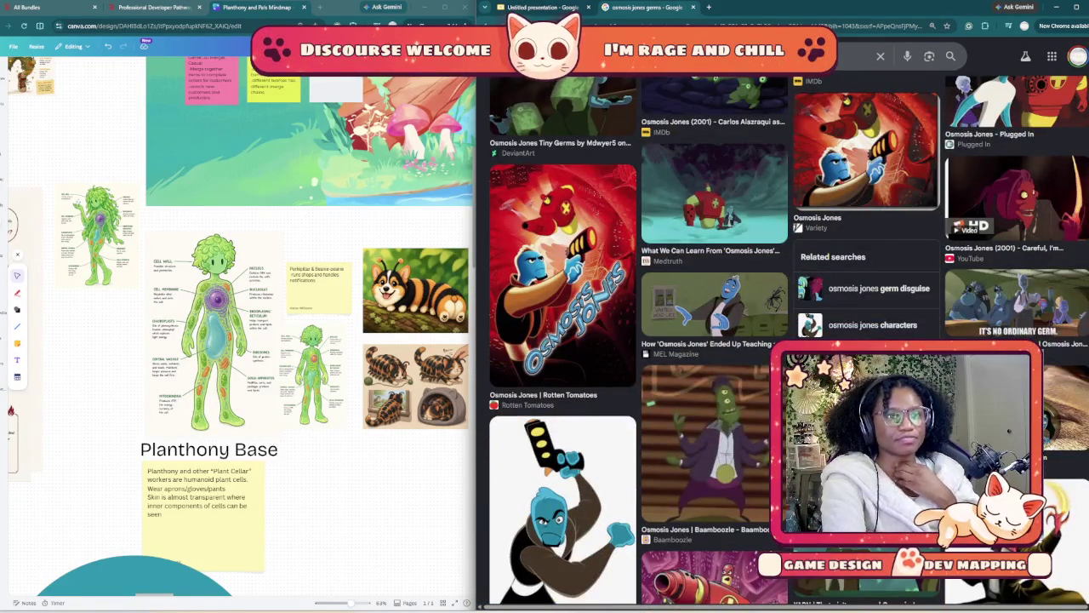
scroll(783, 340, "down", 2)
scroll(782, 340, "down", 2)
scroll(783, 340, "down", 3)
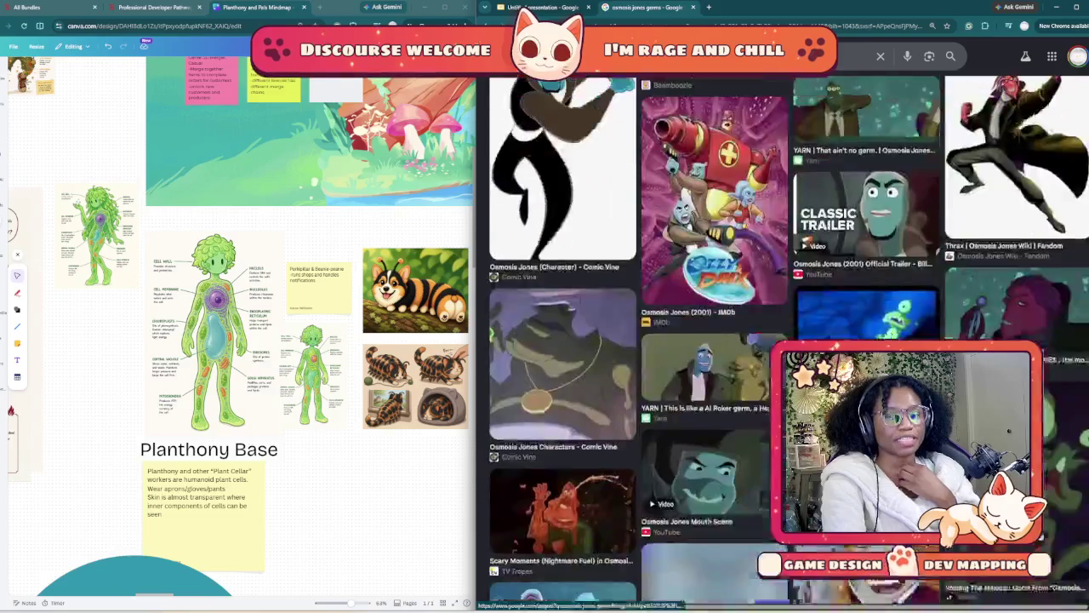
scroll(783, 341, "down", 1)
scroll(783, 341, "down", 1)
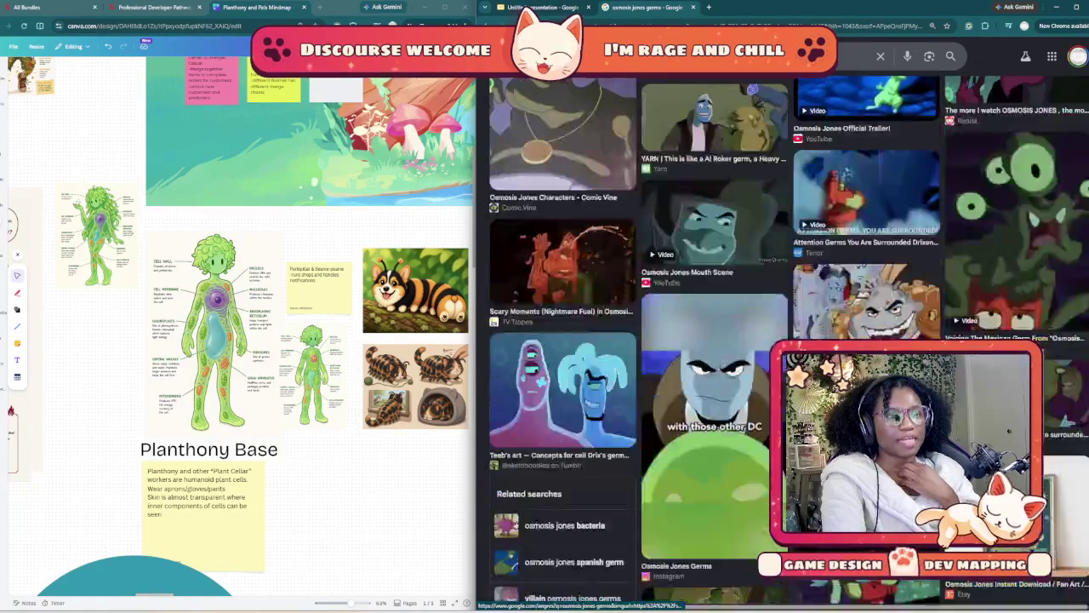
scroll(783, 340, "down", 1)
scroll(783, 341, "down", 1)
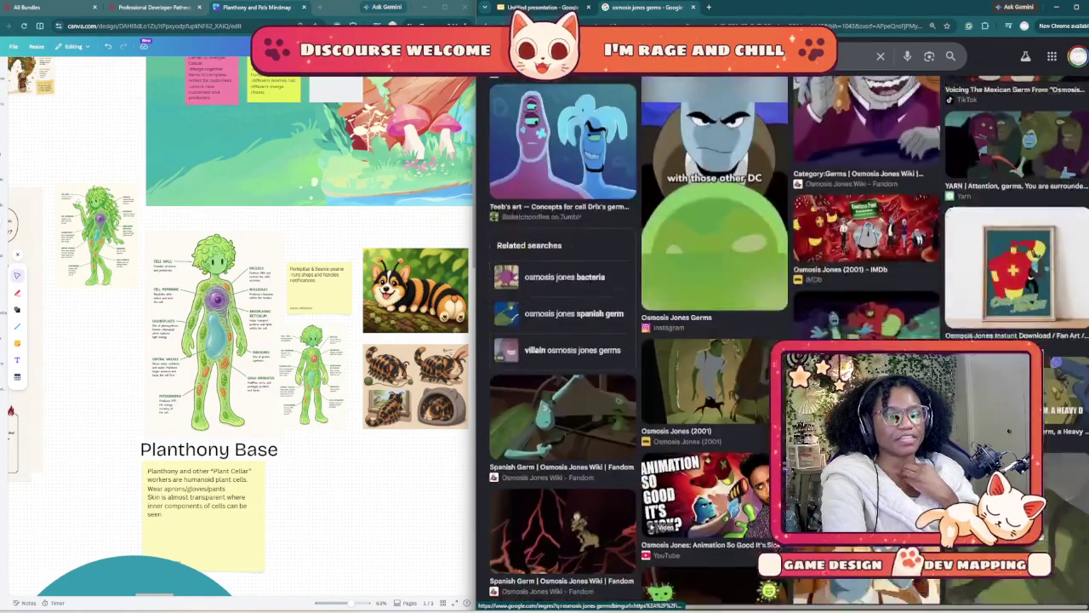
scroll(783, 340, "down", 1)
scroll(782, 341, "down", 2)
scroll(783, 340, "down", 2)
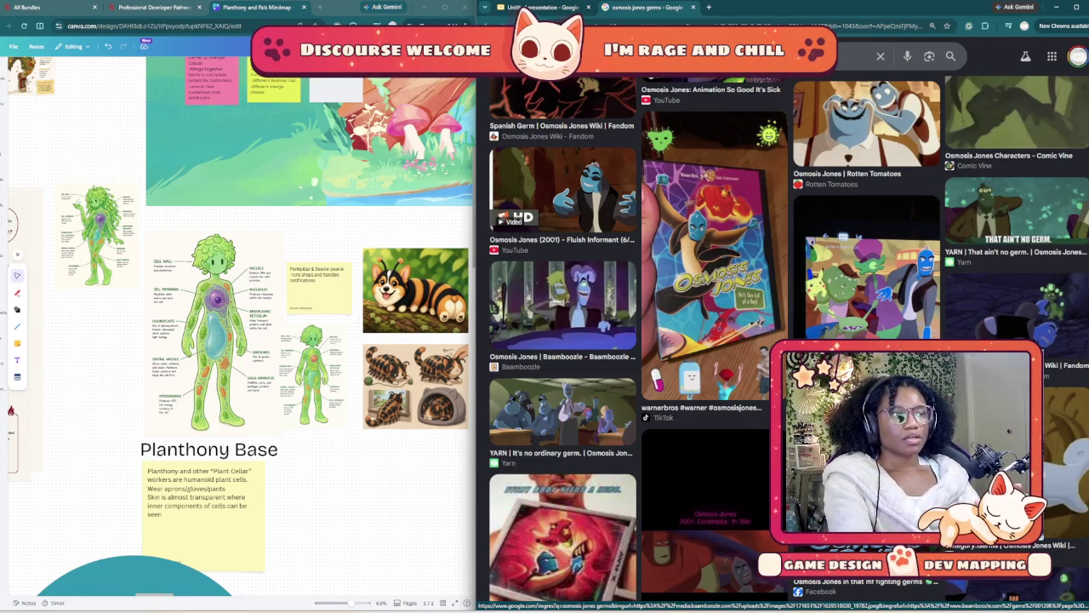
scroll(327, 331, "up", 3)
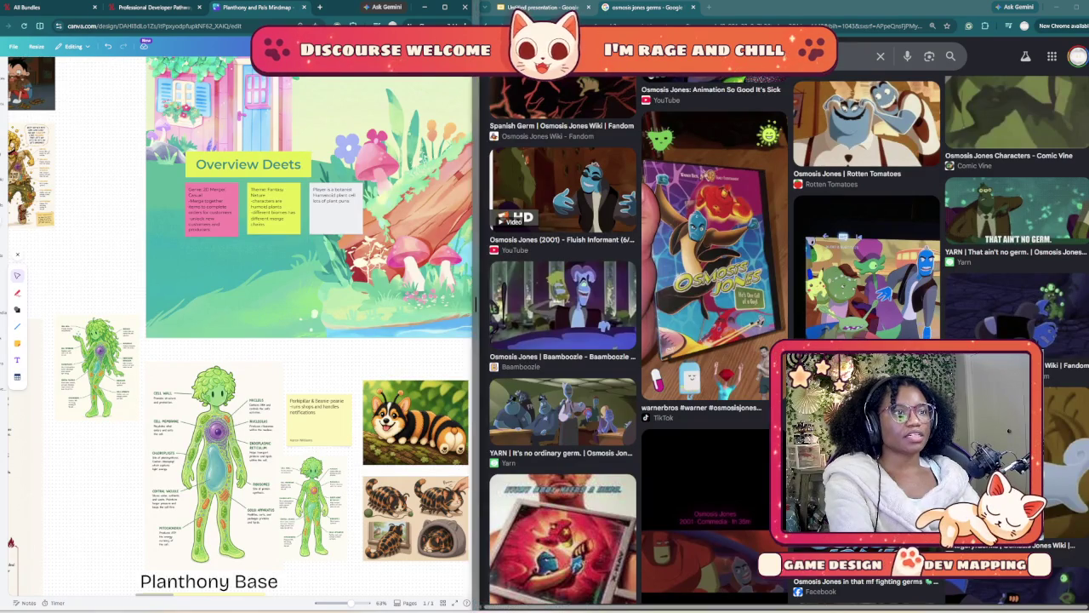
left_click_drag(391, 213, 359, 221)
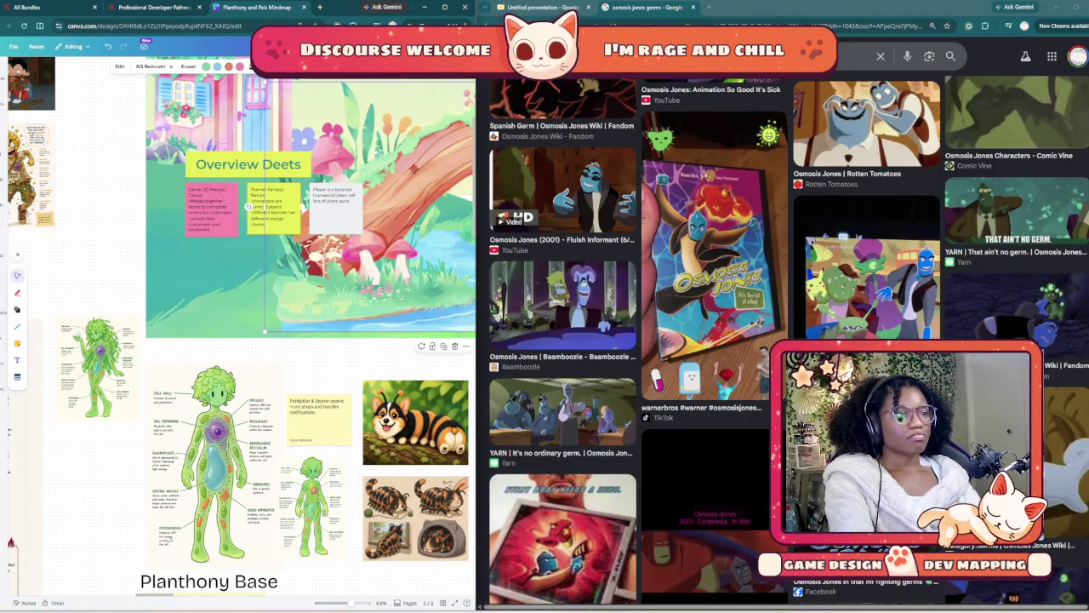
scroll(300, 364, "down", 5)
scroll(178, 527, "down", 1)
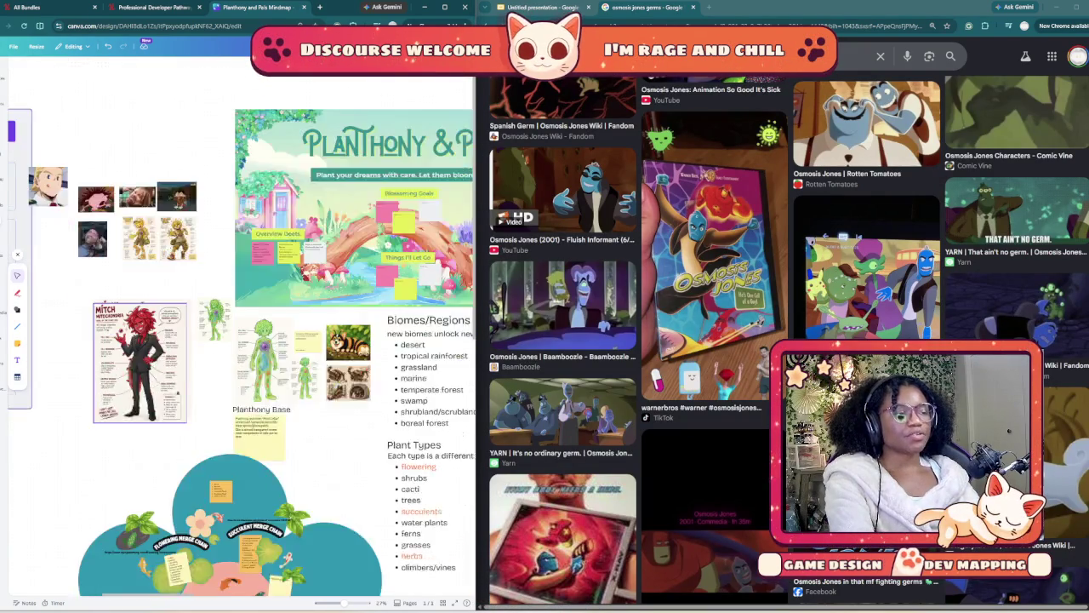
scroll(174, 532, "down", 3)
scroll(174, 532, "down", 4)
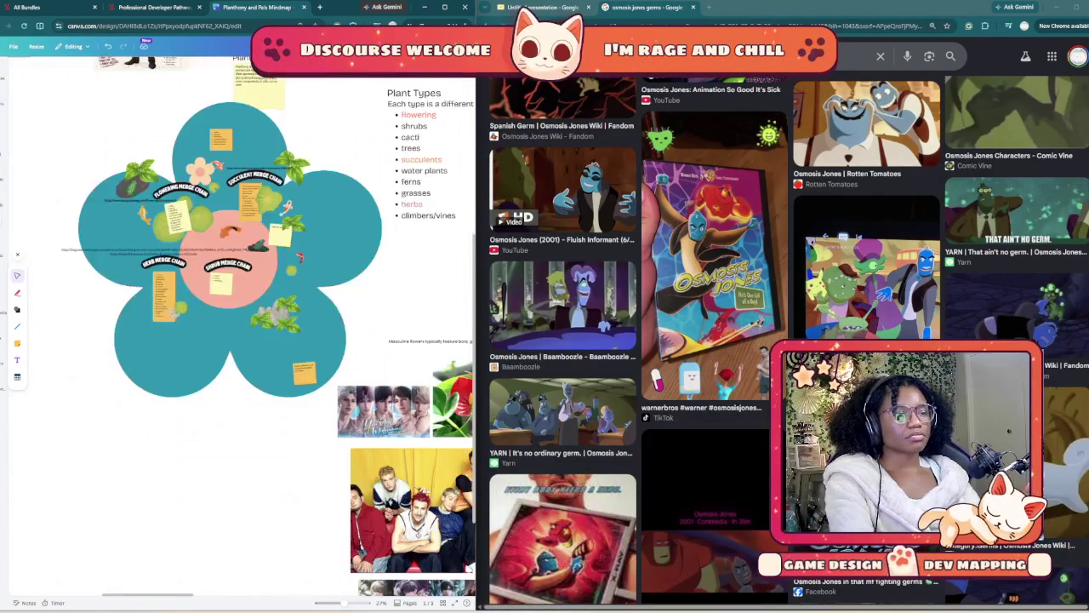
scroll(410, 411, "up", 6)
scroll(170, 132, "up", 1)
scroll(171, 132, "down", 3)
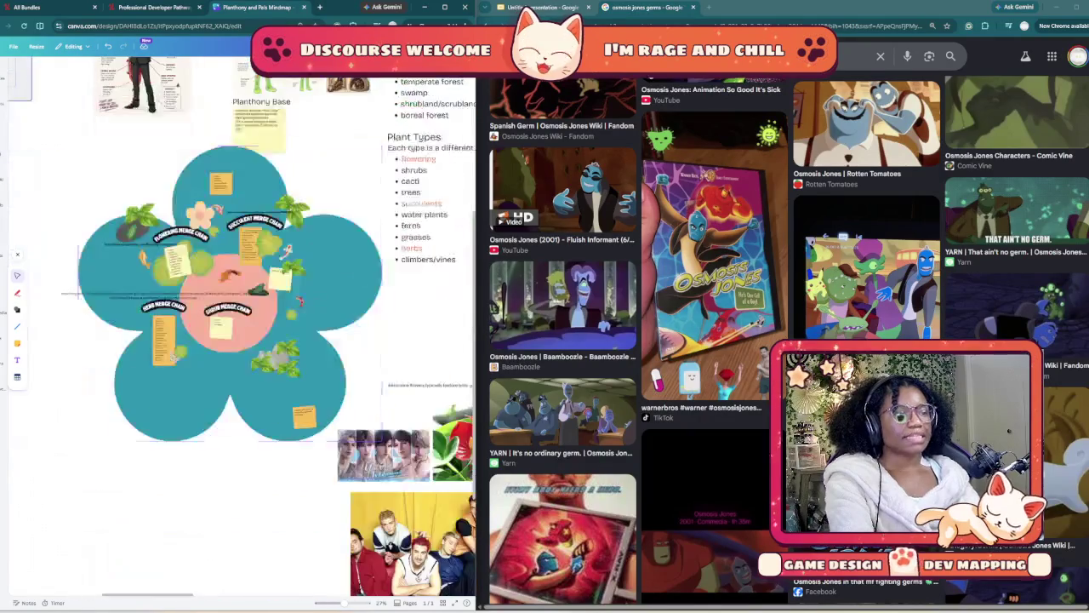
scroll(170, 131, "down", 3)
scroll(170, 131, "up", 1)
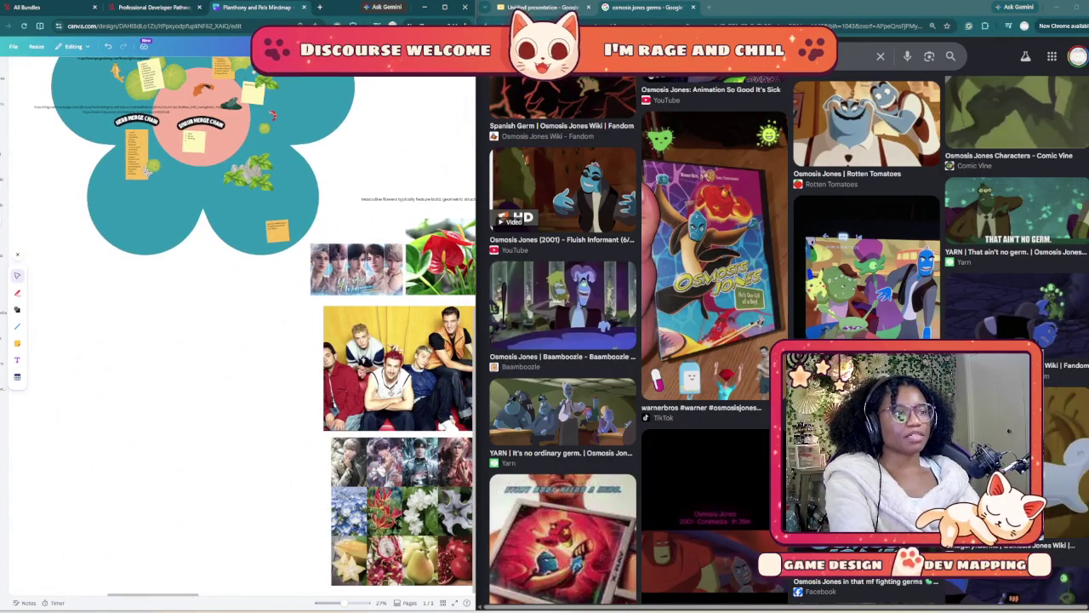
scroll(147, 172, "right", 3)
scroll(147, 172, "down", 2)
scroll(147, 172, "right", 1)
scroll(148, 172, "down", 1)
scroll(147, 171, "right", 1)
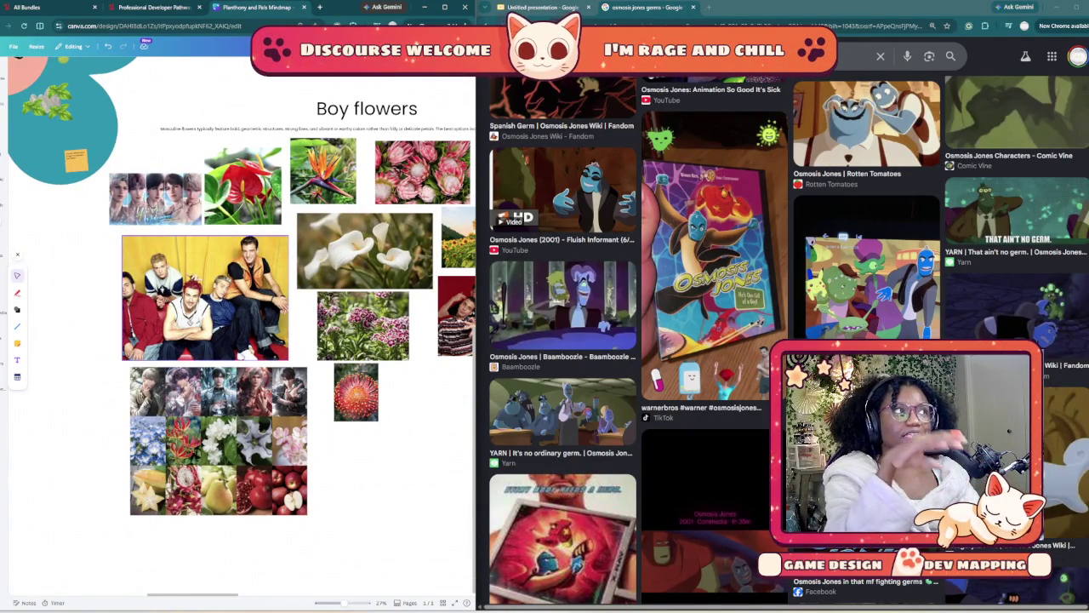
left_click(355, 391)
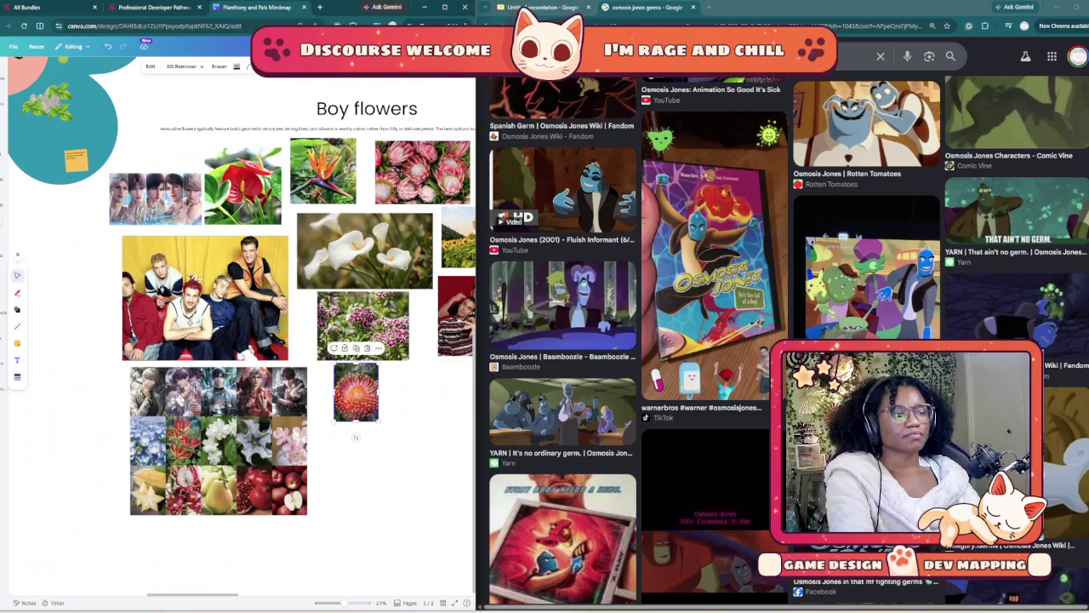
scroll(238, 341, "right", 2)
scroll(239, 340, "up", 1)
scroll(239, 340, "up", 2)
scroll(238, 340, "up", 3)
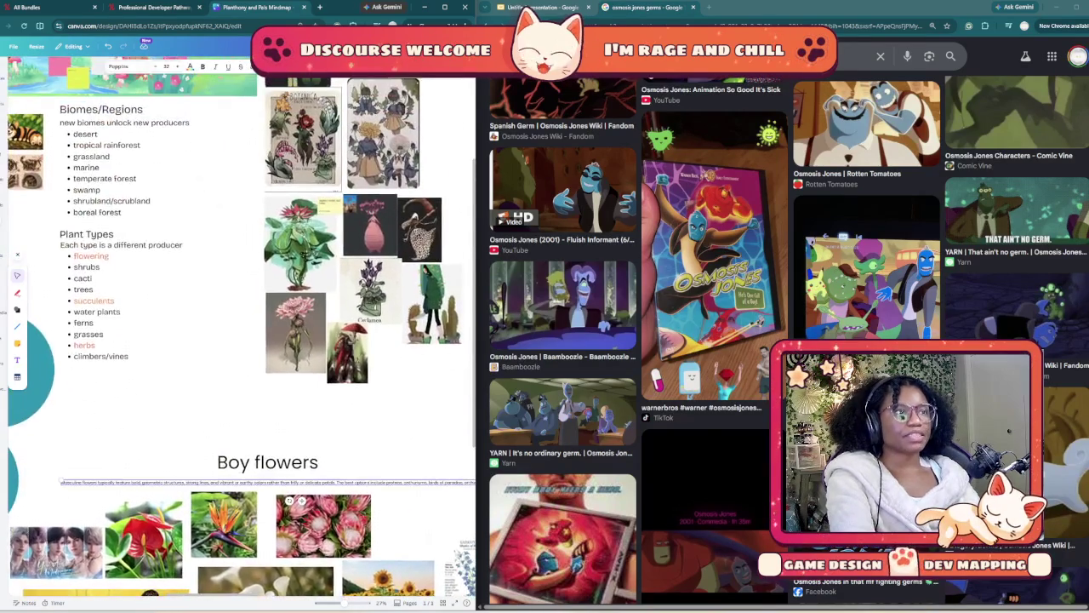
scroll(238, 340, "up", 3)
left_click(170, 383)
scroll(239, 341, "left", 2)
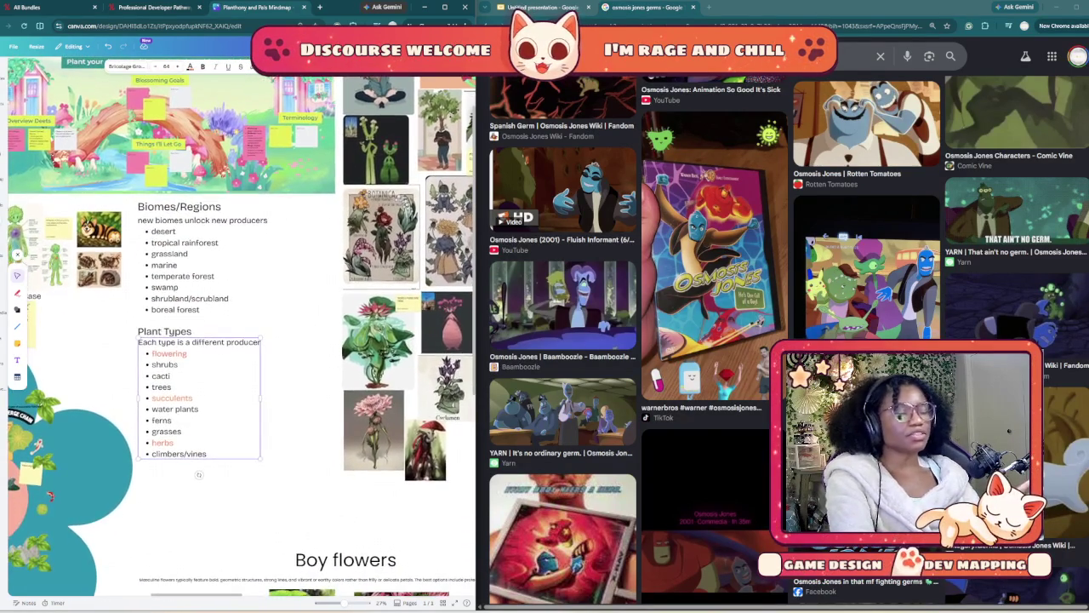
scroll(238, 340, "left", 2)
scroll(238, 340, "left", 2)
scroll(239, 340, "left", 2)
scroll(238, 341, "left", 2)
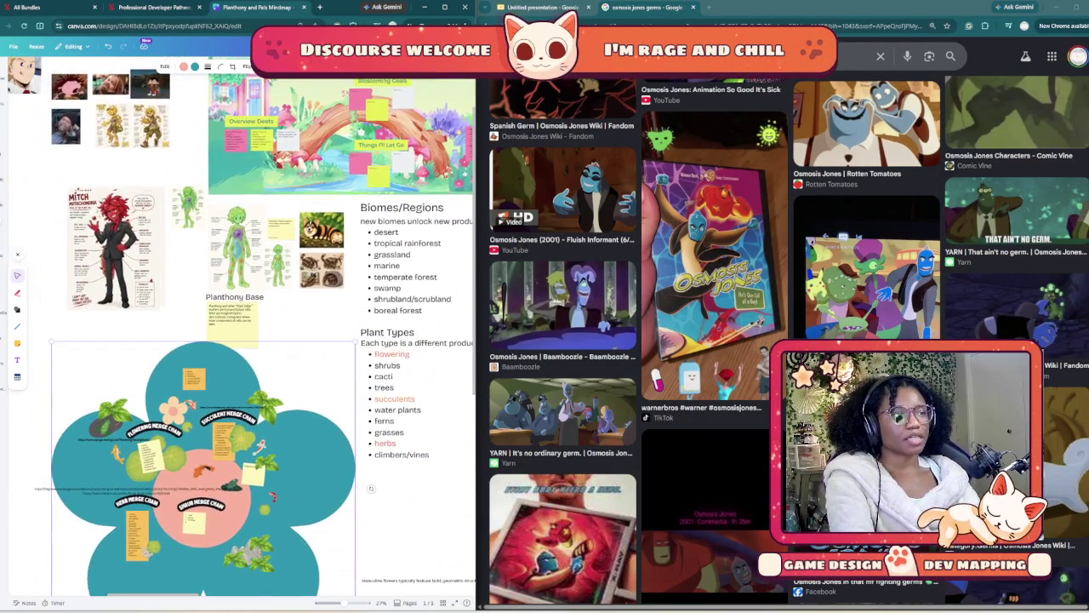
scroll(238, 341, "left", 2)
scroll(238, 340, "up", 2)
scroll(238, 340, "left", 2)
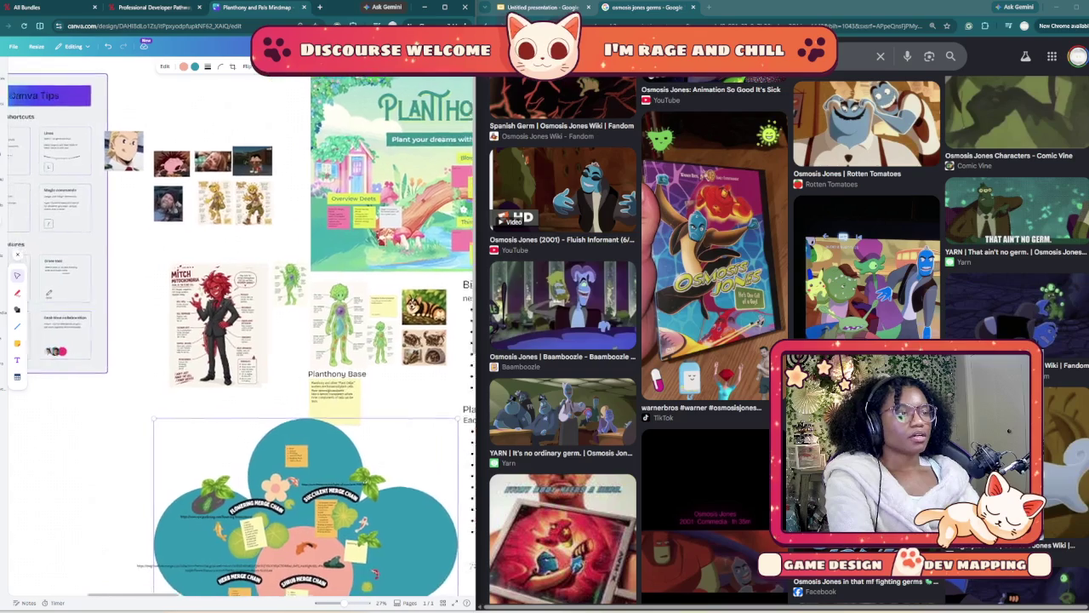
scroll(216, 333, "up", 2, "ctrl")
scroll(216, 333, "up", 3, "ctrl")
scroll(216, 333, "up", 3, "ctrl")
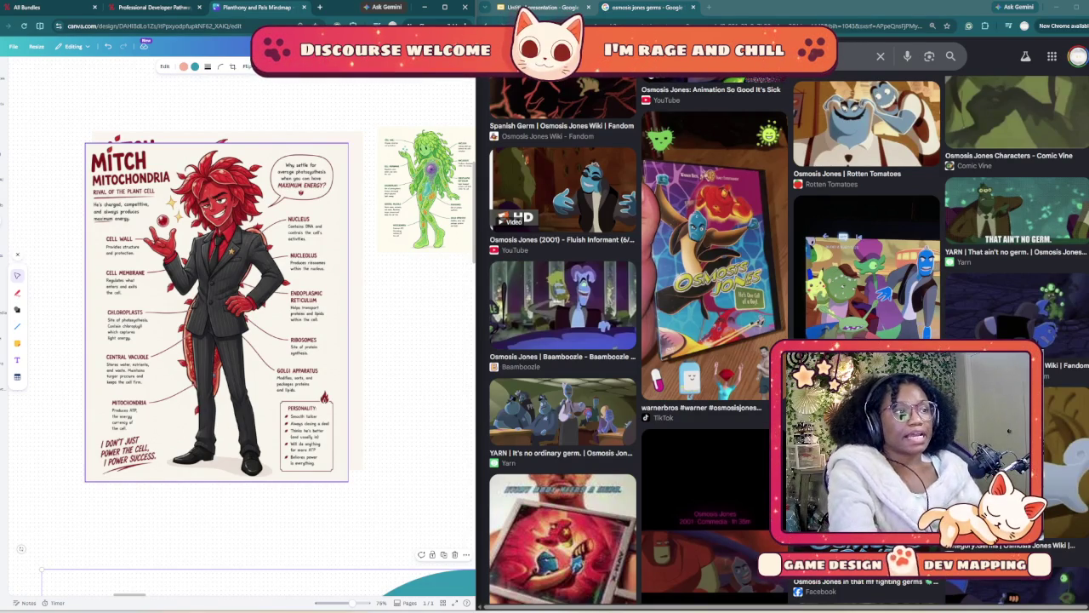
scroll(238, 324, "right", 3)
scroll(238, 323, "right", 2)
scroll(238, 323, "right", 3)
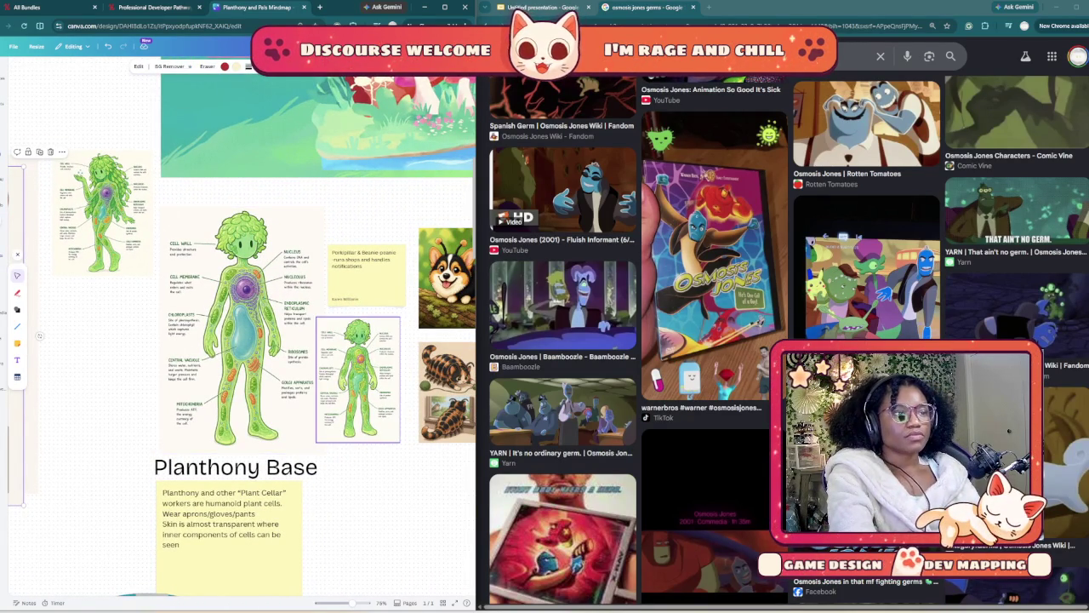
scroll(357, 379, "up", 1)
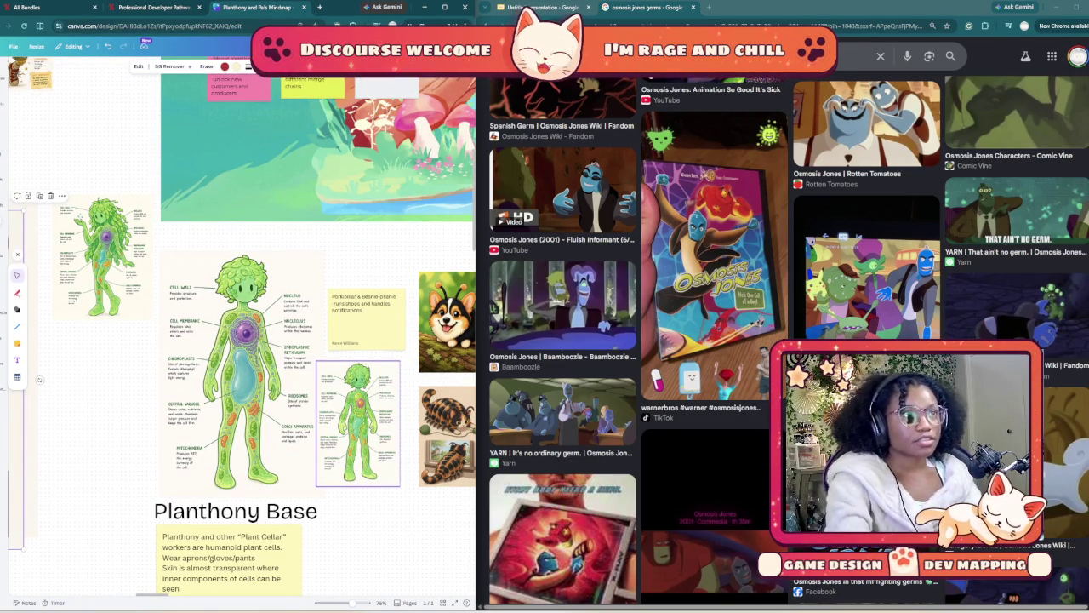
- Return to the Planthony and Pals deck and show slide 5, Character Profile
left_click(544, 7)
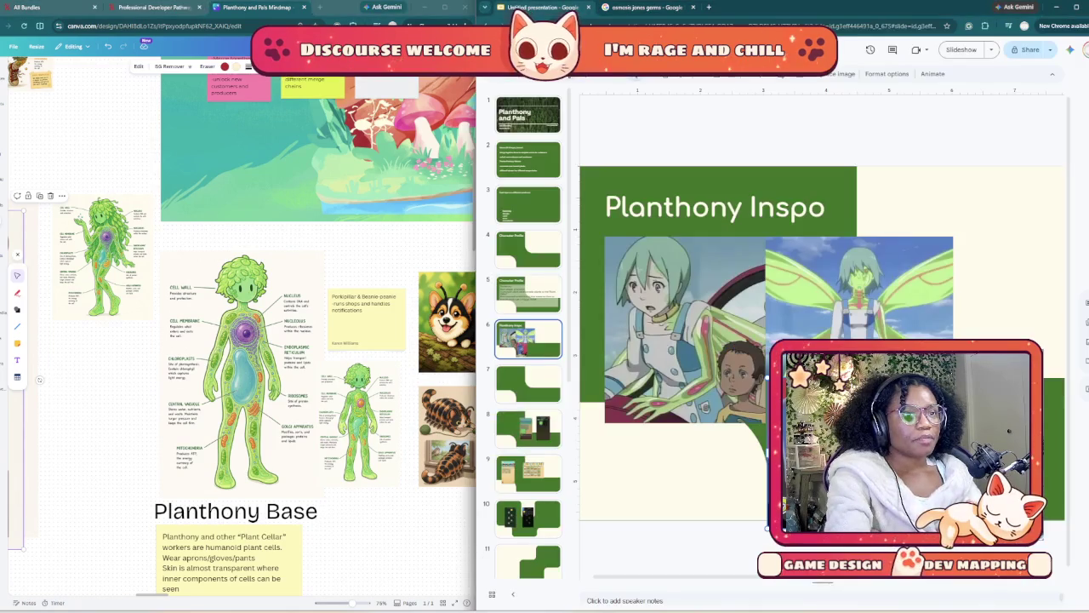
left_click(527, 294)
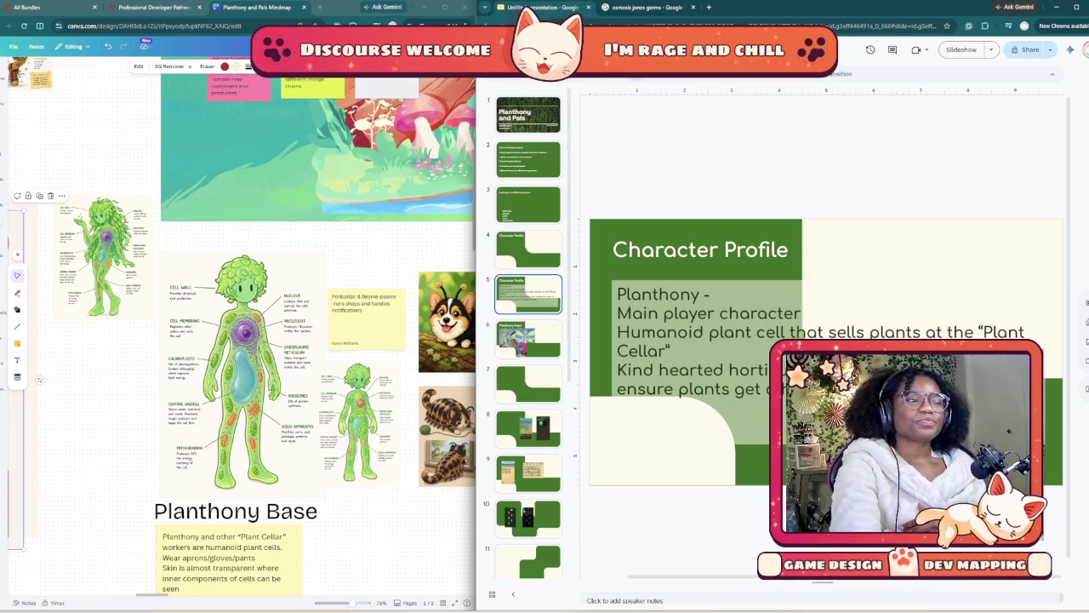
scroll(357, 425, "down", 3)
scroll(357, 425, "down", 2)
scroll(357, 426, "up", 5)
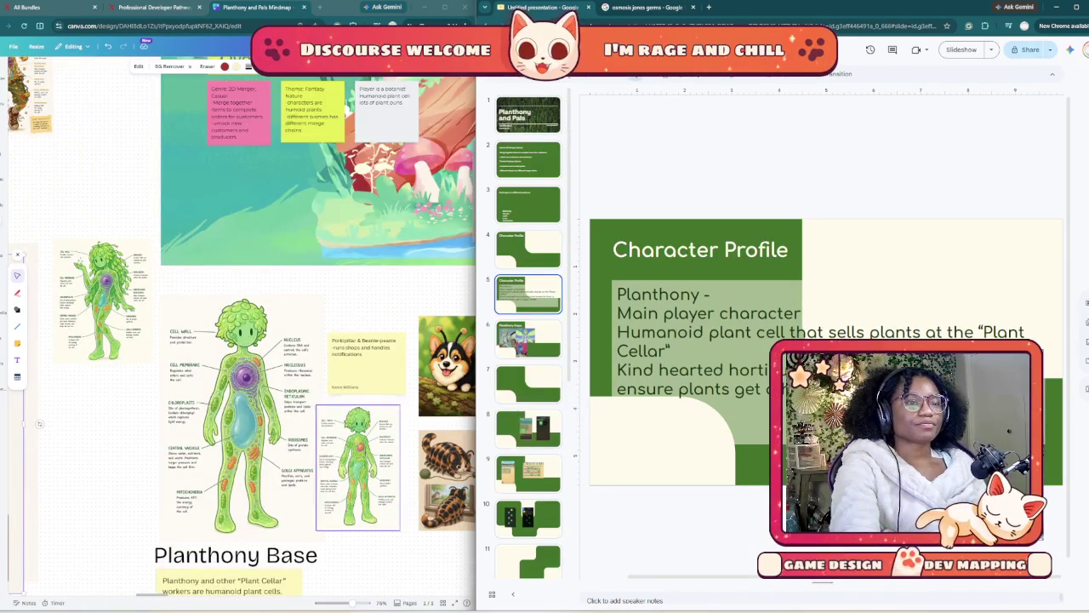
scroll(413, 358, "down", 3, "ctrl")
scroll(412, 357, "down", 2, "ctrl")
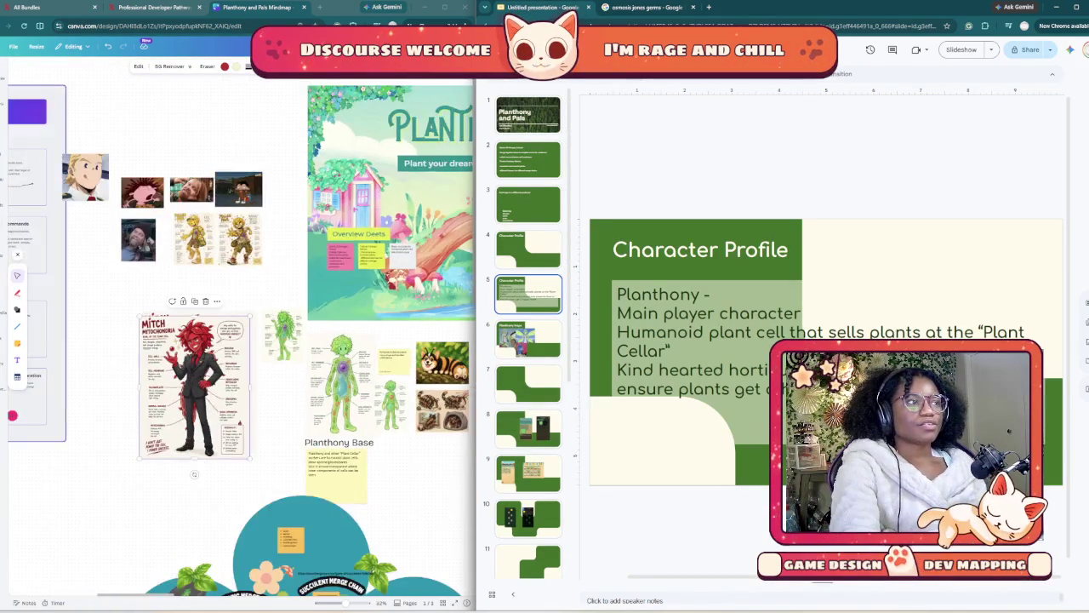
scroll(413, 357, "down", 2, "ctrl")
scroll(175, 202, "up", 3, "ctrl")
scroll(175, 202, "up", 2, "ctrl")
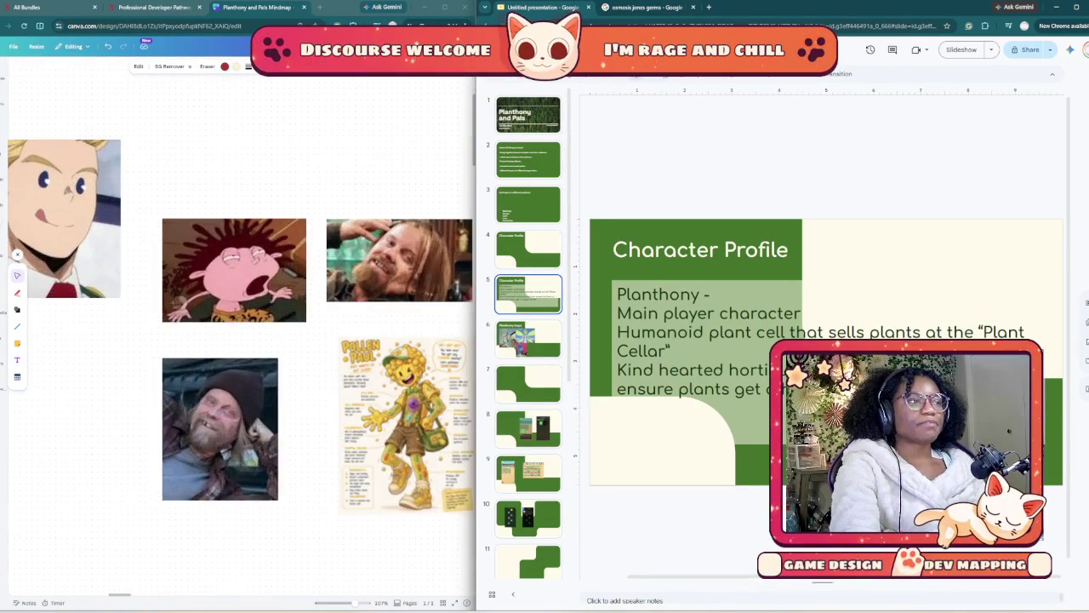
scroll(176, 202, "up", 1, "ctrl")
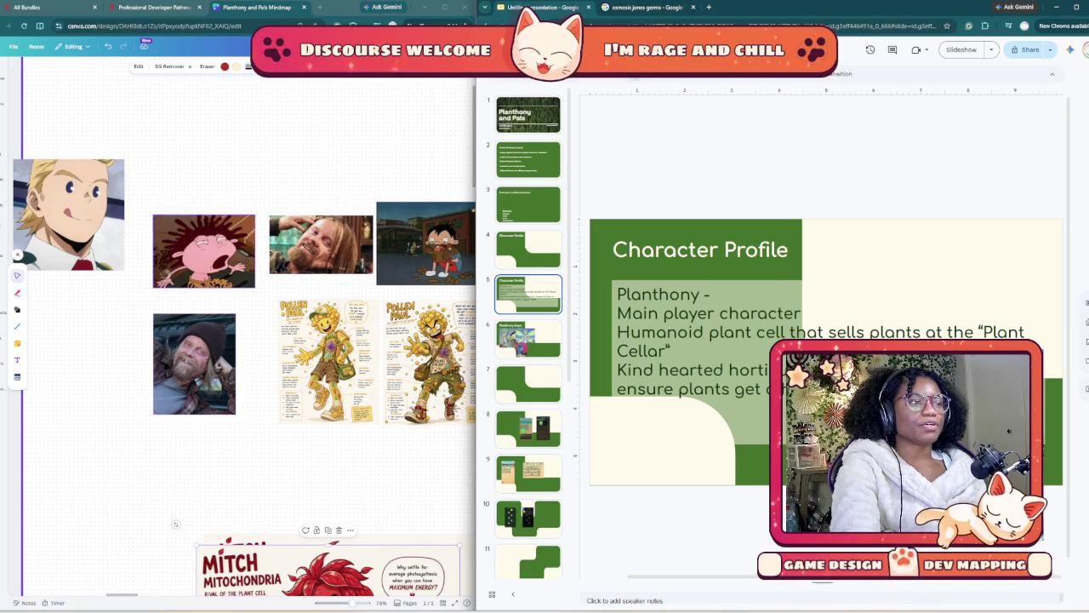
scroll(394, 397, "up", 2, "ctrl")
scroll(391, 391, "up", 2, "ctrl")
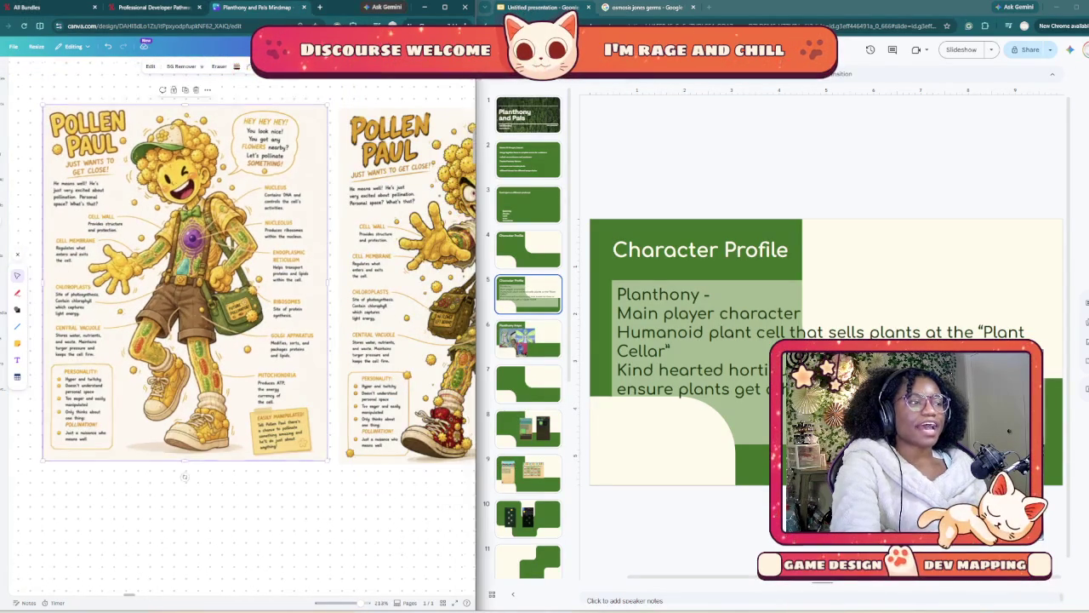
scroll(68, 427, "right", 3)
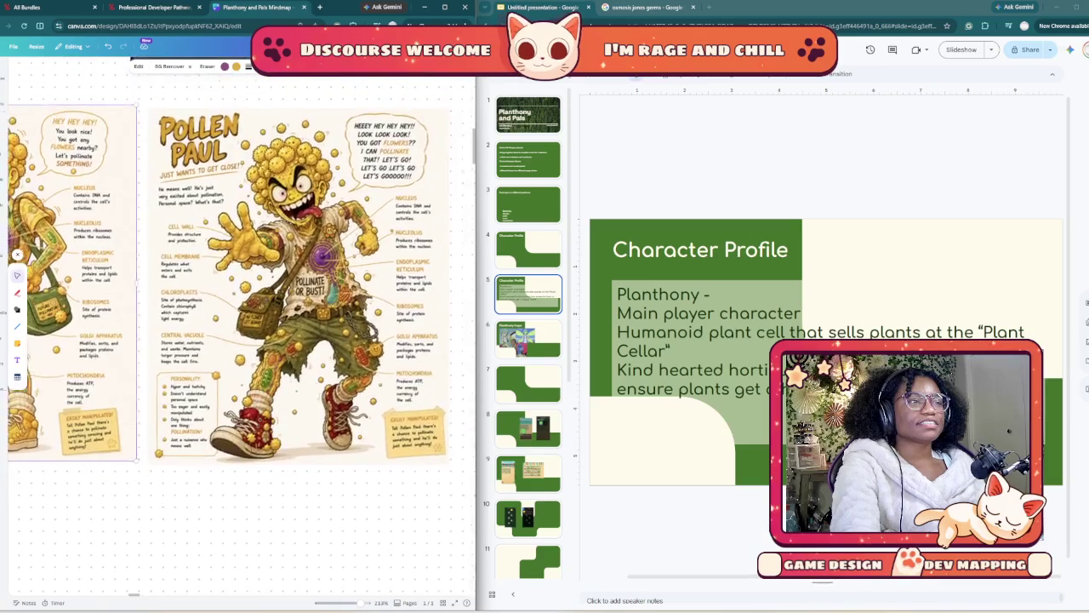
scroll(68, 427, "up", 2, "ctrl")
scroll(246, 291, "up", 3, "ctrl")
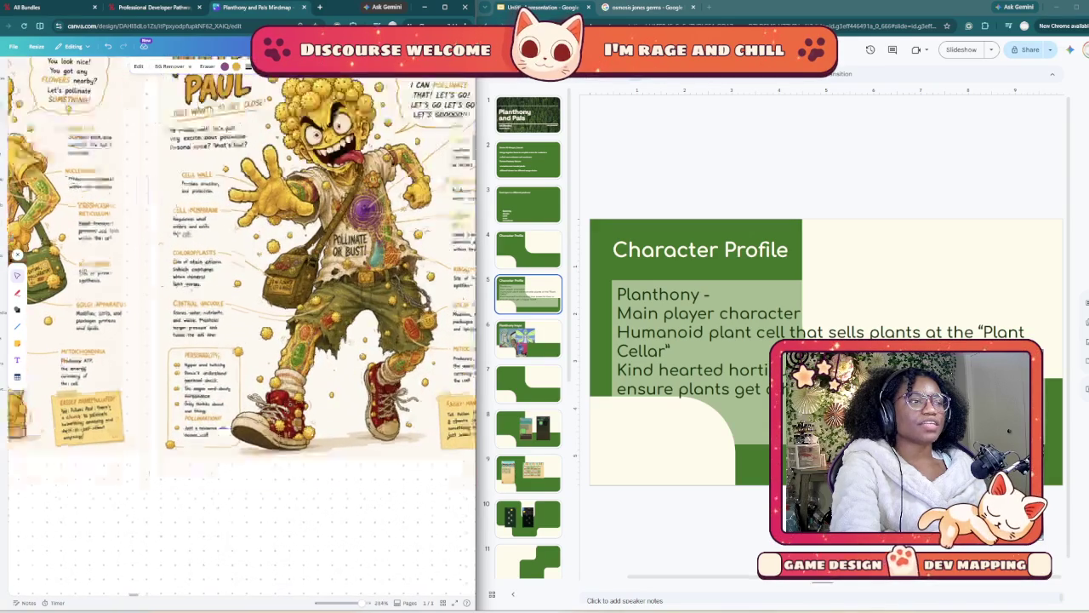
scroll(246, 291, "up", 3, "ctrl")
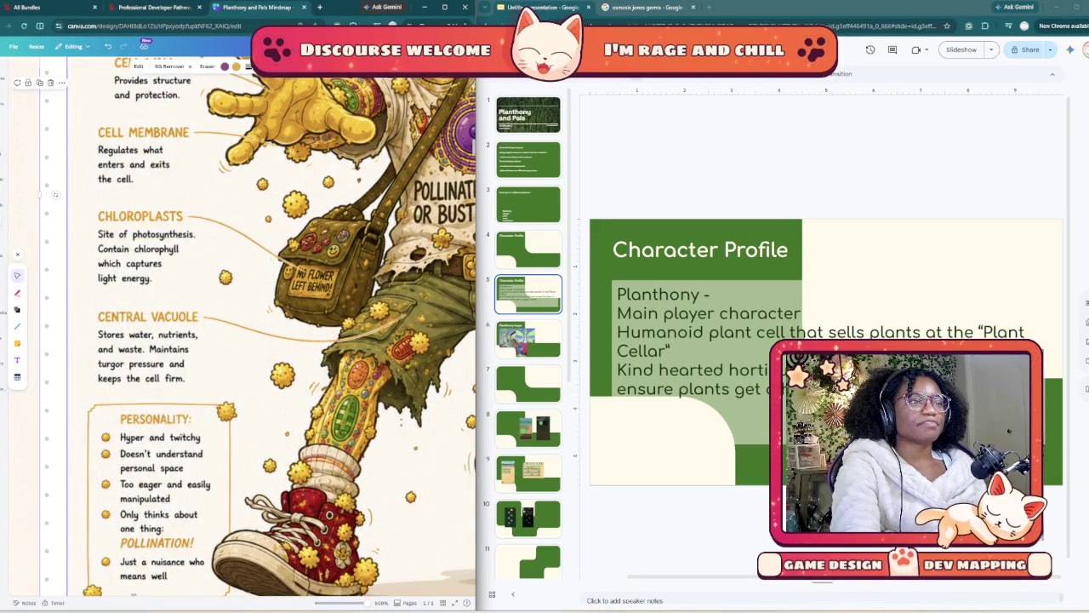
scroll(241, 335, "right", 2)
scroll(242, 335, "right", 1)
scroll(242, 335, "down", 3, "ctrl")
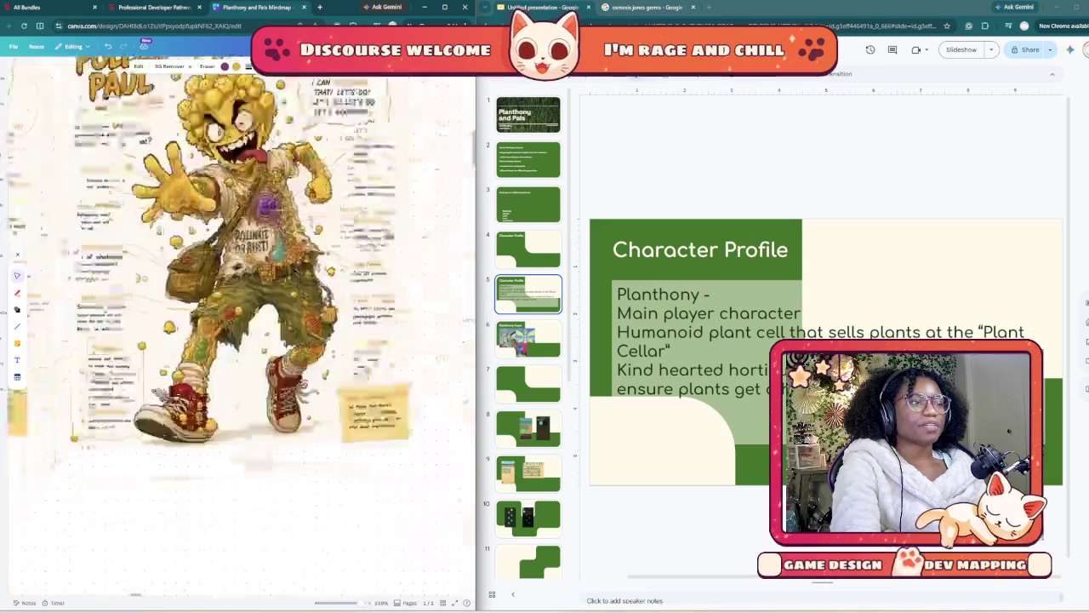
scroll(242, 336, "down", 2, "ctrl")
scroll(242, 336, "up", 1, "ctrl")
scroll(241, 336, "up", 1, "ctrl")
scroll(241, 335, "down", 2, "ctrl")
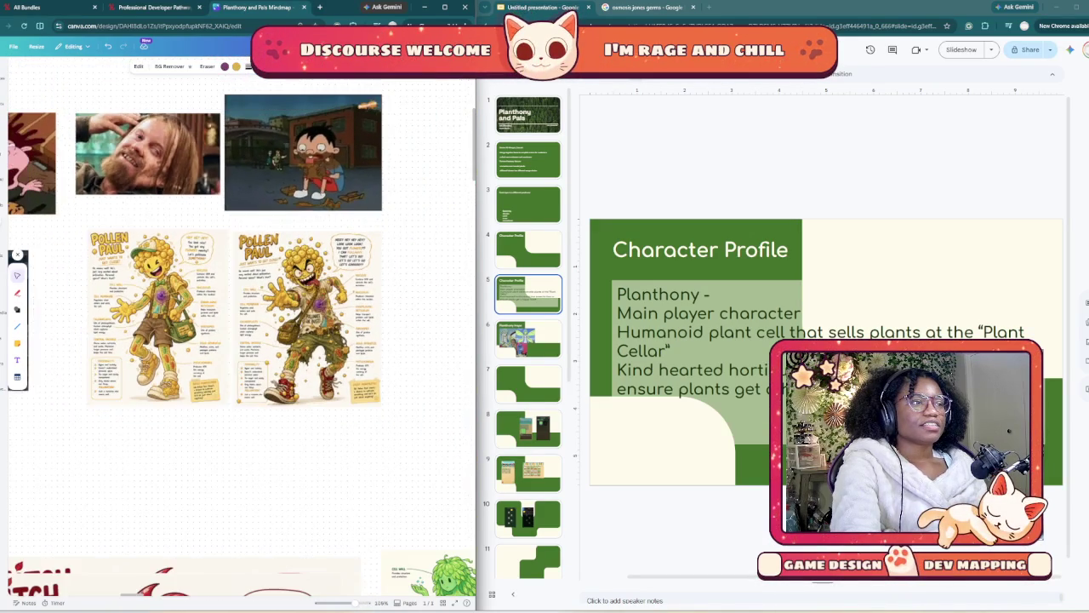
scroll(242, 336, "left", 1)
scroll(241, 336, "left", 2)
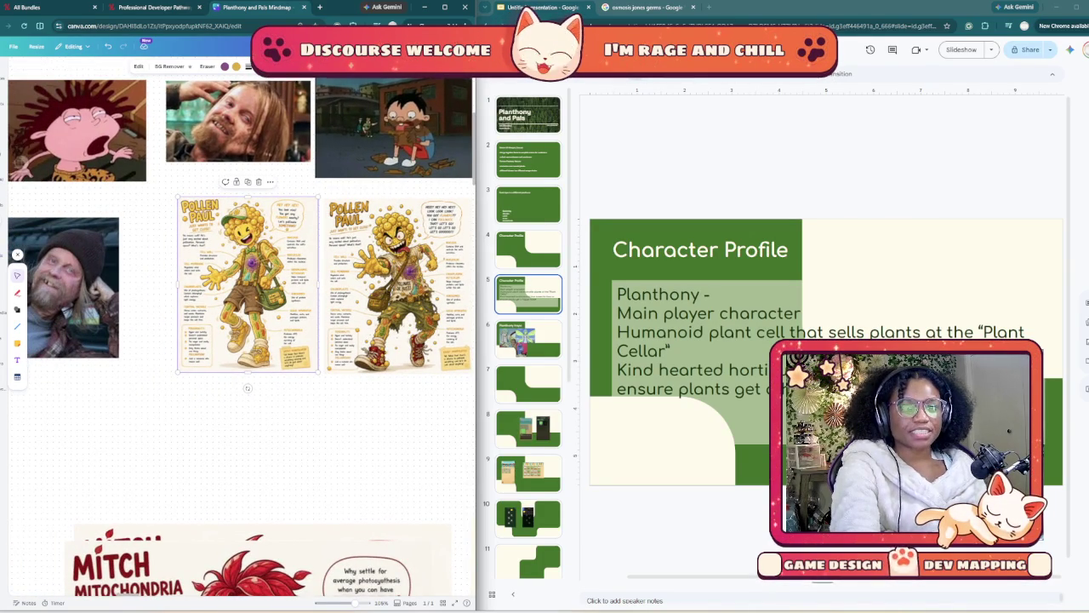
scroll(242, 335, "right", 1)
scroll(242, 335, "down", 2)
scroll(241, 335, "down", 2)
scroll(242, 335, "down", 1)
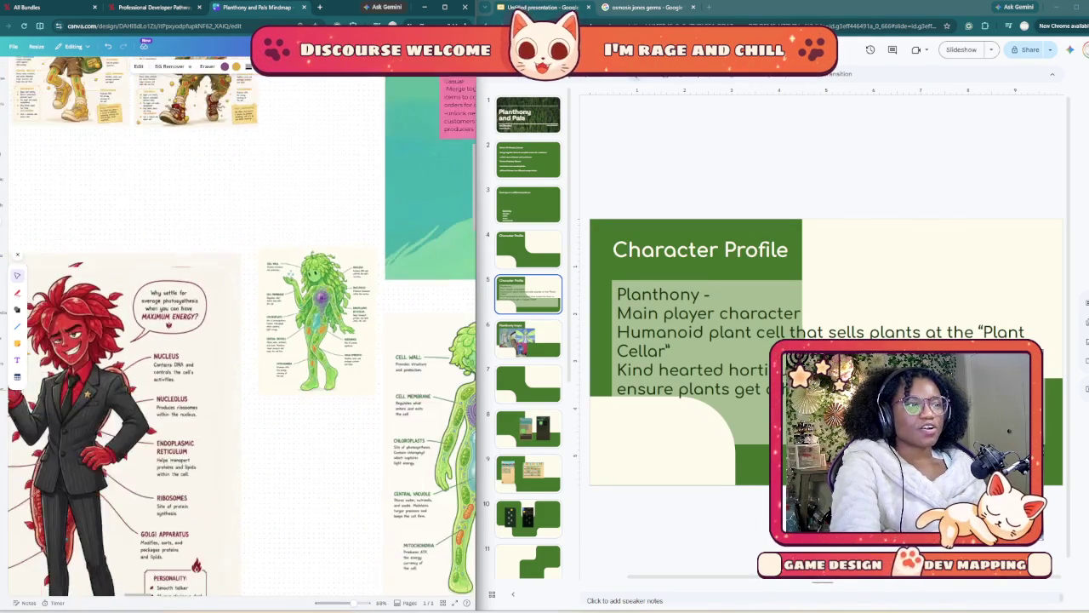
scroll(242, 335, "down", 5, "ctrl")
scroll(229, 405, "down", 3)
scroll(229, 405, "right", 3)
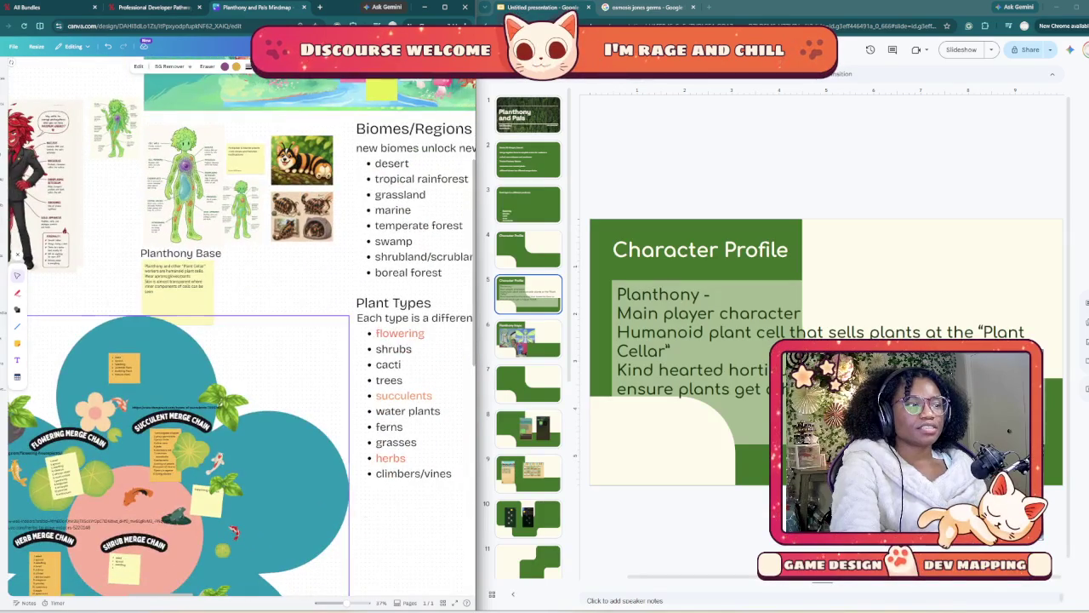
scroll(229, 405, "down", 2)
scroll(229, 405, "right", 2)
scroll(229, 405, "down", 2)
scroll(229, 405, "right", 2)
scroll(229, 405, "down", 1)
scroll(229, 405, "right", 1)
scroll(229, 405, "down", 2)
scroll(229, 405, "right", 2)
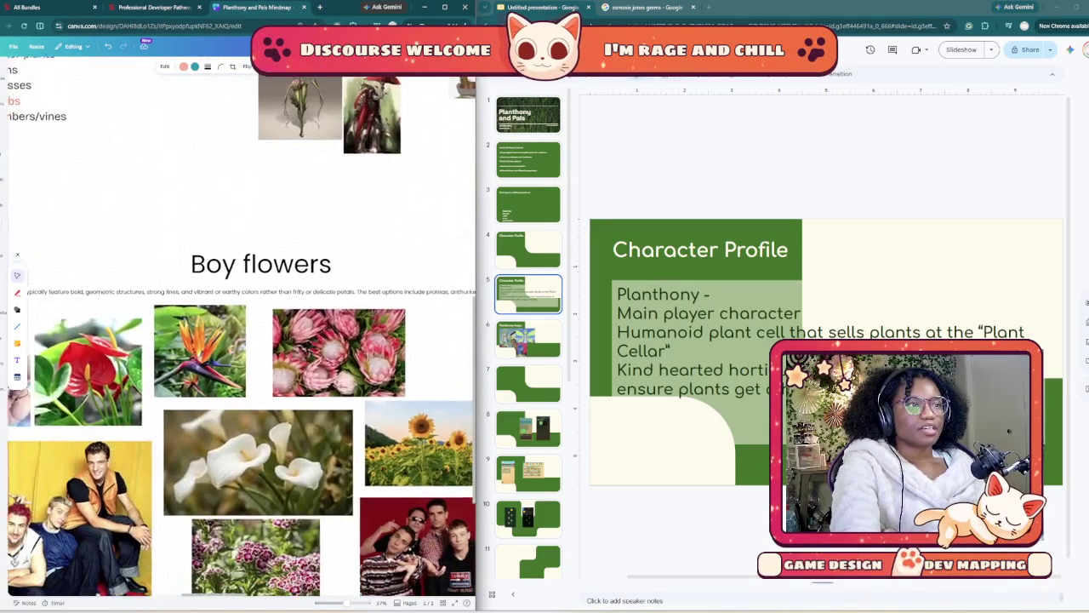
scroll(229, 405, "down", 2)
scroll(229, 405, "down", 2, "ctrl")
scroll(229, 405, "down", 2, "ctrl")
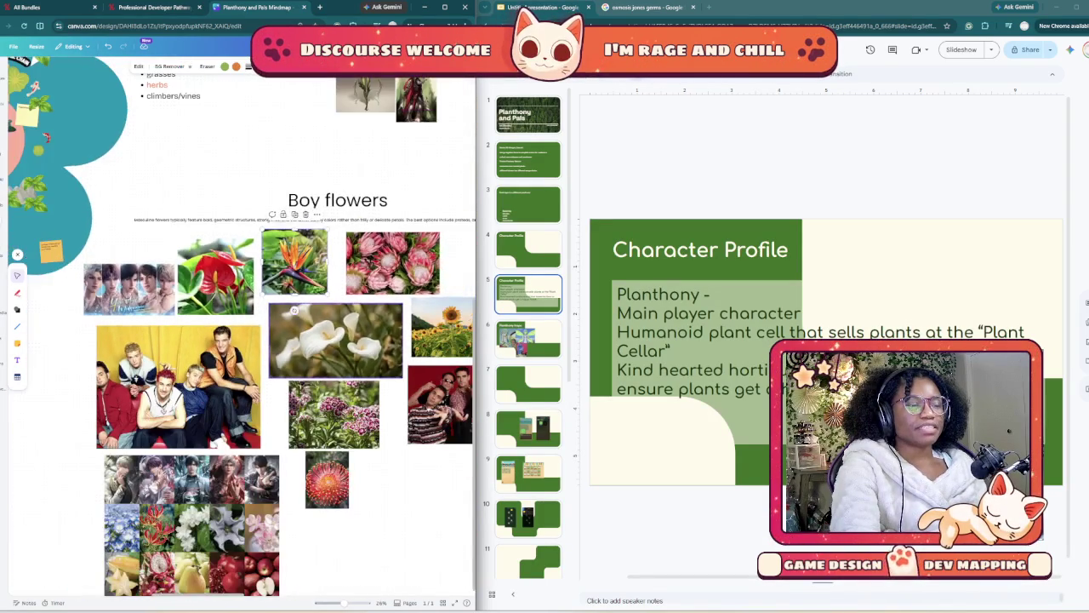
scroll(229, 405, "down", 2)
scroll(229, 405, "down", 1)
scroll(229, 405, "right", 1)
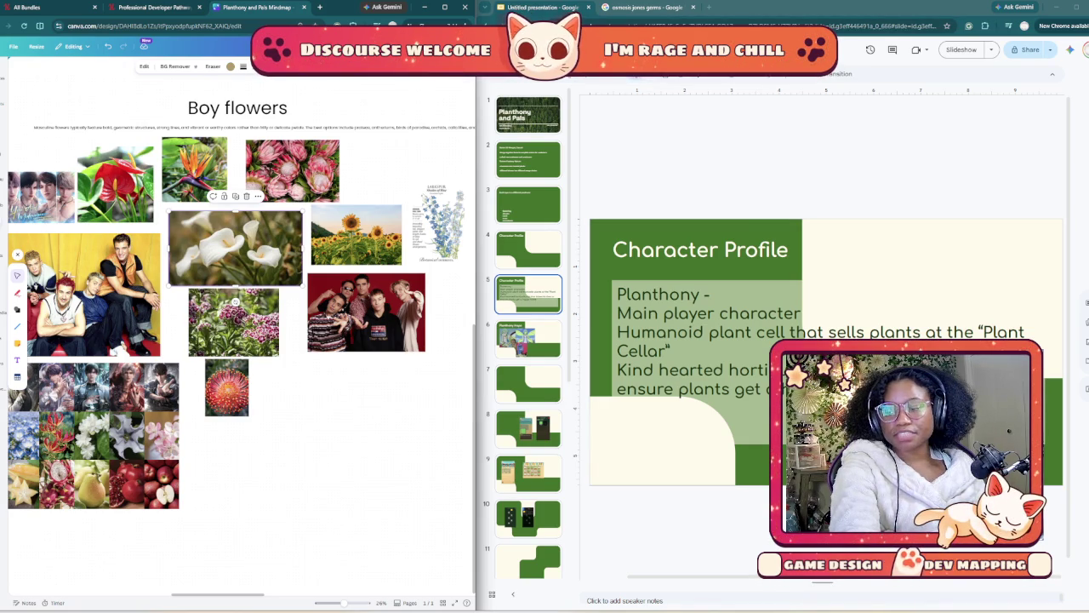
left_click(520, 8)
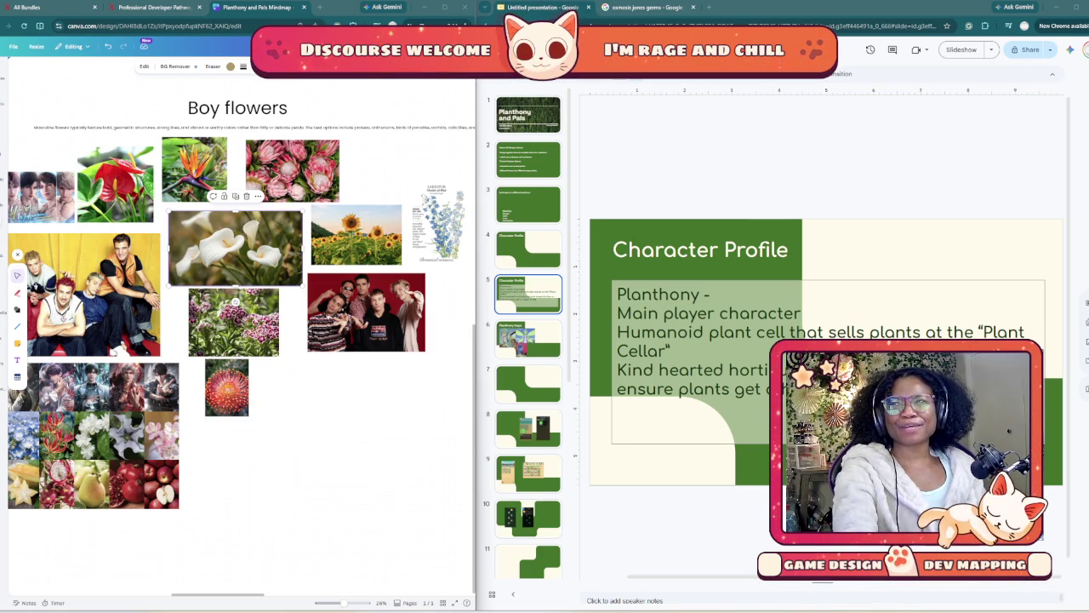
- Switch to Discord and browse the shared flower-headed character images one by one
key("alt+Tab")
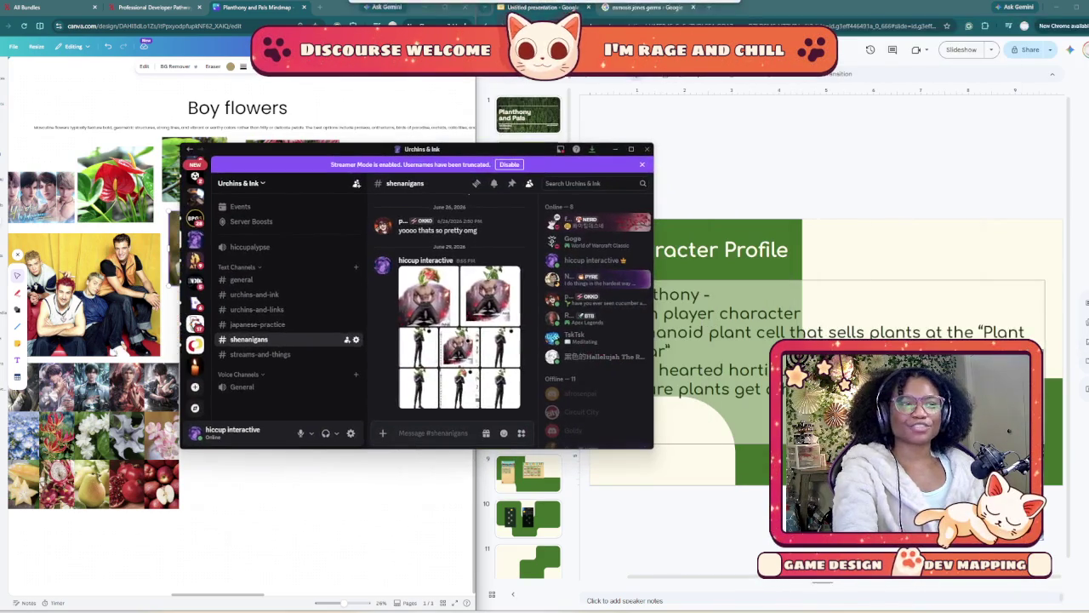
mouse_move(460, 332)
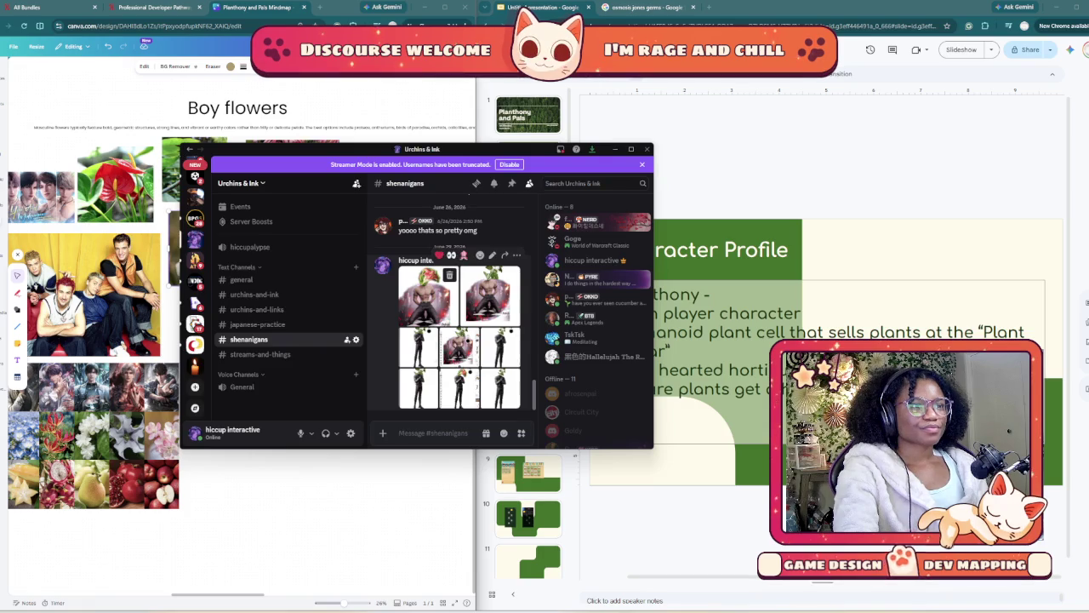
left_click(428, 296)
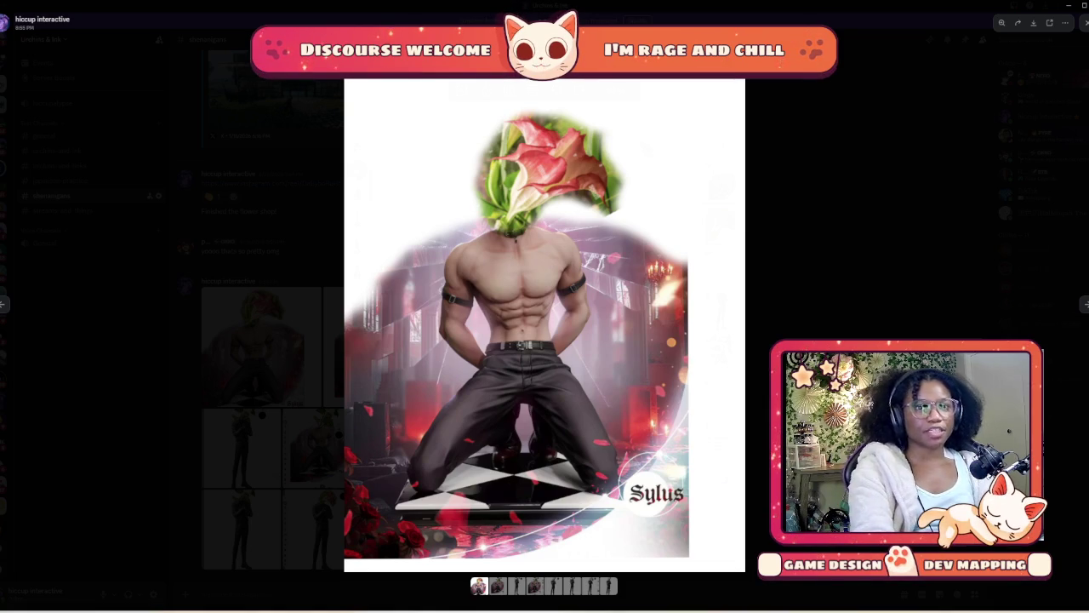
key("Right")
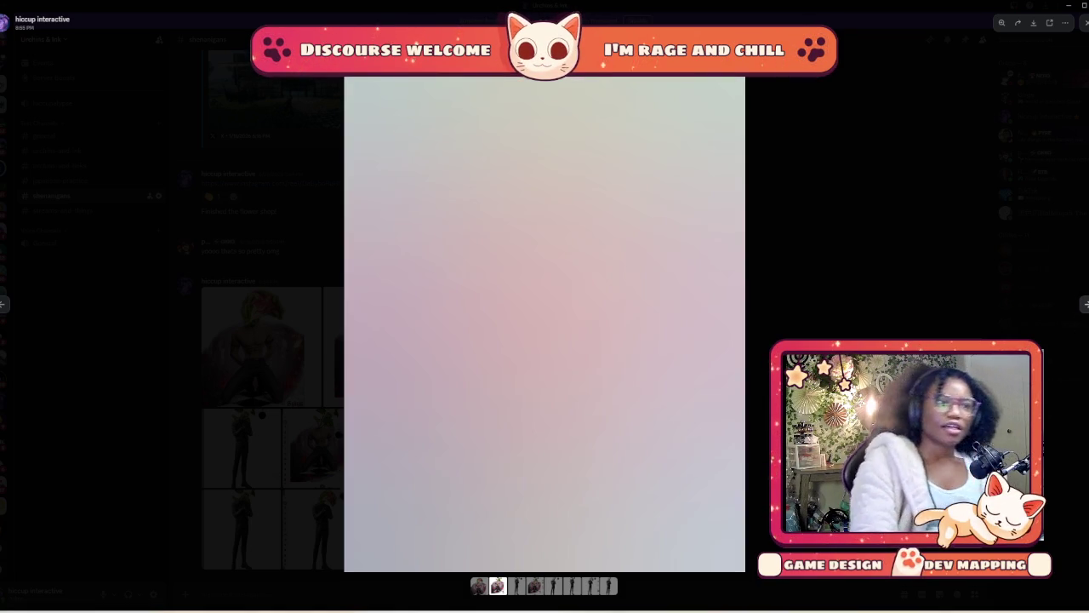
key("Right")
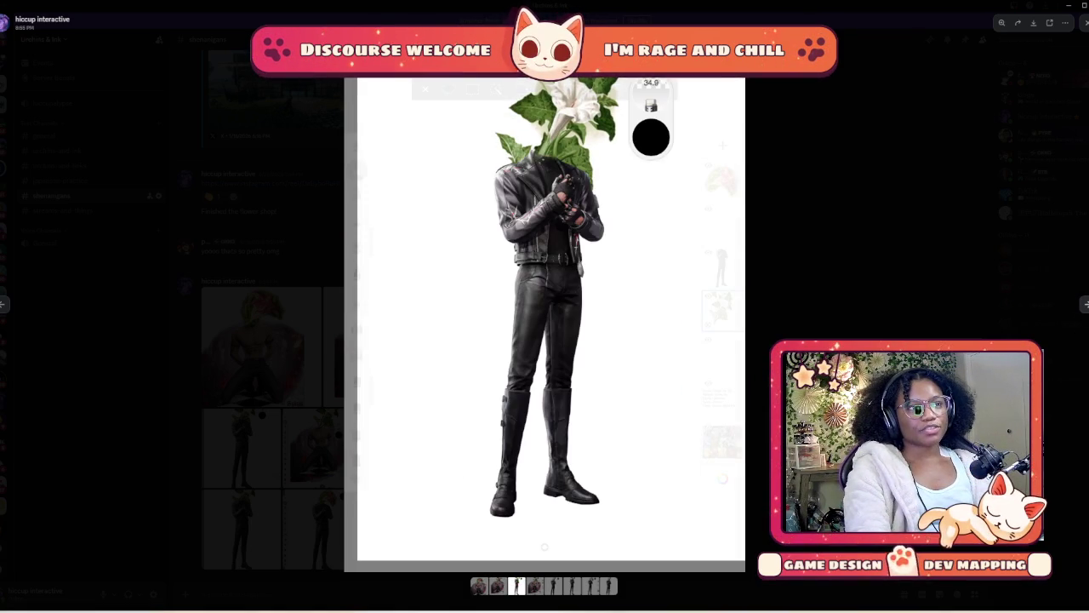
key("Right")
key("Right")
key("Right")
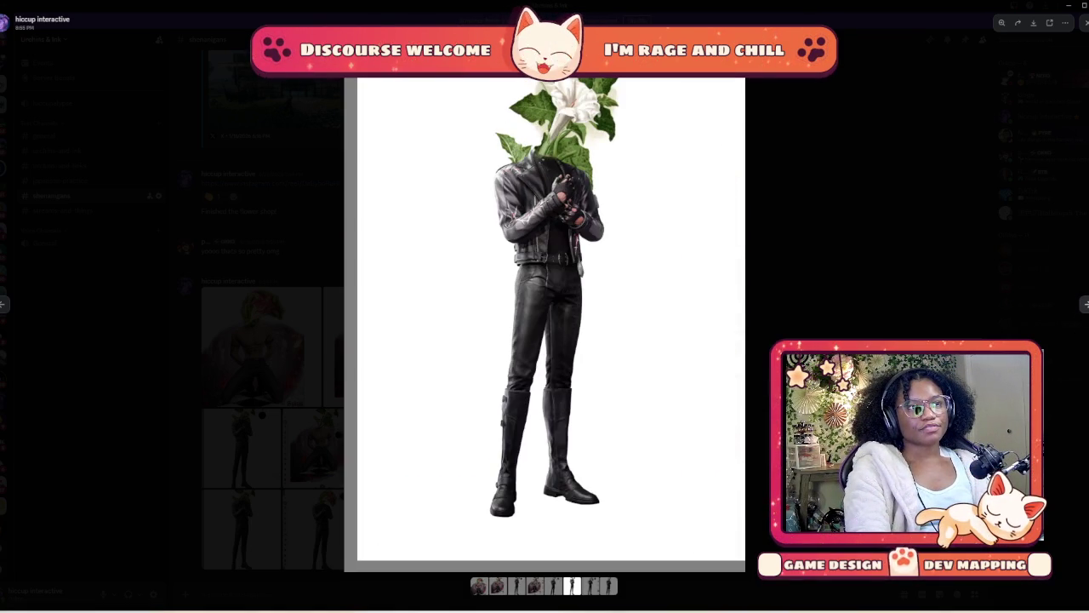
key("Right")
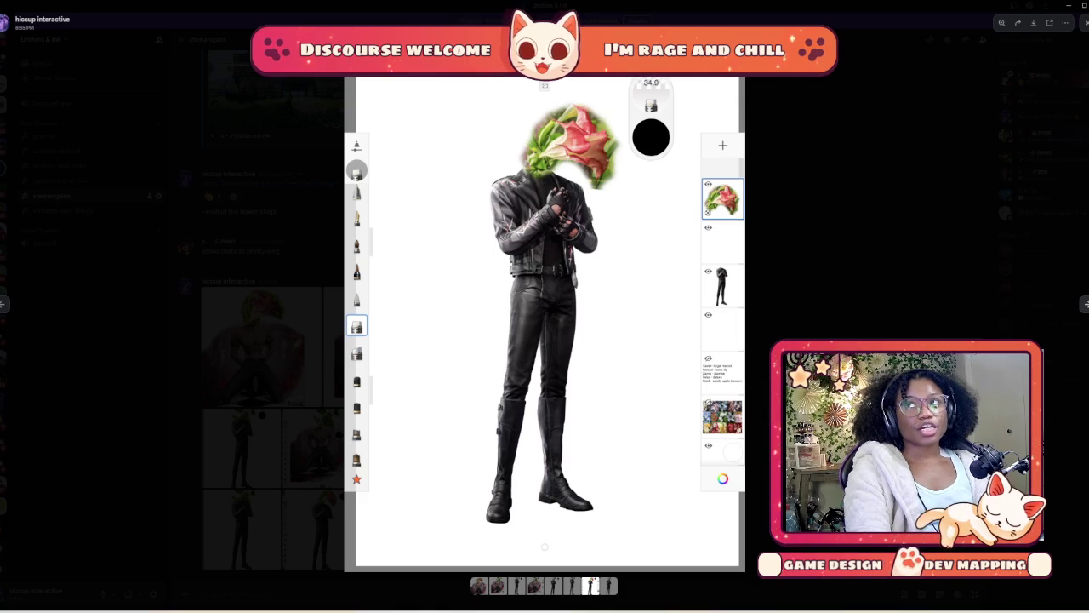
key("Right")
key("Right")
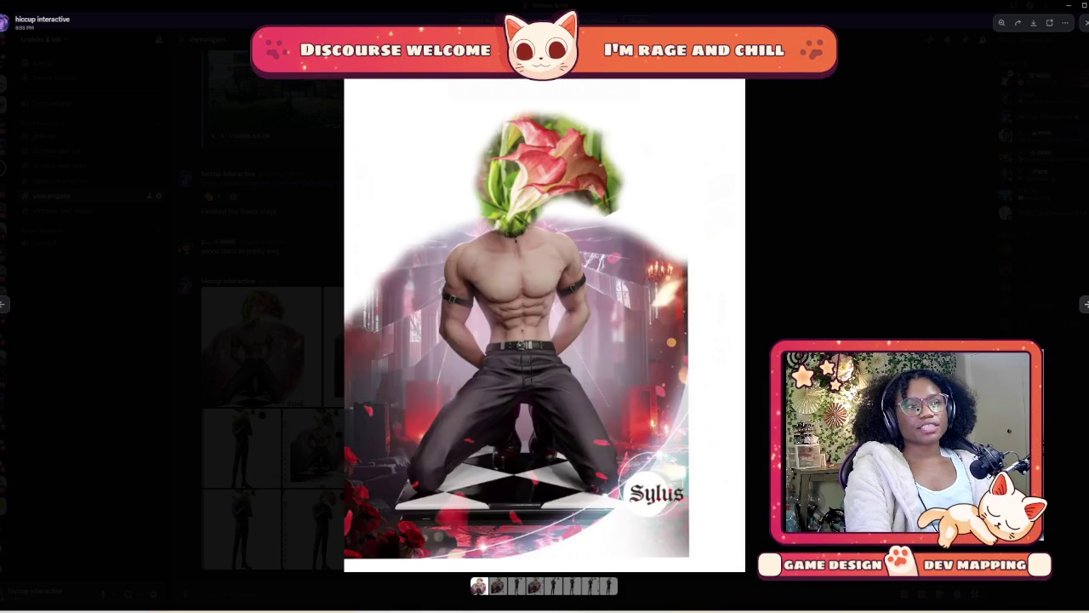
key("Right")
key("Right")
key("Right")
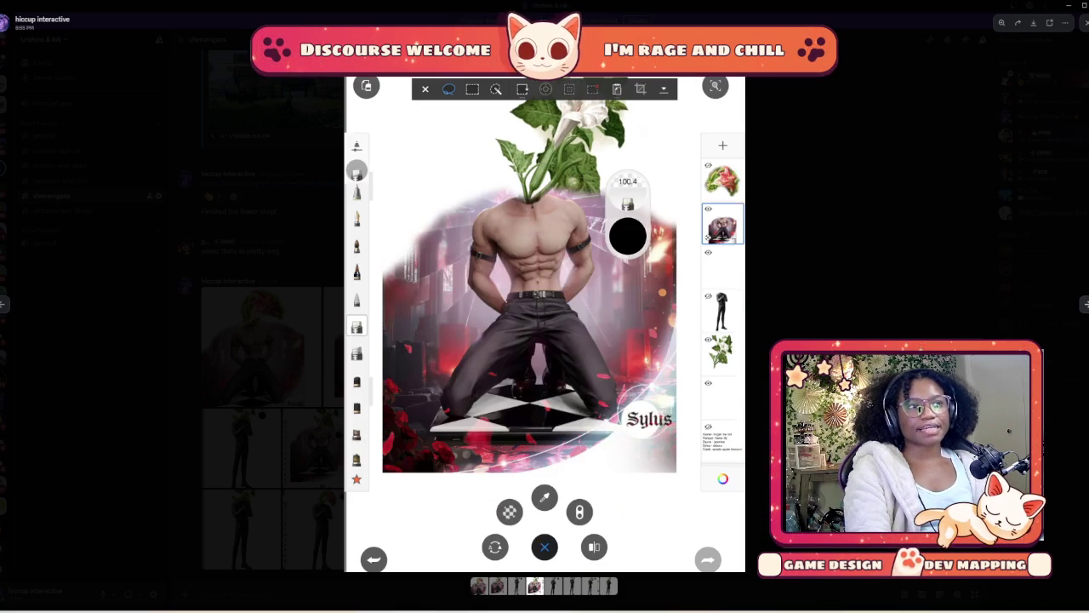
key("Right")
key("Right")
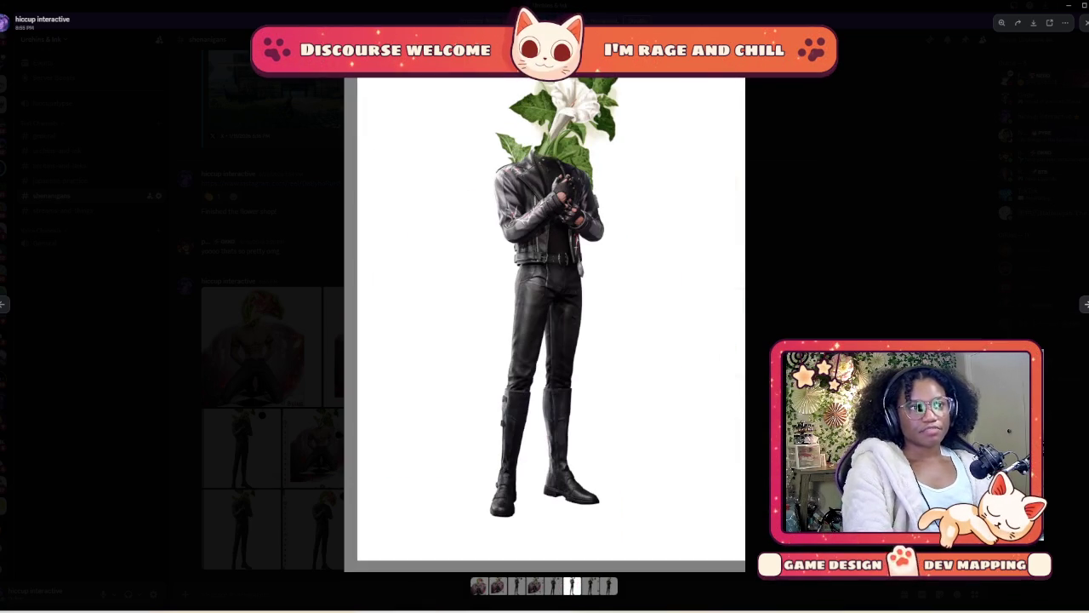
key("Right")
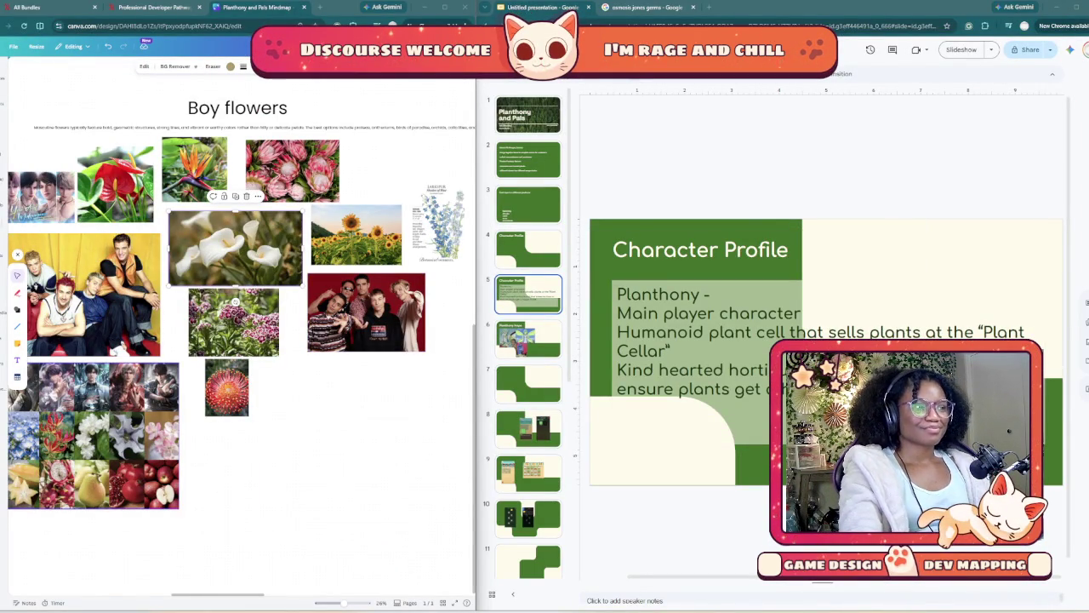
- Pan around the Canva mood board to review the plant-character art
scroll(238, 340, "left", 1)
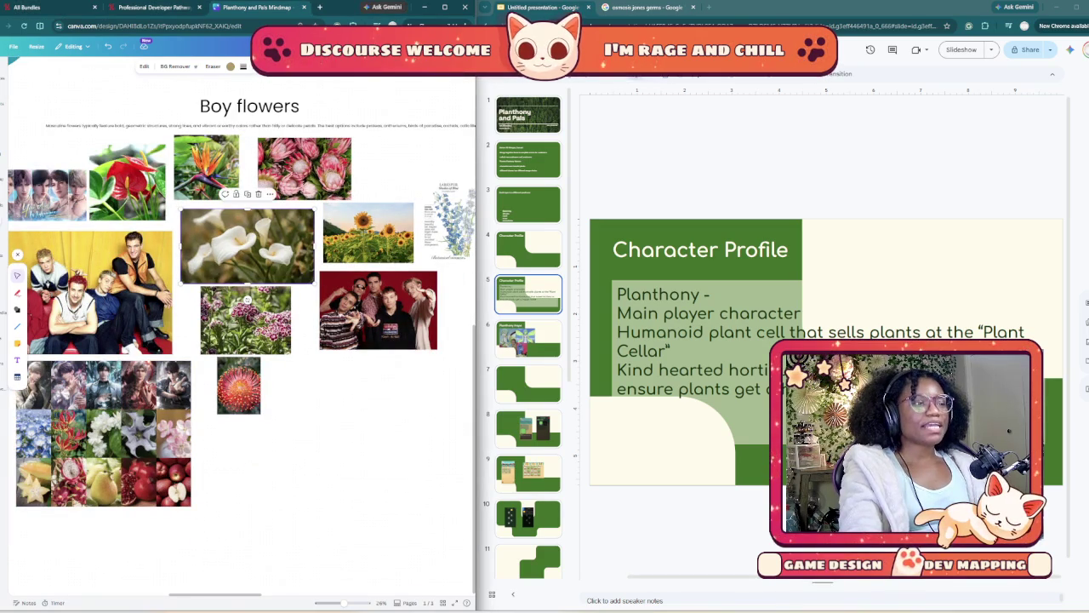
scroll(236, 481, "left", 2)
scroll(235, 481, "left", 2)
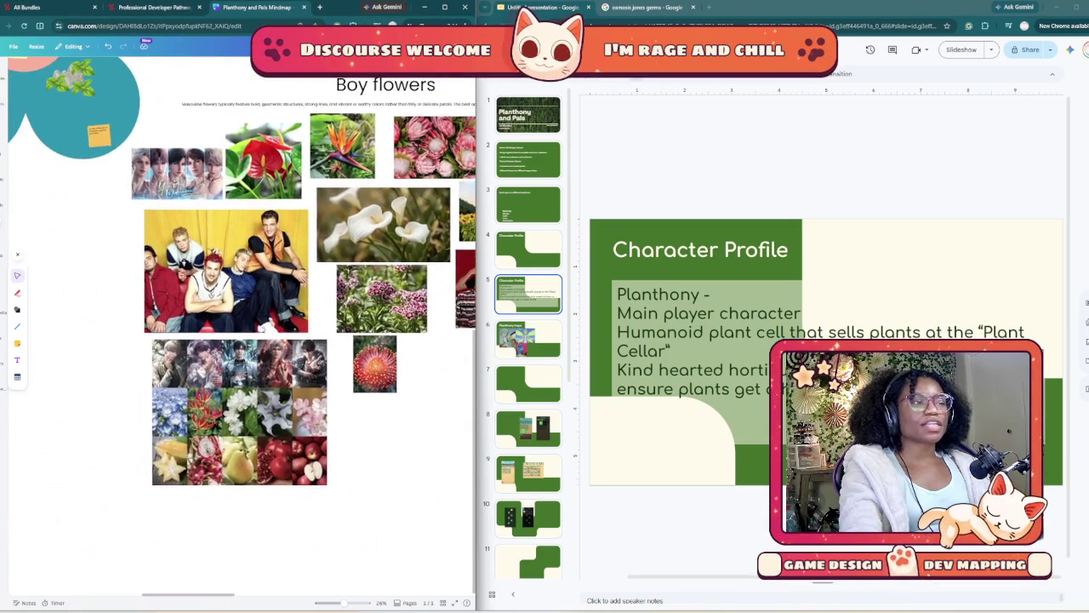
scroll(236, 420, "up", 3)
scroll(236, 419, "up", 1)
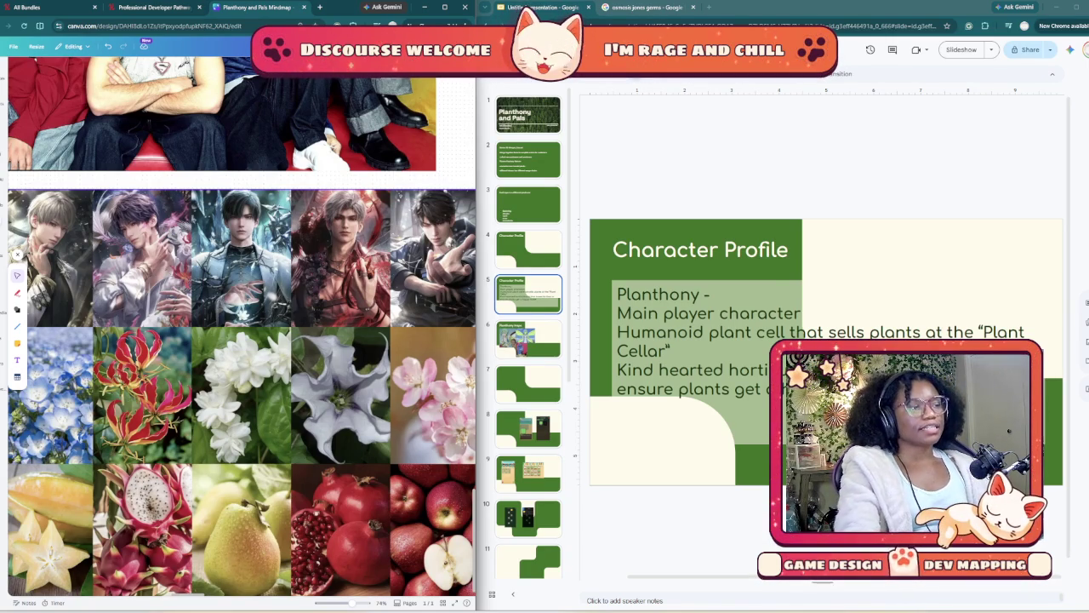
scroll(468, 446, "down", 2)
scroll(469, 445, "down", 2)
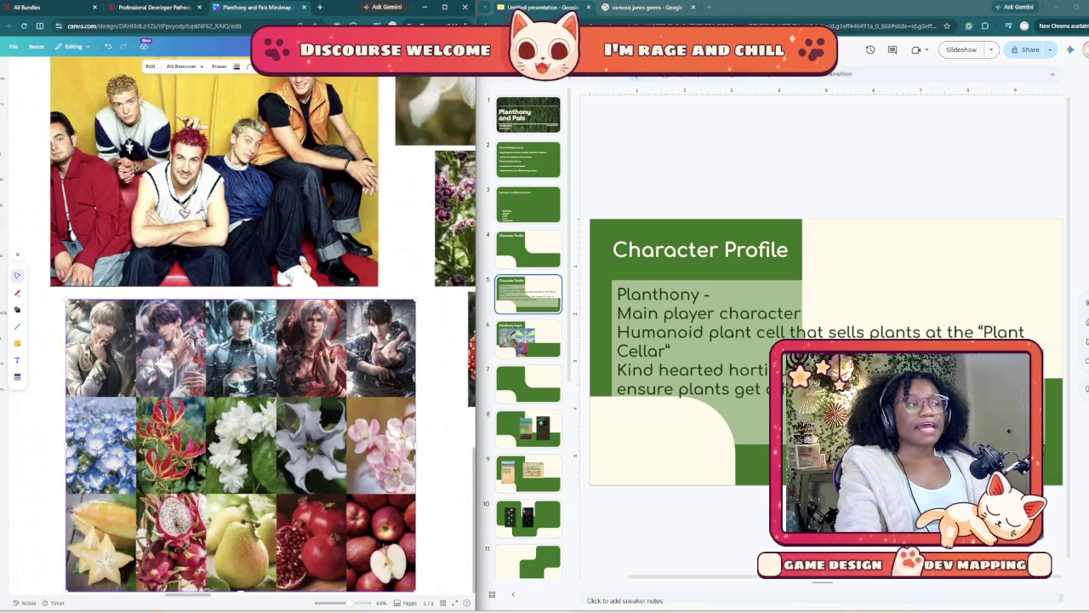
scroll(469, 446, "up", 2)
scroll(114, 448, "left", 2)
scroll(143, 443, "left", 2)
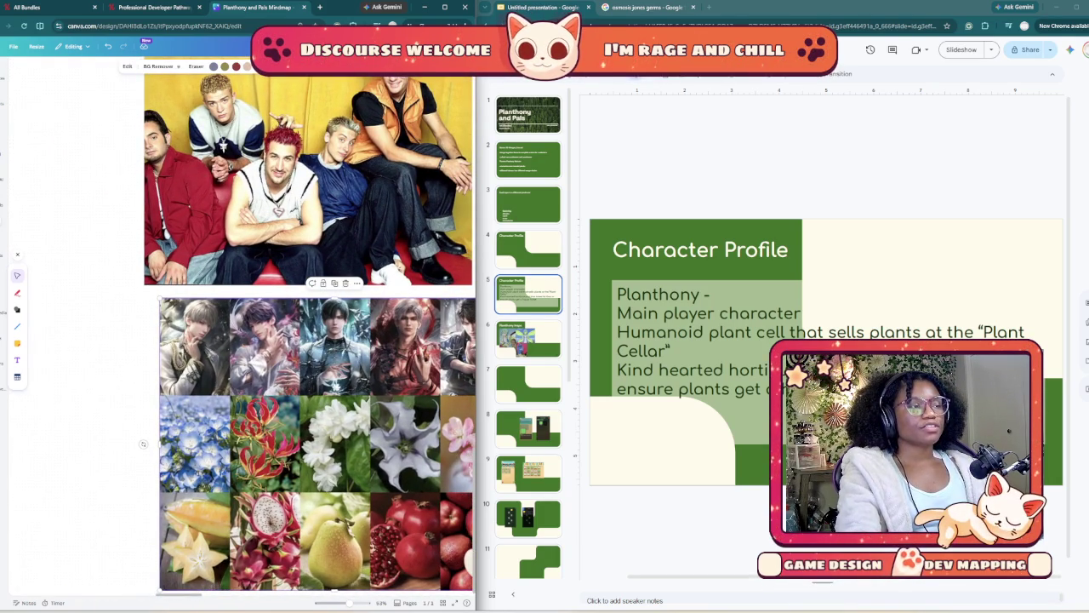
scroll(143, 443, "down", 5)
scroll(143, 443, "up", 2)
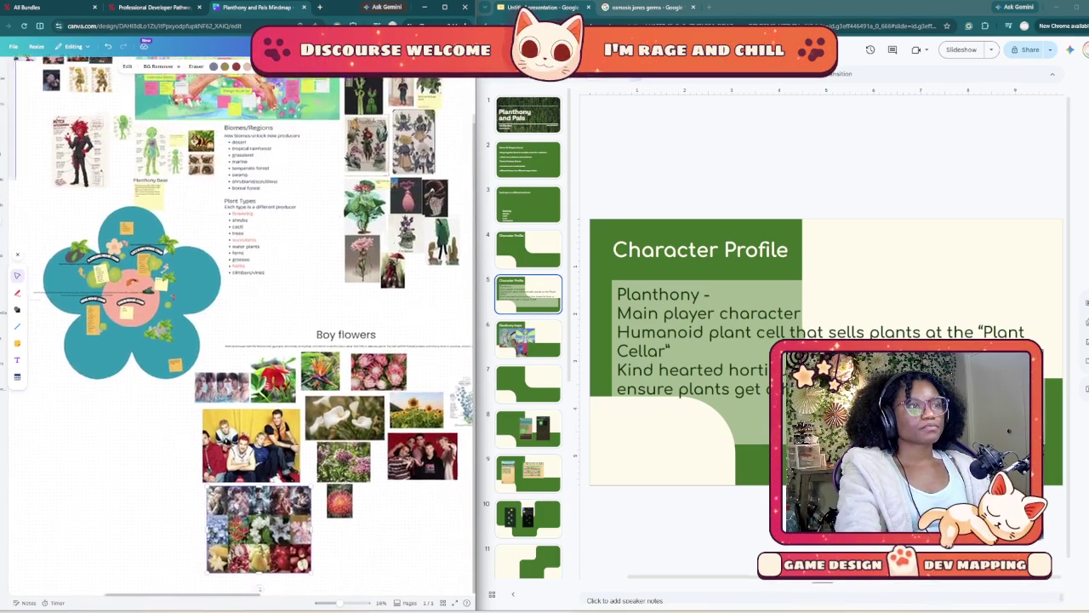
scroll(143, 444, "up", 1)
scroll(417, 128, "up", 2)
scroll(416, 128, "up", 2)
scroll(417, 127, "up", 2)
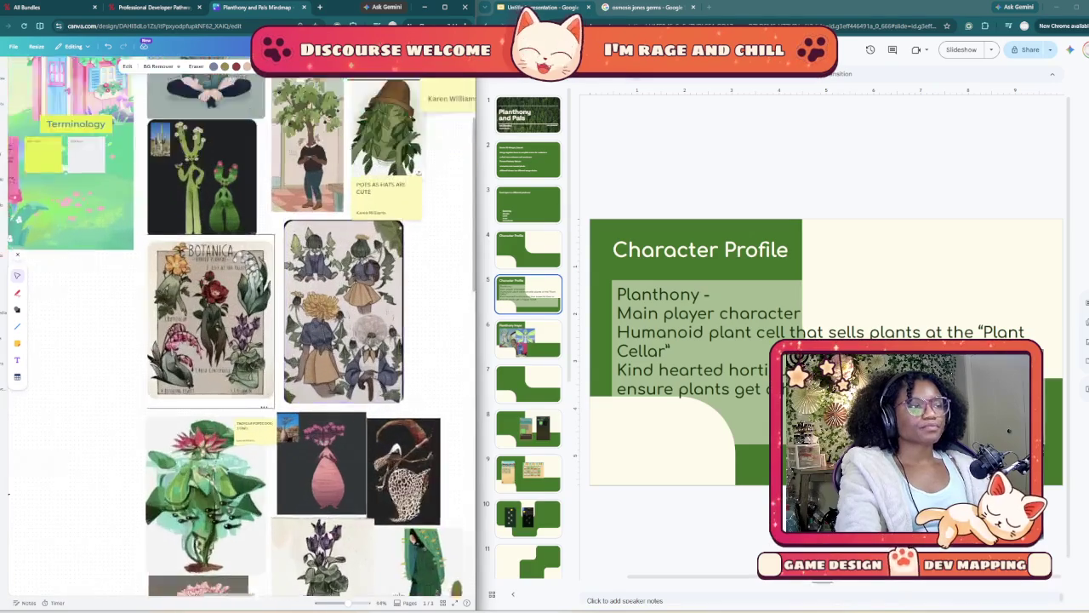
scroll(416, 127, "up", 2)
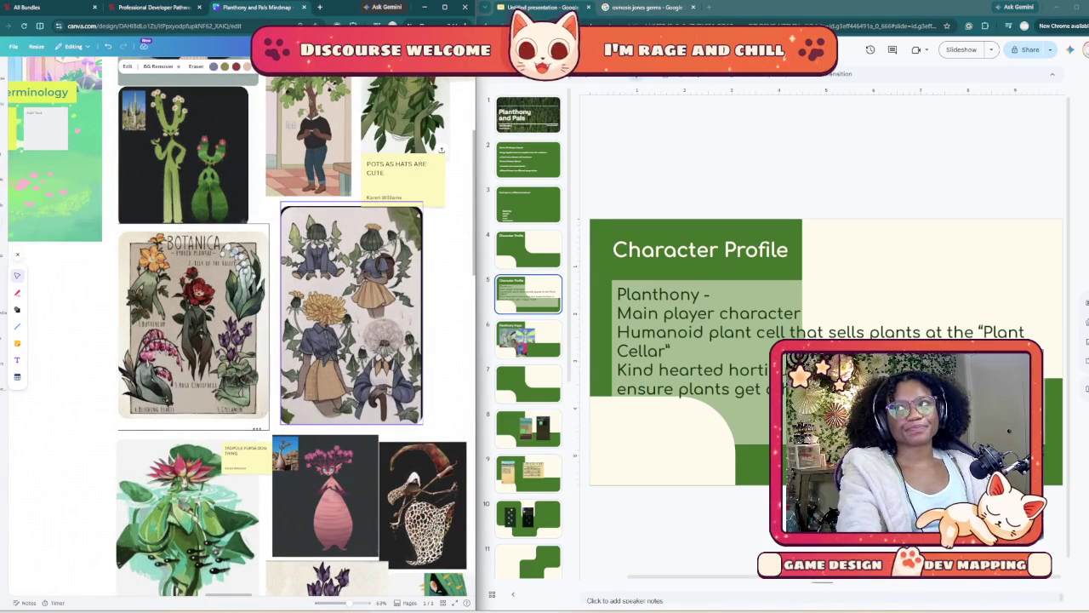
- Display slide 9, the farming-game screenshot, in the Google Slides deck
scroll(196, 323, "left", 1)
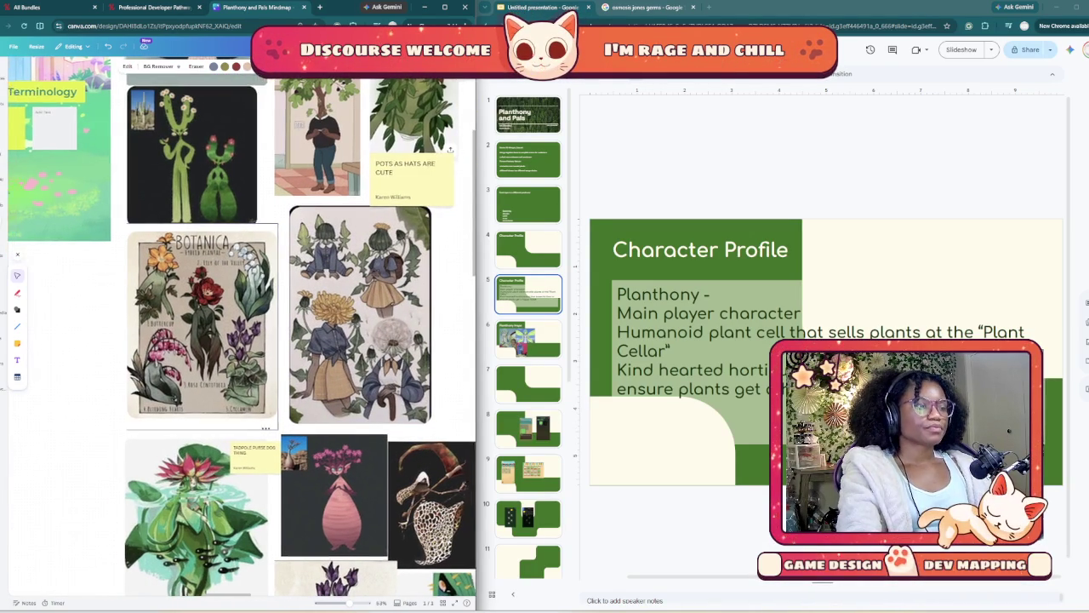
scroll(255, 340, "down", 2)
scroll(255, 340, "left", 1)
scroll(255, 341, "down", 1)
scroll(255, 340, "left", 1)
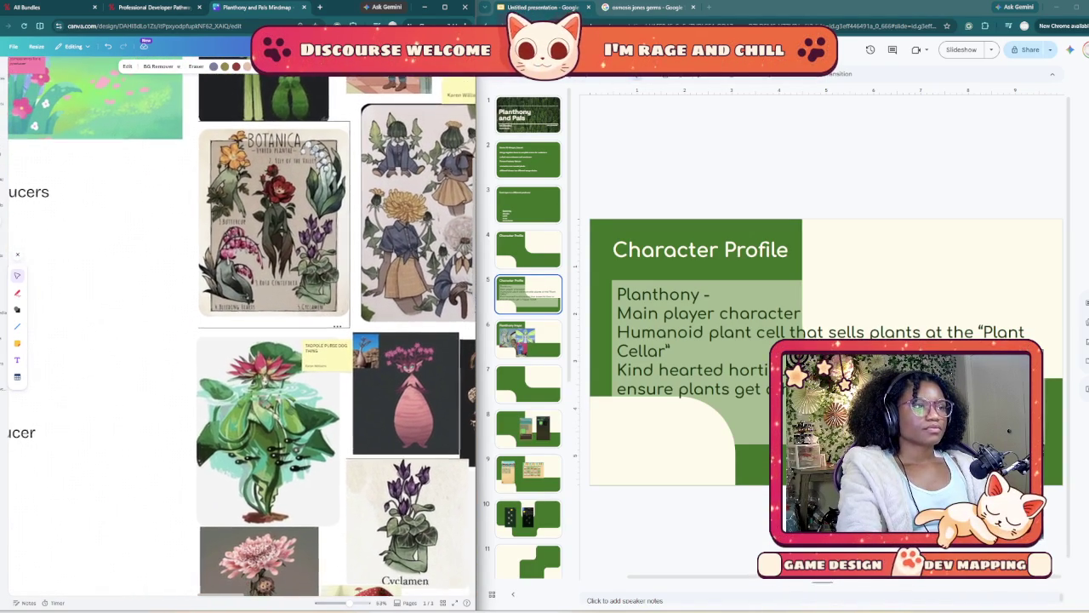
scroll(402, 412, "up", 5)
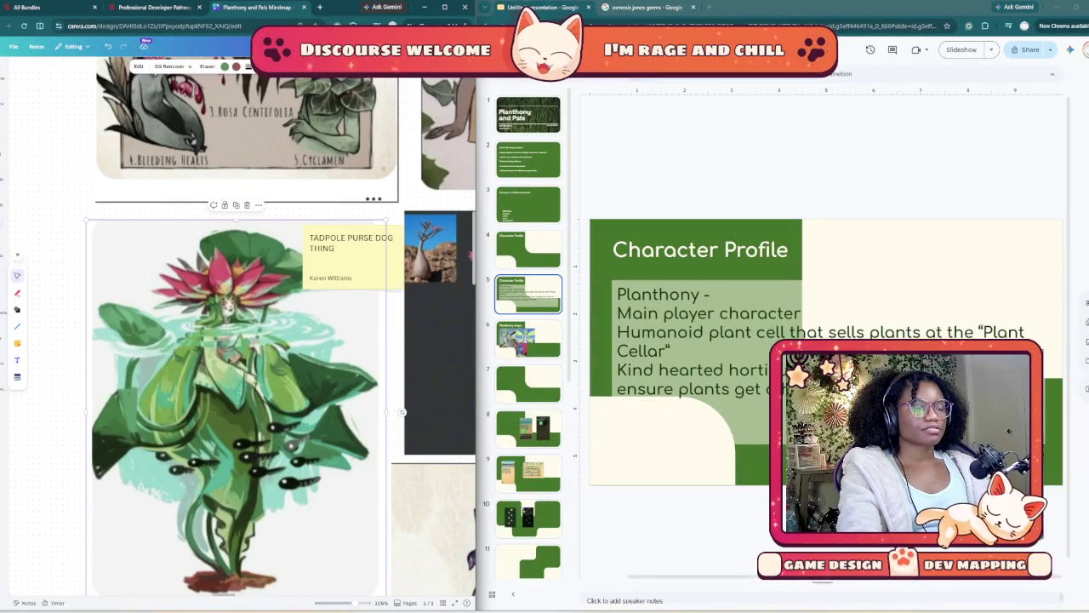
scroll(401, 412, "down", 5)
scroll(402, 412, "down", 3)
scroll(401, 412, "up", 2)
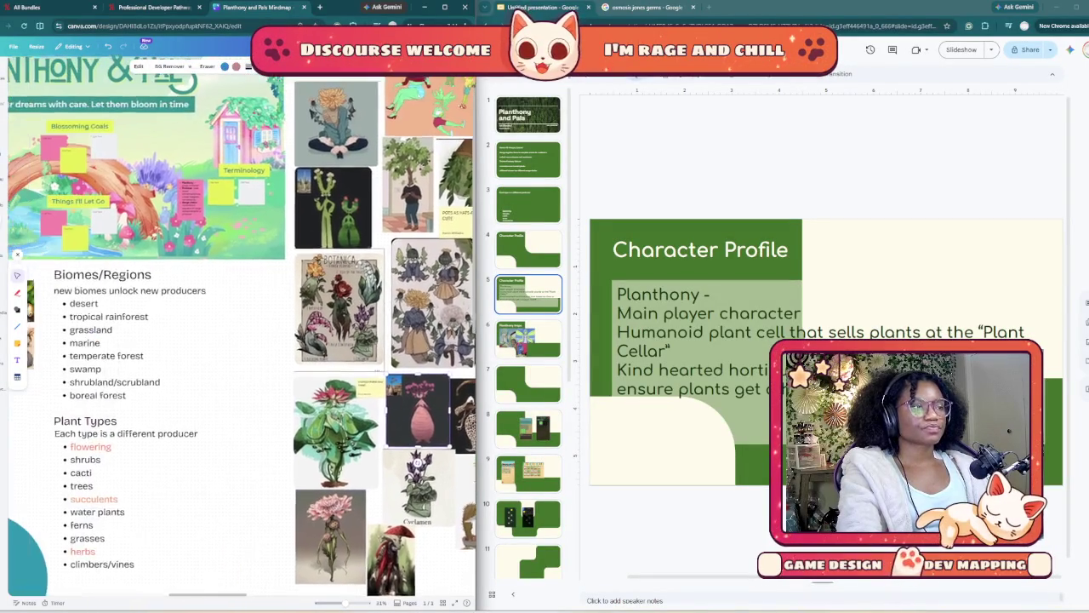
scroll(402, 412, "up", 2)
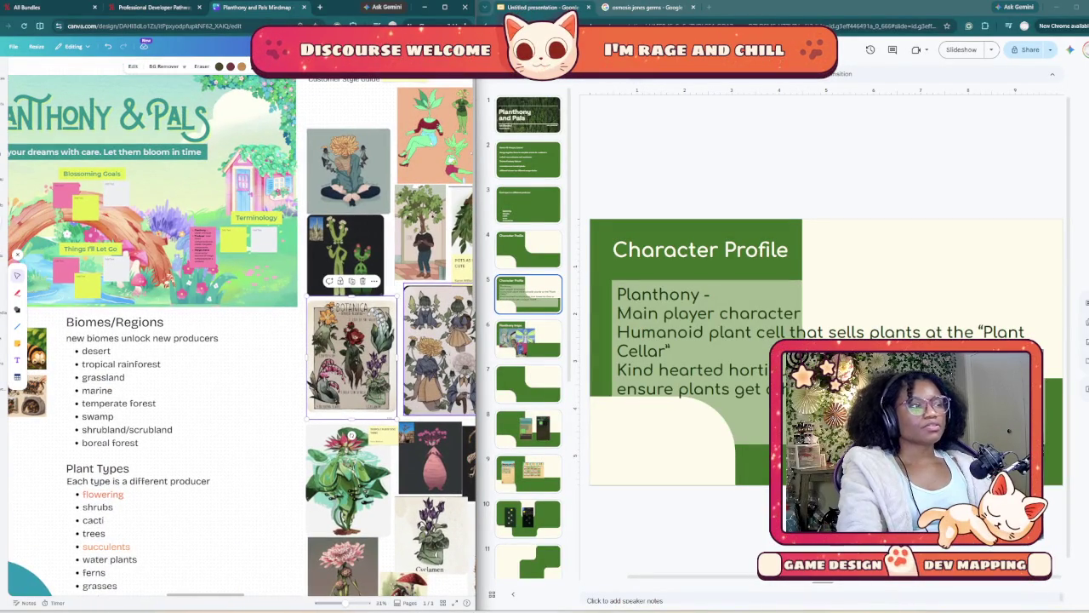
left_click(527, 473)
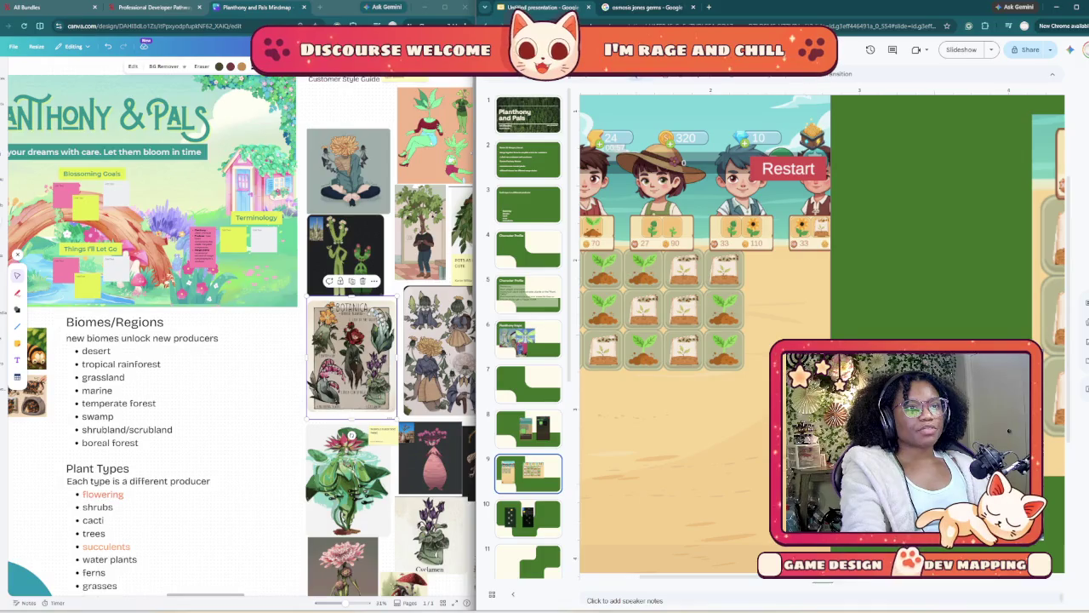
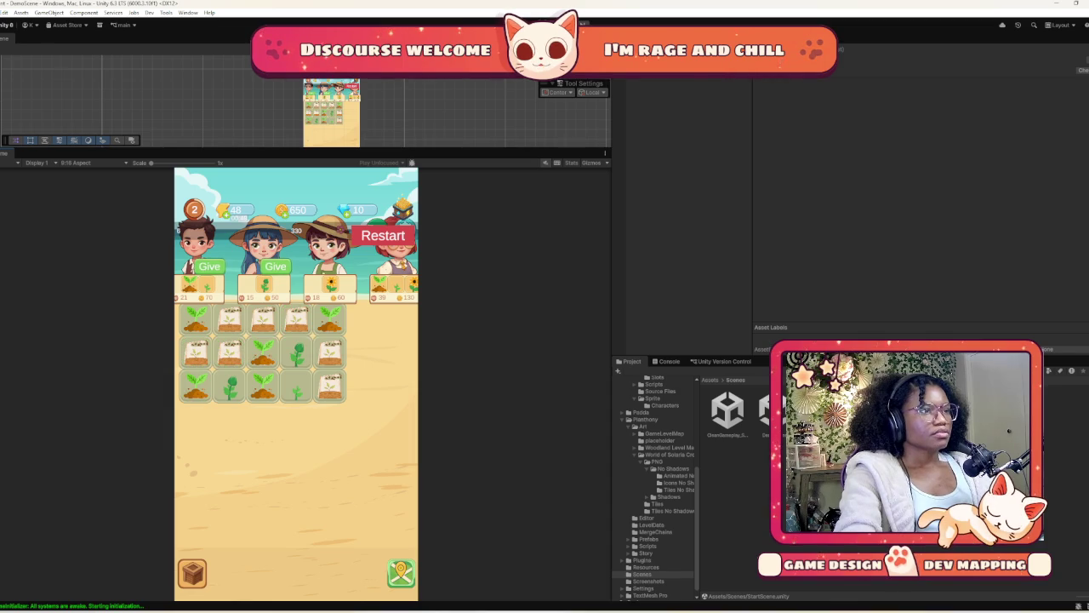
- Serve the last customer to finish the level at score 600, then go to the island map
left_click(210, 266)
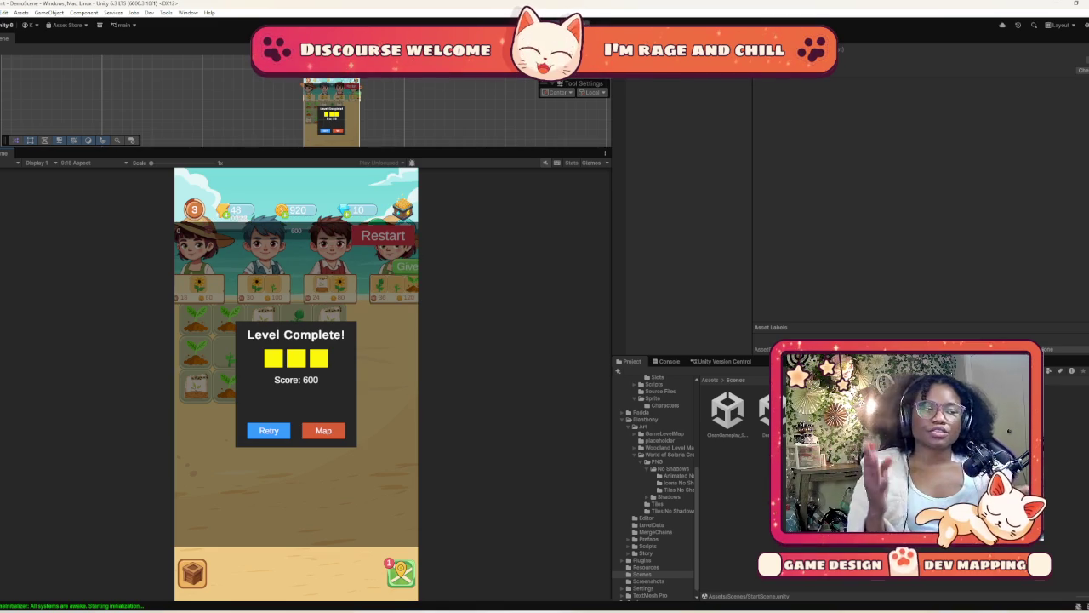
left_click(324, 430)
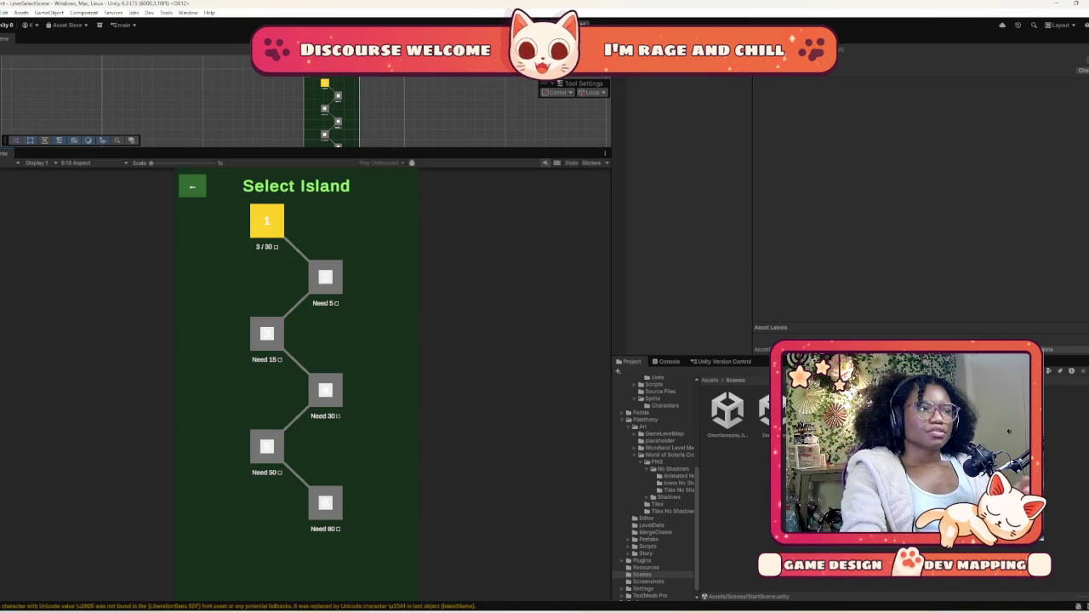
- Pan around the Planthony and Pals mindmap board in Canva to survey its contents
left_click(268, 218)
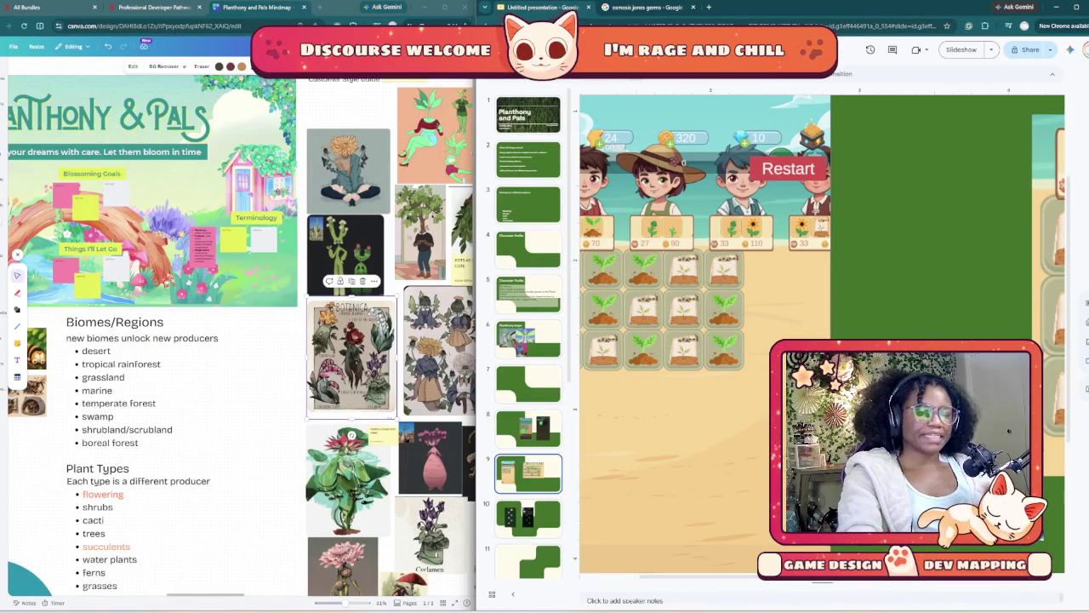
scroll(239, 341, "down", 1)
scroll(238, 340, "down", 2)
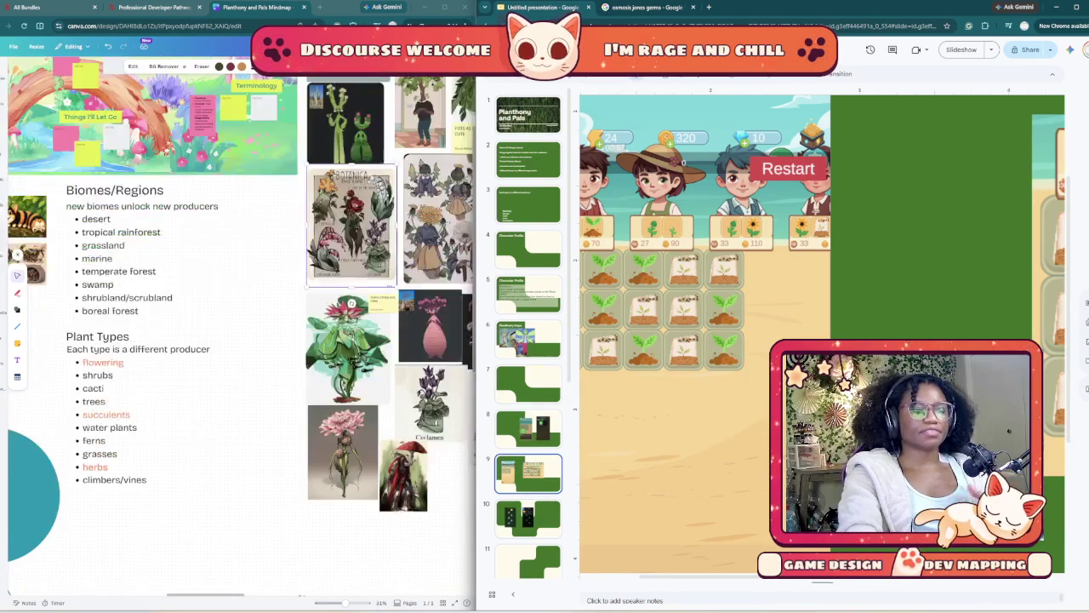
scroll(238, 340, "down", 2)
scroll(239, 340, "down", 1)
scroll(238, 340, "up", 2)
scroll(221, 375, "up", 5)
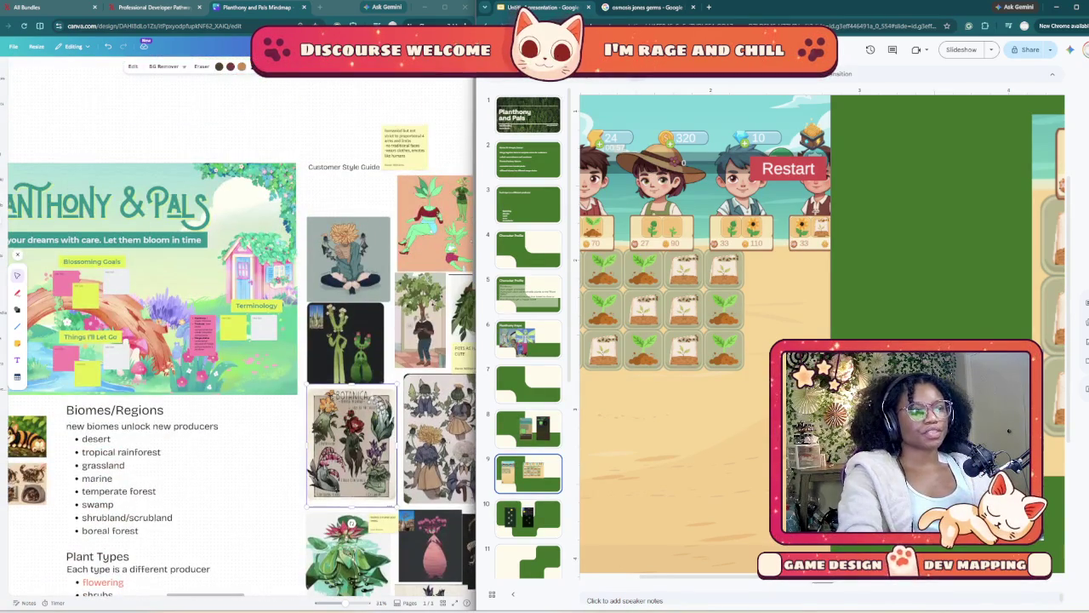
scroll(221, 375, "left", 3)
scroll(221, 375, "down", 1)
scroll(222, 376, "left", 1)
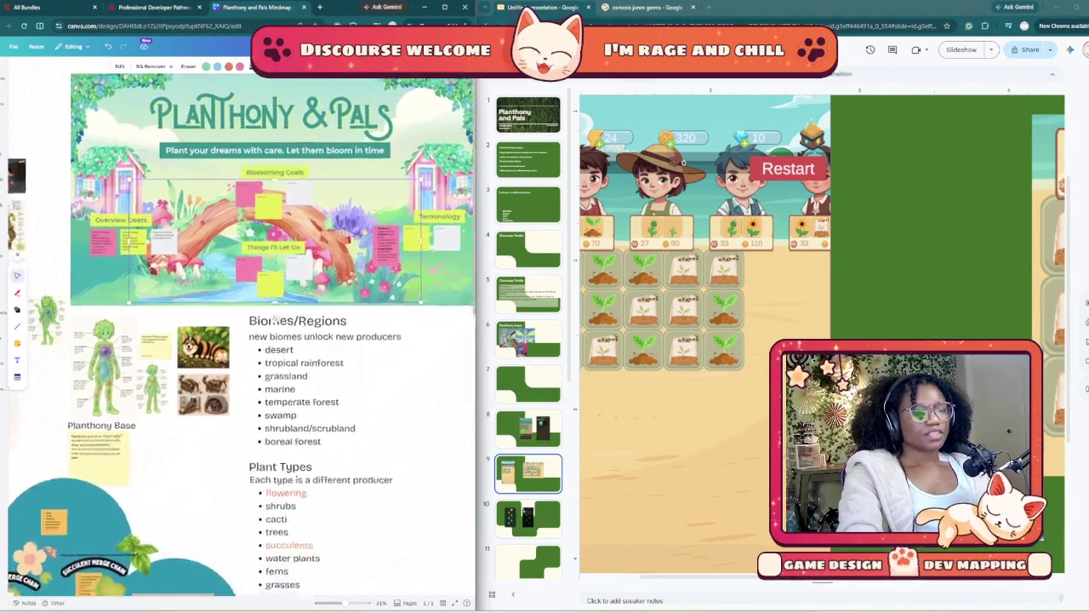
scroll(221, 375, "down", 3)
scroll(221, 375, "left", 2)
scroll(384, 422, "down", 2)
scroll(384, 422, "down", 1)
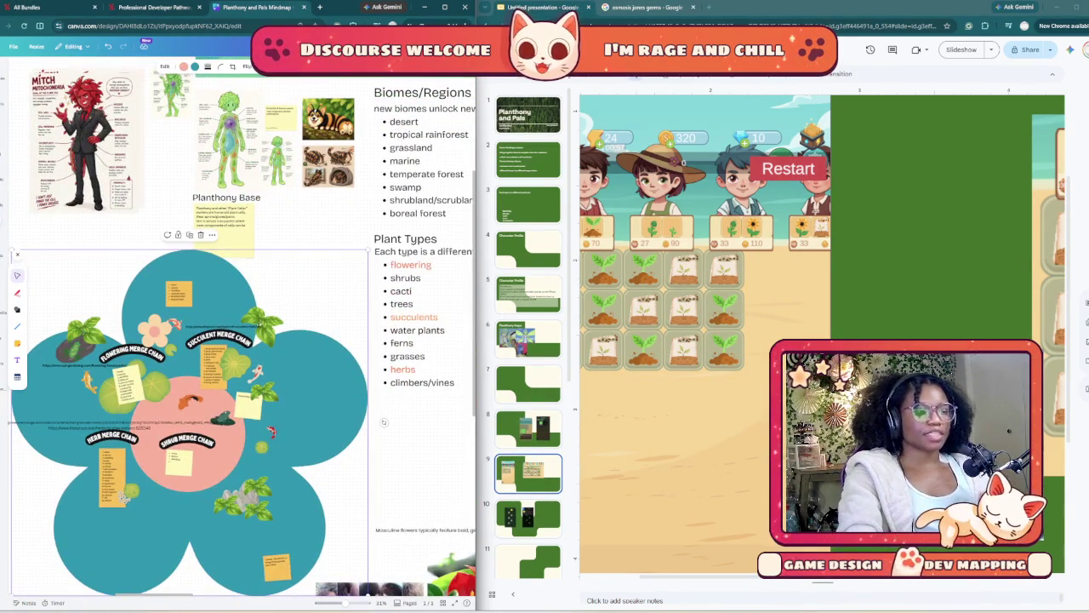
scroll(384, 422, "down", 3)
scroll(383, 422, "right", 2)
scroll(384, 422, "up", 2)
scroll(383, 422, "right", 1)
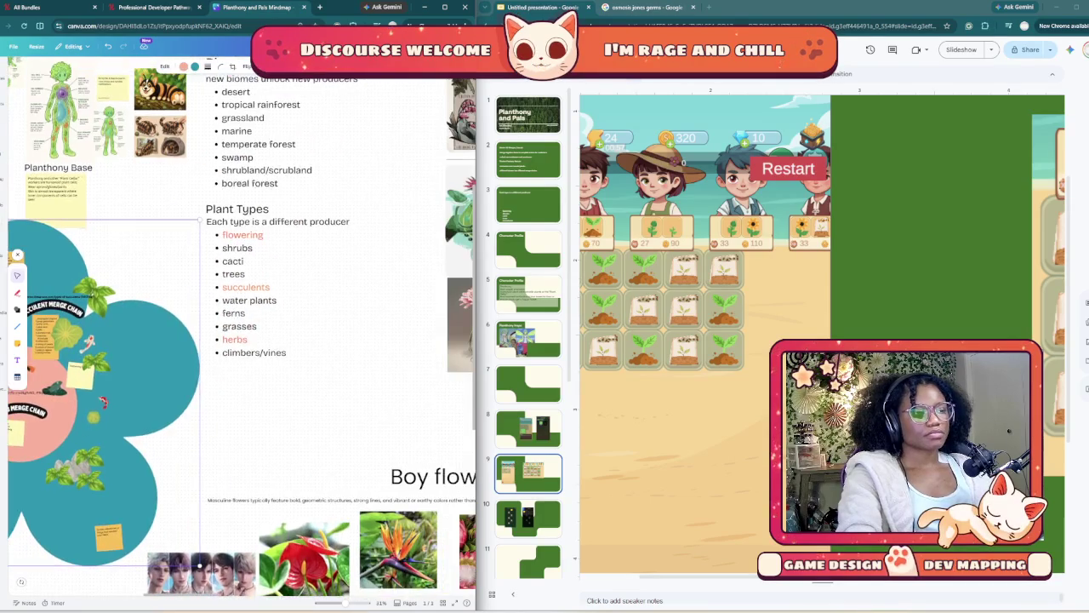
scroll(383, 422, "right", 2)
scroll(384, 422, "up", 1)
scroll(384, 422, "right", 1)
scroll(383, 422, "up", 2)
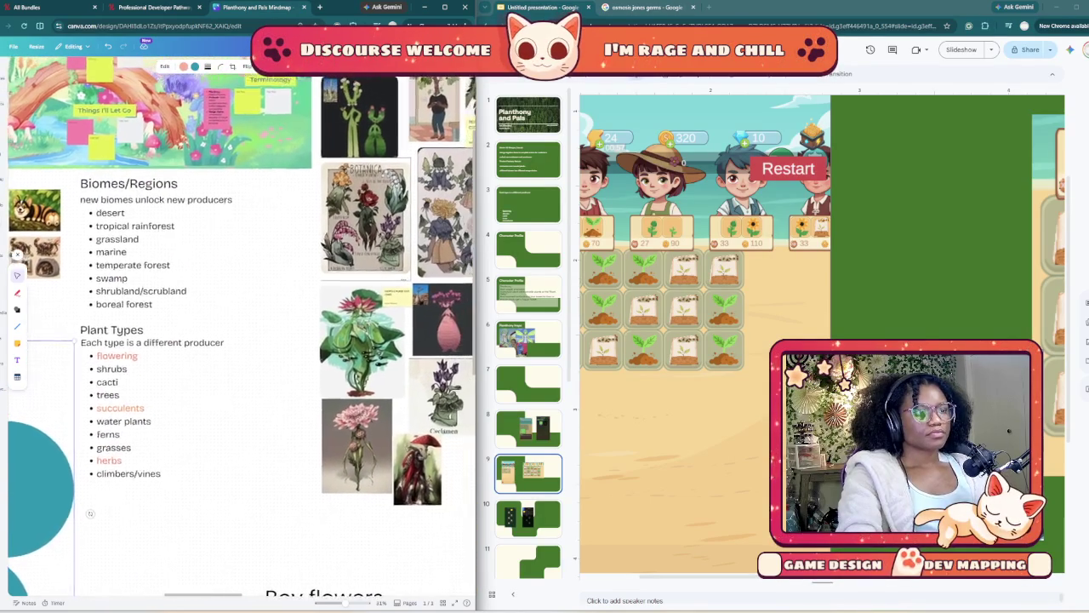
scroll(384, 422, "up", 1)
scroll(384, 422, "down", 2)
scroll(384, 422, "left", 1)
scroll(384, 422, "left", 2)
scroll(383, 422, "up", 1)
scroll(384, 422, "left", 1)
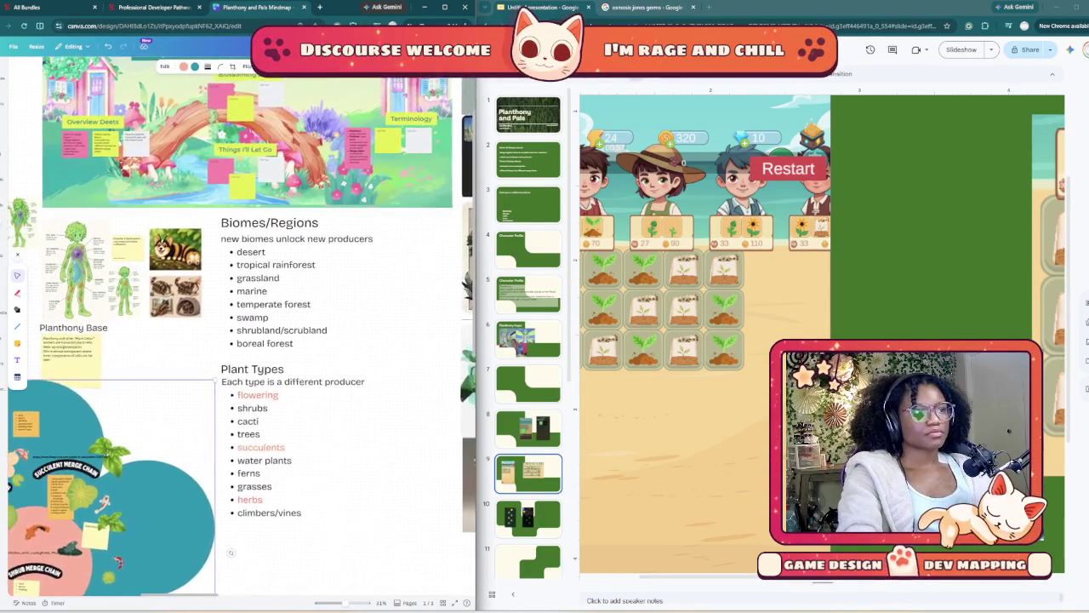
scroll(384, 422, "left", 1)
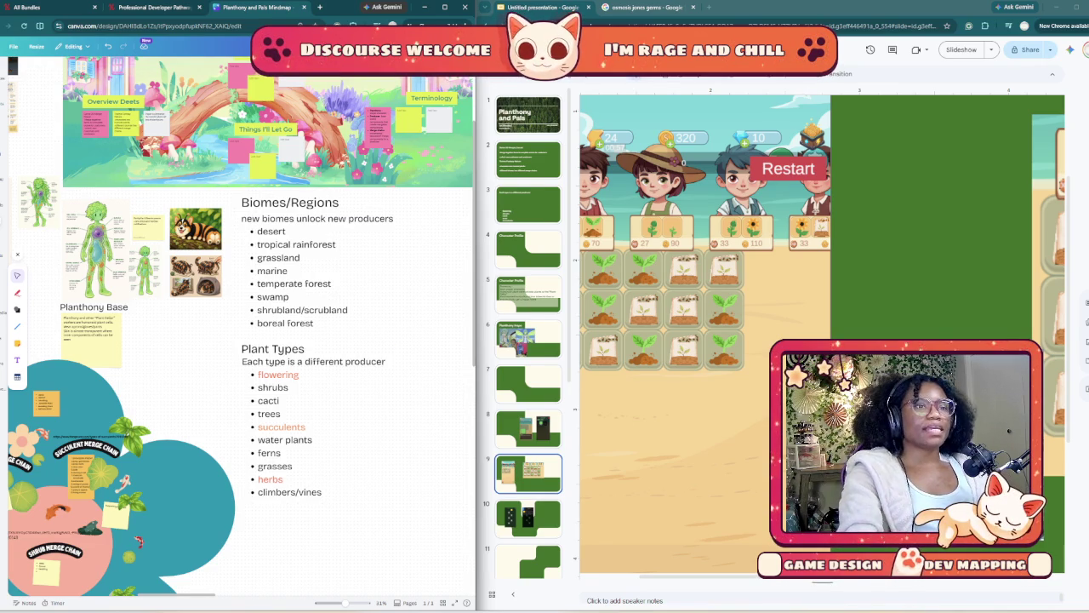
scroll(817, 332, "down", 2)
scroll(816, 332, "down", 2)
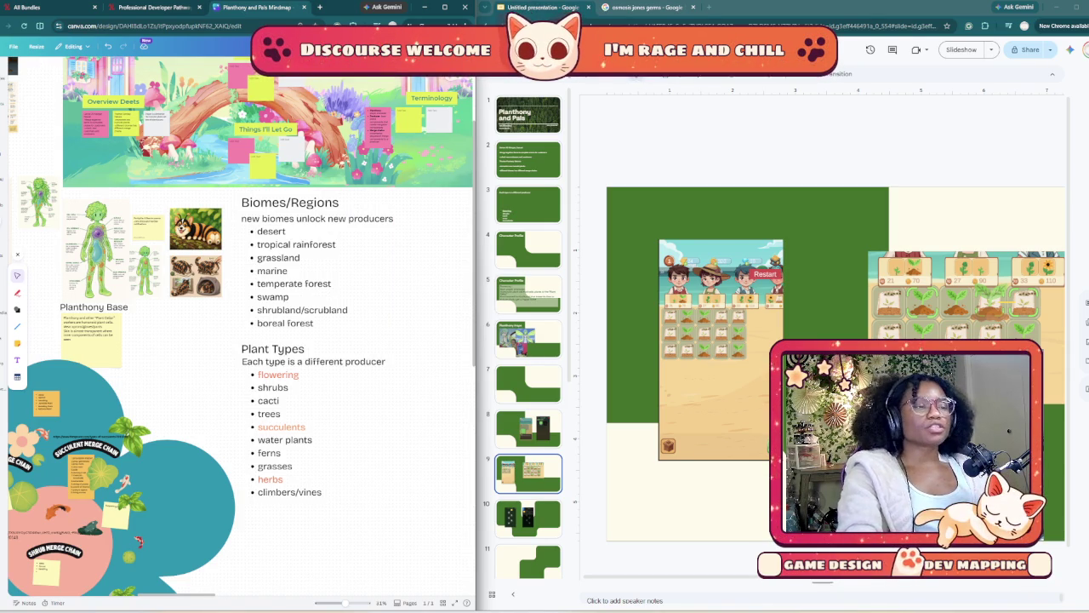
scroll(242, 325, "right", 3)
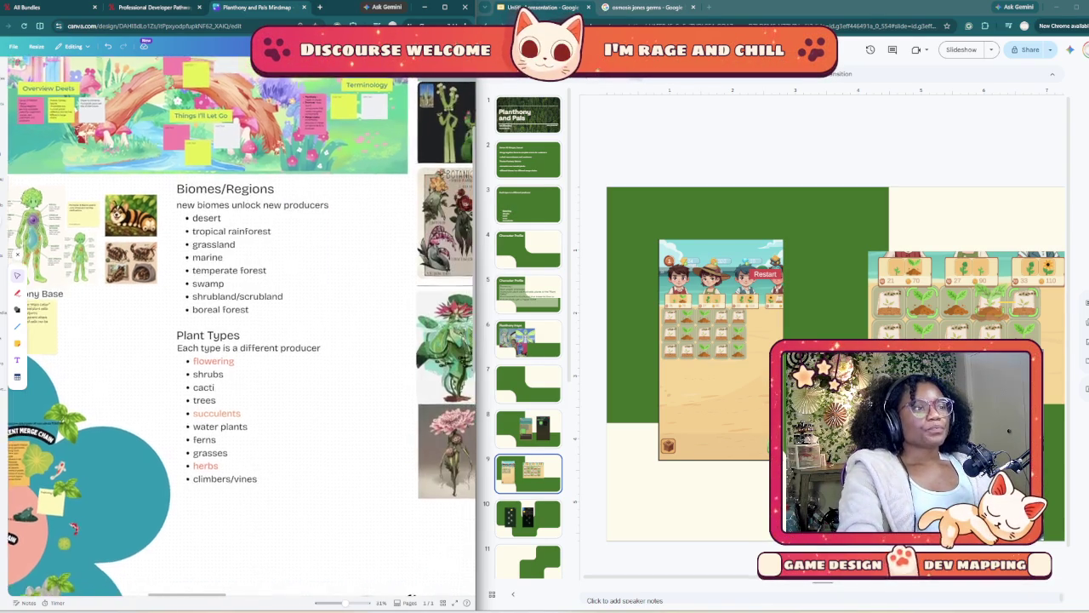
scroll(241, 325, "right", 1)
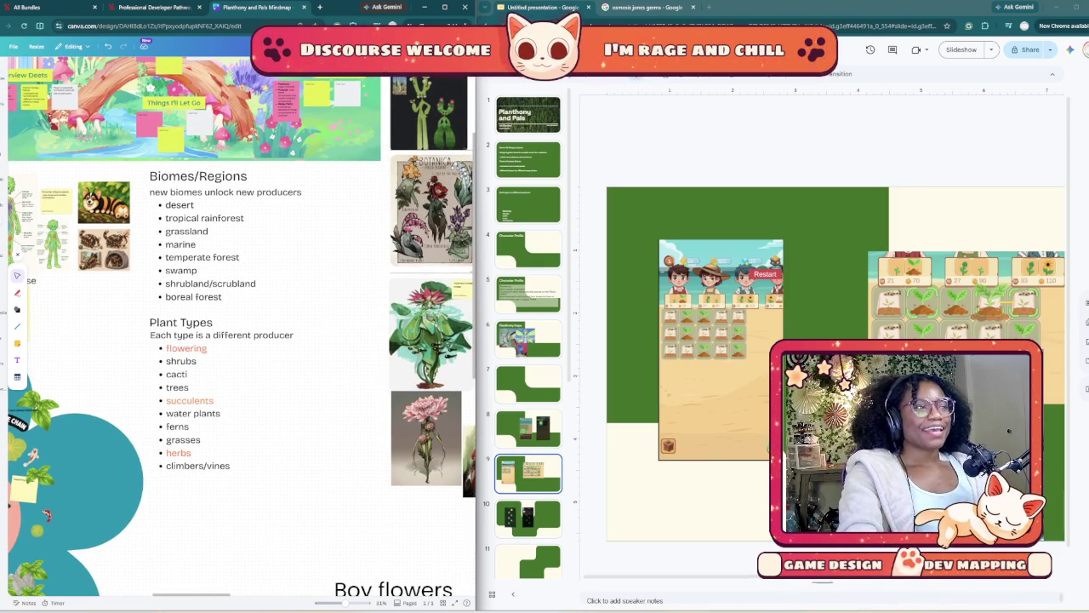
scroll(241, 325, "up", 2)
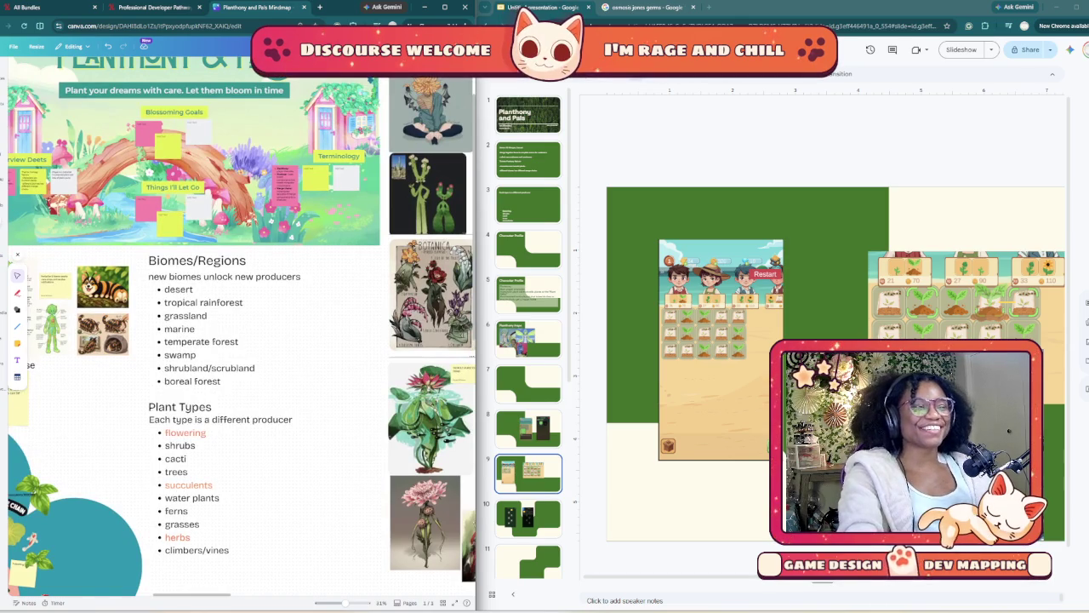
scroll(242, 325, "right", 4)
scroll(242, 325, "right", 1)
- Select the pink flower character art and the Biomes/Regions list to review the plant types
left_click(303, 438)
scroll(242, 325, "right", 2)
scroll(242, 325, "right", 2)
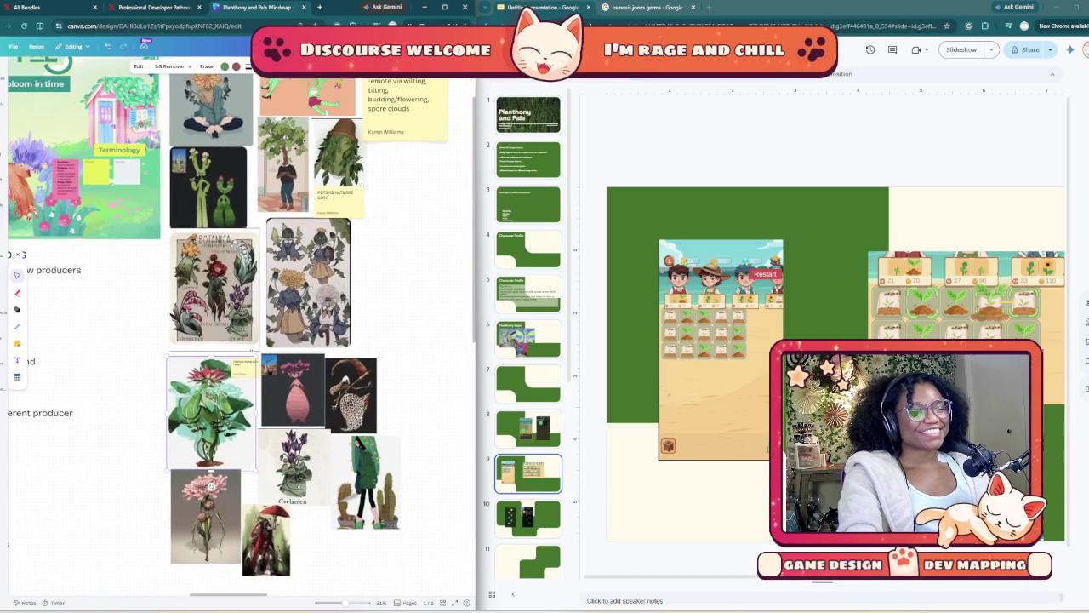
scroll(242, 325, "left", 5)
left_click(290, 341)
scroll(317, 388, "left", 1)
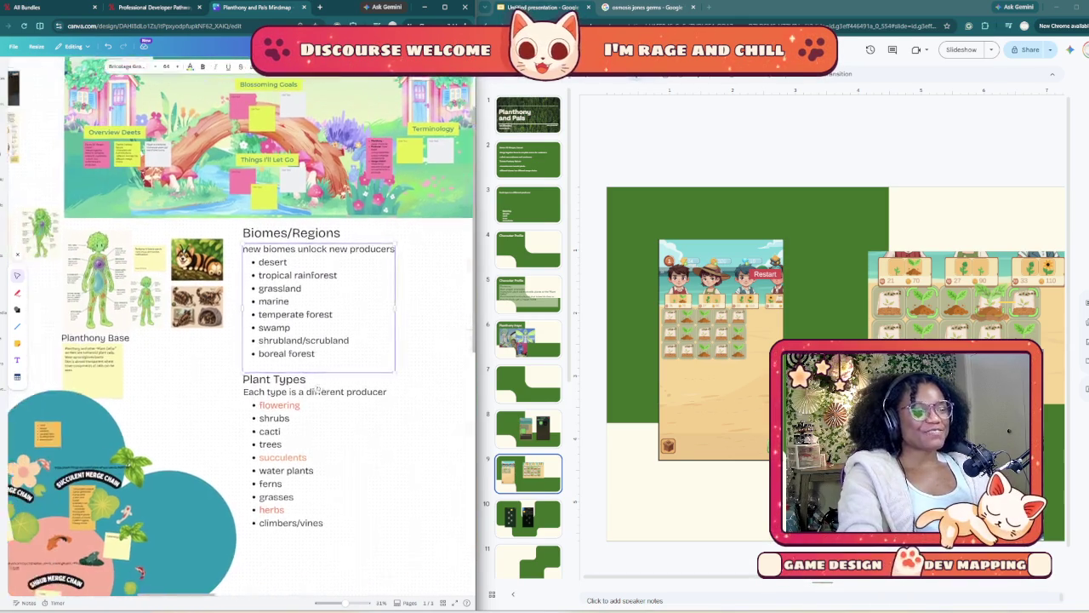
scroll(316, 389, "left", 2)
scroll(316, 389, "left", 1)
scroll(430, 317, "left", 2)
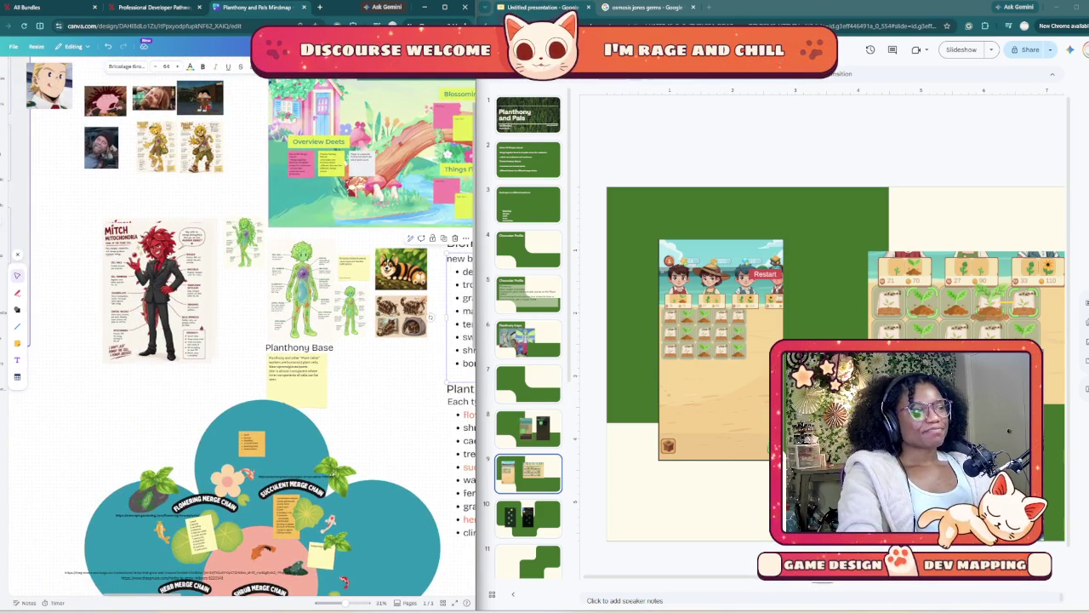
scroll(255, 340, "left", 1)
scroll(255, 340, "up", 2)
scroll(255, 340, "right", 2)
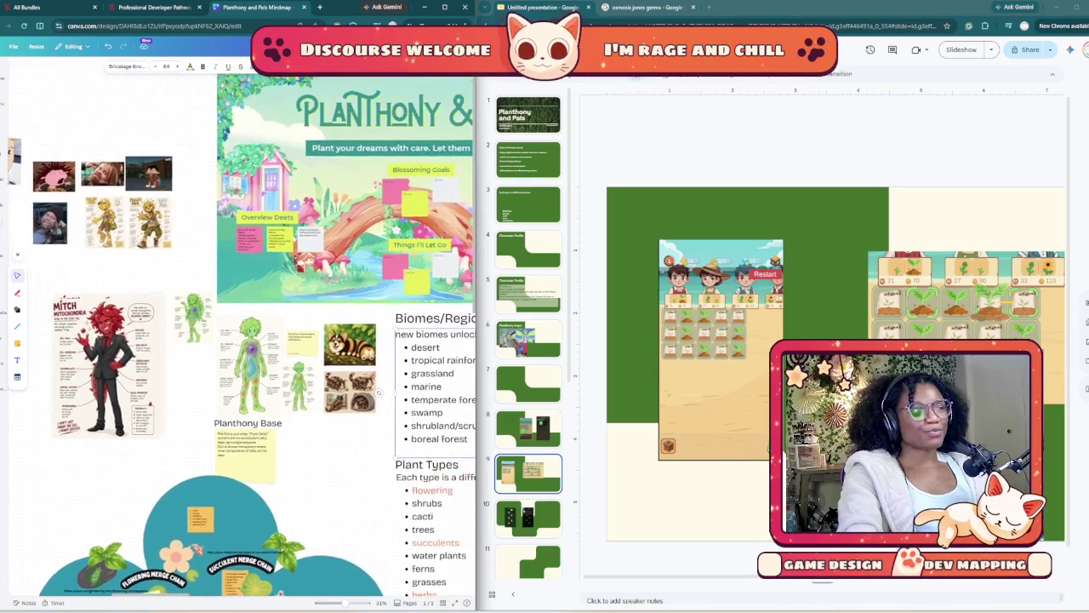
scroll(255, 340, "down", 2)
scroll(255, 341, "left", 1)
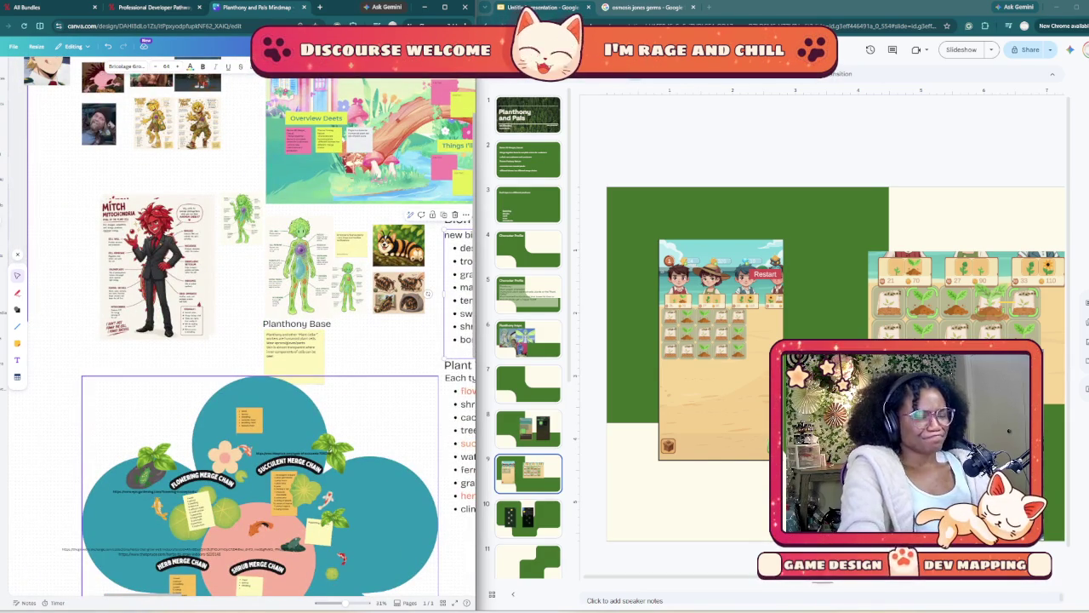
scroll(428, 294, "down", 2)
scroll(428, 294, "right", 2)
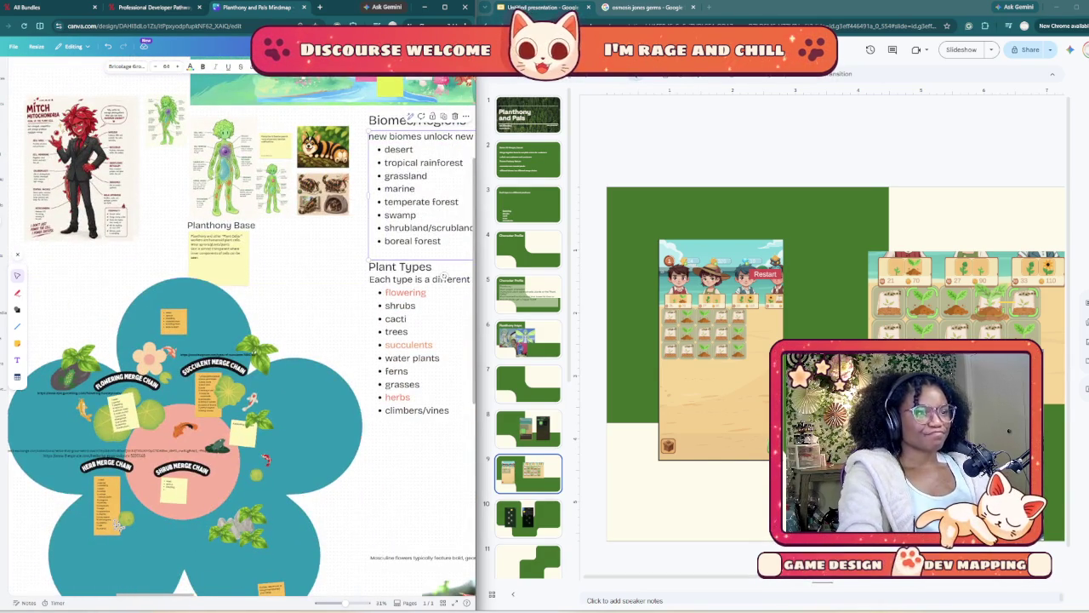
scroll(443, 274, "right", 2)
scroll(443, 275, "down", 1)
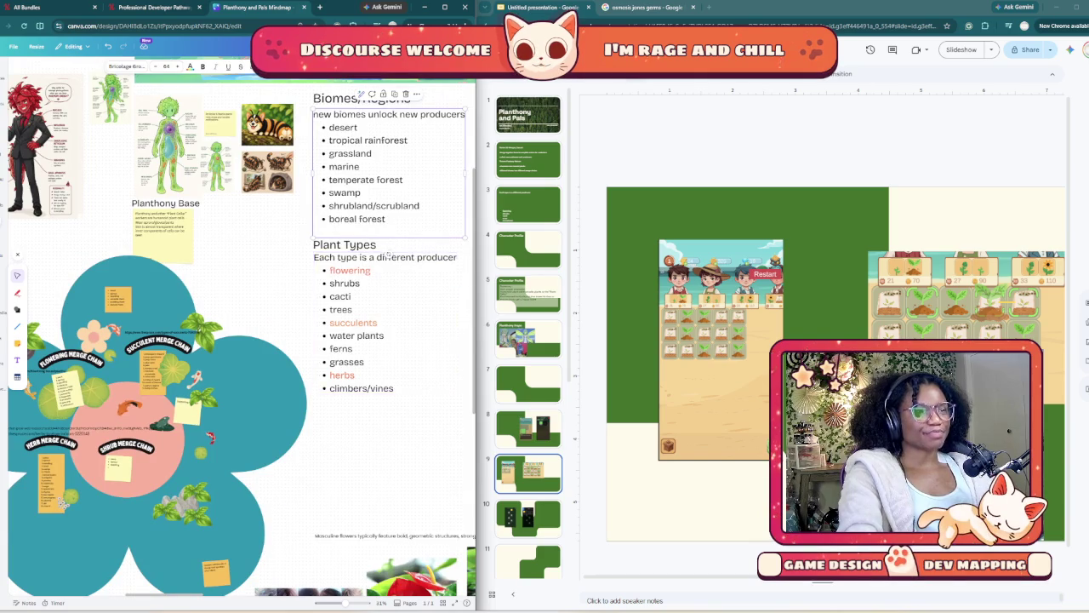
scroll(242, 327, "up", 2)
scroll(242, 327, "right", 3)
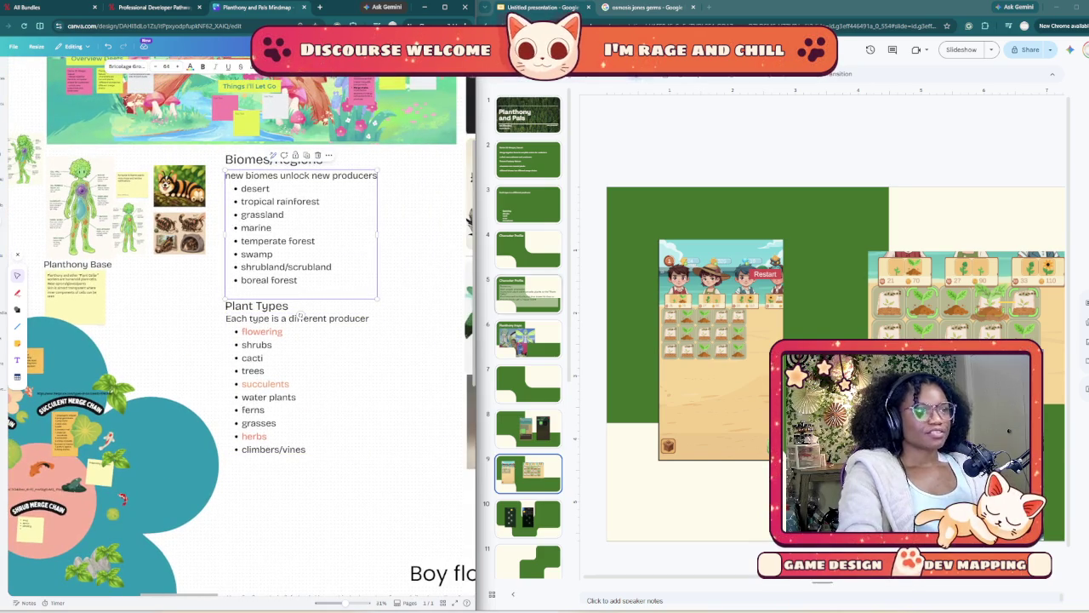
- On slide 3, try deleting the break after the heading, undoing it when 'flowering' merges in
left_click(528, 204)
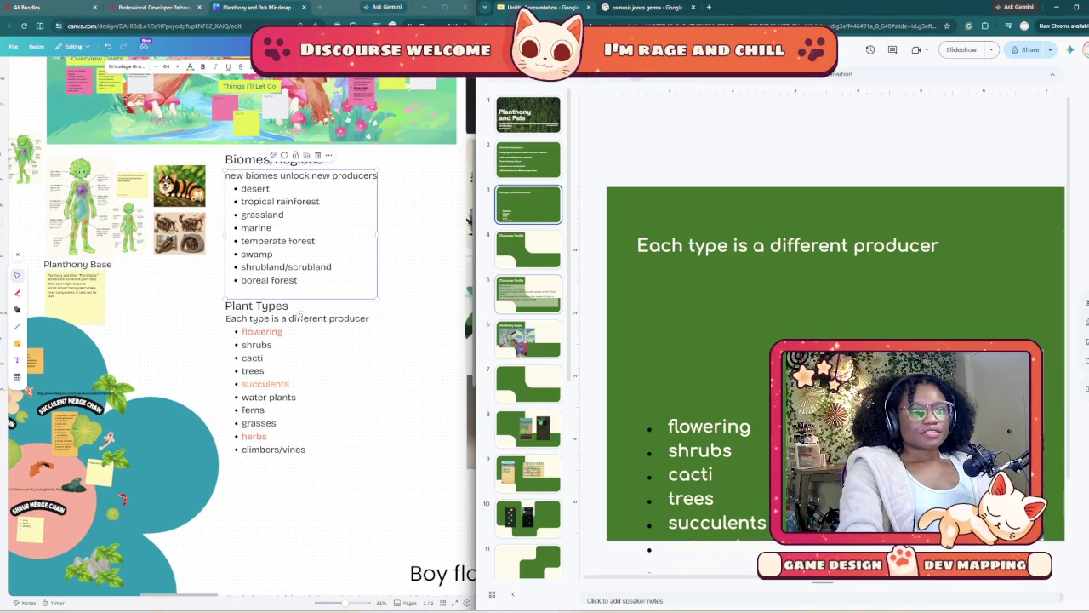
left_click(738, 245)
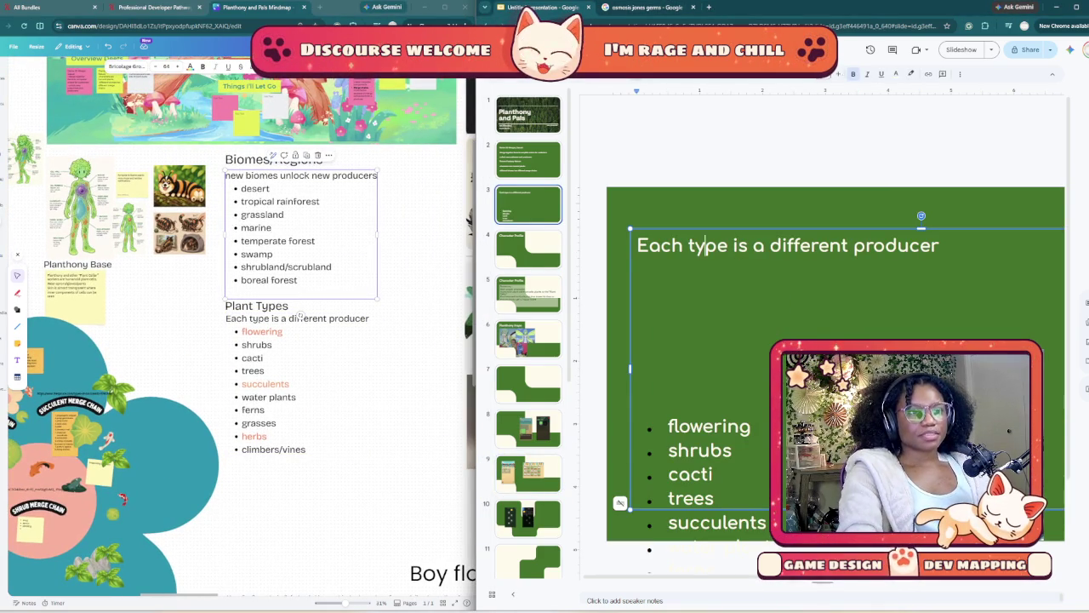
key("End")
key("Delete")
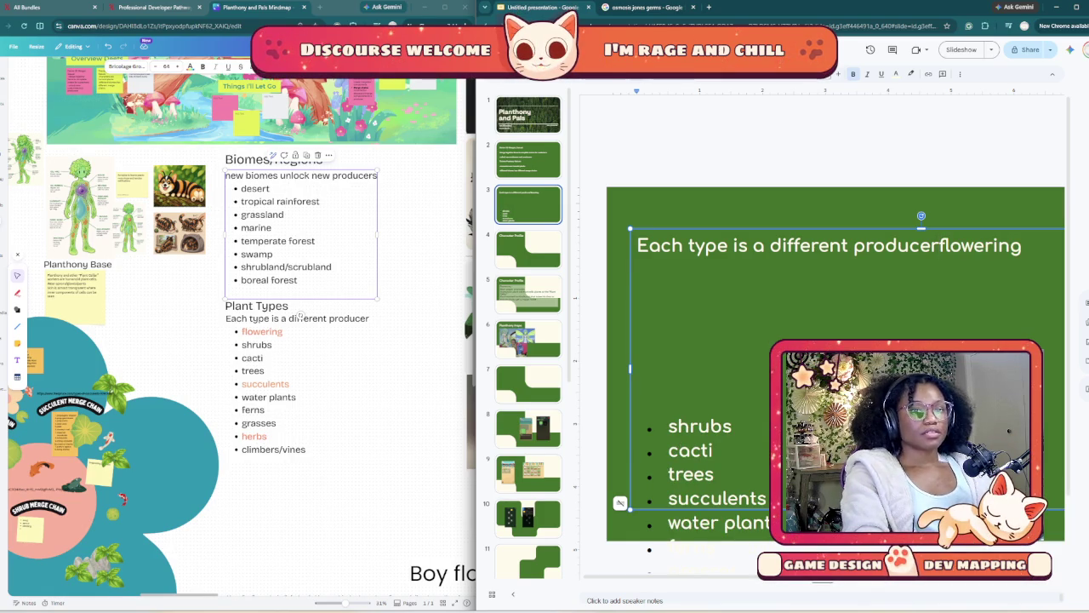
key("ctrl+z")
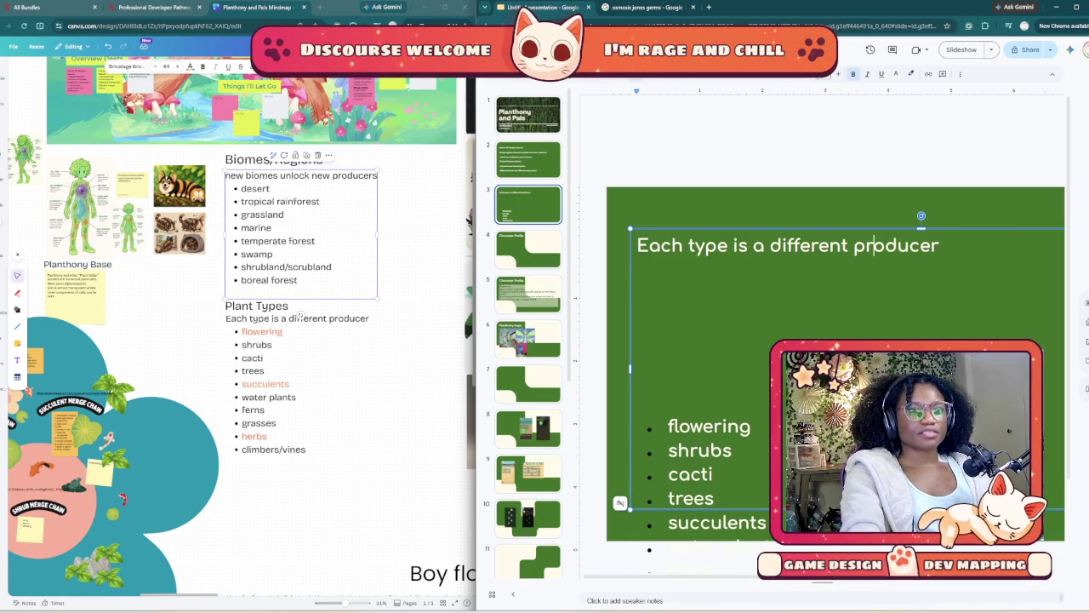
- Select the heading with its blank lines, widen the Slides editor, and bring up line spacing options
key("shift+Down")
key("shift+Down")
key("shift+Down")
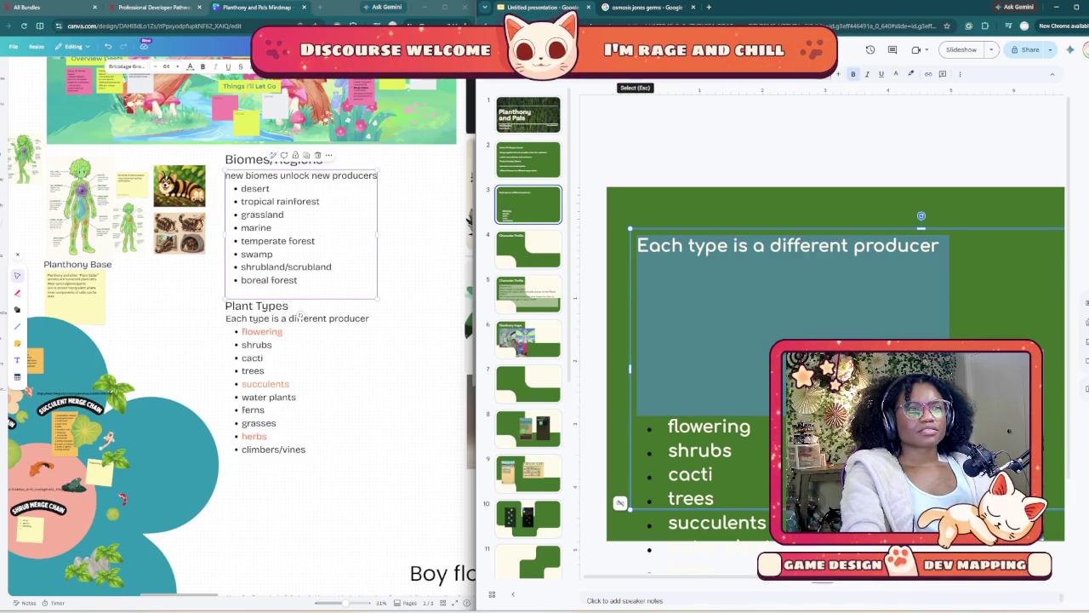
right_click(838, 311)
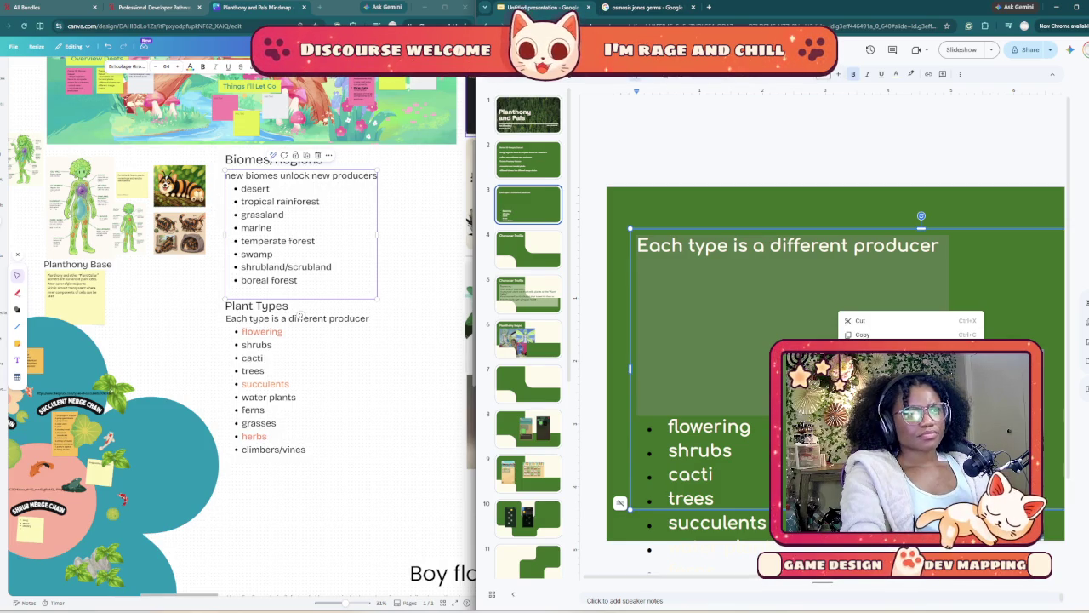
left_click_drag(475, 315, 247, 315)
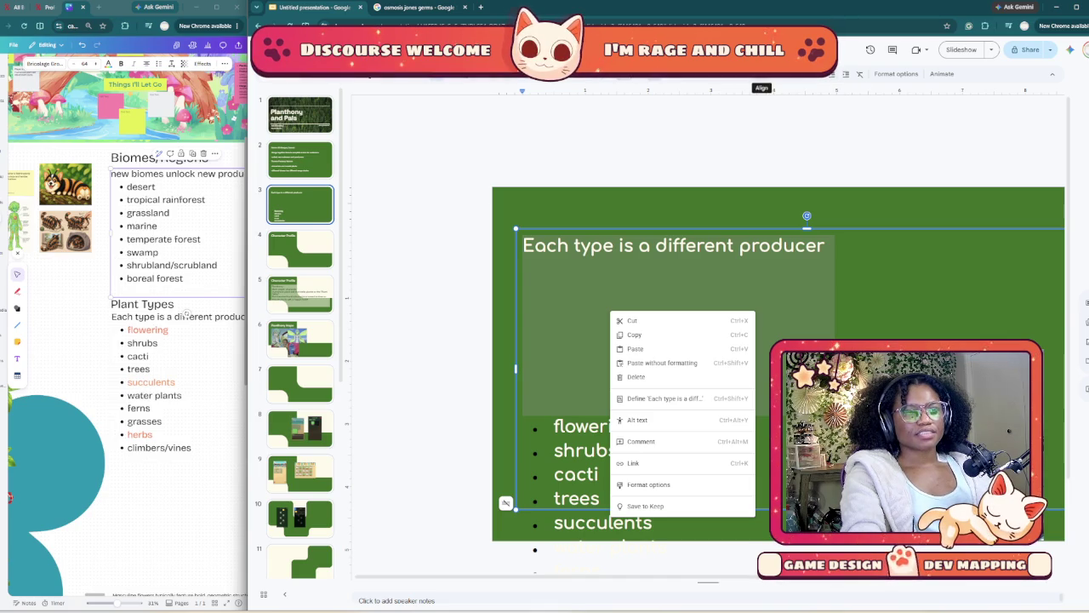
left_click(776, 74)
- Remove the space after the heading and shrink the plant-type list text by two sizes
left_click(795, 90)
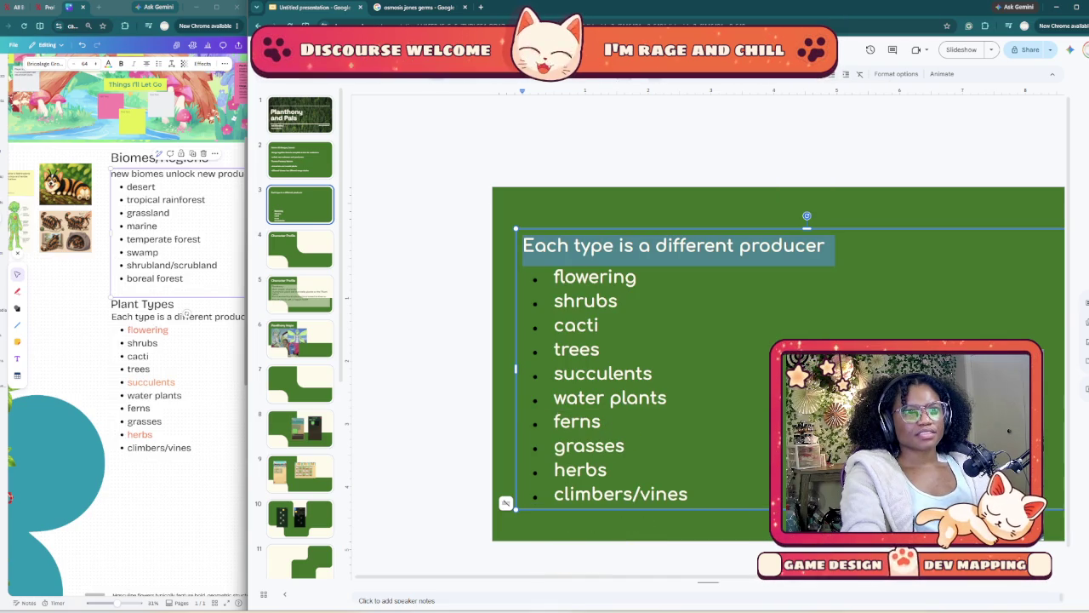
key("Down")
key("Down")
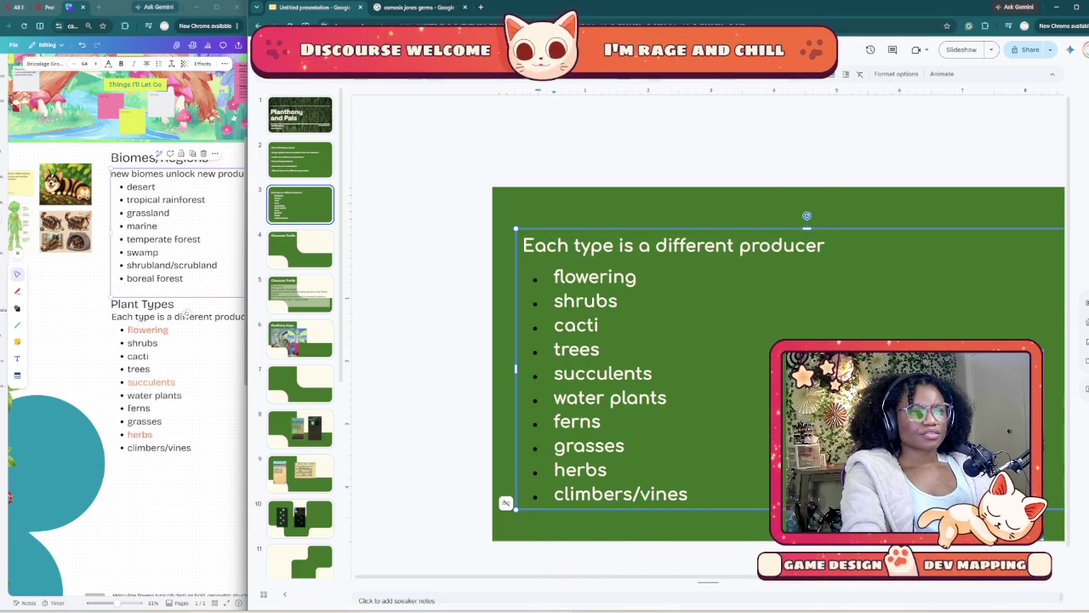
key("Down")
key("Down")
key("Down")
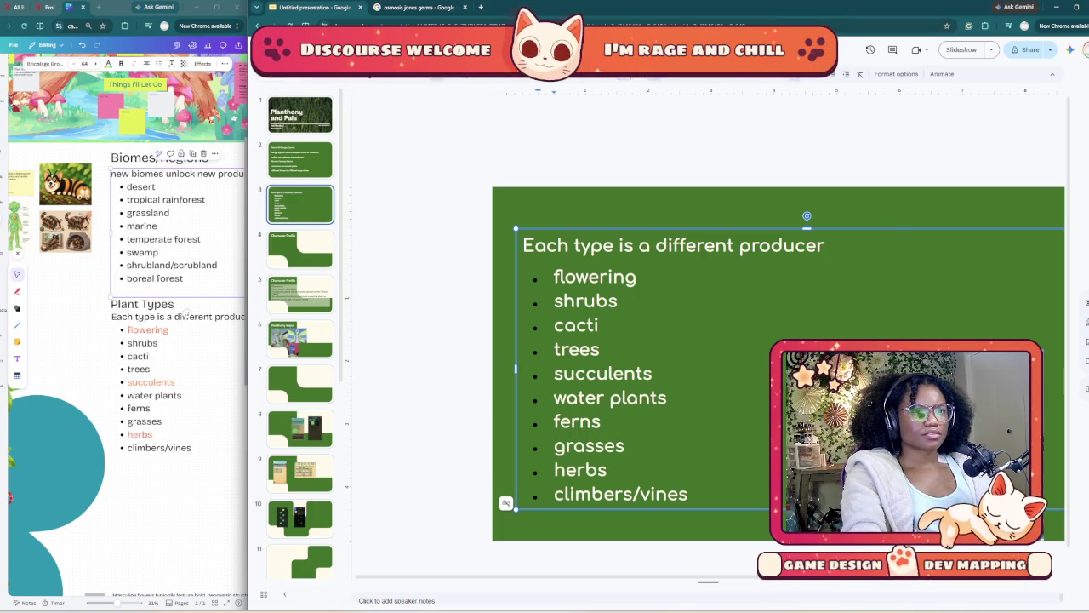
key("ctrl+alt+minus")
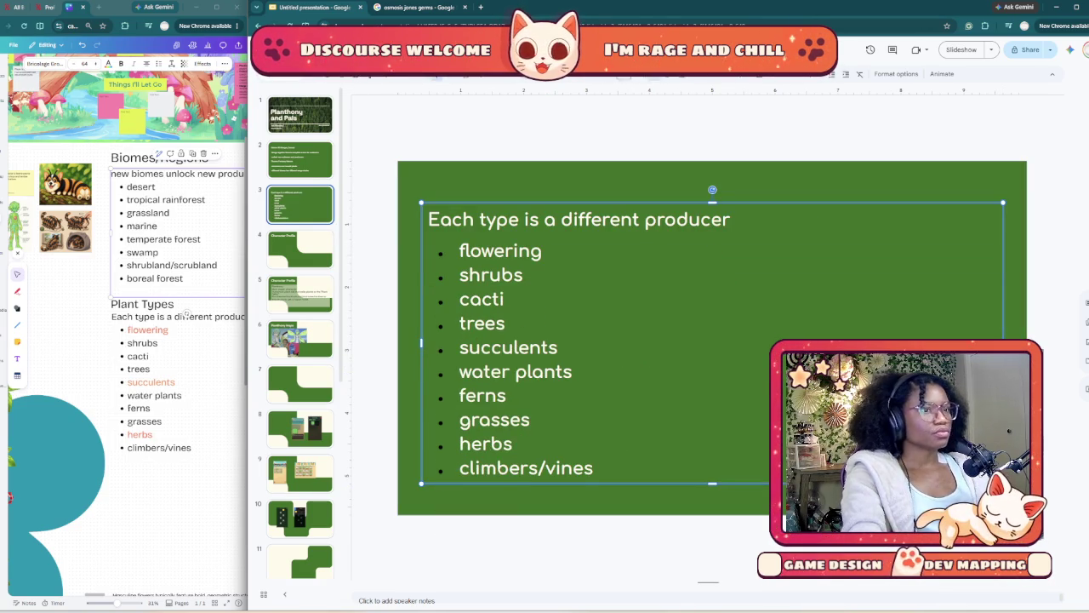
key("ctrl+a")
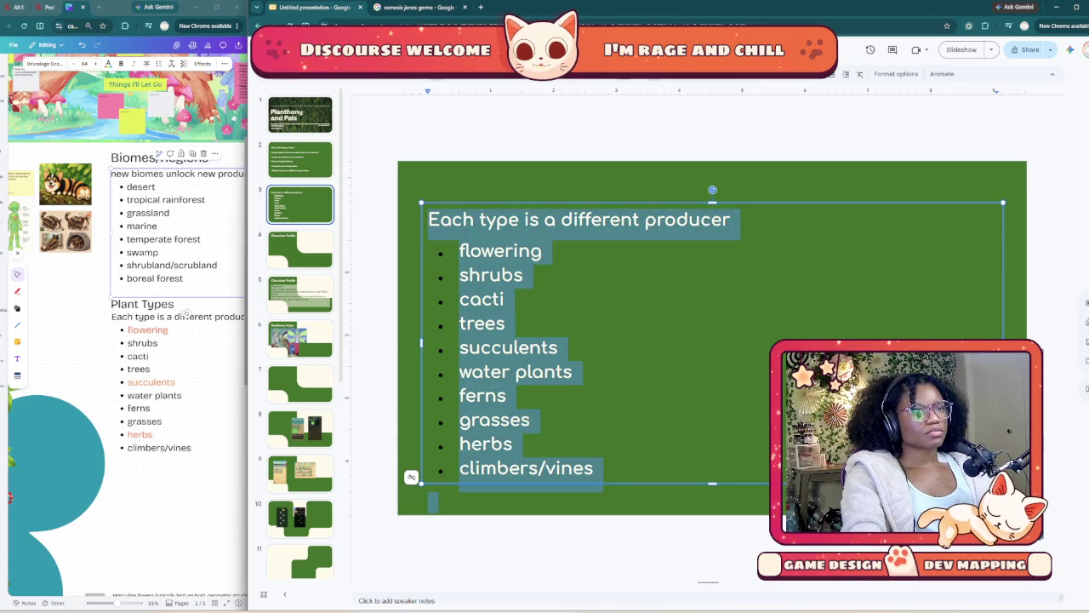
key("ctrl+shift+comma")
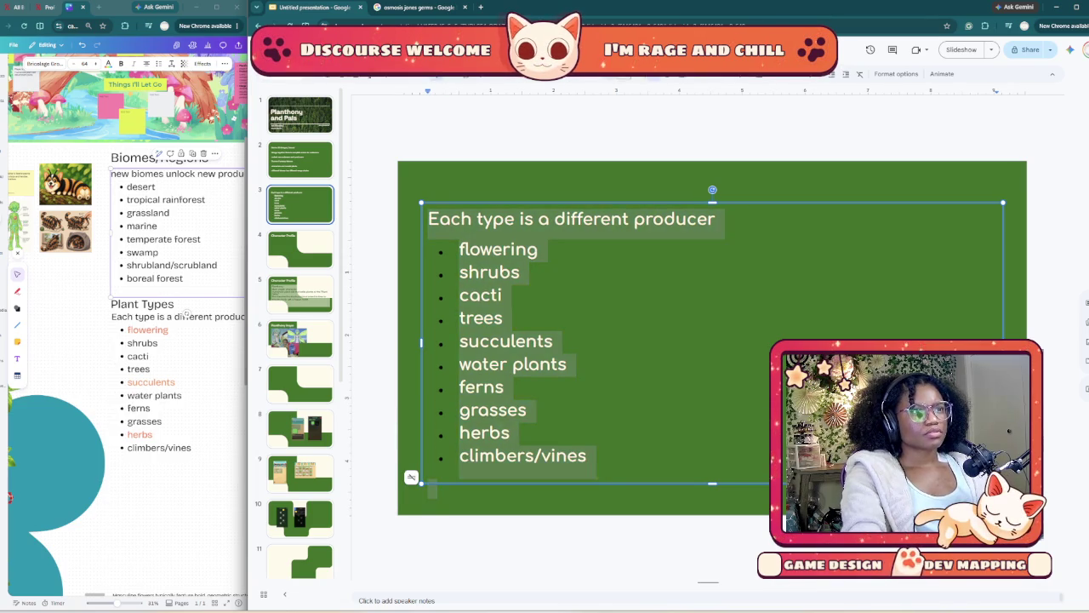
key("ctrl+shift+comma")
key("ctrl+shift+comma")
key("ctrl+shift+comma")
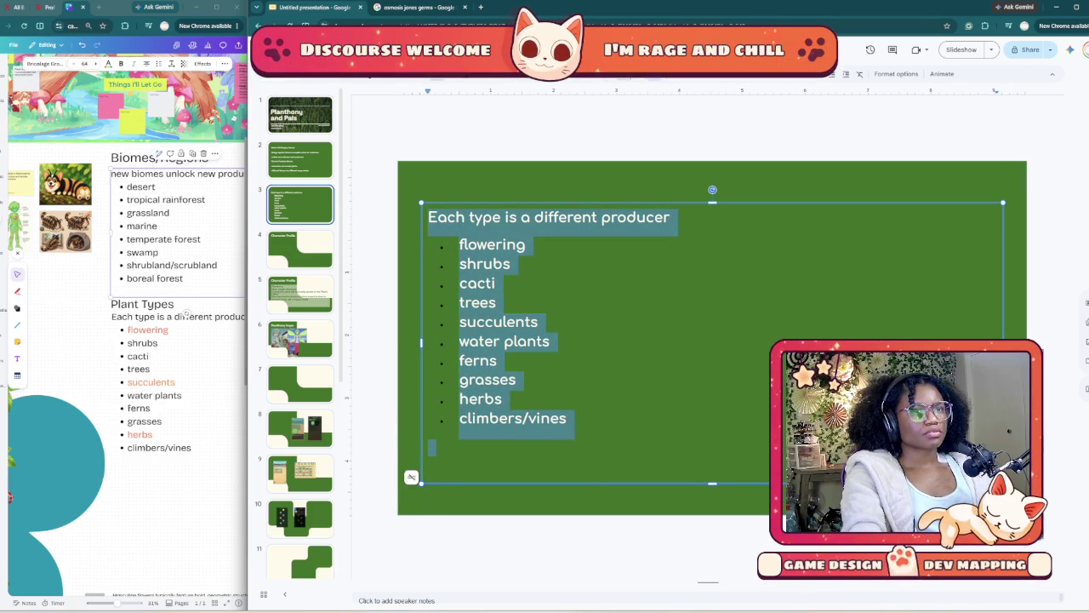
key("Escape")
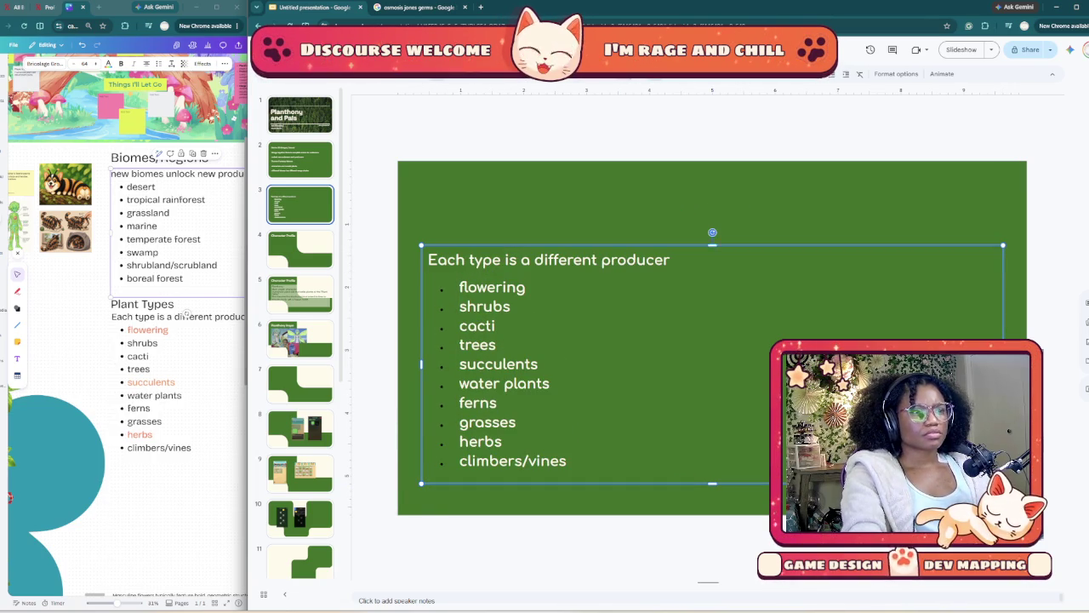
key("Escape")
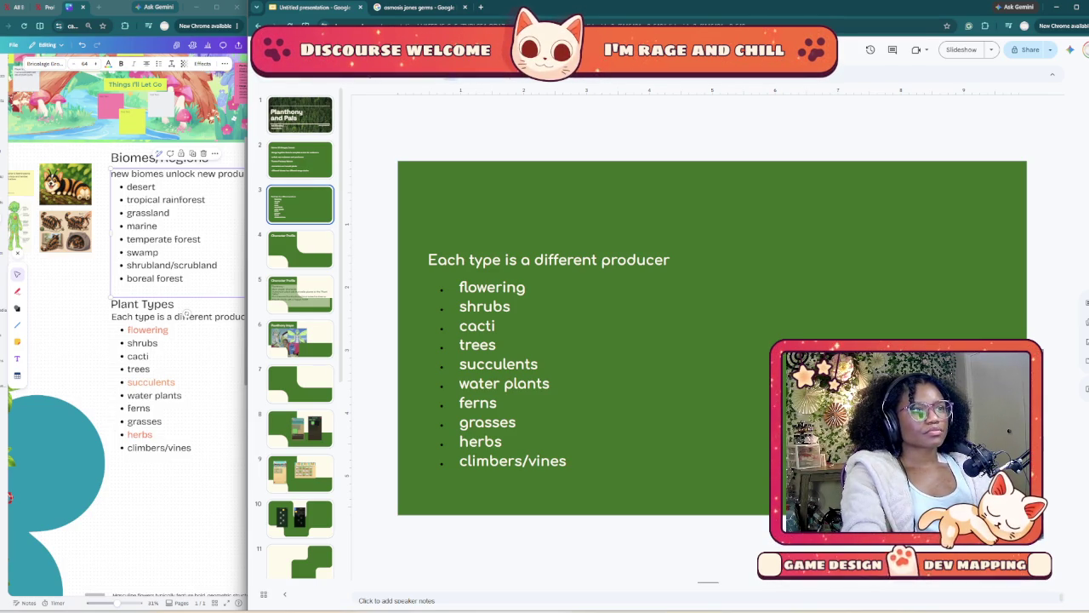
- Draw a new text box above the subtitle and type 'Plant Types'
left_click_drag(422, 187, 887, 241)
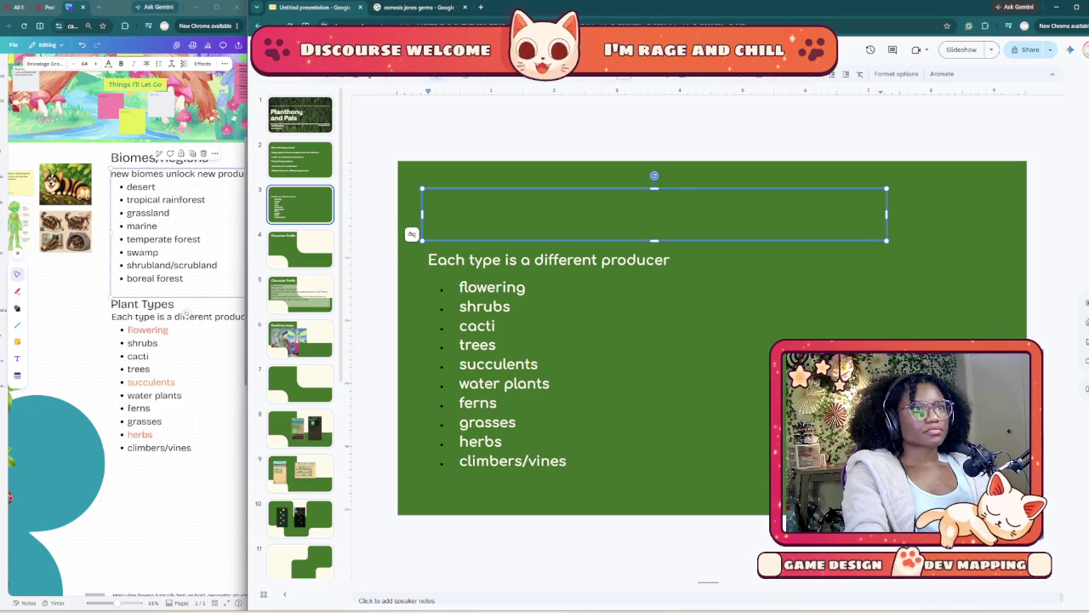
left_click(625, 73)
left_click(634, 187)
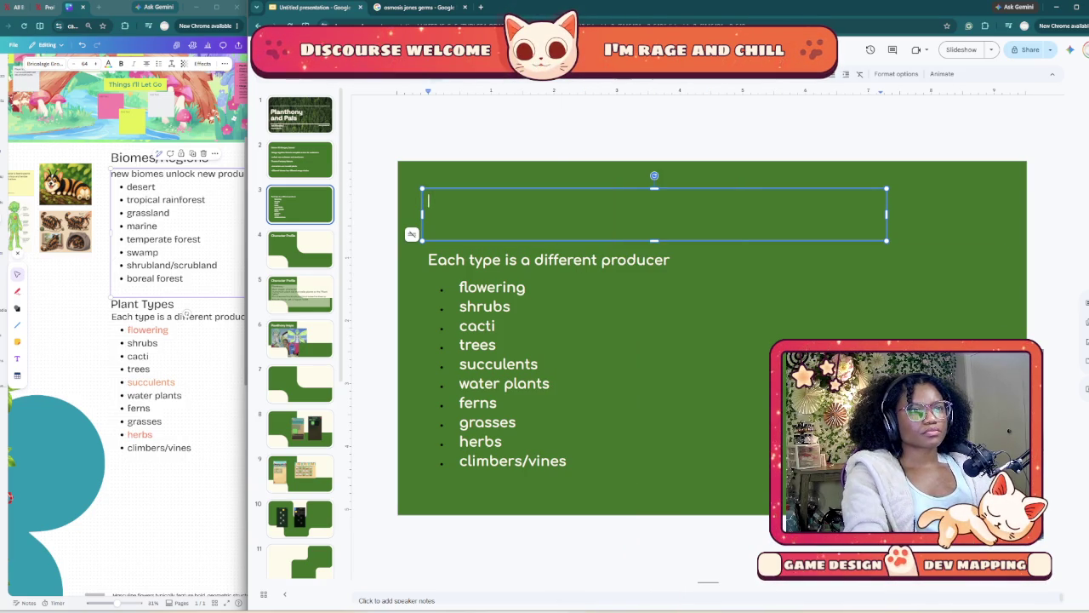
left_click(624, 73)
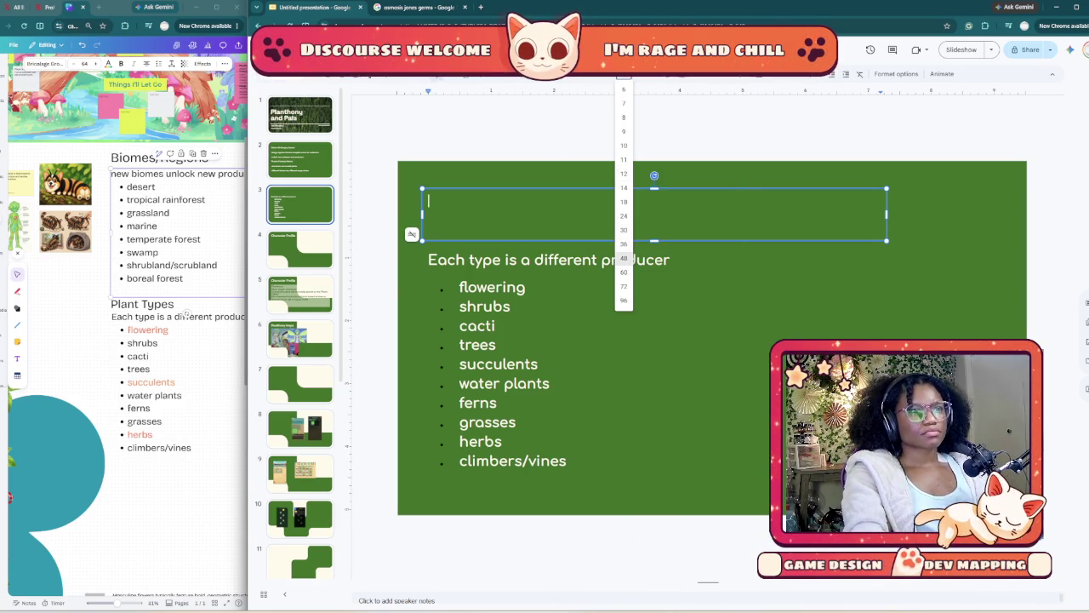
left_click(623, 252)
type("P")
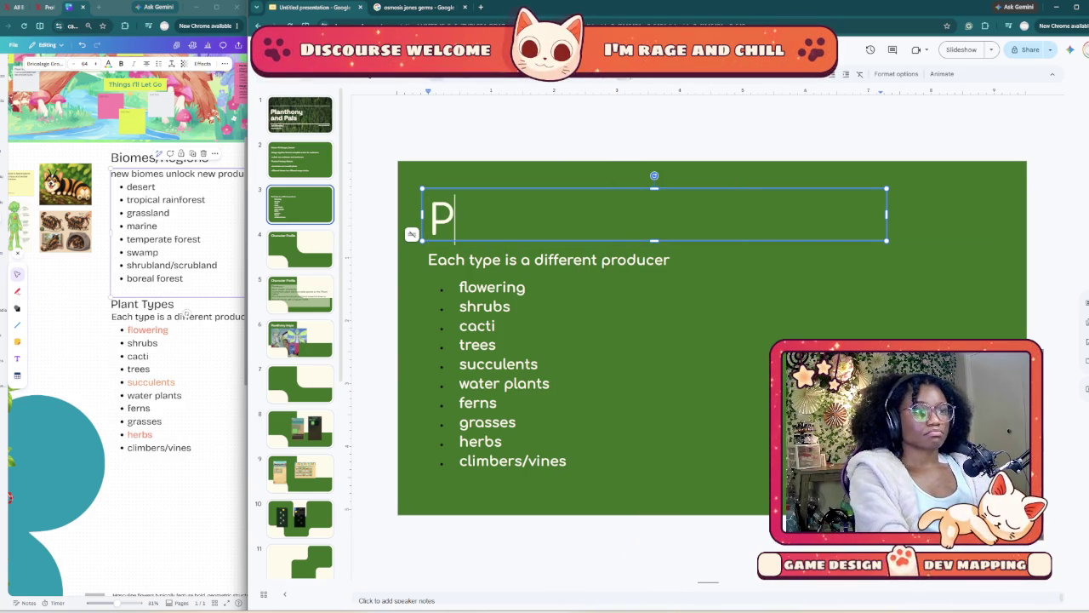
type("lant Ty")
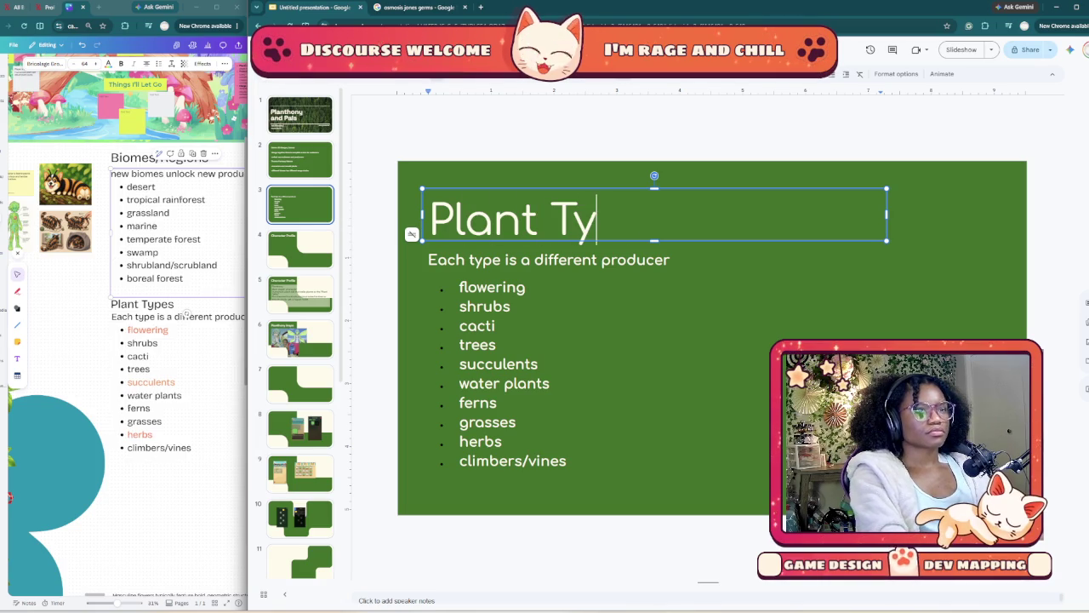
type("pes")
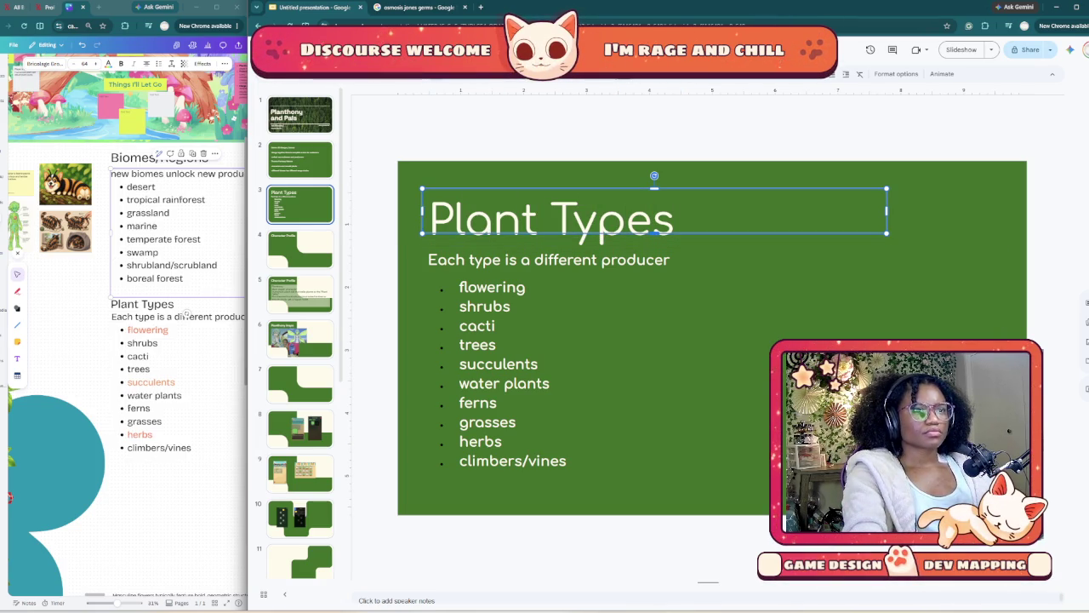
- Set the 'Plant Types' title to font size 36
key("ctrl+a")
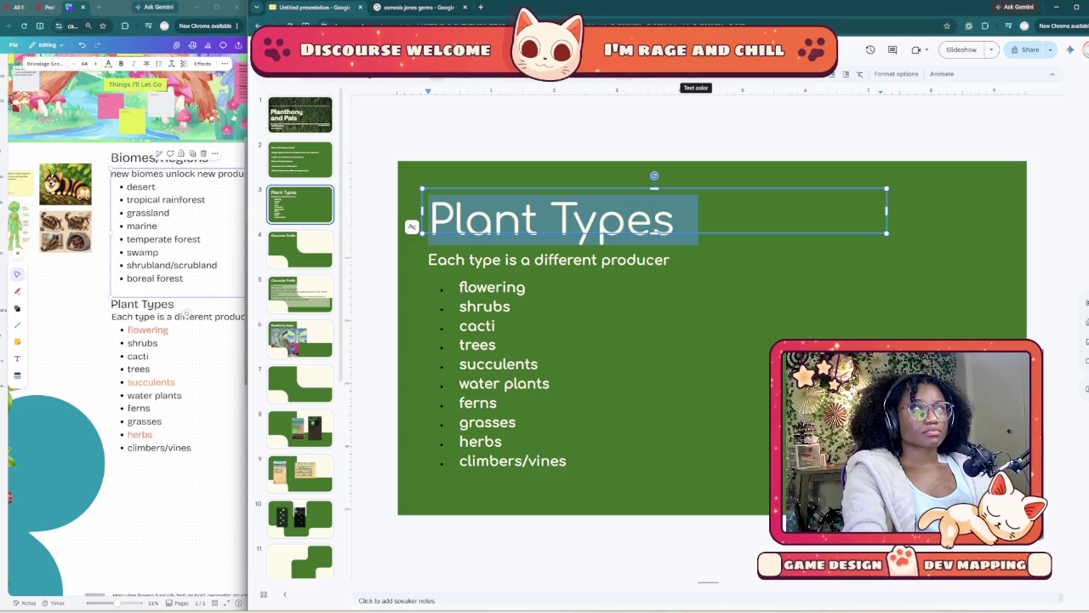
left_click(609, 73)
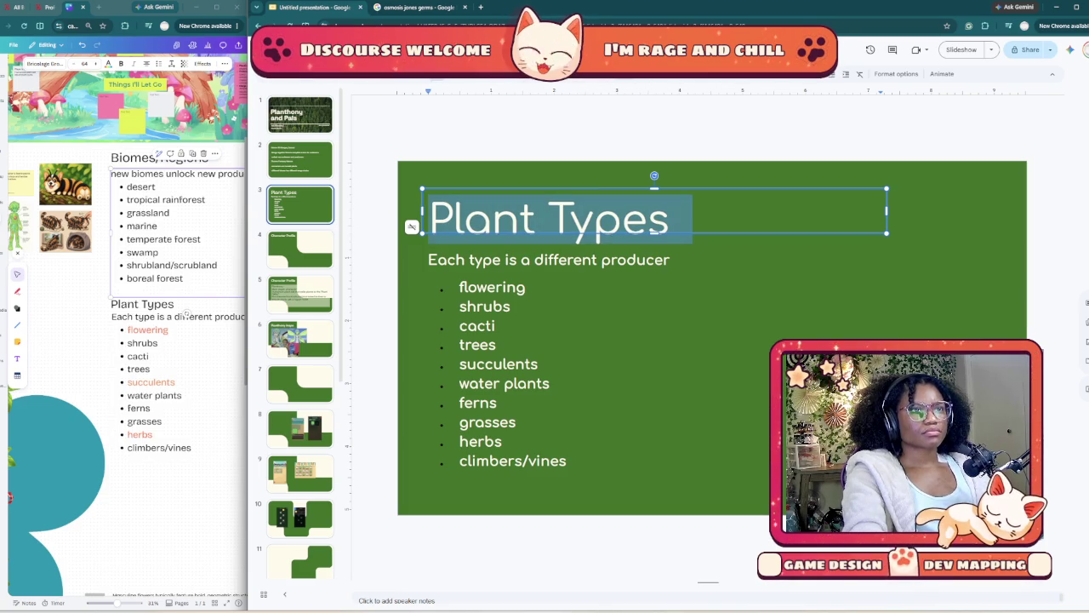
left_click(624, 73)
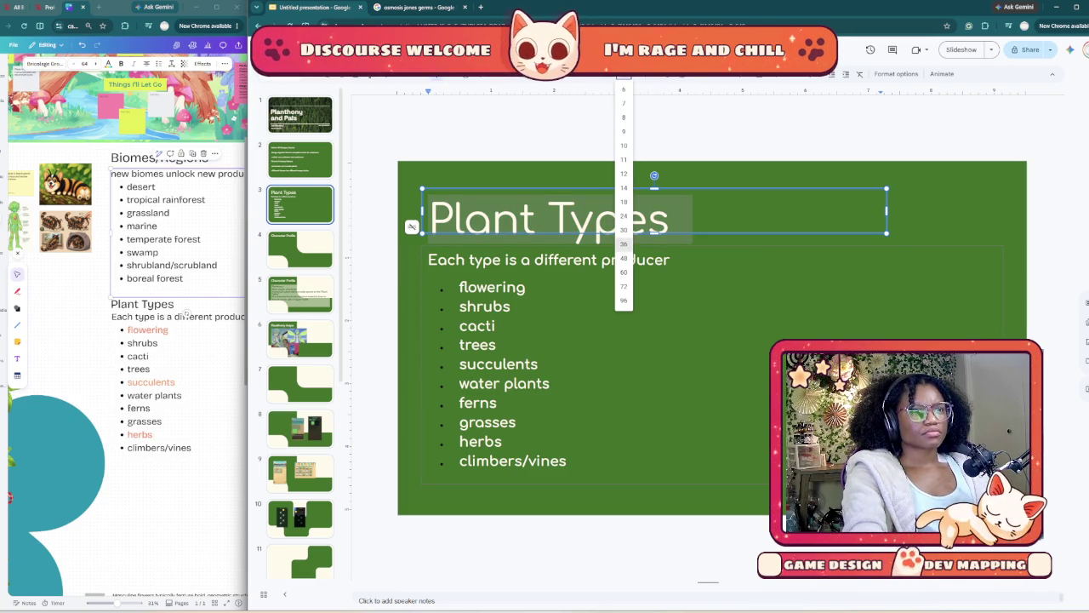
left_click(623, 243)
key("Right")
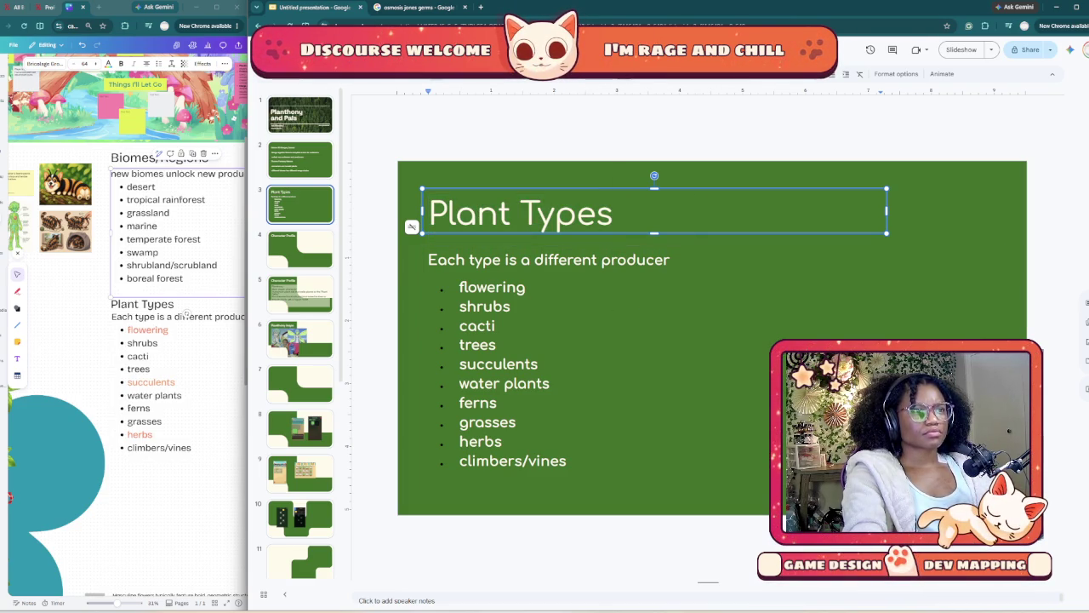
left_click(627, 259)
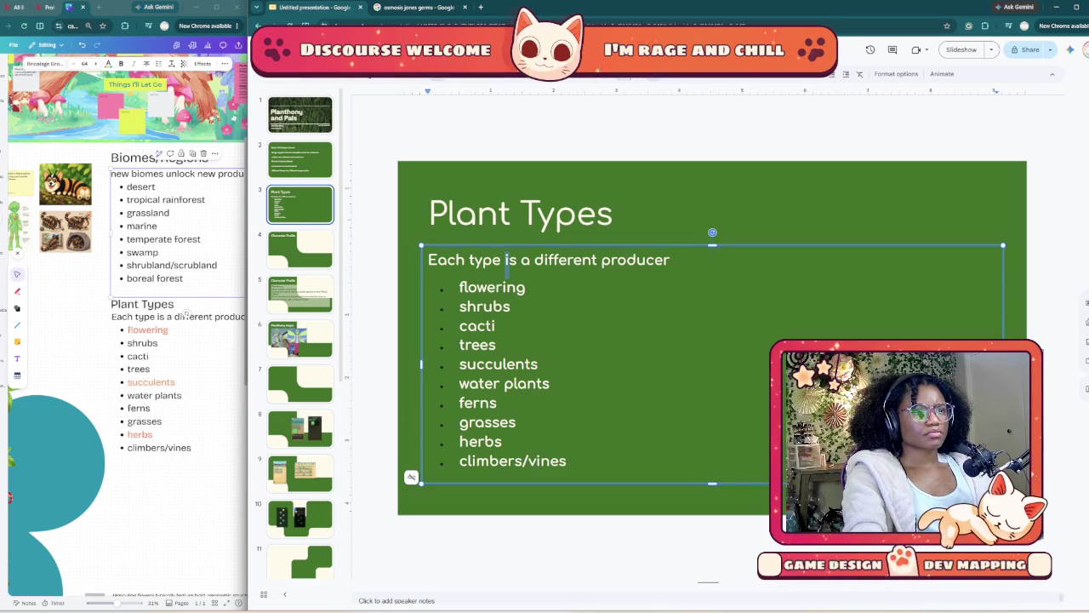
- Reword the subheading to 'has a different provider (biome character rep)', then show slide 2
type("hs")
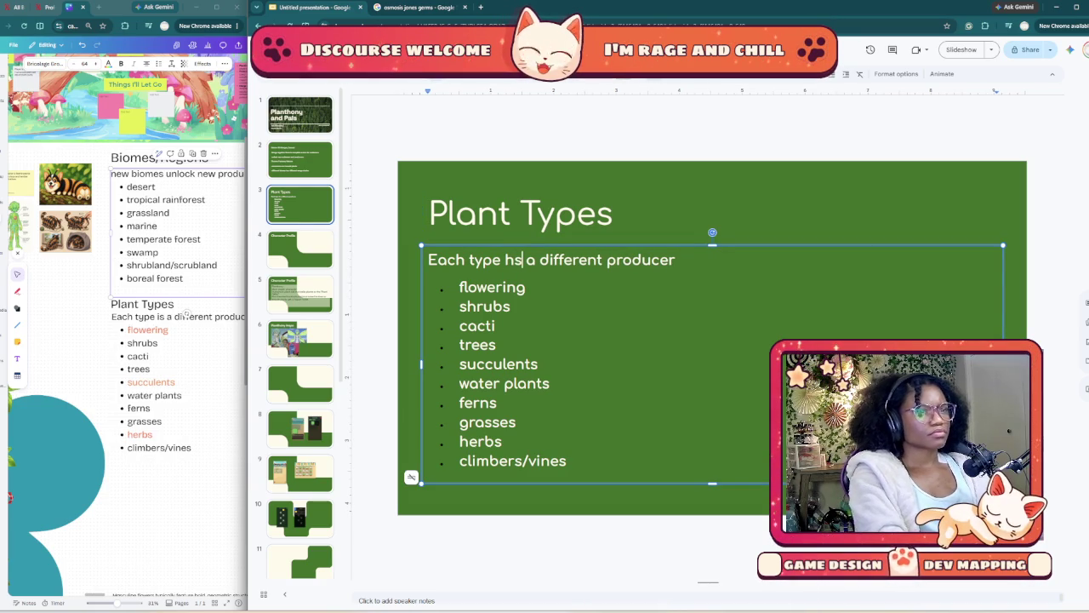
key("BackSpace")
type("as")
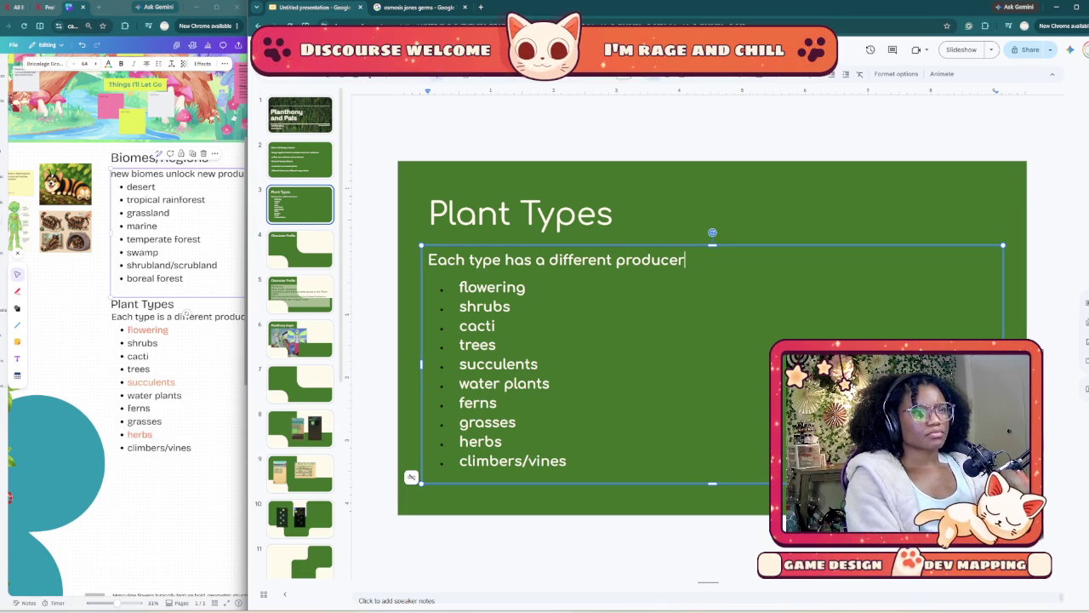
key("BackSpace")
key("BackSpace")
key("BackSpace")
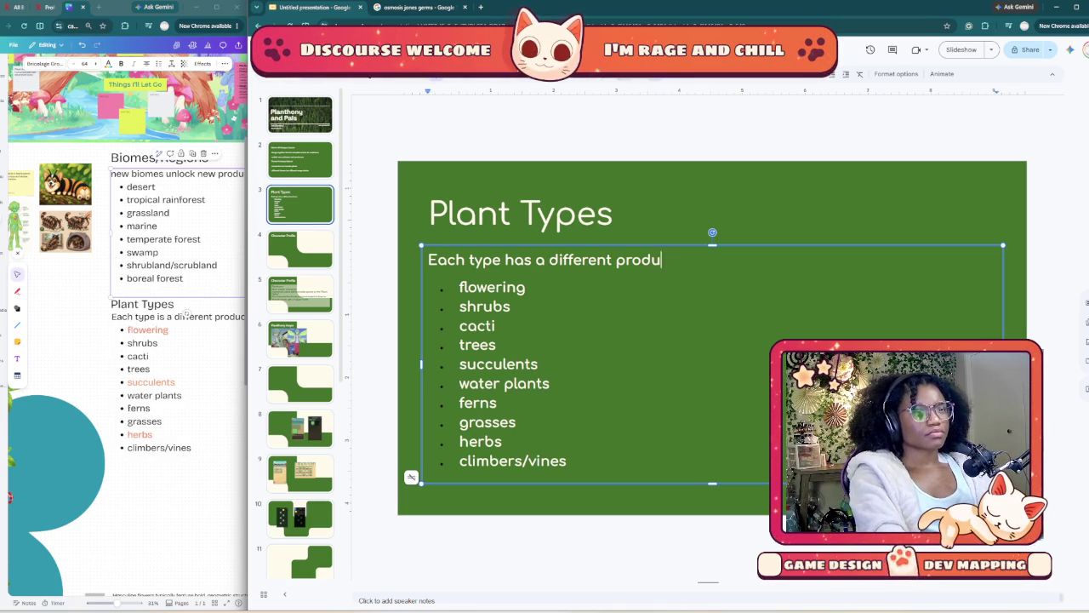
key("BackSpace")
key("BackSpace")
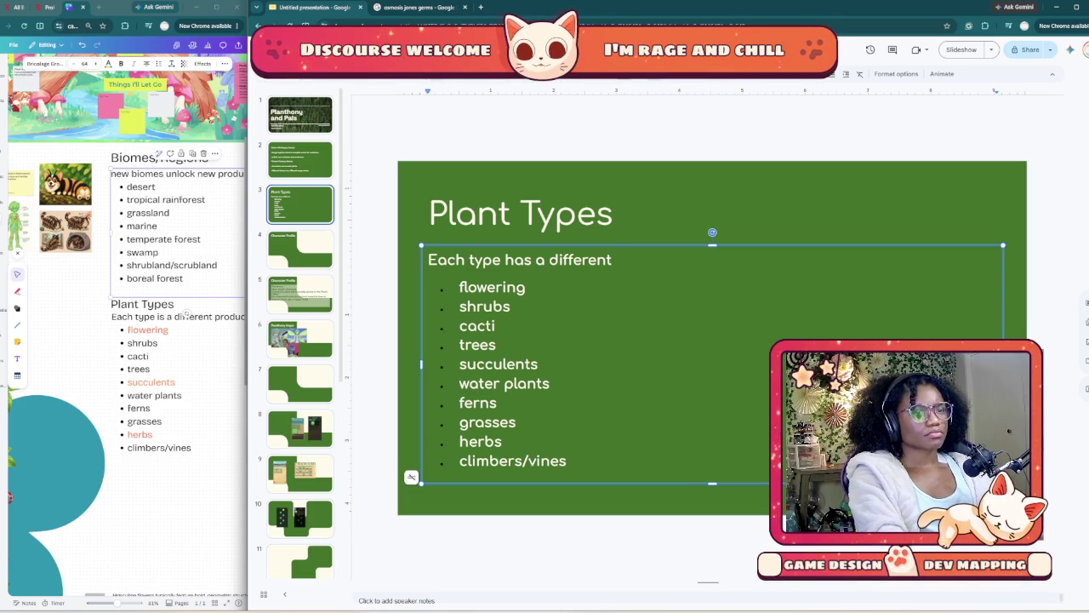
type(" p")
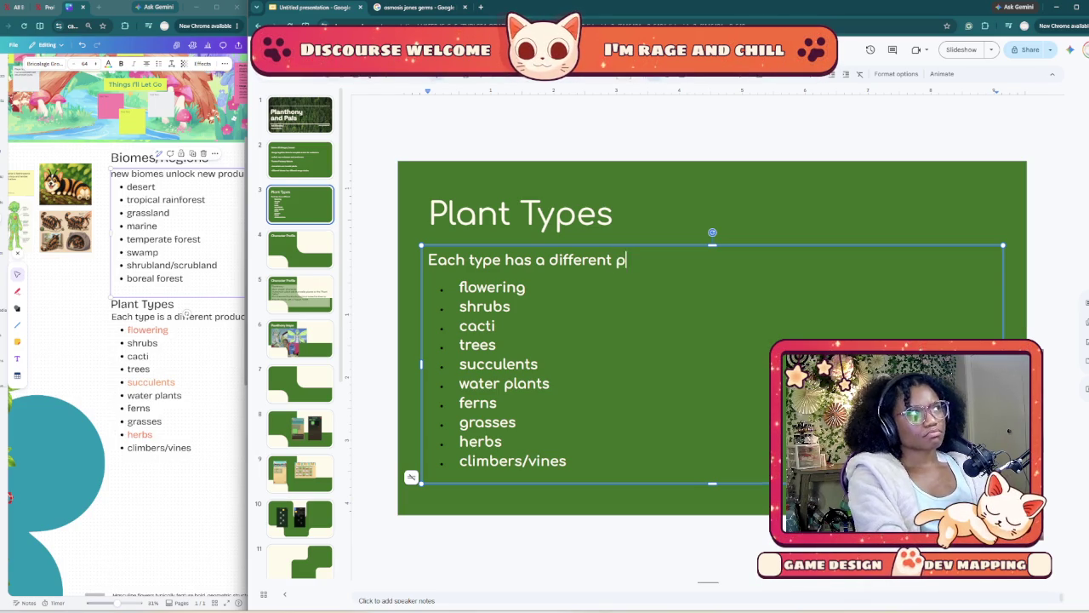
type("ri")
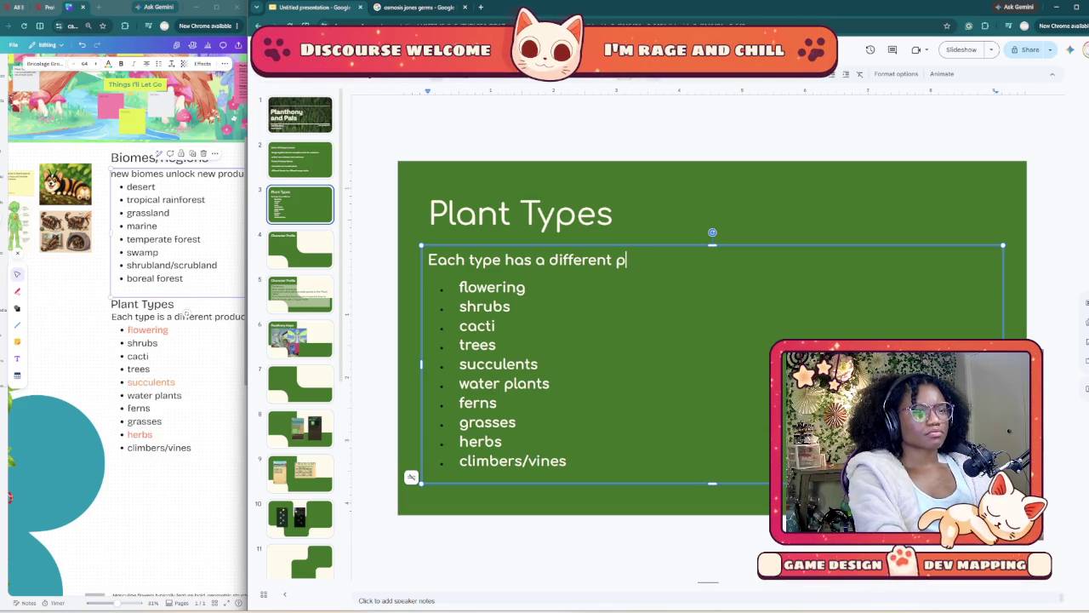
type("ovider (biome")
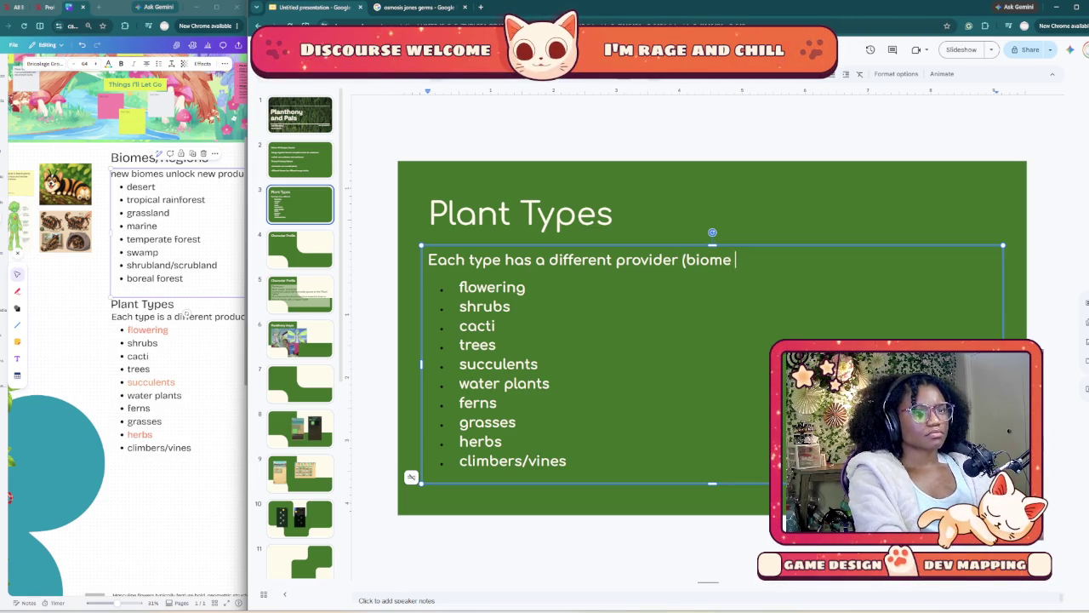
type("character")
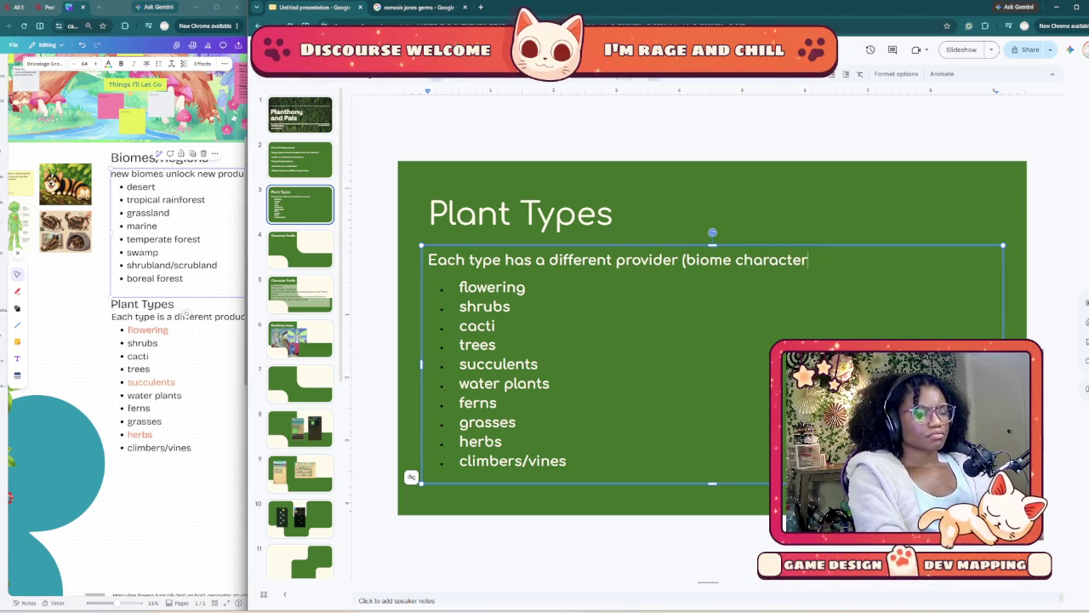
type("p)")
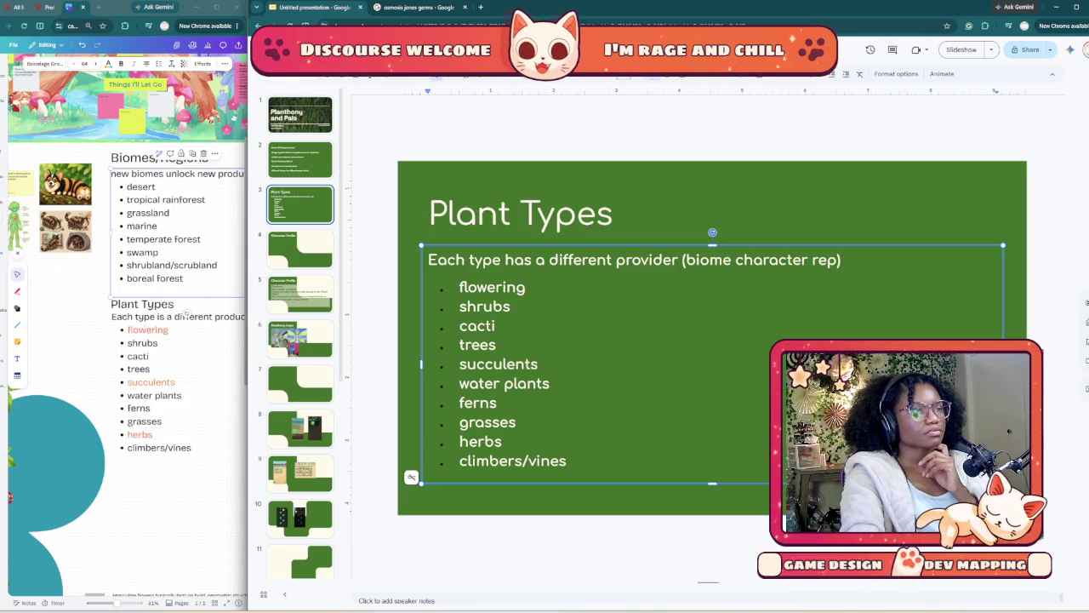
left_click(300, 159)
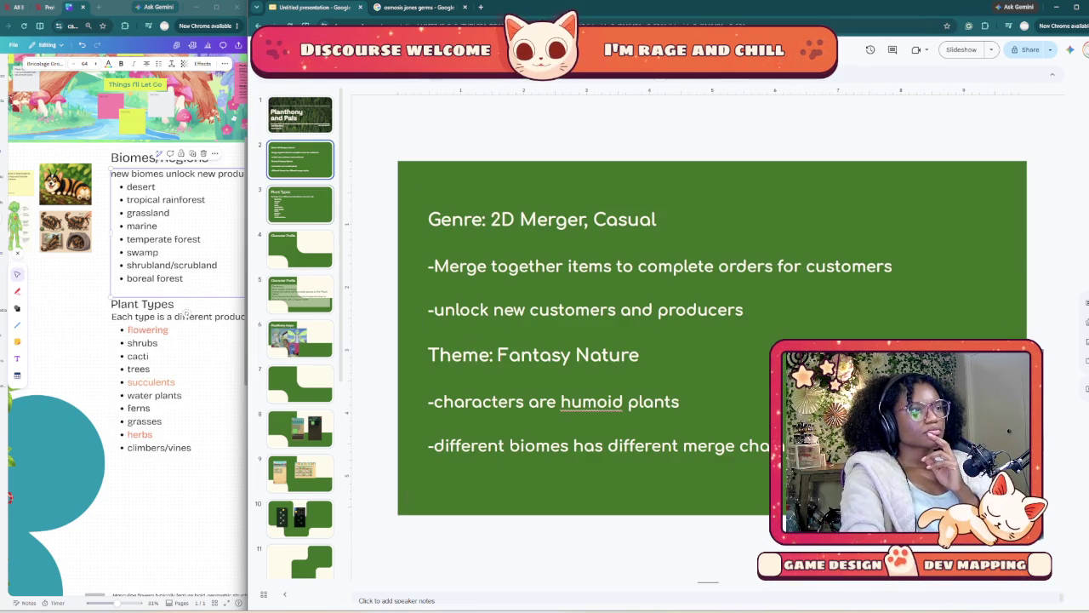
- On slide 3, toggle bullets off and back on for all ten plant types, then return to slide 2
left_click(299, 204)
double_click(492, 286)
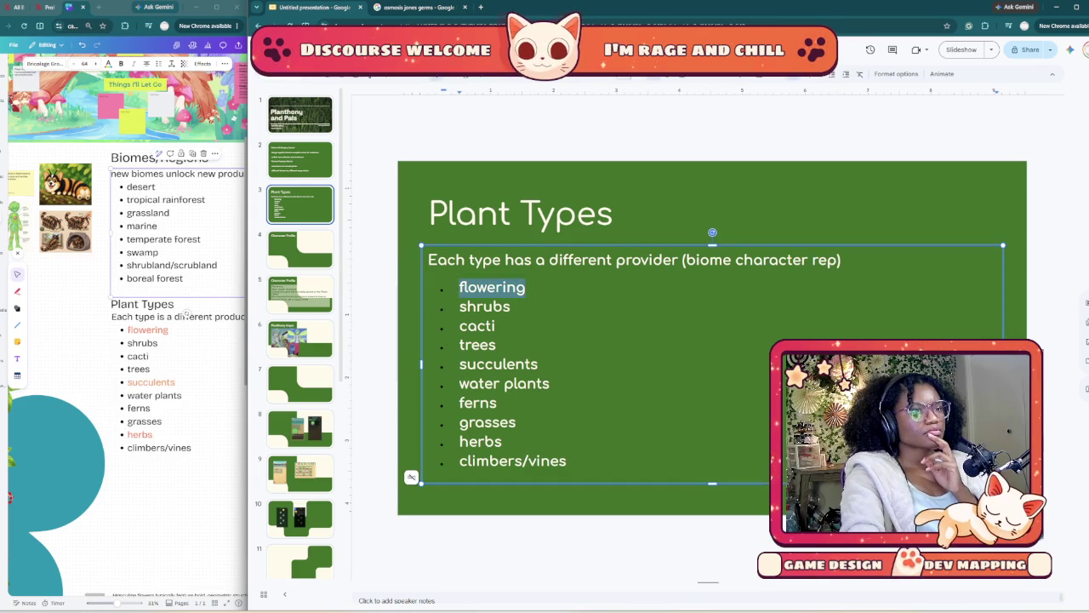
key("Left")
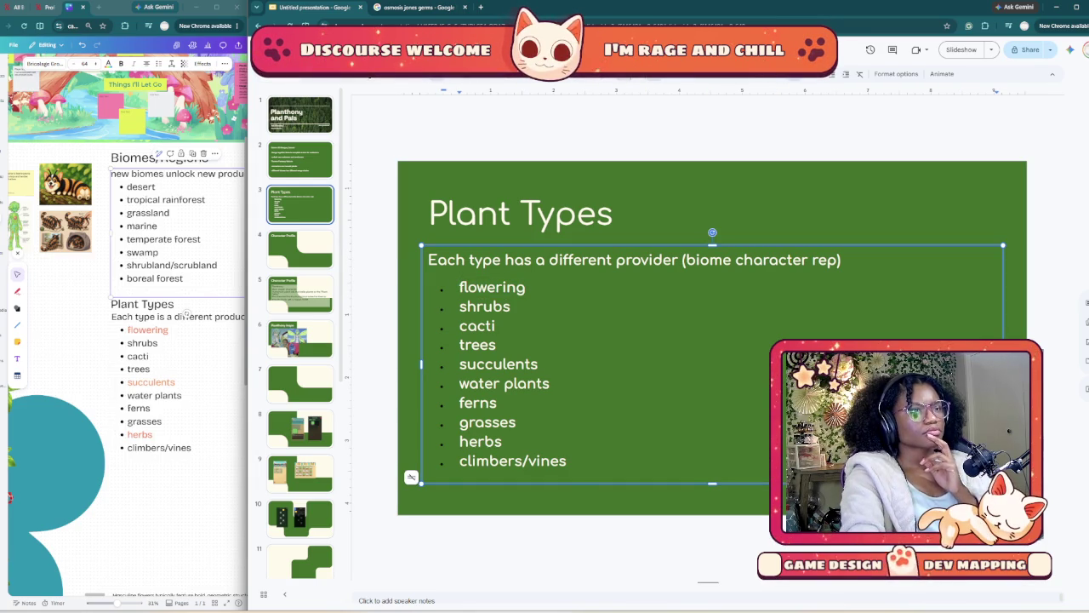
key("ctrl+shift+End")
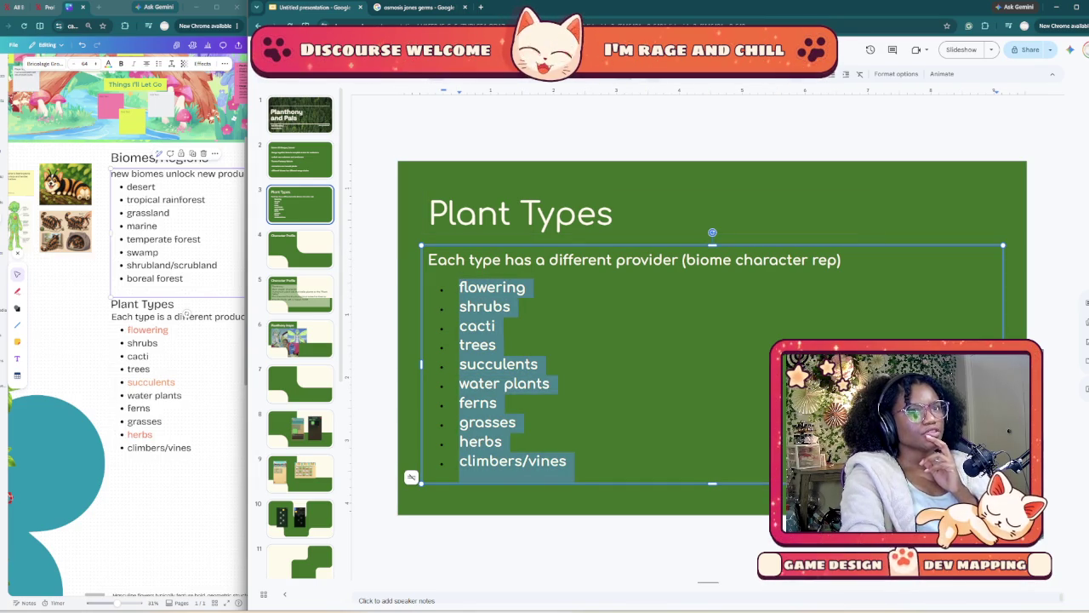
key("ctrl+shift+8")
key("ctrl+z")
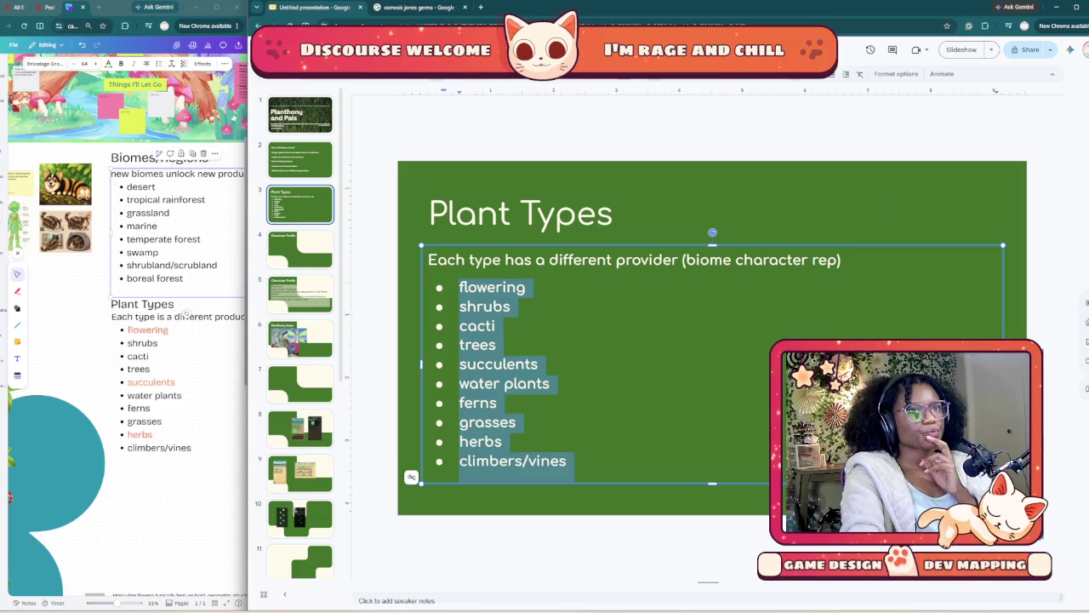
key("Escape")
key("Page_Up")
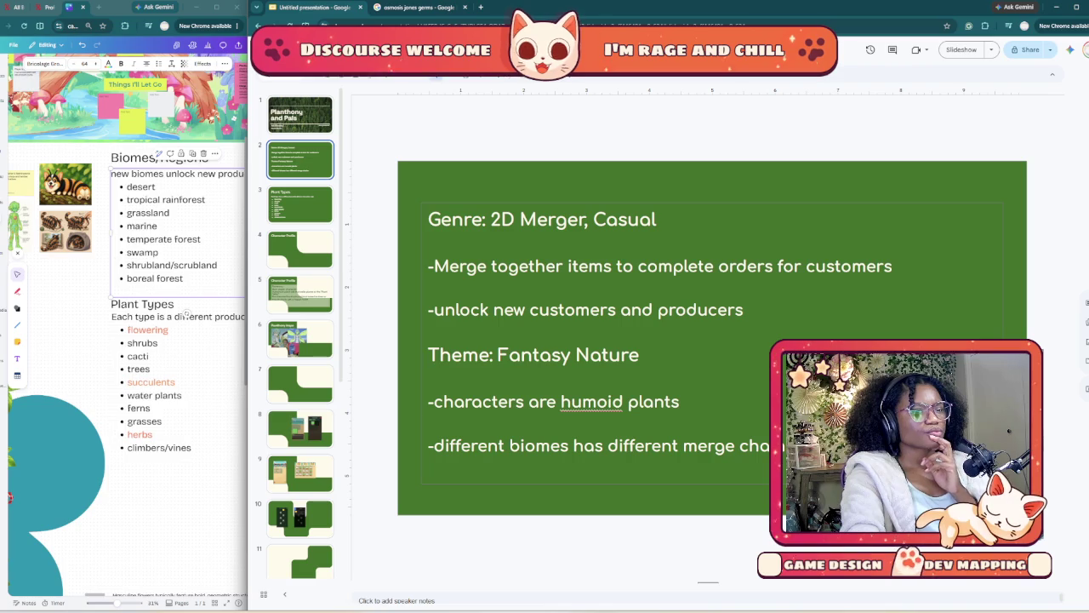
- On slide 2, fix 'humoid' to 'humanoid' and 'has' to 'have', then show the Character Profile slide
left_click(596, 402)
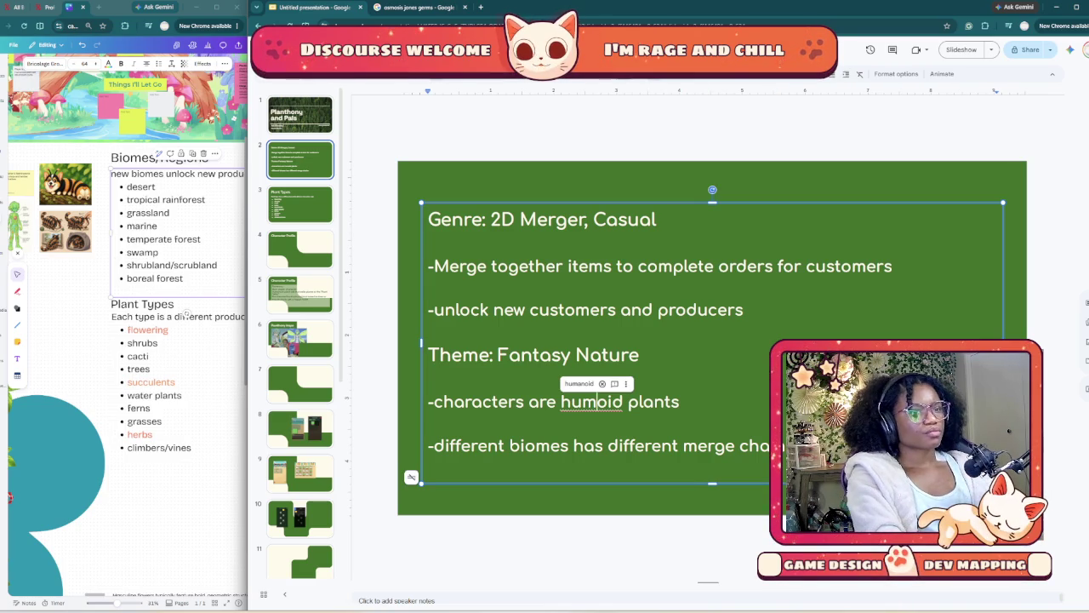
type("an")
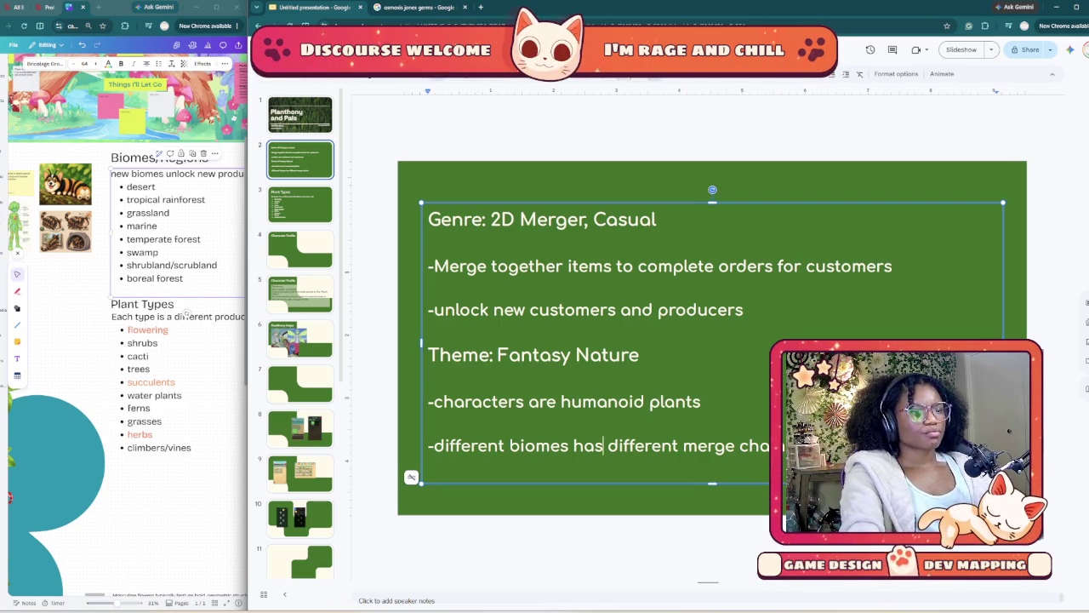
key("BackSpace")
type("ve")
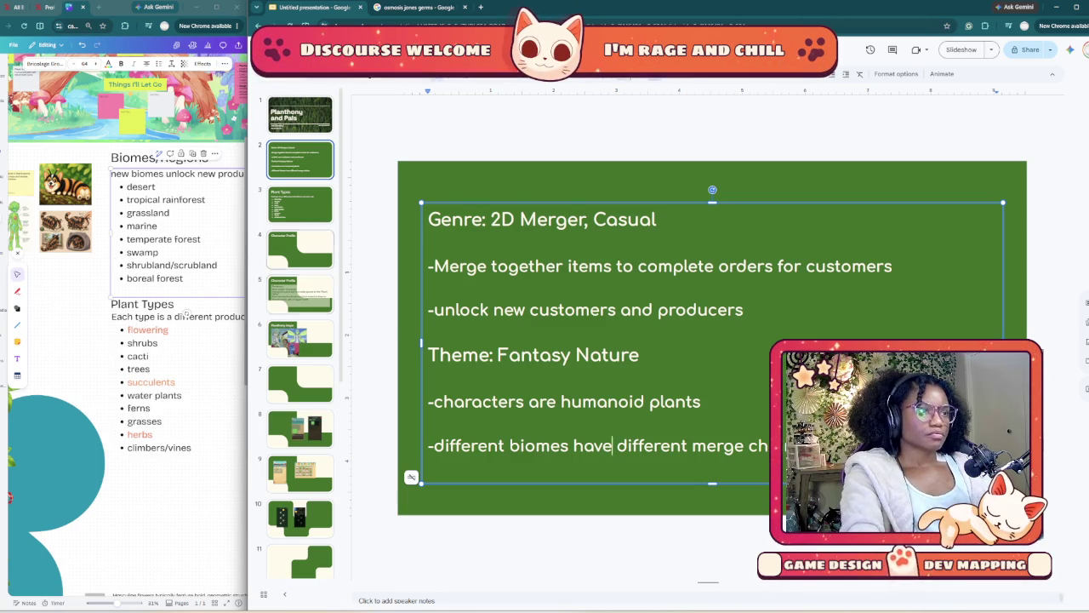
left_click(300, 293)
- Return to the Plant Types slide and select its body text box
key("Up")
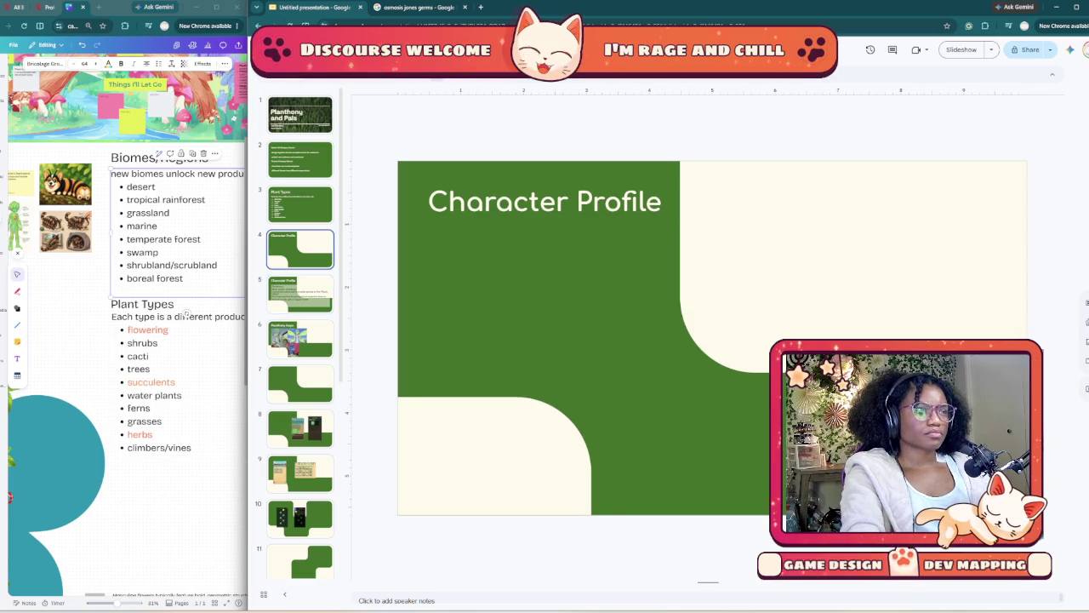
key("Up")
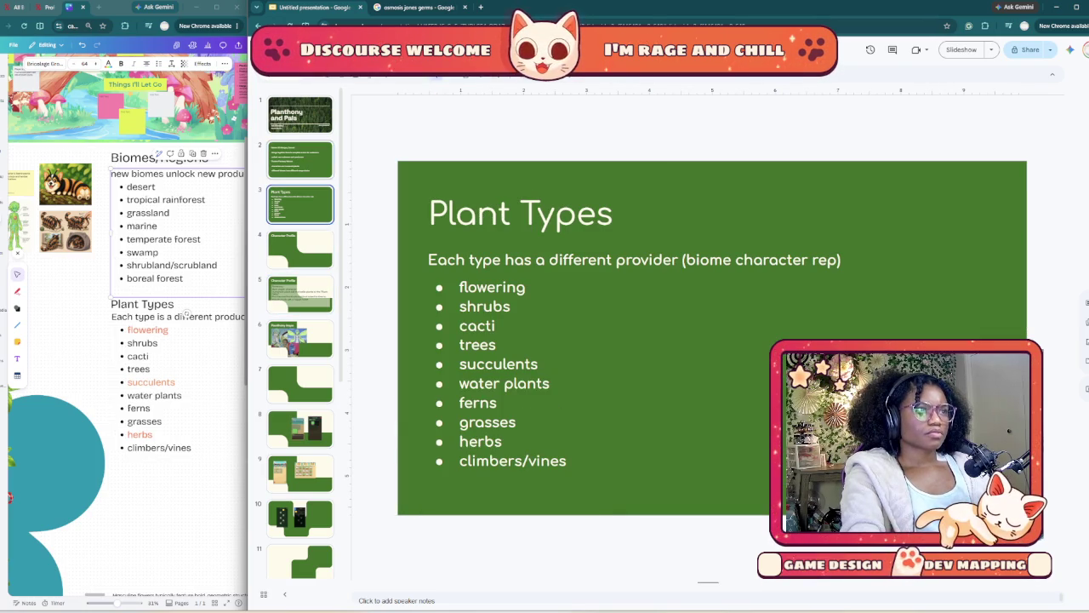
key("Up")
key("Down")
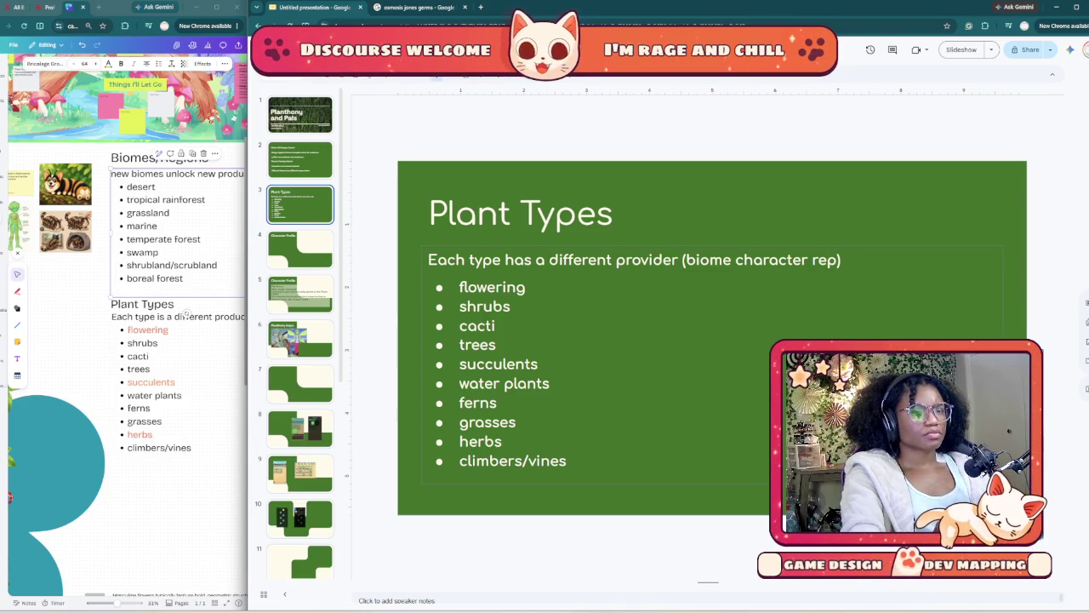
left_click(420, 363)
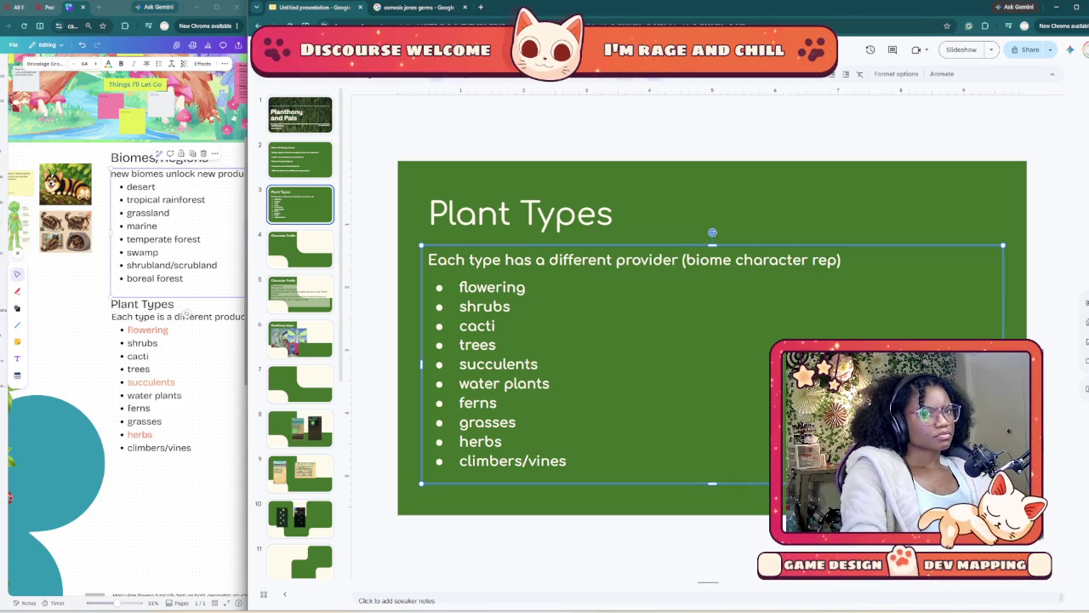
- Append 'and customers' after '(biome character rep)' in the subheading, then view the Planthony Inspo slide
left_click(841, 260)
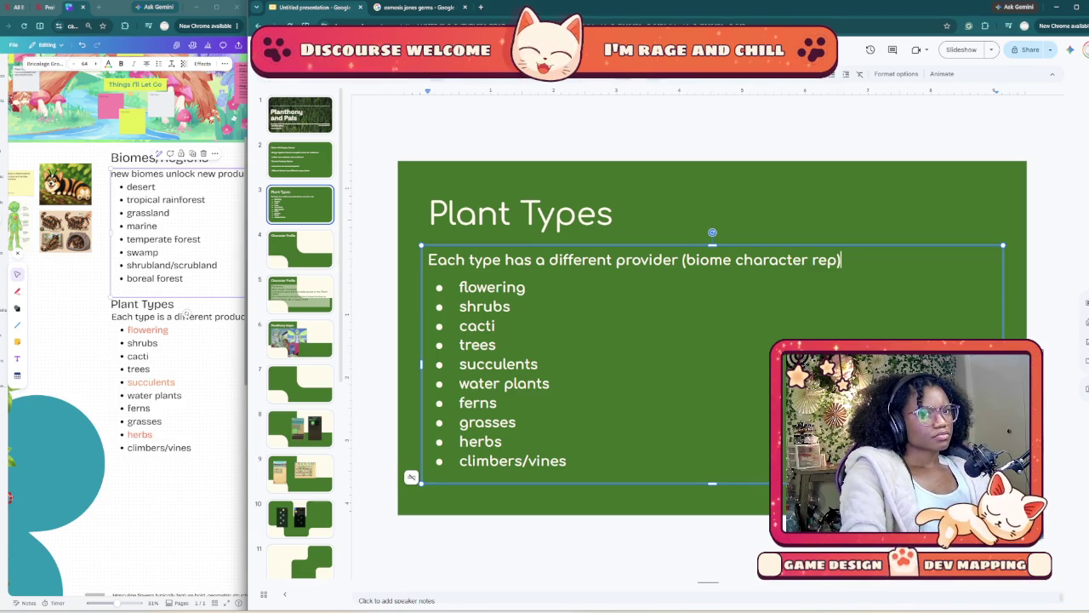
type(" snf")
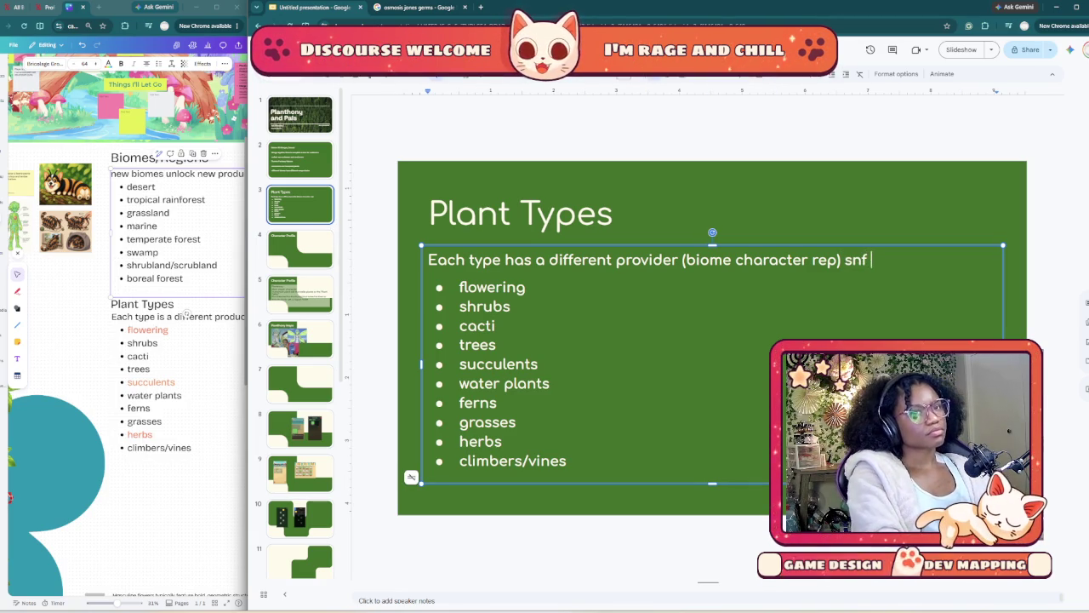
key("BackSpace")
key("BackSpace")
key("BackSpace")
type("an")
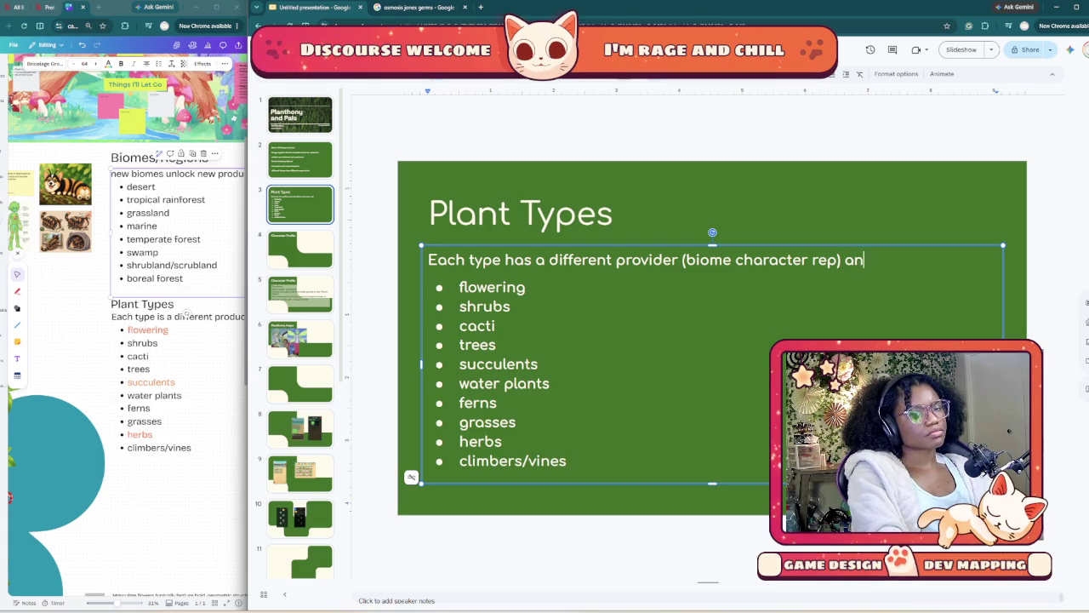
type("d customers")
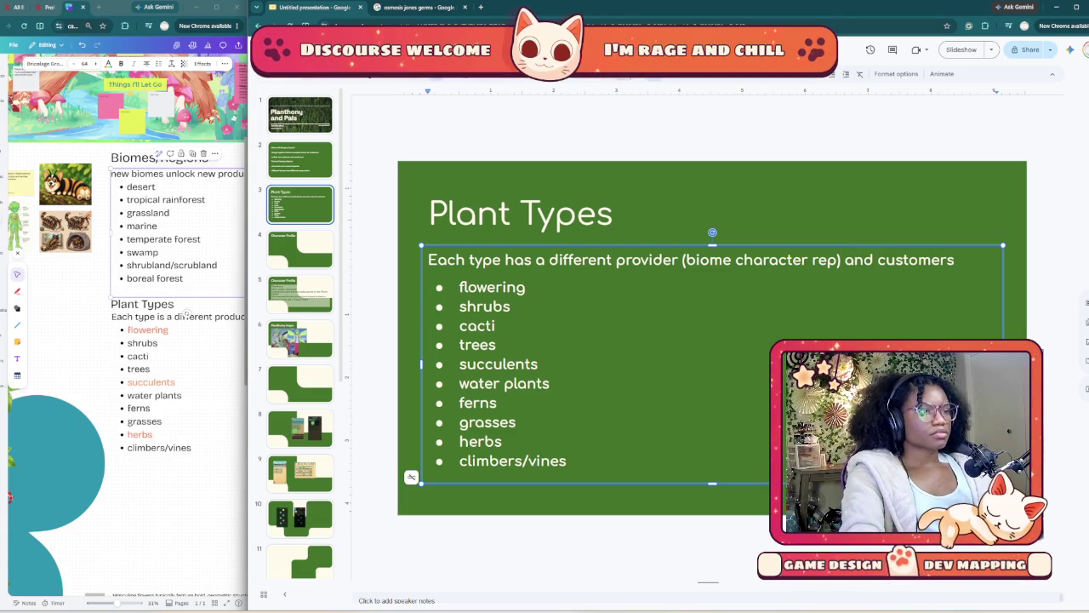
left_click(299, 249)
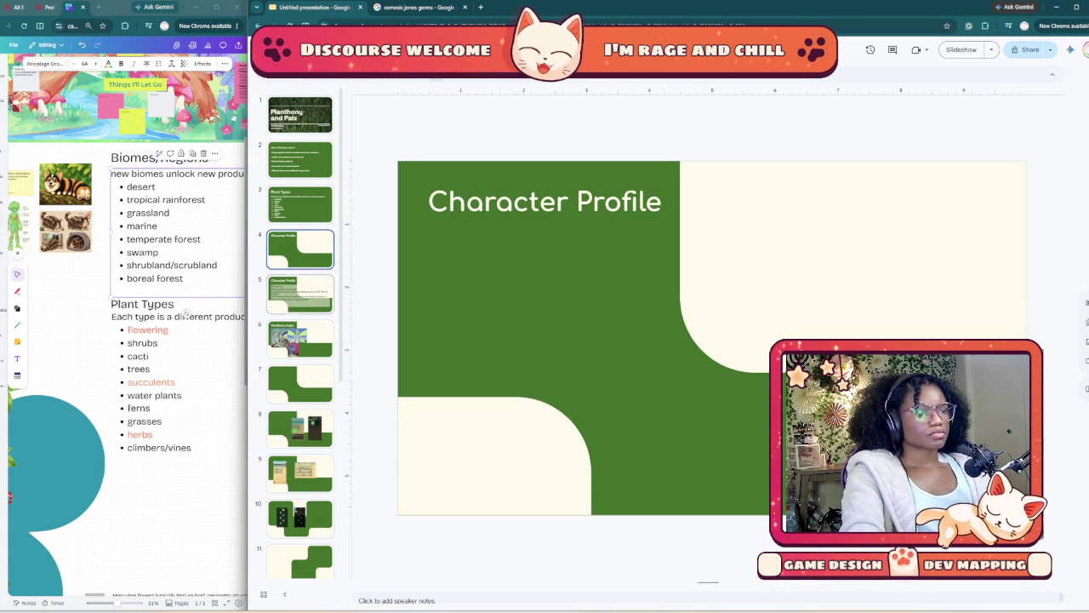
left_click(300, 338)
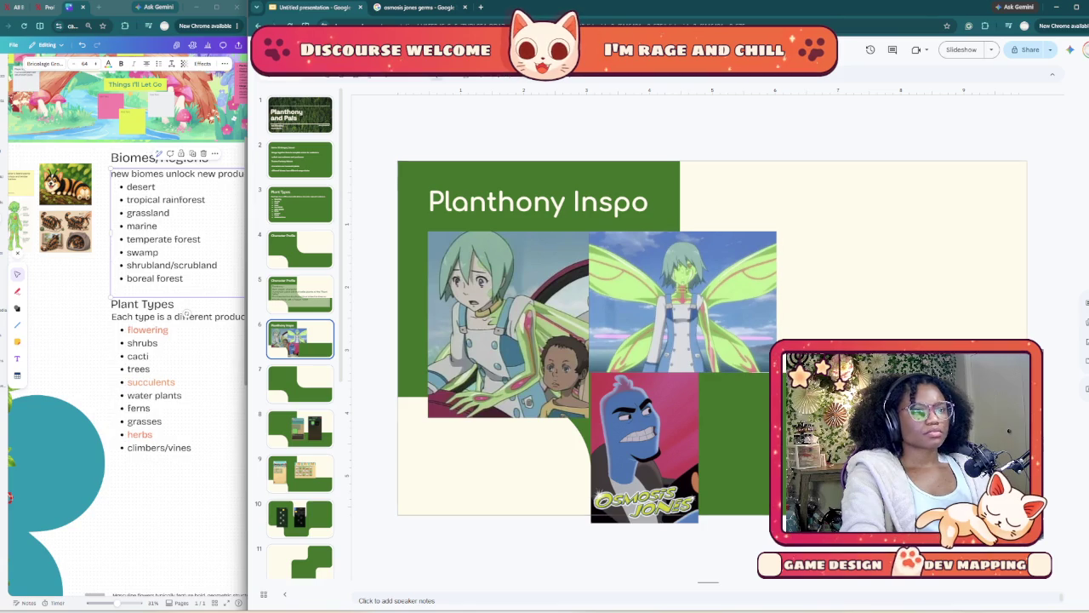
- Browse the osmosis jones germs image results, previewing and closing the Osmosis Jones Dub TikTok result
key("ctrl+Tab")
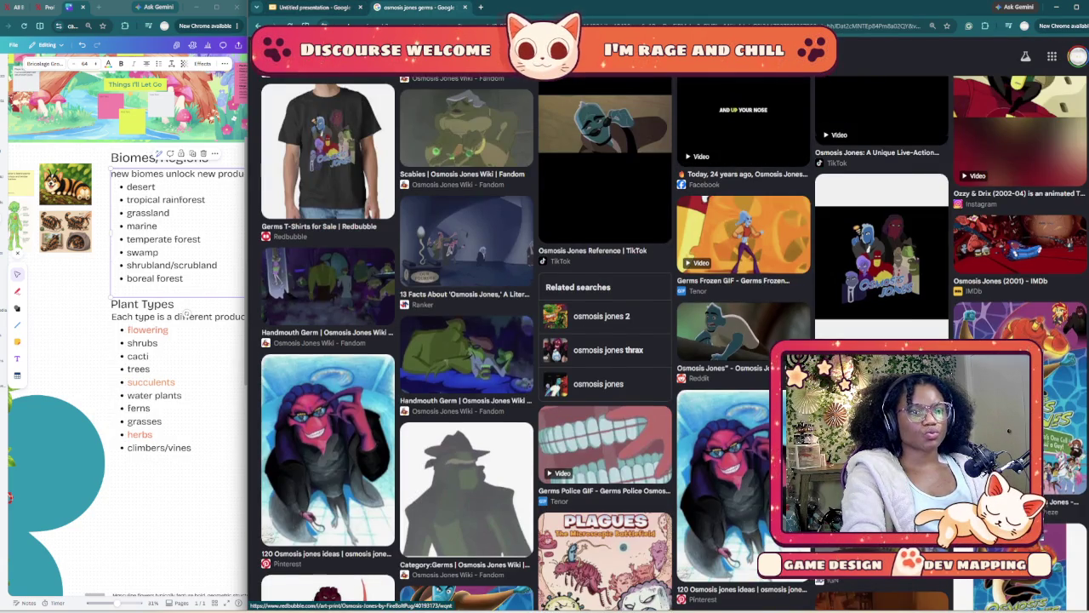
scroll(672, 340, "down", 4)
scroll(672, 341, "down", 1)
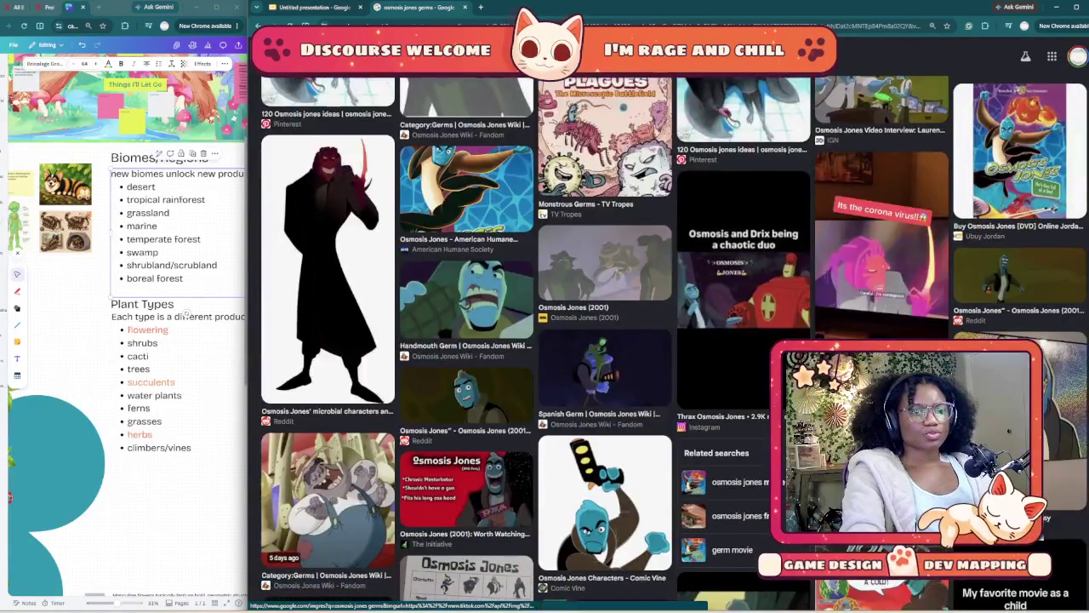
scroll(672, 341, "down", 2)
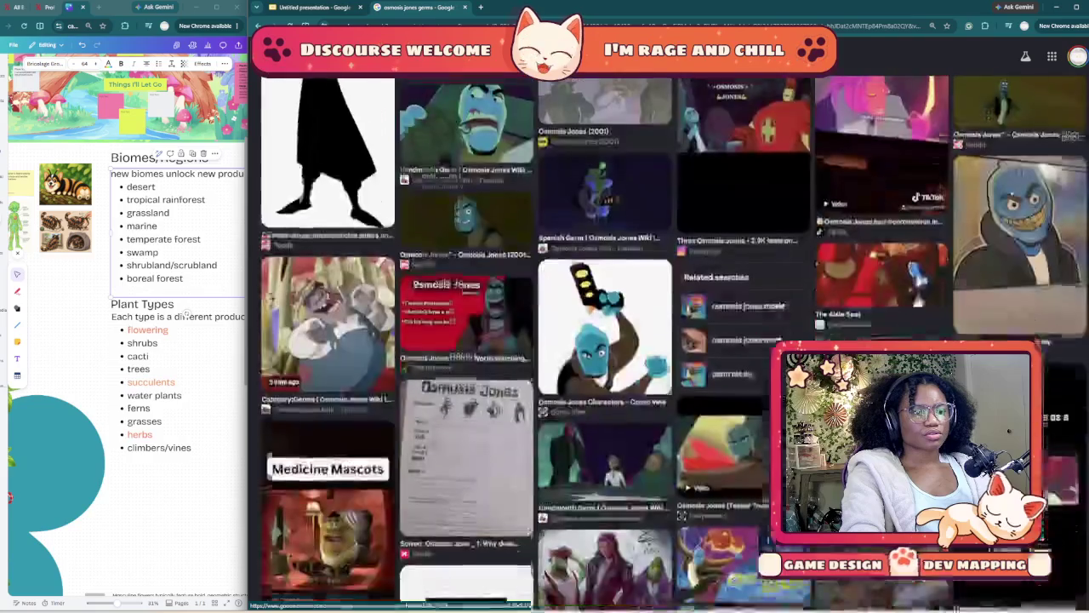
scroll(672, 341, "down", 2)
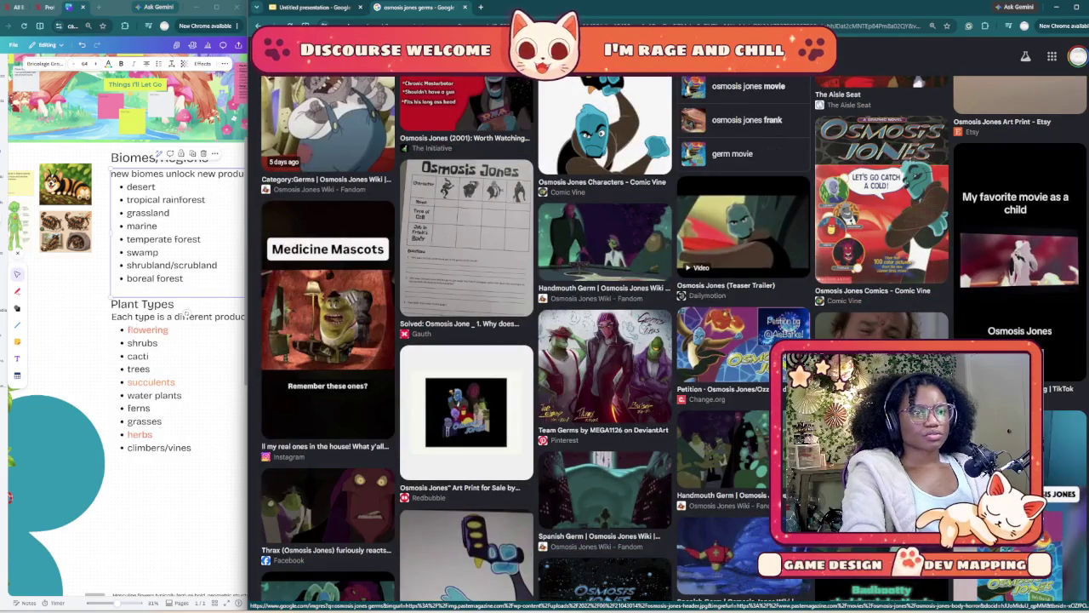
scroll(672, 340, "down", 2)
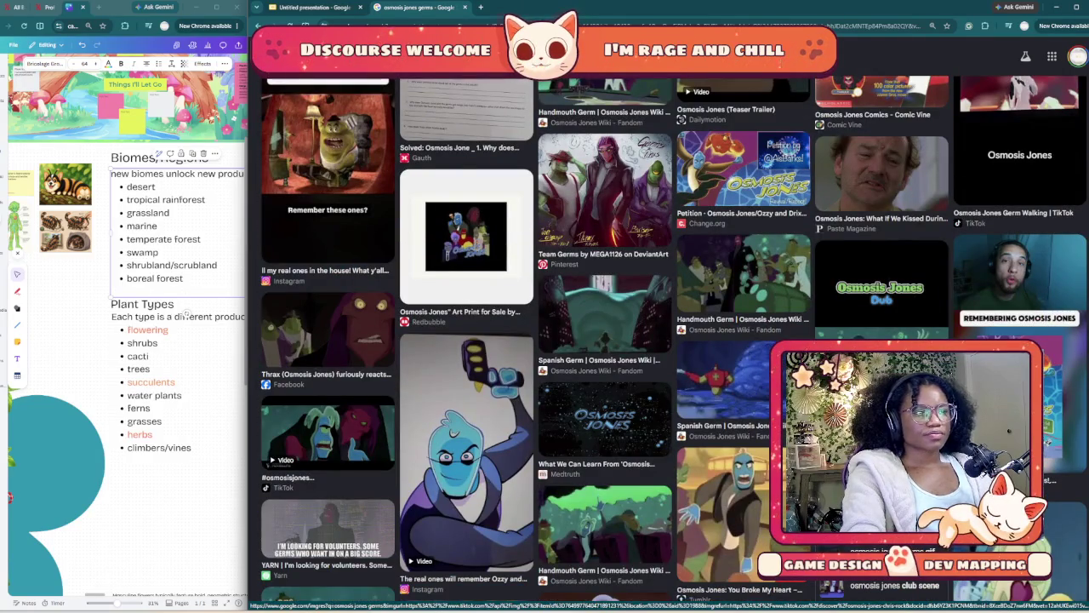
left_click(880, 285)
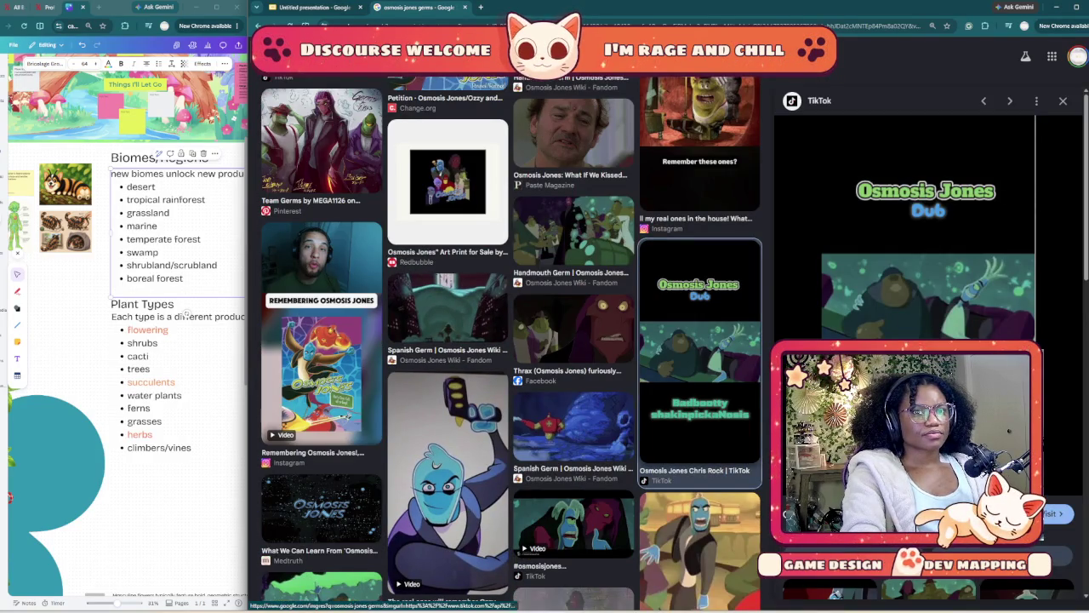
scroll(511, 340, "down", 2)
scroll(511, 340, "down", 2)
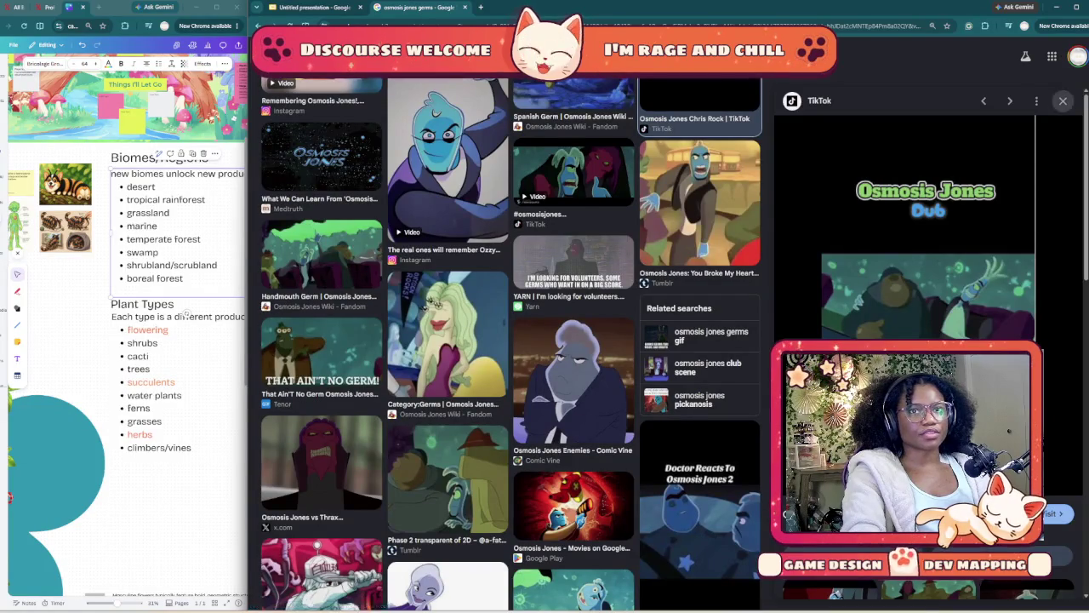
left_click(1062, 100)
- Scroll further down the germs results, then back up toward the top
scroll(604, 289, "down", 3)
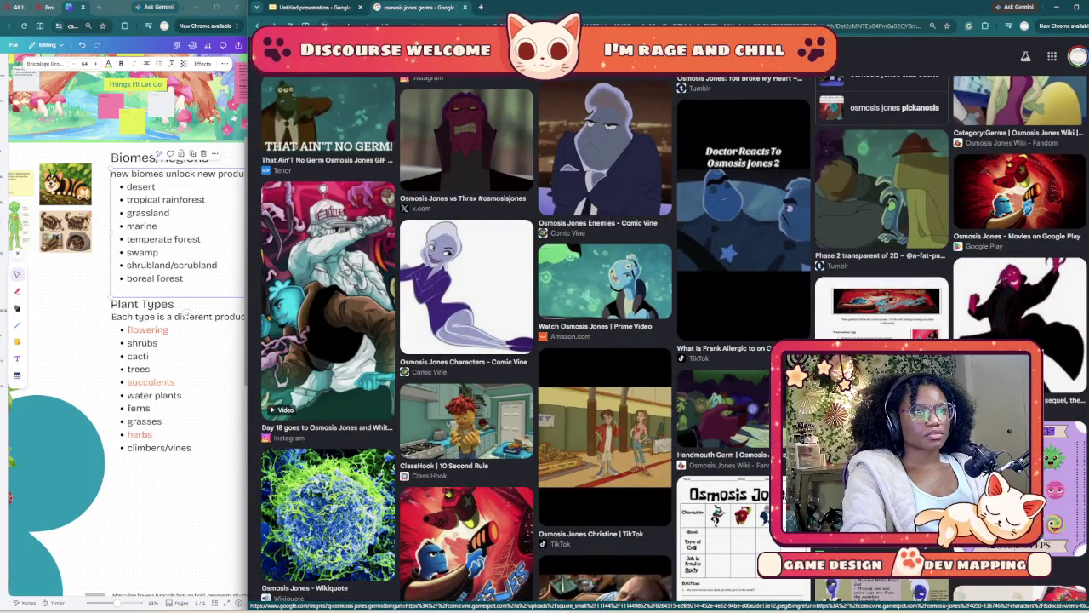
scroll(672, 341, "down", 3)
scroll(673, 340, "down", 3)
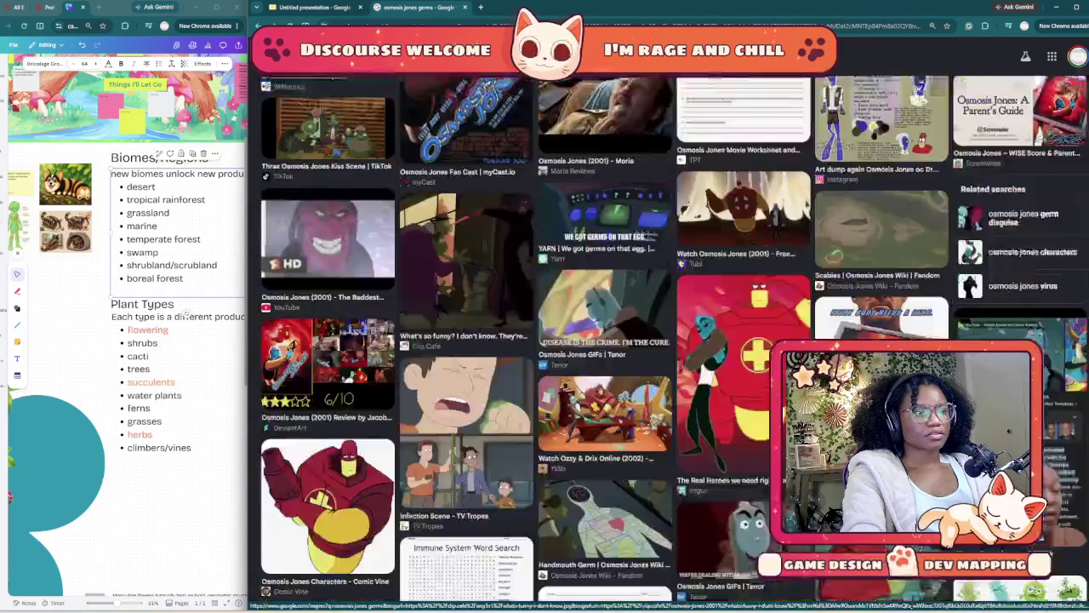
scroll(672, 340, "down", 3)
scroll(672, 340, "down", 5)
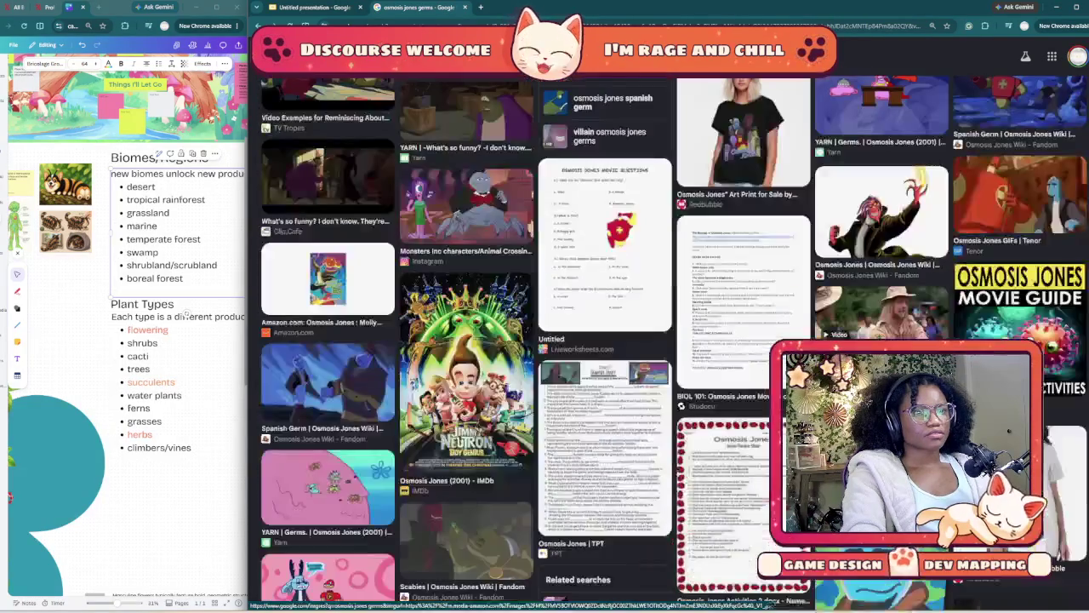
scroll(672, 340, "down", 3)
scroll(672, 341, "down", 2)
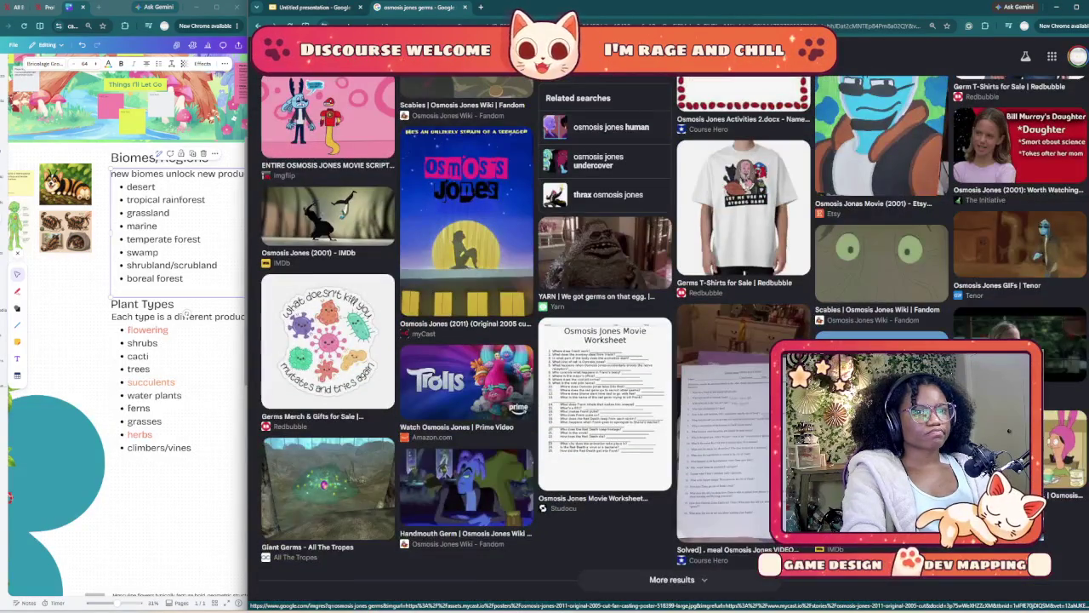
scroll(672, 340, "down", 3)
scroll(672, 340, "down", 3)
scroll(672, 341, "down", 3)
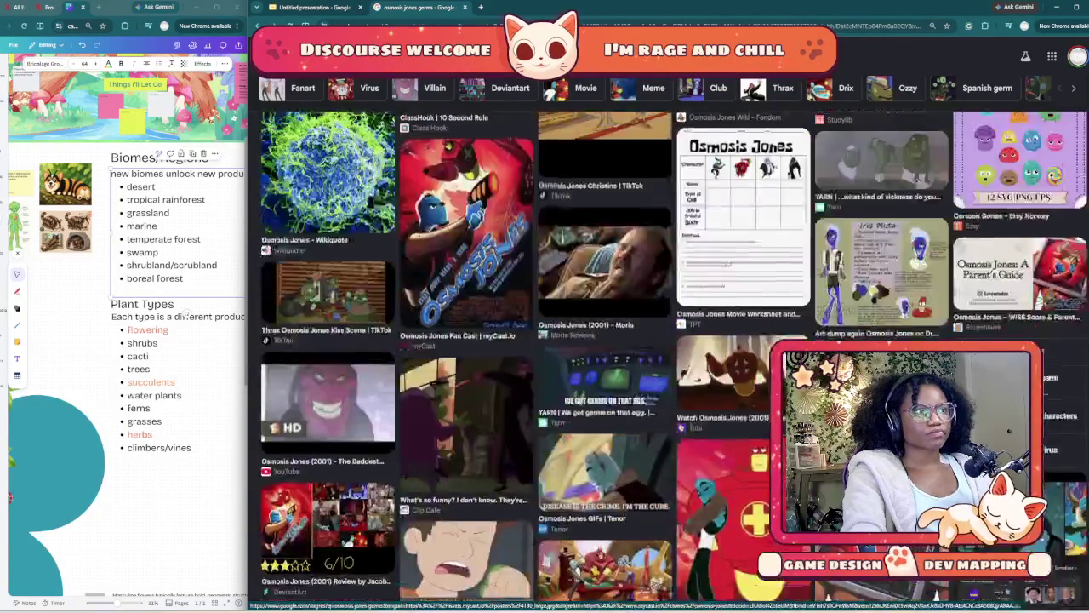
scroll(672, 340, "down", 3)
scroll(672, 340, "down", 3)
scroll(672, 340, "down", 3)
scroll(672, 340, "down", 3)
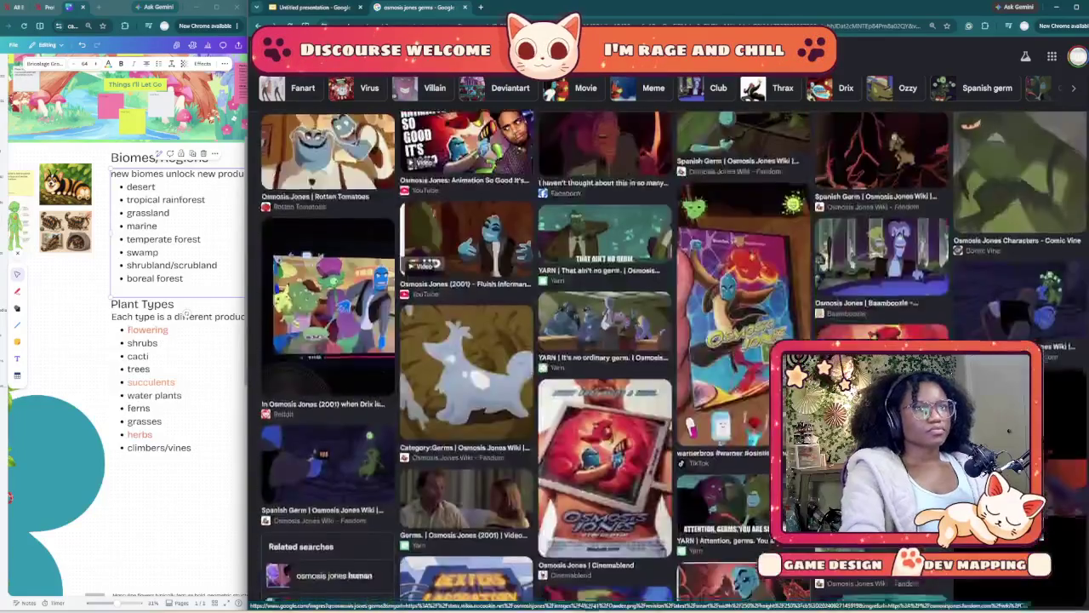
scroll(672, 340, "down", 3)
scroll(672, 340, "down", 3)
scroll(672, 340, "up", 5)
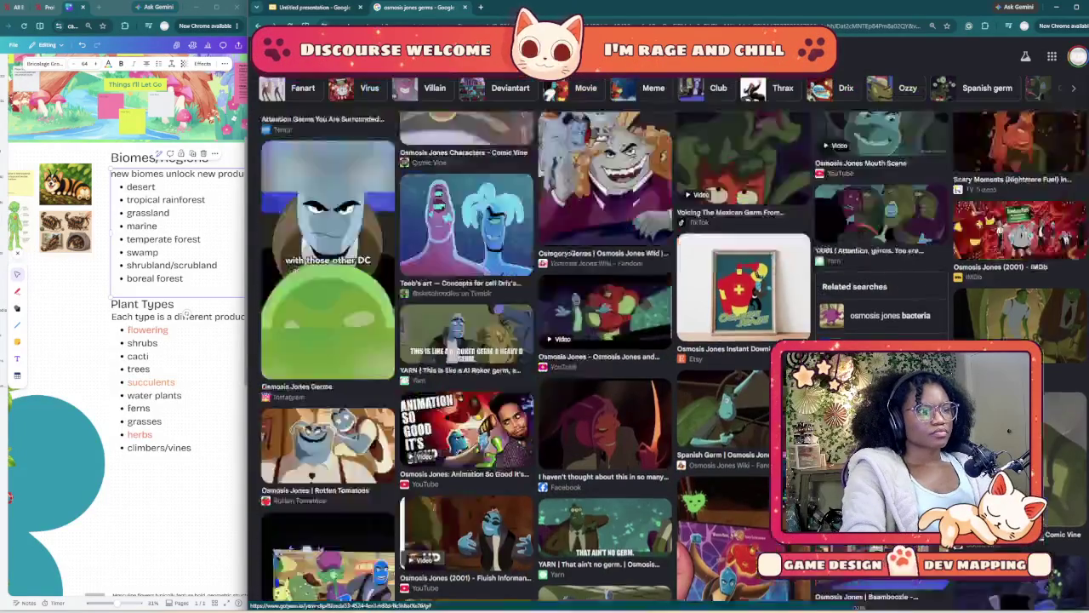
scroll(672, 340, "up", 1)
scroll(672, 341, "up", 4)
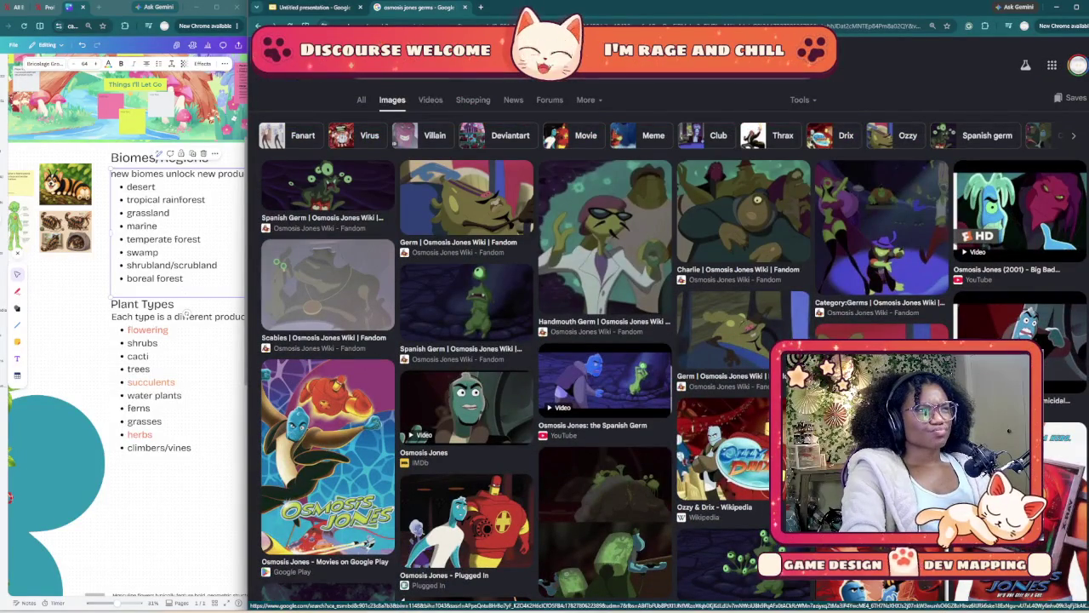
- Search images for 'osmosis jones characters', preview the white-background character image, then return to the presentation
left_click(545, 50)
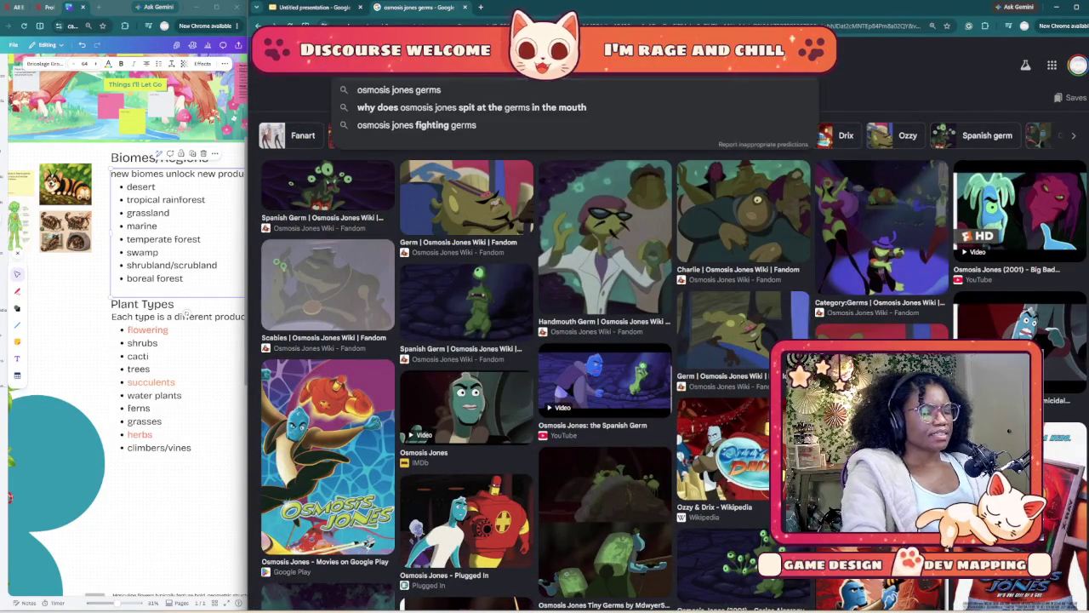
key("BackSpace")
key("BackSpace")
key("BackSpace")
type("character")
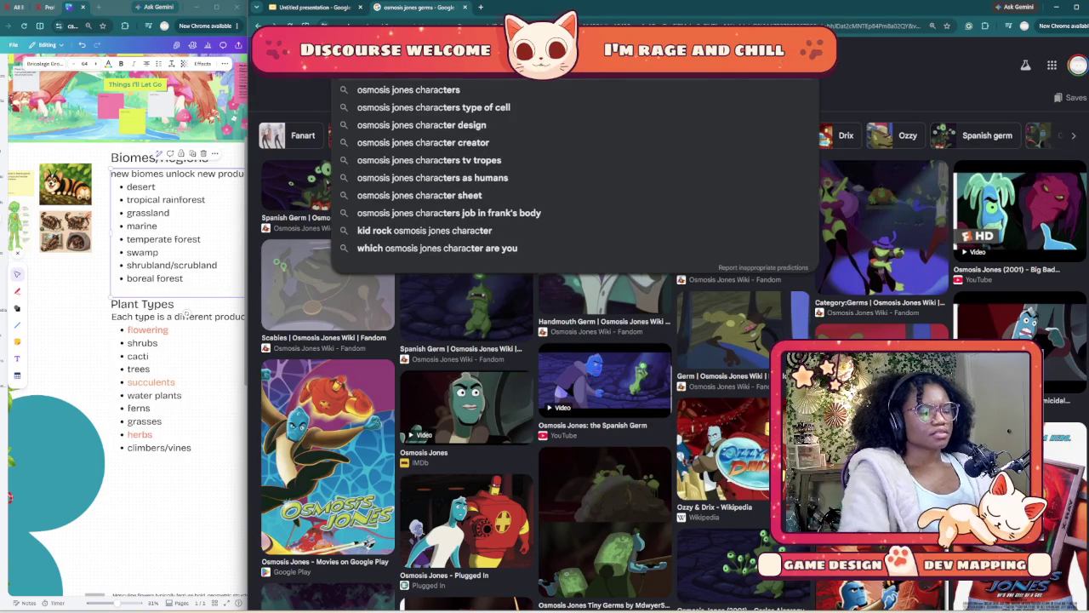
key("Return")
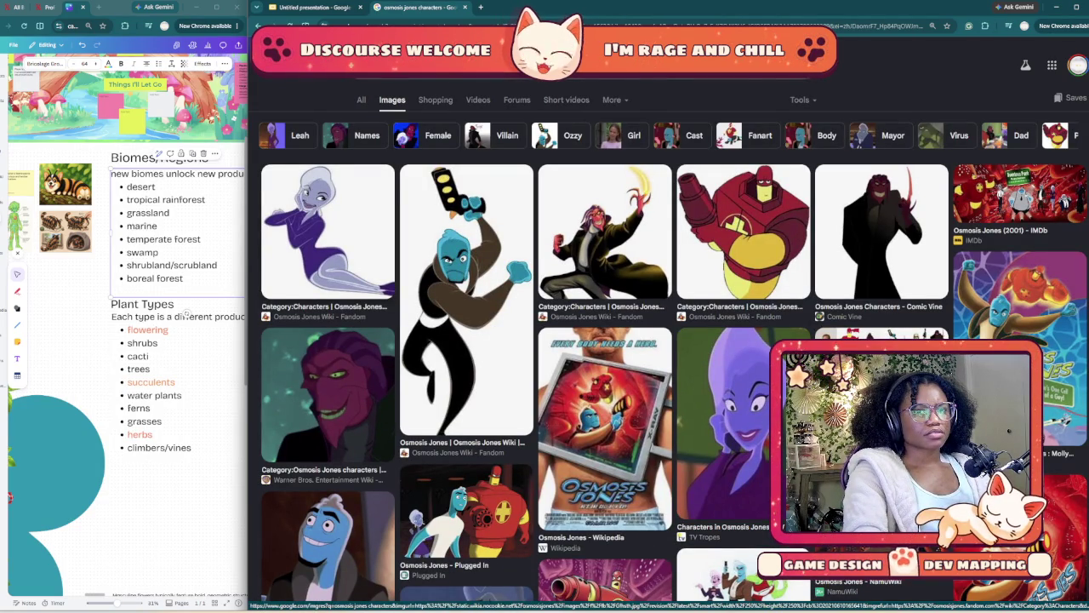
left_click(328, 230)
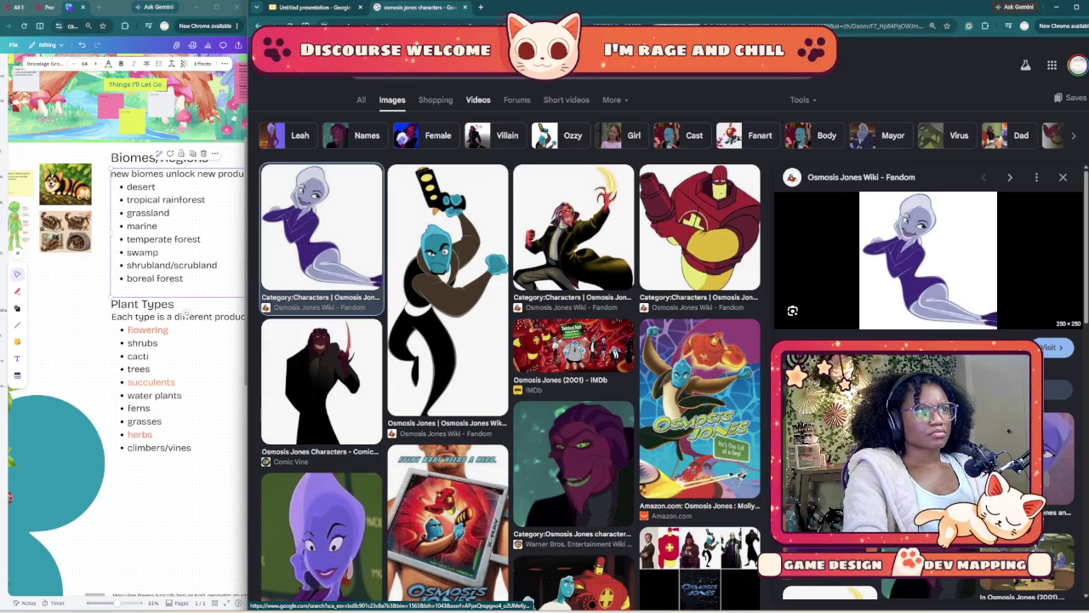
left_click(310, 7)
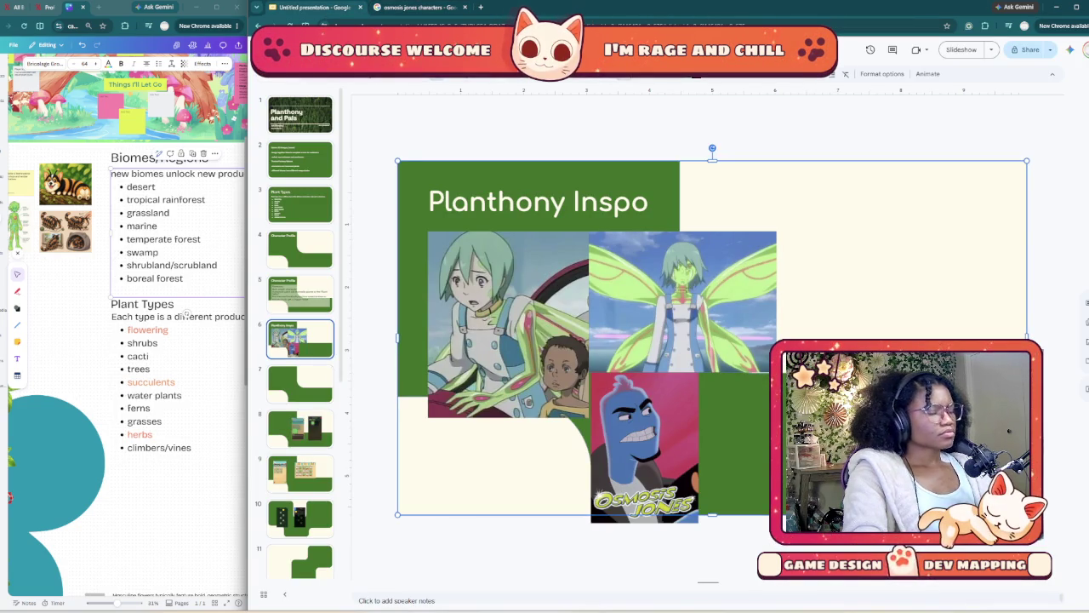
- Paste the white-background character image, shrink it, and place it beside the Osmosis Jones poster
key("ctrl+v")
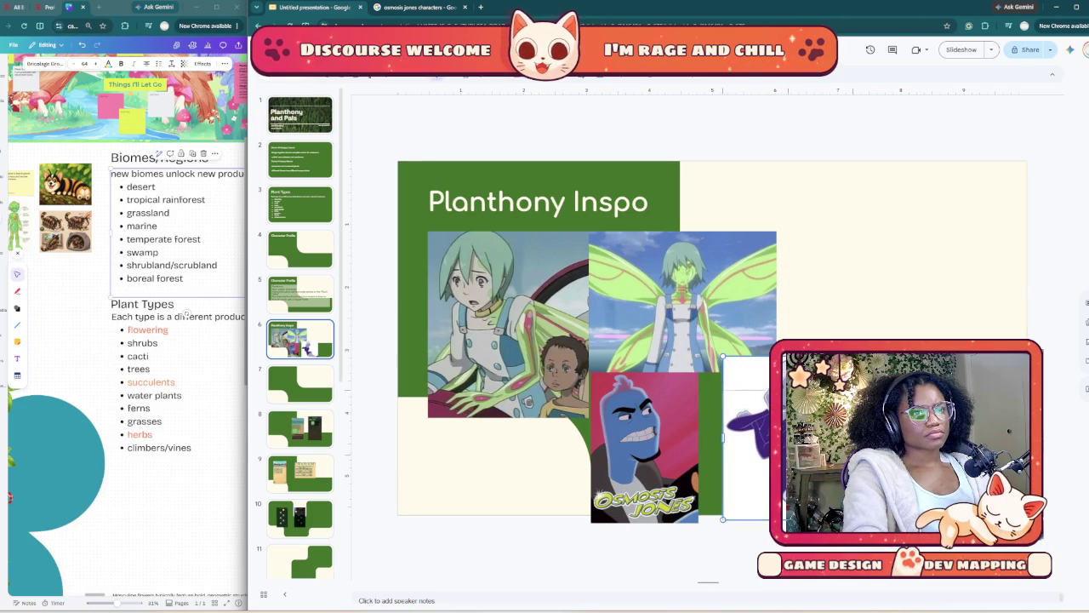
left_click_drag(748, 355, 749, 404)
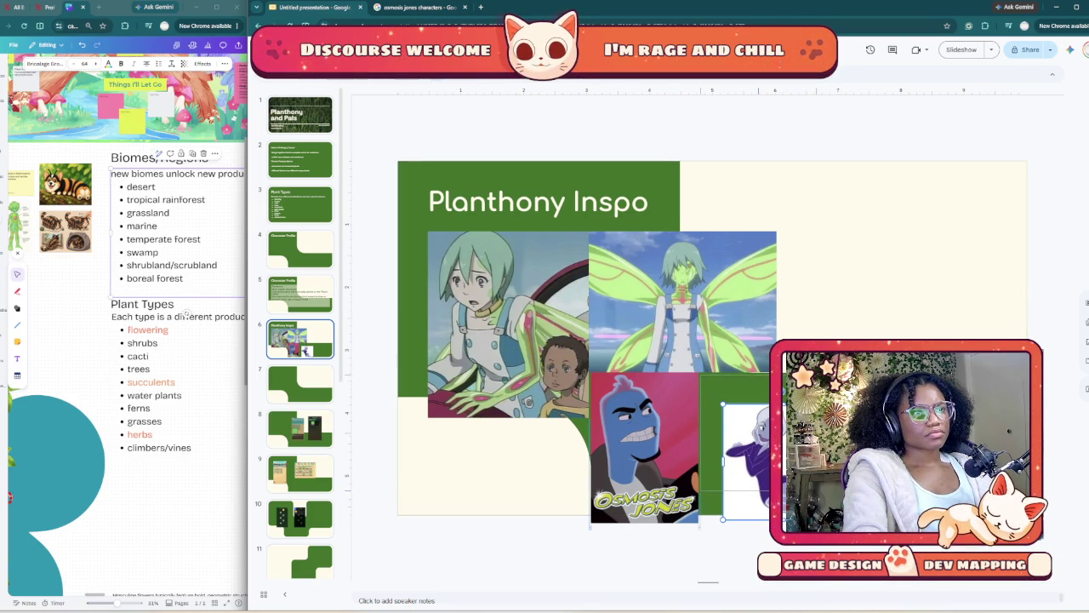
left_click_drag(746, 462, 724, 432)
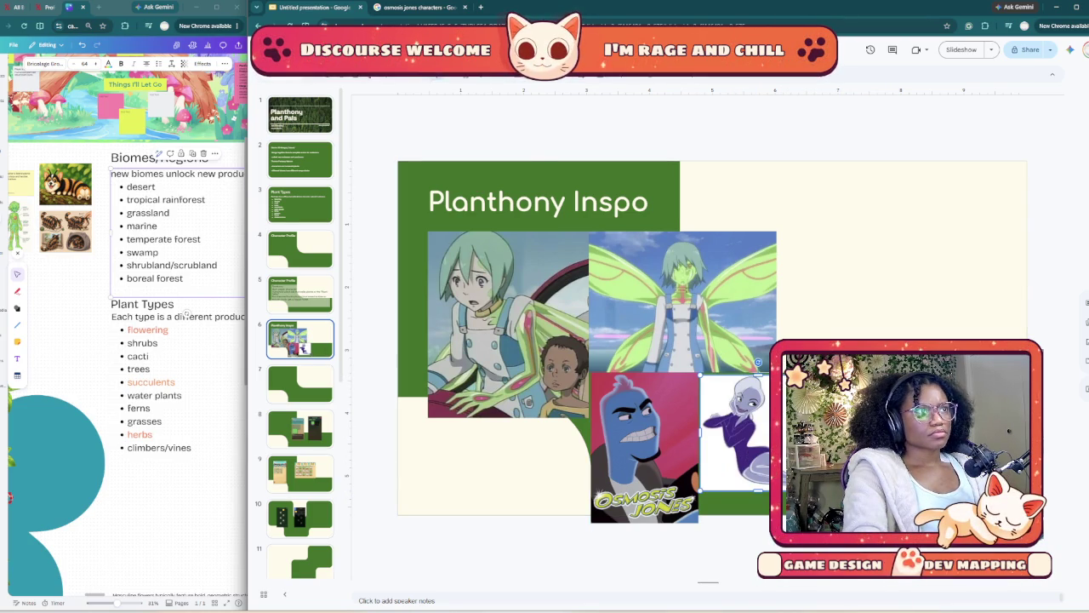
key("ctrl+Tab")
- Browse the character results, previewing the ClipartMax artwork and the Osmosis Jones OC Characters sheet
scroll(510, 341, "down", 3)
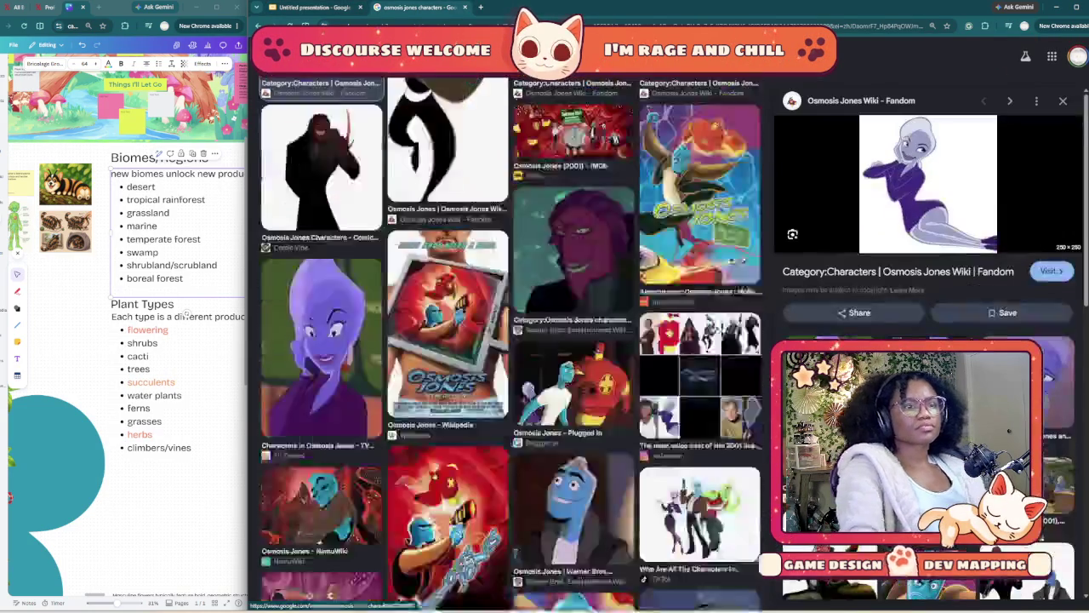
scroll(511, 340, "down", 2)
scroll(511, 340, "down", 2)
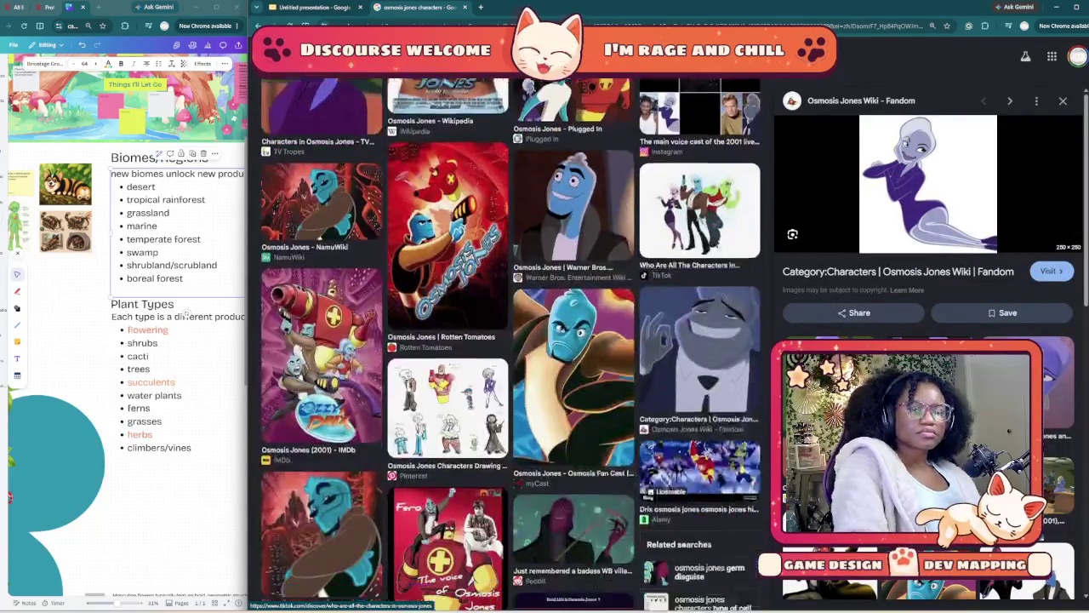
scroll(511, 340, "down", 4)
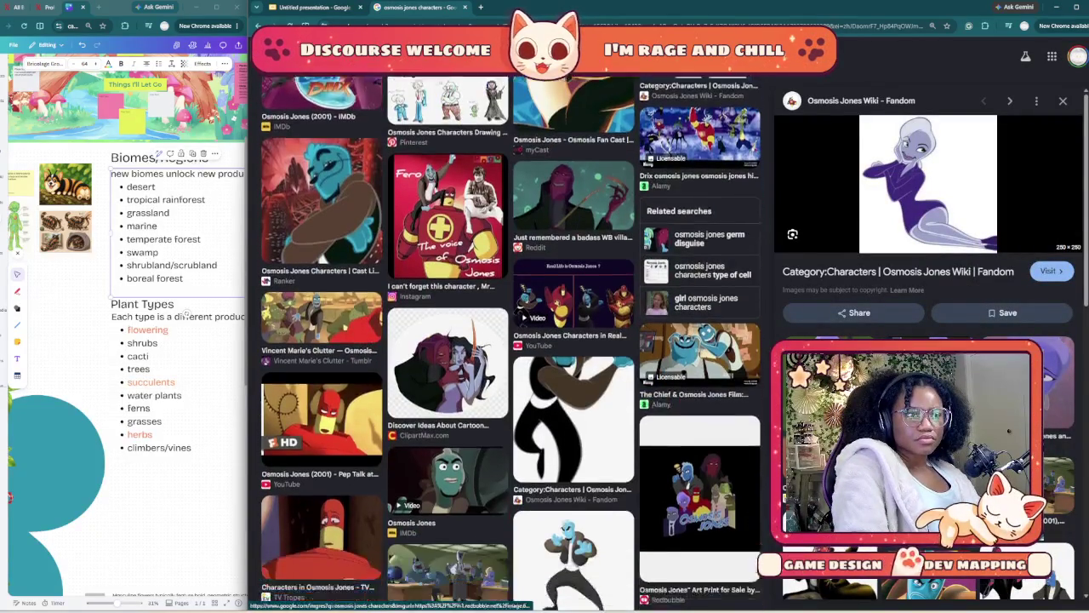
scroll(511, 340, "down", 1)
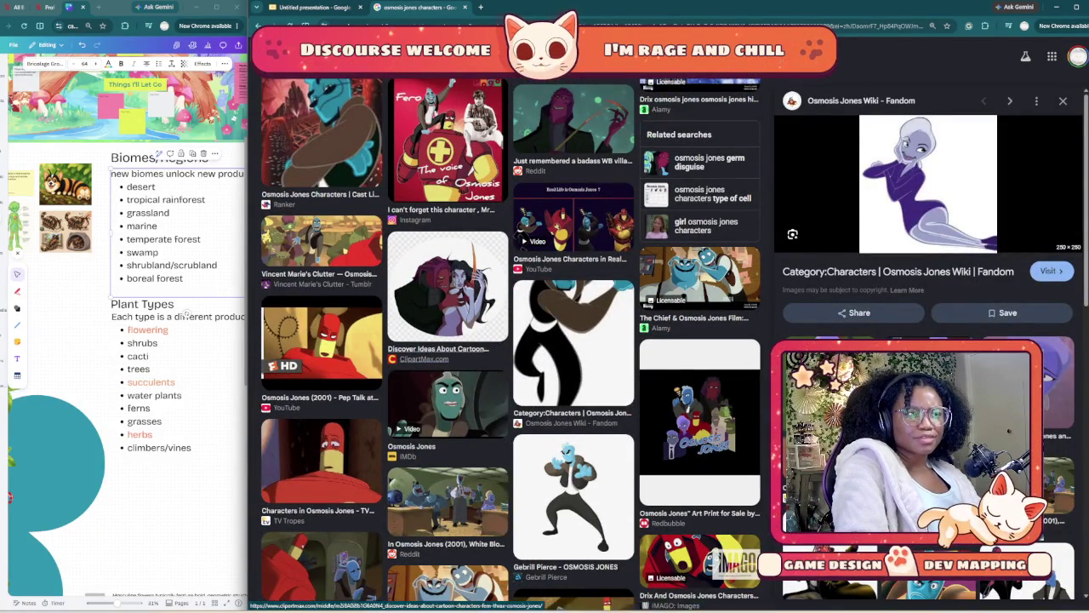
left_click(447, 294)
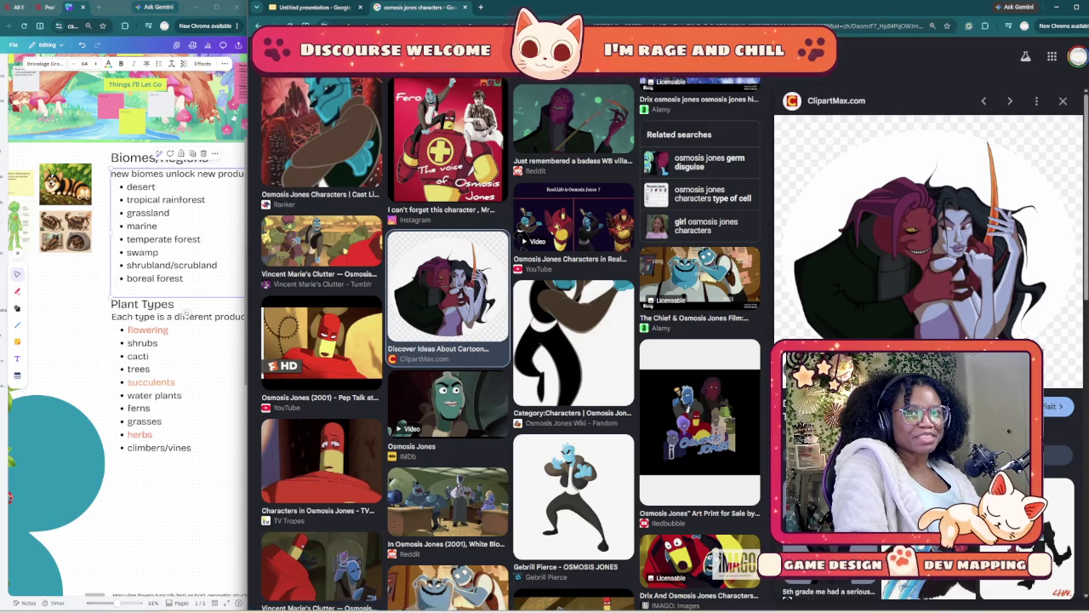
left_click(1063, 100)
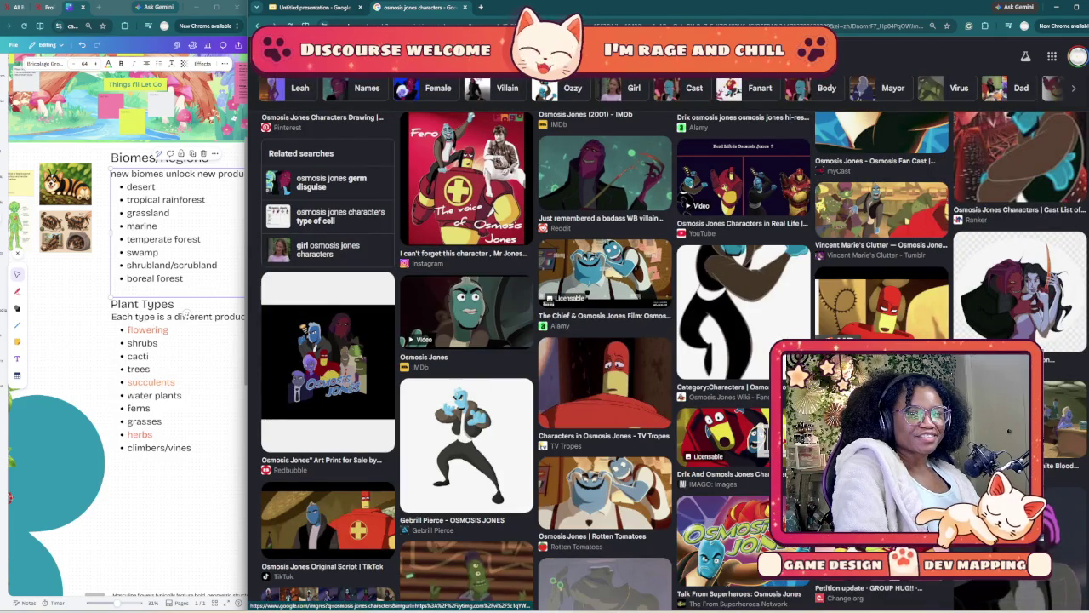
scroll(672, 340, "down", 1)
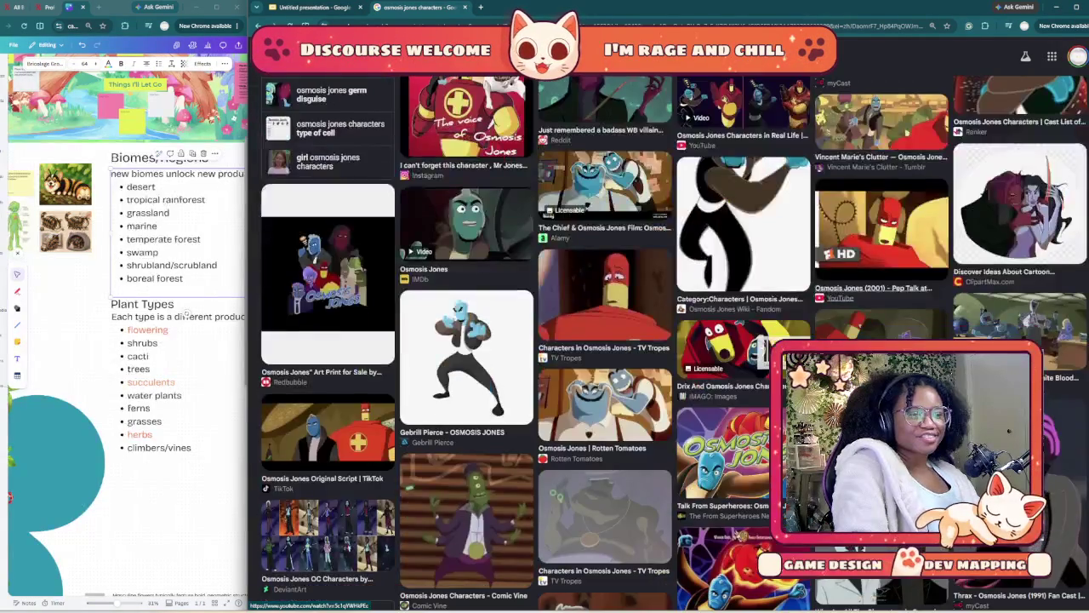
scroll(672, 340, "down", 3)
scroll(674, 344, "down", 1)
scroll(672, 344, "down", 1)
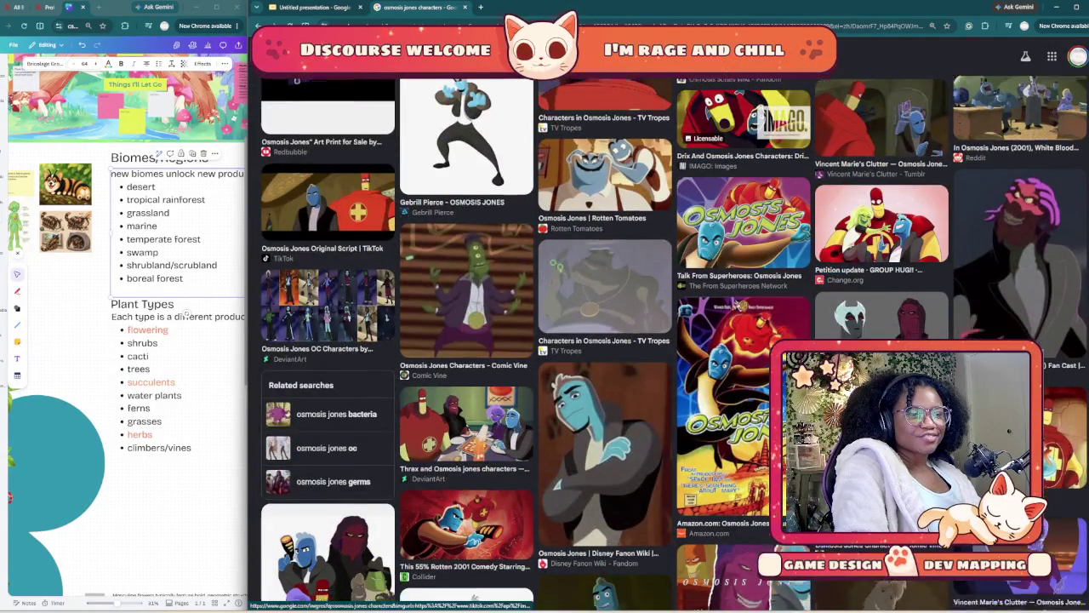
left_click(328, 223)
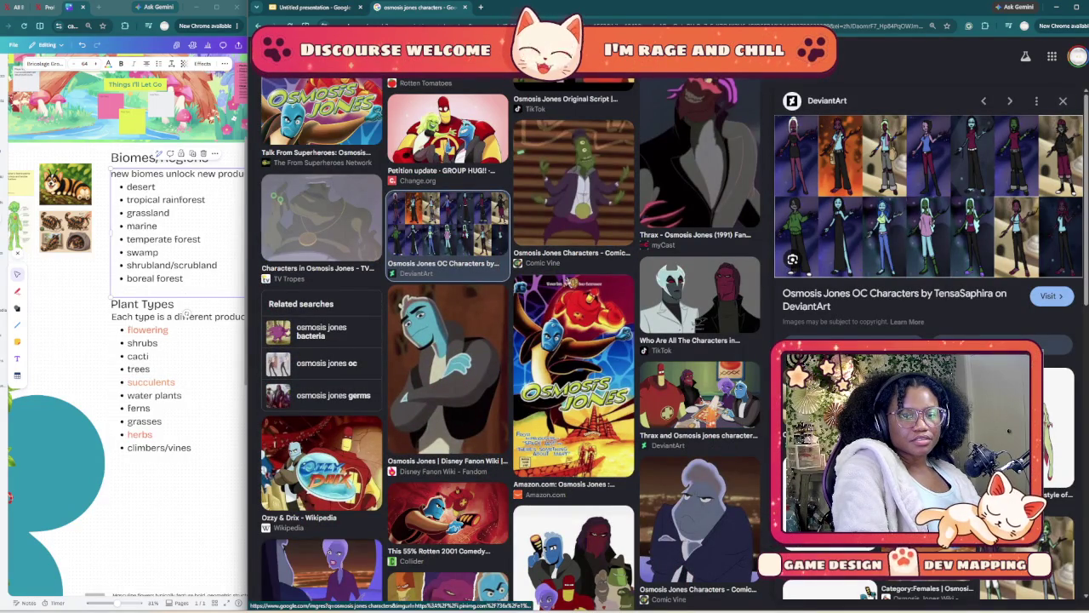
- Preview the purple character, Rab and Rabies, and TikTok group character images
scroll(928, 213, "down", 2)
scroll(928, 213, "down", 1)
scroll(927, 212, "down", 3)
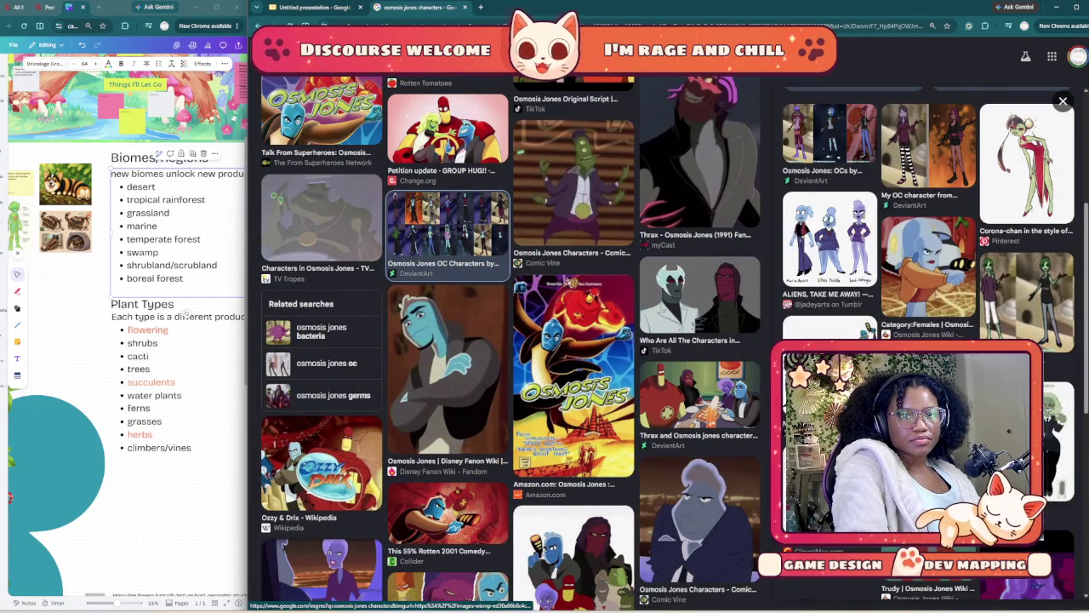
scroll(927, 255, "down", 2)
scroll(927, 255, "down", 1)
scroll(927, 213, "down", 3)
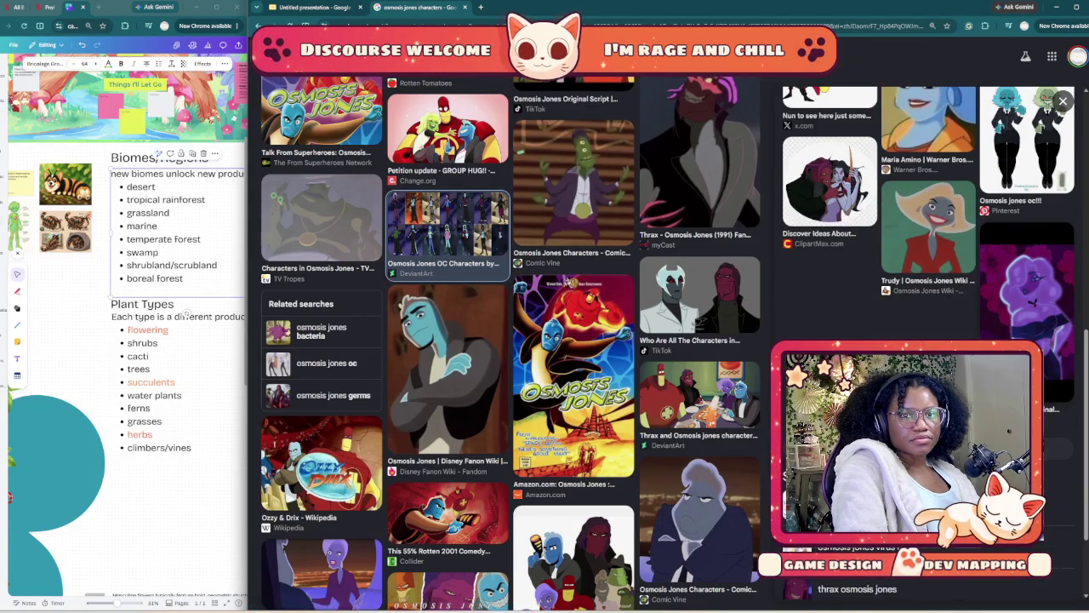
left_click(1027, 289)
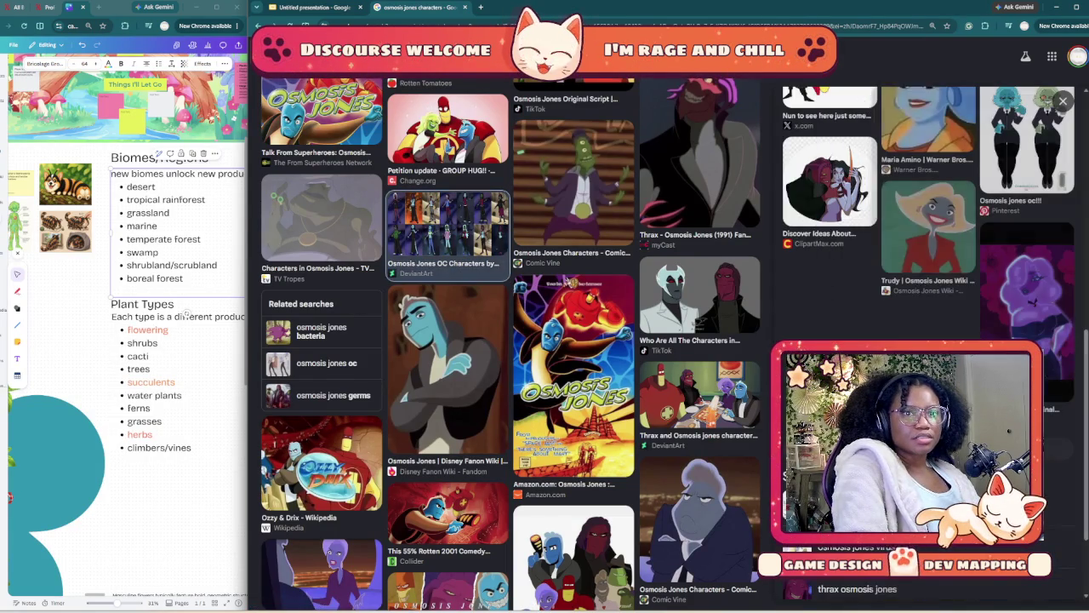
left_click(1063, 100)
scroll(447, 234, "down", 2)
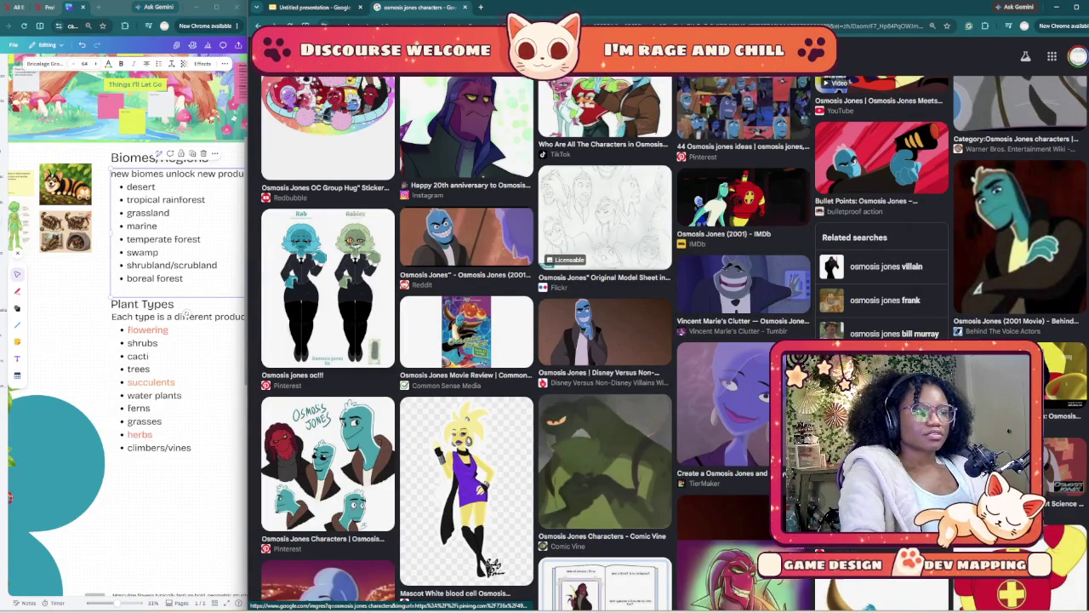
left_click(328, 289)
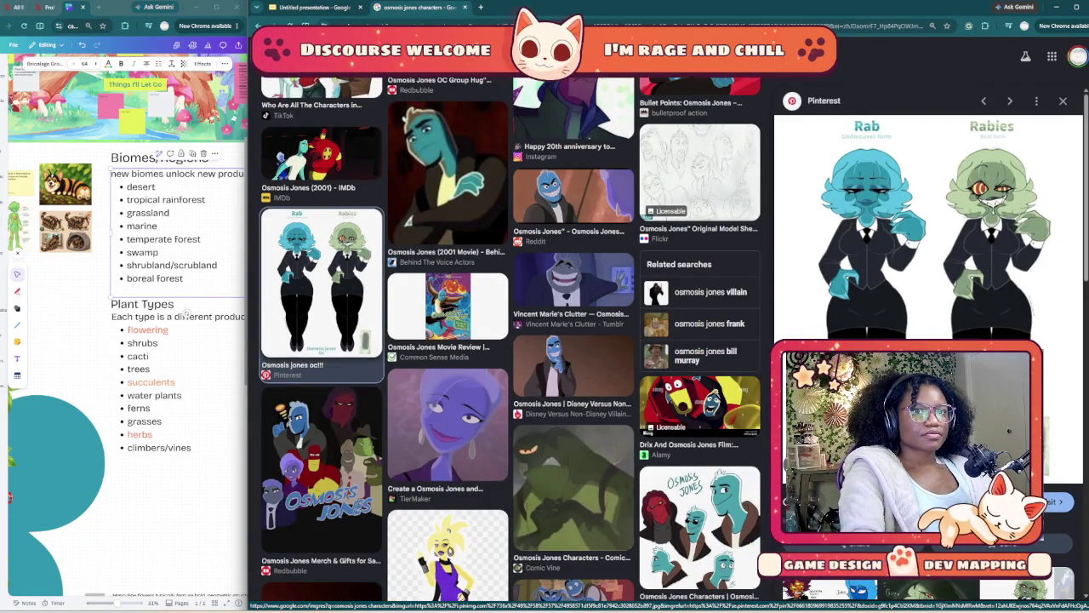
scroll(510, 340, "up", 2)
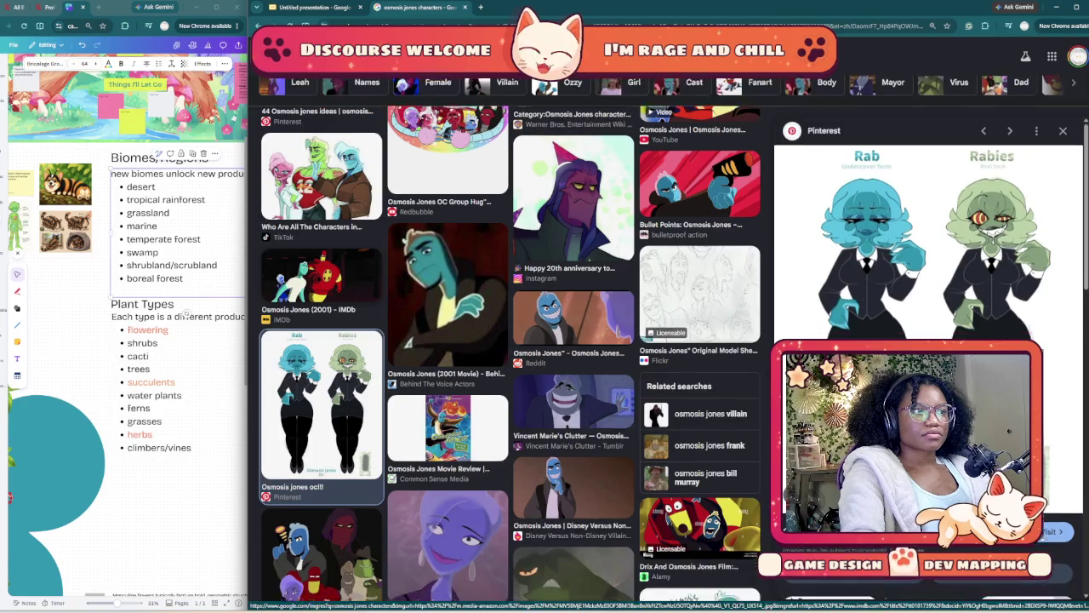
scroll(511, 341, "up", 1)
left_click(321, 238)
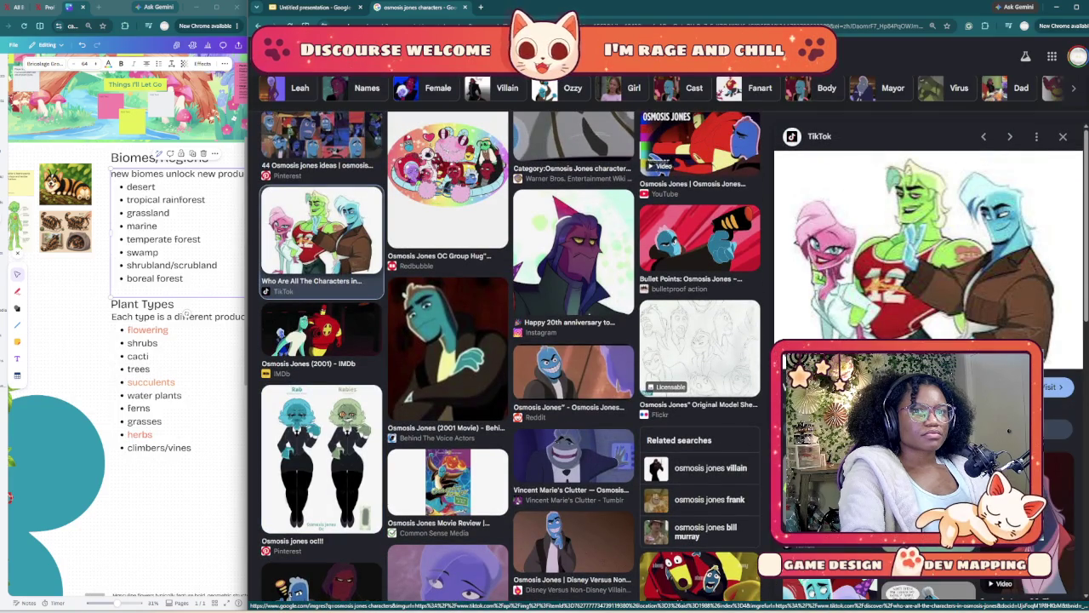
- Preview the Vincent Marie's Clutter Tumblr image, then close the enlarged preview
scroll(927, 255, "down", 5)
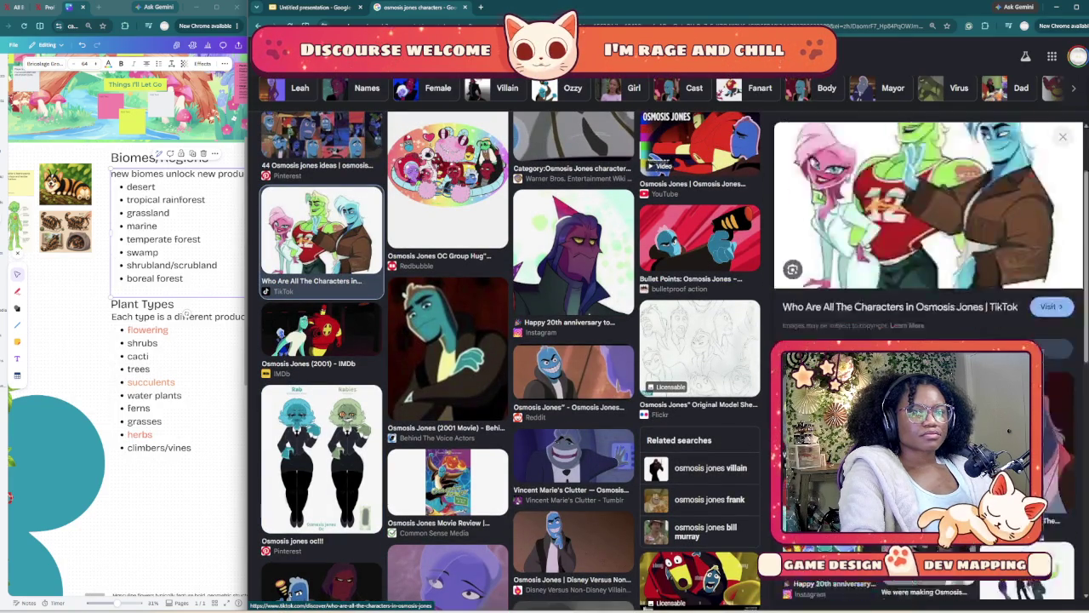
scroll(928, 255, "down", 3)
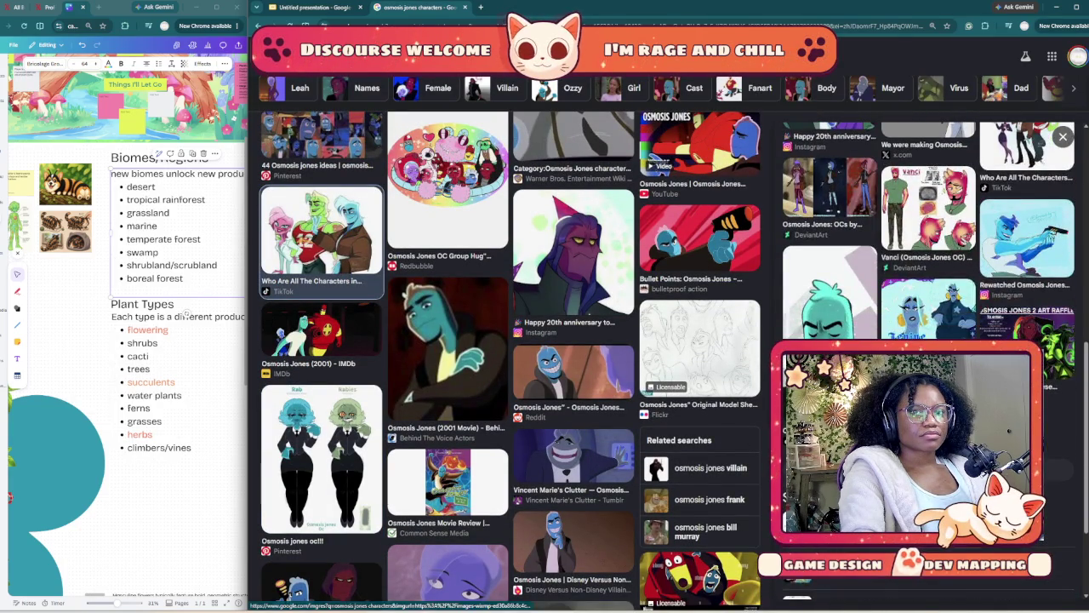
scroll(928, 255, "up", 3)
scroll(510, 358, "up", 4)
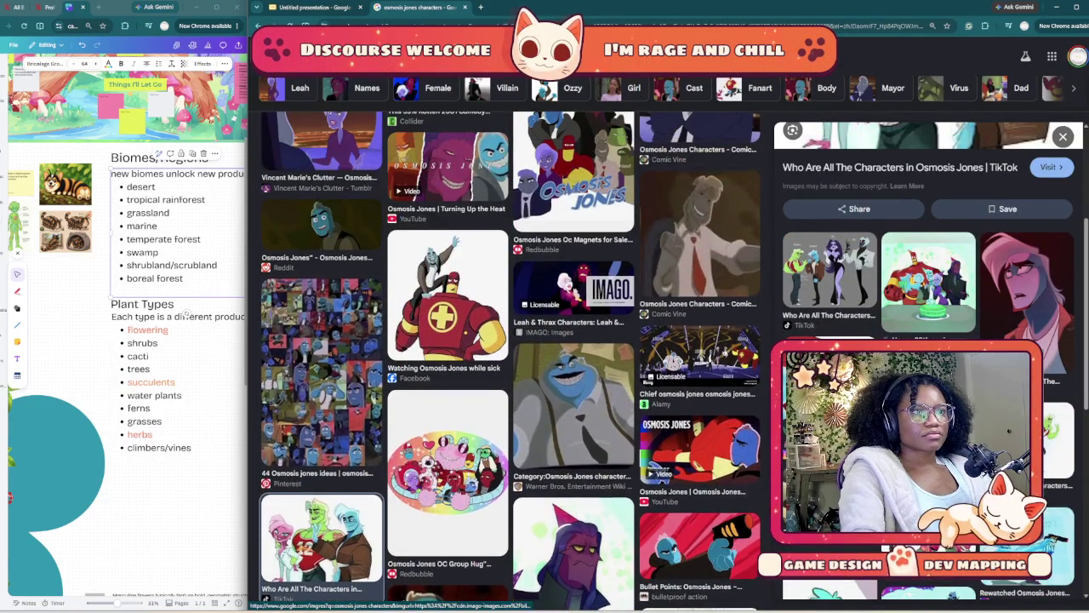
scroll(447, 383, "up", 2)
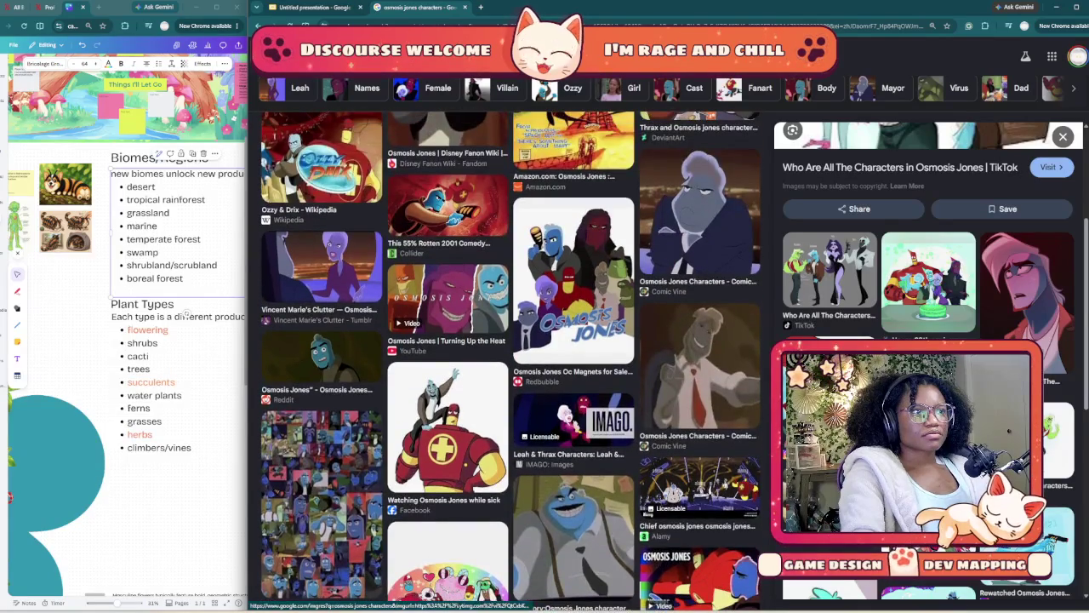
left_click(322, 268)
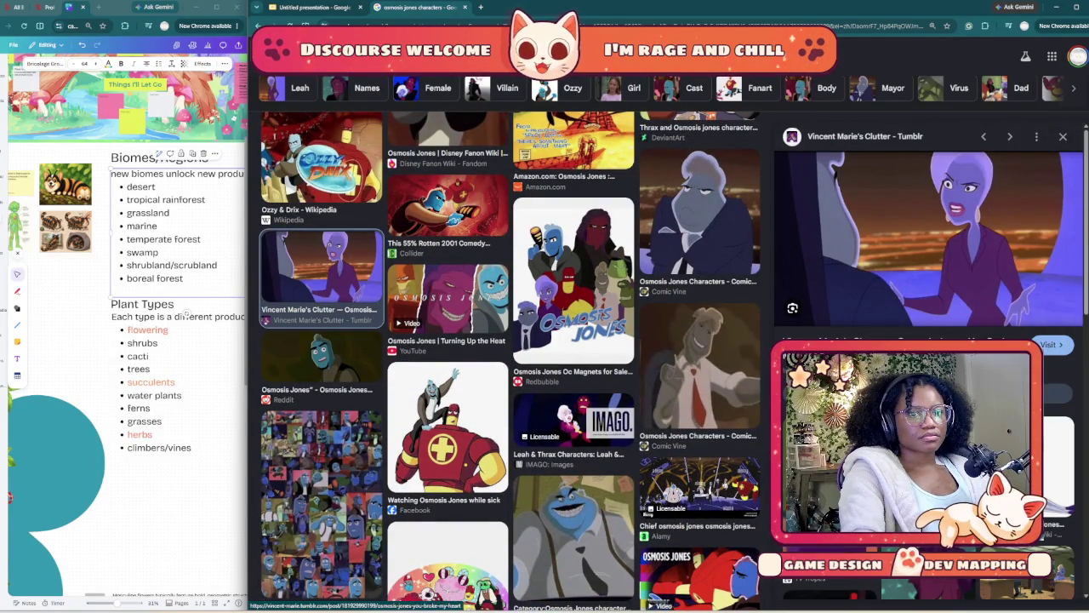
scroll(927, 238, "down", 2)
scroll(927, 238, "down", 3)
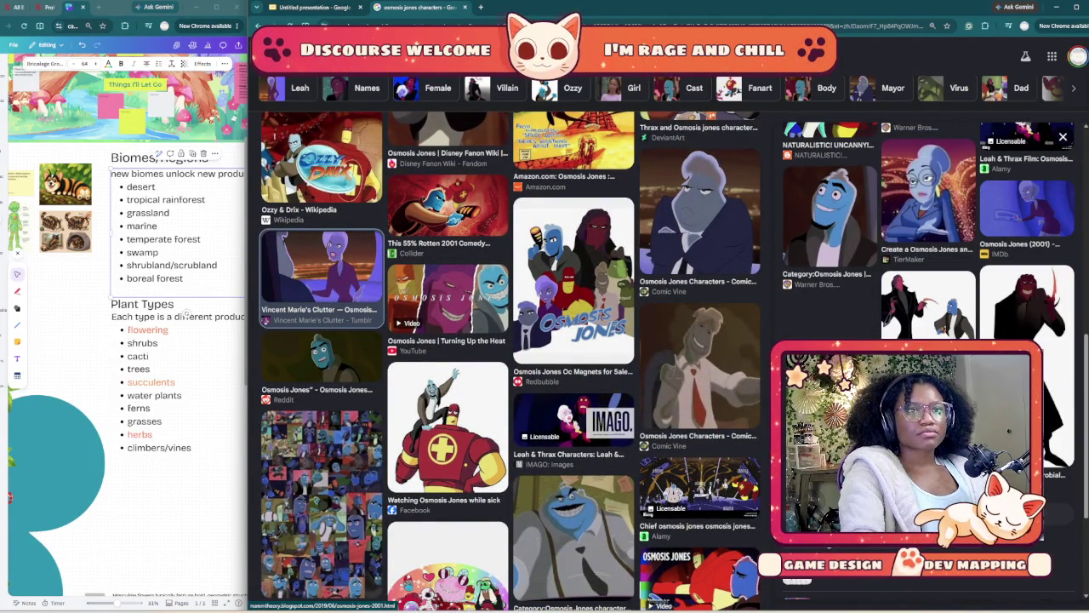
key("Escape")
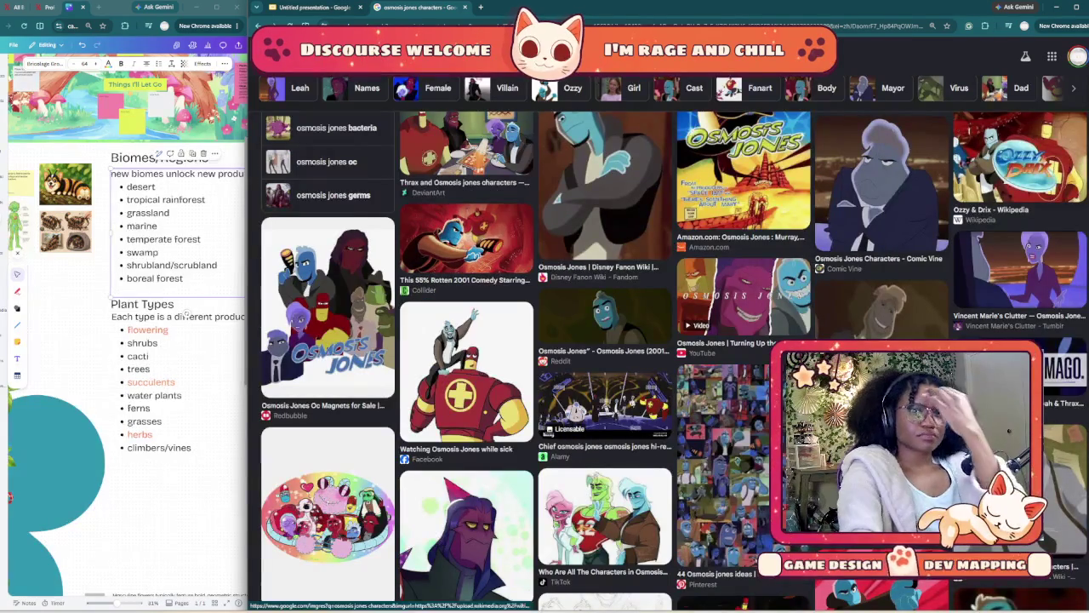
- Scroll down to the purple TikTok Osmosis Jones Original Character image and open its preview
scroll(672, 340, "down", 1)
scroll(673, 341, "down", 3)
scroll(672, 340, "down", 3)
scroll(673, 341, "down", 3)
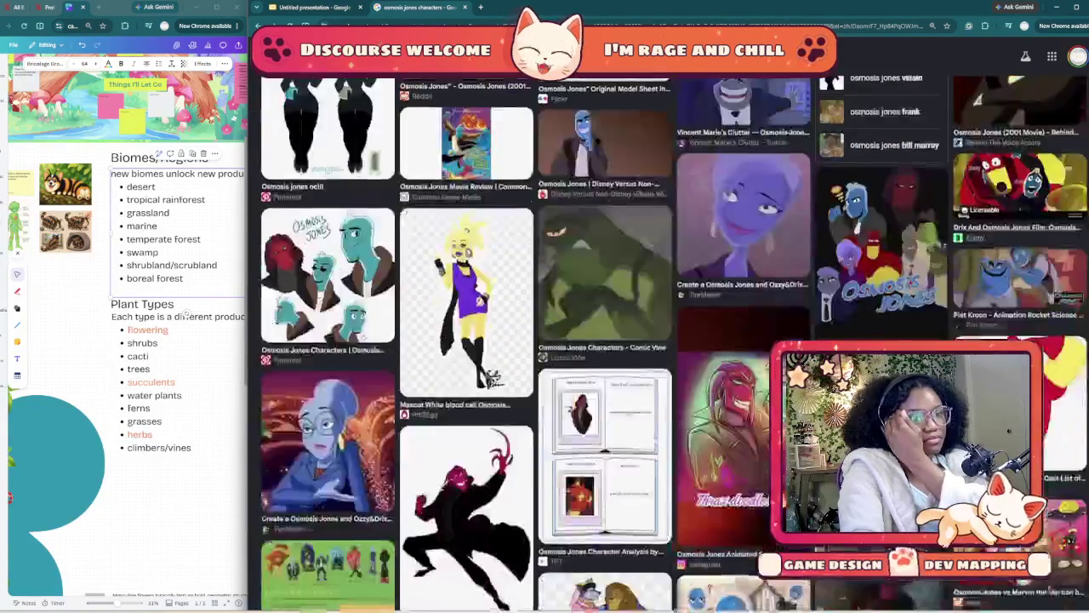
scroll(672, 340, "down", 3)
scroll(672, 341, "down", 3)
scroll(672, 340, "down", 3)
scroll(673, 341, "down", 3)
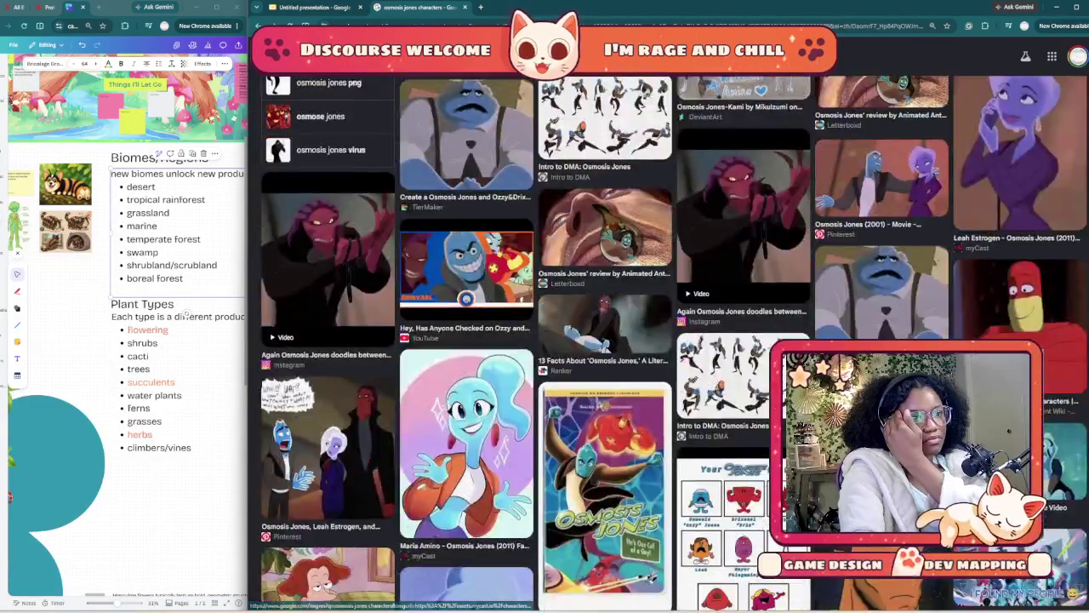
scroll(672, 340, "down", 3)
scroll(672, 341, "down", 4)
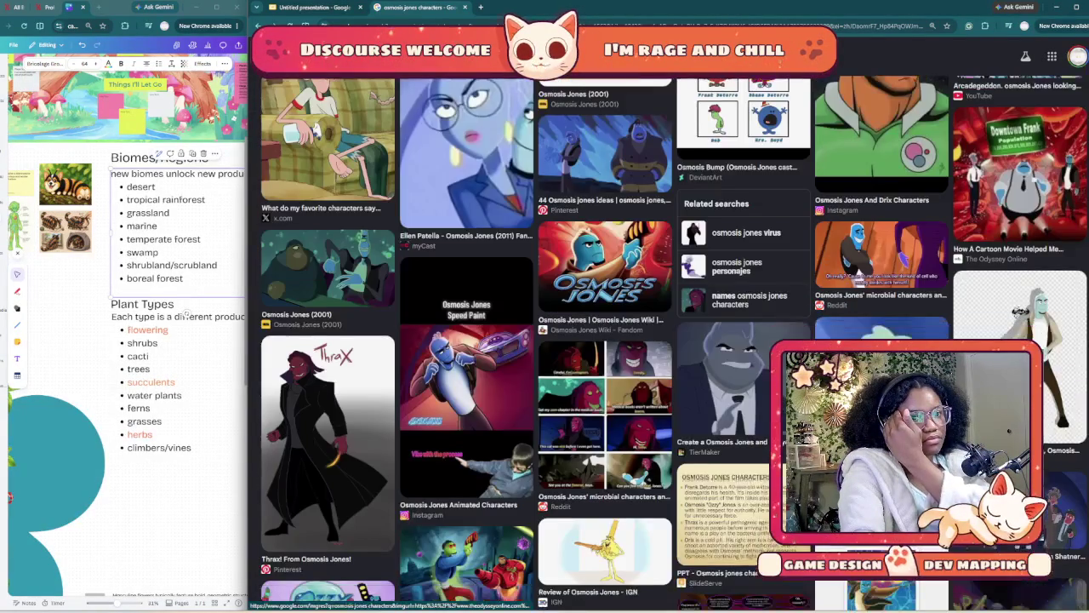
scroll(672, 341, "down", 2)
scroll(672, 341, "down", 2)
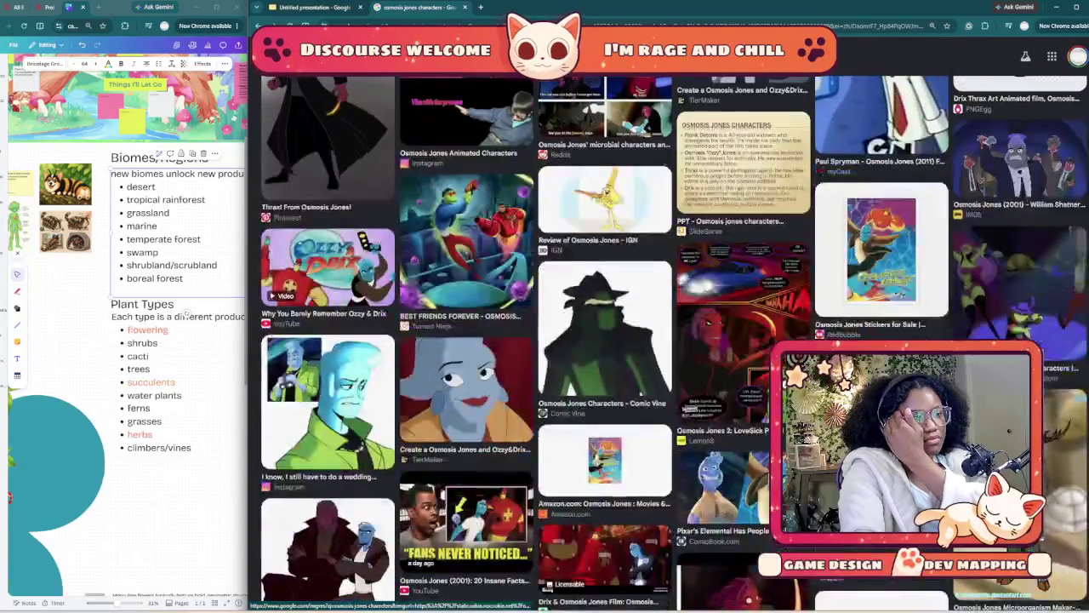
scroll(673, 340, "down", 2)
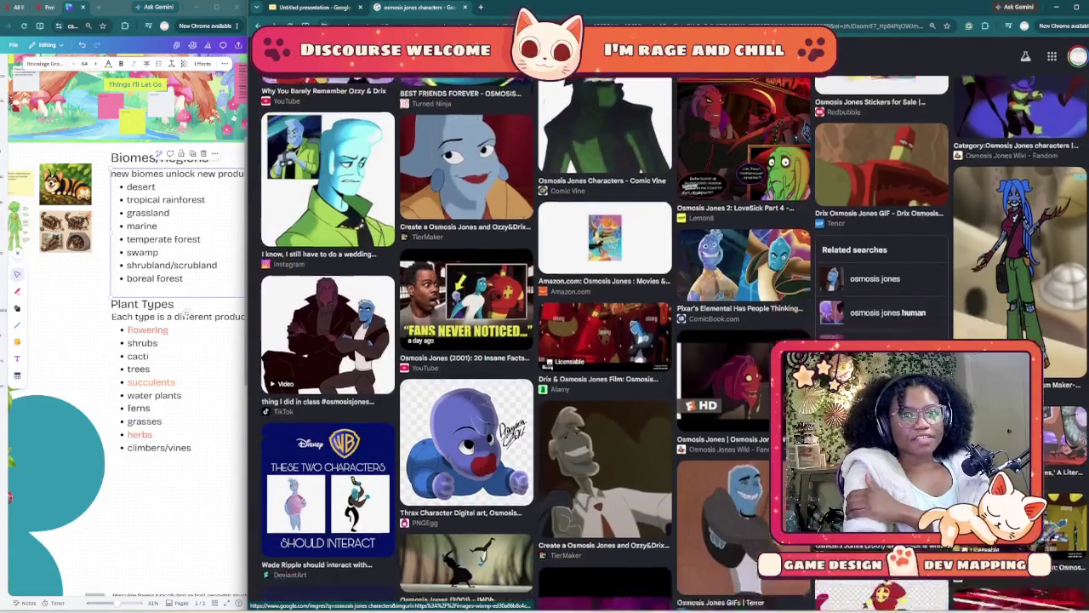
scroll(672, 340, "down", 2)
scroll(672, 340, "down", 2)
scroll(672, 340, "down", 2)
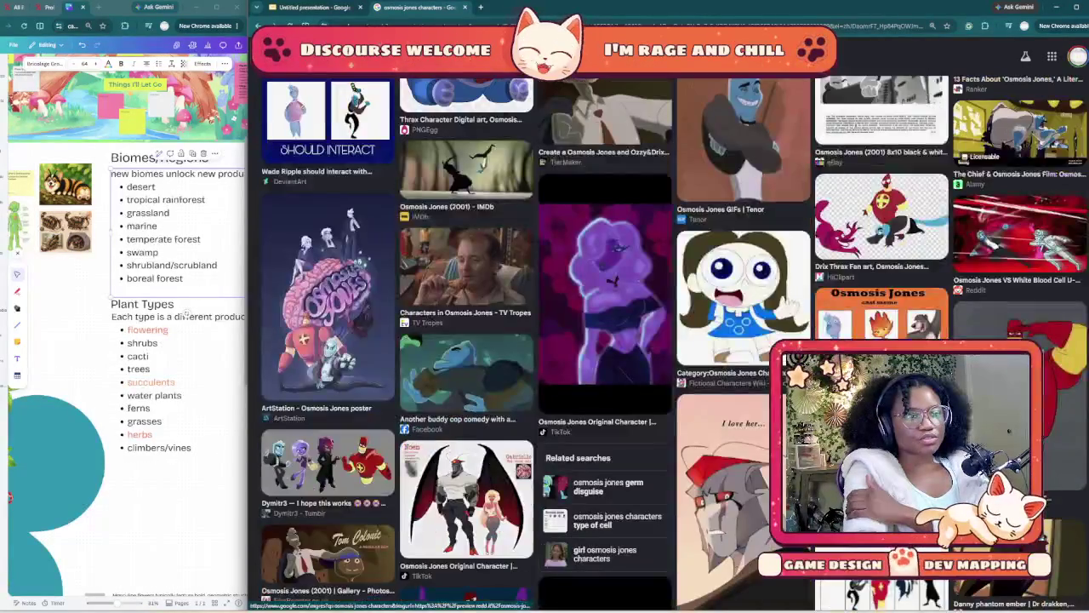
scroll(672, 340, "down", 1)
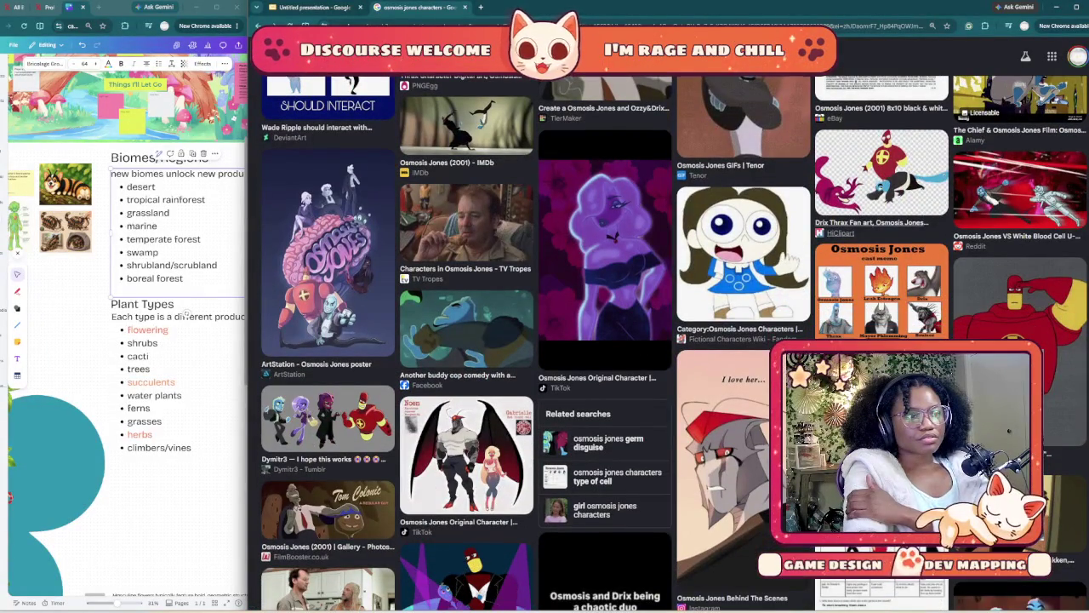
left_click(604, 247)
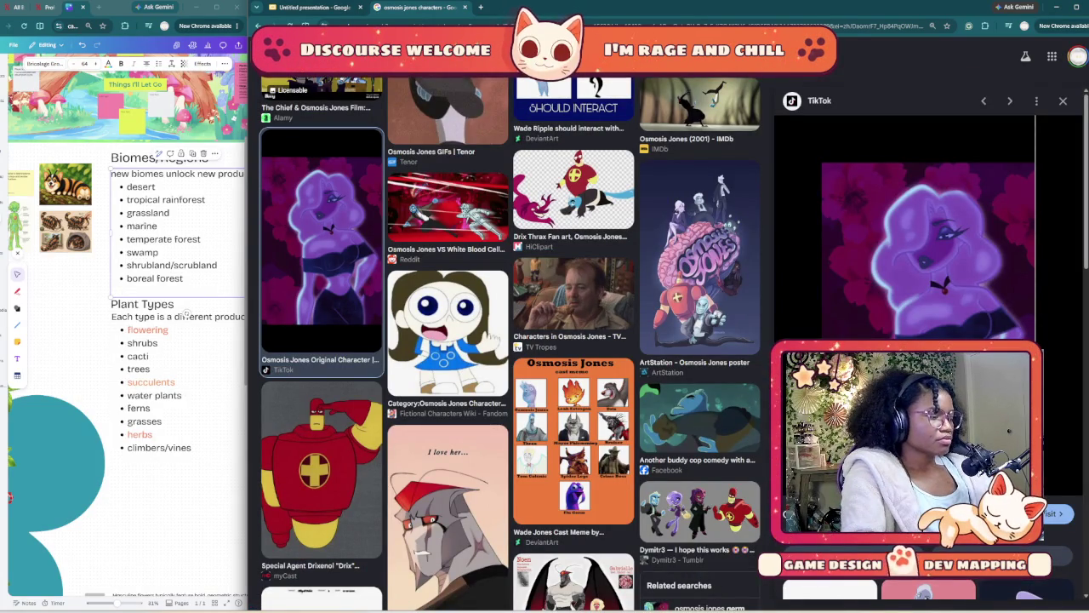
- Screenshot the purple character preview and paste it onto the Planthony Inspo slide
key("super+shift+s")
left_click_drag(777, 150, 1030, 340)
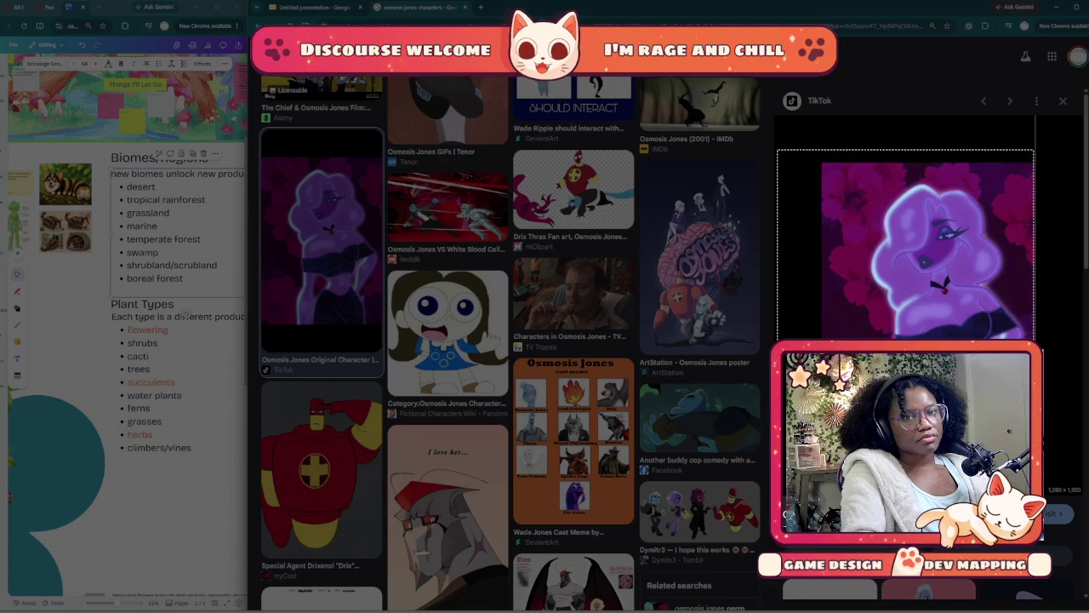
key("ctrl+shift+Tab")
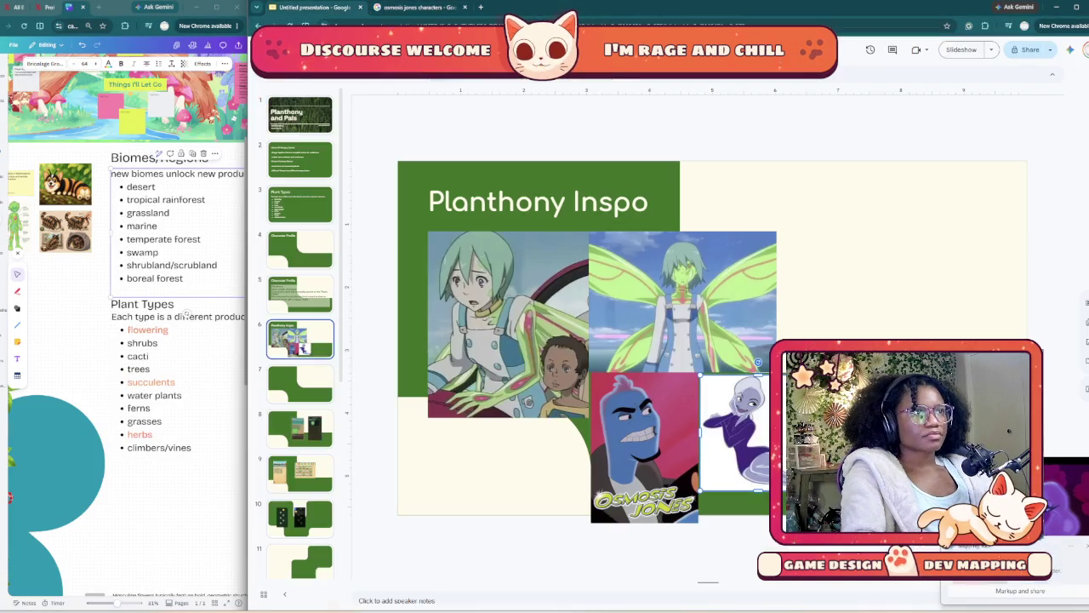
key("ctrl+v")
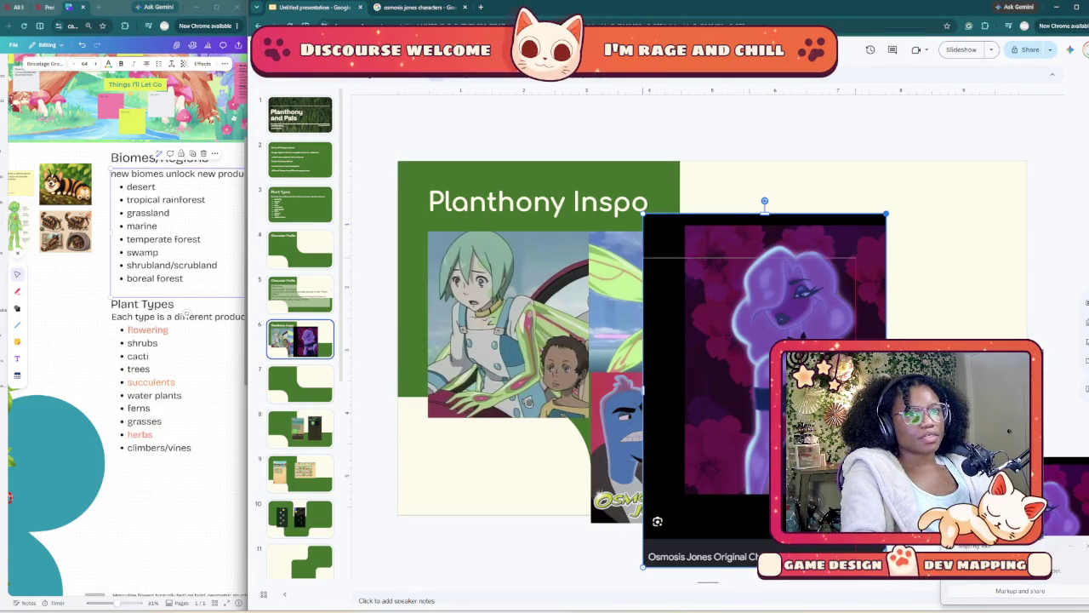
- Shrink the purple character image and position it at the slide's upper right
left_click_drag(886, 214, 805, 330)
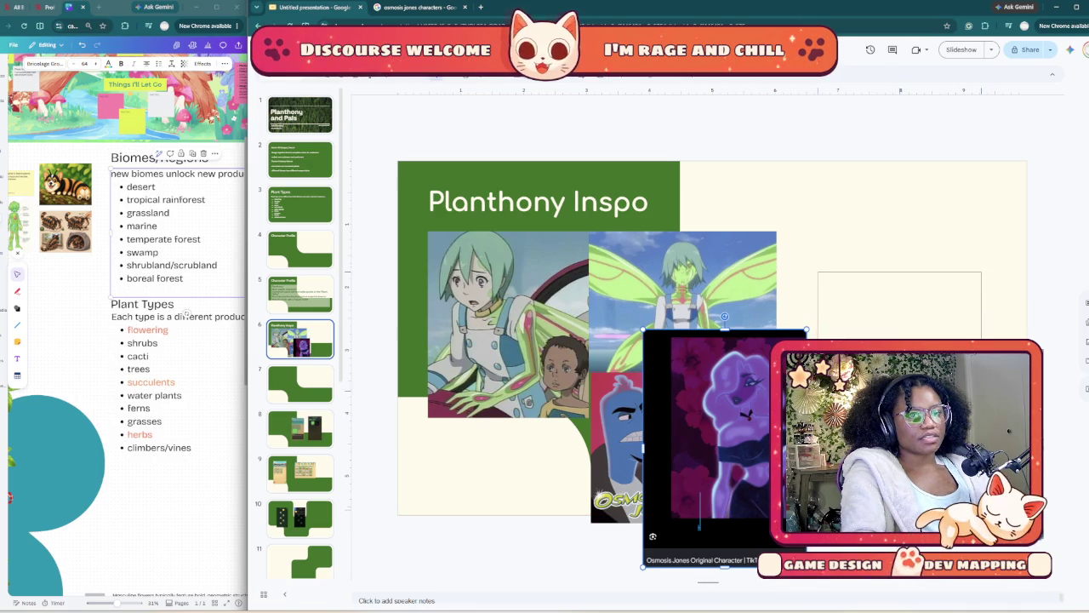
left_click_drag(725, 448, 901, 389)
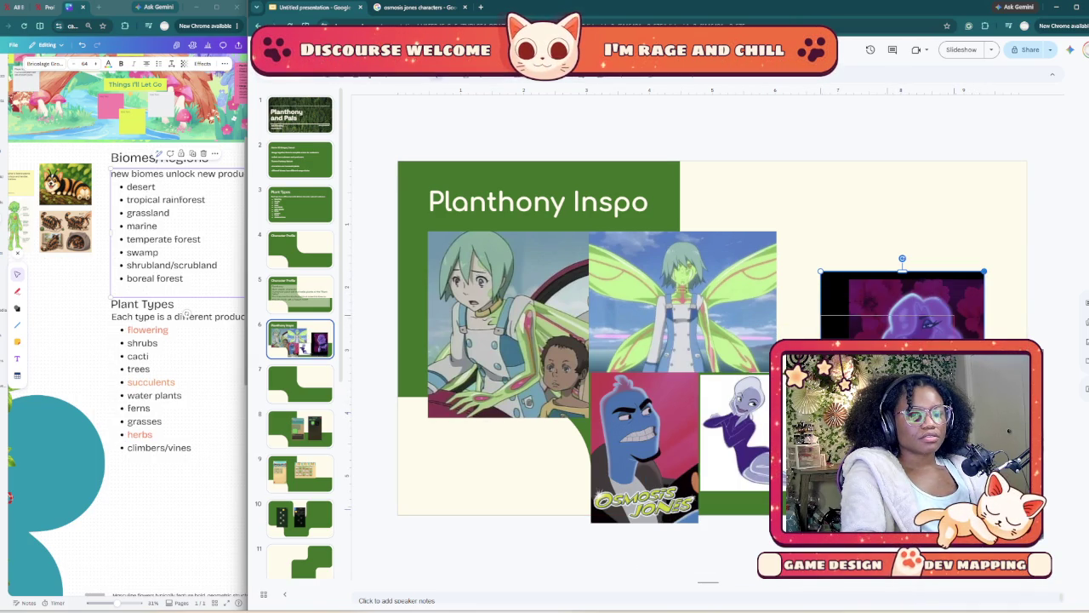
left_click_drag(984, 272, 955, 316)
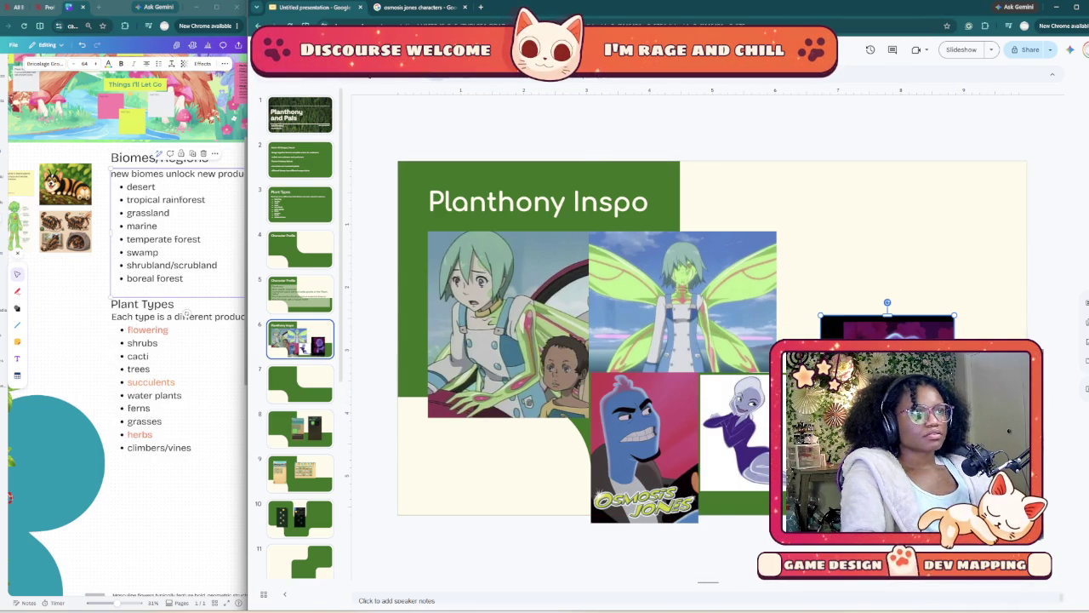
key("ctrl+Tab")
- Scroll down through the osmosis jones characters results and back up
scroll(511, 341, "down", 5)
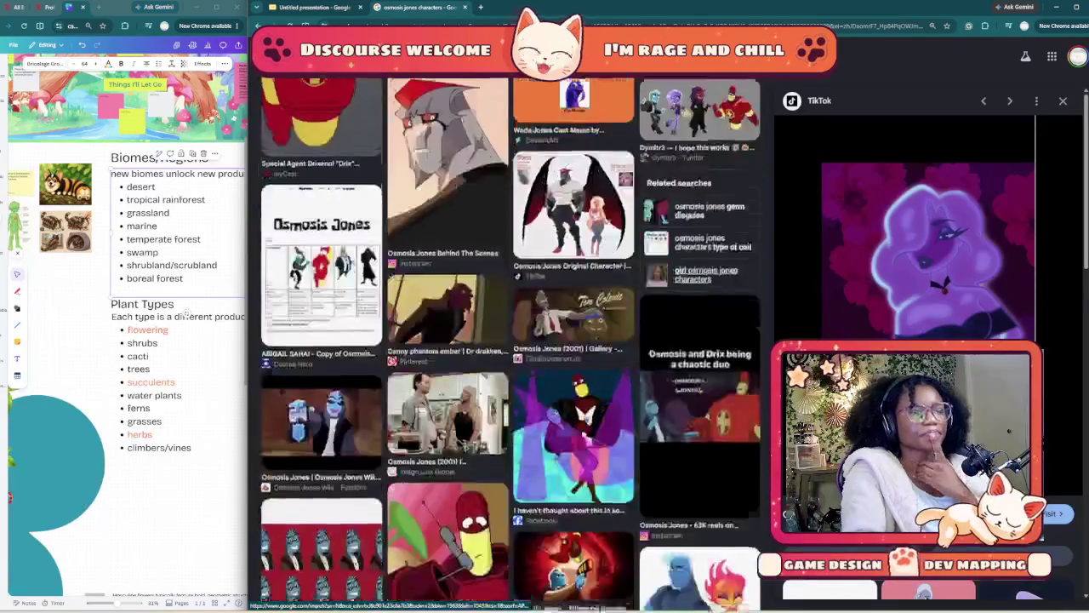
scroll(510, 340, "down", 4)
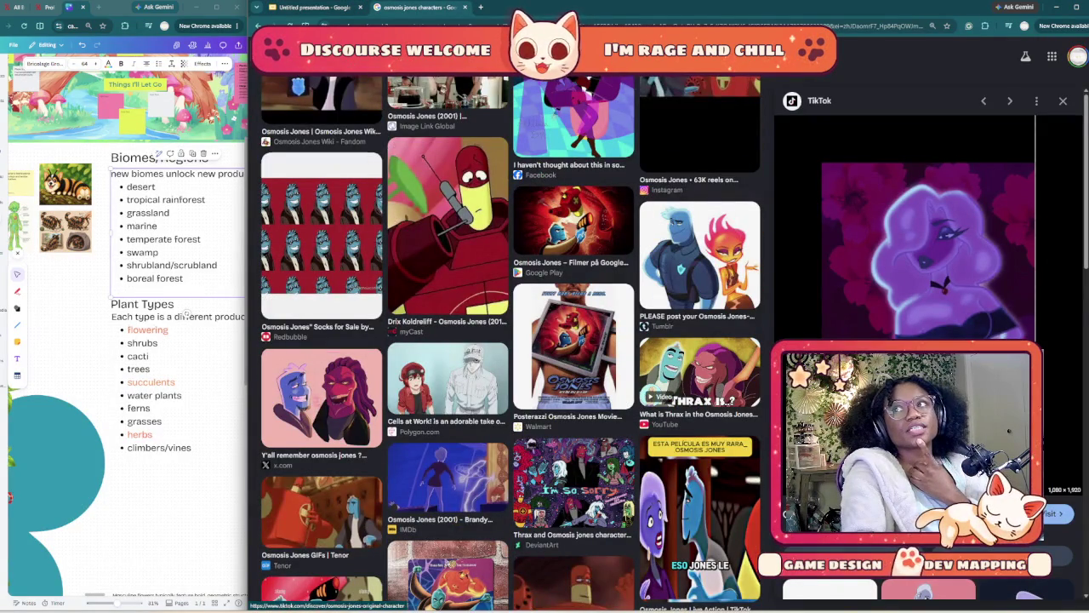
scroll(511, 341, "down", 2)
scroll(510, 340, "down", 3)
scroll(510, 341, "down", 2)
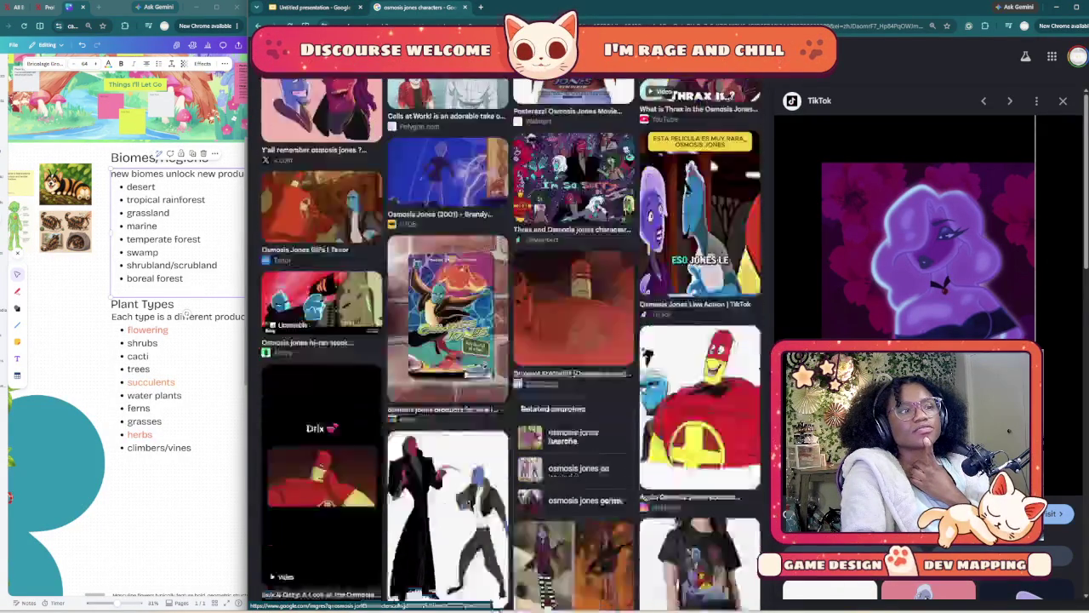
scroll(511, 340, "down", 3)
scroll(510, 341, "down", 5)
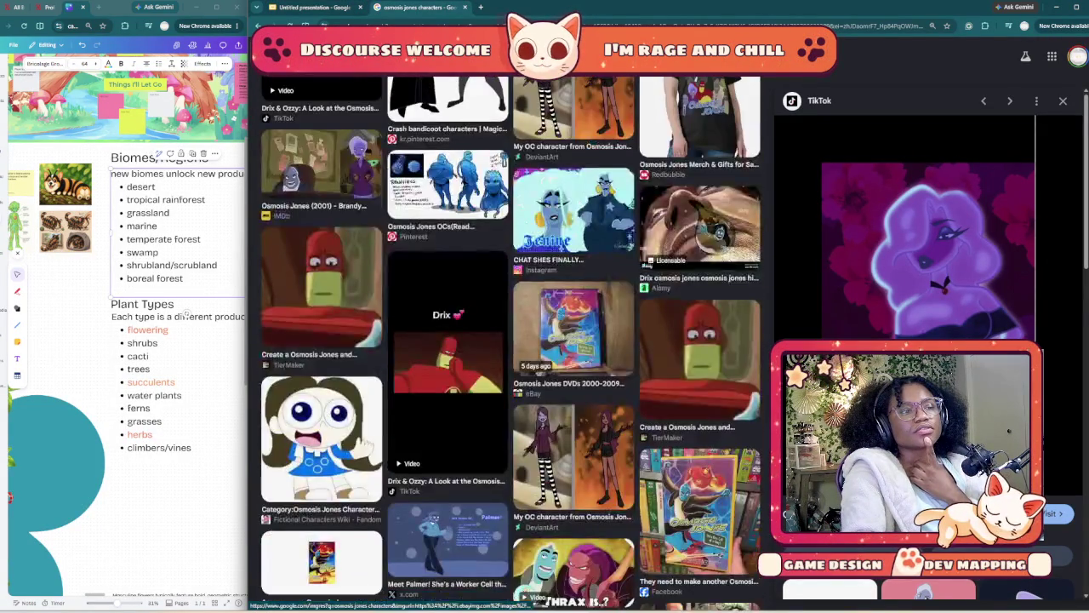
scroll(510, 340, "down", 3)
scroll(511, 340, "up", 10)
scroll(511, 360, "up", 4)
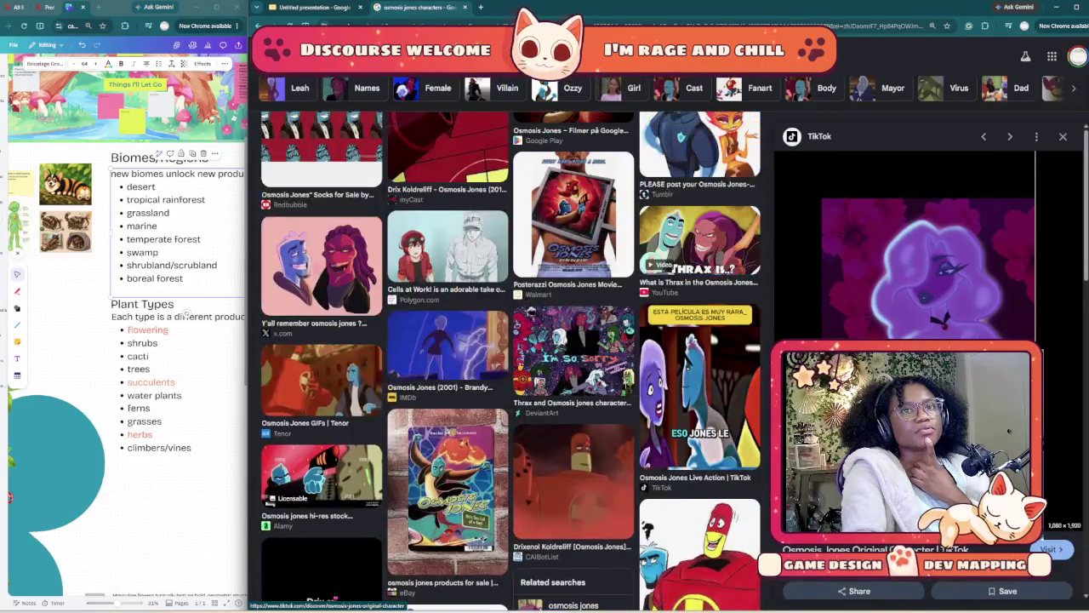
- Search Google Images for 'plant cell diagram'
left_click(443, 64)
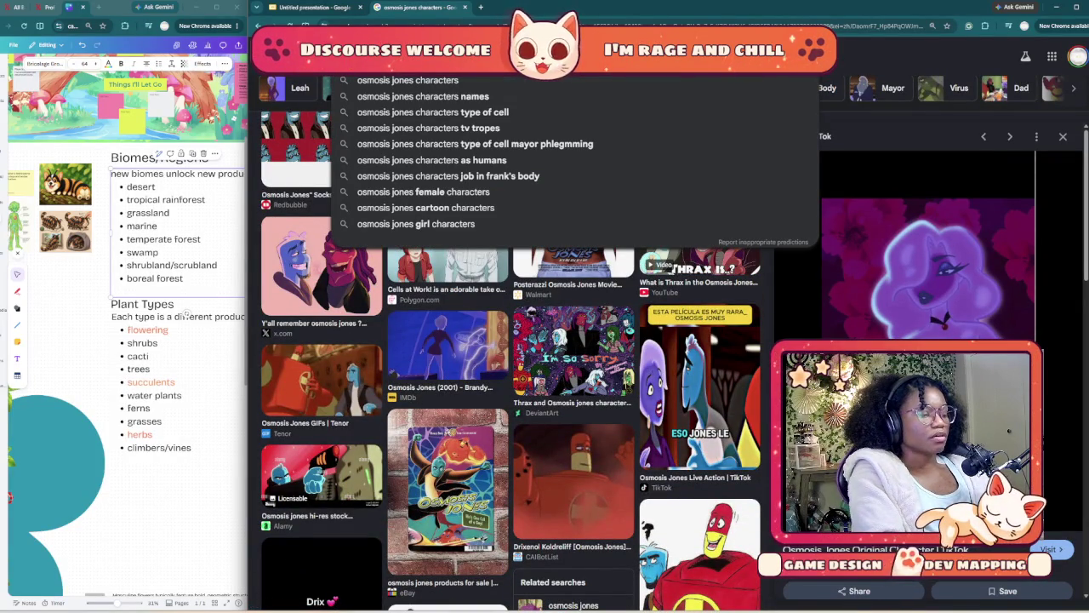
type("plant cell")
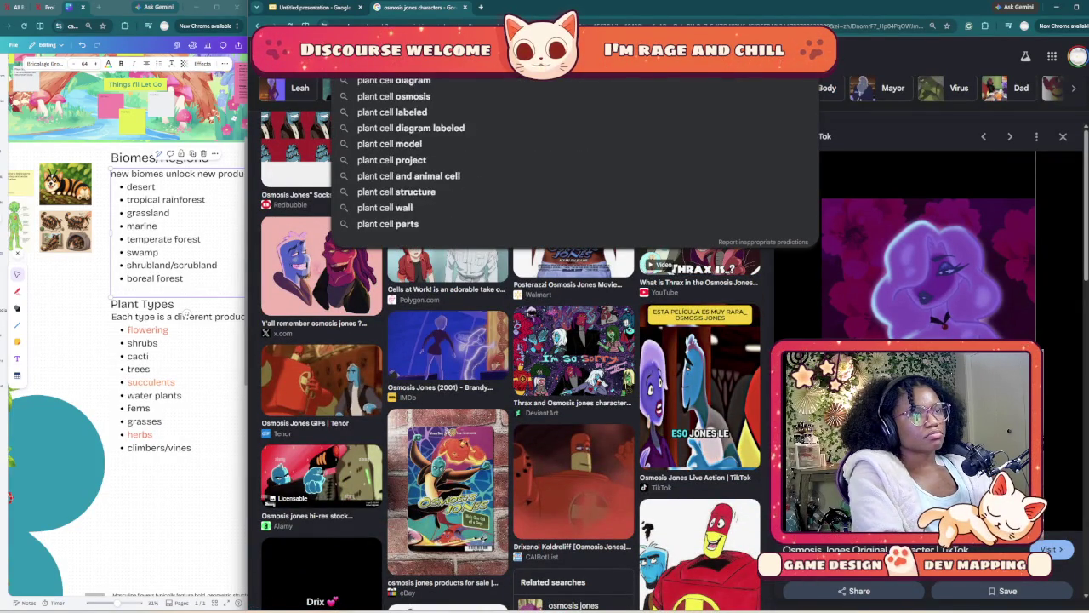
type(" diagram")
key("Return")
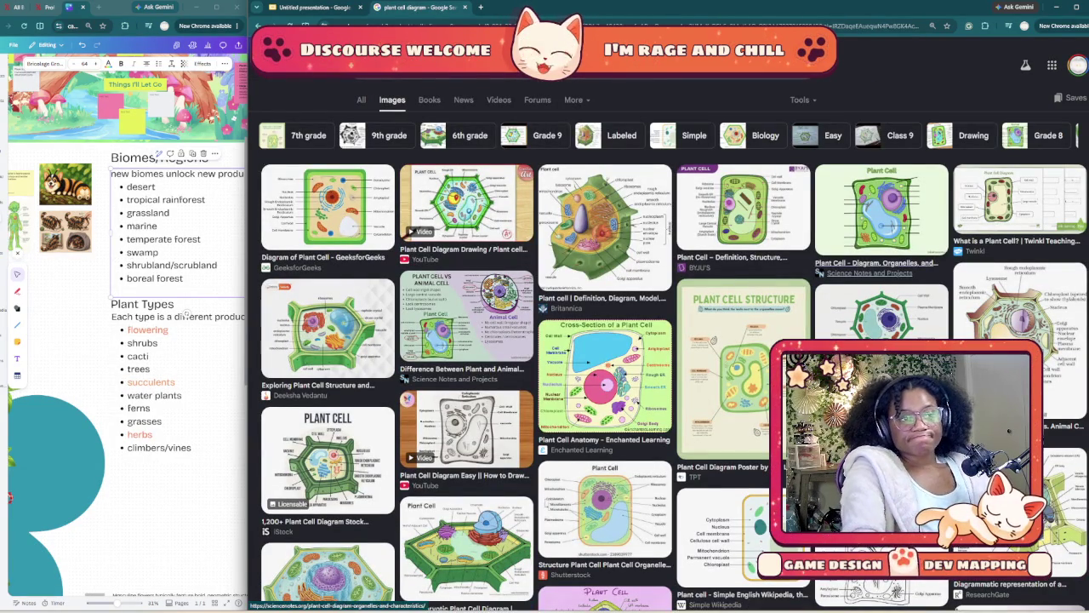
- Browse the plant cell image results and preview the Edible Manhattan plant cell image
scroll(604, 255, "down", 5)
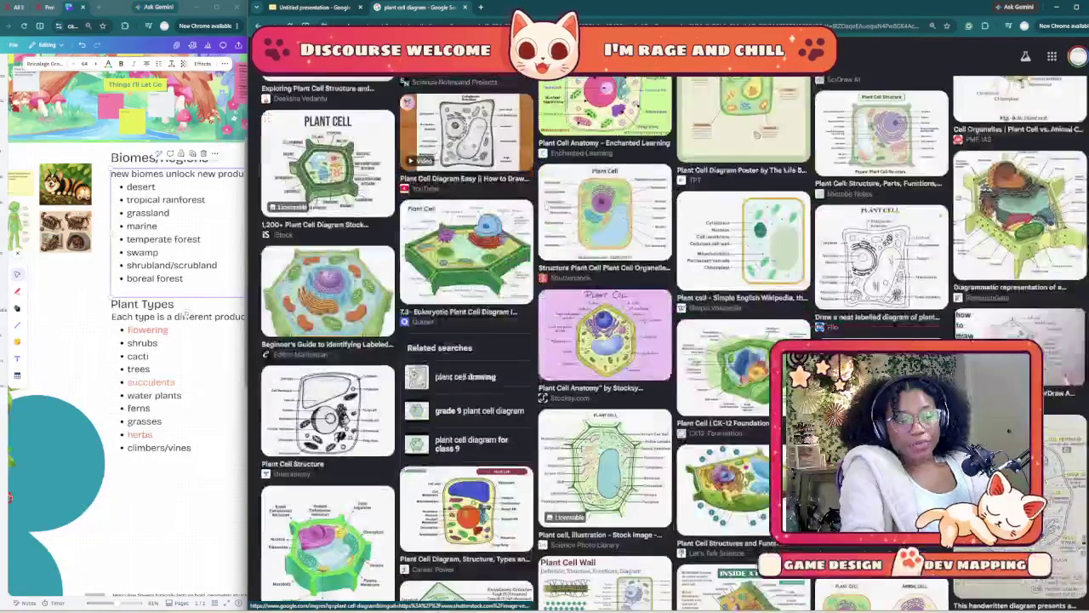
scroll(605, 255, "down", 1)
scroll(604, 255, "down", 1)
scroll(604, 256, "down", 1)
scroll(604, 256, "down", 2)
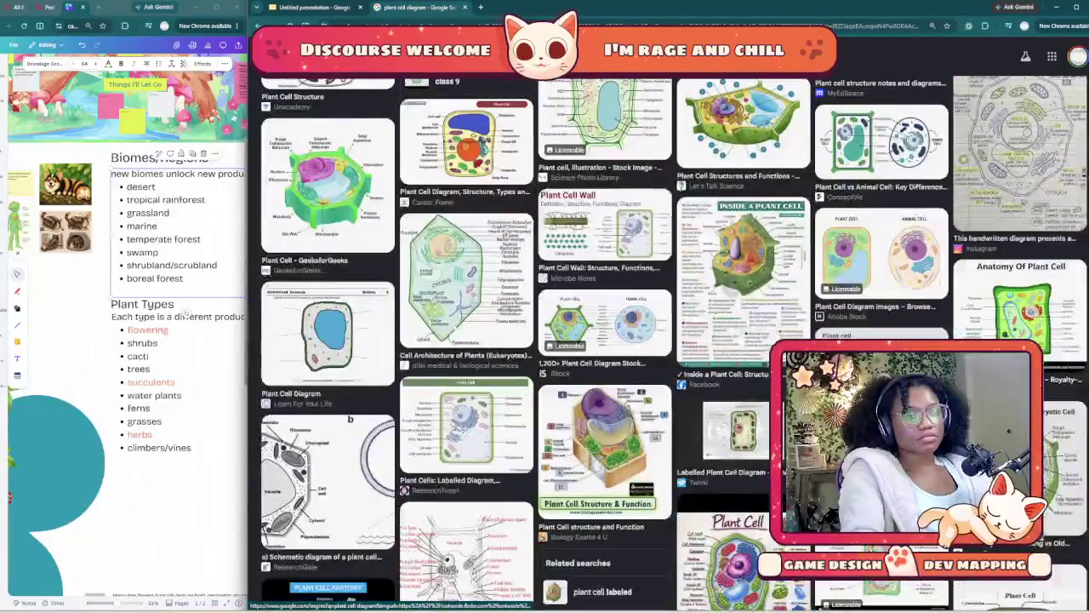
scroll(604, 256, "down", 1)
scroll(604, 255, "down", 1)
scroll(604, 256, "down", 1)
scroll(604, 255, "down", 2)
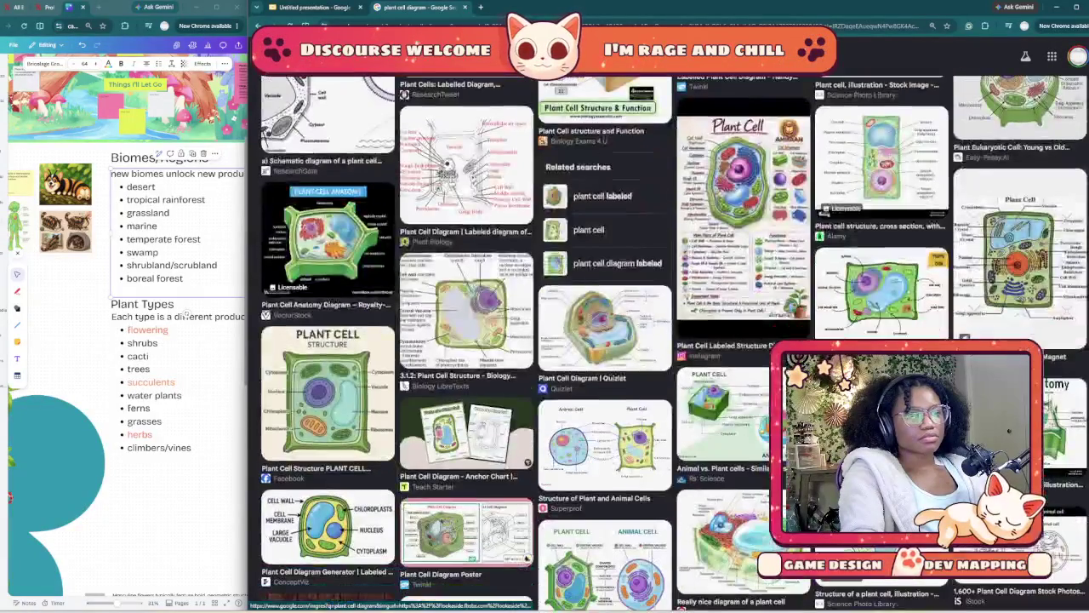
scroll(604, 255, "down", 1)
scroll(604, 256, "down", 1)
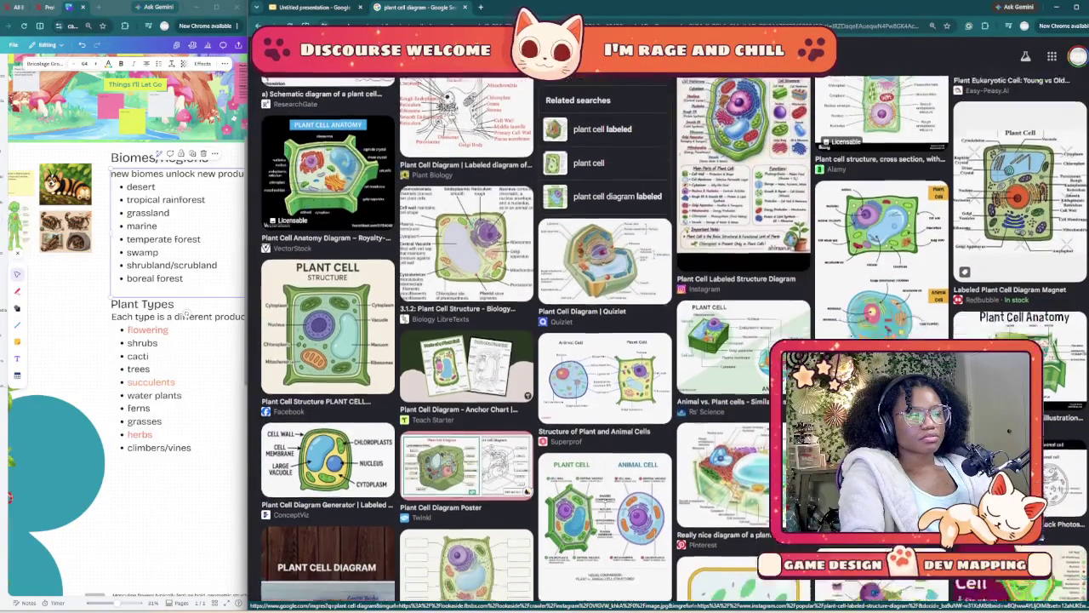
scroll(604, 256, "down", 1)
scroll(604, 256, "down", 1)
scroll(605, 341, "down", 1)
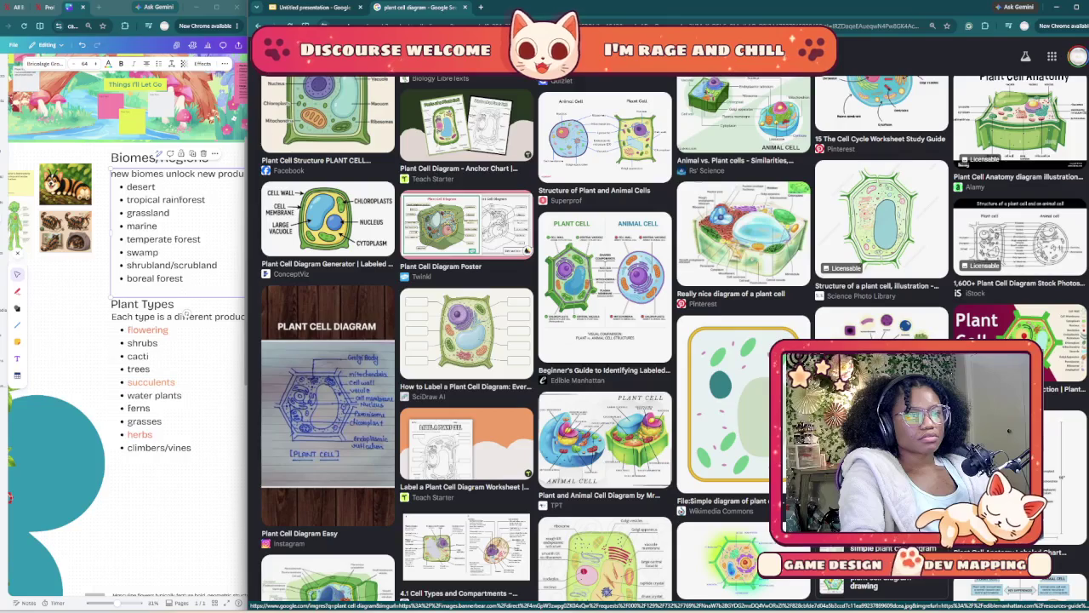
scroll(527, 358, "down", 1)
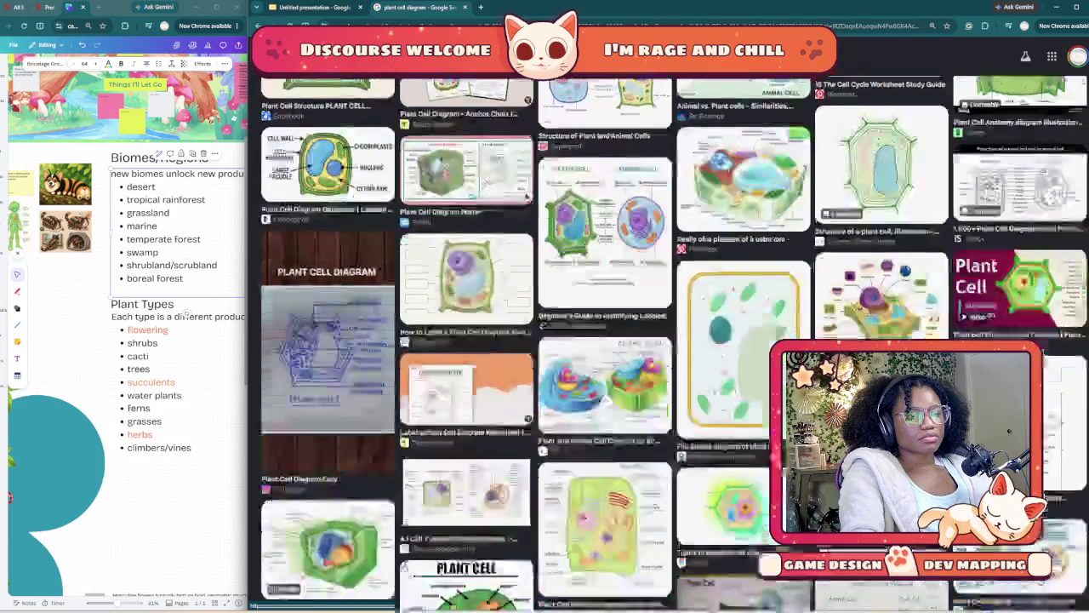
scroll(527, 357, "down", 2)
scroll(527, 357, "down", 2)
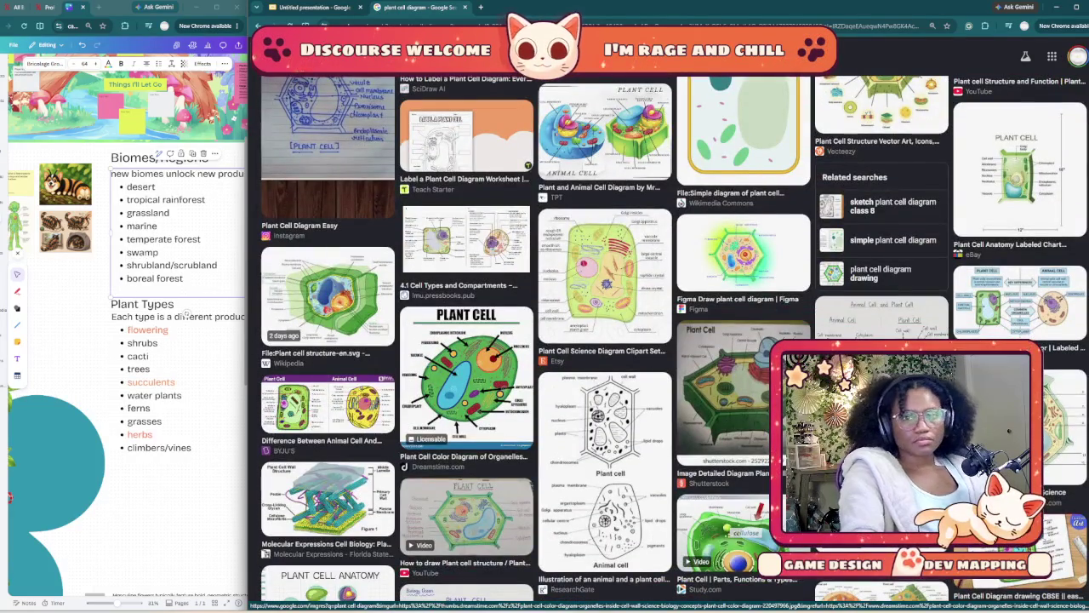
scroll(466, 382, "up", 5)
scroll(466, 383, "up", 3)
scroll(467, 382, "up", 3)
scroll(466, 383, "up", 3)
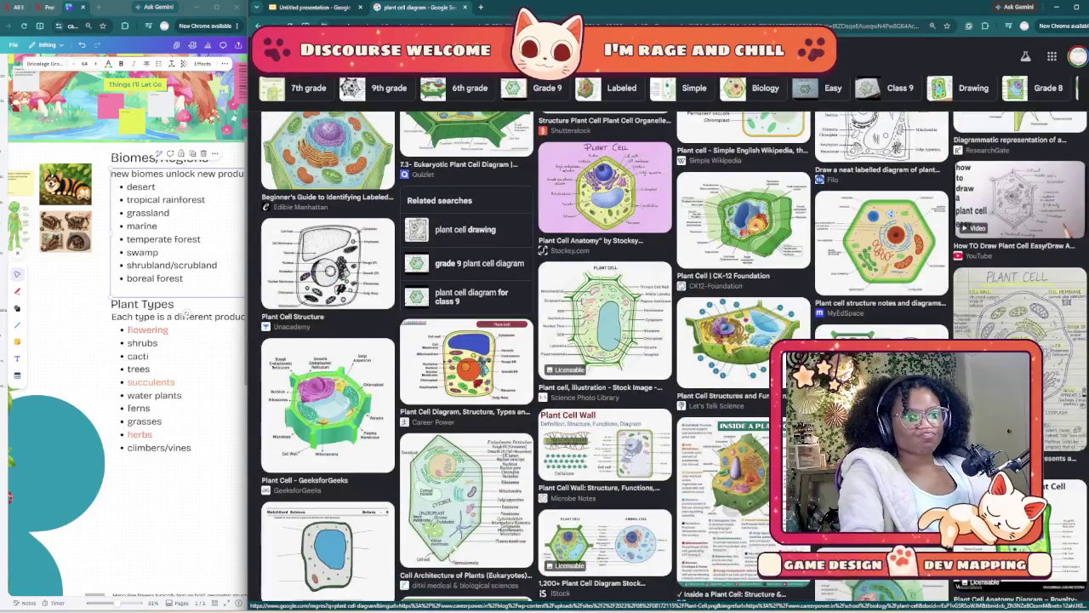
scroll(466, 383, "up", 3)
scroll(466, 383, "up", 3)
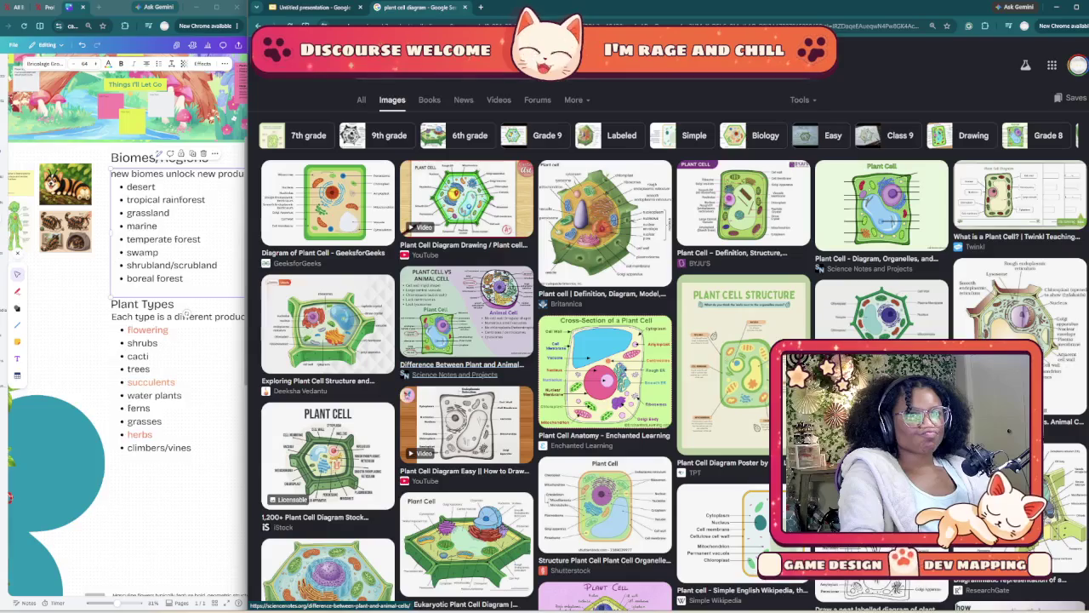
left_click(466, 323)
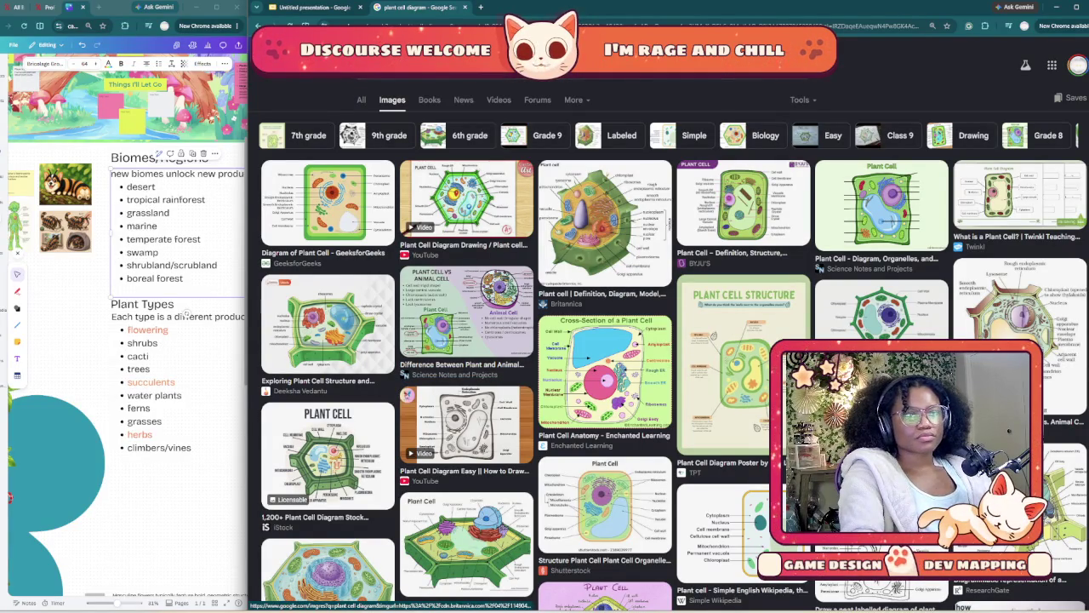
scroll(466, 340, "down", 1)
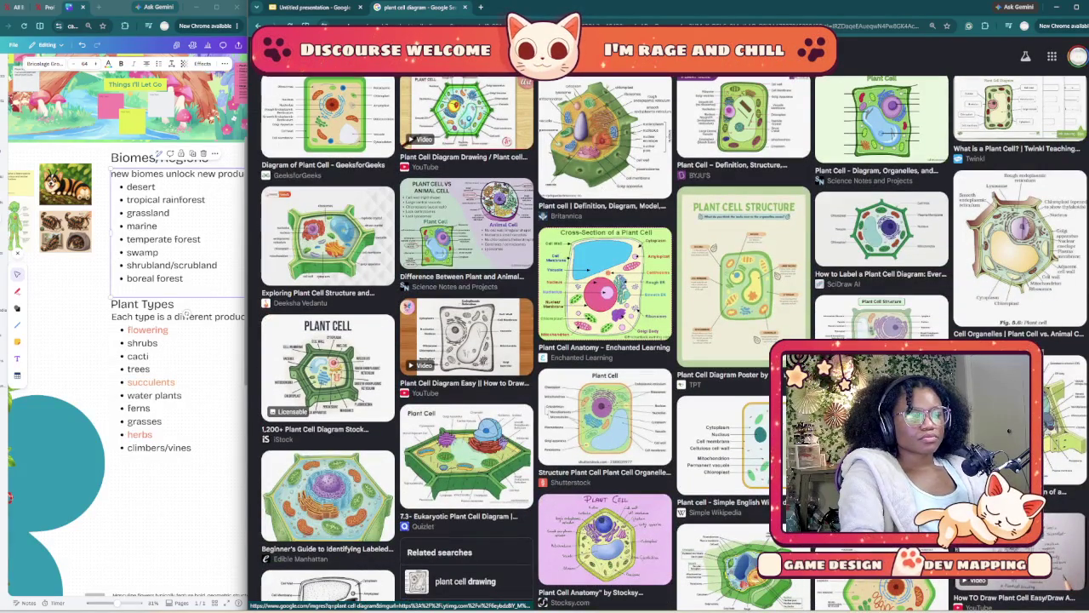
left_click(328, 497)
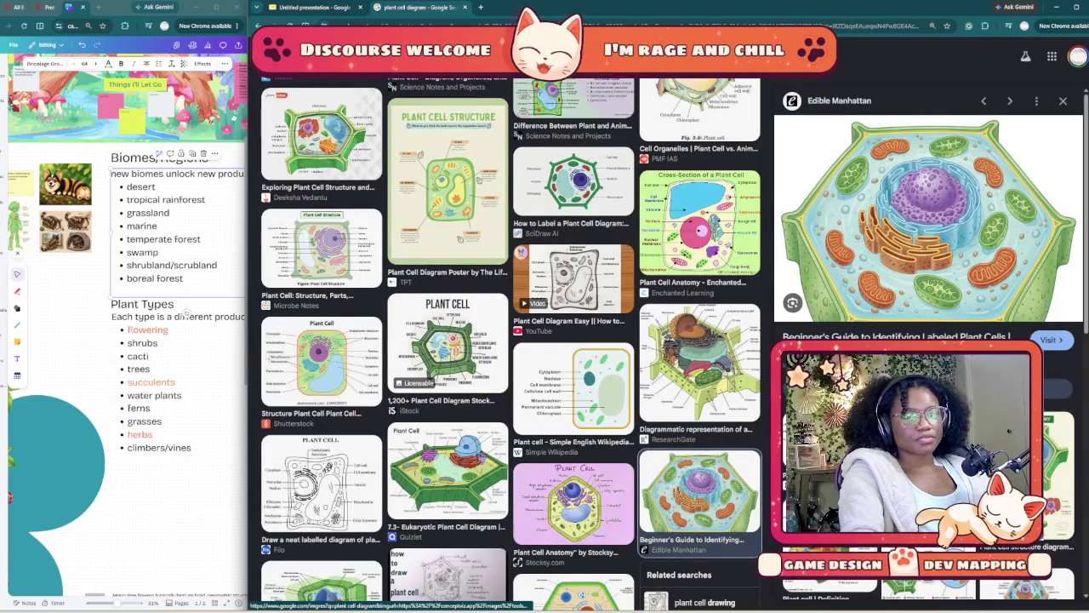
- Copy the labeled ConceptViz plant cell diagram and paste it onto the Planthony Inspo slide
scroll(927, 213, "down", 2)
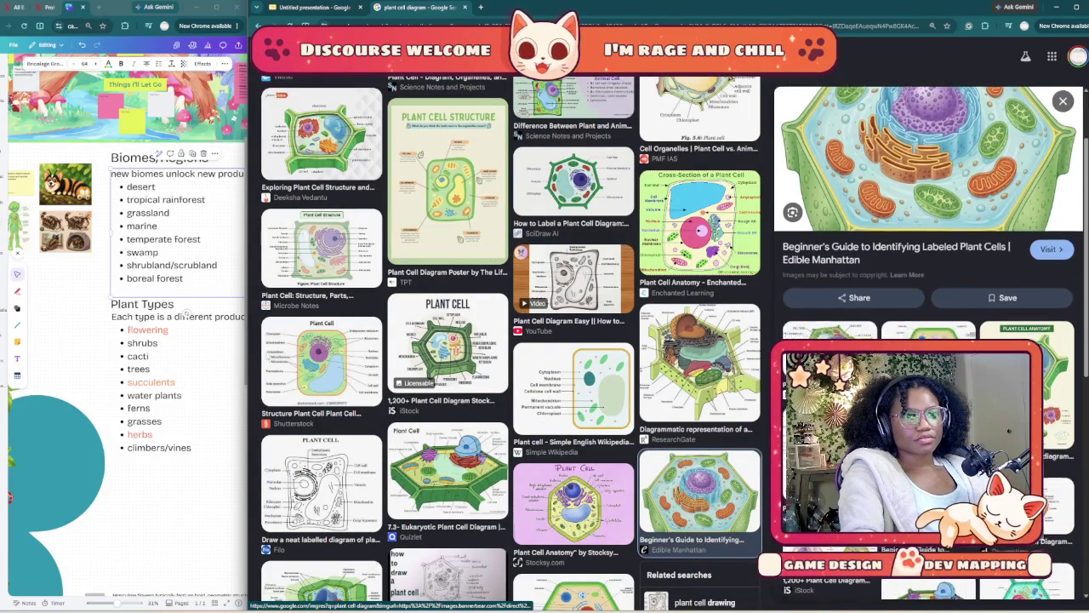
scroll(928, 213, "down", 2)
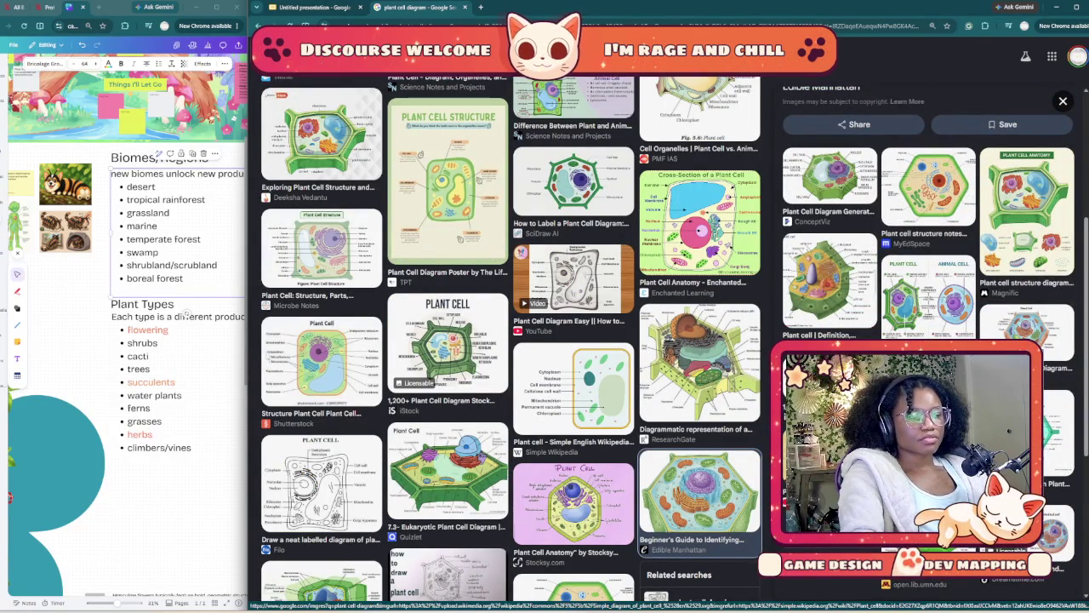
scroll(574, 383, "up", 2)
scroll(573, 382, "up", 1)
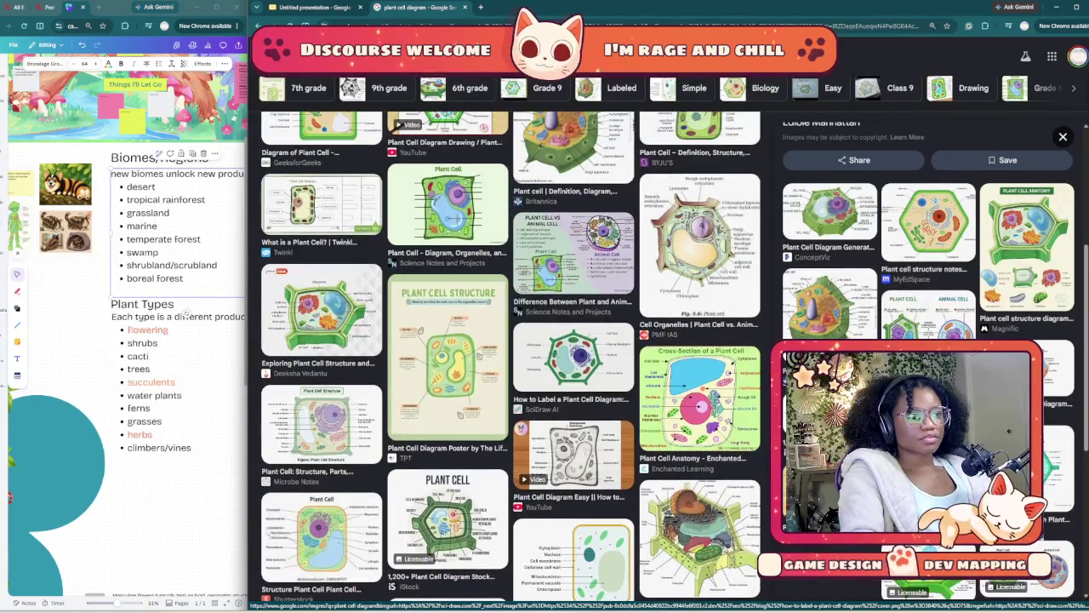
scroll(573, 366, "up", 2)
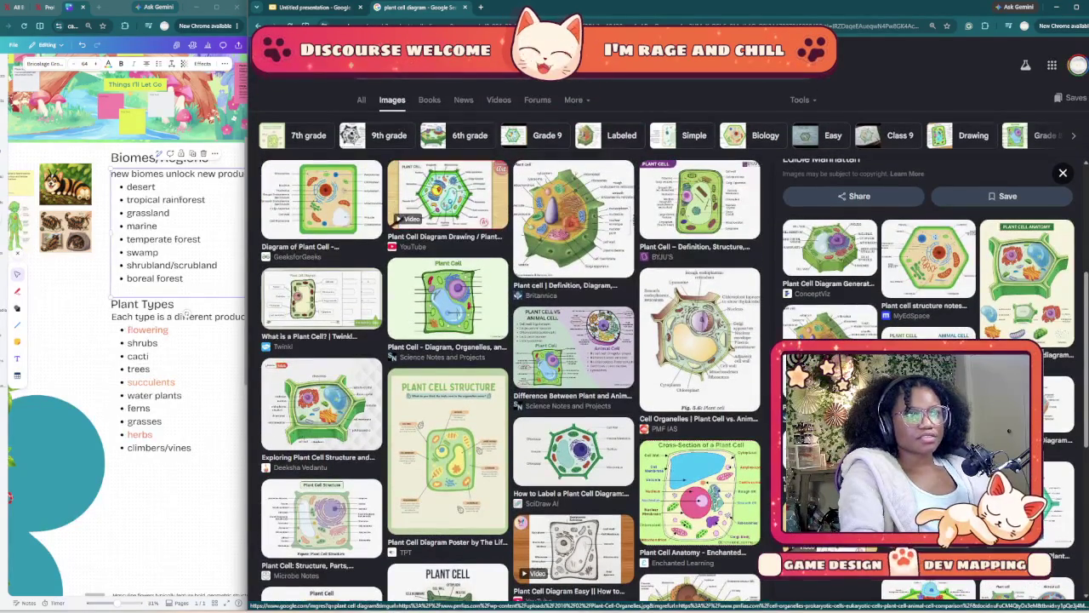
scroll(829, 255, "up", 2)
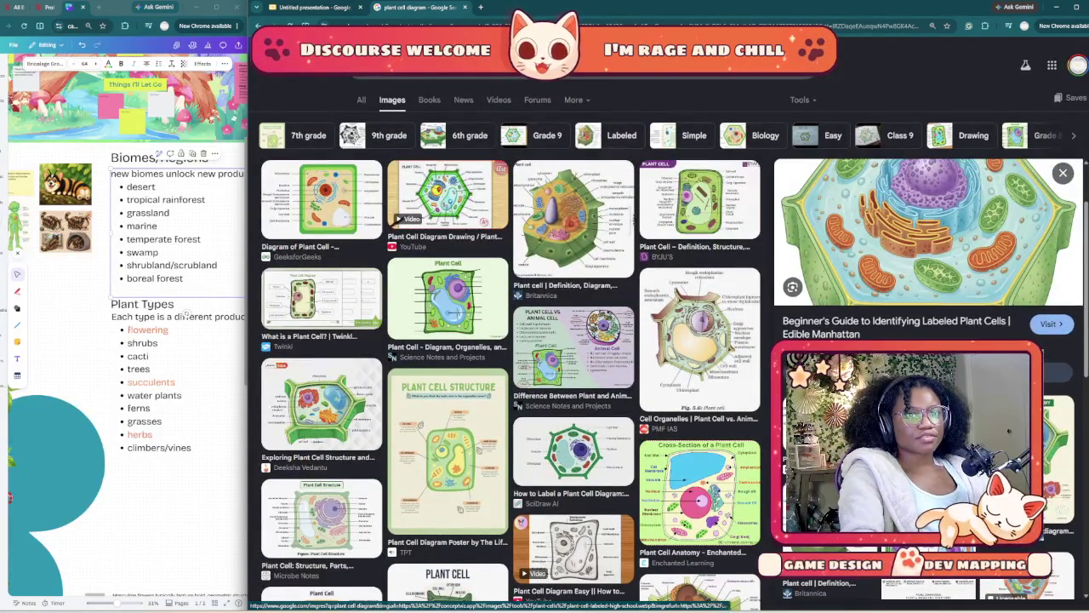
left_click(936, 392)
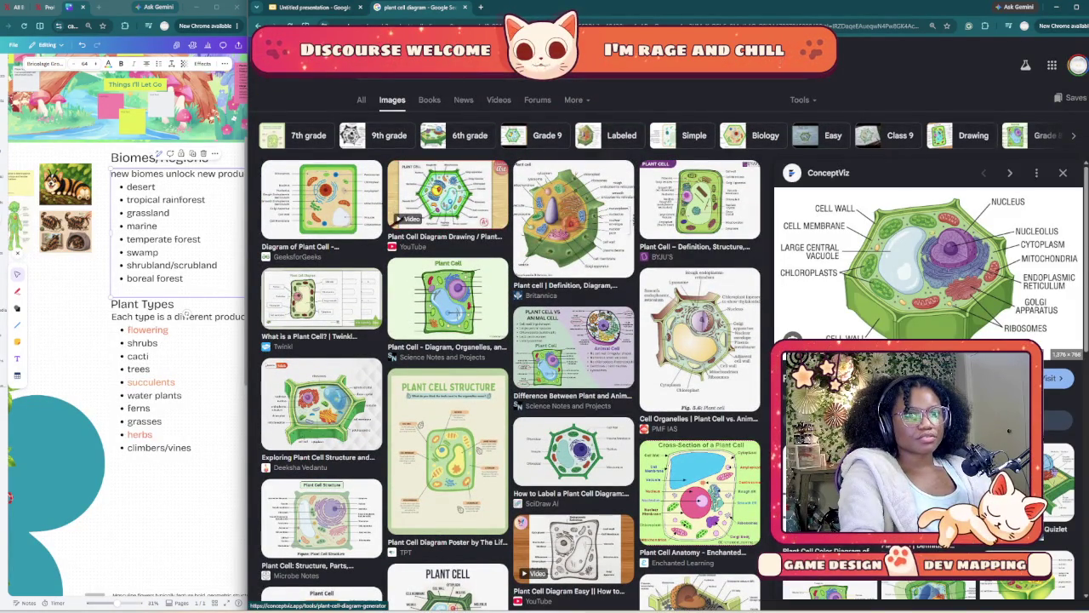
right_click(900, 282)
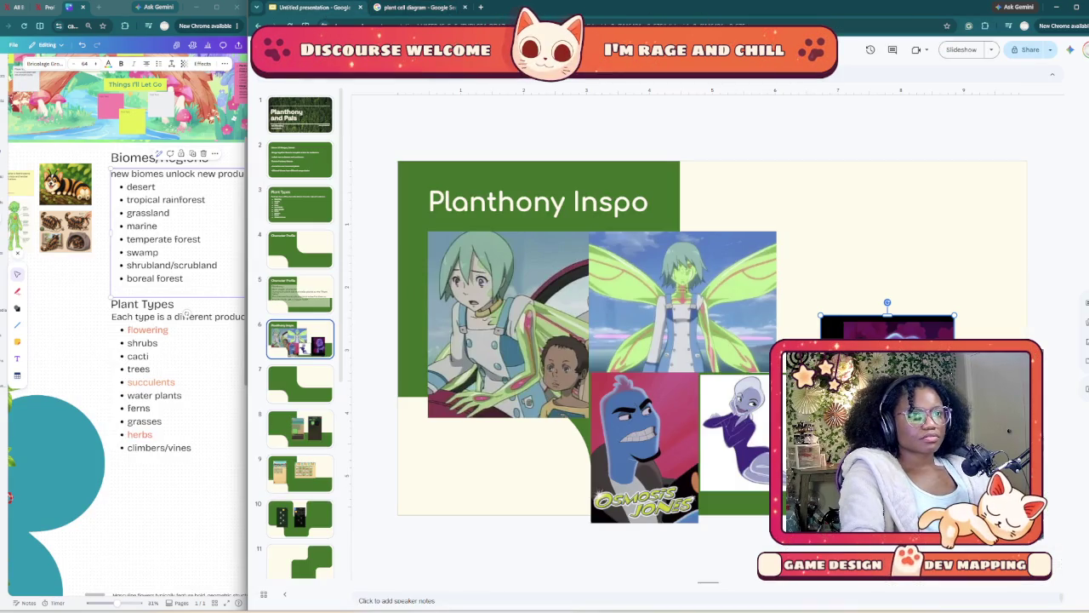
left_click(310, 7)
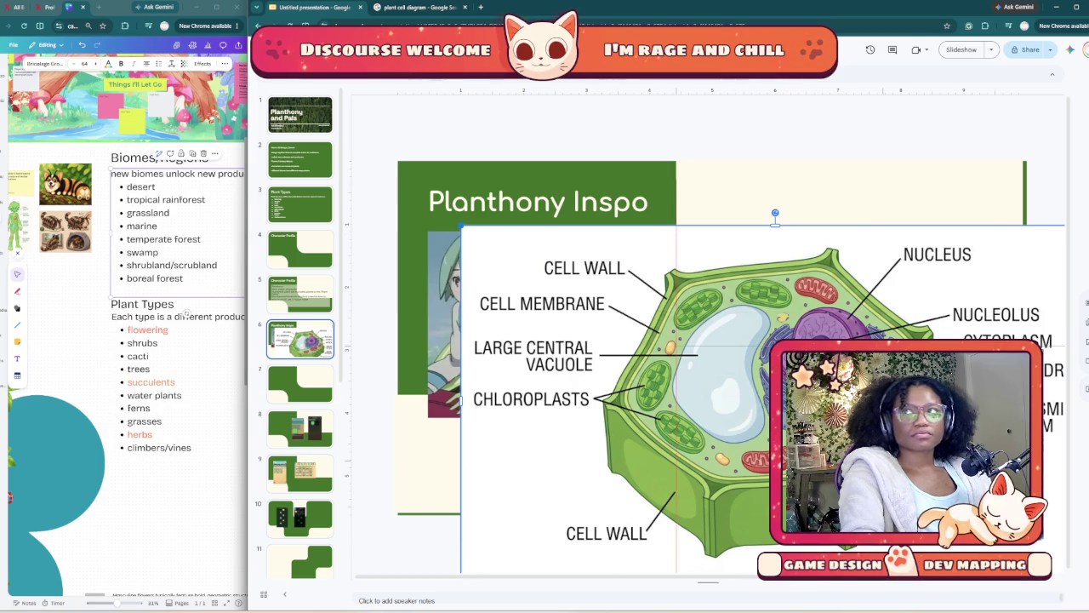
- Bring the plant cell diagram to front, shrink it, and move it to the top-right
key("ctrl+shift+Down")
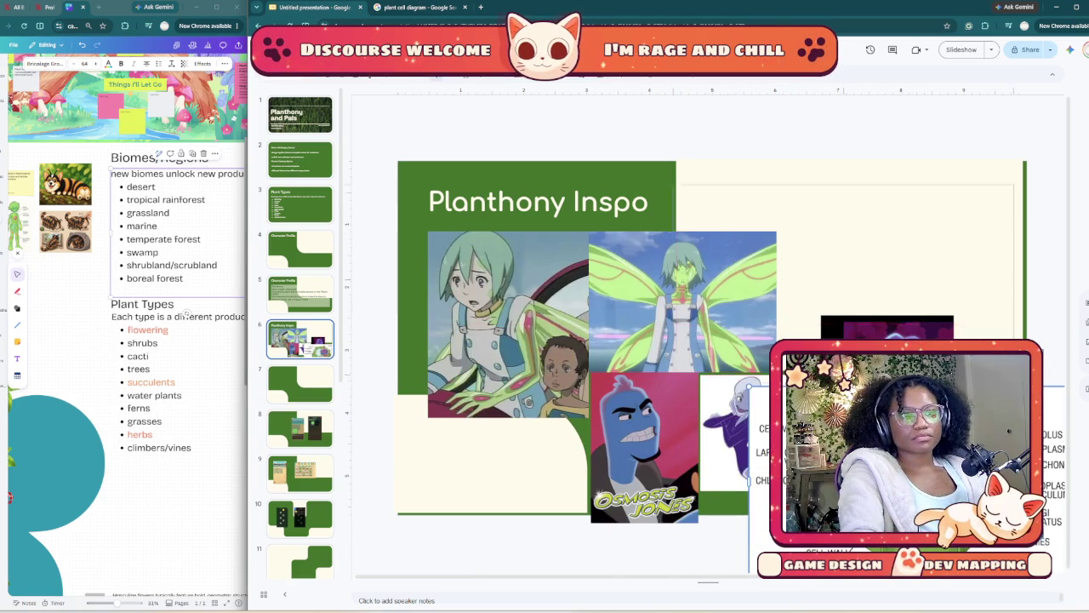
key("ctrl+shift+Up")
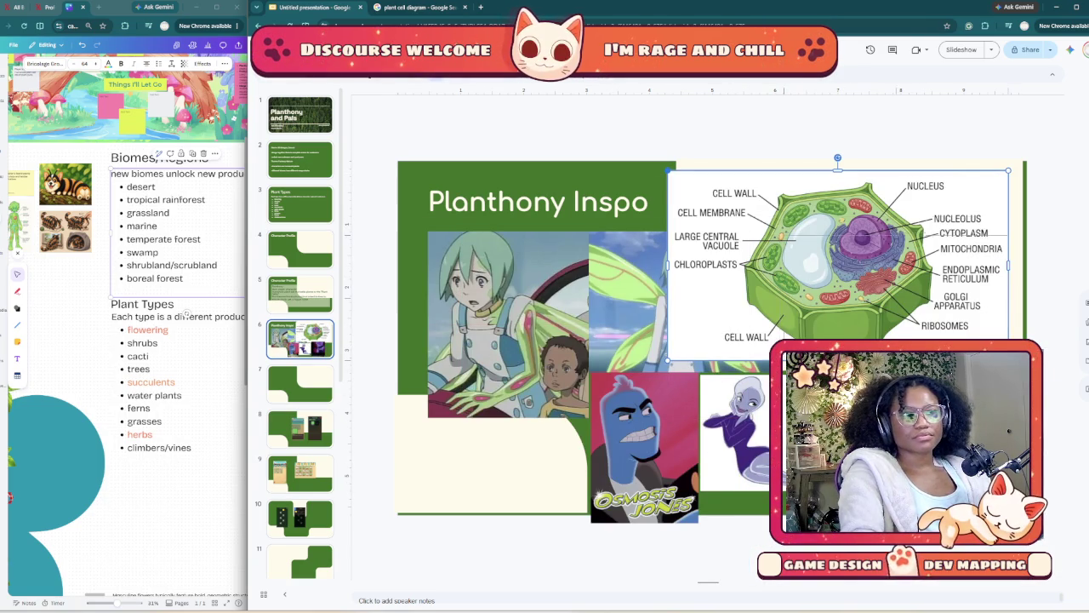
left_click_drag(668, 170, 784, 235)
mouse_move(893, 290)
left_mouse_down()
mouse_move(901, 223)
mouse_move(898, 232)
left_mouse_up()
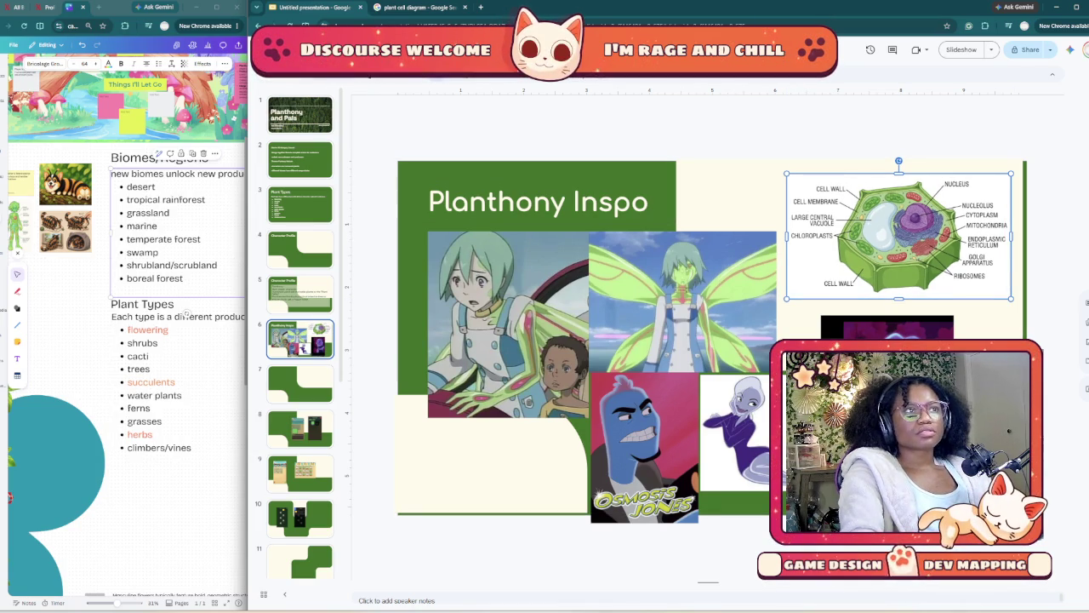
- Back in the image results, preview the Plant Cell Anatomy diagram, then close the preview
key("ctrl+Tab")
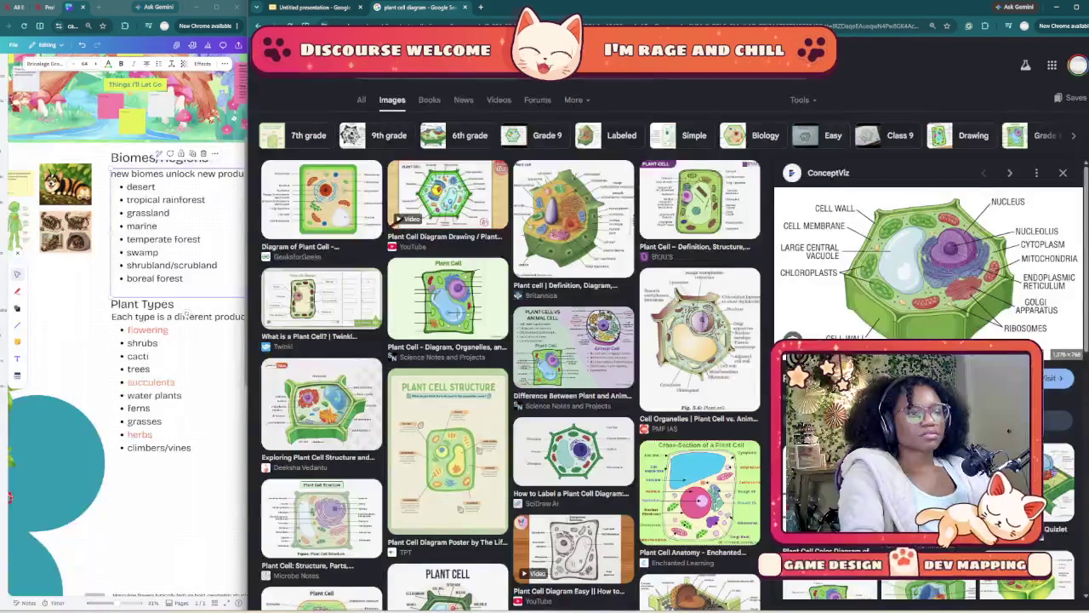
scroll(700, 306, "down", 4)
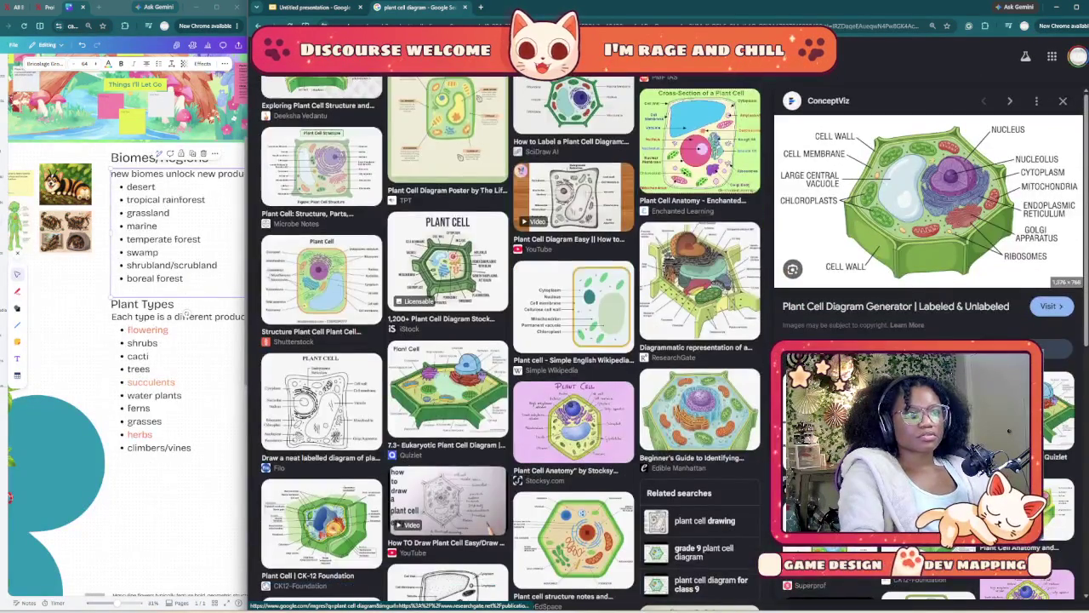
scroll(511, 340, "down", 2)
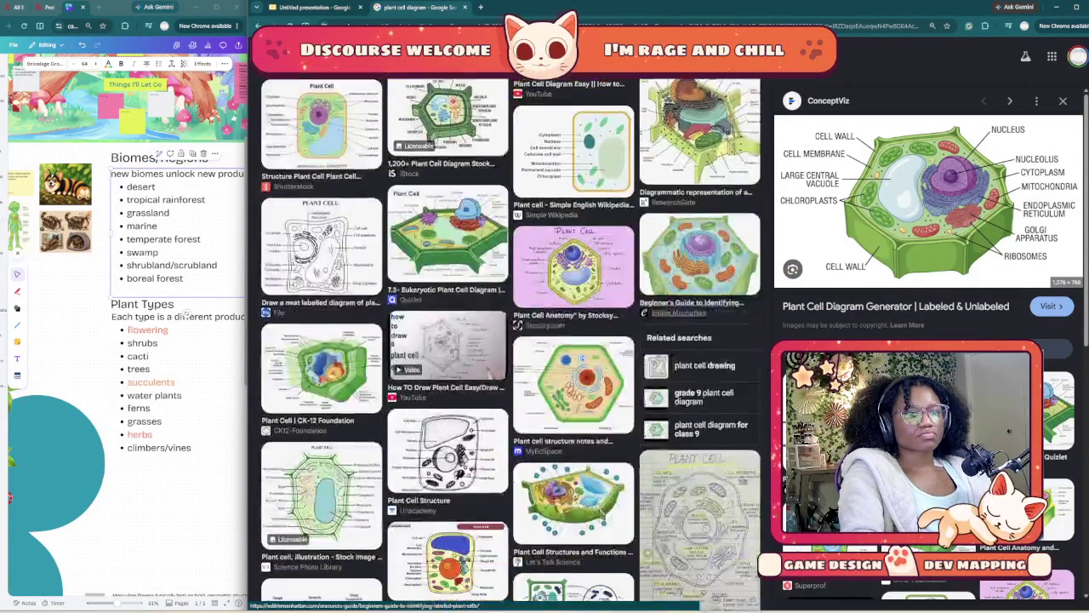
scroll(511, 340, "down", 2)
scroll(511, 340, "down", 1)
scroll(511, 341, "down", 2)
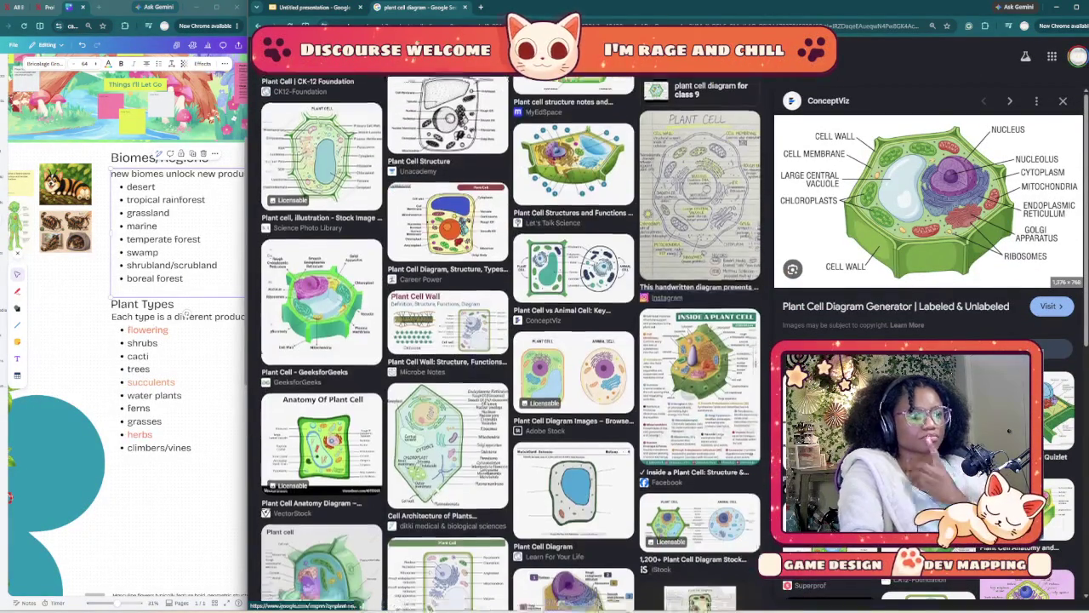
scroll(510, 340, "down", 3)
scroll(511, 341, "down", 4)
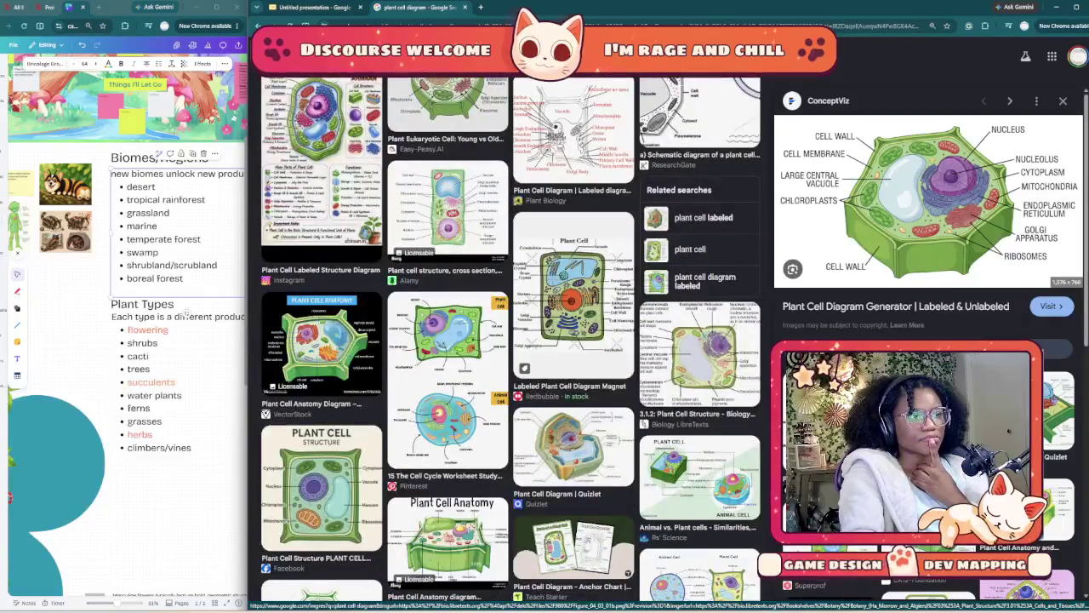
scroll(510, 340, "down", 1)
left_click(322, 256)
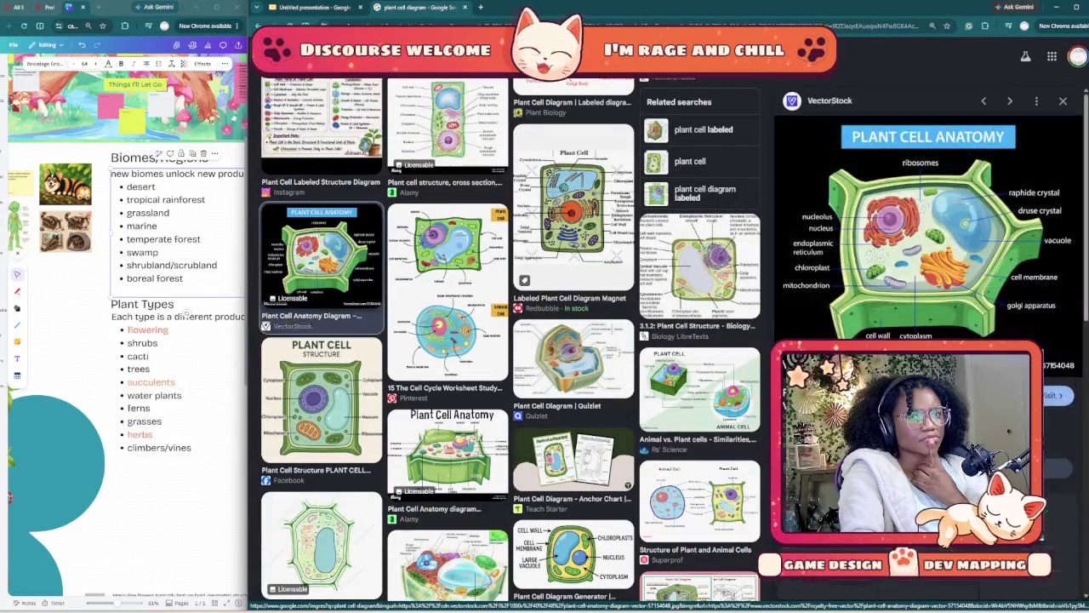
scroll(321, 255, "down", 3)
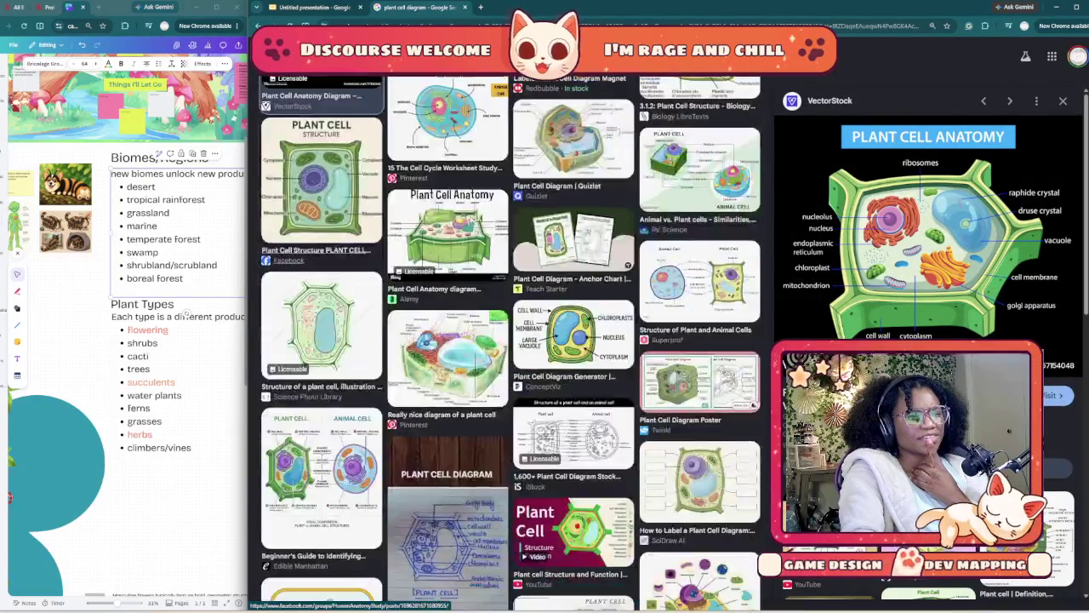
scroll(447, 357, "down", 5)
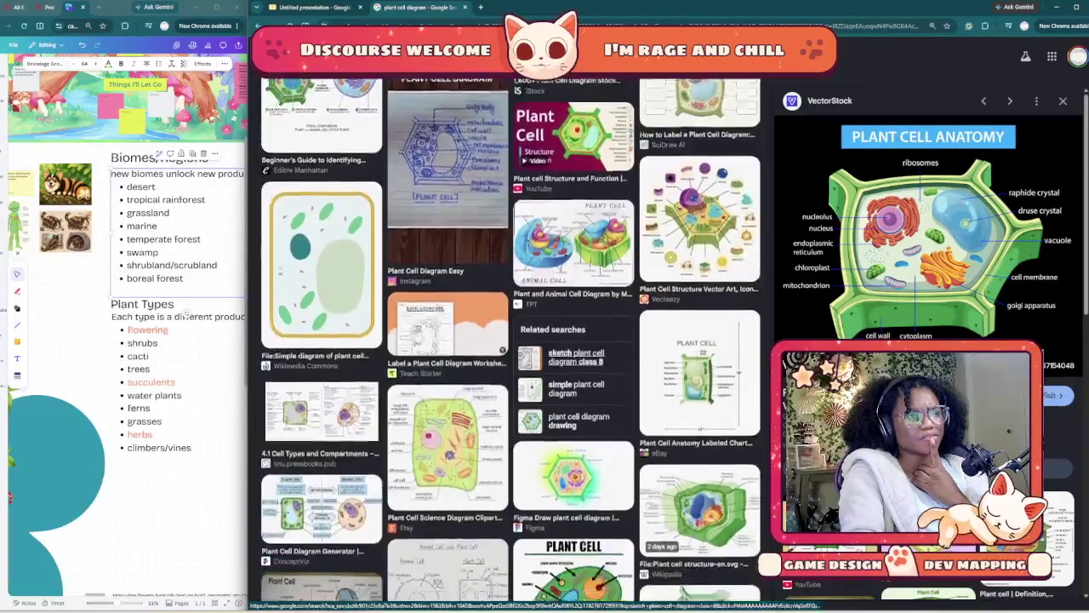
scroll(446, 358, "down", 2)
key("Escape")
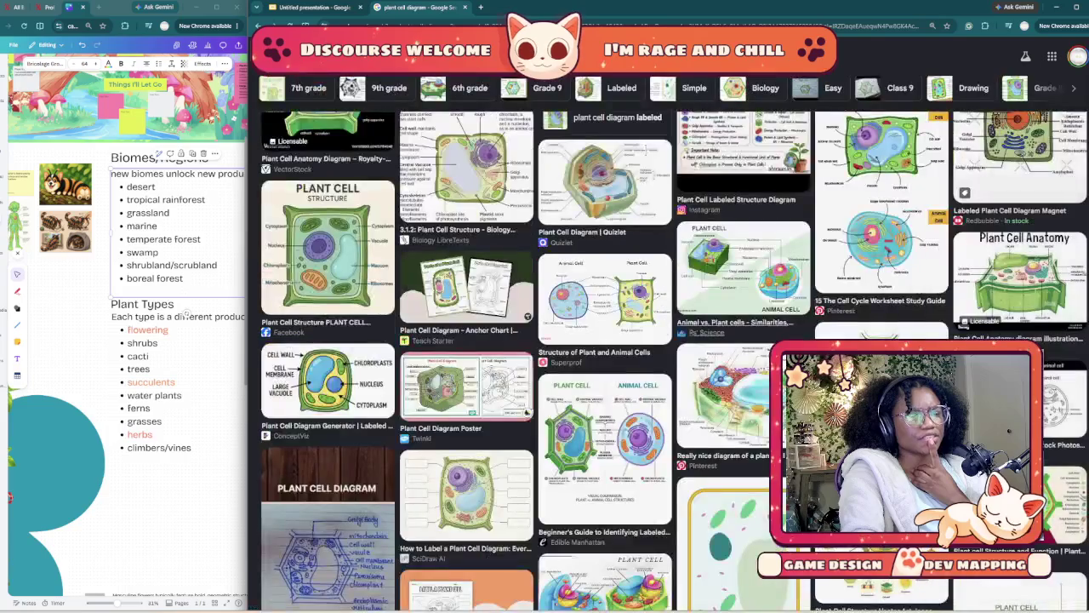
- Scroll down through more plant cell diagrams, then back up to the top of the results
scroll(668, 341, "down", 3)
scroll(668, 340, "down", 2)
scroll(668, 341, "down", 3)
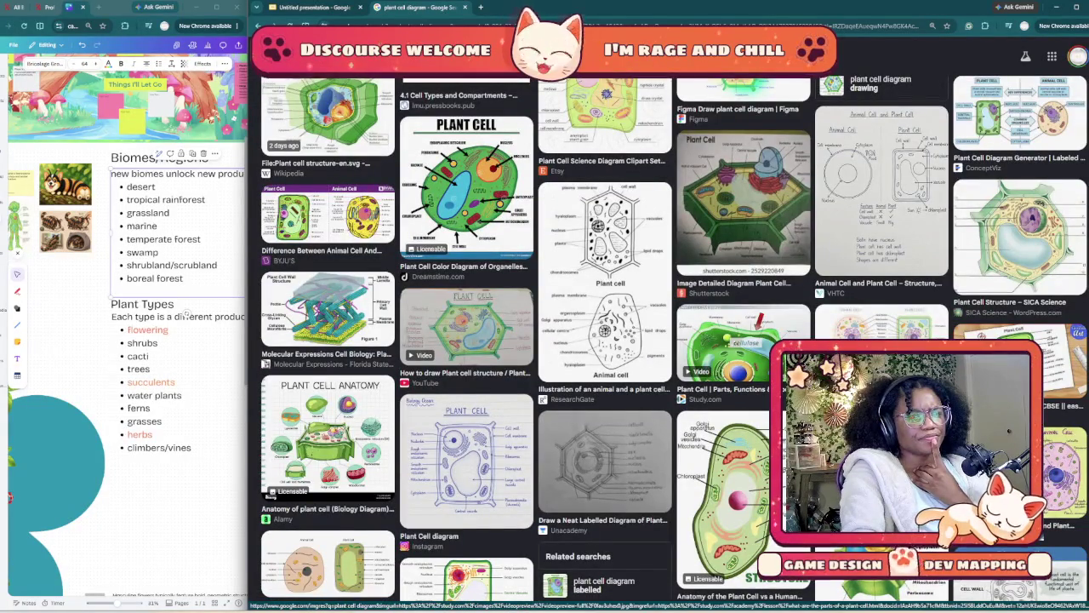
scroll(668, 340, "down", 3)
scroll(667, 341, "down", 2)
scroll(668, 340, "down", 2)
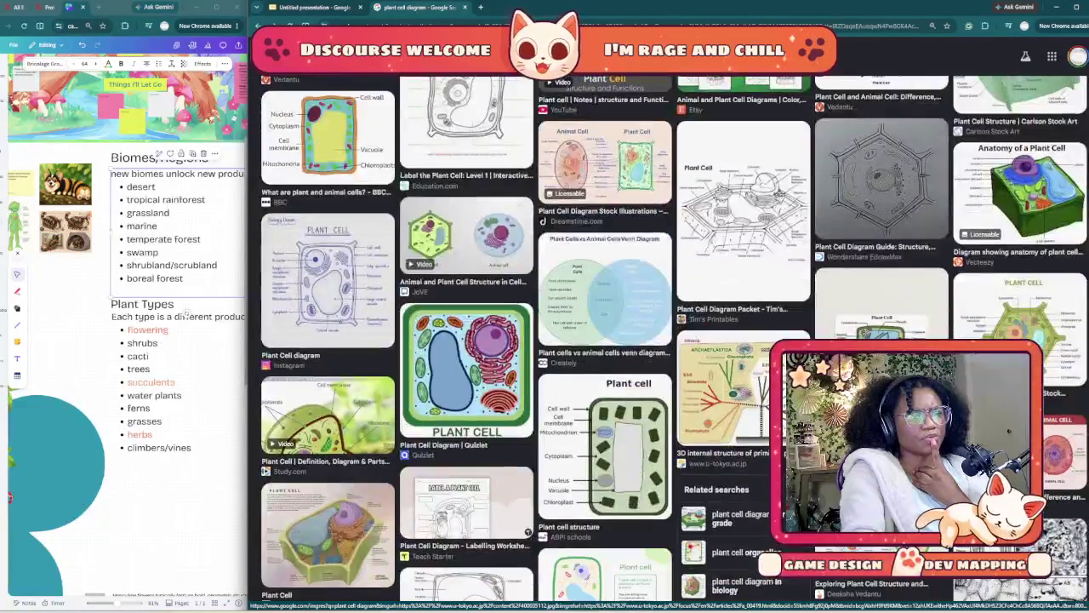
scroll(668, 340, "down", 1)
scroll(668, 340, "down", 2)
scroll(668, 340, "down", 3)
scroll(668, 340, "down", 2)
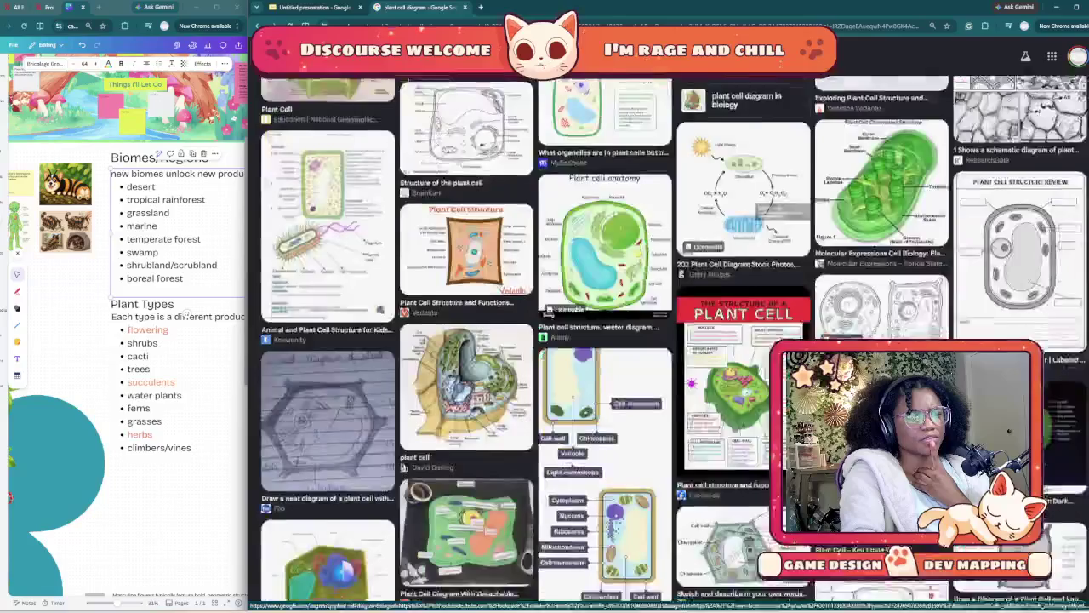
scroll(668, 340, "down", 2)
scroll(668, 341, "down", 1)
scroll(668, 340, "down", 1)
scroll(668, 341, "down", 2)
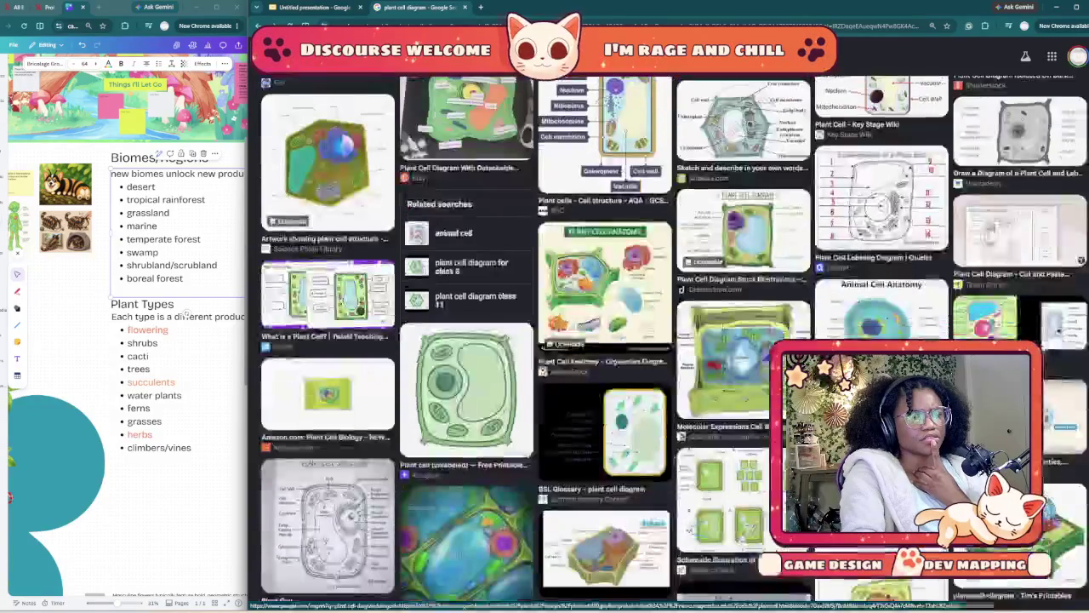
scroll(668, 341, "down", 2)
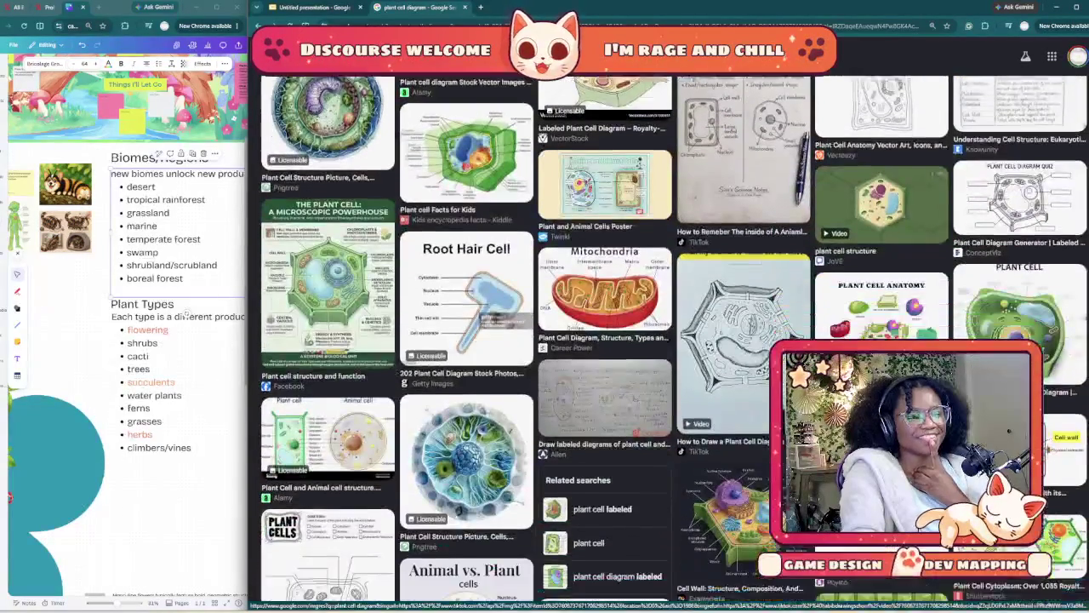
scroll(668, 340, "up", 1)
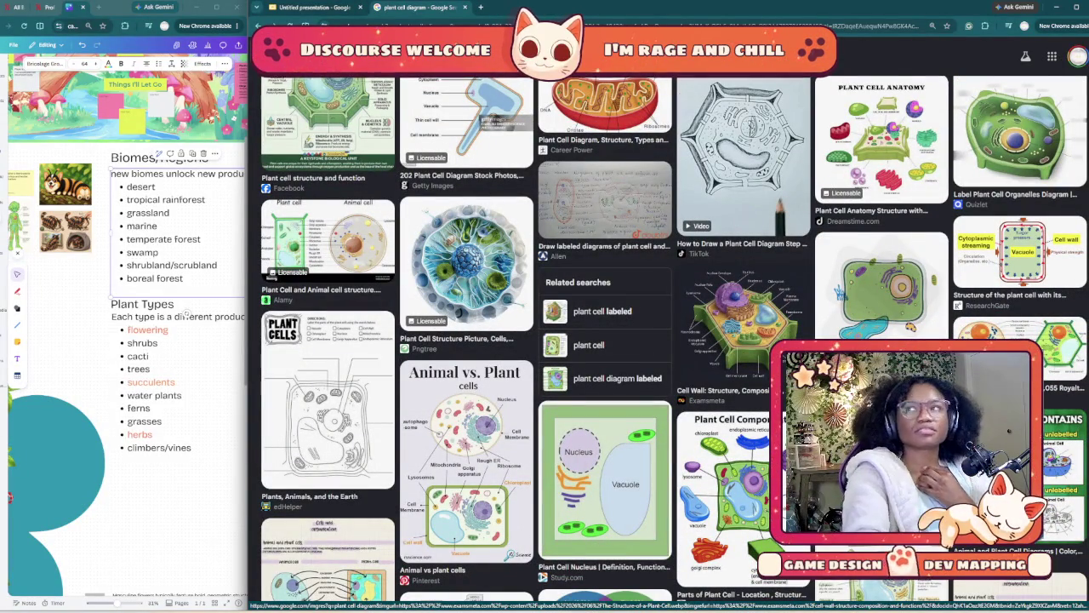
scroll(740, 324, "up", 5)
scroll(526, 324, "up", 5)
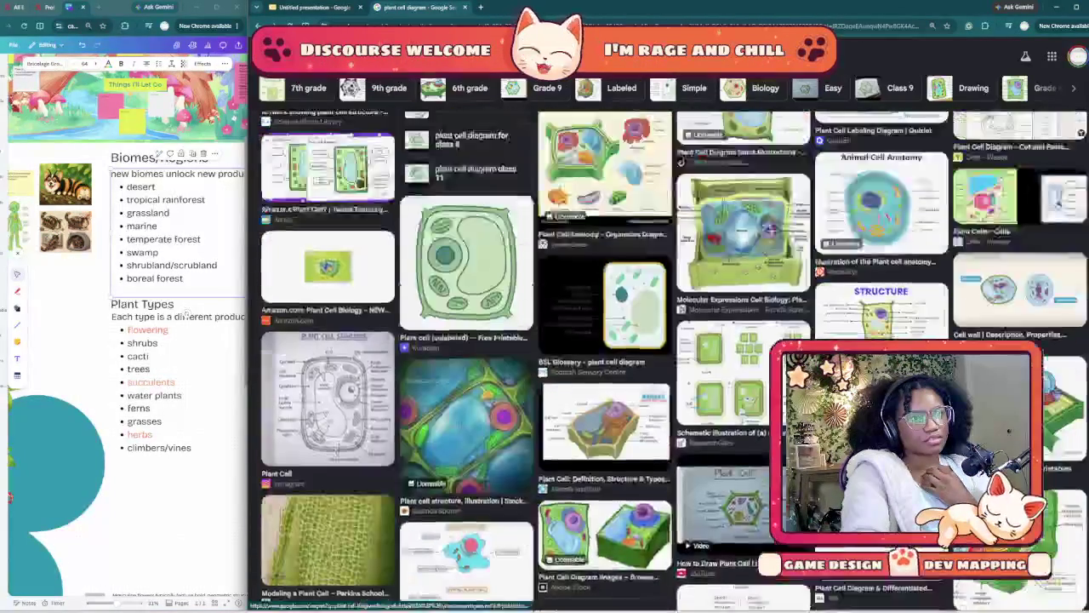
scroll(526, 324, "up", 5)
scroll(526, 324, "up", 5)
scroll(526, 324, "up", 5)
scroll(525, 324, "up", 5)
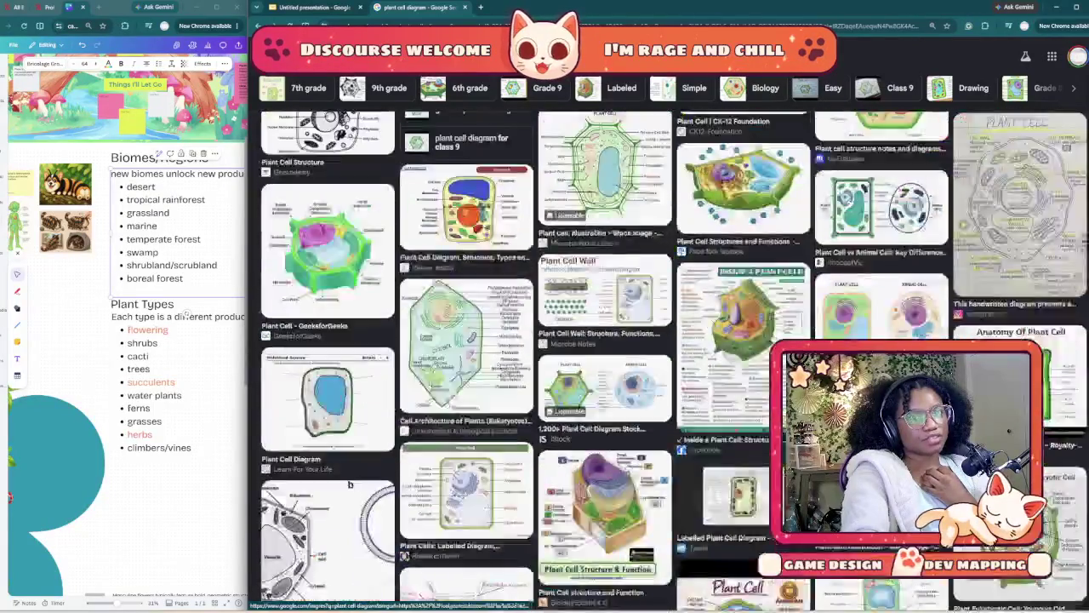
scroll(526, 324, "up", 5)
scroll(526, 325, "up", 3)
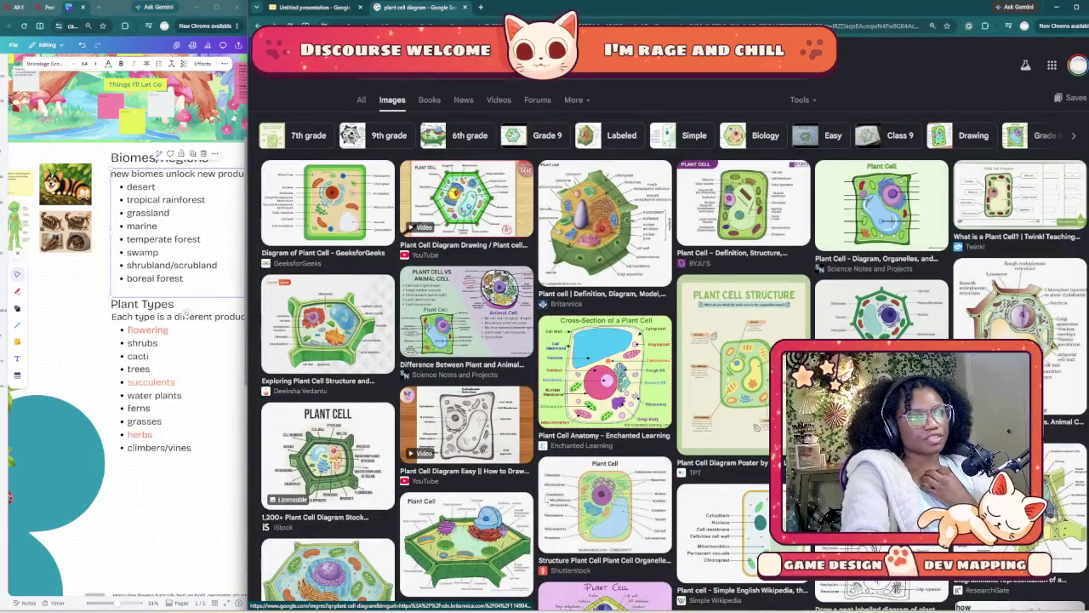
- Preview the Britannica and Exploring Plant Cell Structure diagrams, then return to the presentation
left_click(595, 221)
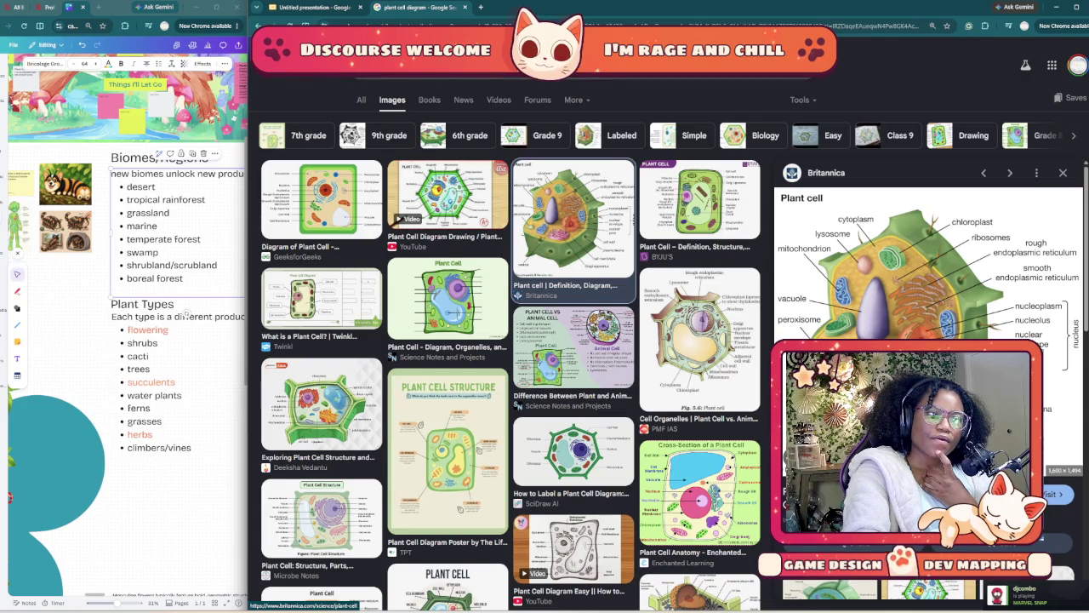
left_click(321, 404)
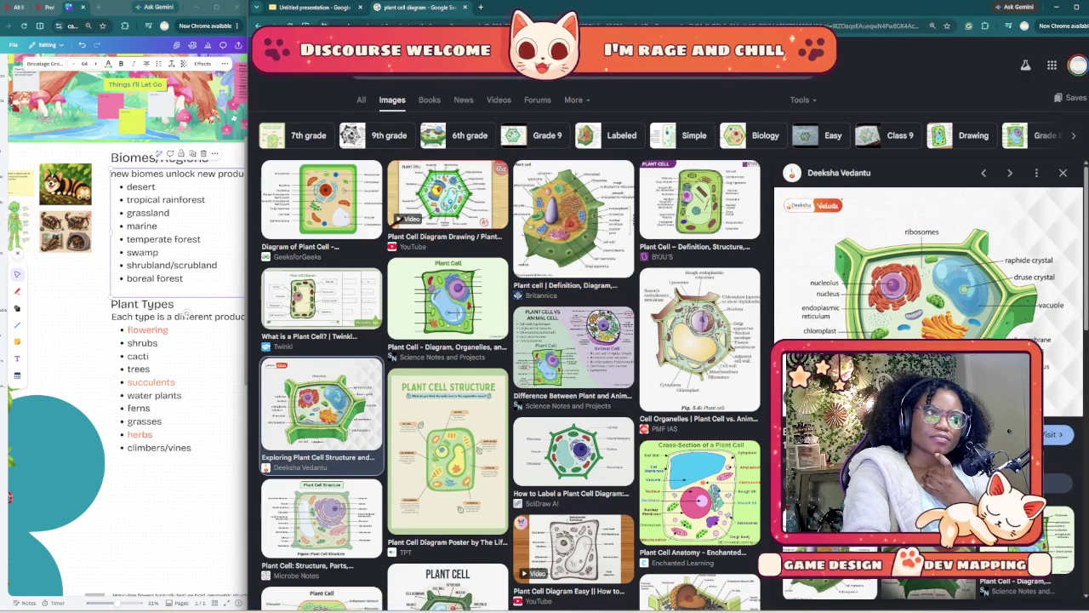
key("ctrl+shift+Tab")
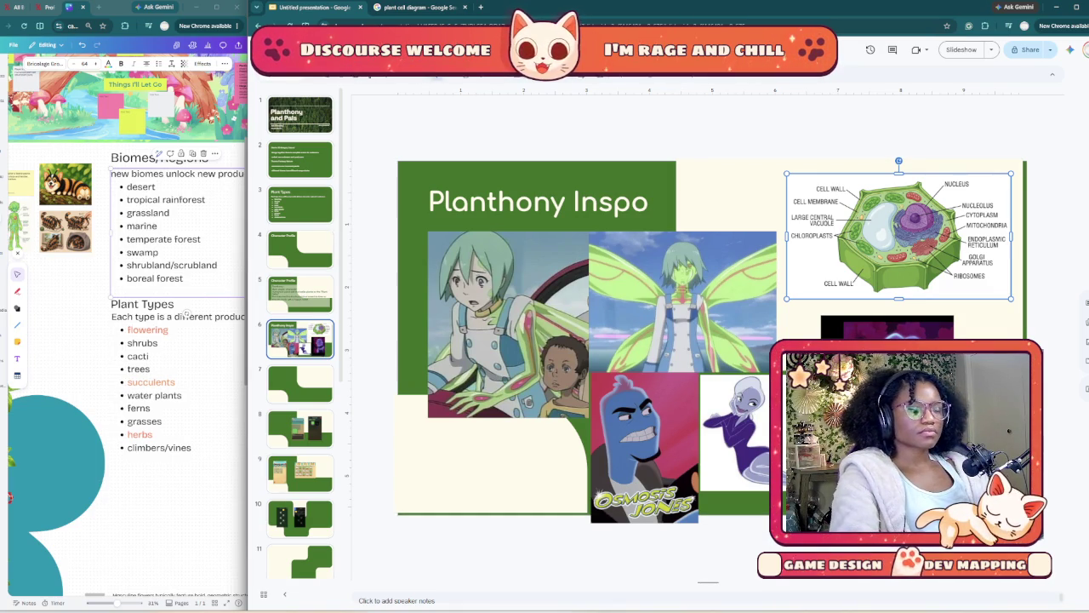
- Retitle the inspiration slide 'Plant cell Inspo', then go to the Planthony Character Profile slide
key("Tab")
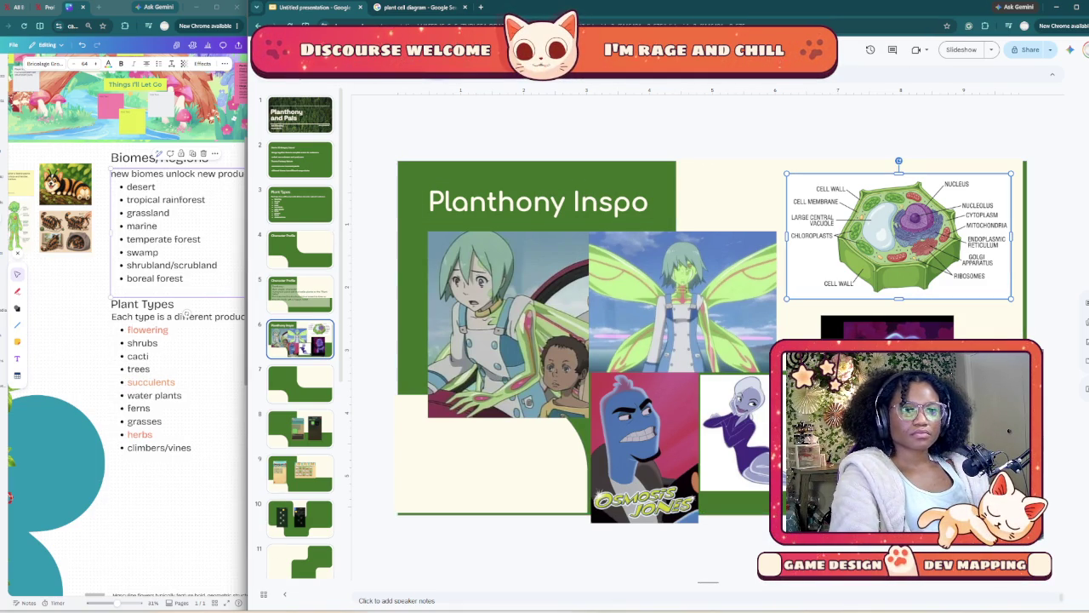
left_click(574, 201)
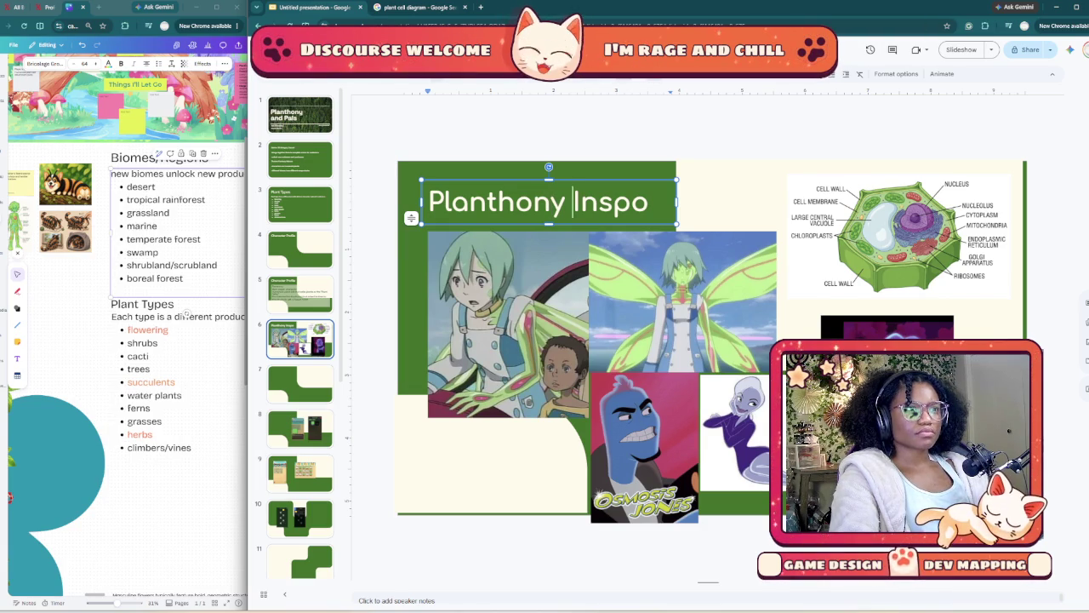
left_click_drag(572, 202, 497, 202)
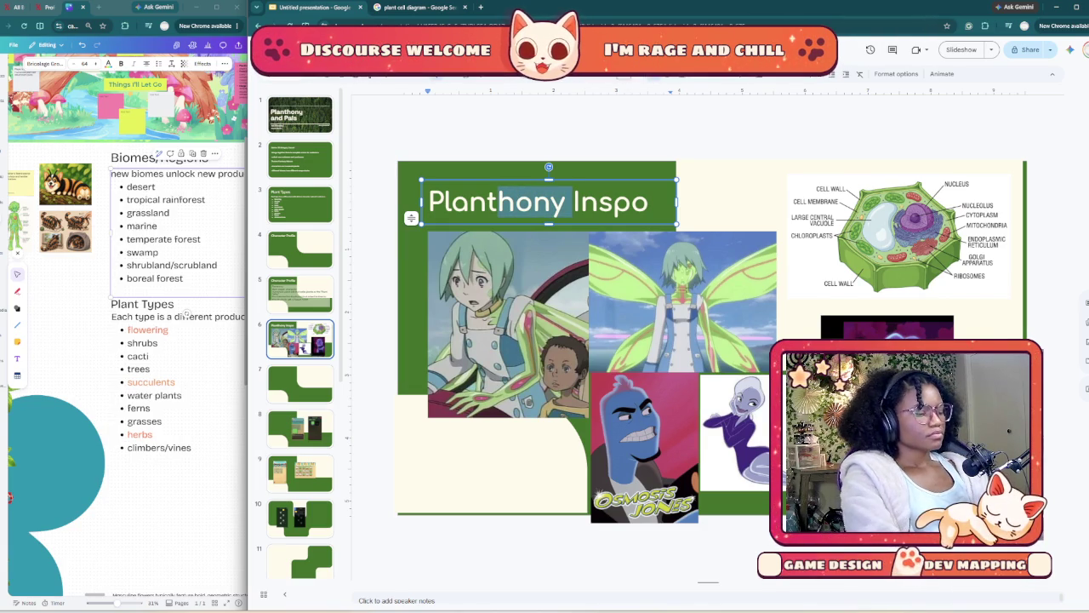
type("cell")
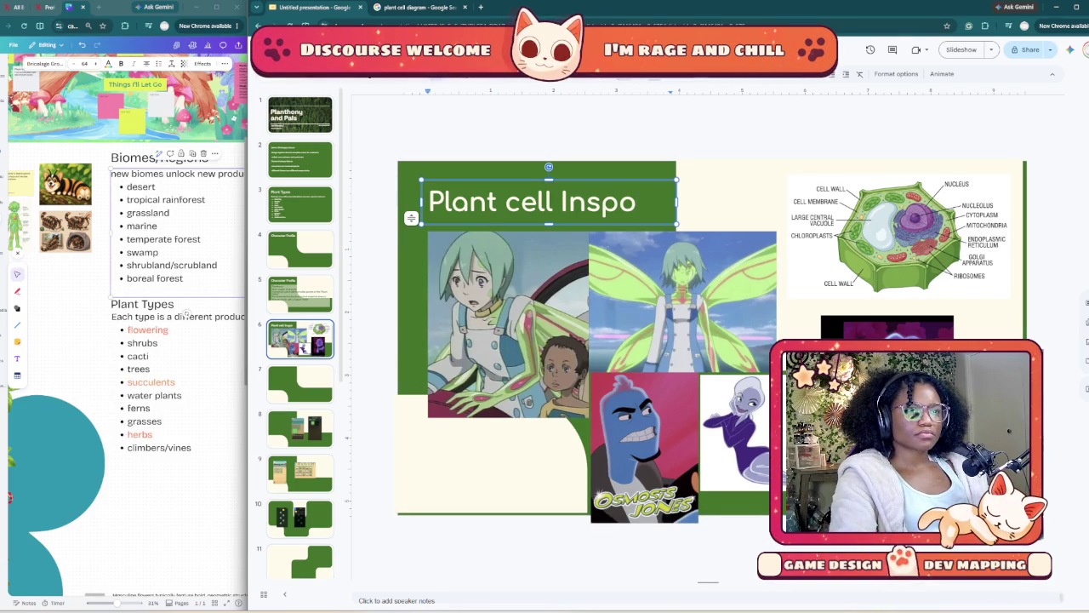
key("Escape")
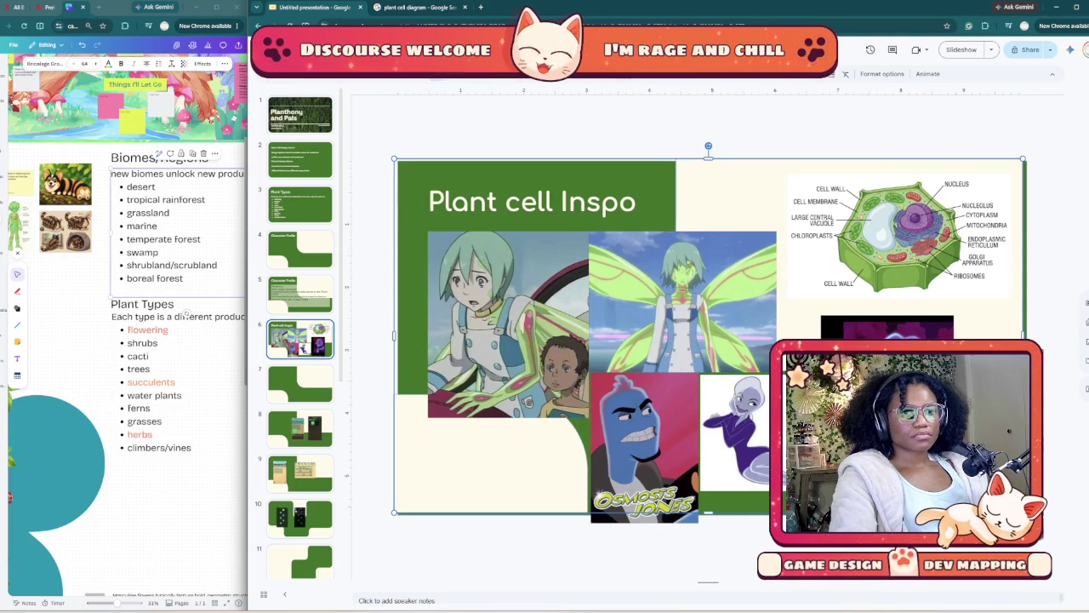
left_click(299, 293)
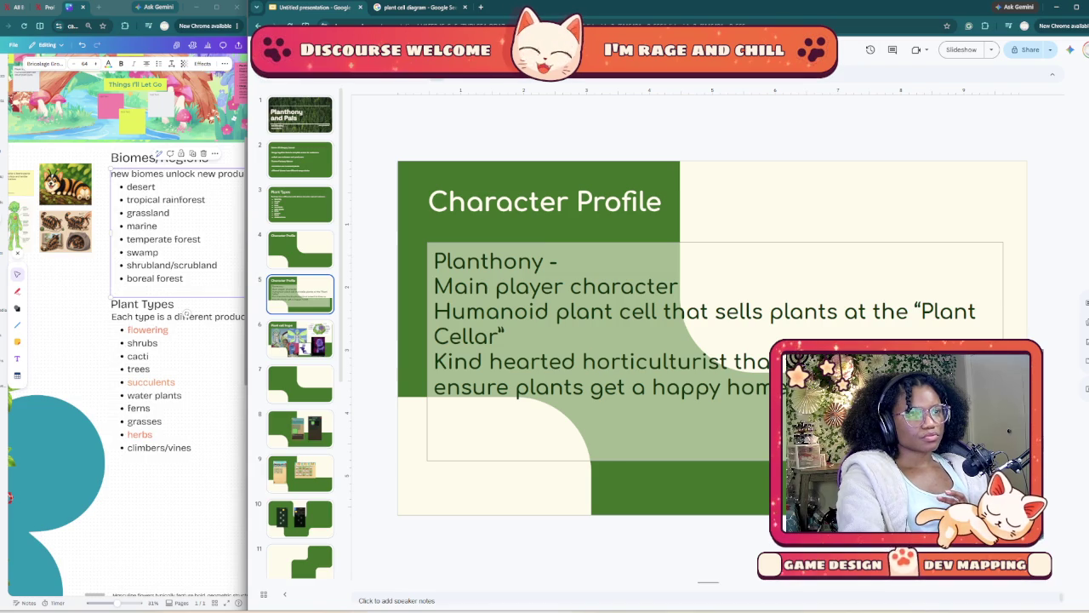
- Duplicate the Planthony Character Profile slide (slide 5) into a new slide 6
left_click(555, 261)
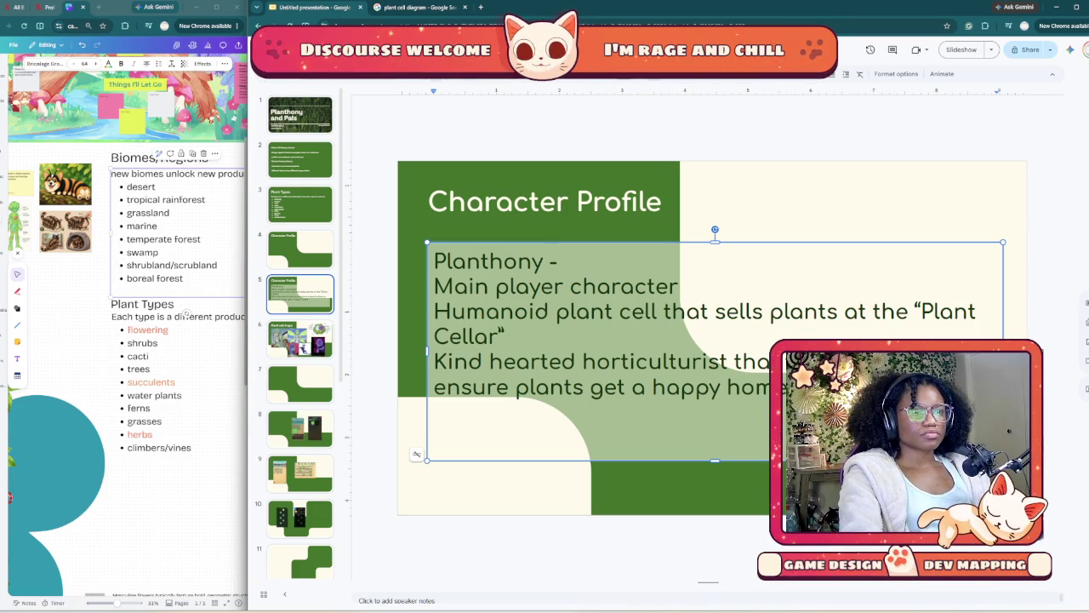
left_click(300, 338)
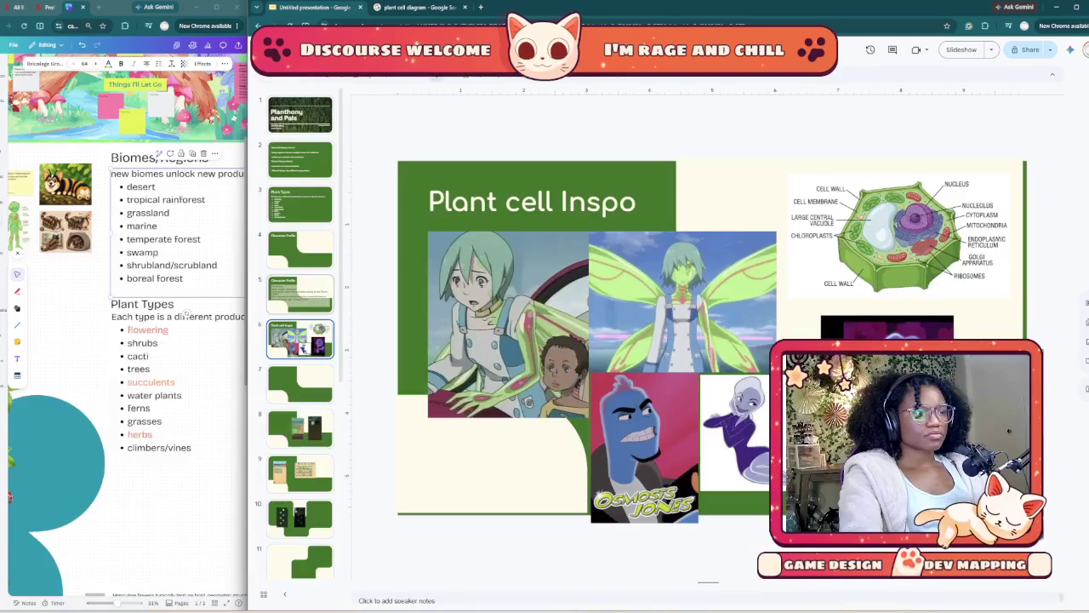
key("Up")
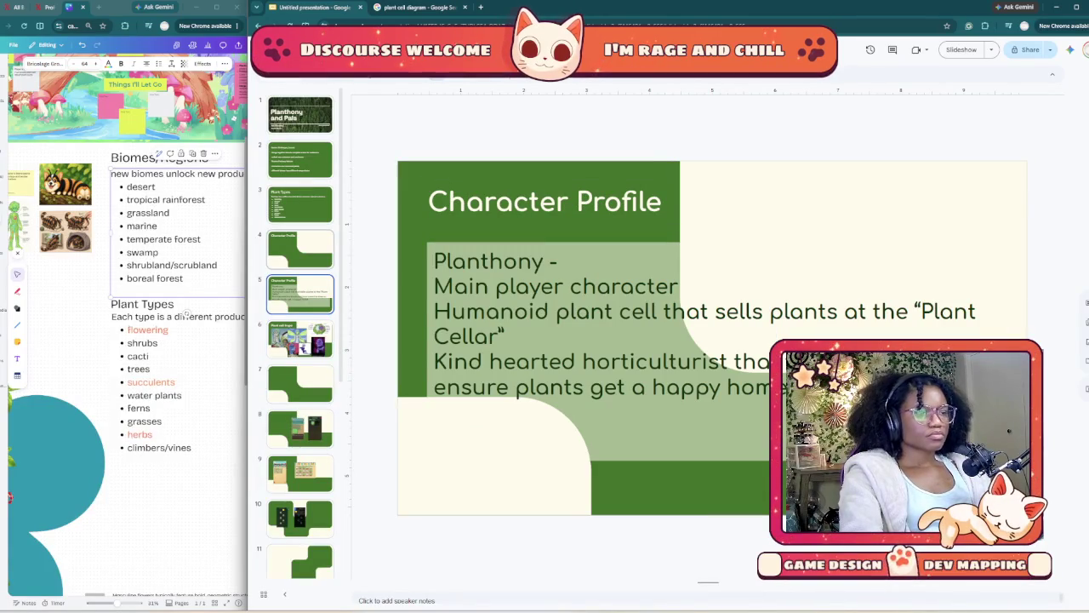
right_click(312, 304)
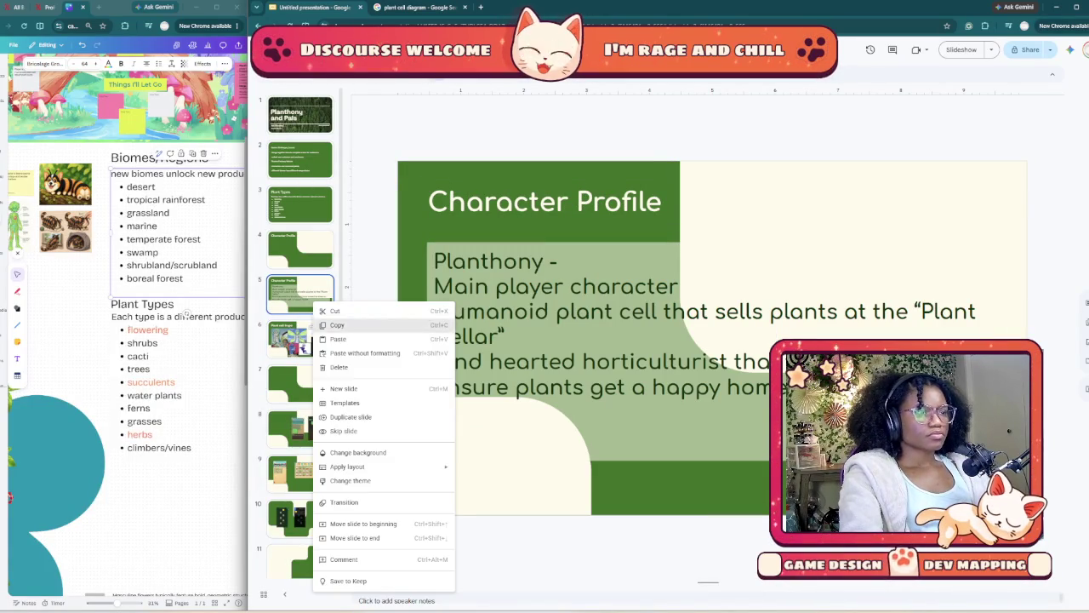
left_click(350, 417)
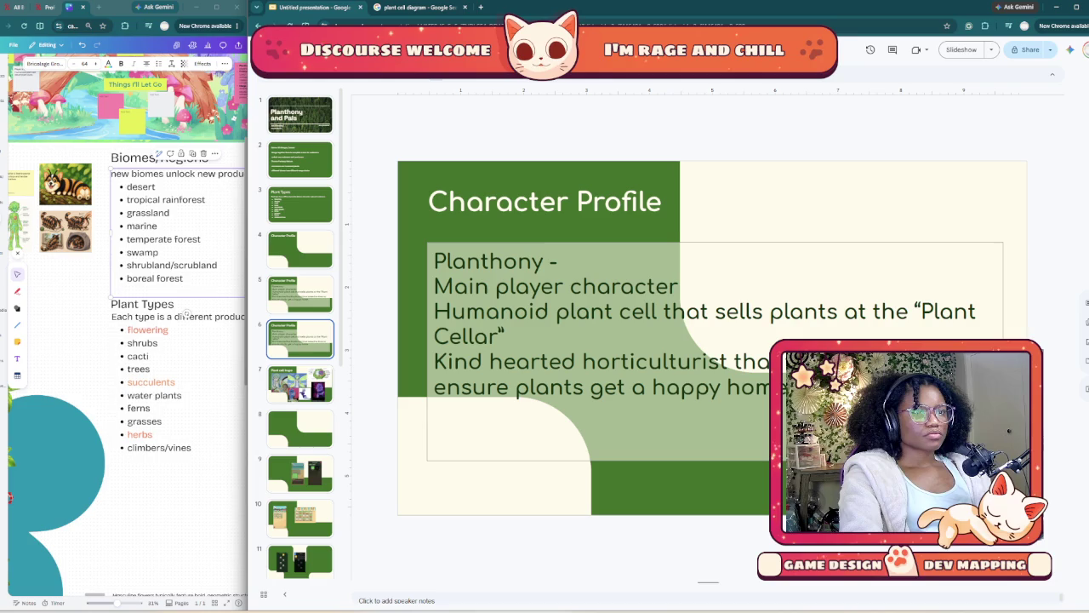
- On slide 6, rename the profile to Mitch Mitochondria, described as Planthony's rival
left_click_drag(543, 261, 434, 261)
type("M")
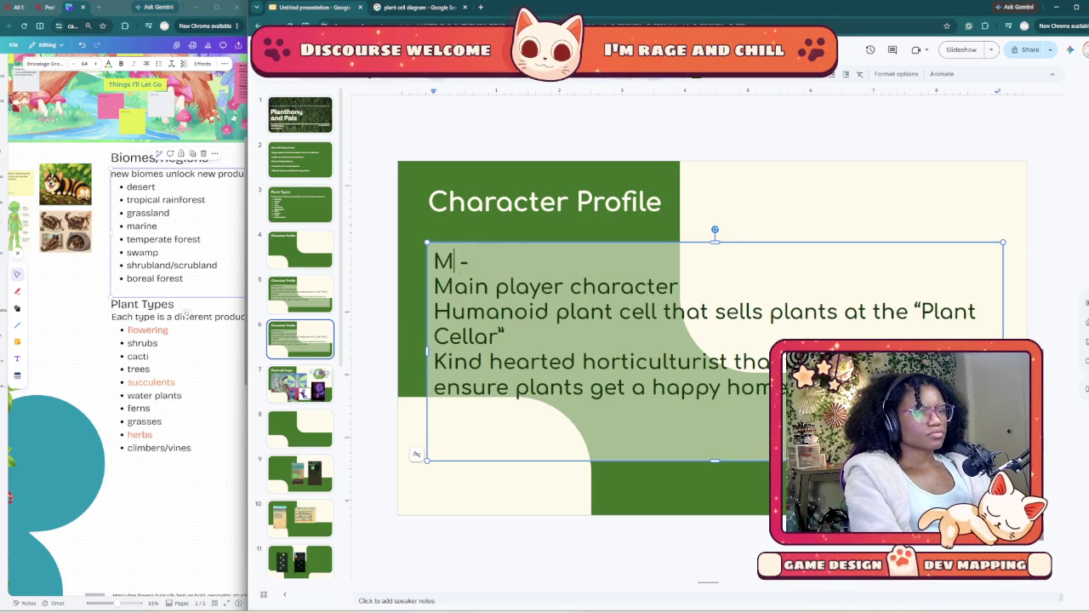
type("itch")
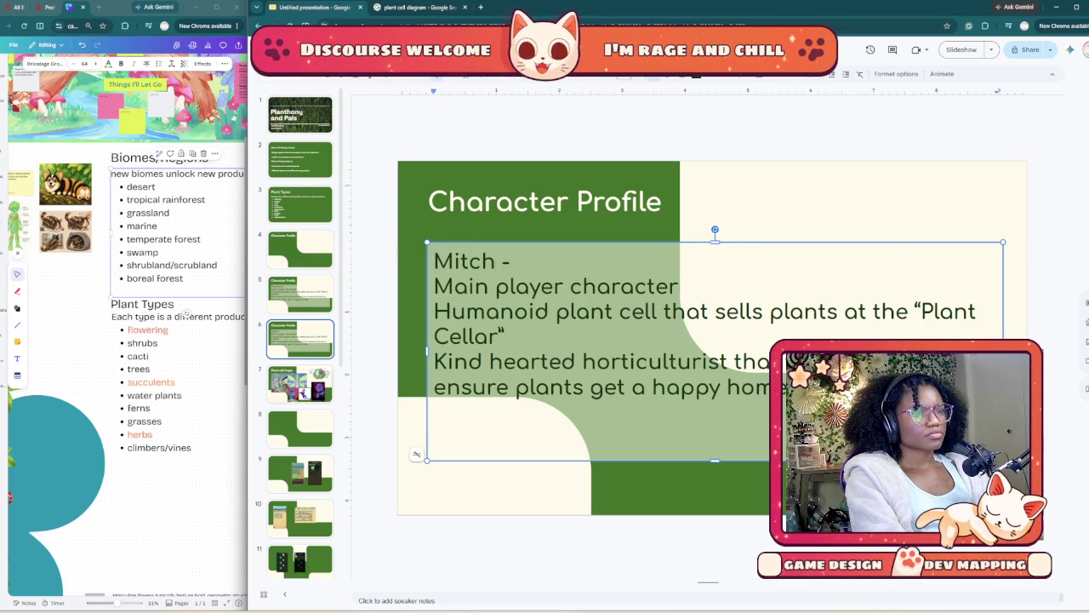
type(" M ")
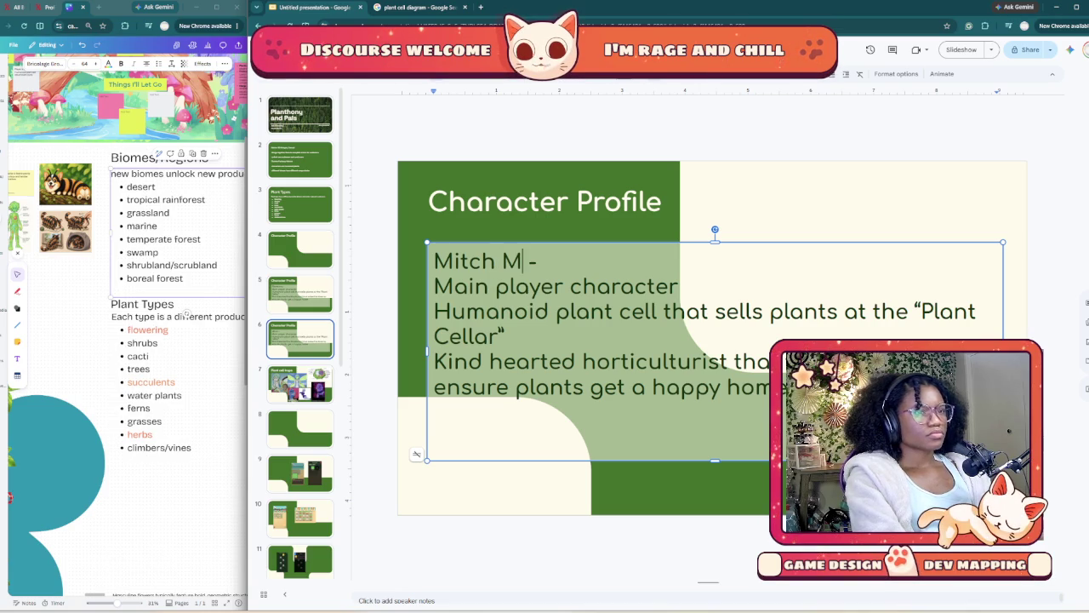
type("itochond")
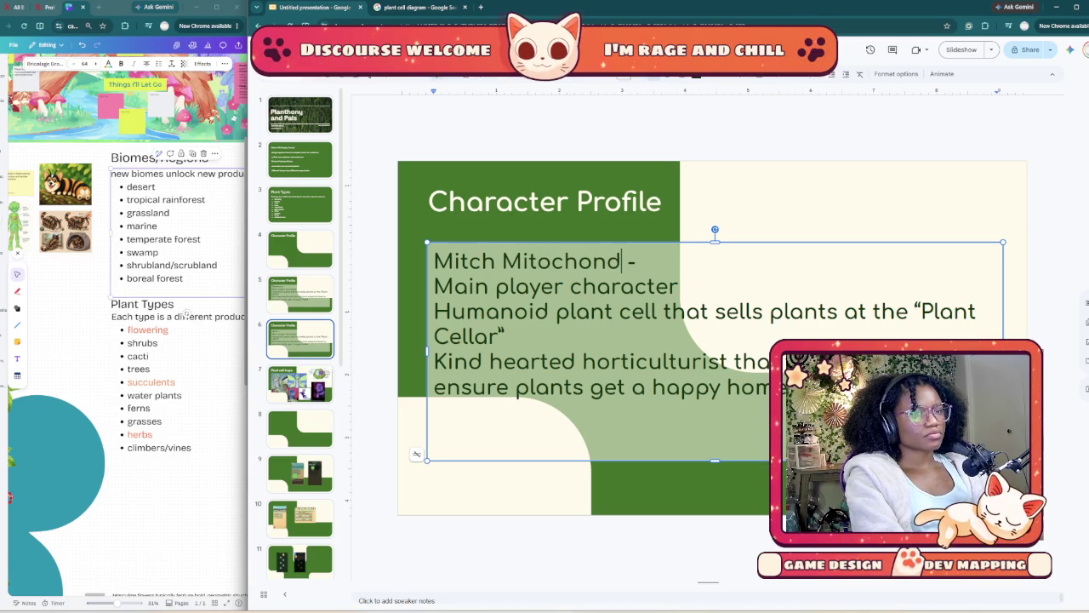
type("ria")
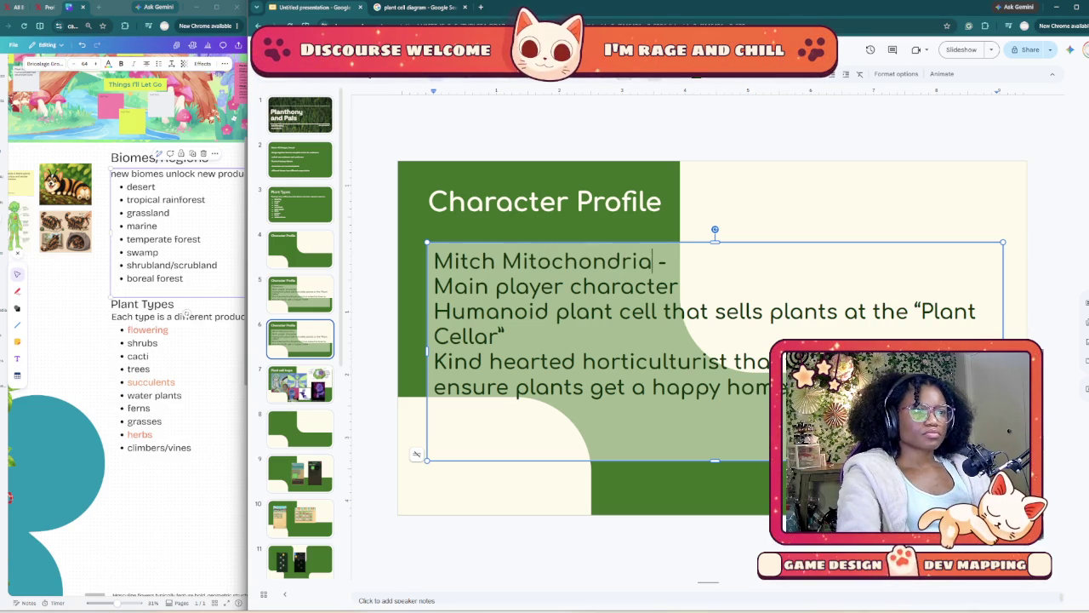
key("Right")
key("shift+Right")
key("shift+Right")
key("shift+Right")
key("shift+Right")
key("shift+Right")
key("shift+Right")
type("Planthony's riva")
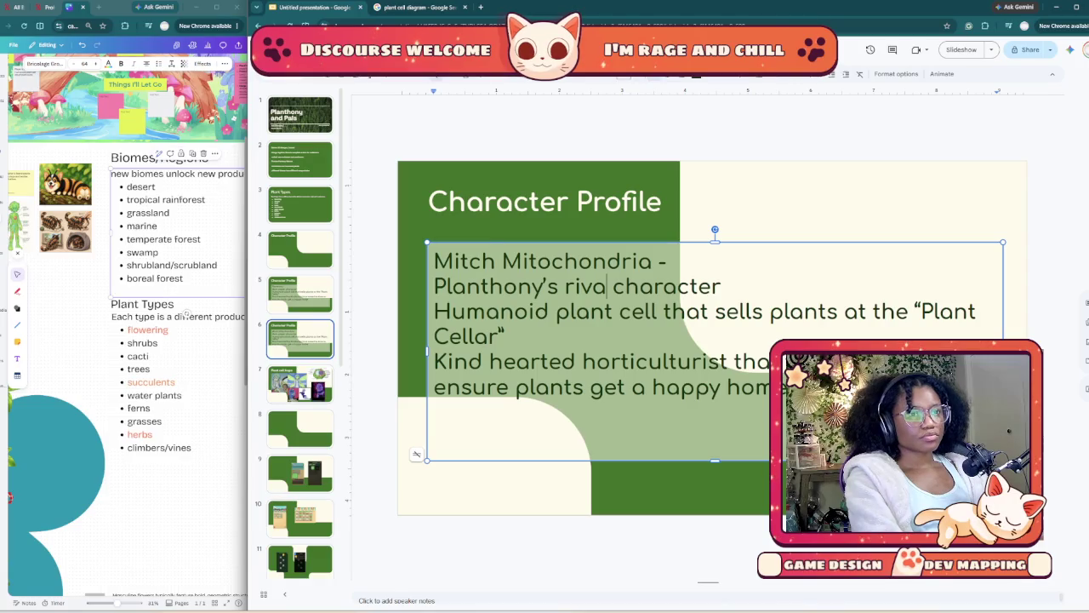
type("l")
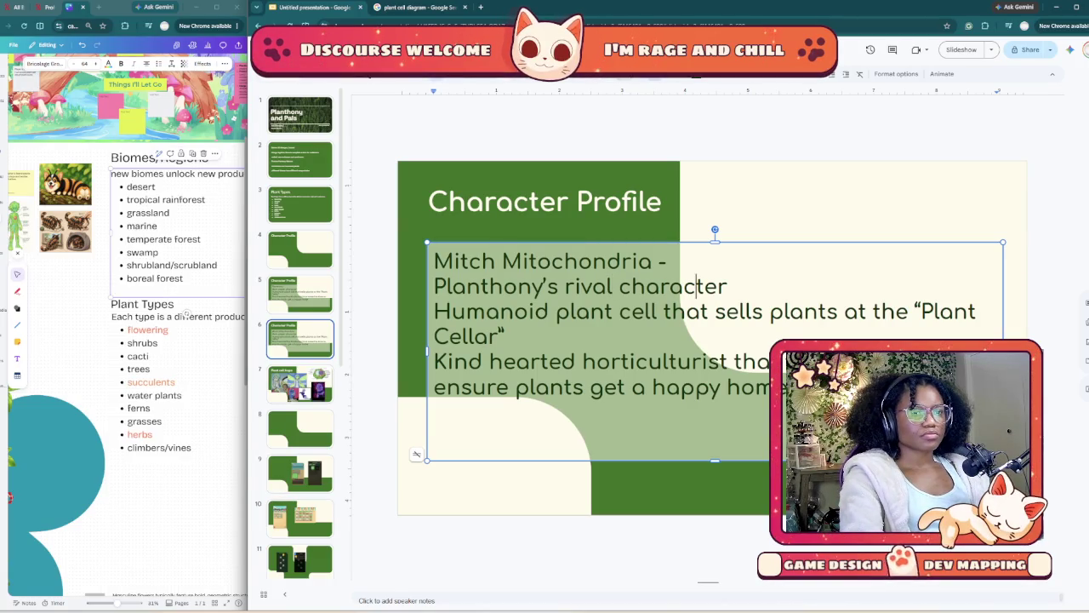
double_click(696, 286)
key("BackSpace")
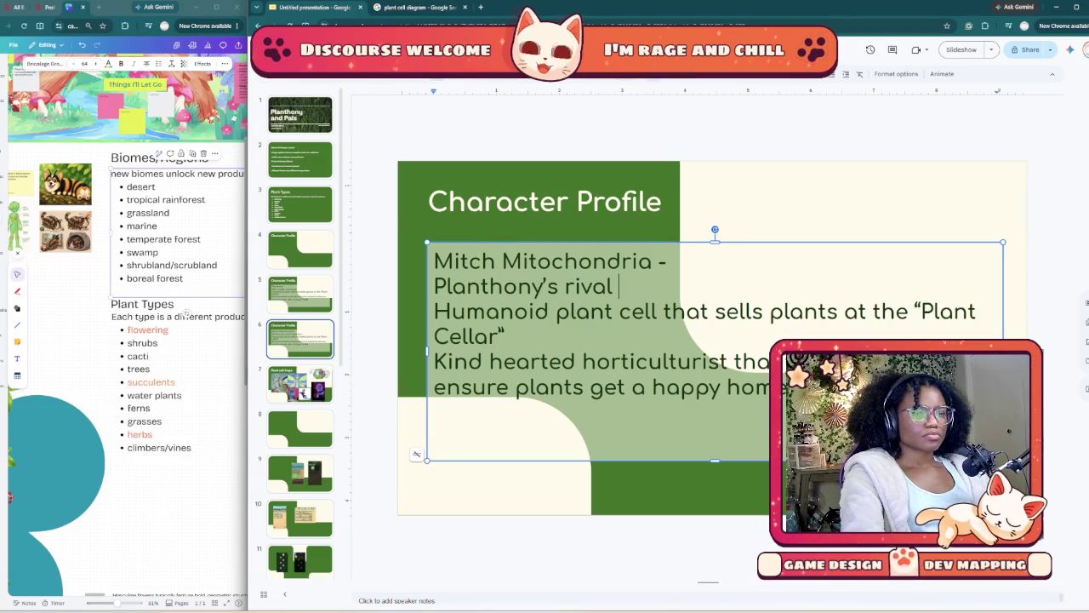
- Replace the old lines with 'powerhouse of the sell' and a sleazy, manipulative salesman description
left_click_drag(506, 336, 434, 312)
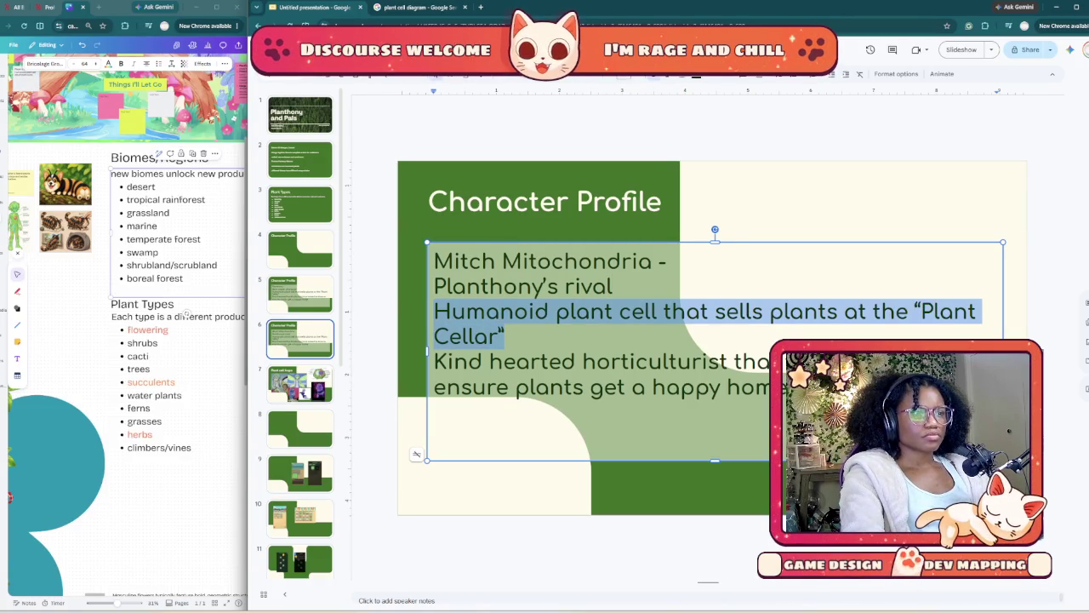
type("He")
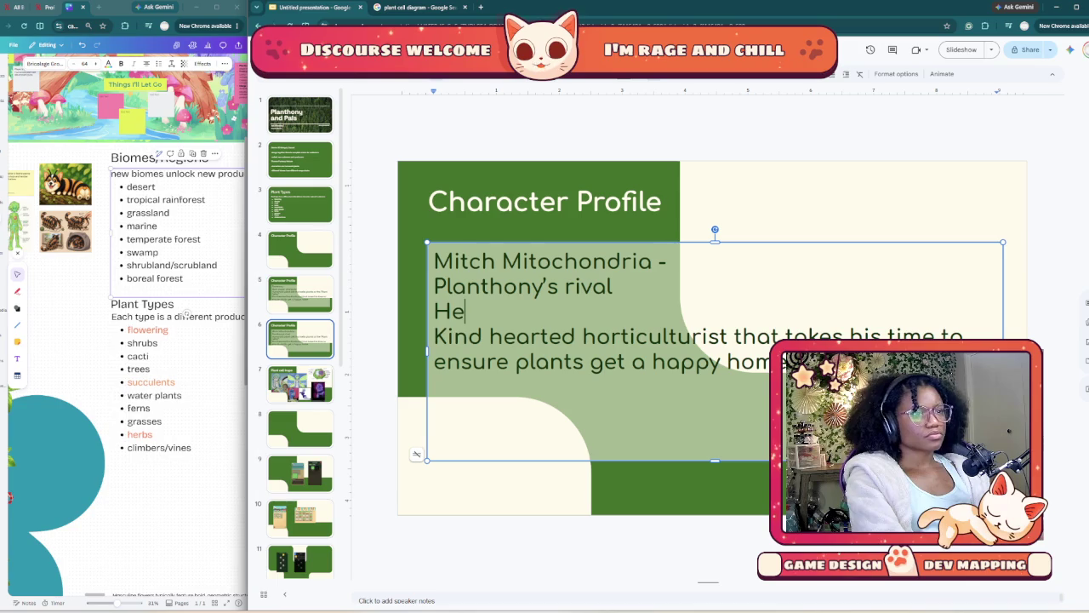
type("'s the ")
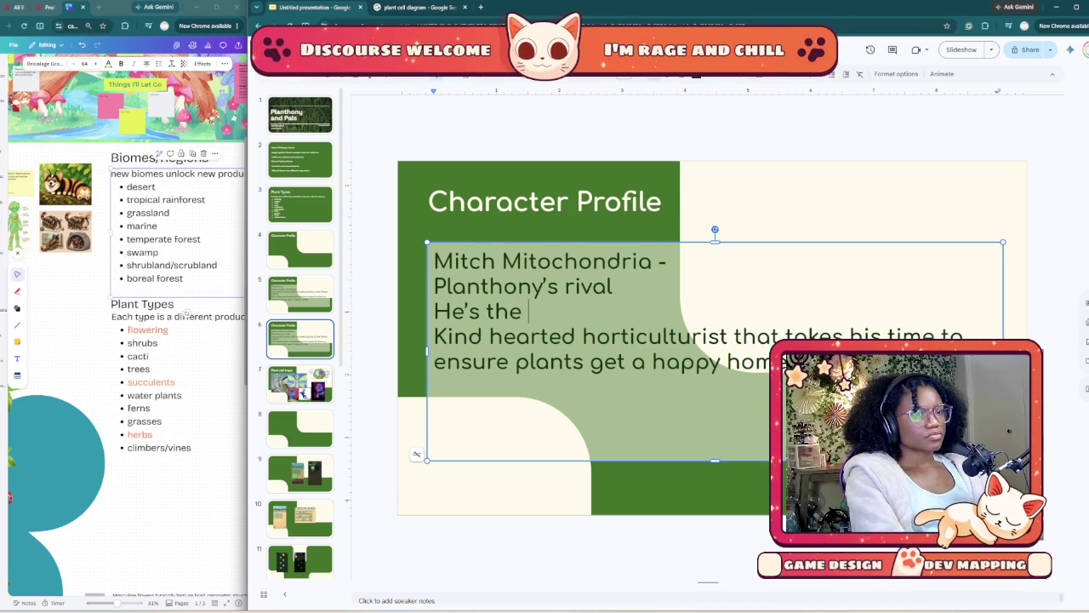
type("power")
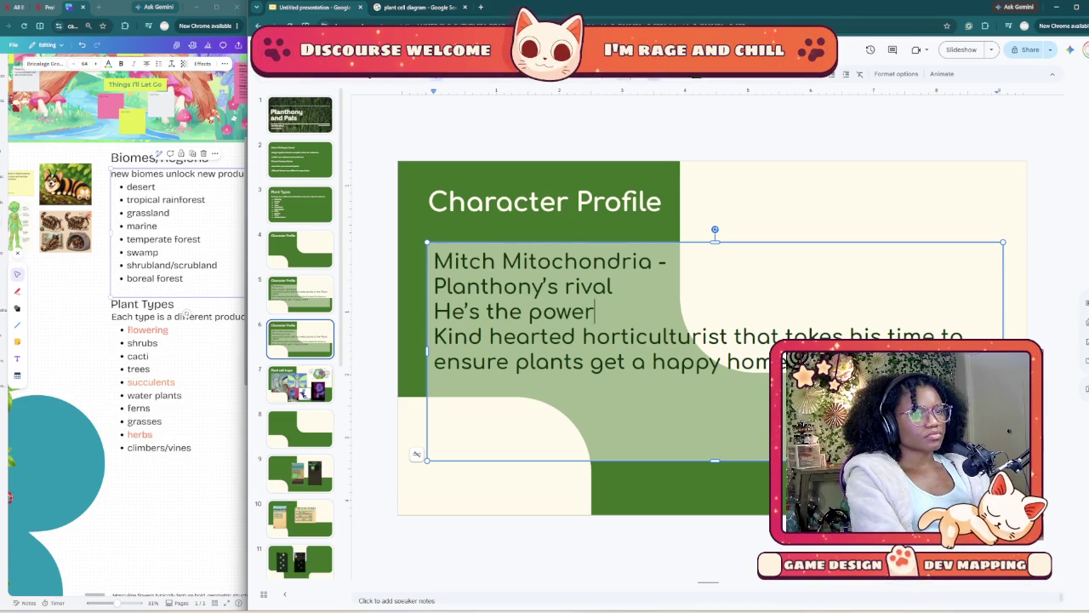
type("house of the s")
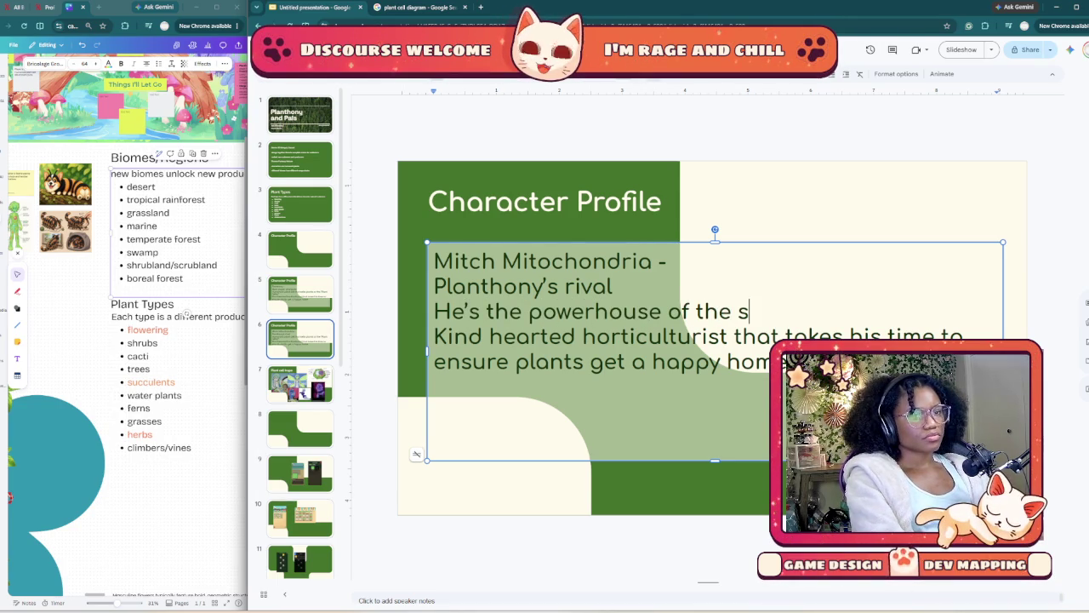
type("ell")
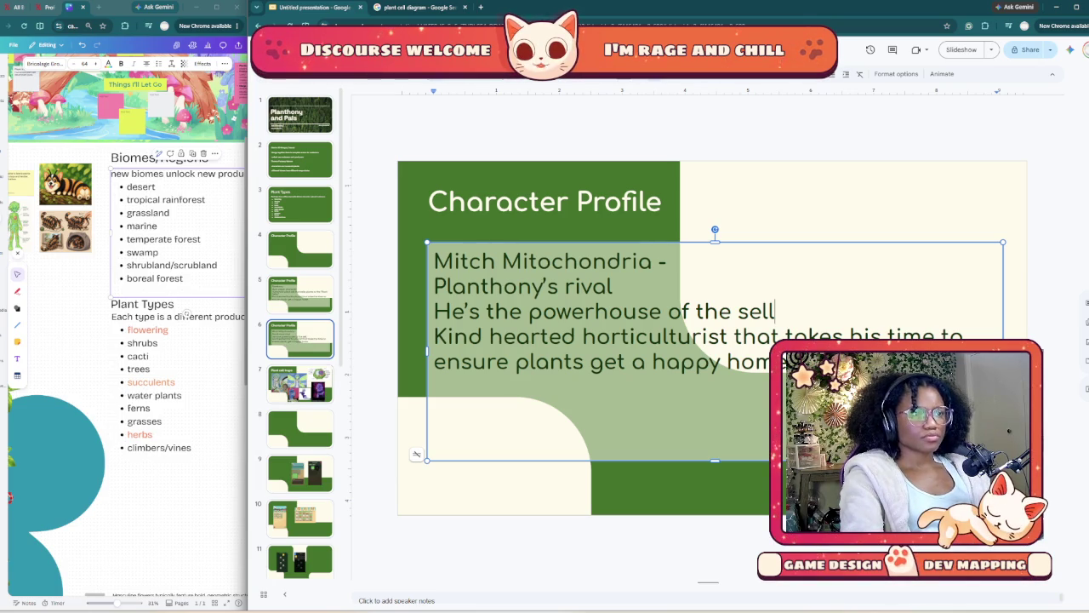
key("Right")
key("ctrl+shift+Right")
key("ctrl+shift+Right")
key("ctrl+shift+Down")
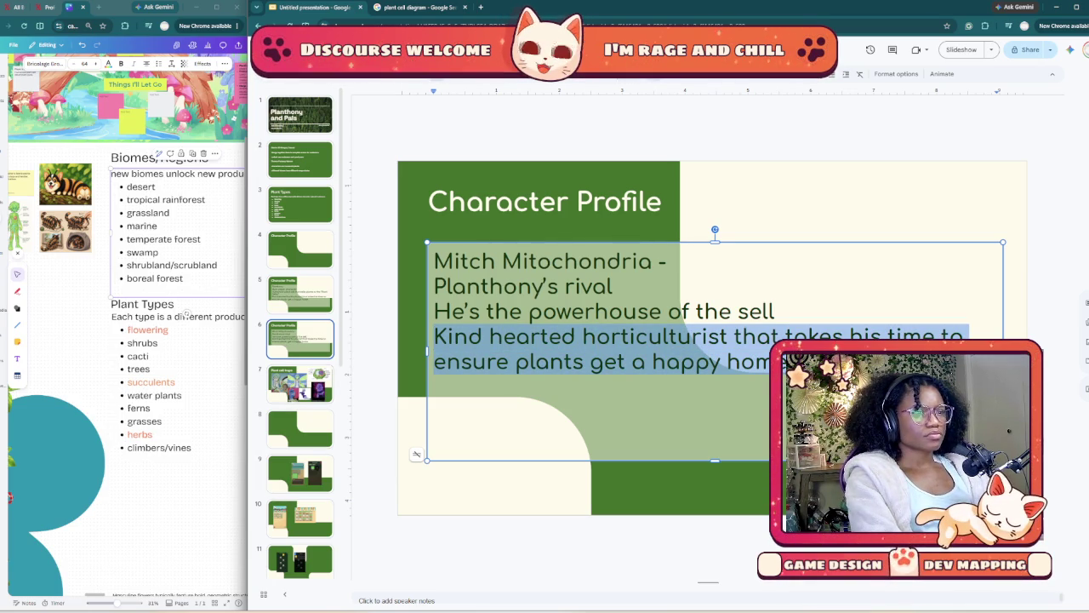
type("Slea")
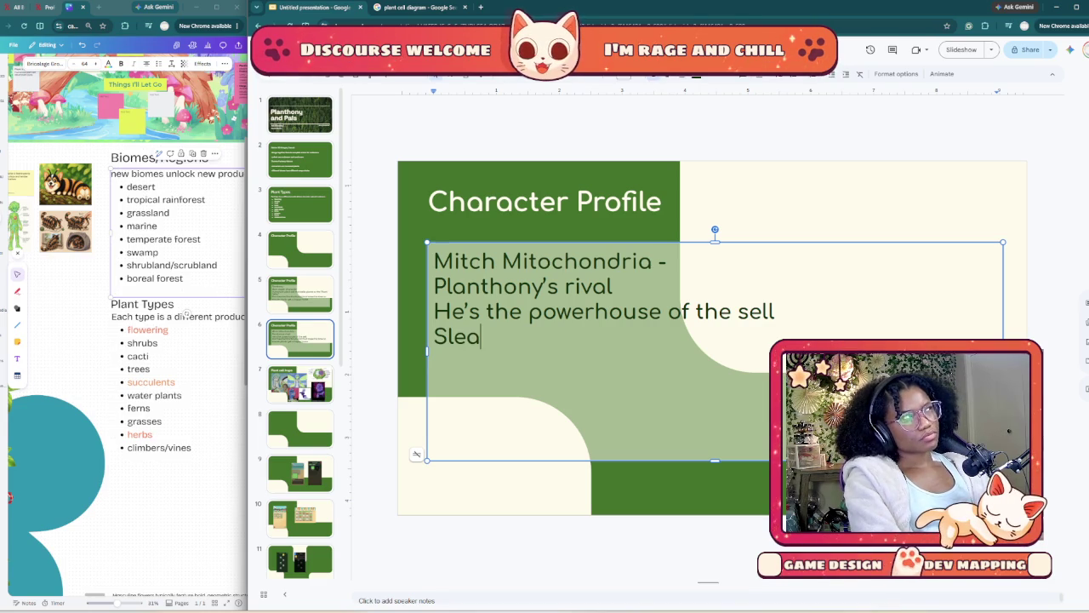
type("zy")
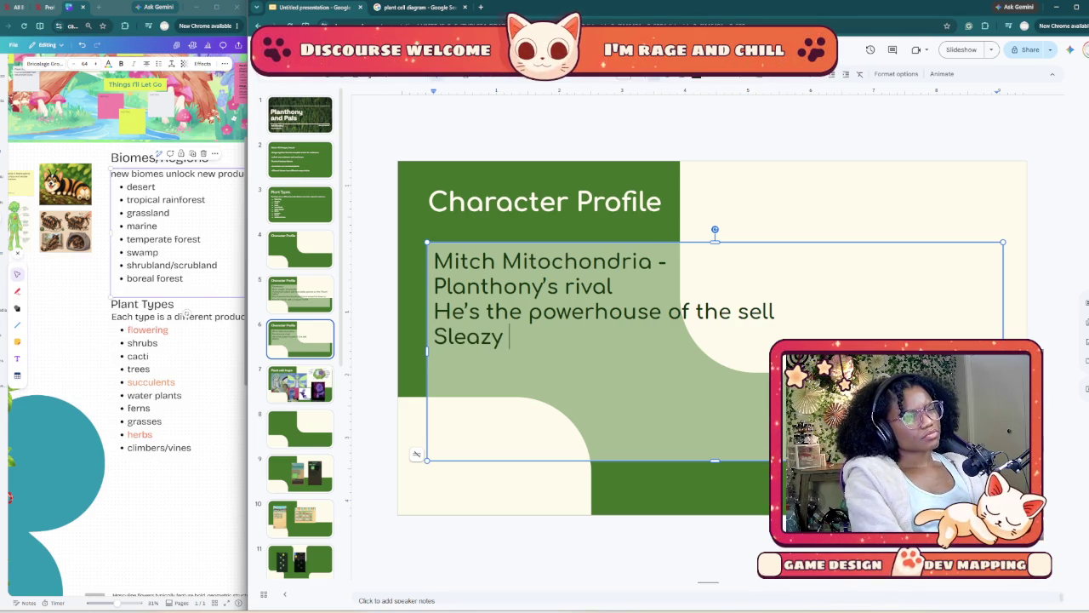
type("salesman")
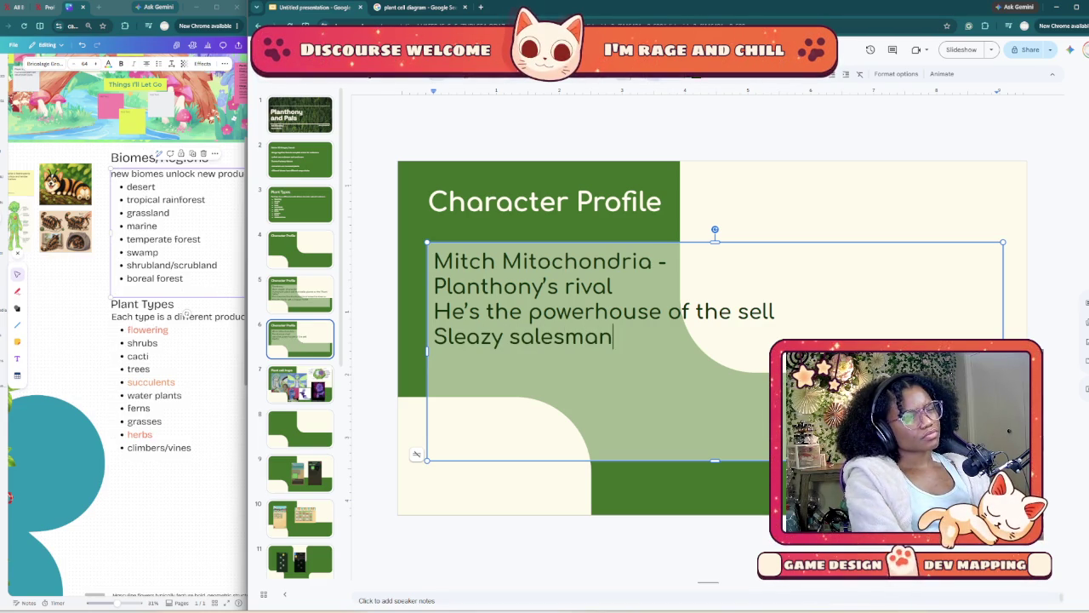
type(" type")
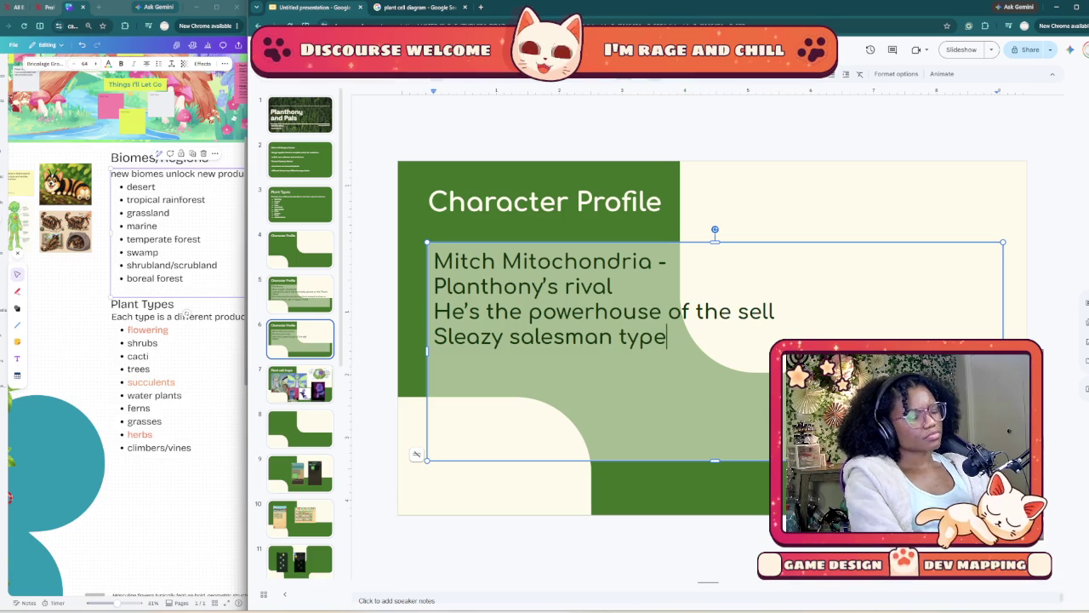
type("; ")
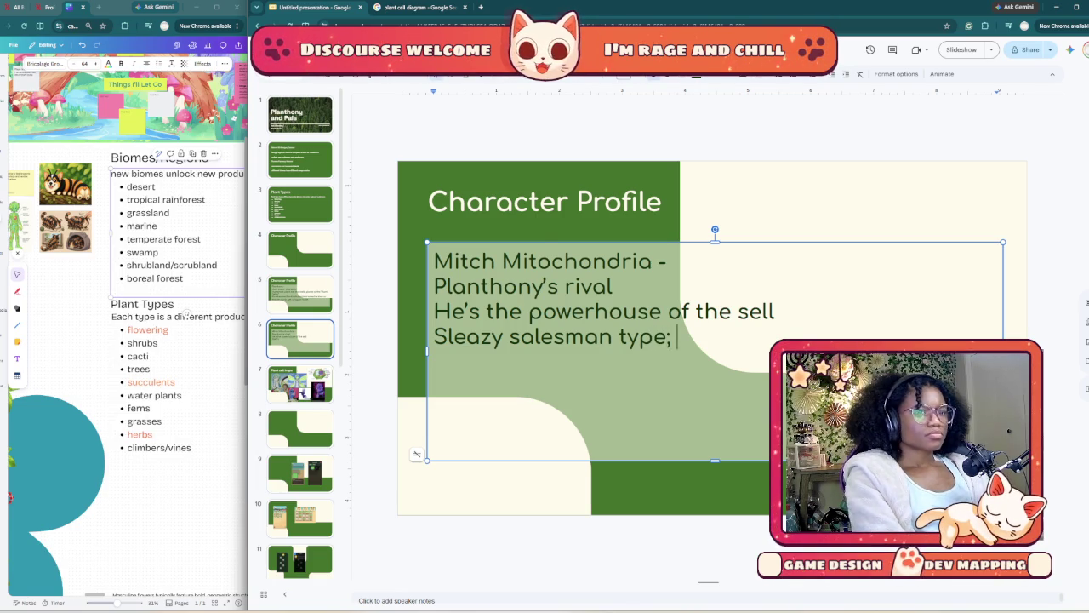
type("willing to")
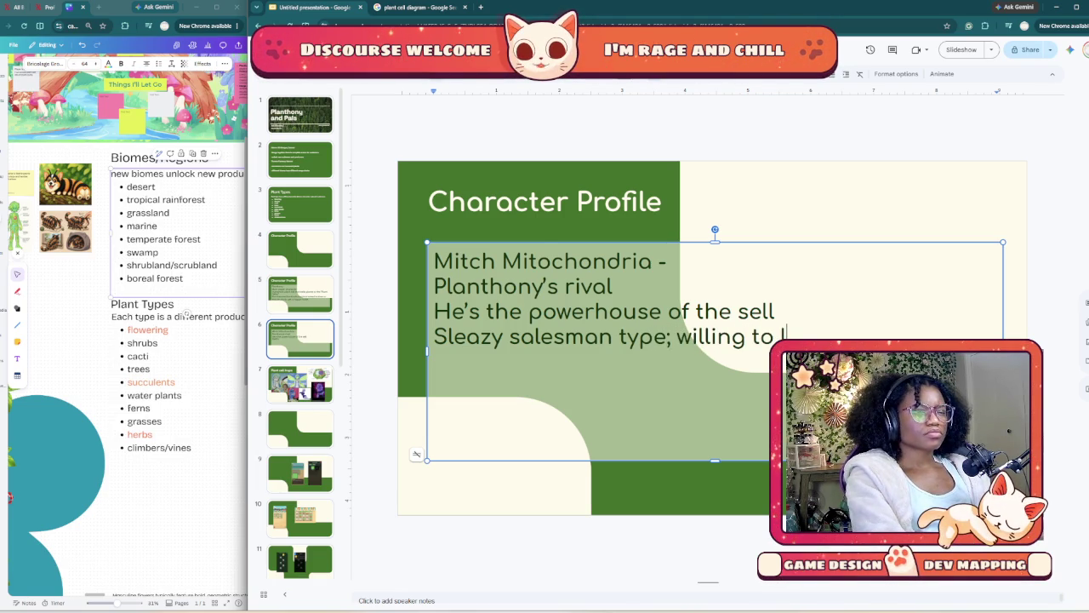
type("lie to mo")
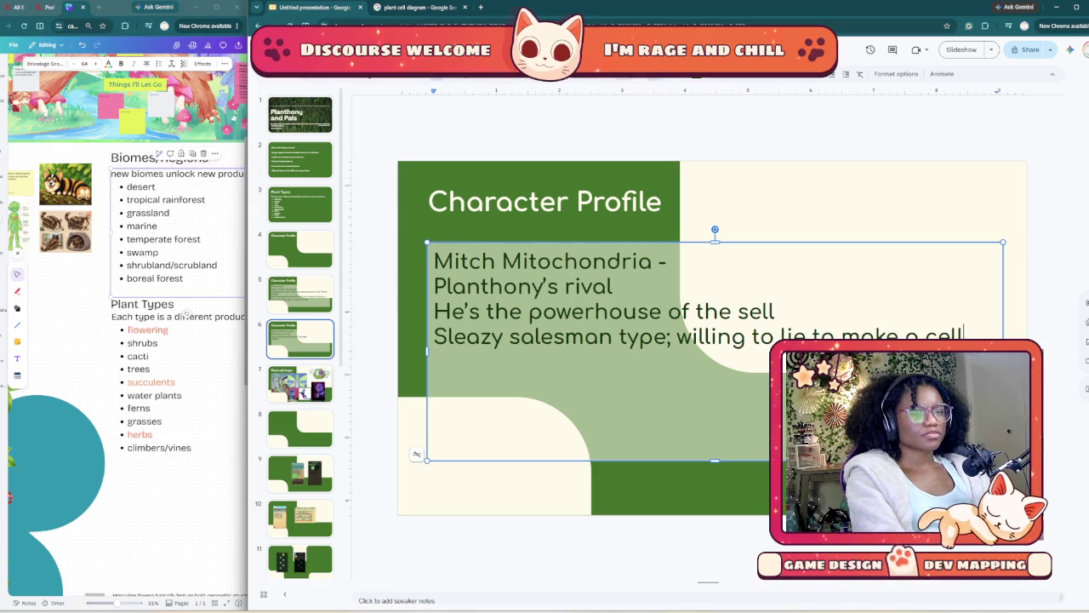
type("e")
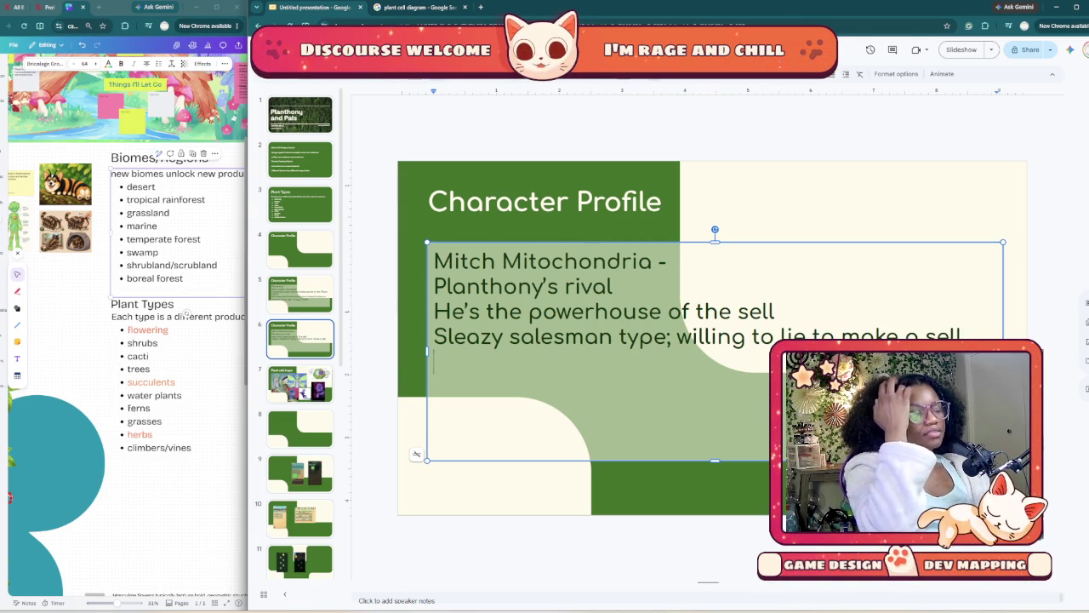
type("mani")
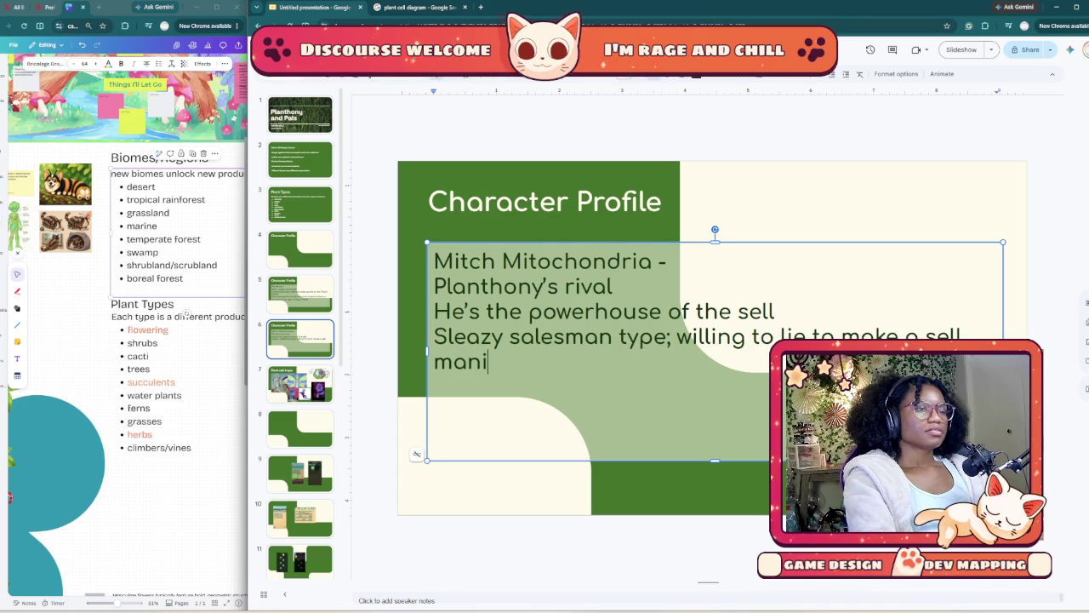
type("pulative")
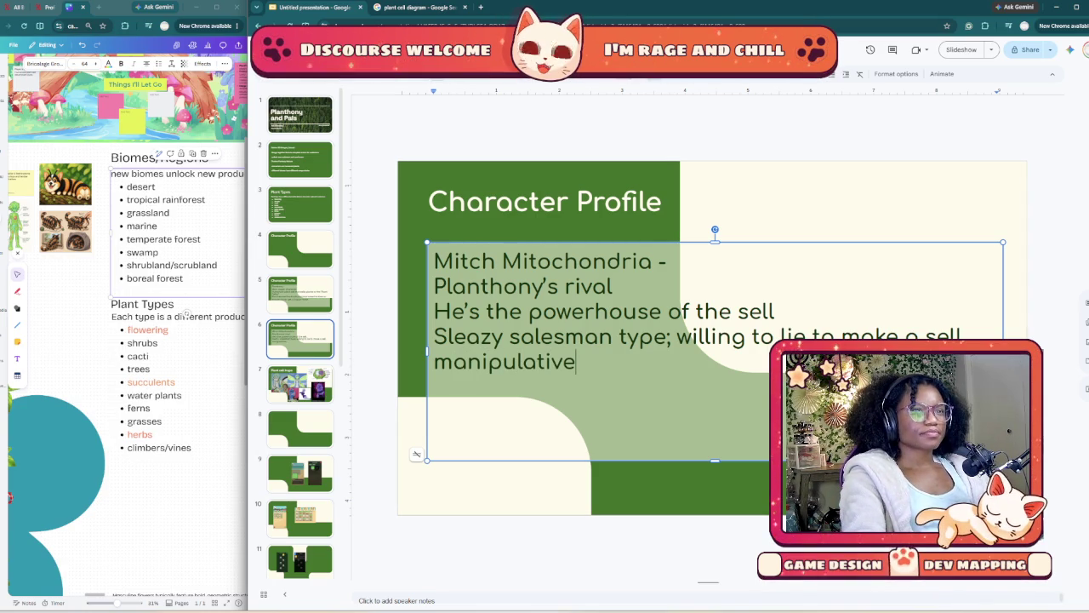
left_click(659, 262)
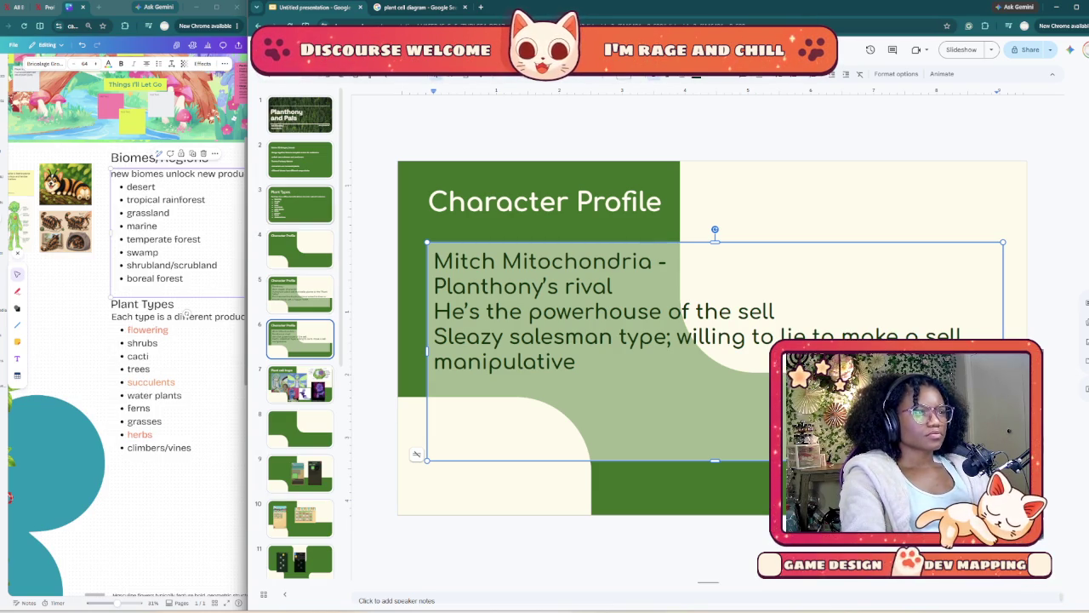
- Add '(base color - red)' after Mitch Mitochondria's name on slide 6
key("Page_Up")
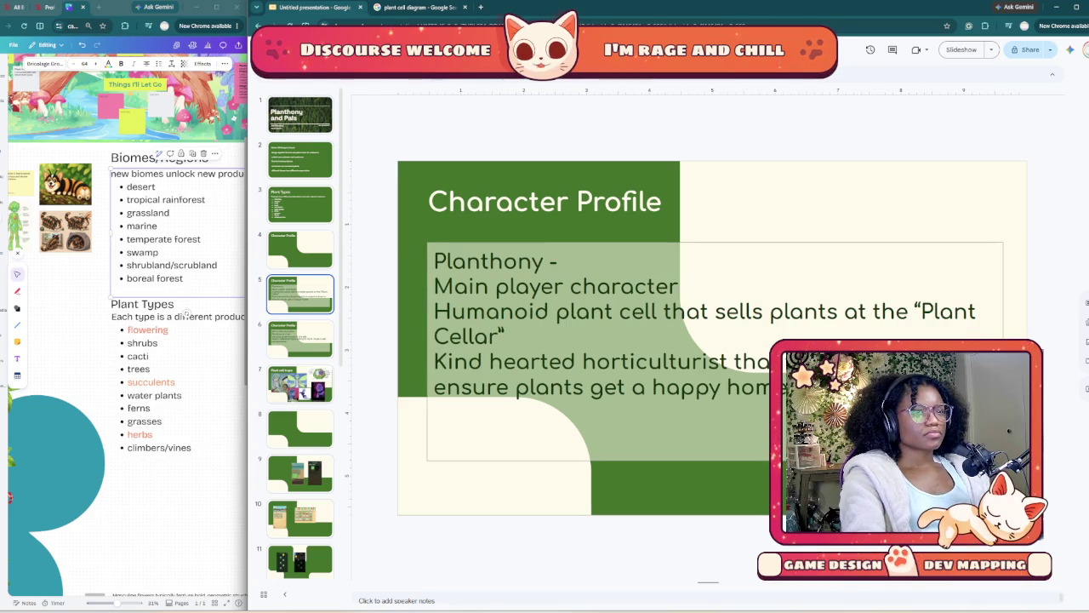
left_click(416, 454)
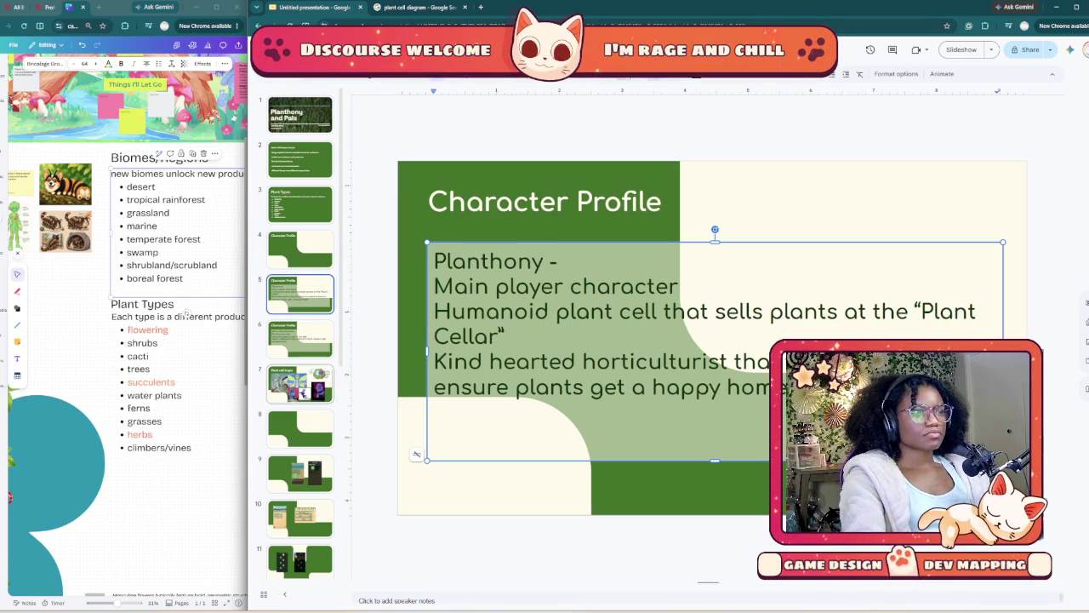
left_click(299, 339)
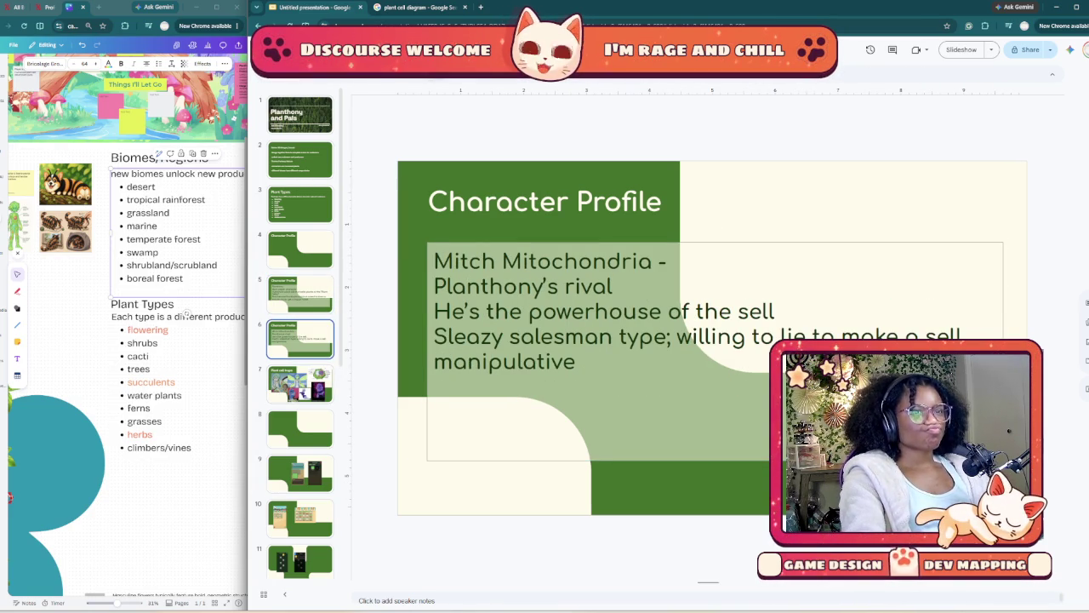
left_click(659, 261)
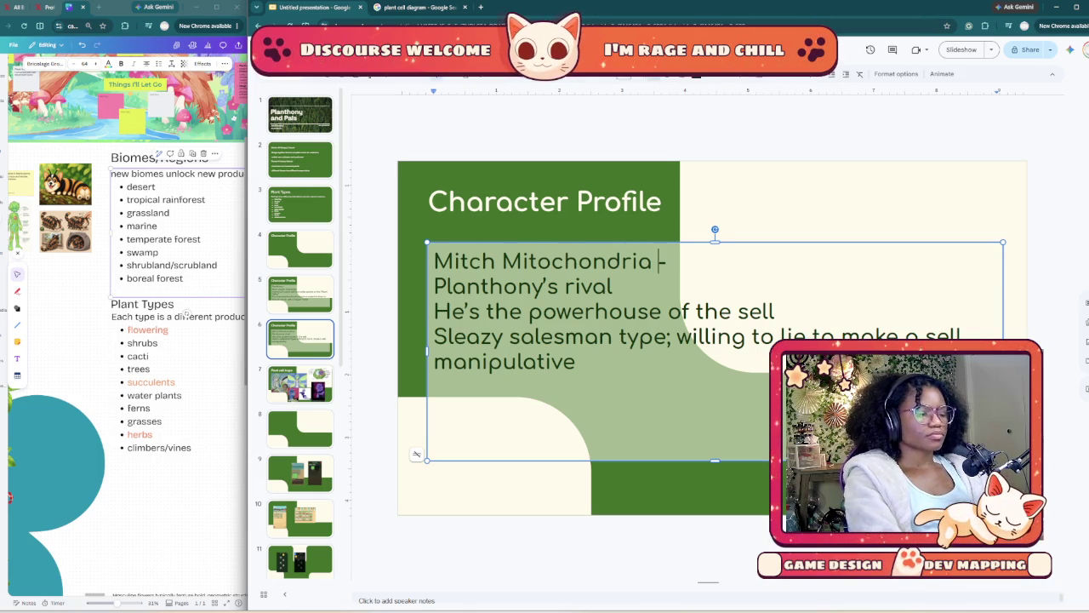
type("(")
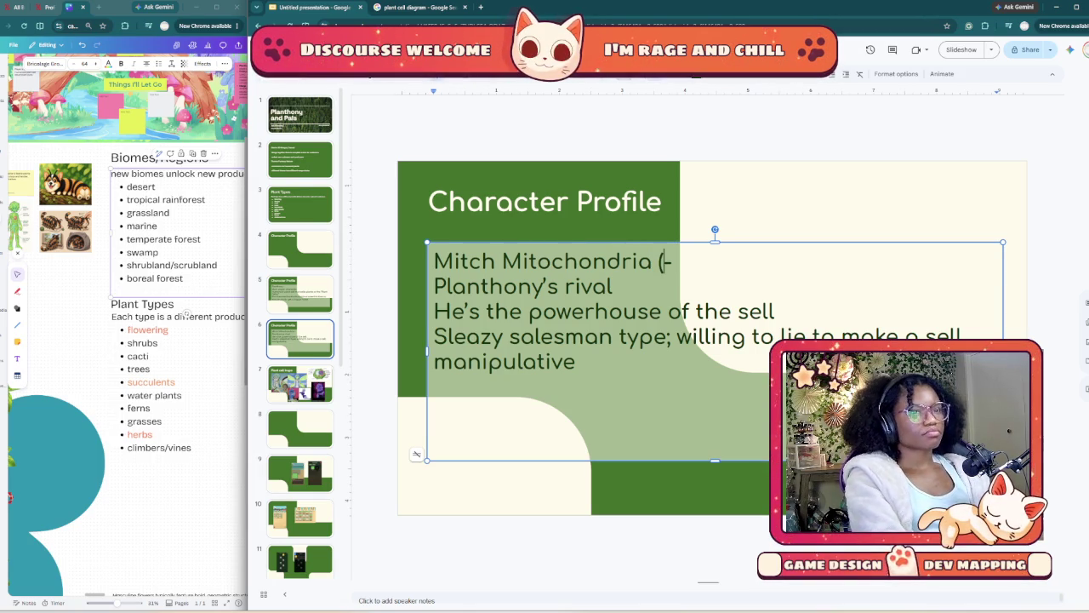
type("base color")
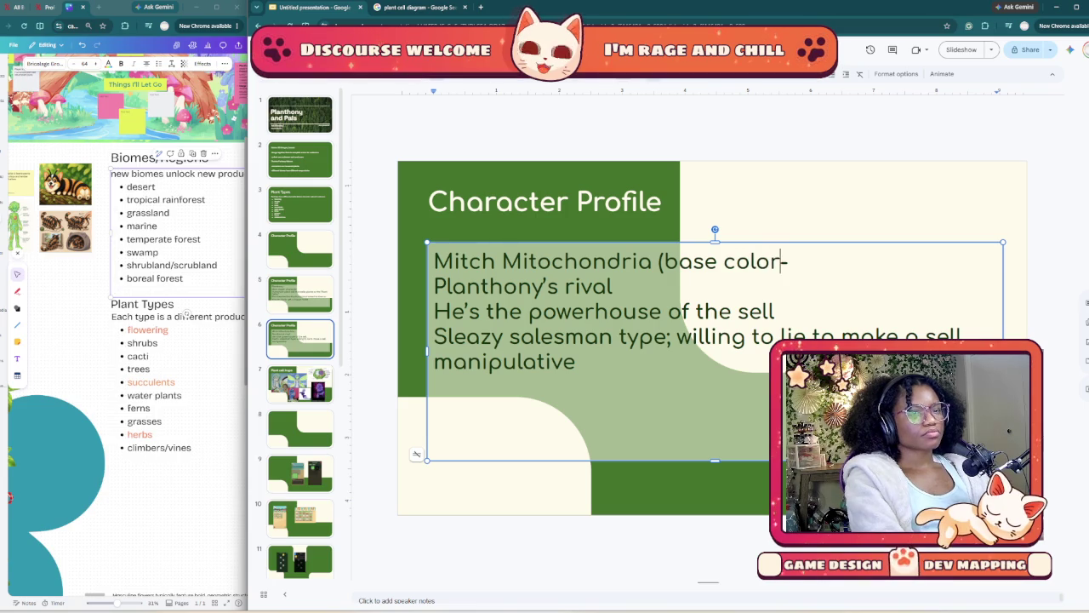
type(" is")
key("BackSpace")
key("BackSpace")
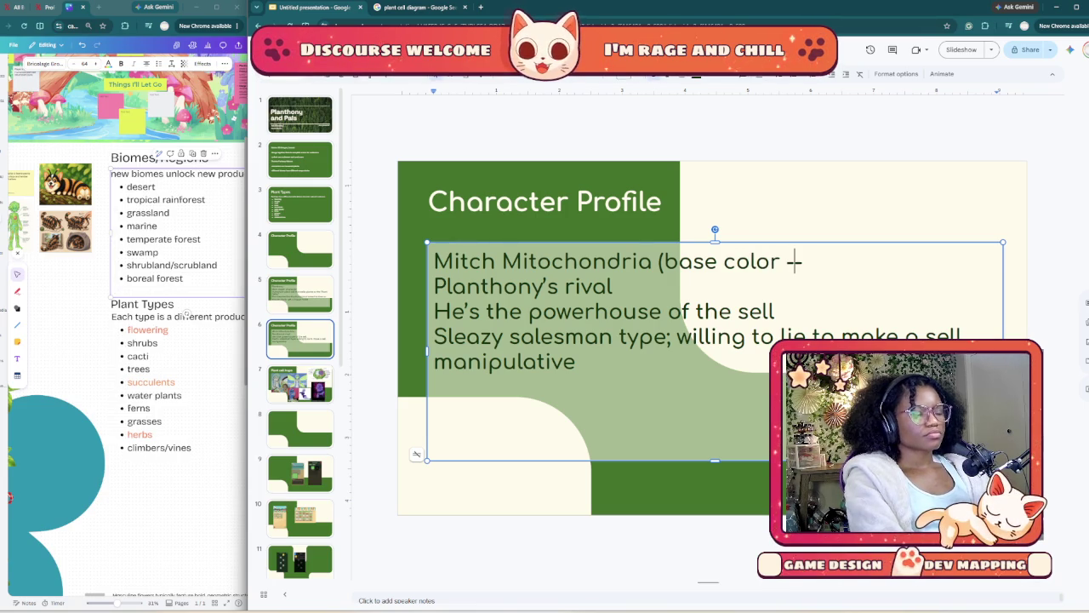
type("- red)-")
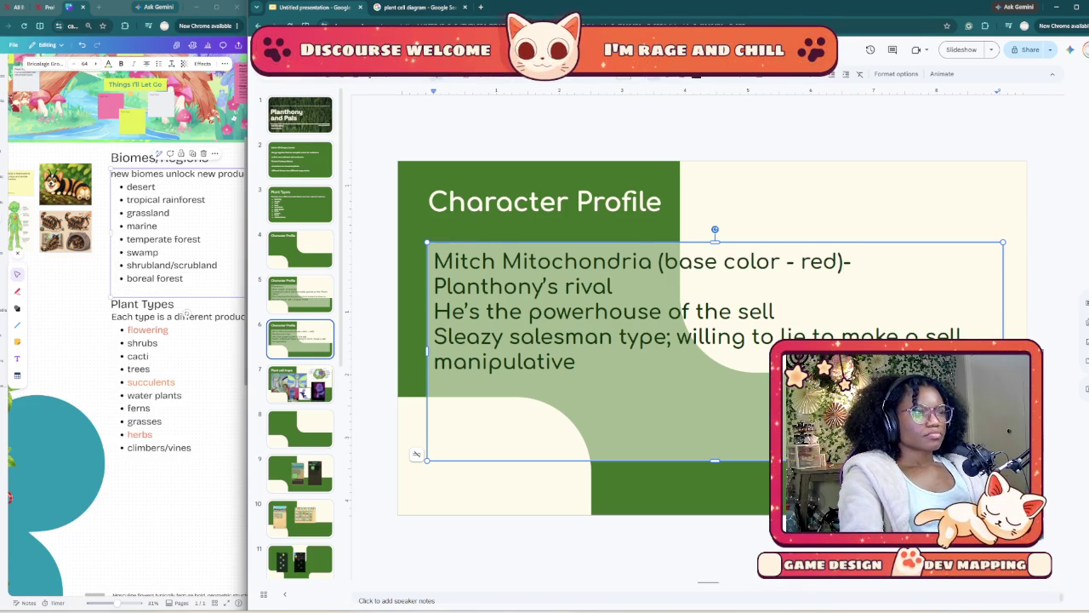
- Add '(base color- green)' after Planthony's name, then delete the trailing dash after red)
left_click(300, 294)
left_click(550, 261)
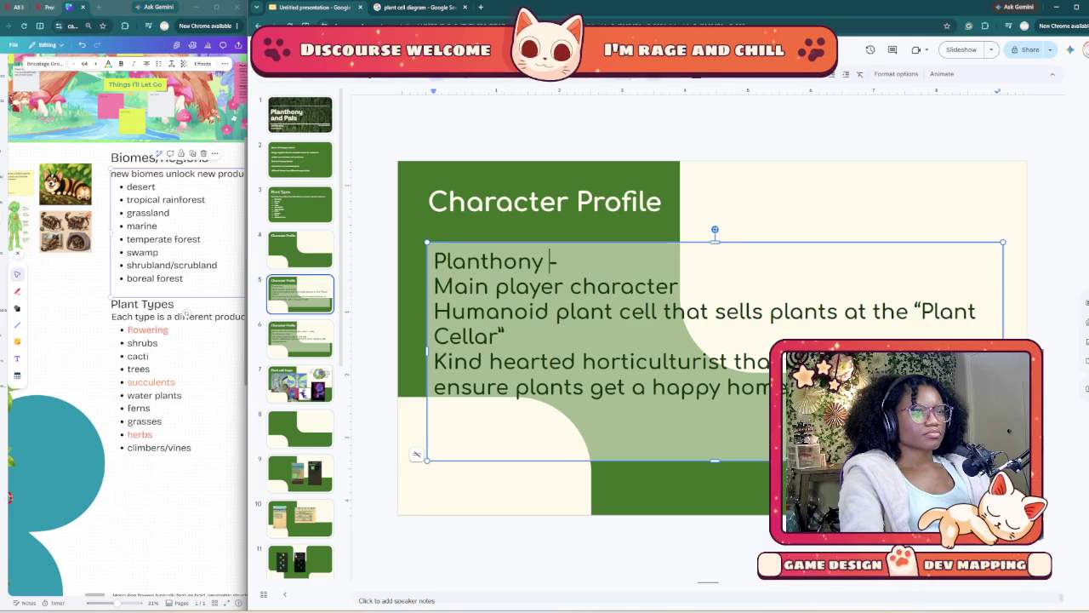
type("(base col")
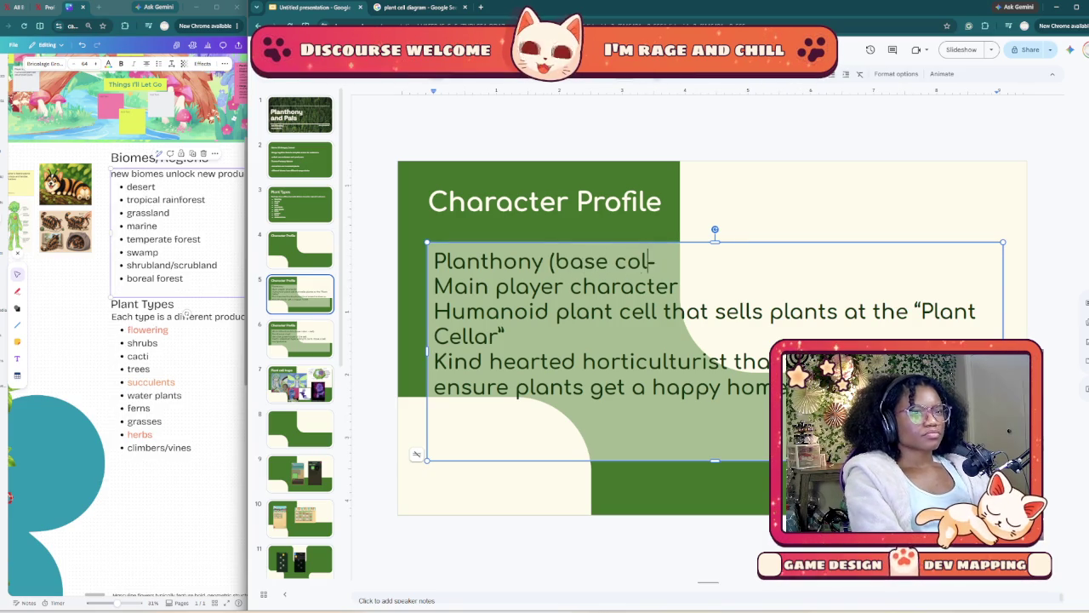
type("or-")
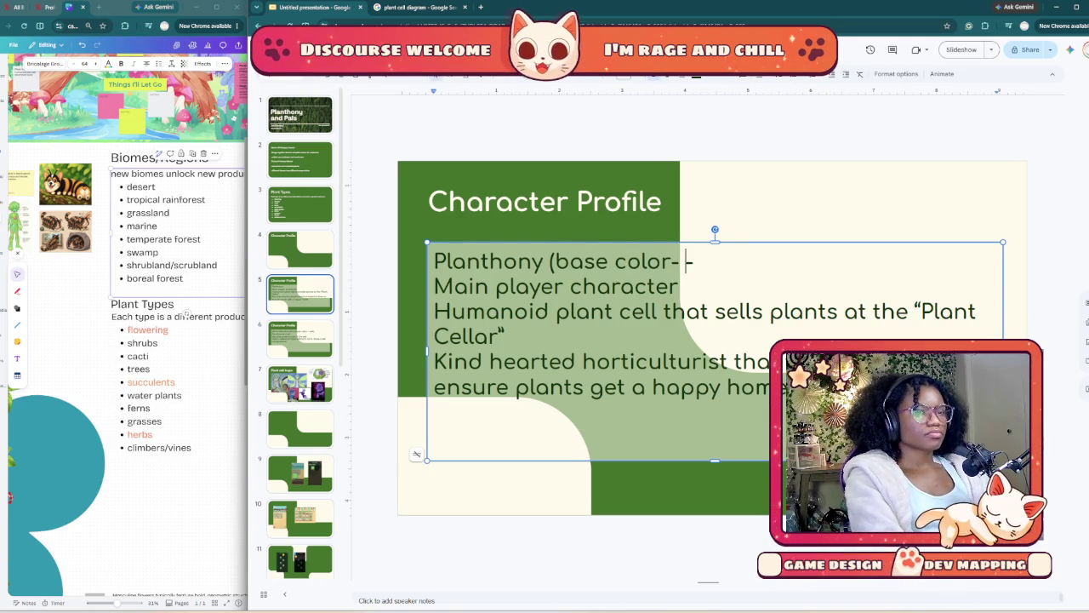
type(" green)")
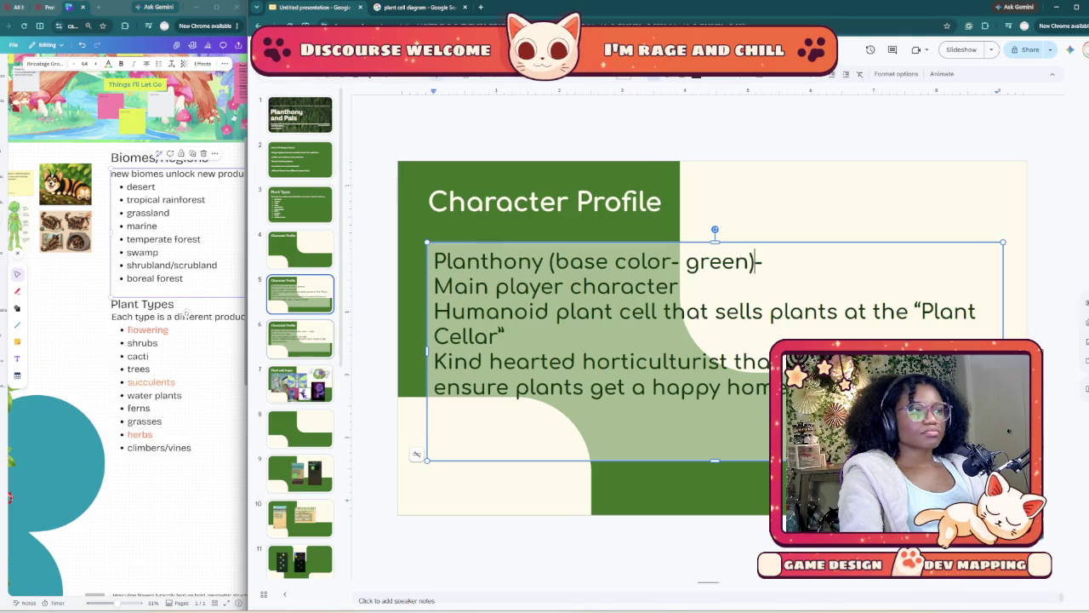
key("Escape")
key("Escape")
key("Page_Down")
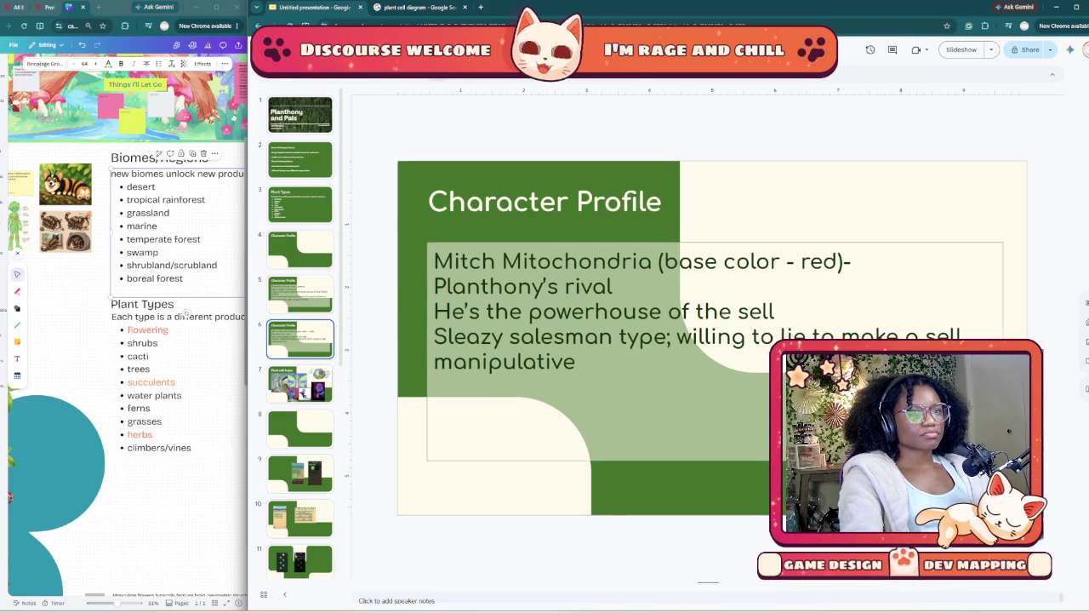
left_click(851, 261)
key("BackSpace")
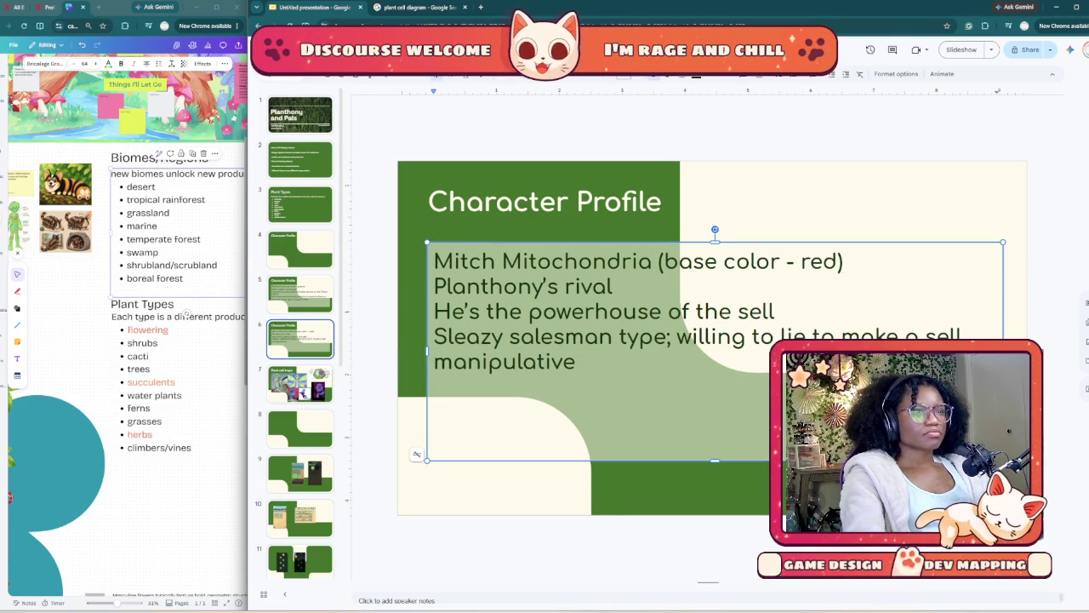
- Underline the names Mitch Mitochondria on slide 6 and Planthony on slide 5
left_click_drag(434, 262, 652, 262)
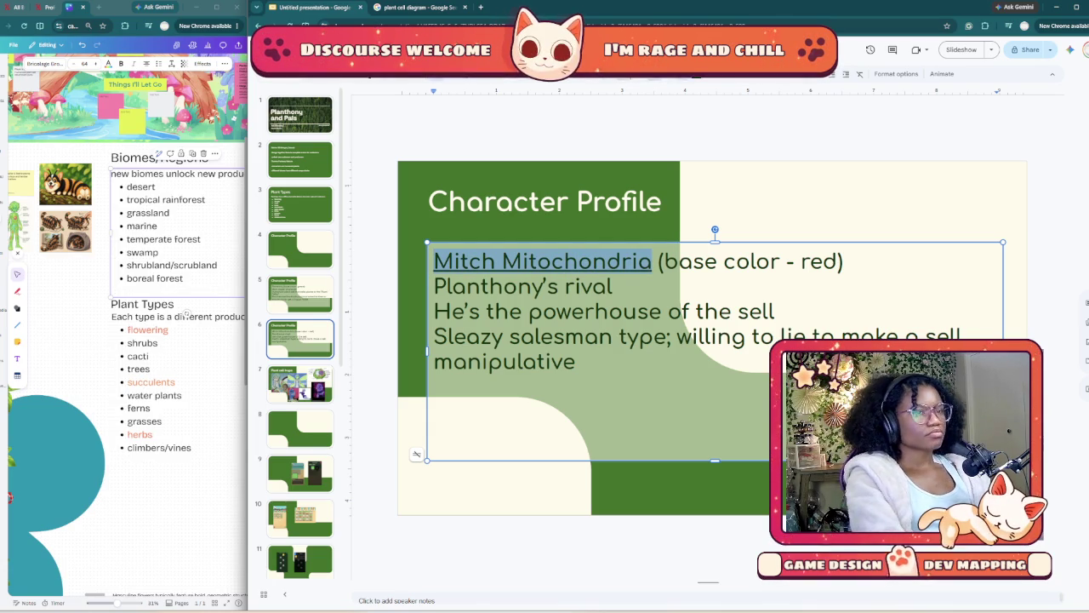
left_click(300, 294)
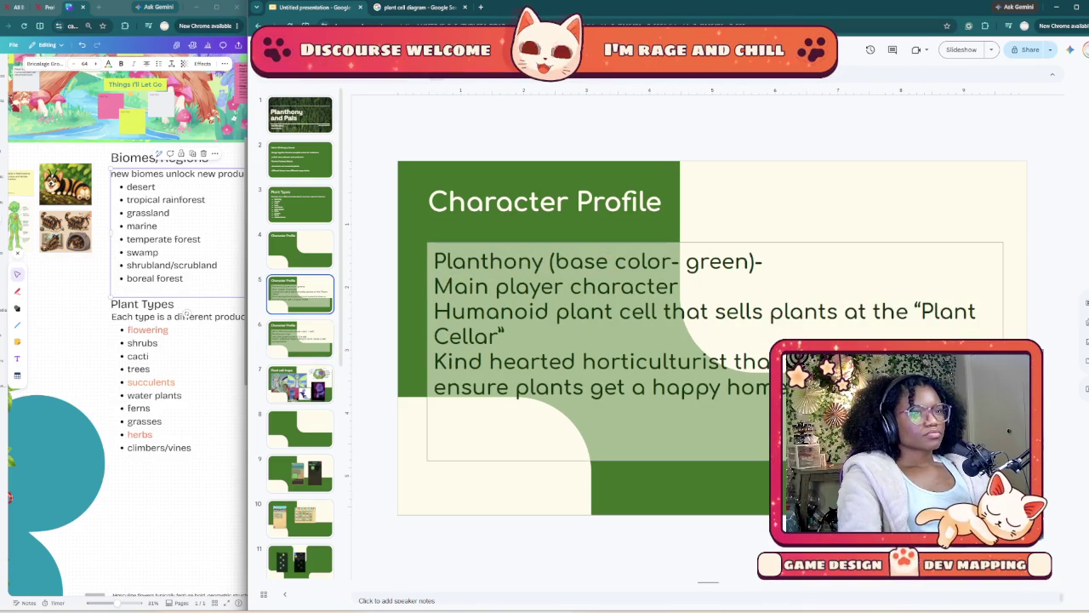
double_click(488, 262)
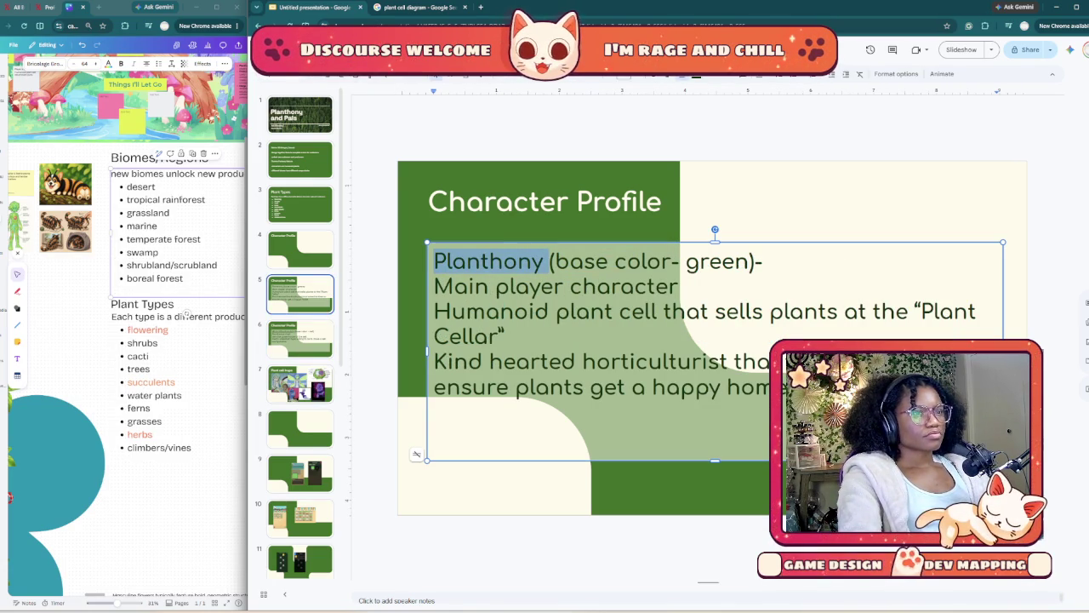
key("shift+Left")
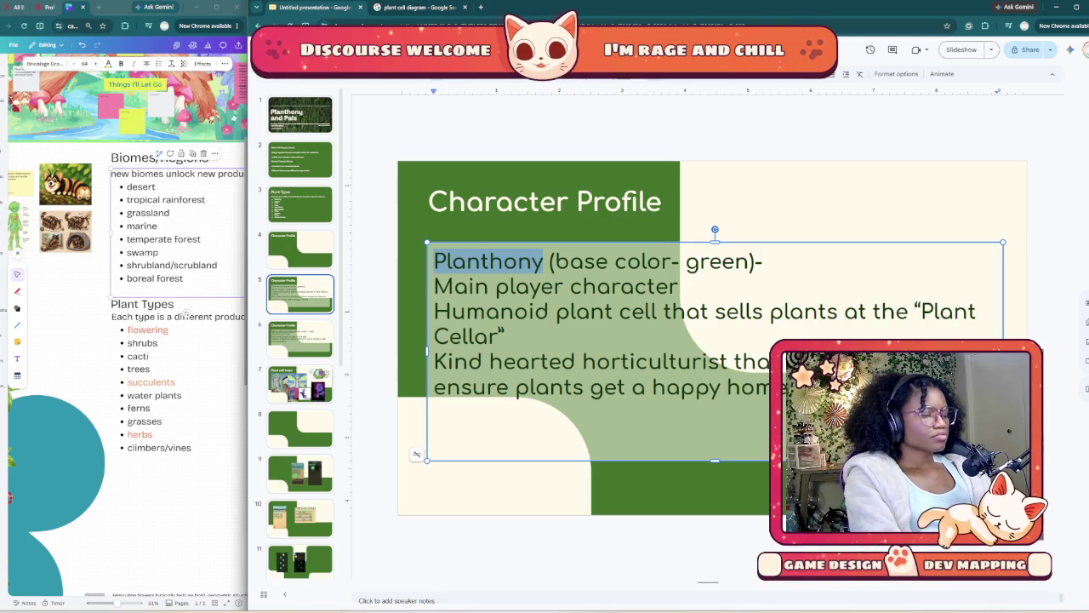
key("ctrl+u")
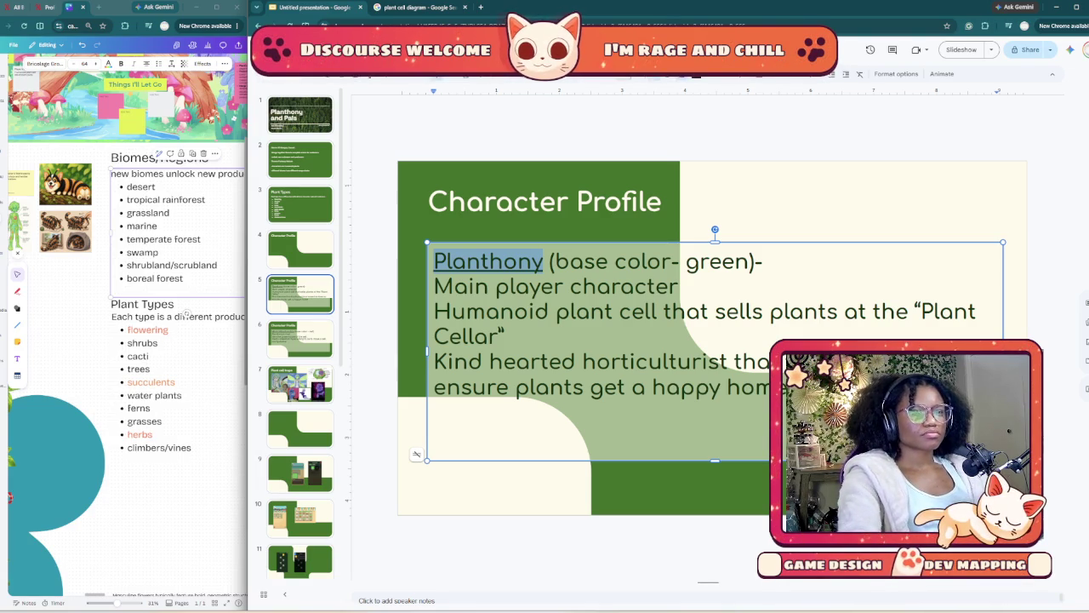
key("Right")
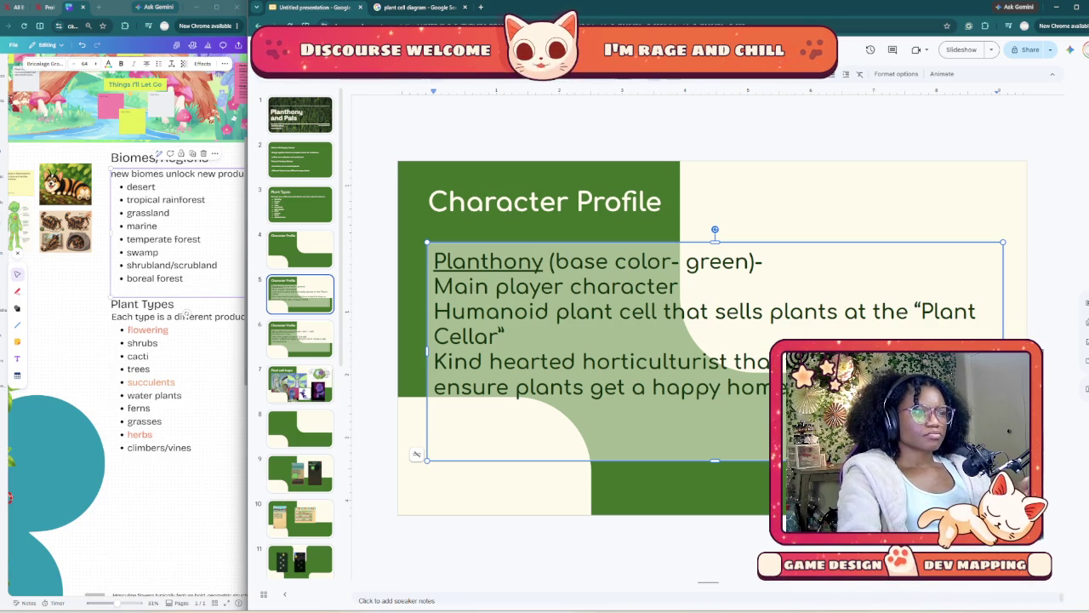
key("Page_Down")
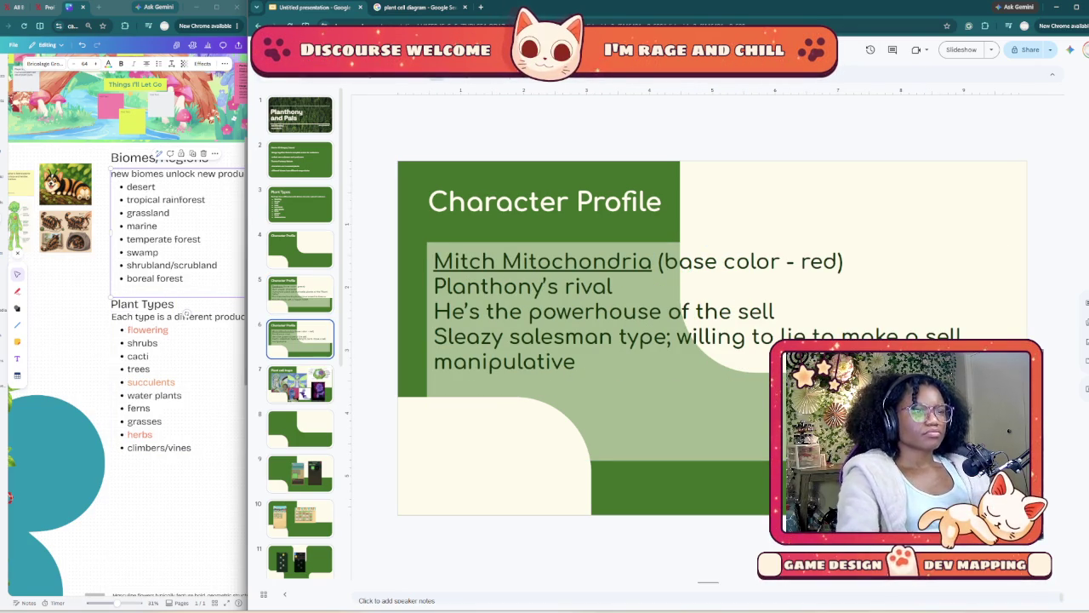
mouse_move(467, 362)
left_mouse_down()
mouse_move(576, 362)
mouse_move(434, 361)
left_mouse_up()
type("Of")
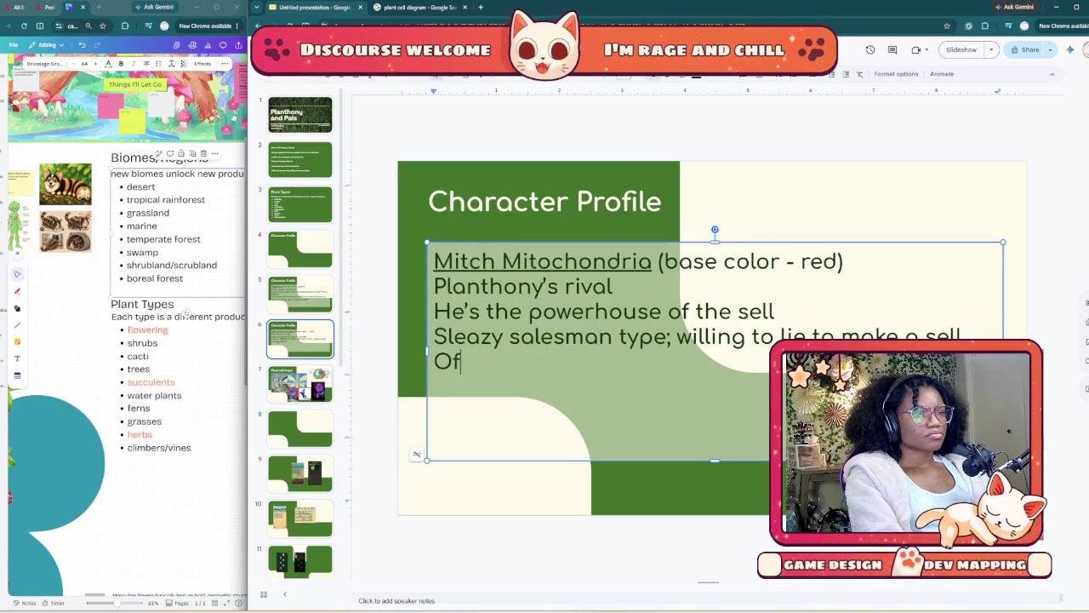
type("ten mani")
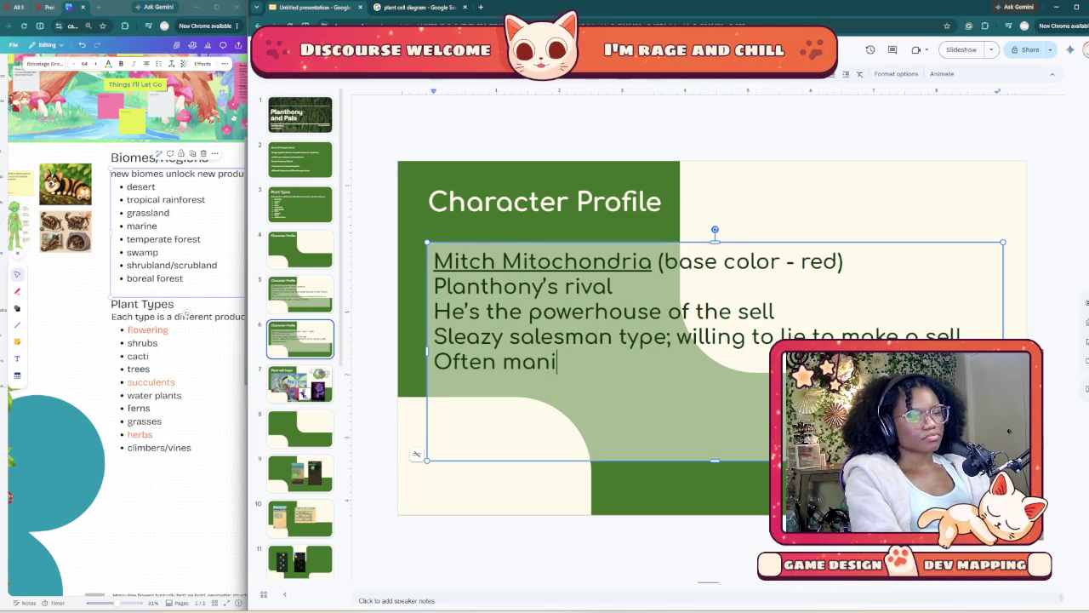
type("pulates ")
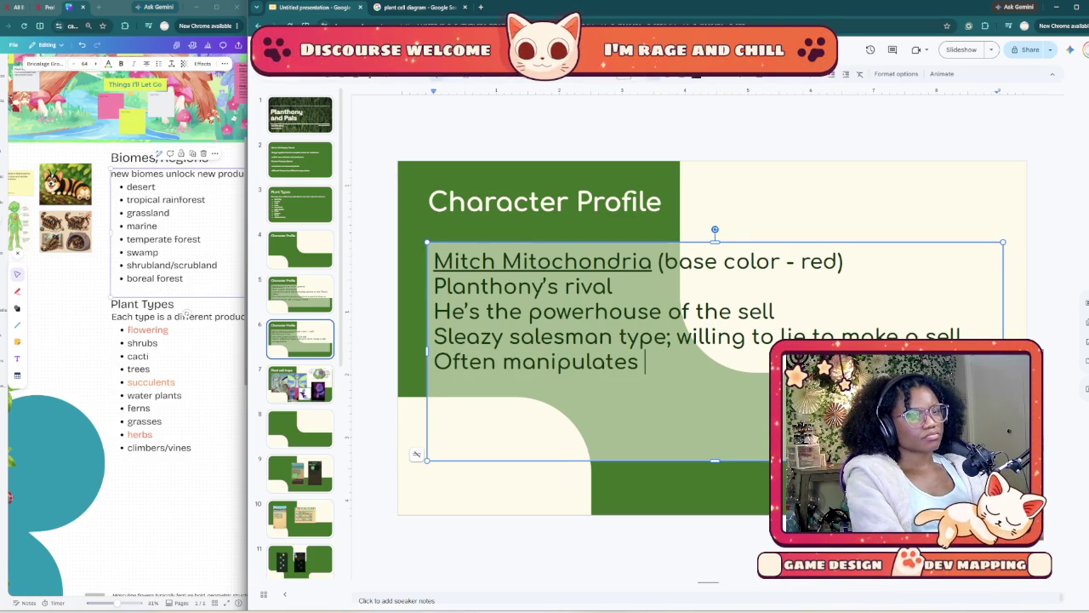
type("Paul to ")
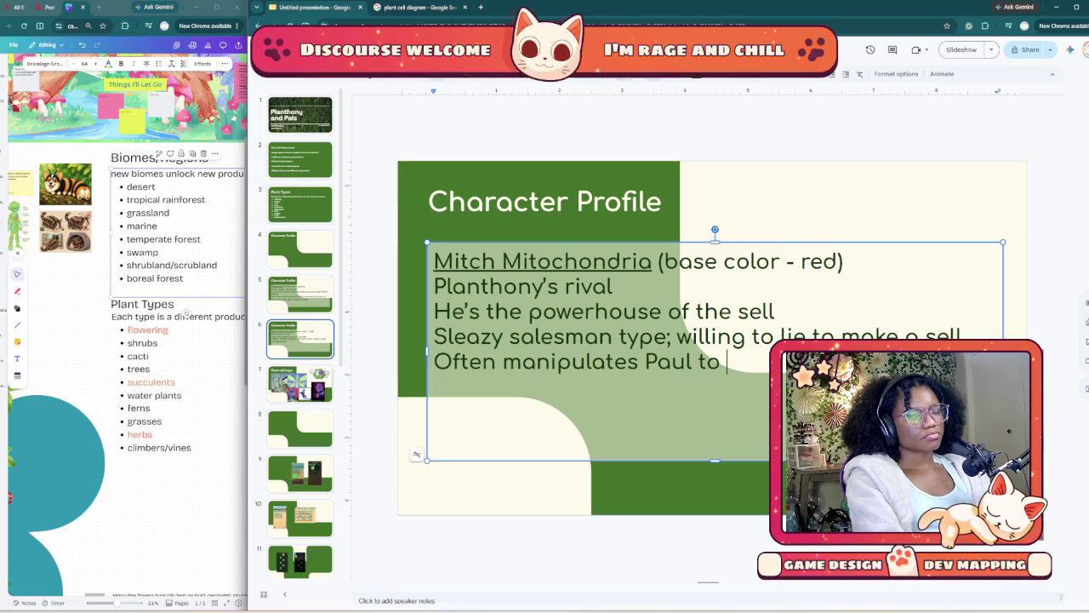
type("ma")
key("BackSpace")
key("BackSpace")
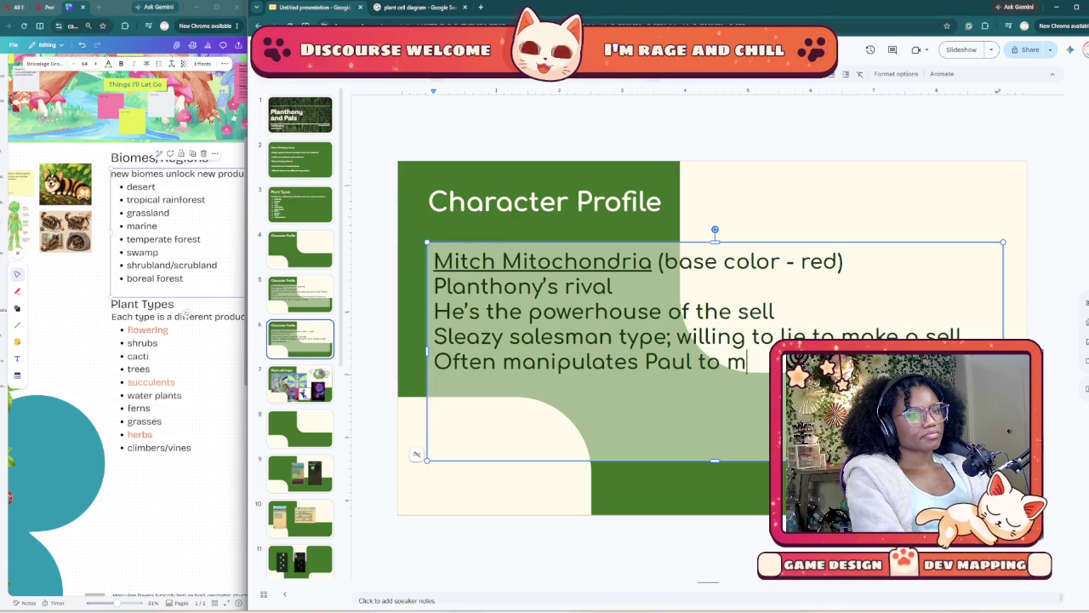
key("BackSpace")
type("s")
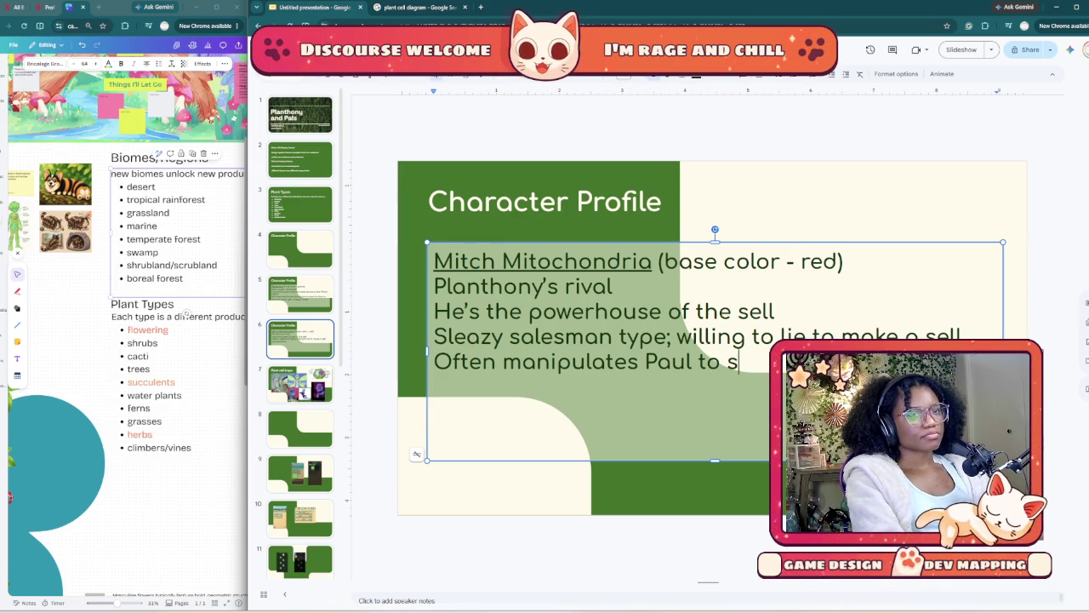
type("ab ")
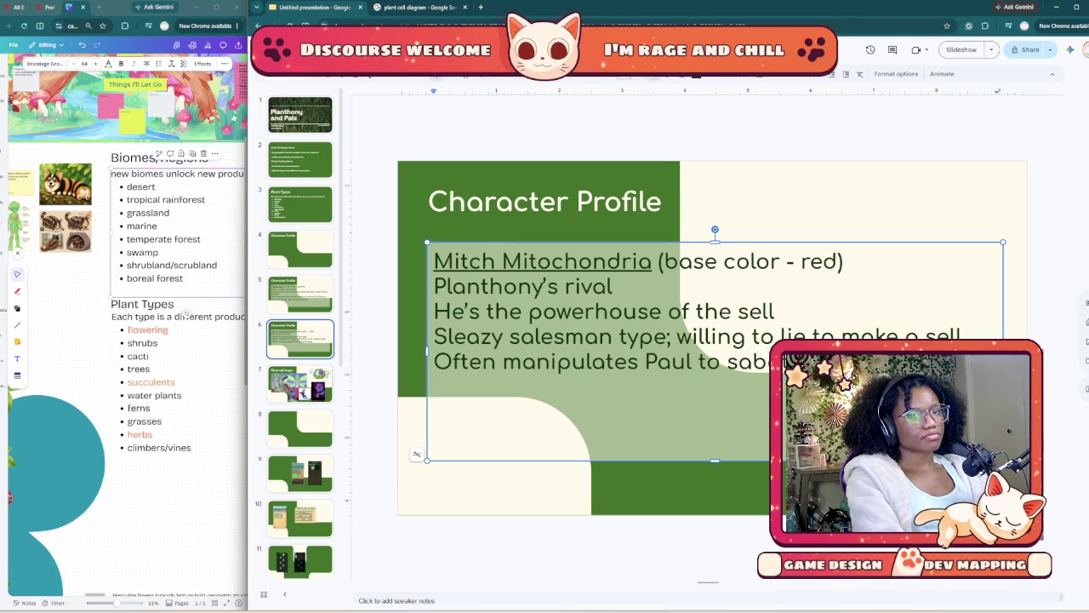
type("sho")
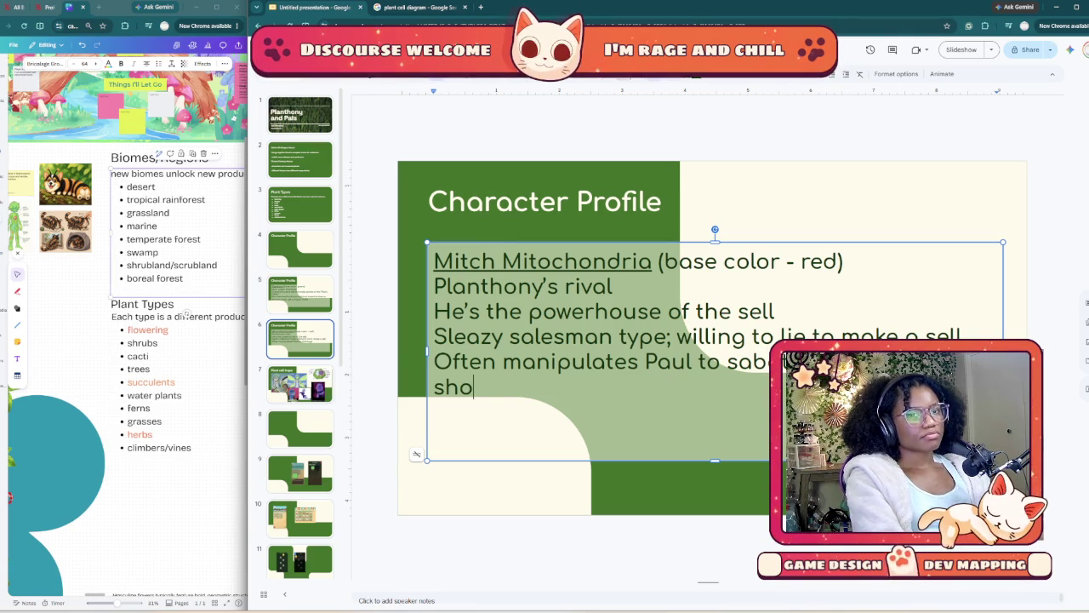
type("p")
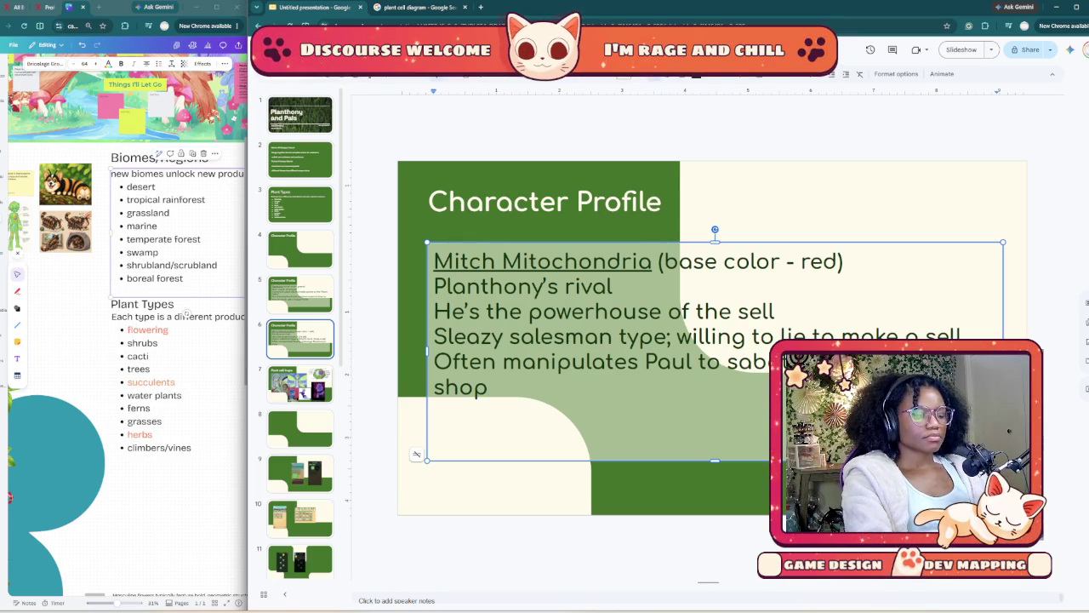
- Add a new last line reading 'Impatient but charismatic'
key("Return")
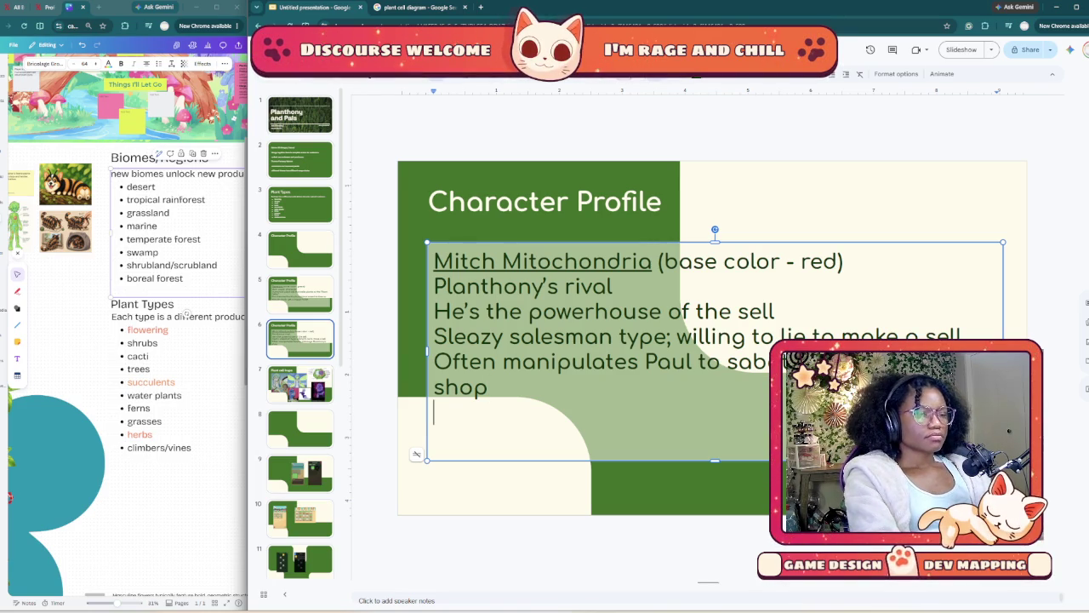
type("Impatient")
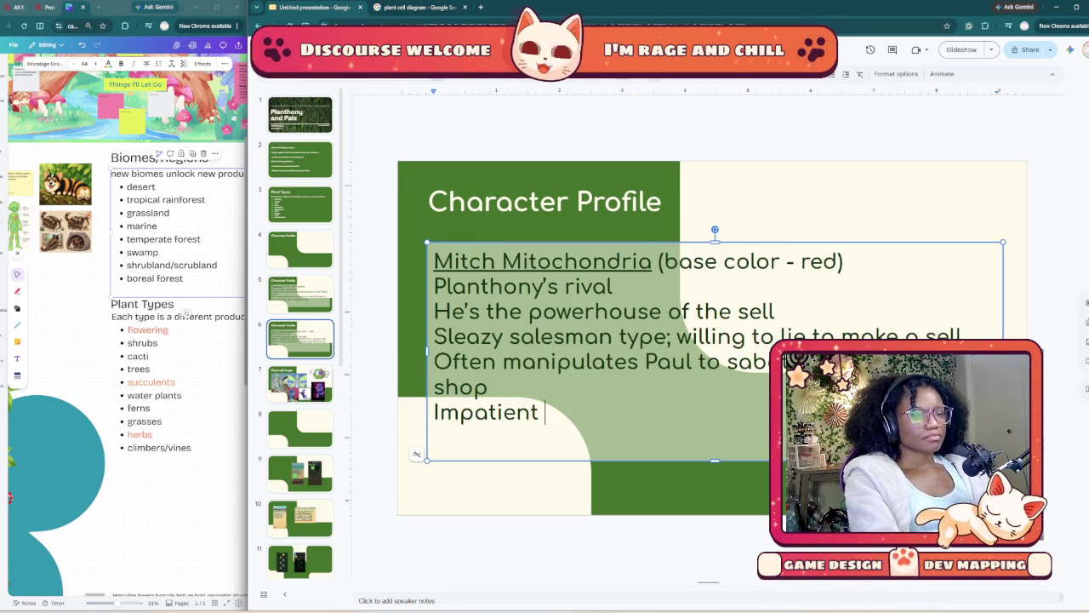
type(";")
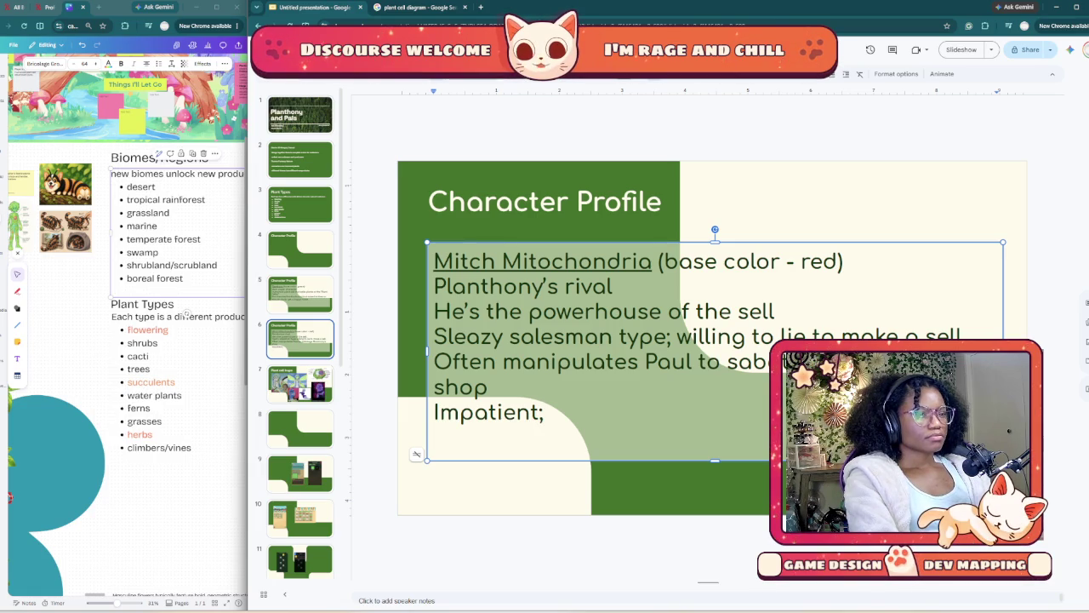
key("BackSpace")
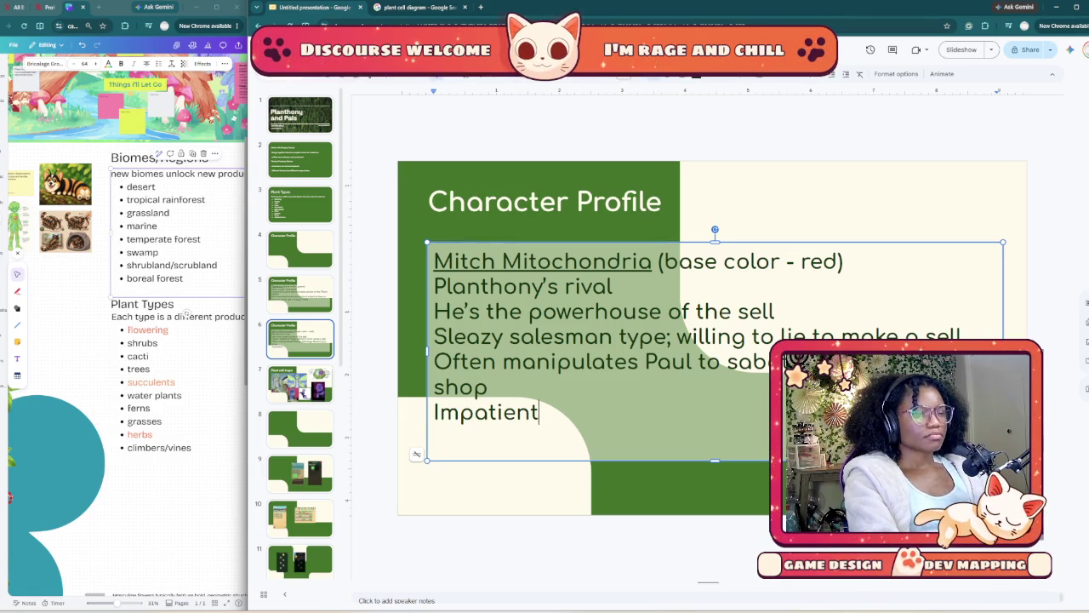
type("b")
key("BackSpace")
type("but c")
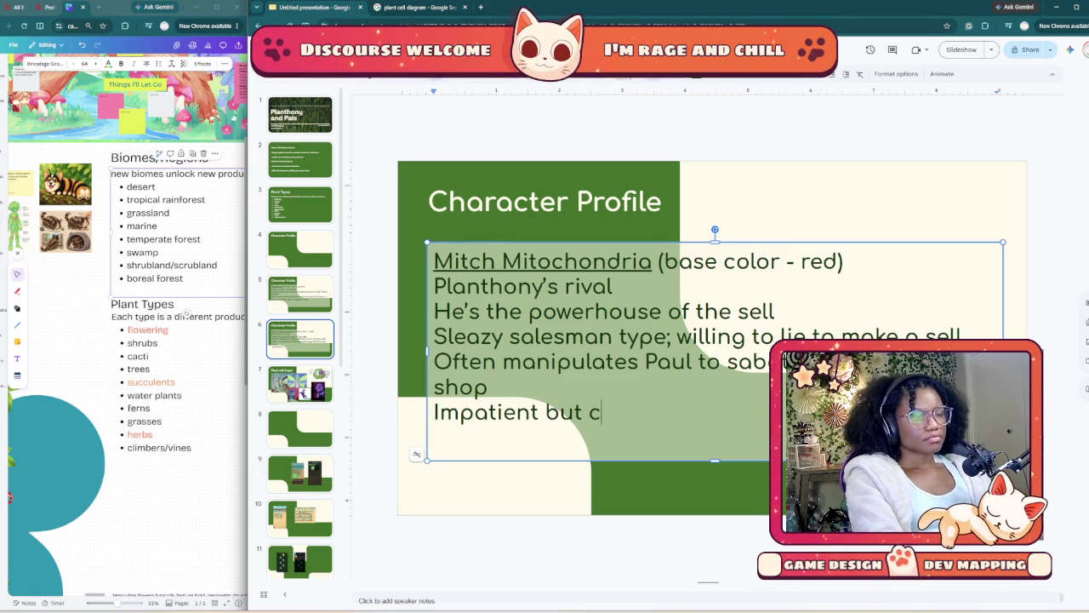
type("harming")
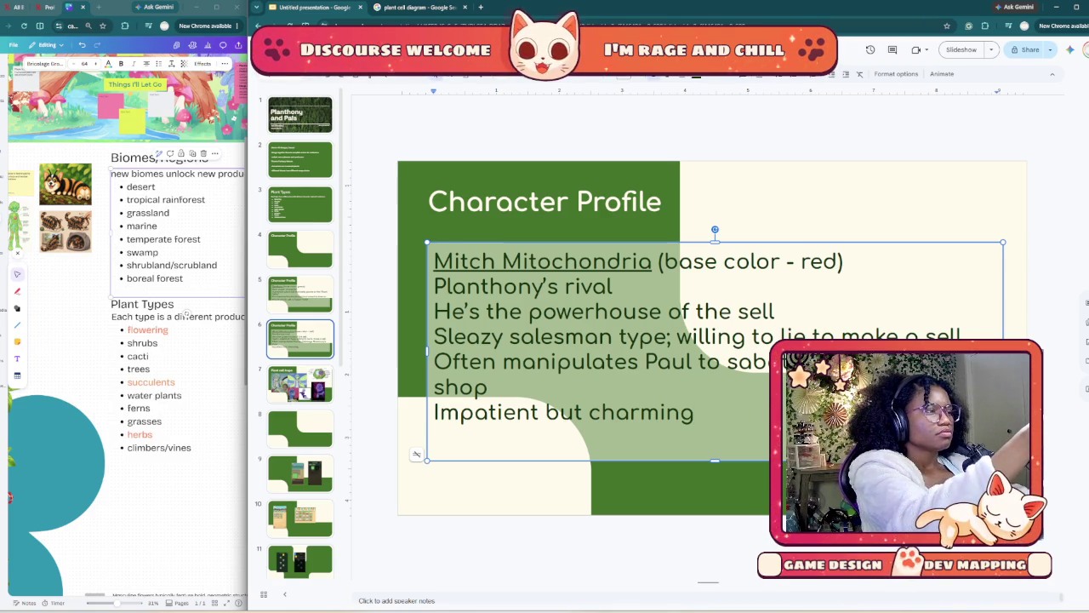
key("BackSpace")
key("BackSpace")
key("BackSpace")
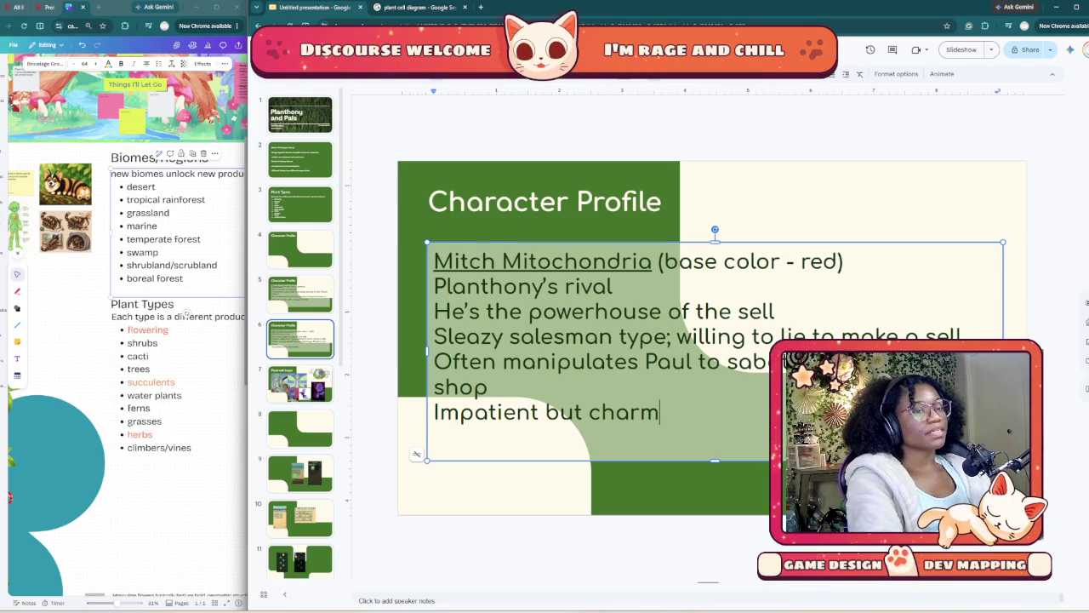
key("BackSpace")
type("isma")
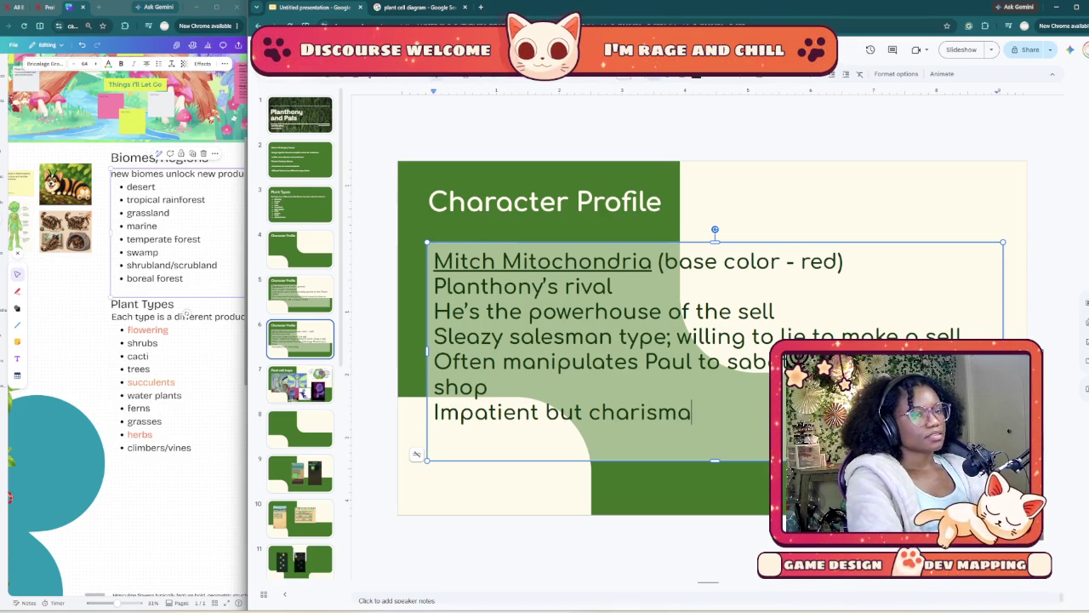
type("tic")
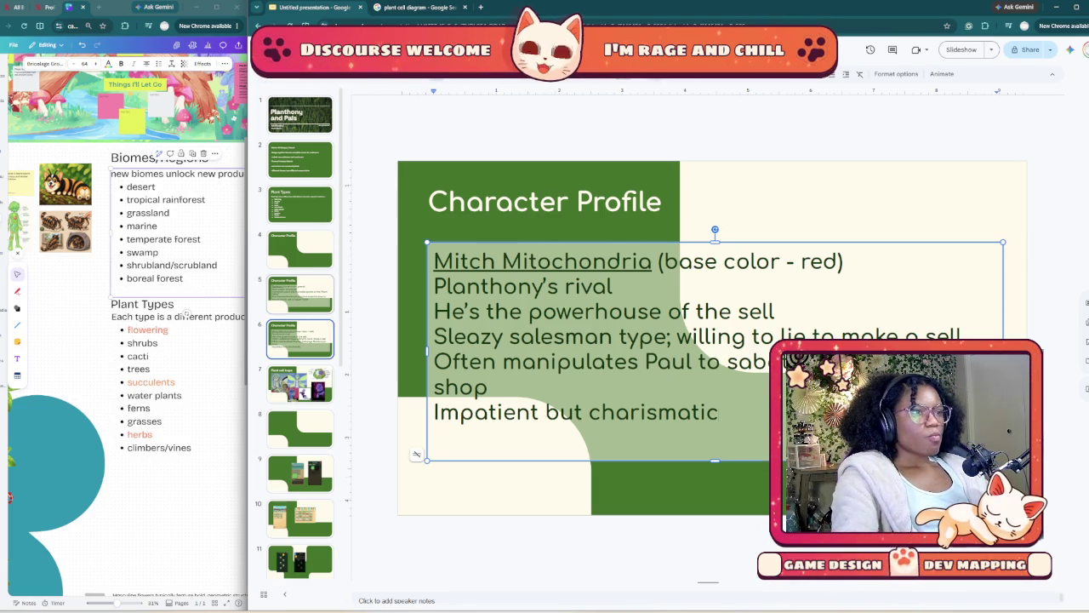
- Remove the stray dash after 'green)' on Planthony's slide 5, then return to slide 6
left_click(300, 293)
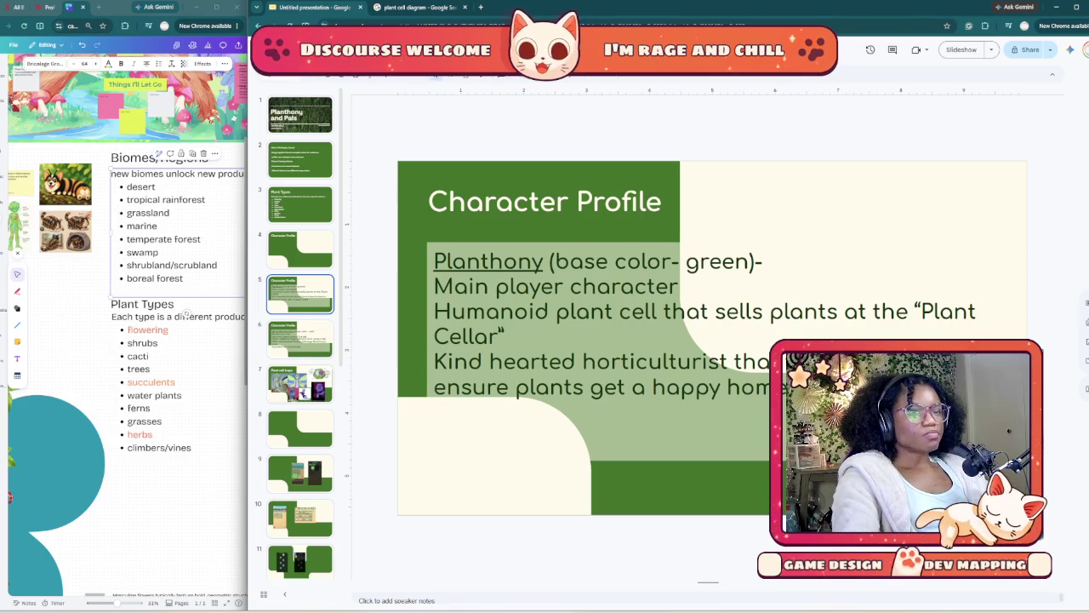
left_click(764, 262)
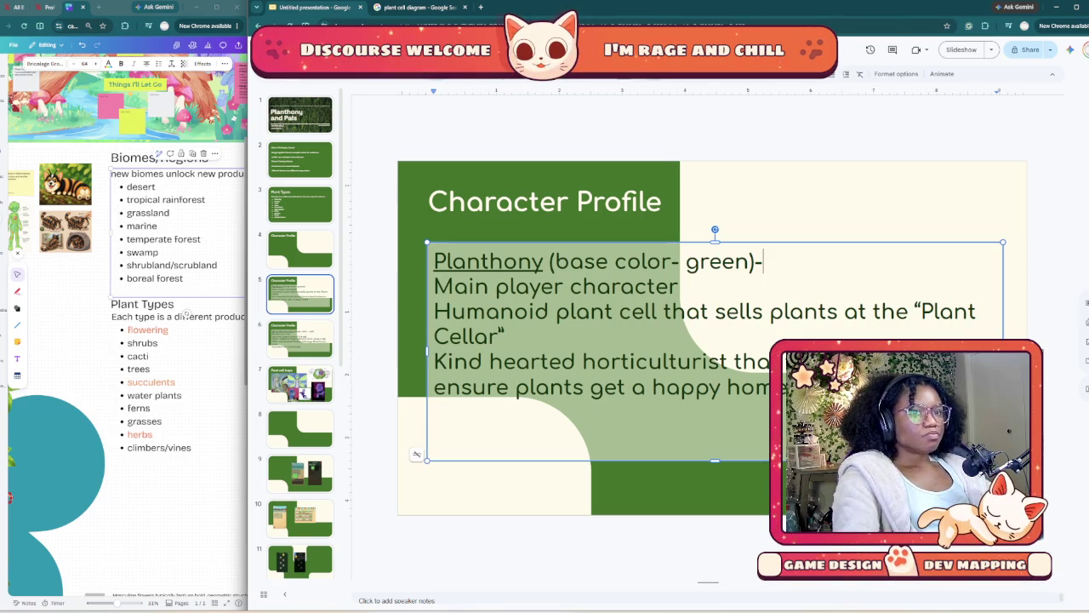
key("BackSpace")
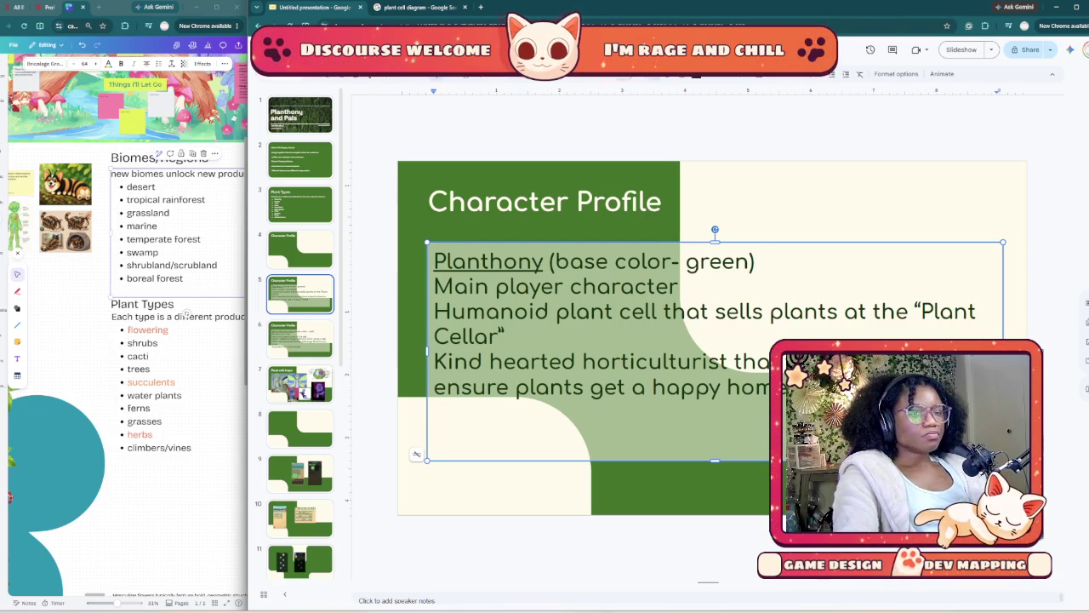
key("Page_Down")
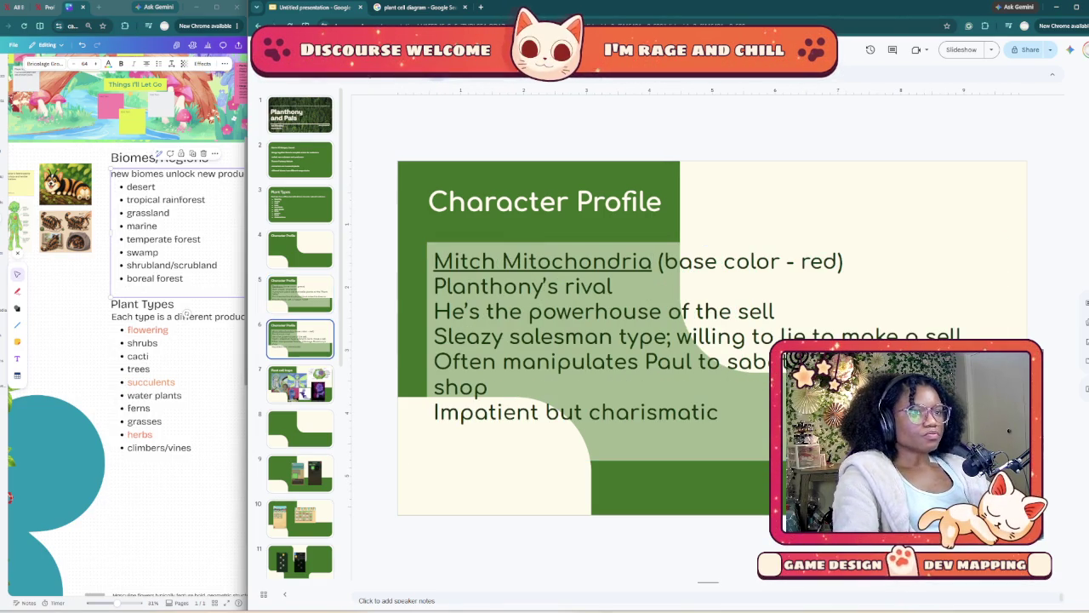
- Duplicate Mitch's slide 6 and change the copy's heading to Pollen Paul
right_click(304, 341)
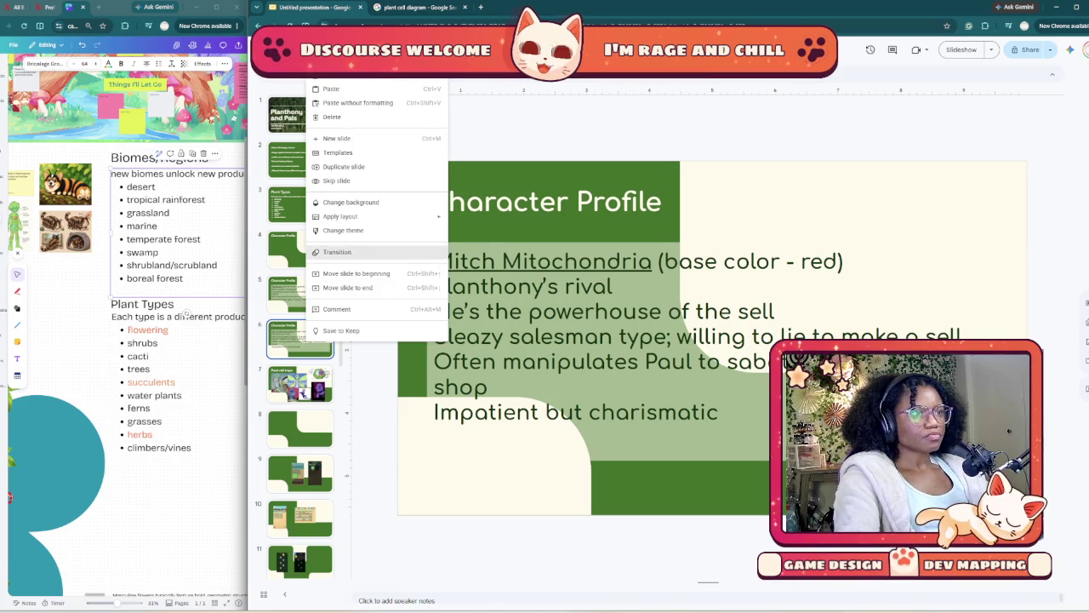
left_click(344, 167)
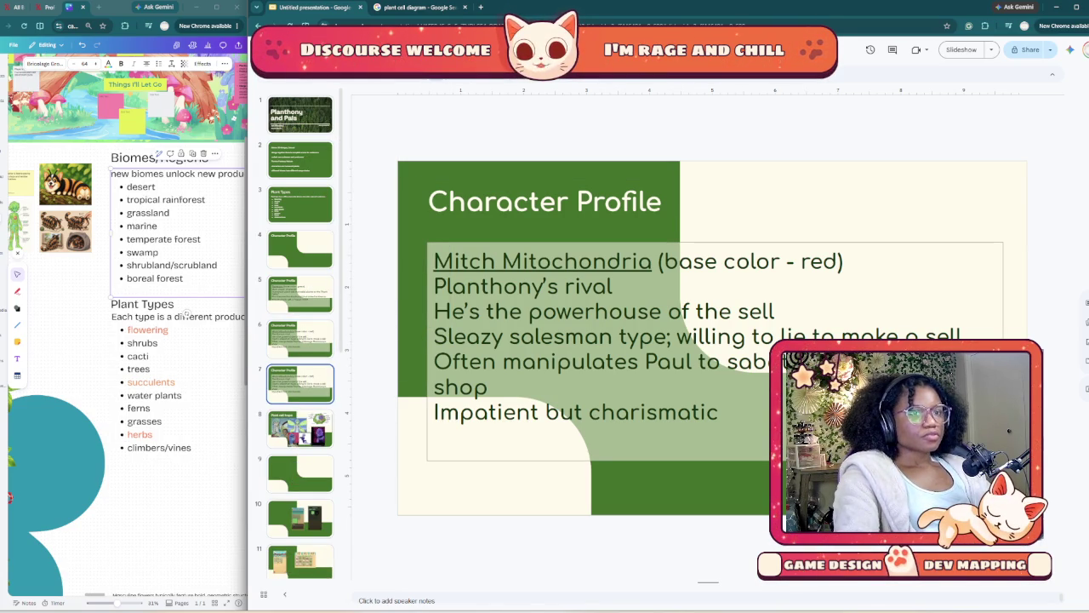
left_click_drag(434, 261, 652, 261)
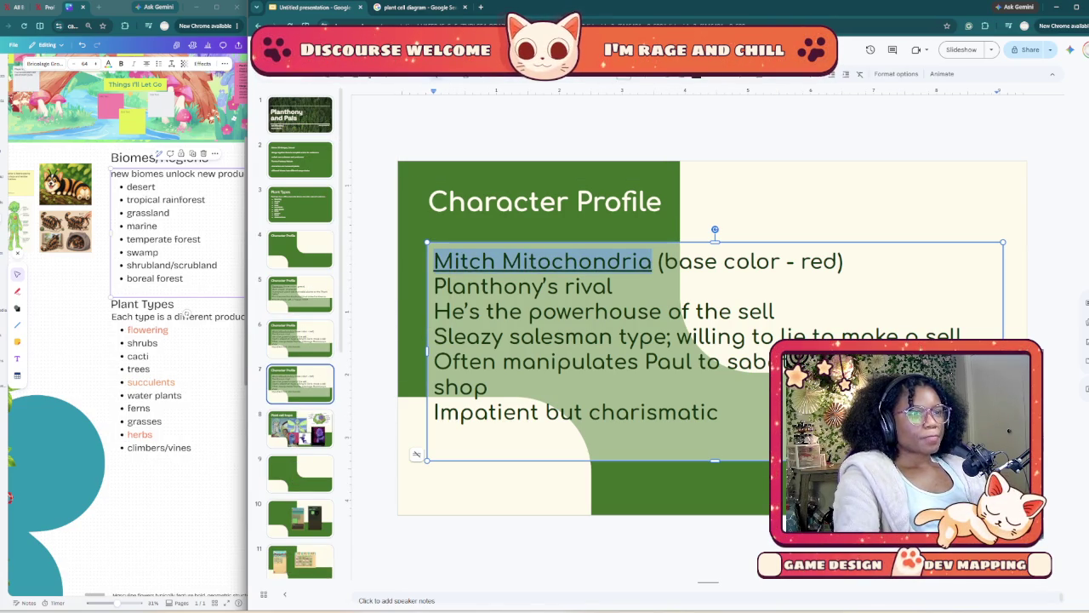
type("P")
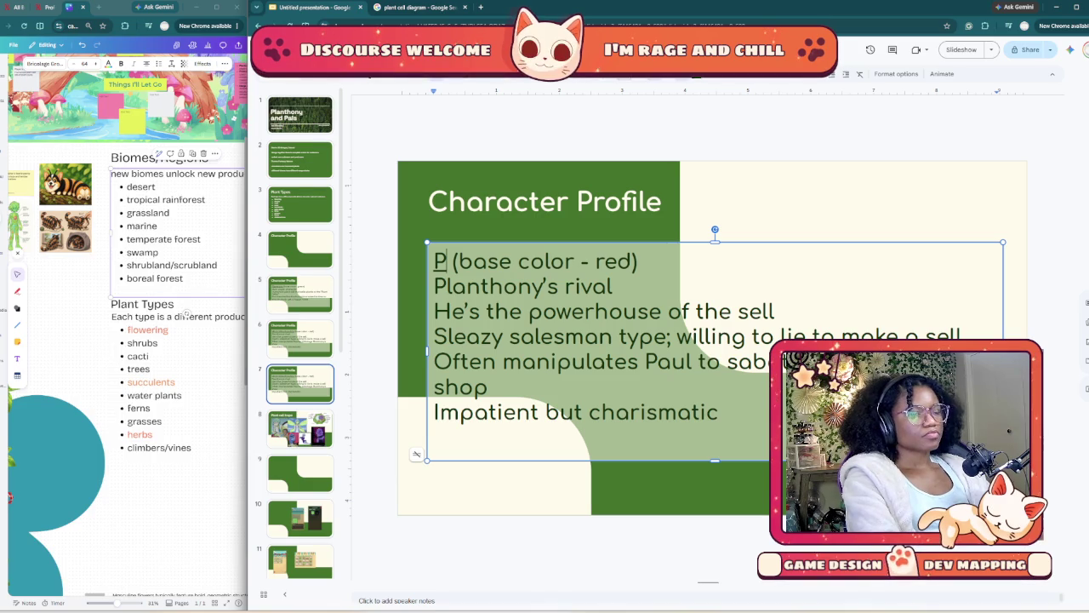
type("ol")
type("len P")
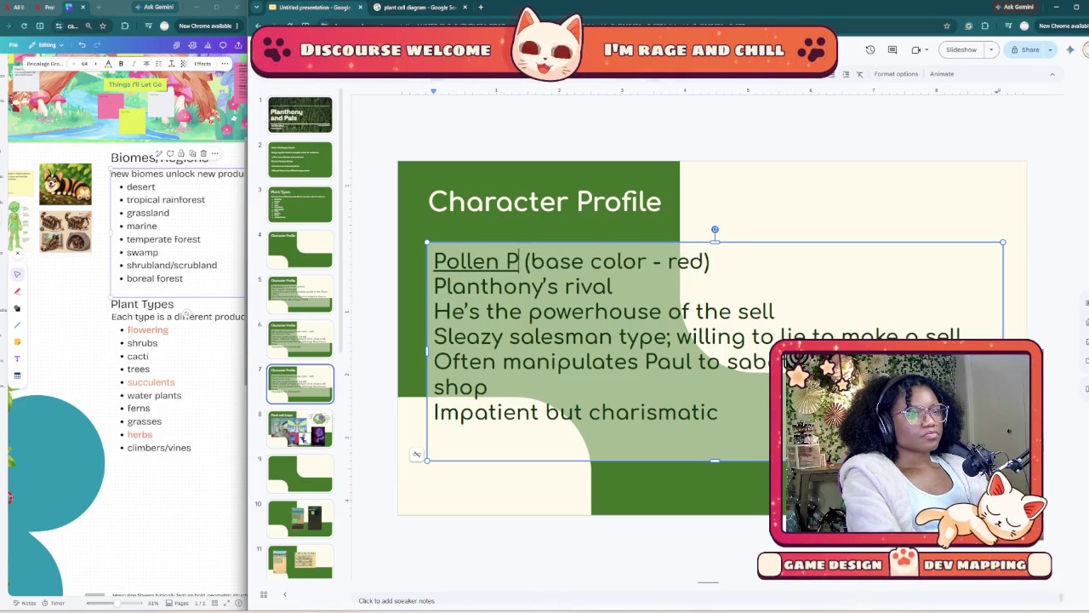
type("aul")
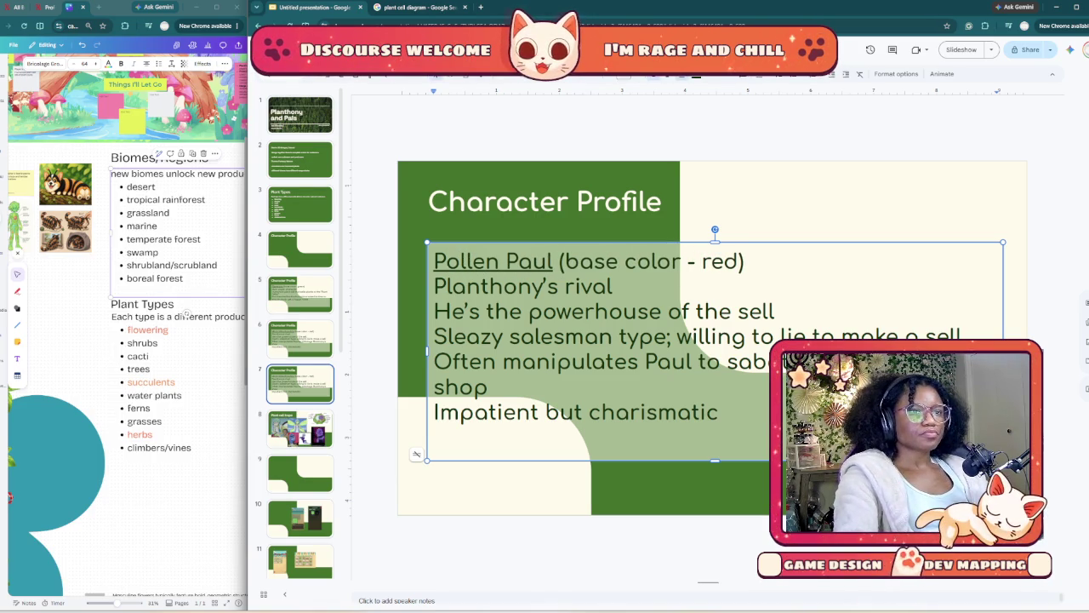
- Change the base color to yellow, then widen the Canva mindmap board across the screen
key("ctrl+shift+Left")
type("yellow")
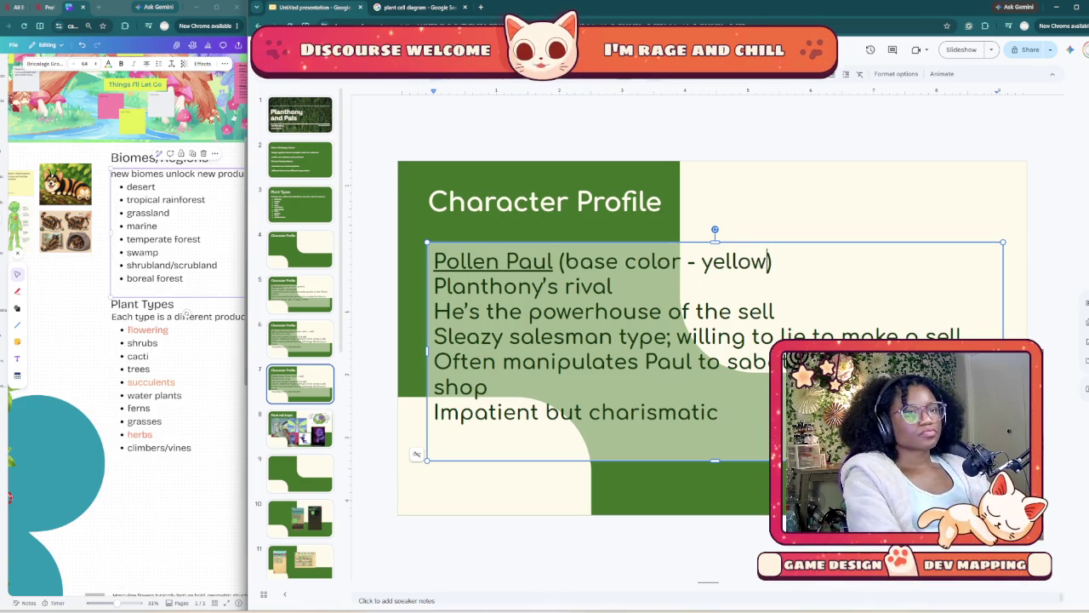
left_click(186, 313)
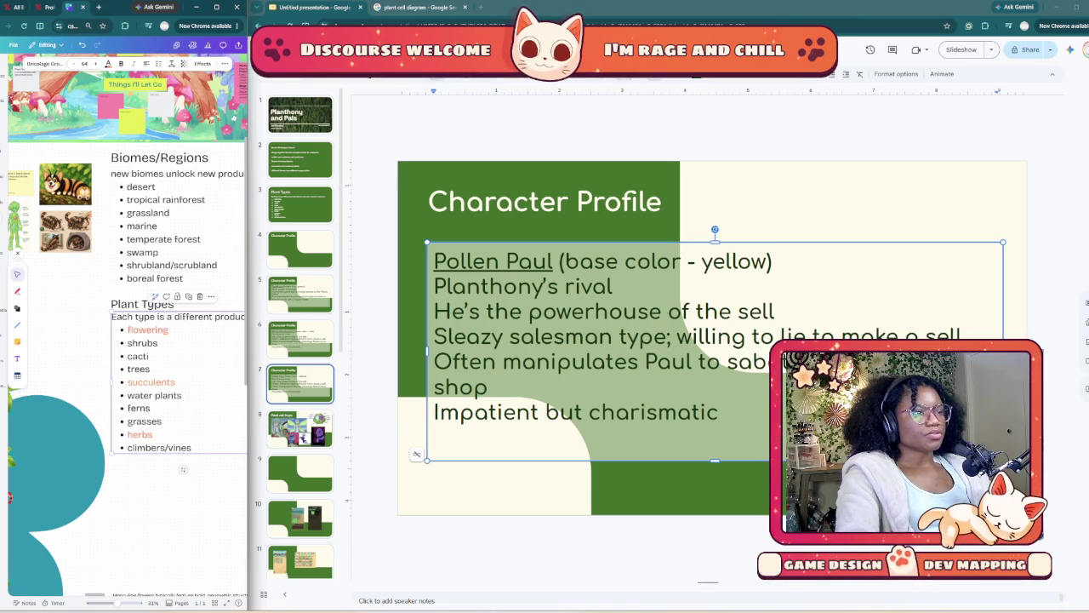
left_click_drag(247, 340, 874, 340)
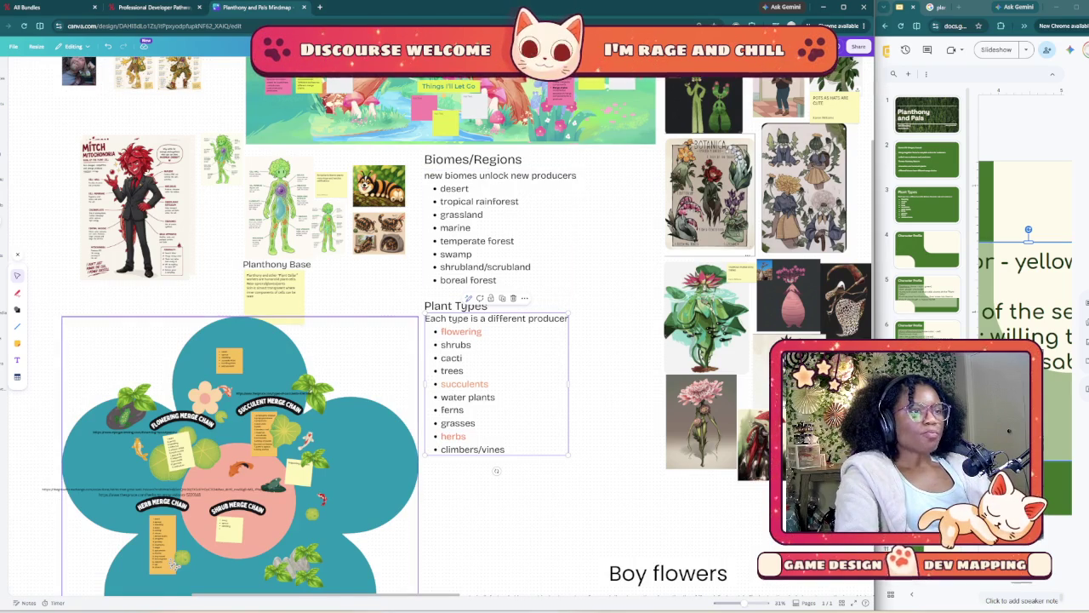
- Scroll around the Planthony and Pals mindmap, then snap Canva to the left screen half
scroll(496, 471, "down", 3)
scroll(496, 470, "up", 4)
scroll(496, 470, "up", 3)
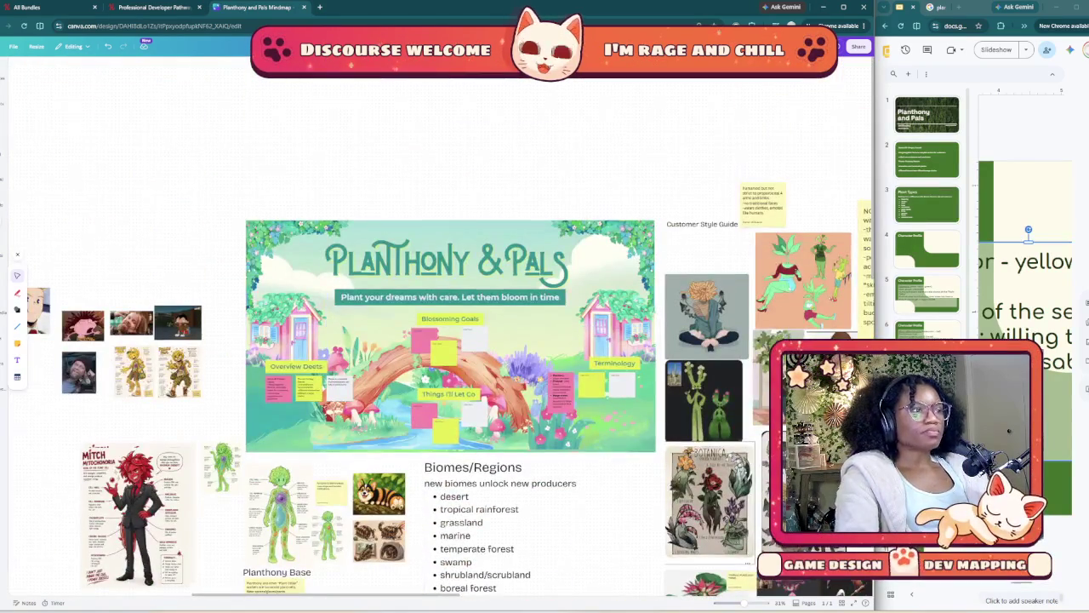
scroll(441, 374, "left", 5)
scroll(440, 375, "down", 2)
scroll(111, 524, "down", 3)
scroll(110, 523, "right", 3)
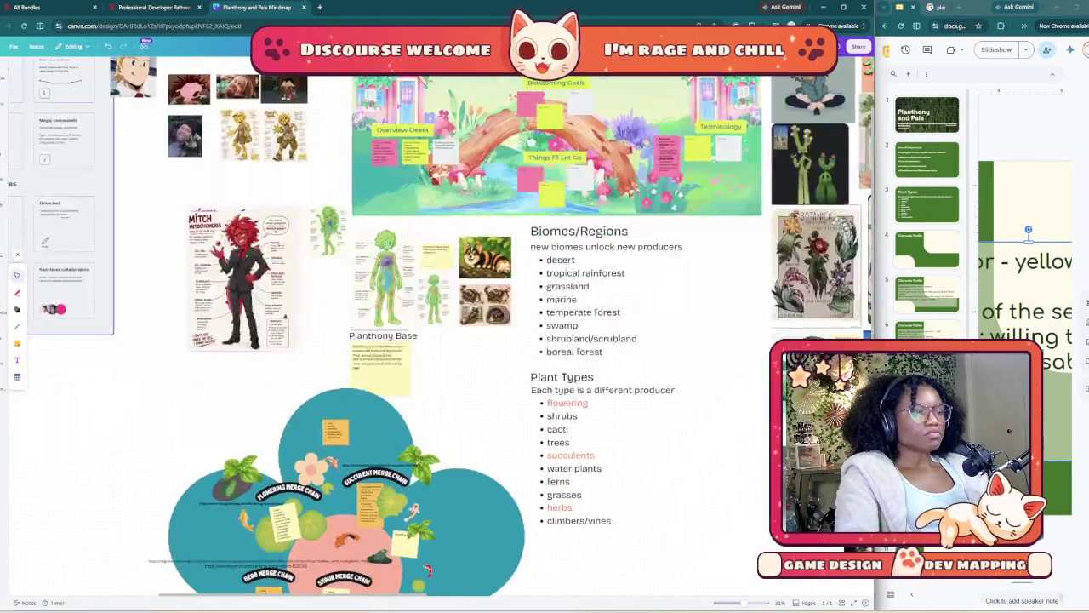
scroll(111, 523, "down", 1)
scroll(110, 523, "right", 1)
scroll(110, 523, "right", 2)
scroll(110, 524, "right", 1)
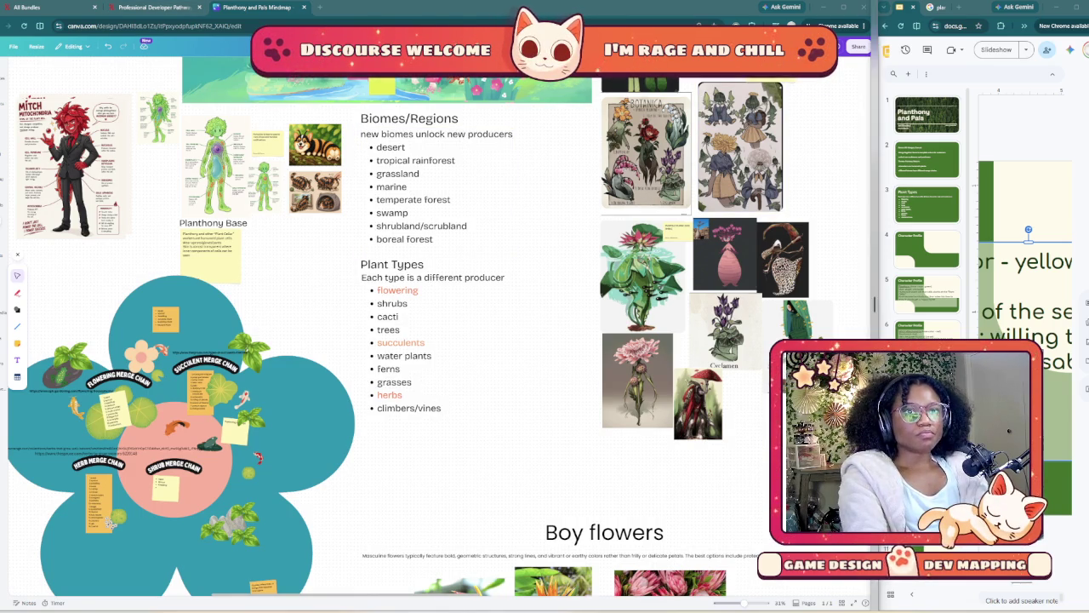
key("super+Left")
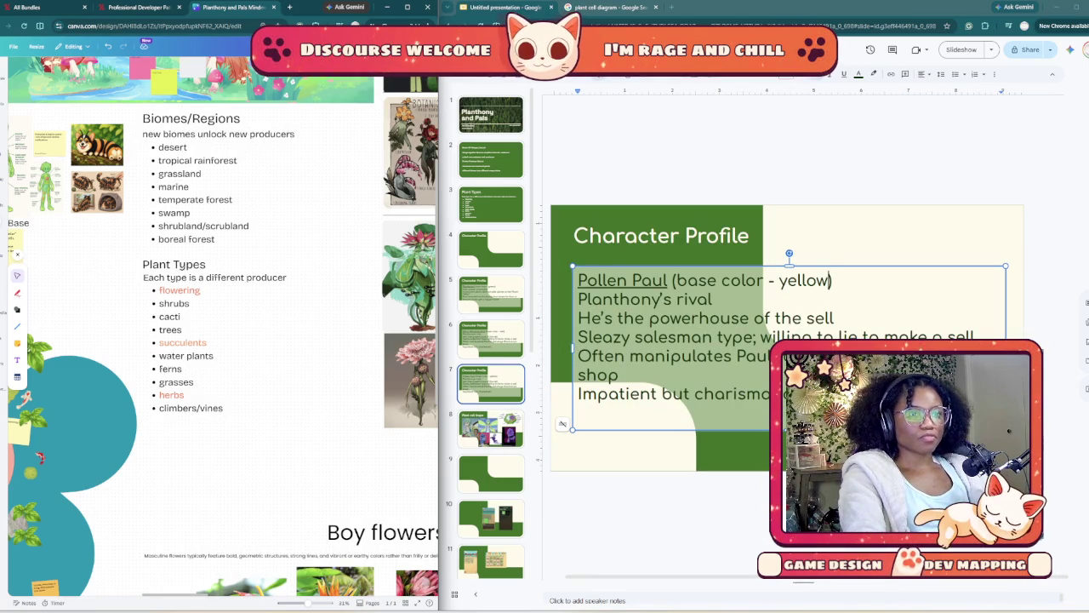
- Replace 'Planthony's rival' on slide 7 with 'Mitch's Pawn' and select the lines below
mouse_move(714, 299)
left_mouse_down()
mouse_move(591, 318)
mouse_move(578, 298)
left_mouse_up()
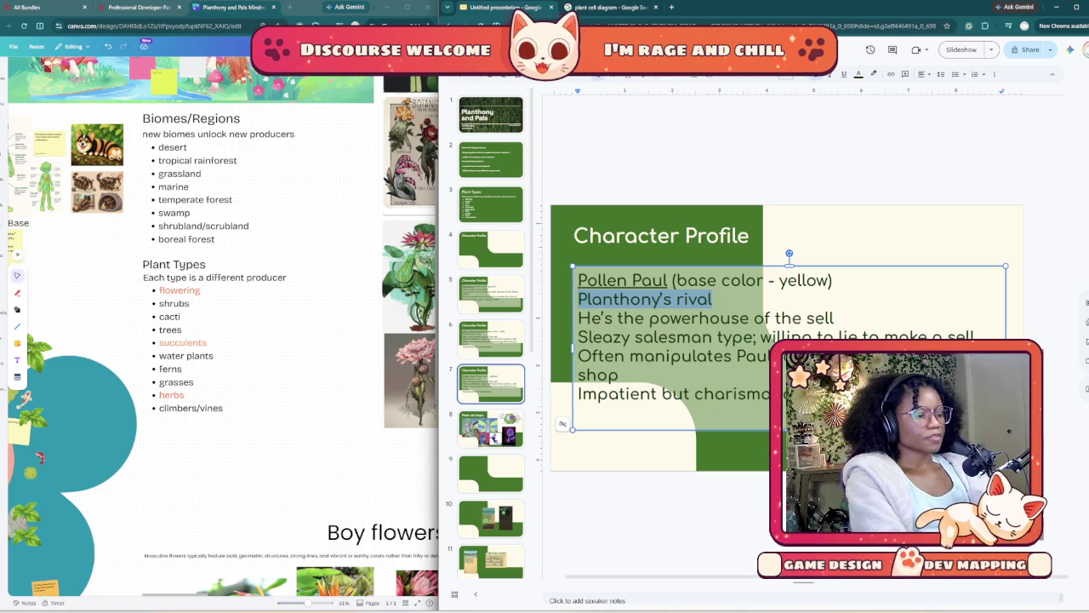
type("Mitch")
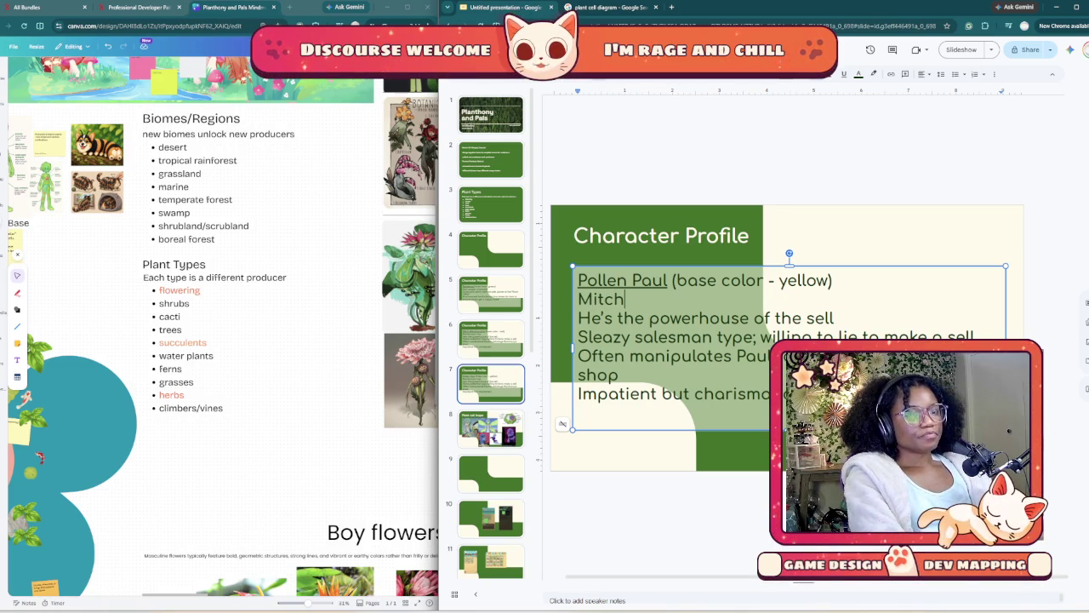
type("'s Paw")
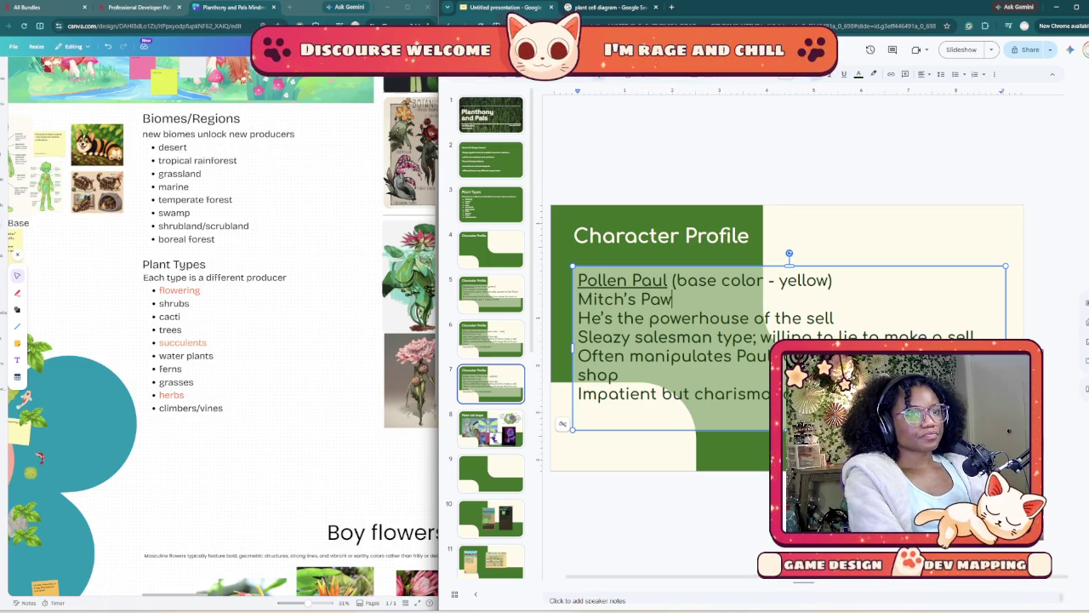
type("n")
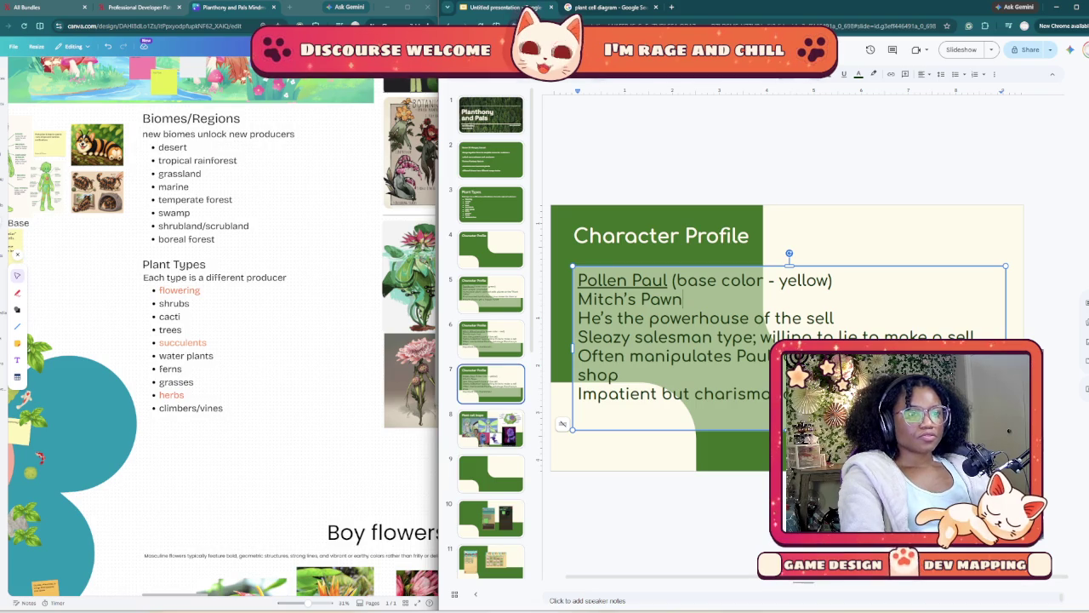
key("shift+Down")
key("shift+Down")
key("shift+Down")
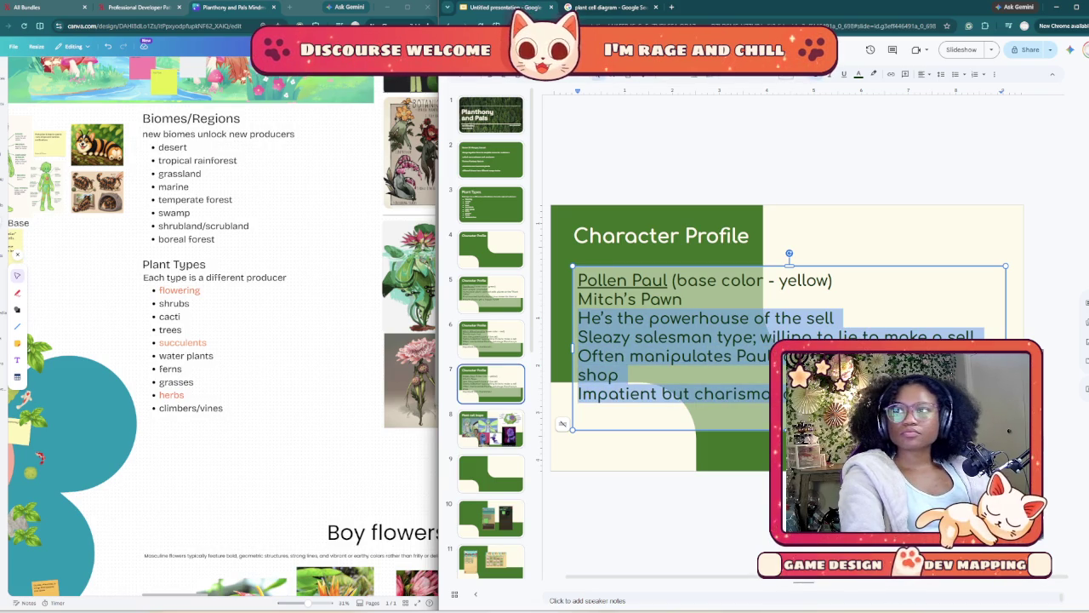
key("alt+Tab")
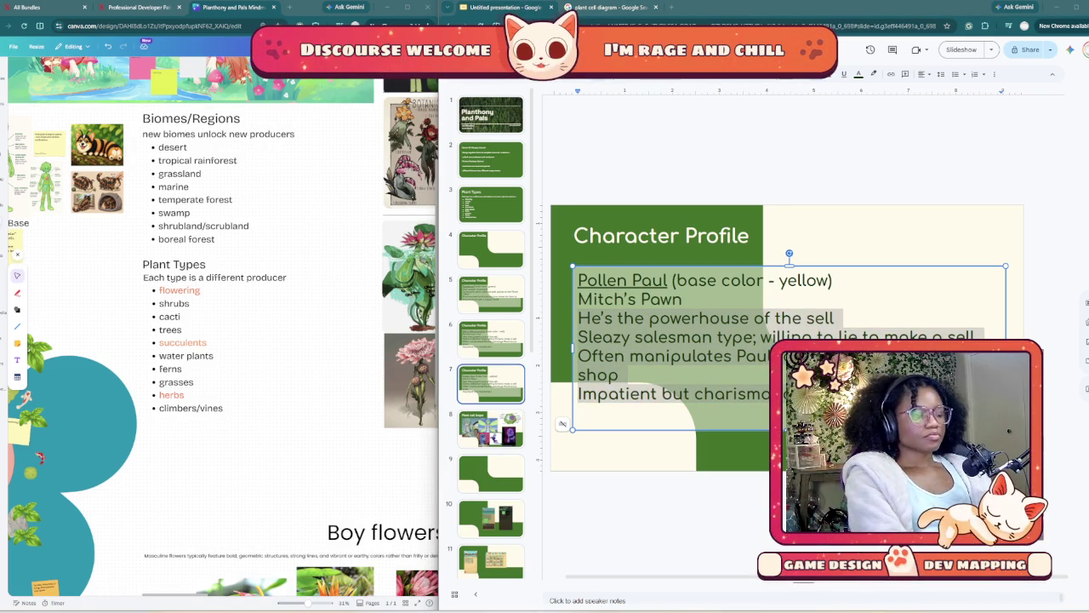
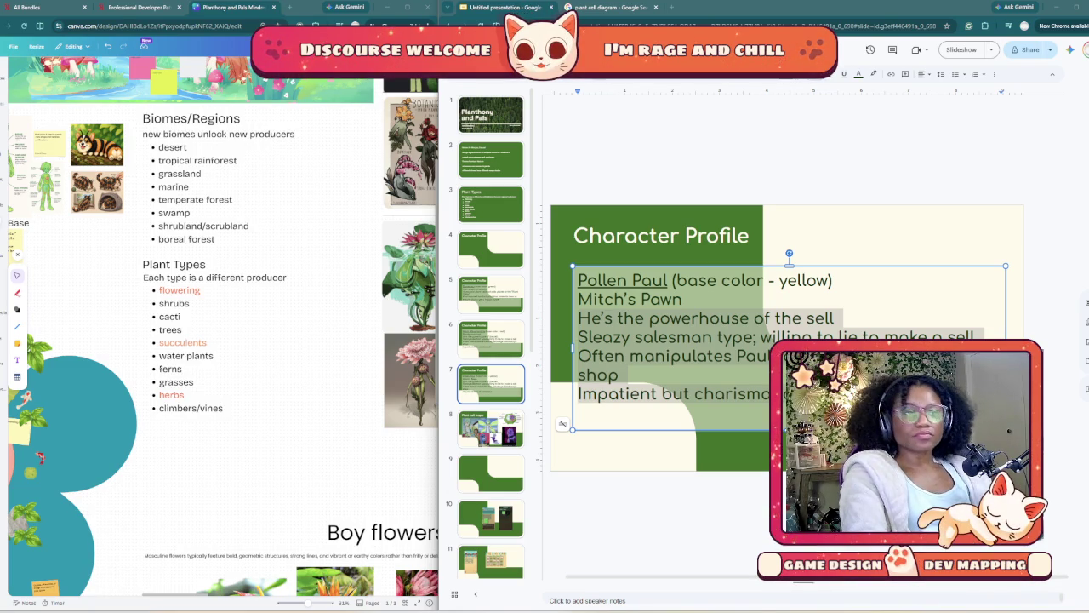
- Select Mitch's copied trait lines, from 'He's the powerhouse' down, on Pollen Paul's slide
key("alt+Tab")
left_click_drag(970, 394, 578, 317)
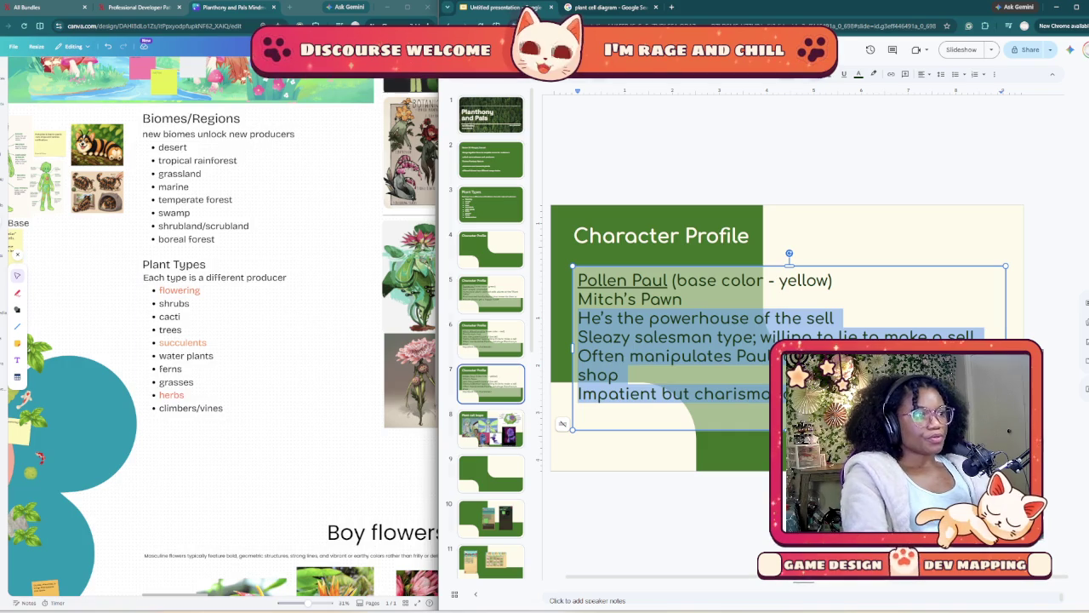
scroll(316, 450, "up", 5)
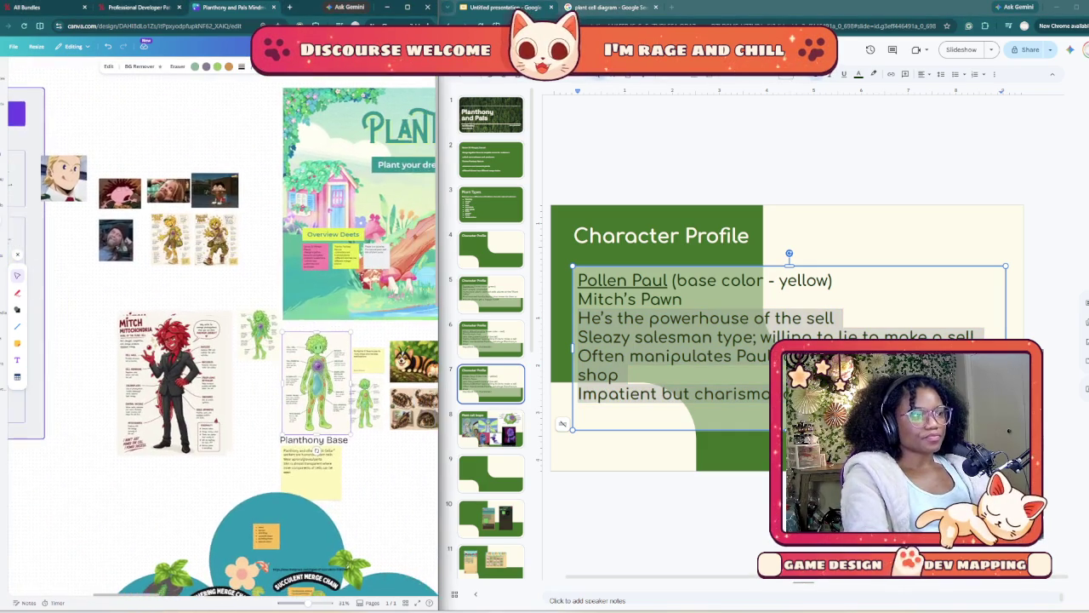
scroll(316, 450, "left", 2)
left_click(339, 452)
left_click(723, 375)
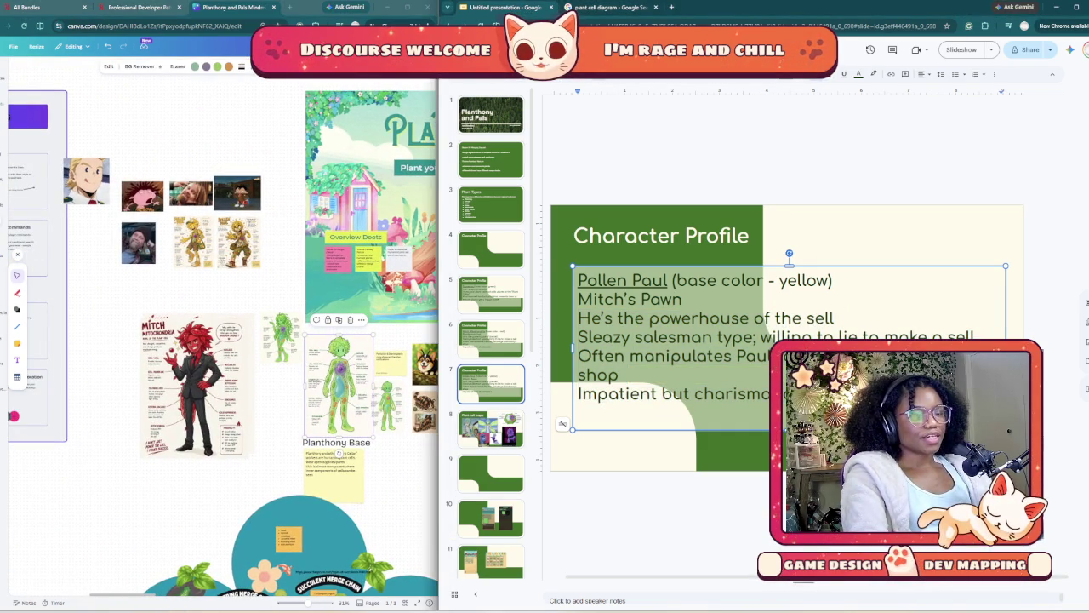
left_click_drag(765, 394, 579, 317)
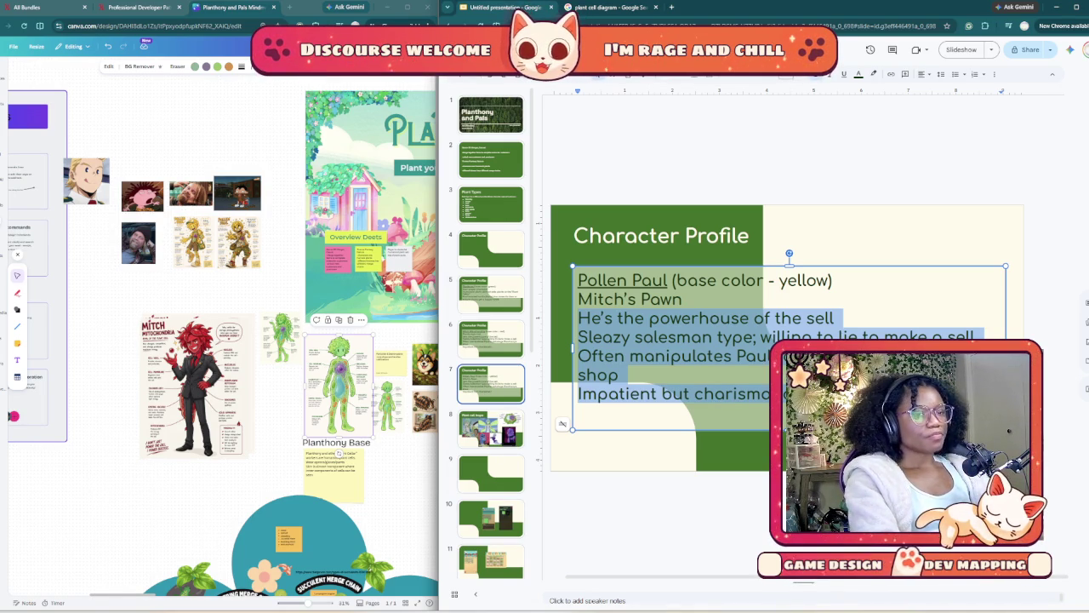
- Replace them with 'Kind and means well but he's a bit dense; easily manipulated if told it will "help'
type("kind and me")
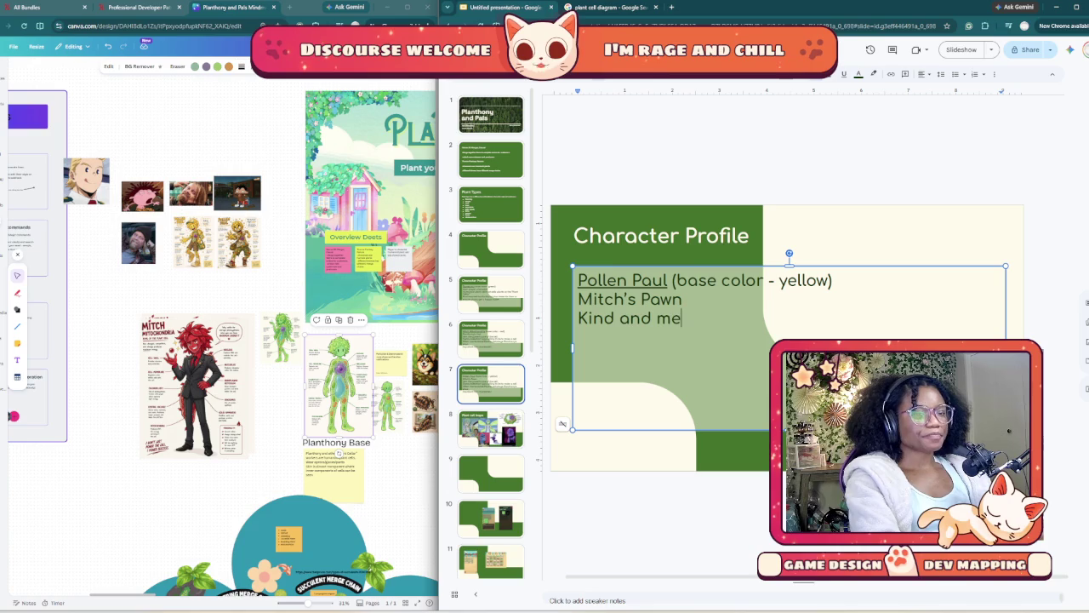
type("ans well but")
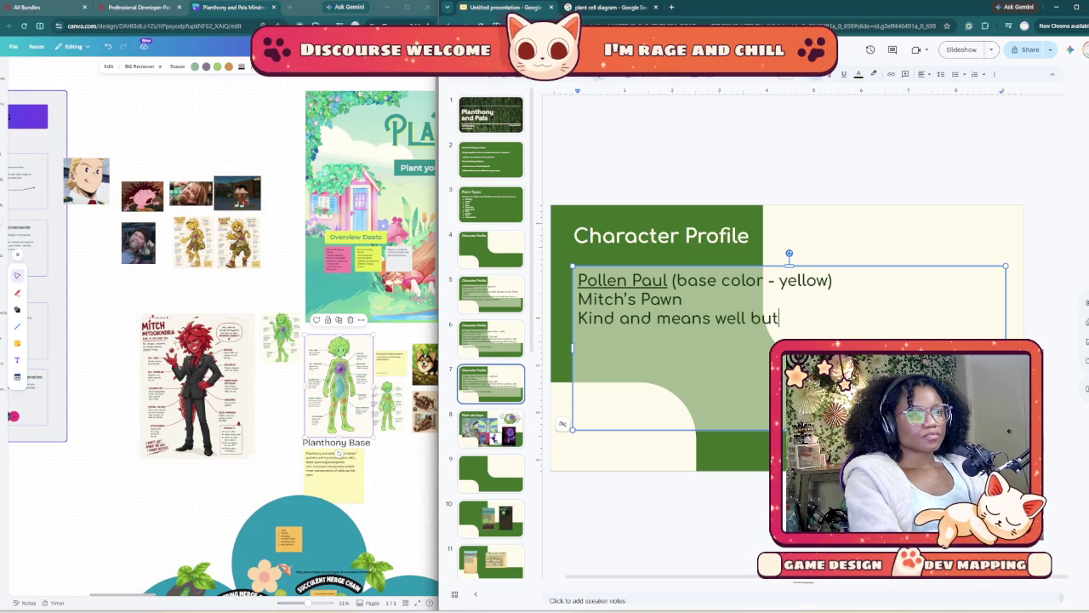
type("i")
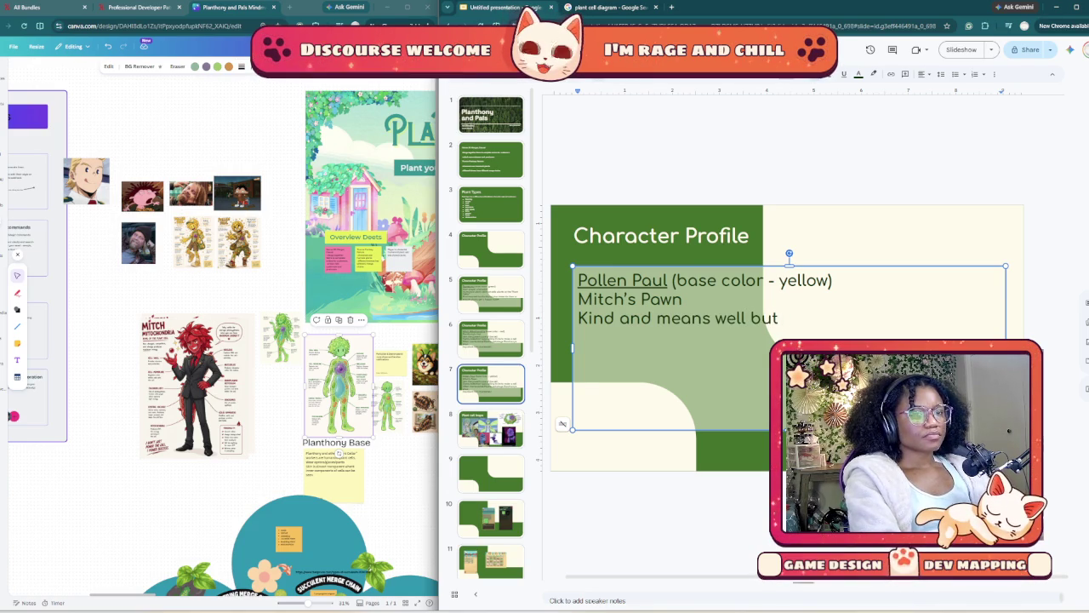
type("hes's a")
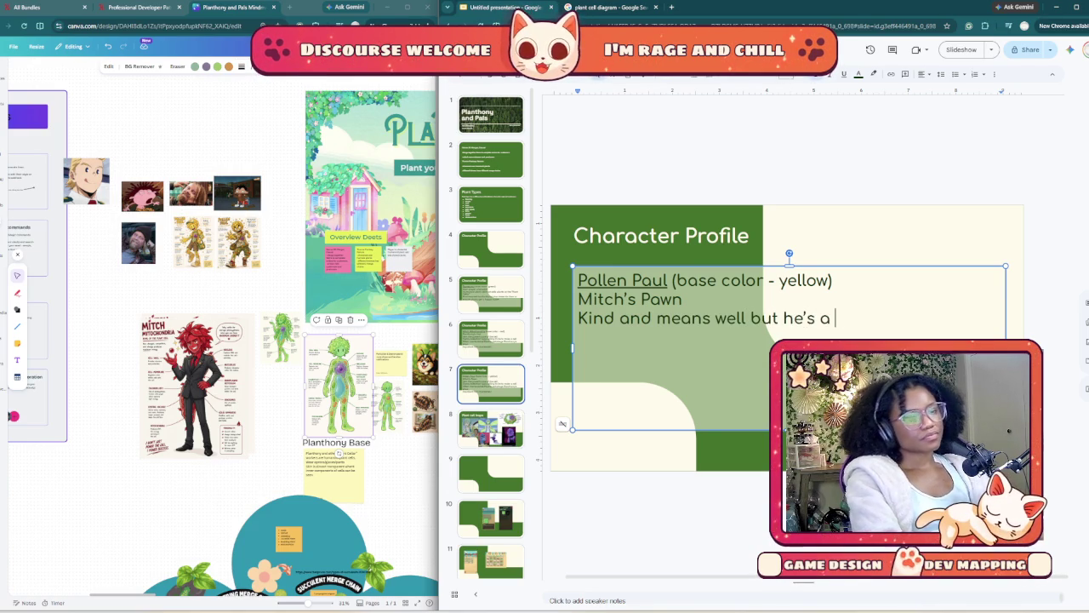
type(" bi")
type("dense")
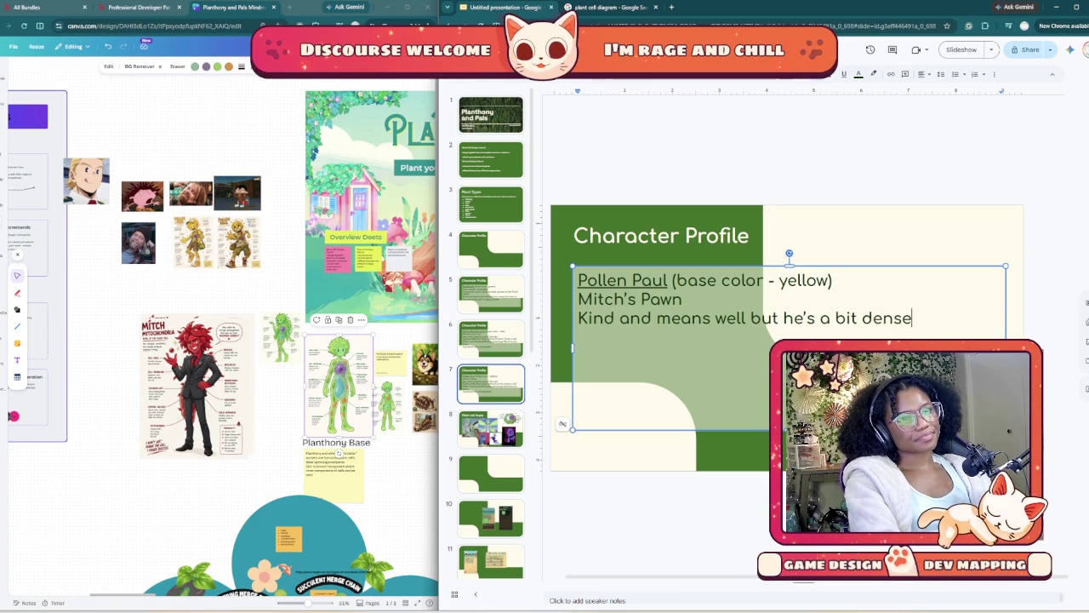
type("; ea")
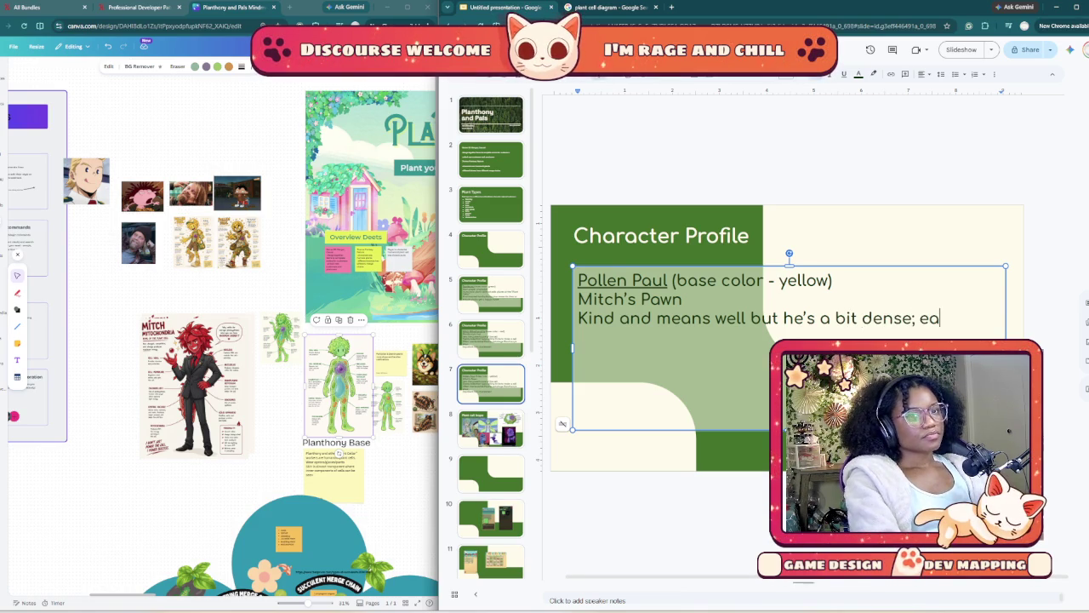
type("siy")
key("BackSpace")
key("BackSpace")
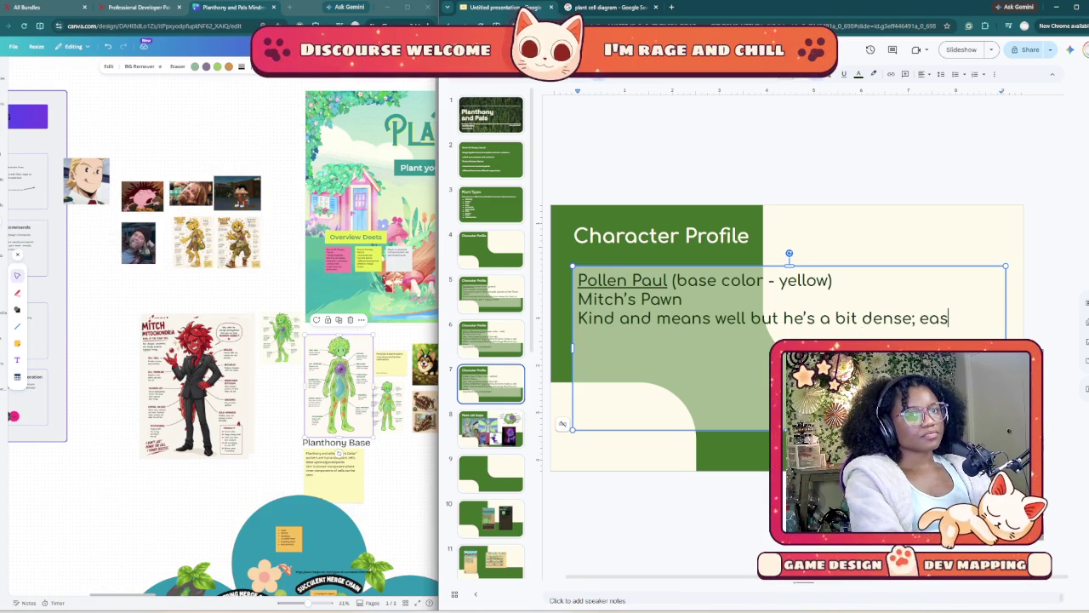
type("ily ")
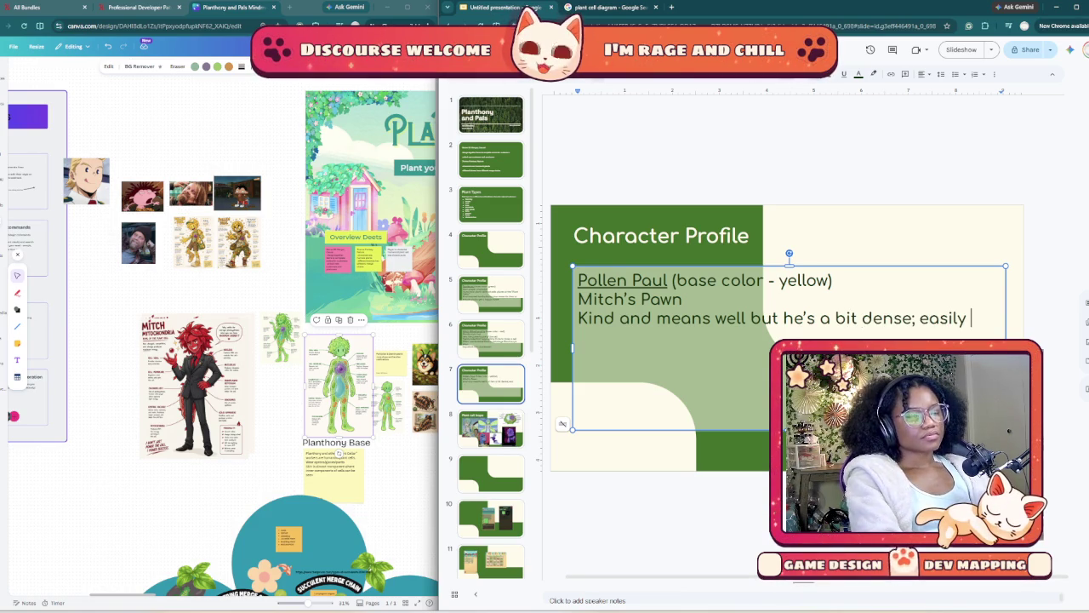
type("manipulte")
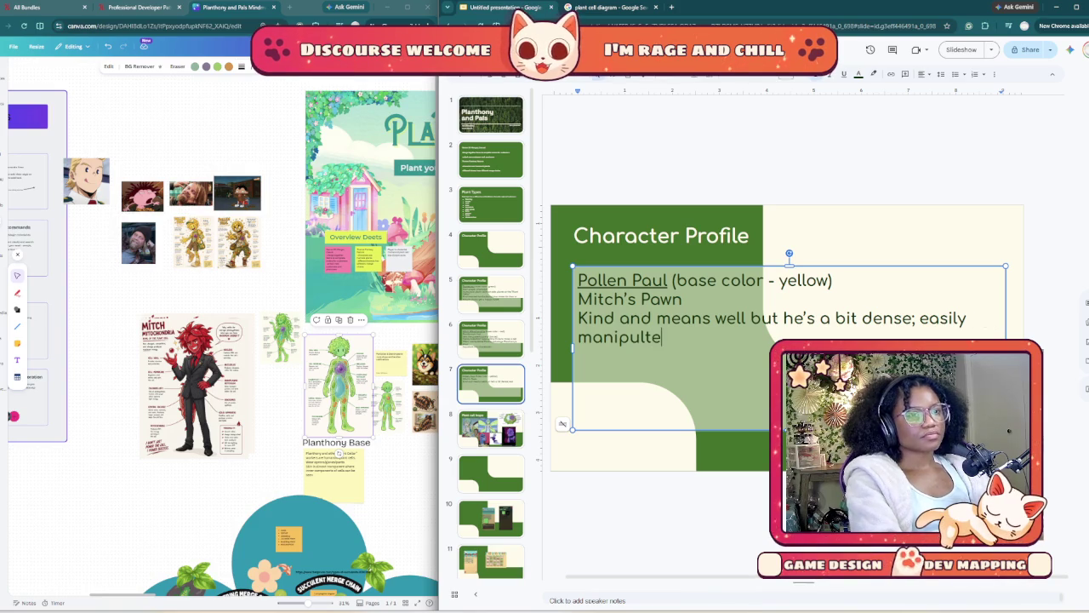
key("BackSpace")
type("a")
key("BackSpace")
key("BackSpace")
type("ated")
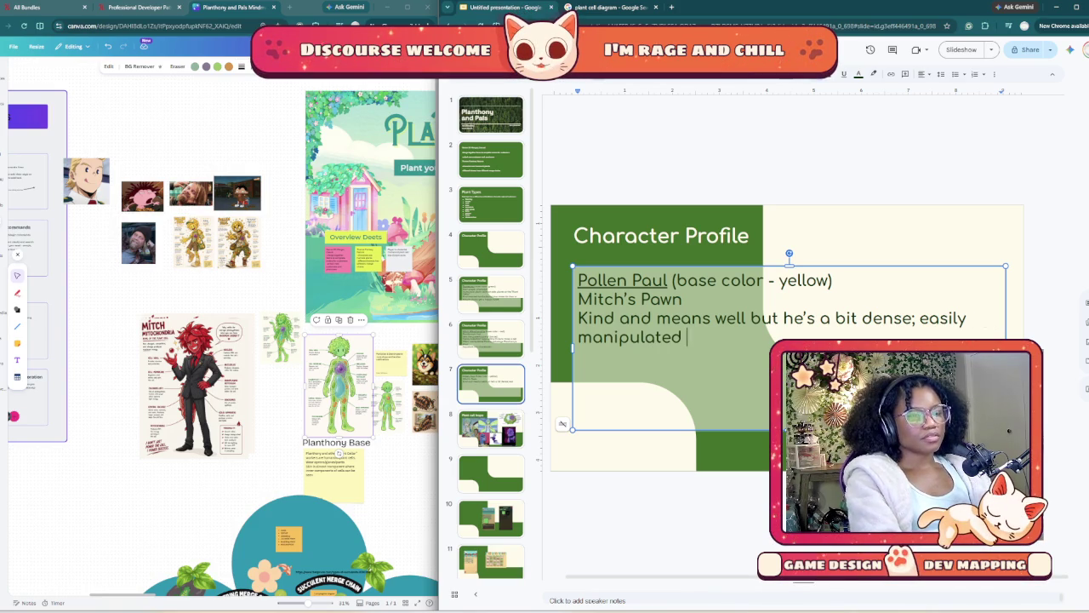
type(" if ")
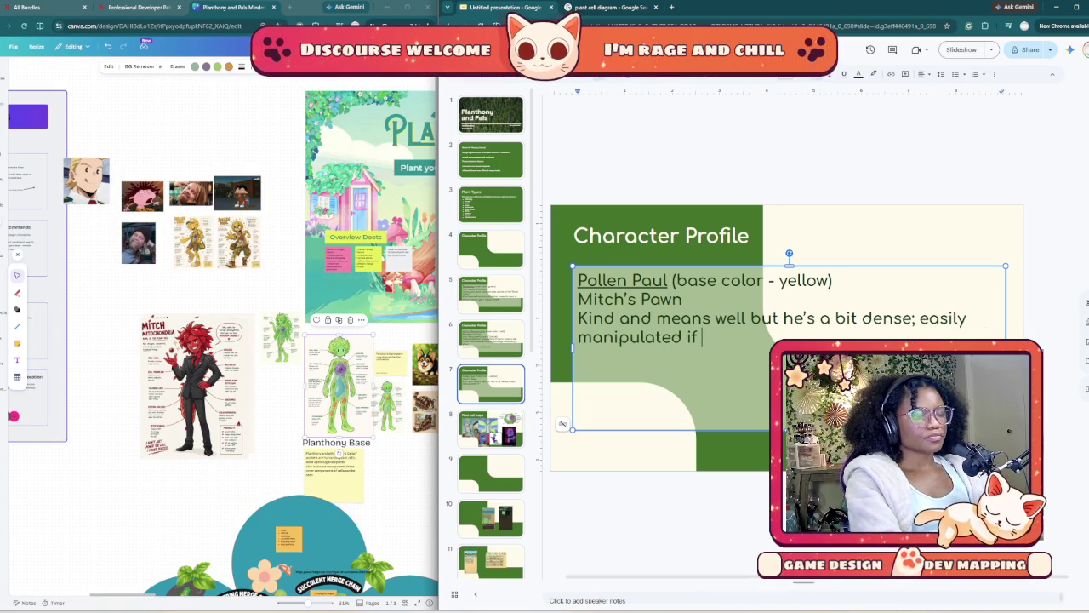
type("told it wi")
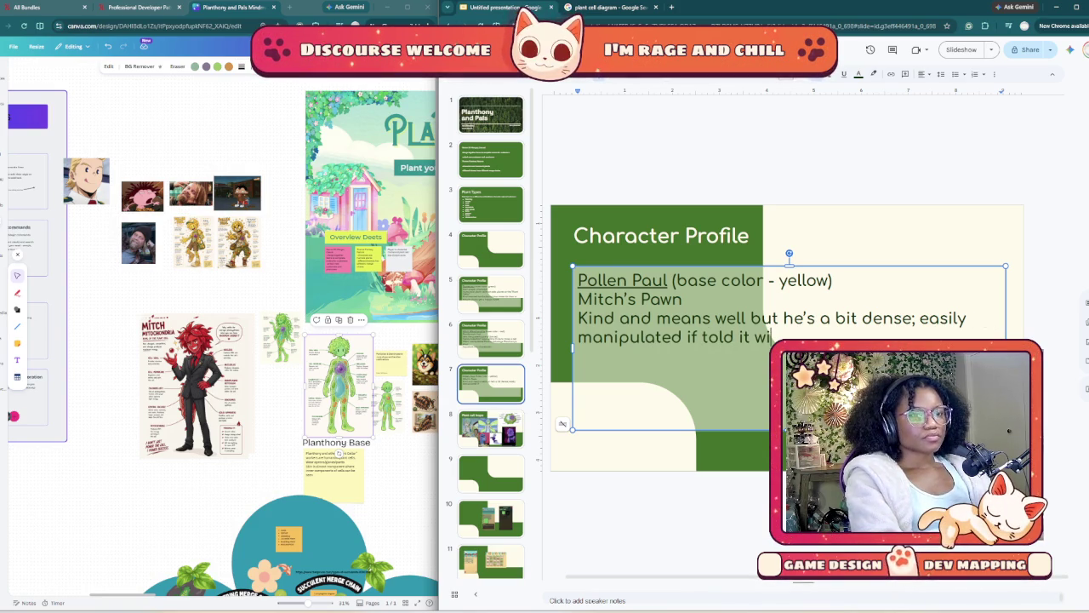
type("ll “helo")
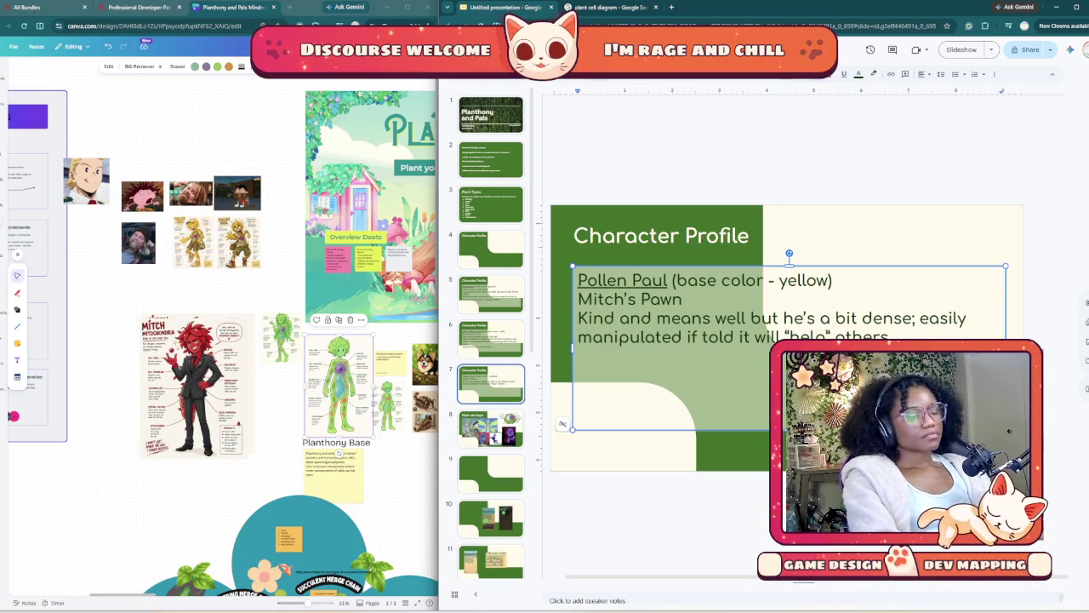
- Add a trait line starting 'Has an overwhelming' about temptation and accidents, noting 'Paul no pollinating'
type("Has a")
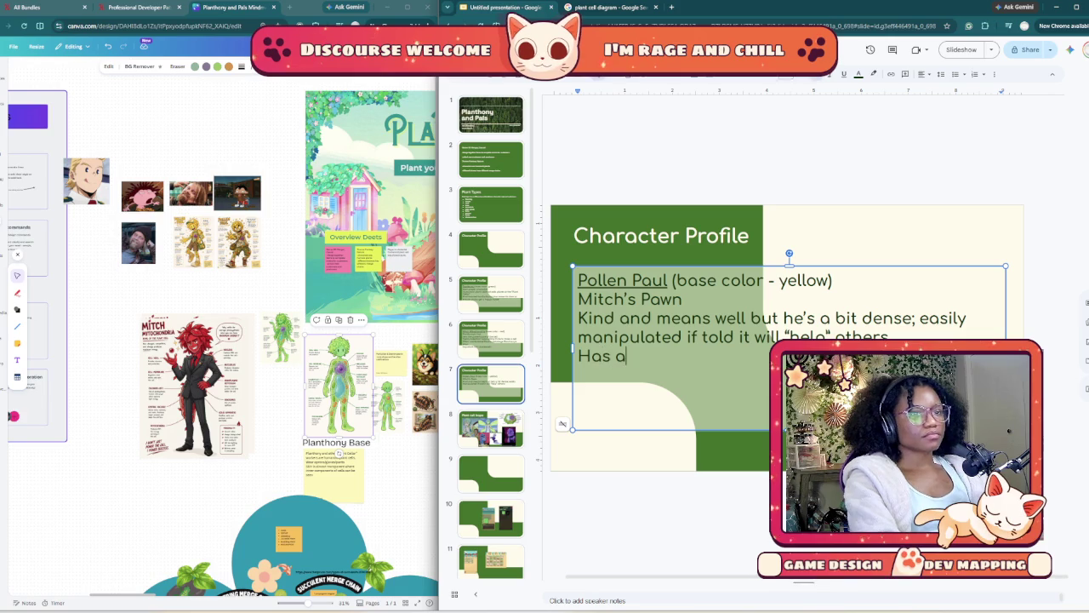
type("n over")
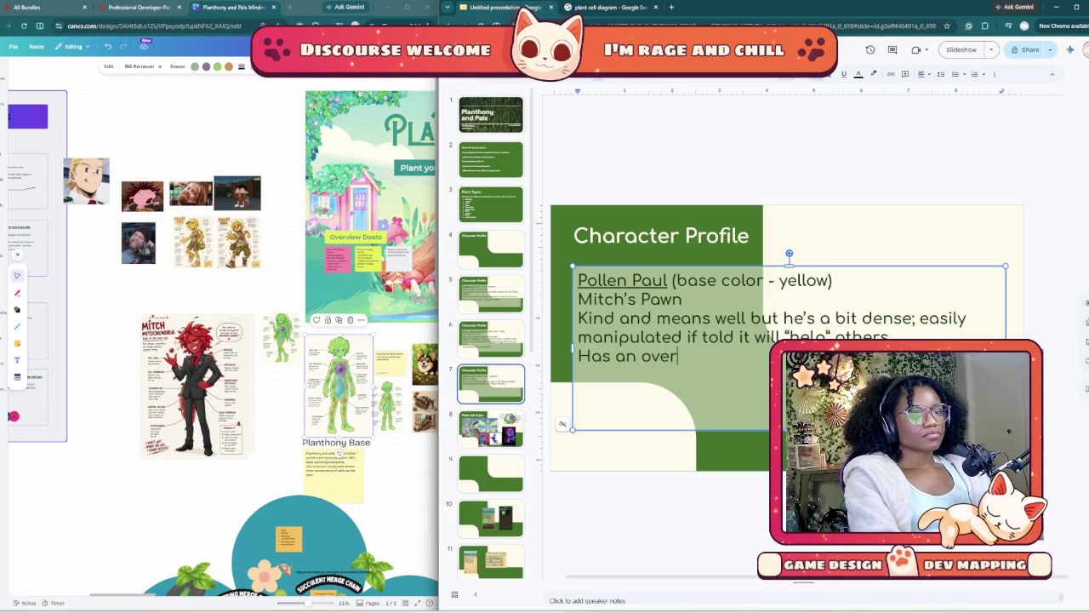
type("whelming u")
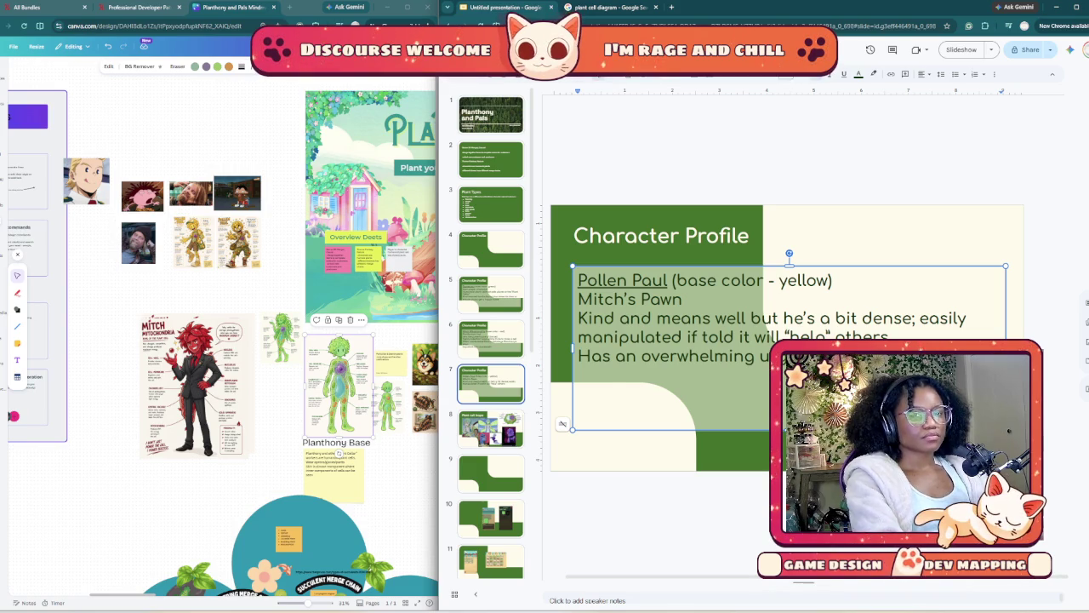
type("n is around. (P")
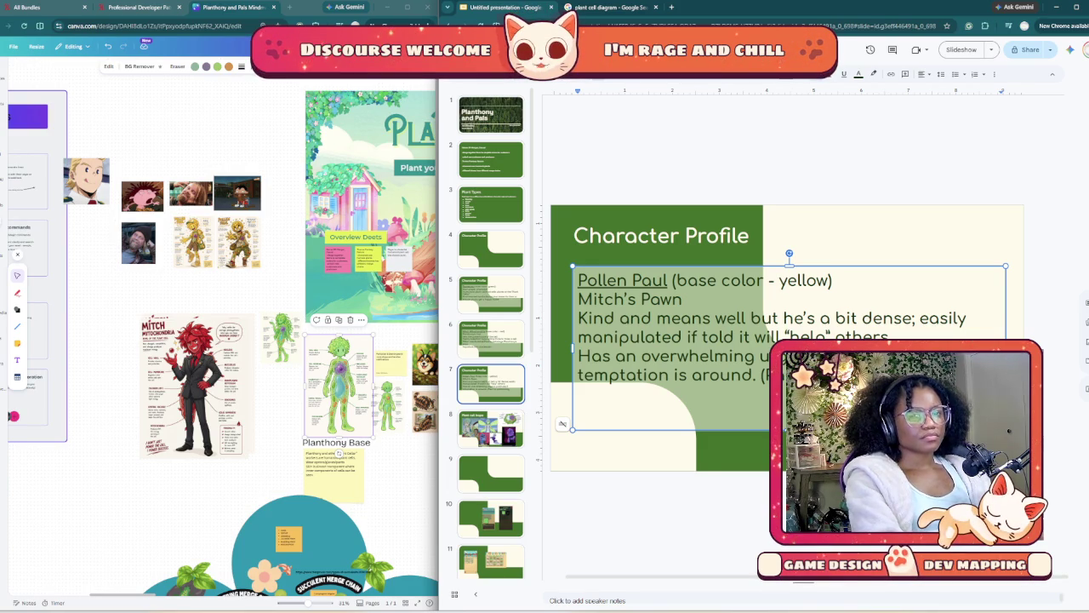
type("pollinating")
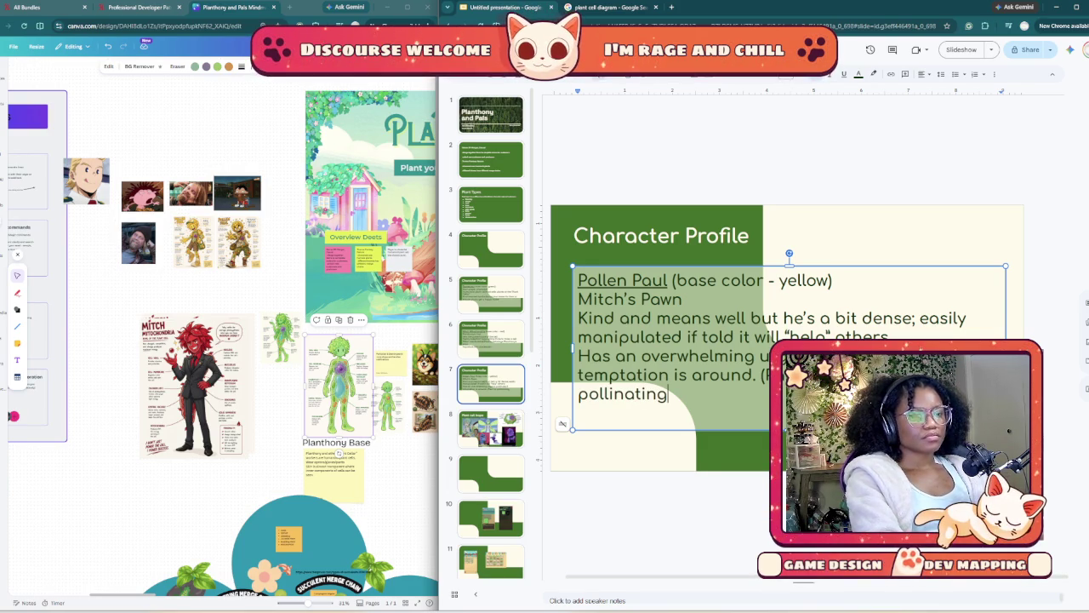
type(")")
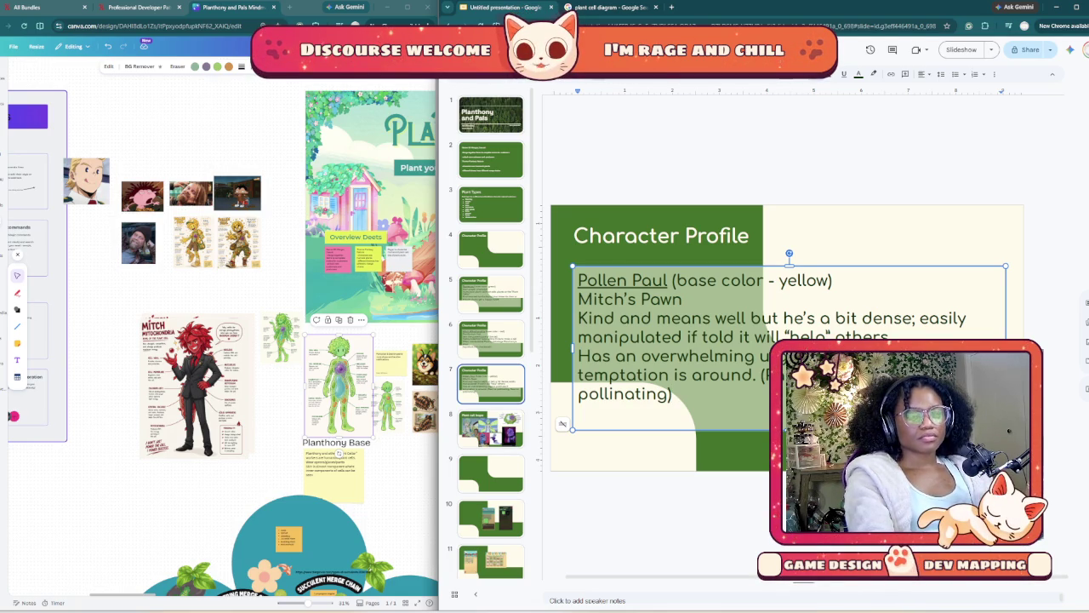
key("Left")
key("Left")
key("Left")
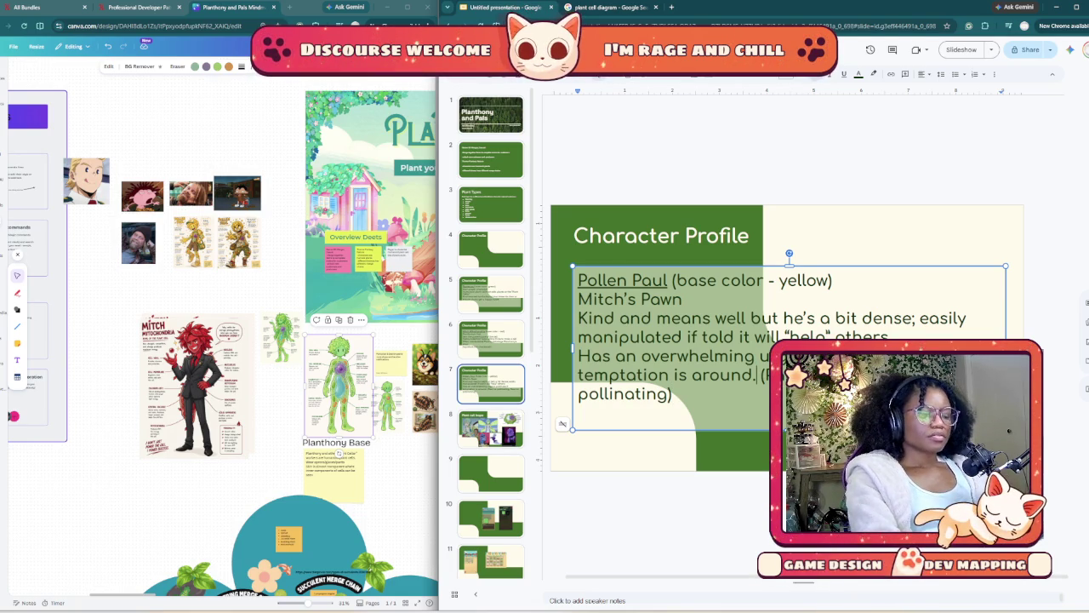
key("BackSpace")
type("el")
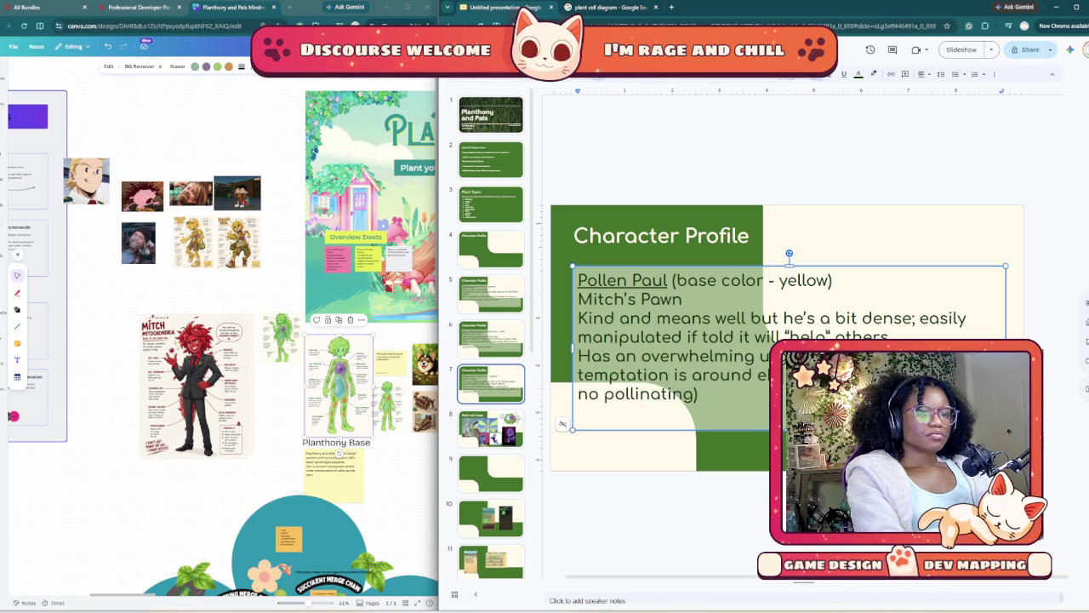
type("se is pollinating, Paul ")
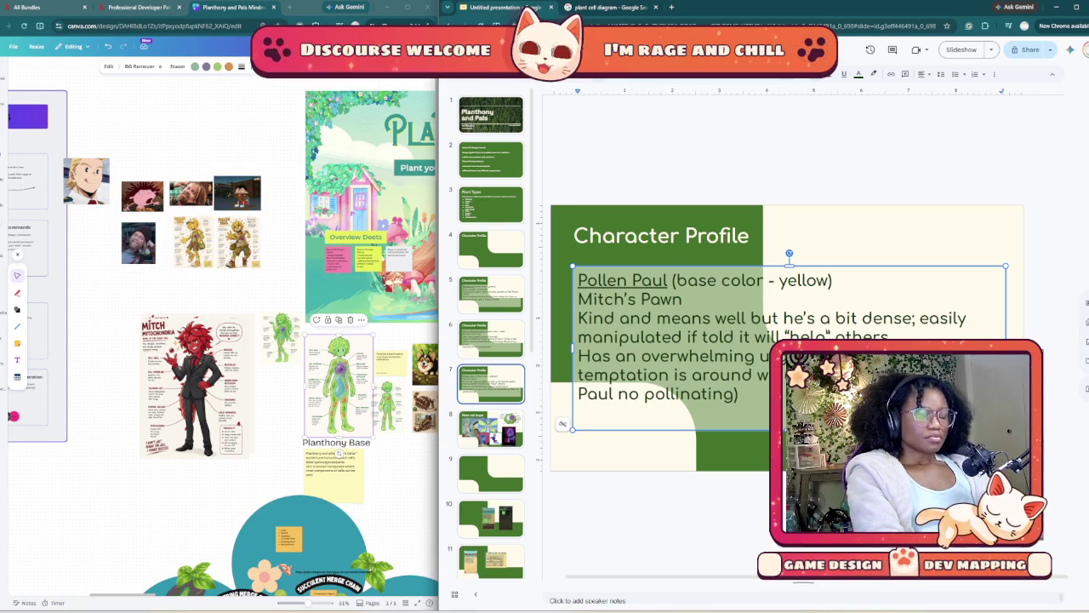
type("s")
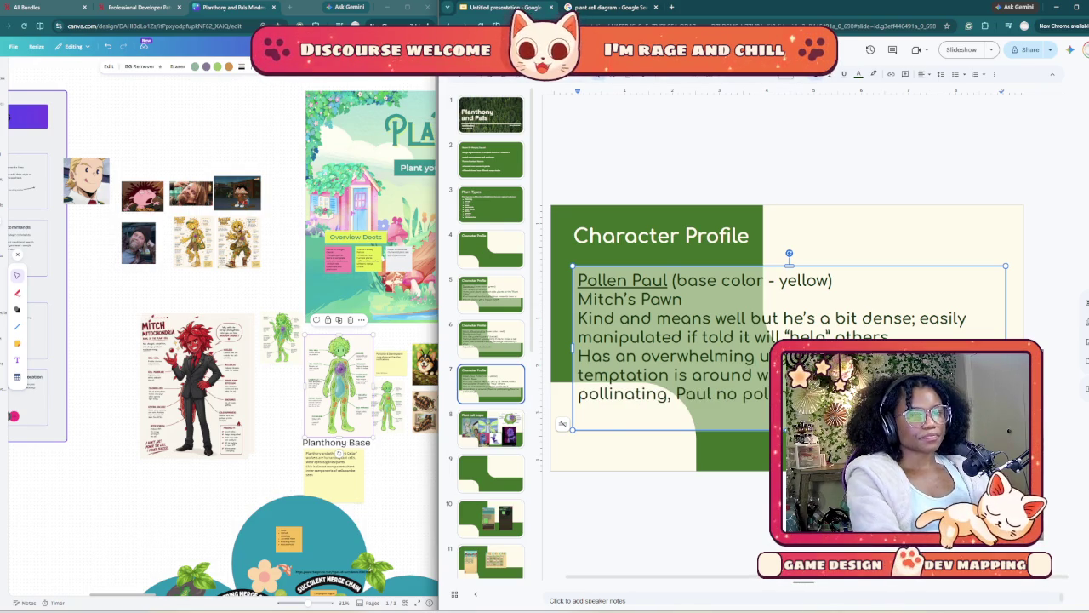
key("BackSpace")
key("BackSpace")
key("BackSpace")
key("BackSpace")
key("BackSpace")
key("BackSpace")
type("accid")
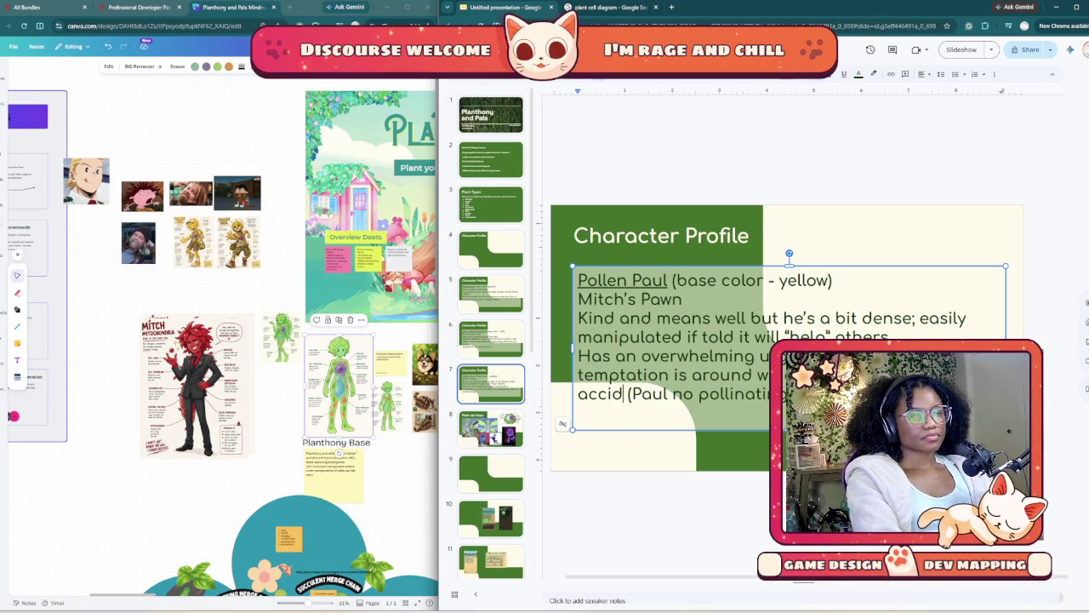
type("ents")
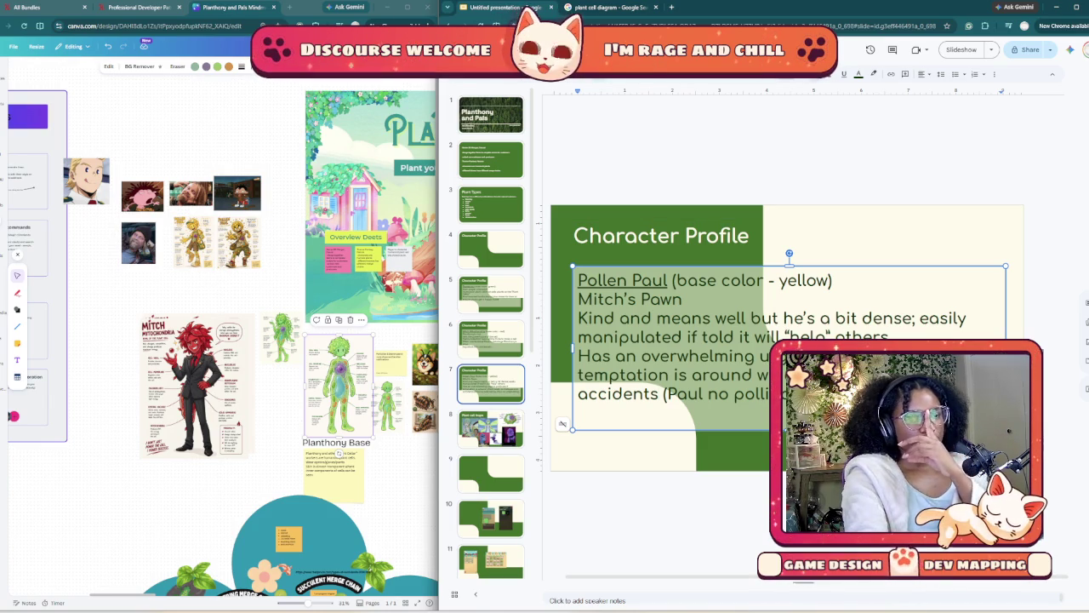
- Append '(also a humanoid plant cell)' after 'Planthony's rival' on Mitch Mitochondria's slide
key("Up")
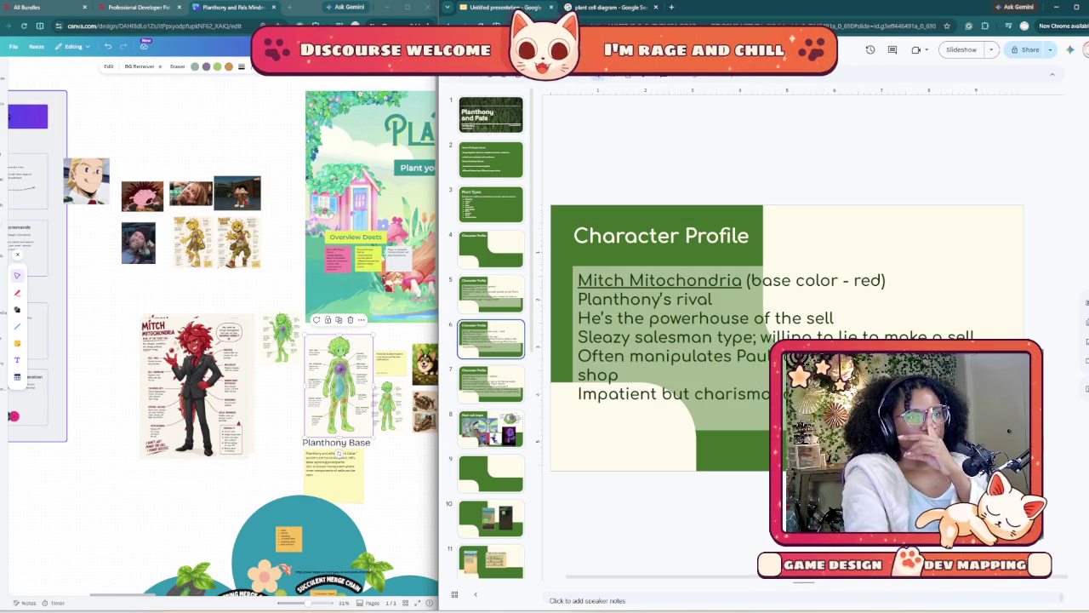
key("Up")
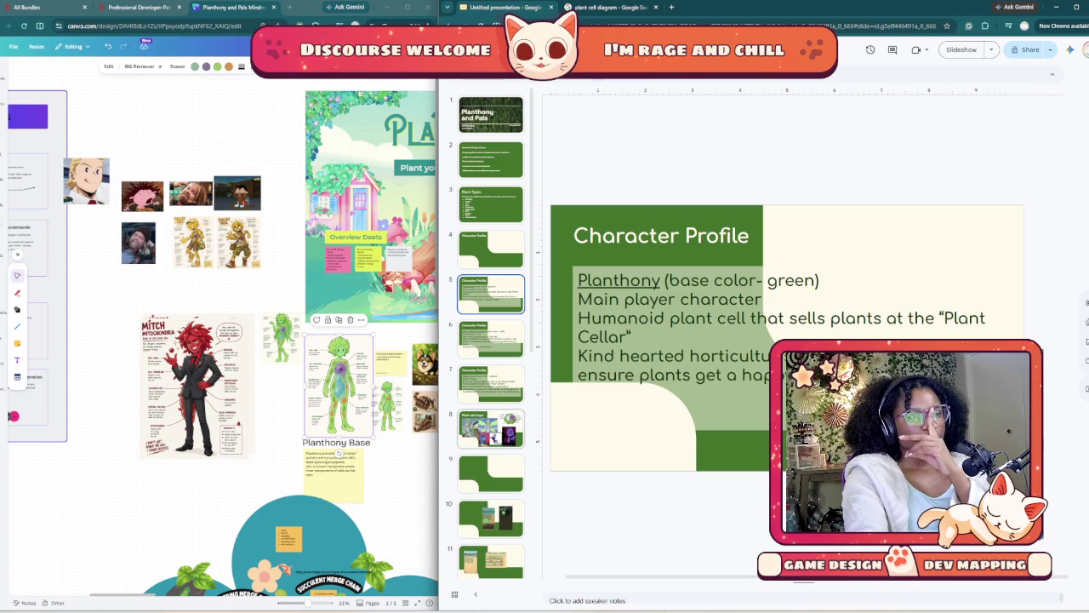
key("Down")
key("Down")
key("Down")
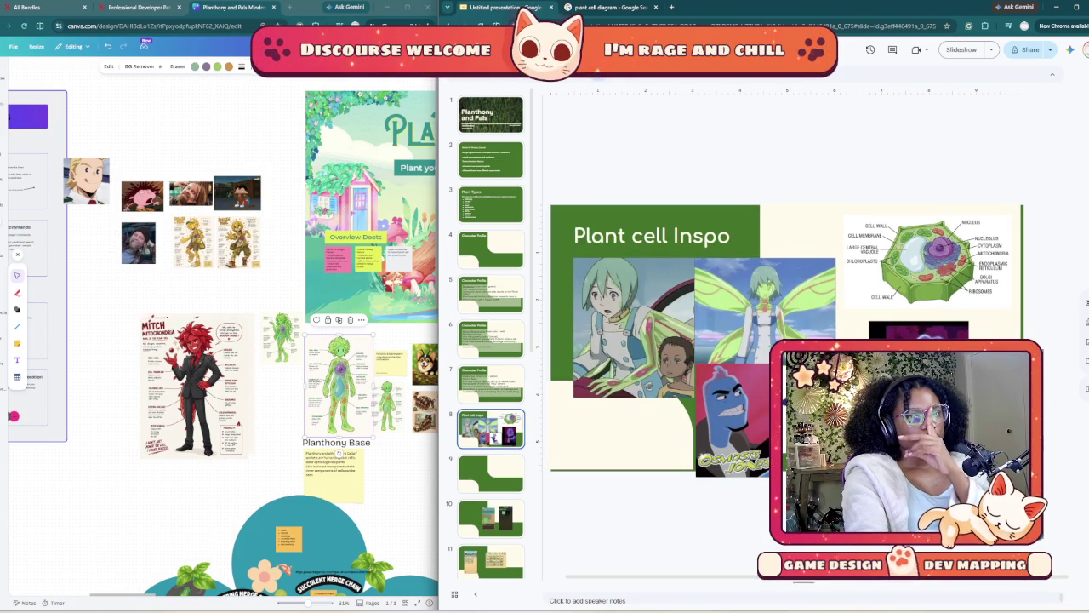
key("Up")
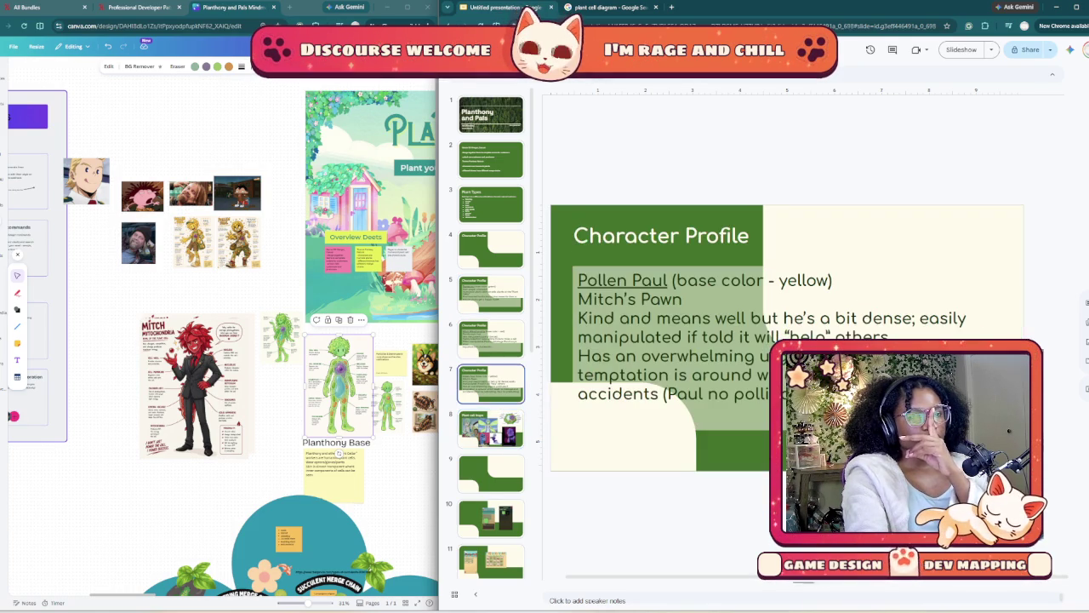
key("Up")
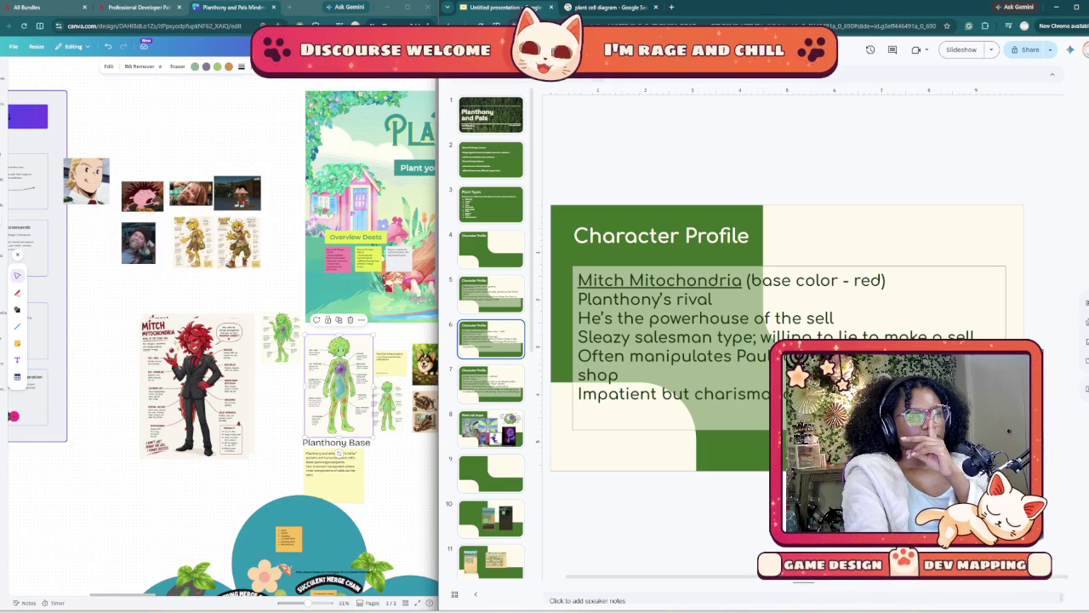
left_click(573, 423)
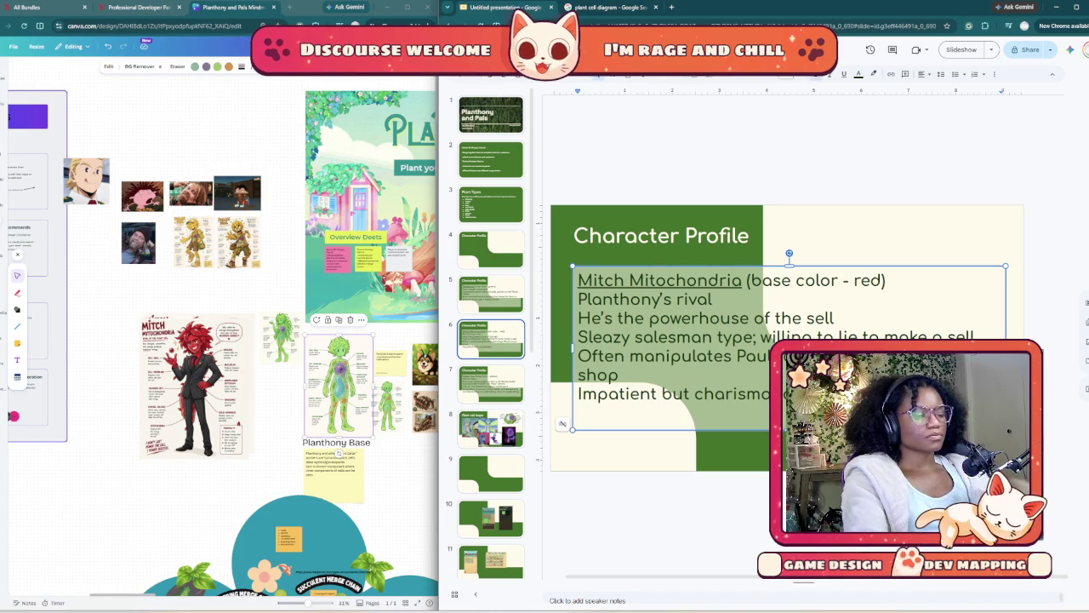
type(" (also")
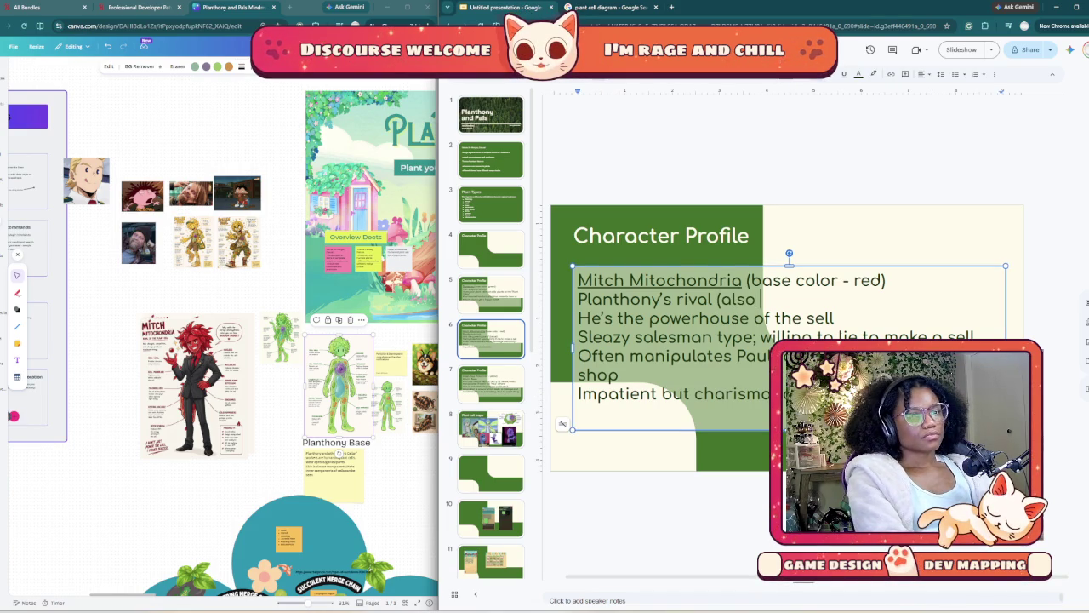
type(" a humanoid")
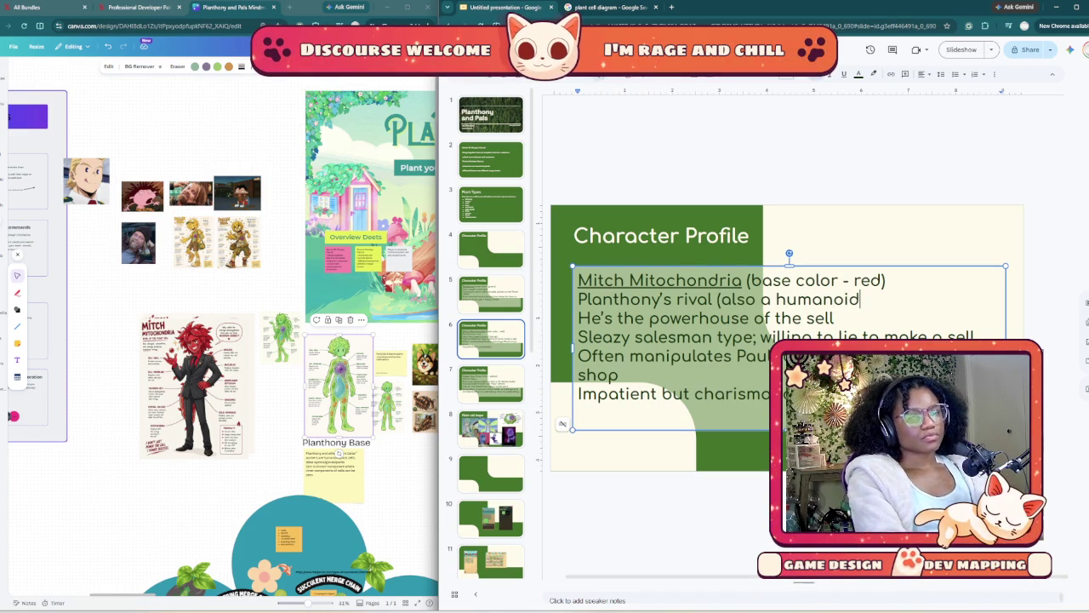
type(" plant cell)")
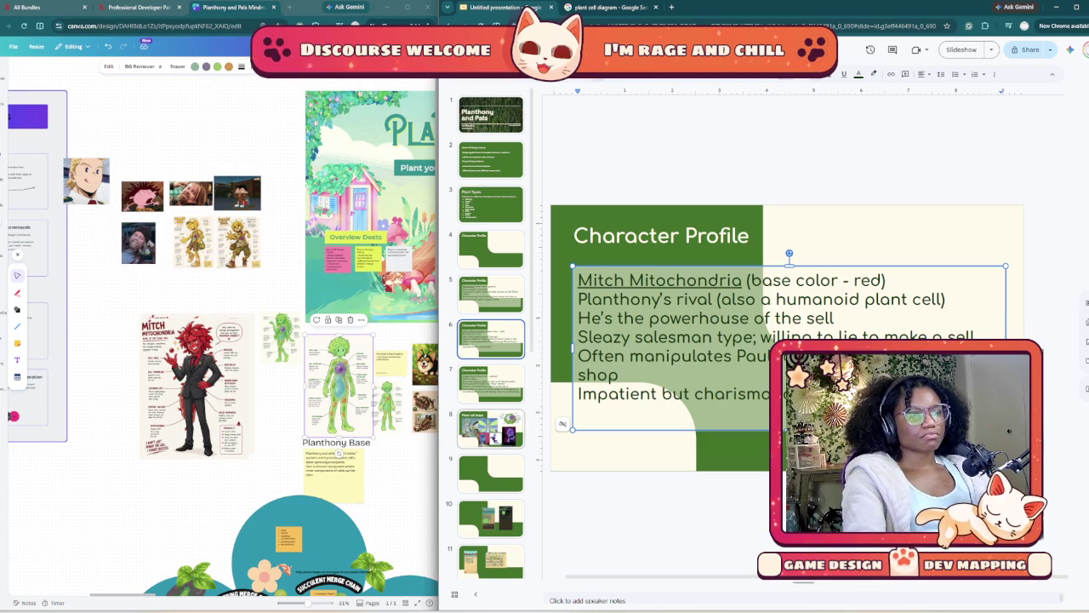
key("Escape")
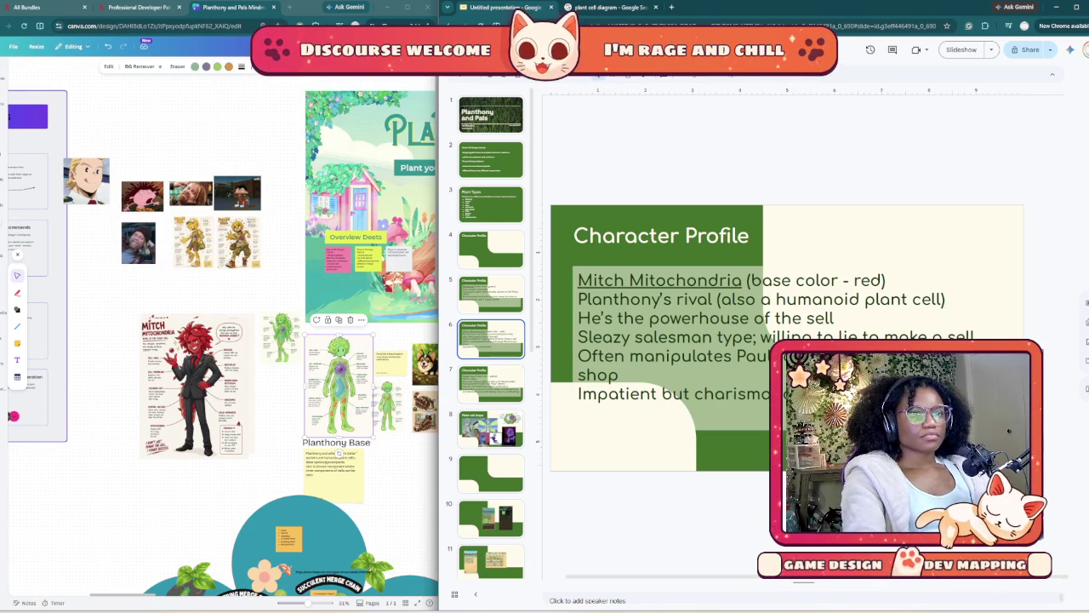
key("Down")
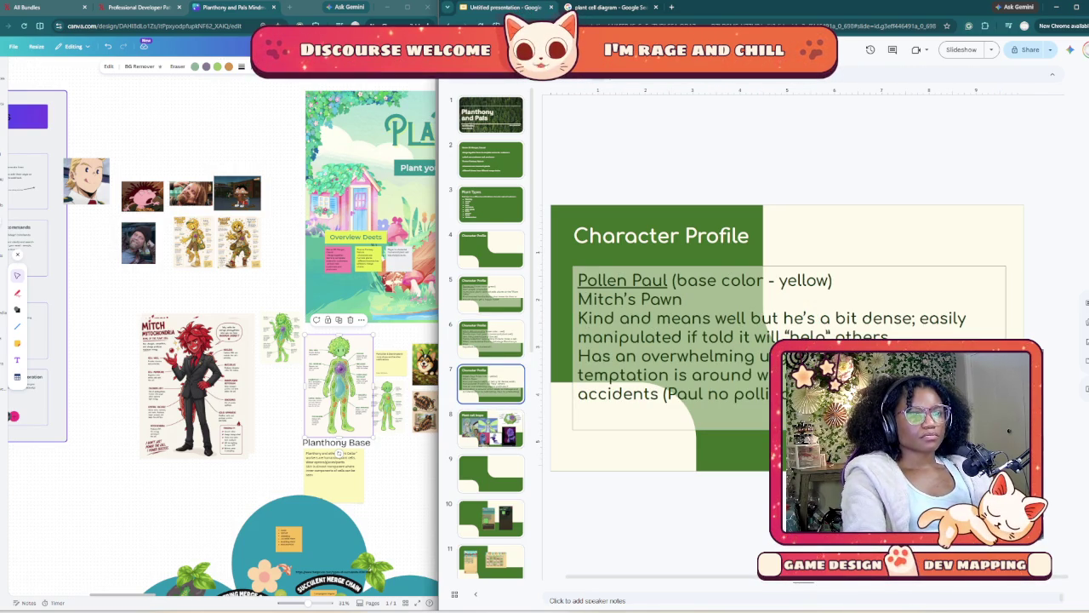
left_click(693, 300)
type("(")
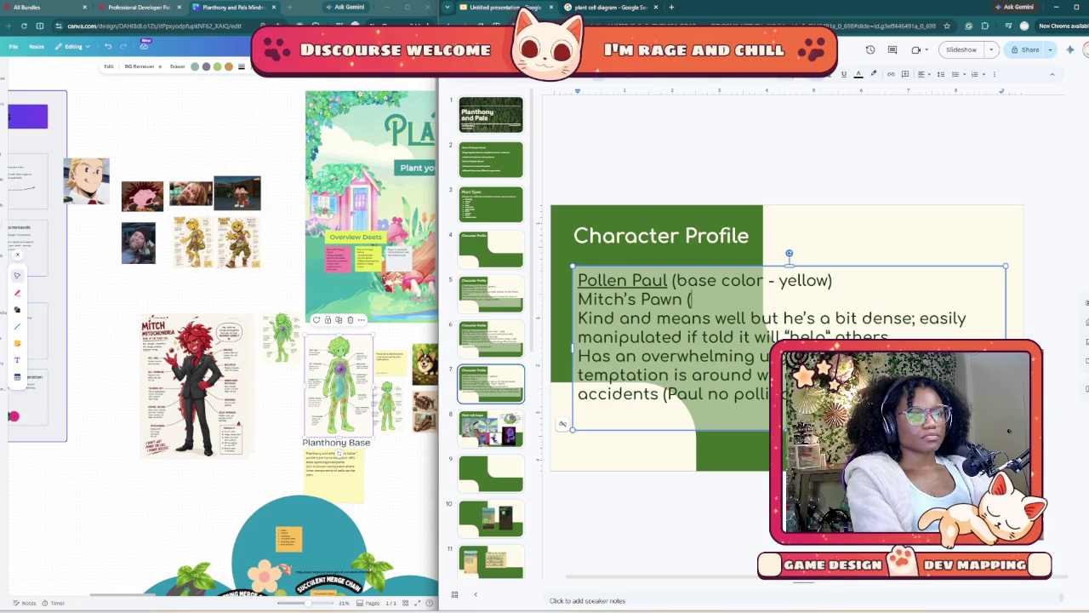
type("humanoi")
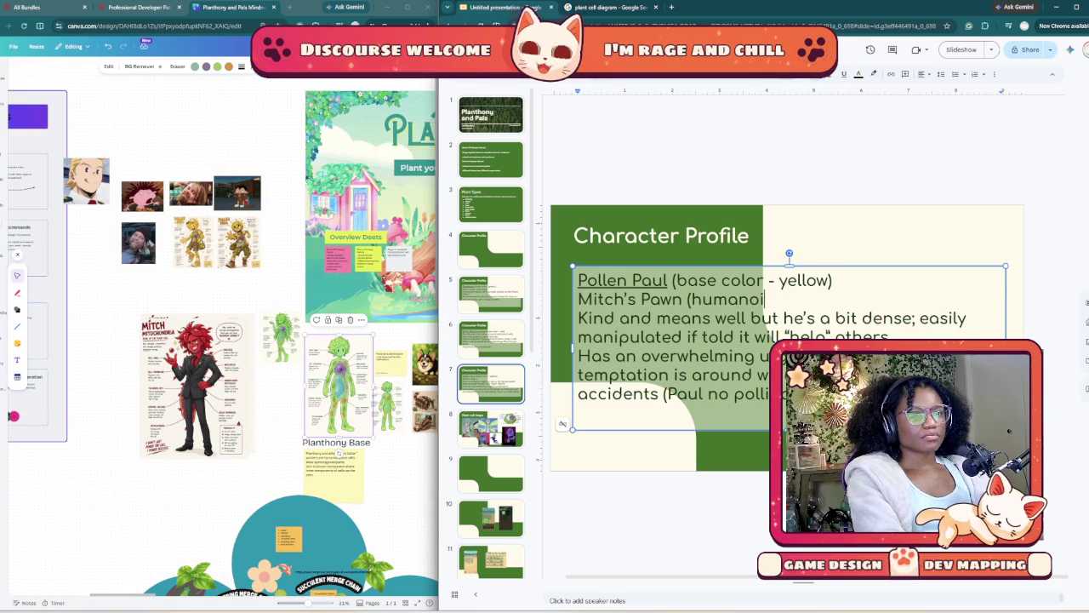
type("d pollen")
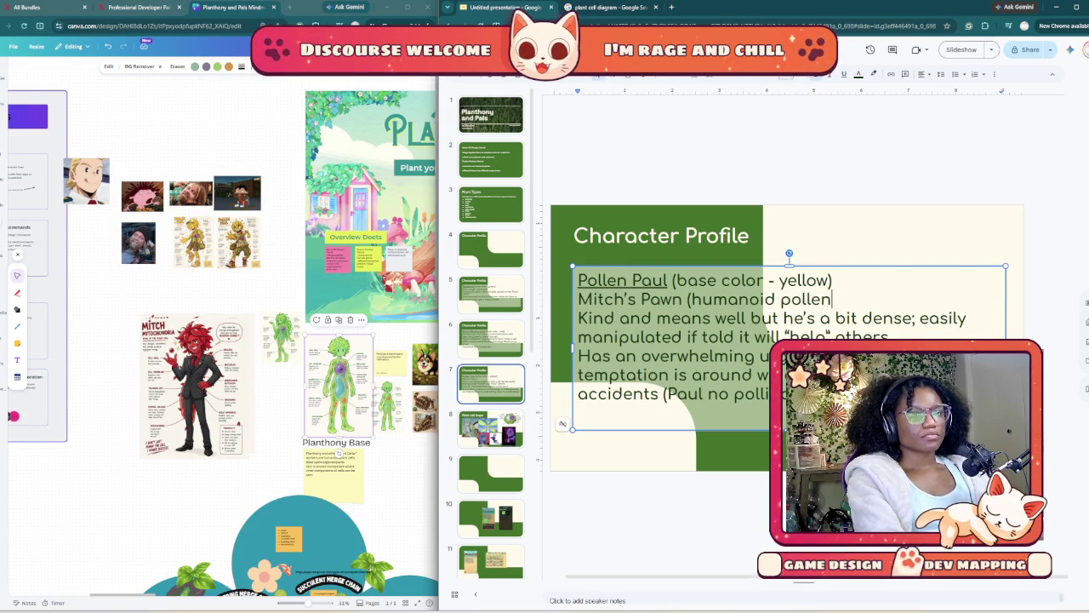
type(" cluster)")
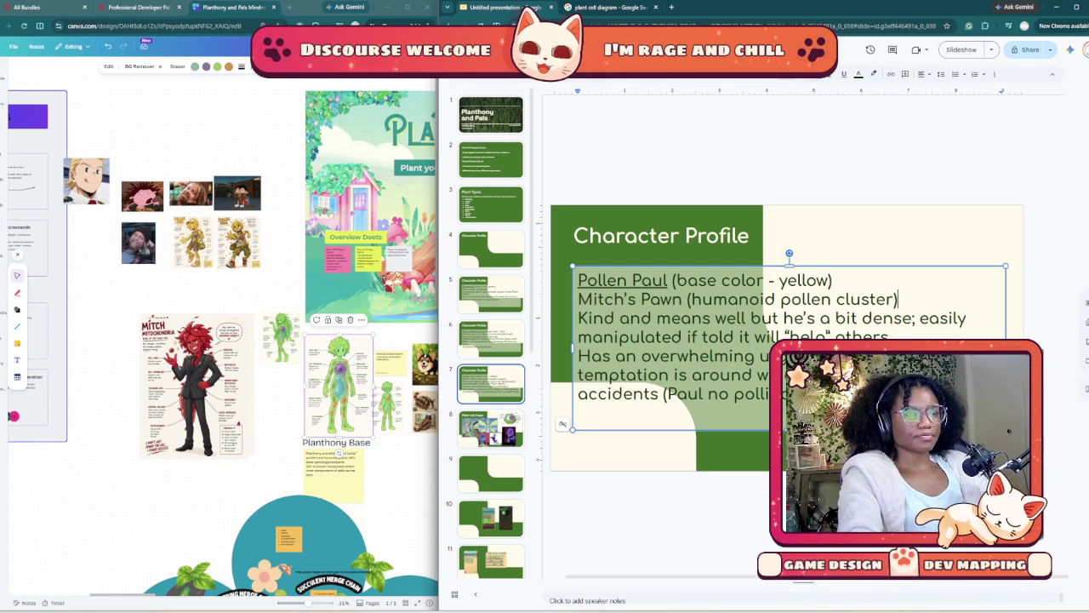
left_click(491, 338)
- Shrink the green-haired character image on the Plant cell Inspo slide proportionally
key("Up")
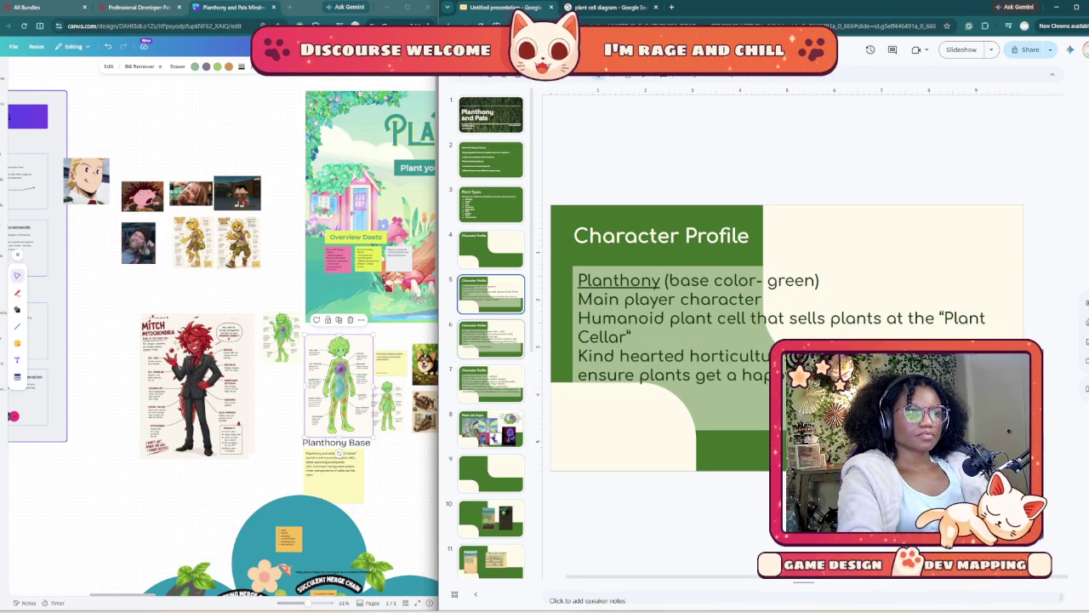
key("Down")
key("Down")
key("Down")
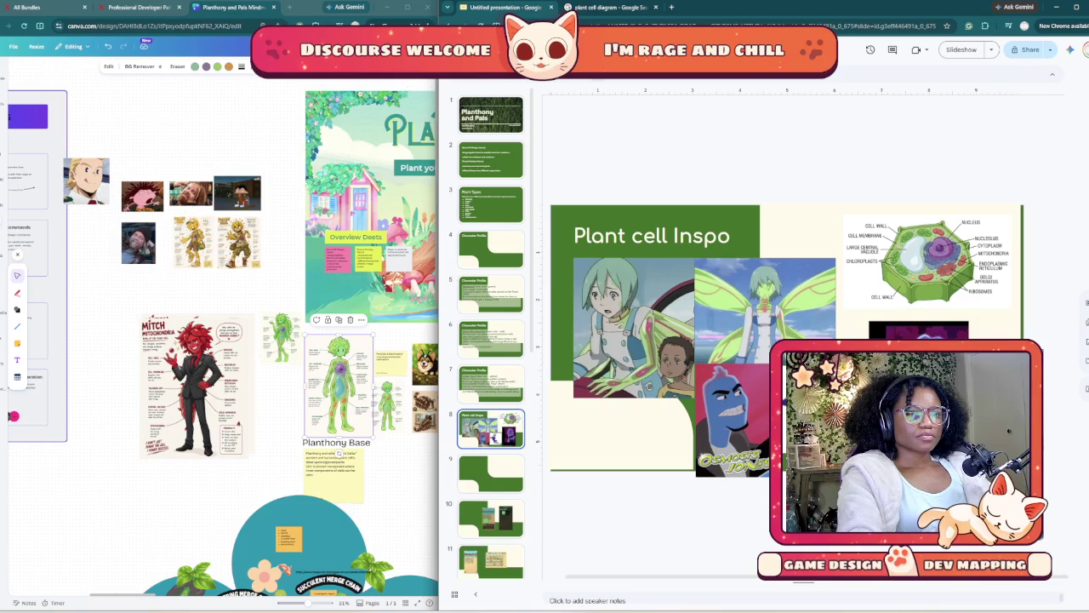
left_click(634, 328)
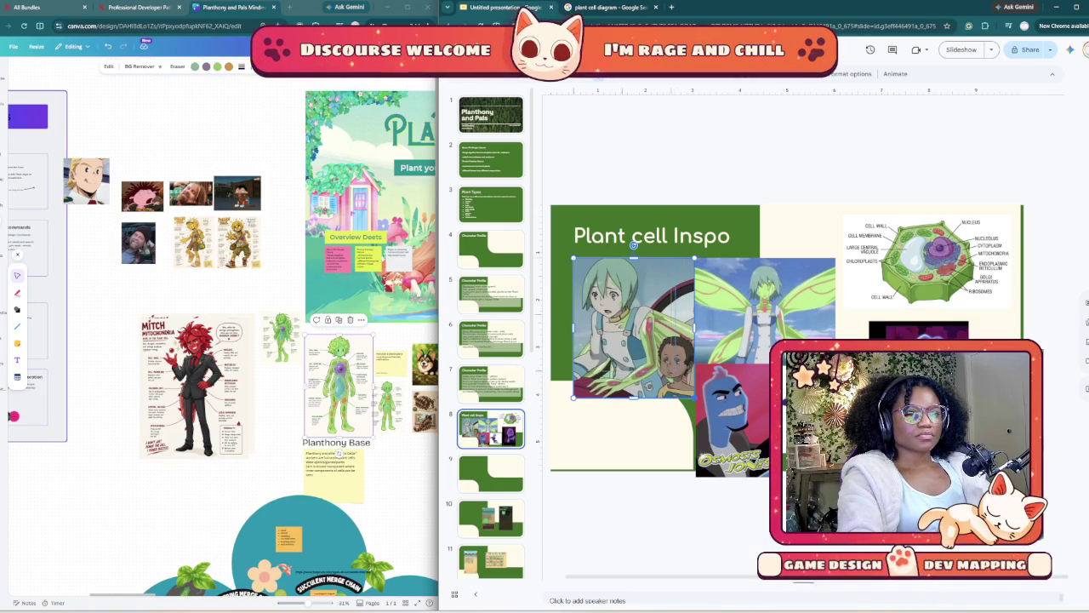
left_click_drag(695, 396, 672, 371)
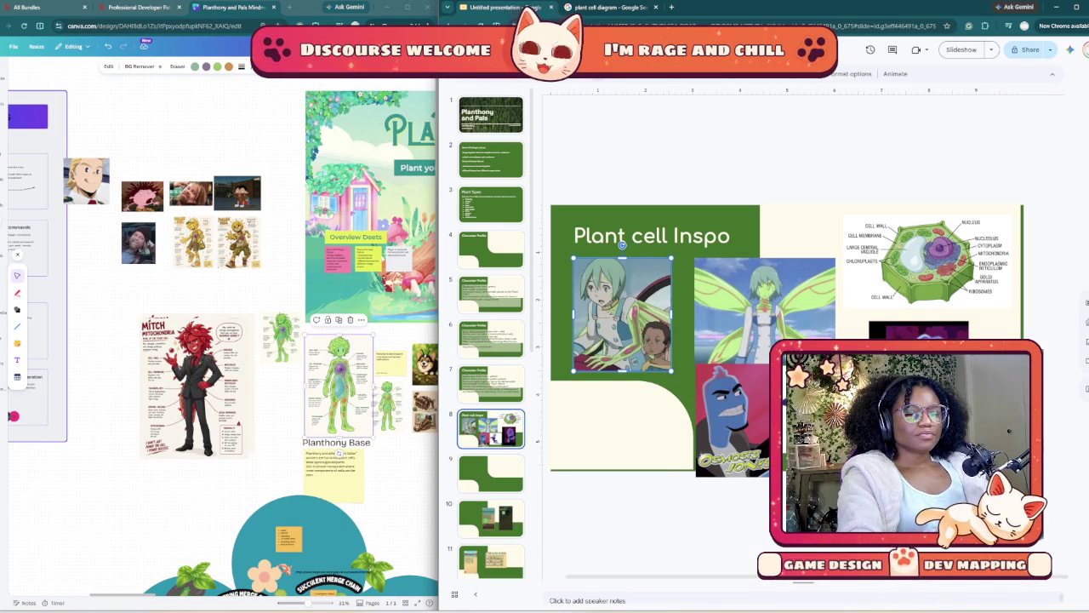
- Browse the 'plant cell diagram' Google Images results
left_click(605, 6)
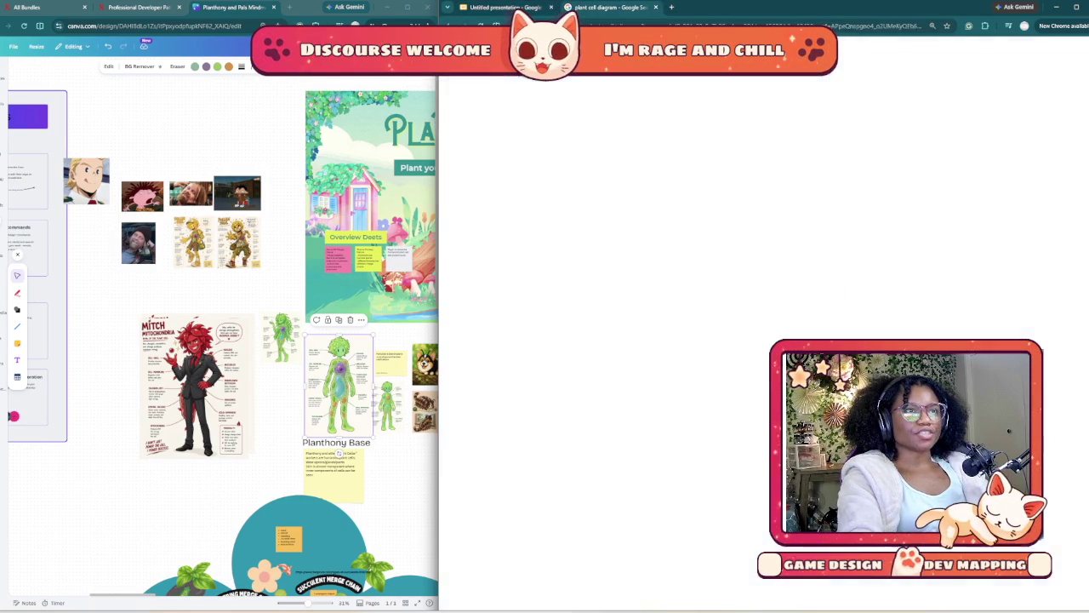
scroll(646, 341, "down", 1)
scroll(646, 340, "down", 4)
scroll(647, 340, "down", 5)
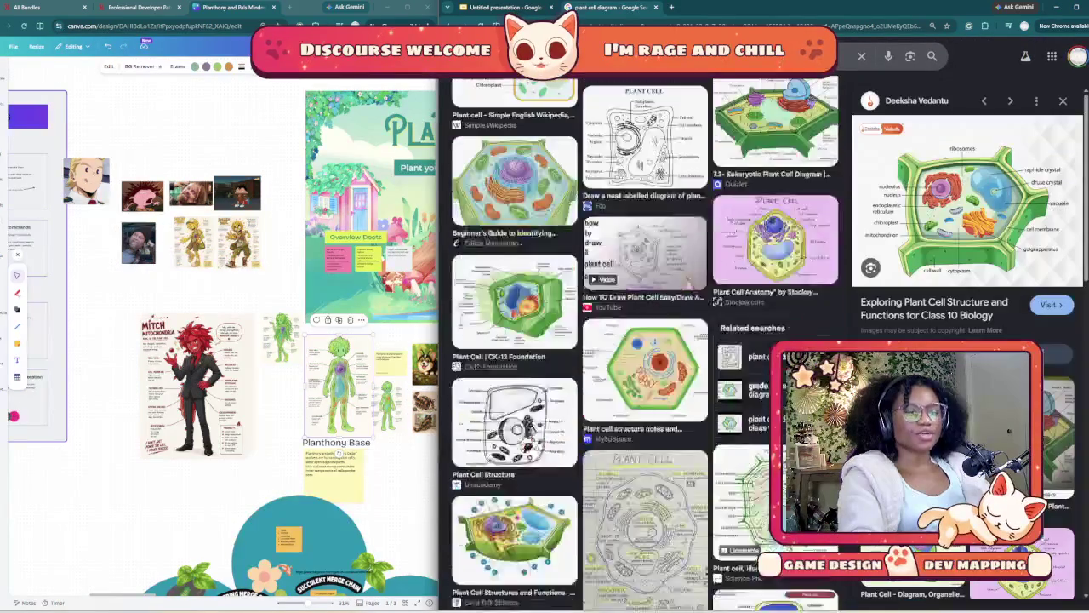
scroll(646, 341, "down", 5)
scroll(646, 340, "down", 5)
scroll(647, 341, "up", 2)
scroll(646, 341, "up", 5)
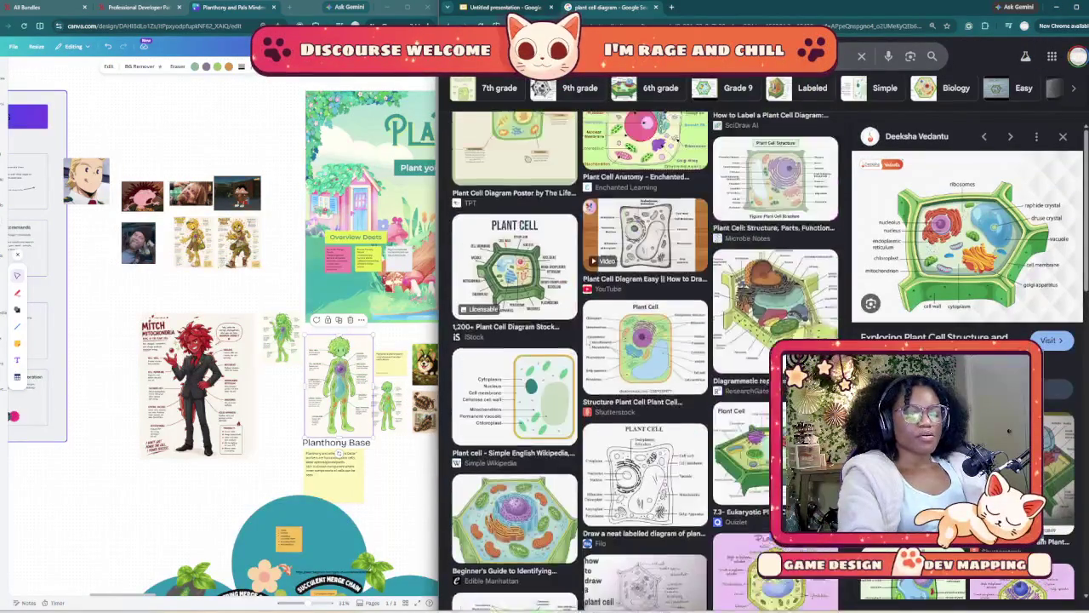
scroll(647, 340, "up", 5)
scroll(646, 340, "up", 3)
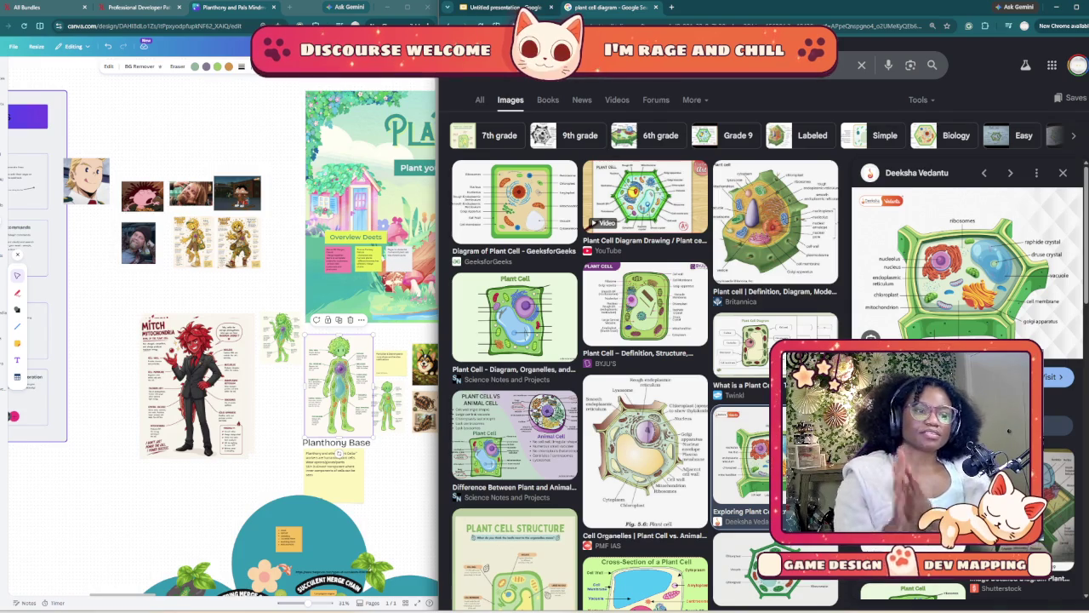
scroll(644, 340, "down", 5)
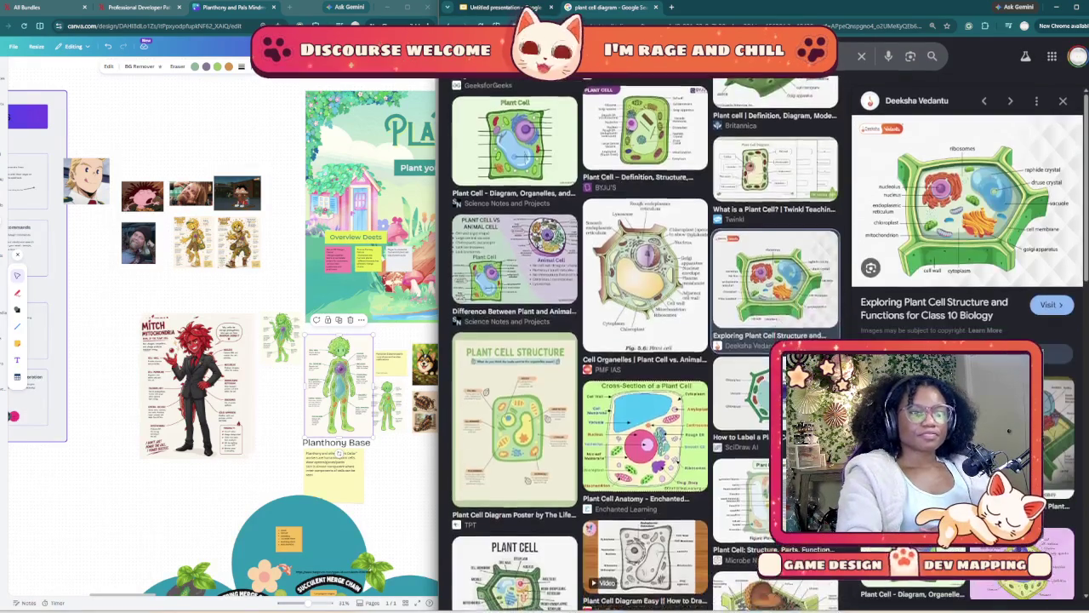
scroll(644, 341, "down", 5)
scroll(644, 340, "down", 5)
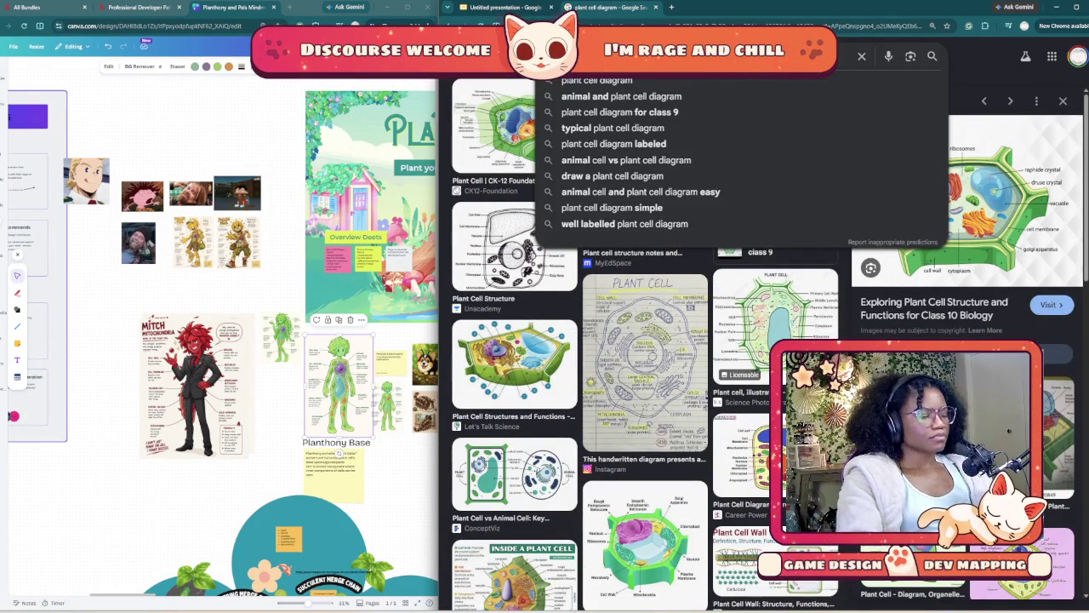
type("cartoon")
key("Return")
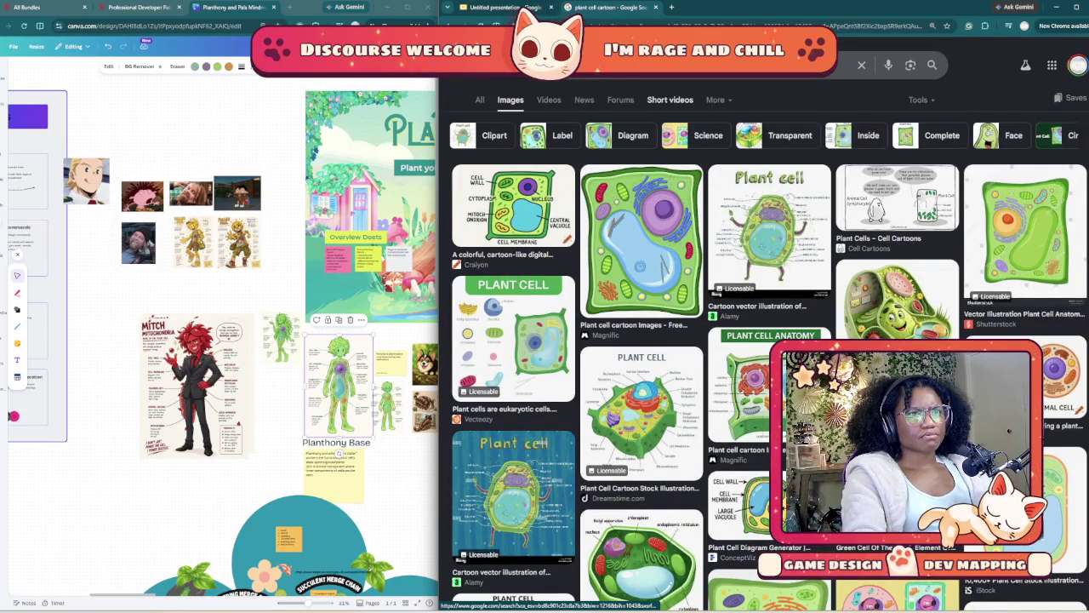
scroll(647, 341, "down", 5)
scroll(647, 340, "down", 3)
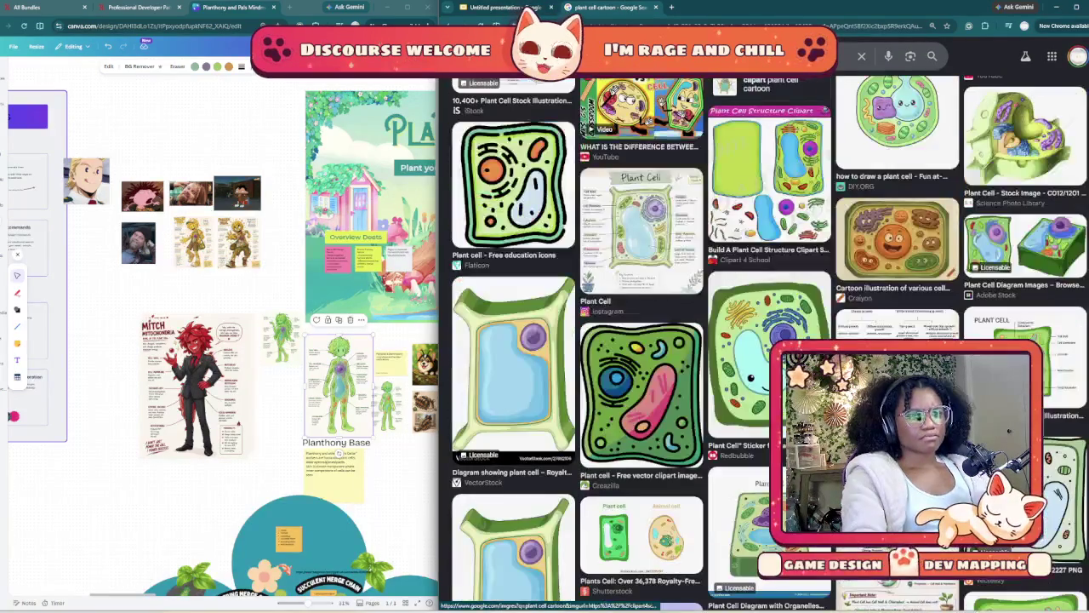
scroll(647, 340, "down", 3)
scroll(647, 341, "down", 3)
scroll(646, 340, "down", 3)
scroll(647, 340, "down", 5)
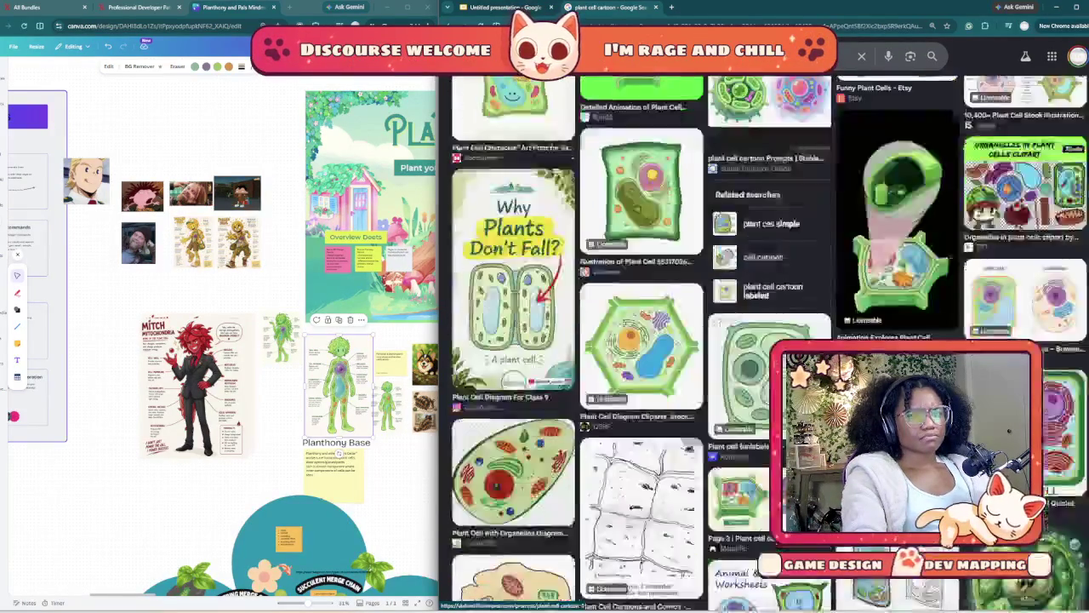
scroll(646, 340, "down", 3)
scroll(647, 340, "up", 10)
left_click(646, 56)
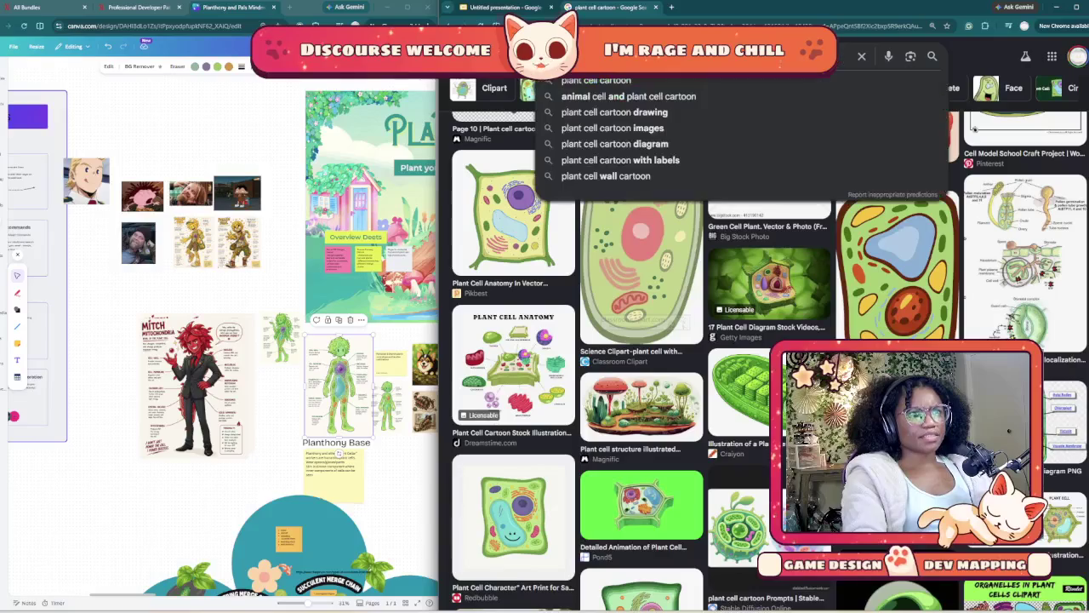
key("BackSpace")
key("BackSpace")
key("BackSpace")
key("Return")
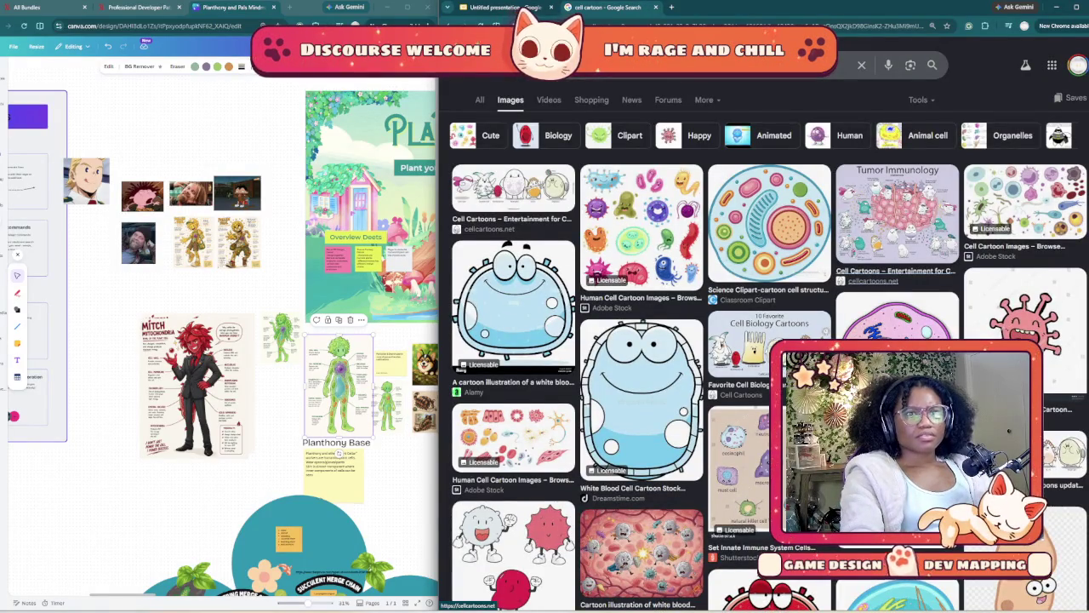
scroll(647, 340, "down", 5)
scroll(647, 341, "down", 5)
scroll(766, 341, "up", 3)
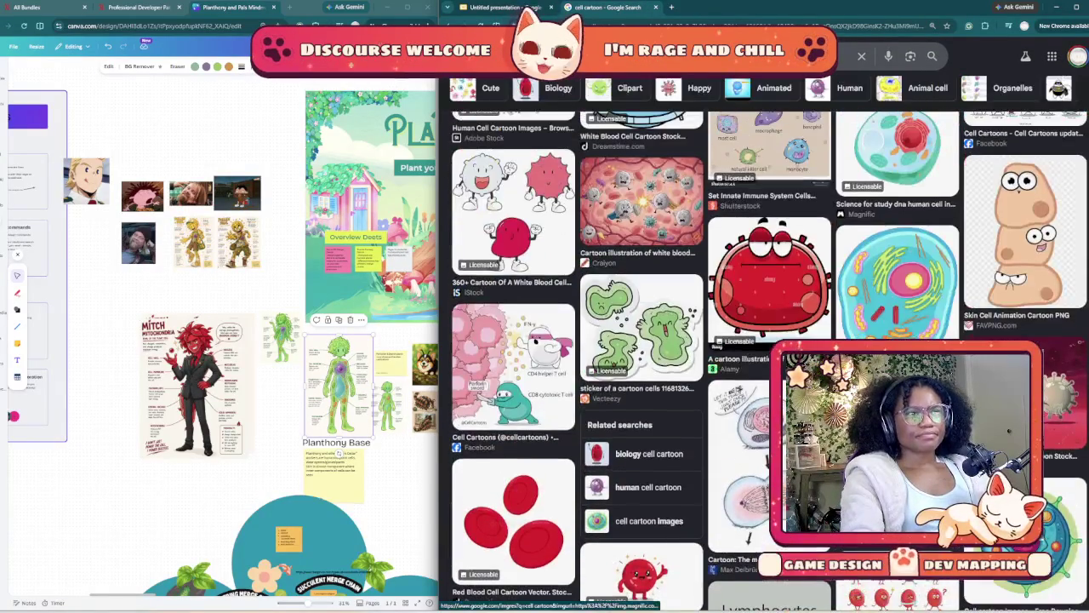
scroll(766, 340, "down", 4)
scroll(647, 341, "down", 3)
scroll(646, 340, "down", 1)
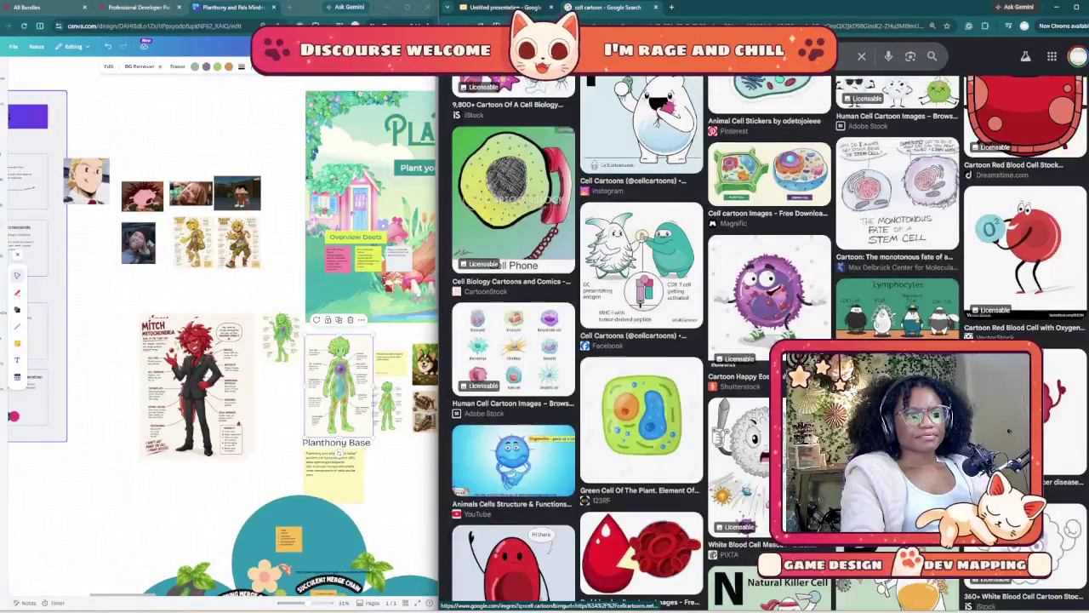
scroll(646, 341, "down", 5)
scroll(647, 341, "down", 3)
scroll(647, 341, "down", 3)
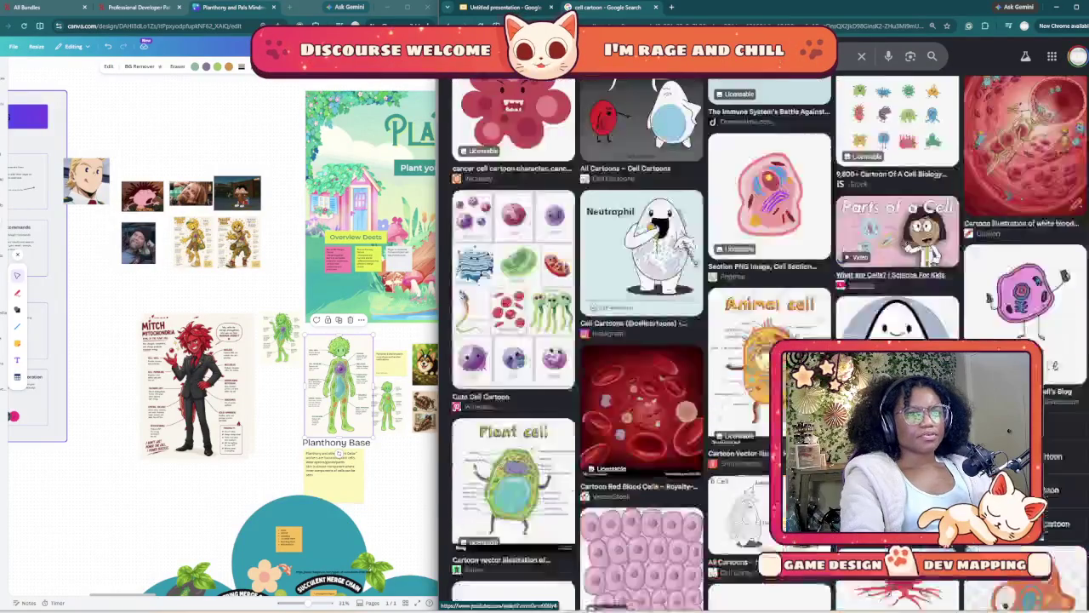
scroll(647, 340, "up", 5)
scroll(647, 340, "down", 5)
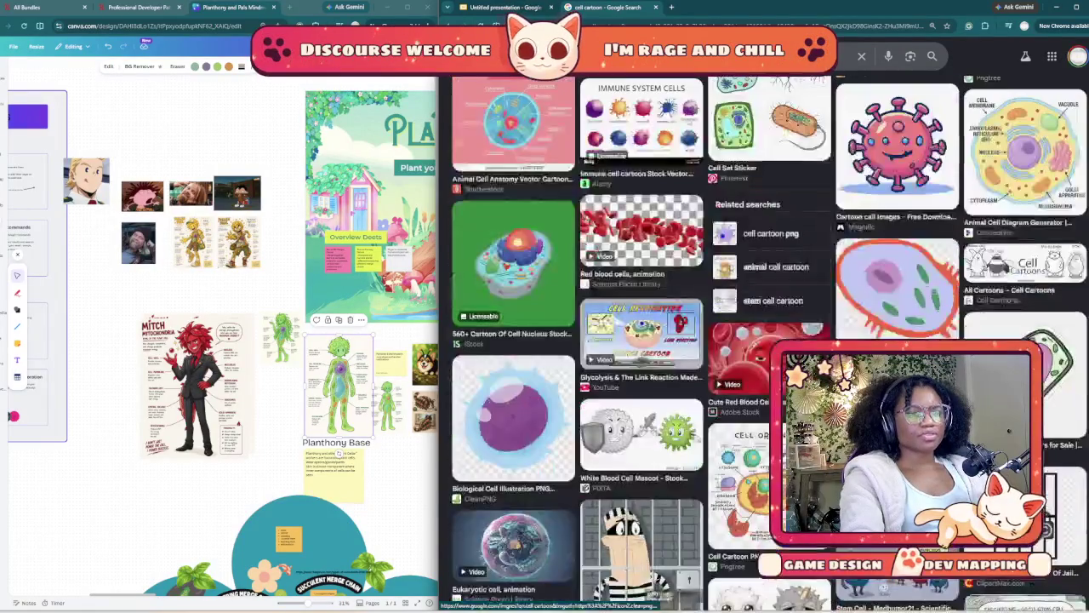
scroll(647, 340, "down", 2)
scroll(647, 340, "down", 2)
scroll(646, 340, "down", 3)
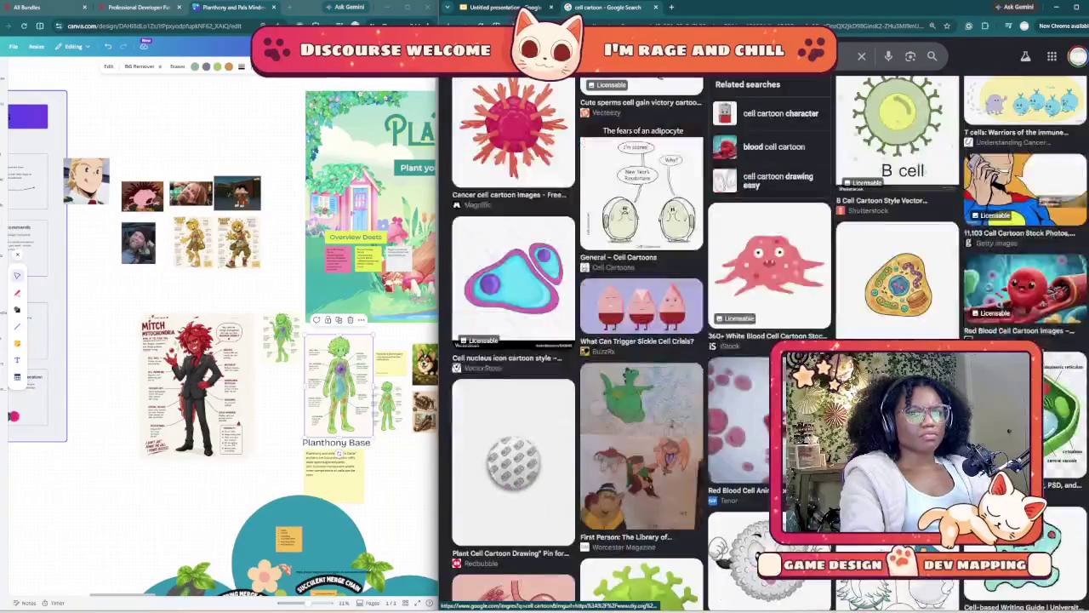
scroll(646, 340, "down", 5)
scroll(647, 340, "down", 3)
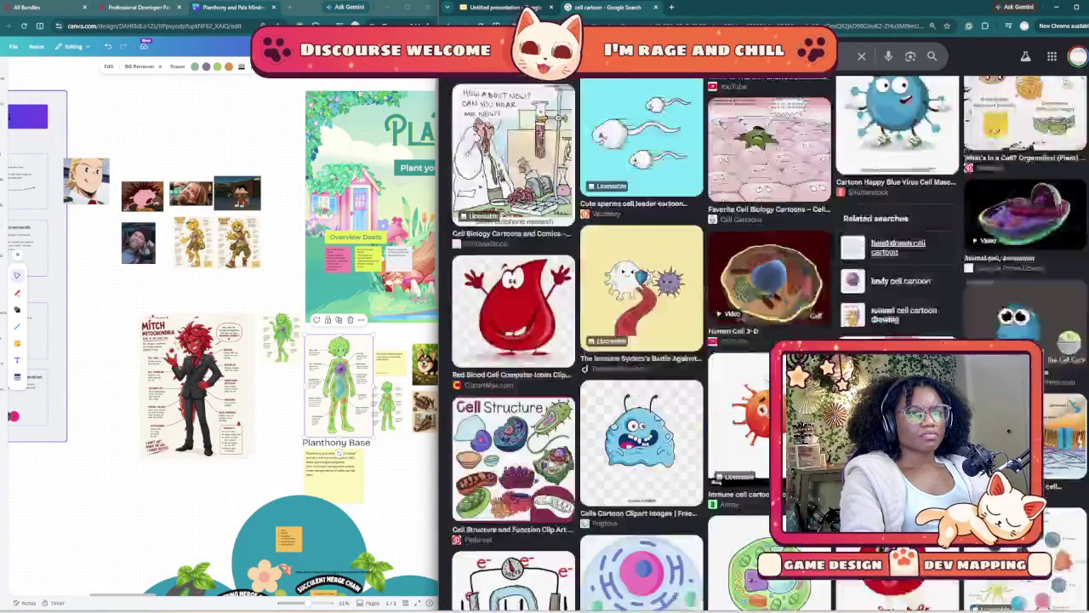
scroll(646, 341, "down", 1)
scroll(647, 340, "down", 3)
scroll(646, 340, "down", 4)
scroll(647, 341, "down", 3)
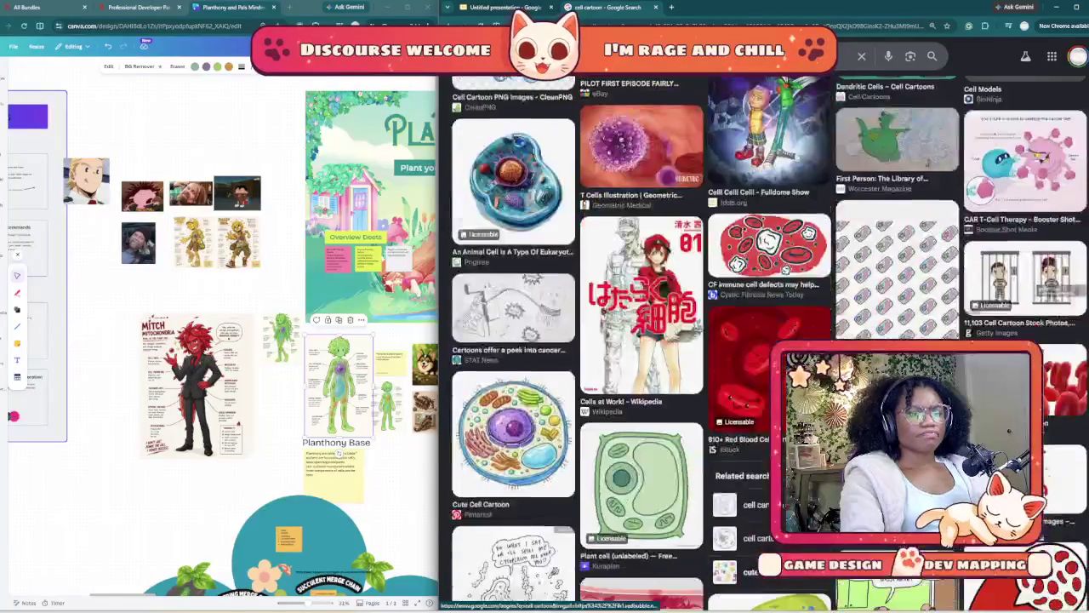
scroll(646, 341, "down", 3)
scroll(647, 340, "down", 1)
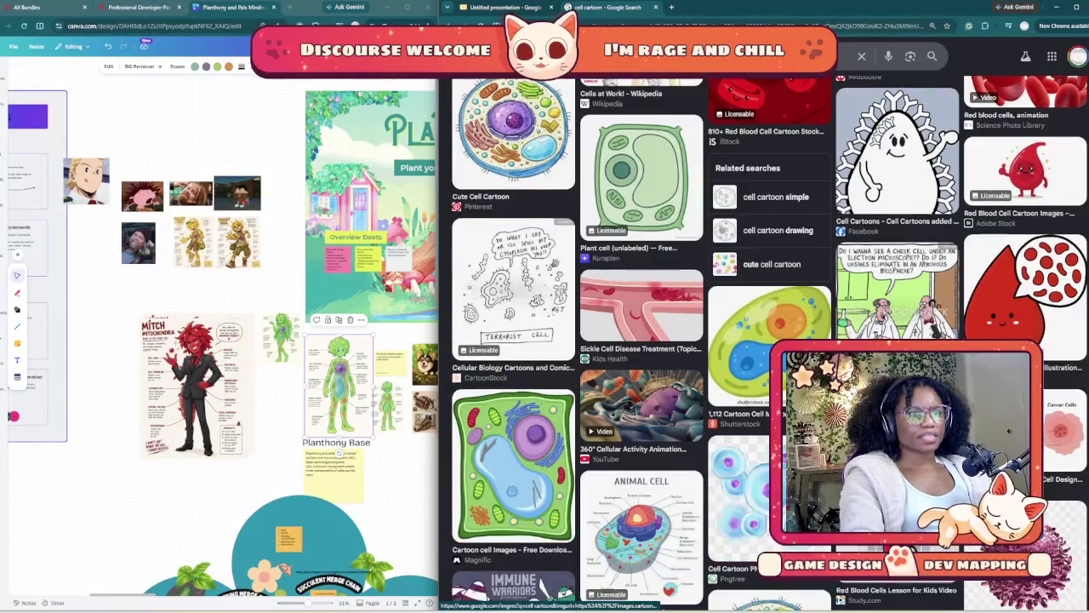
scroll(646, 340, "down", 4)
scroll(647, 340, "up", 1)
scroll(647, 340, "up", 1)
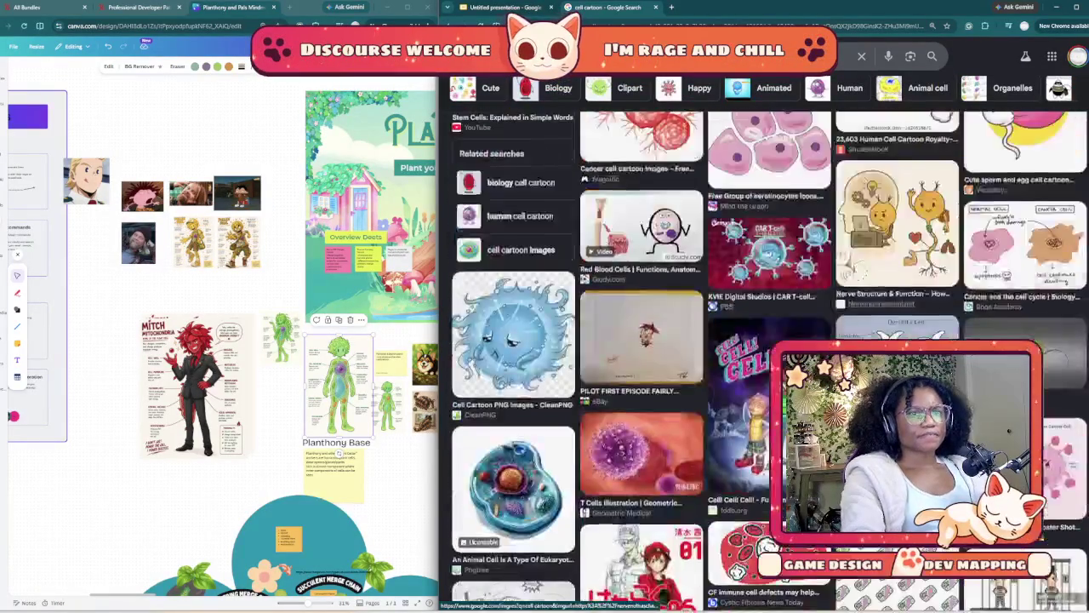
scroll(647, 340, "down", 3)
scroll(646, 340, "down", 3)
scroll(647, 340, "down", 3)
scroll(647, 341, "down", 3)
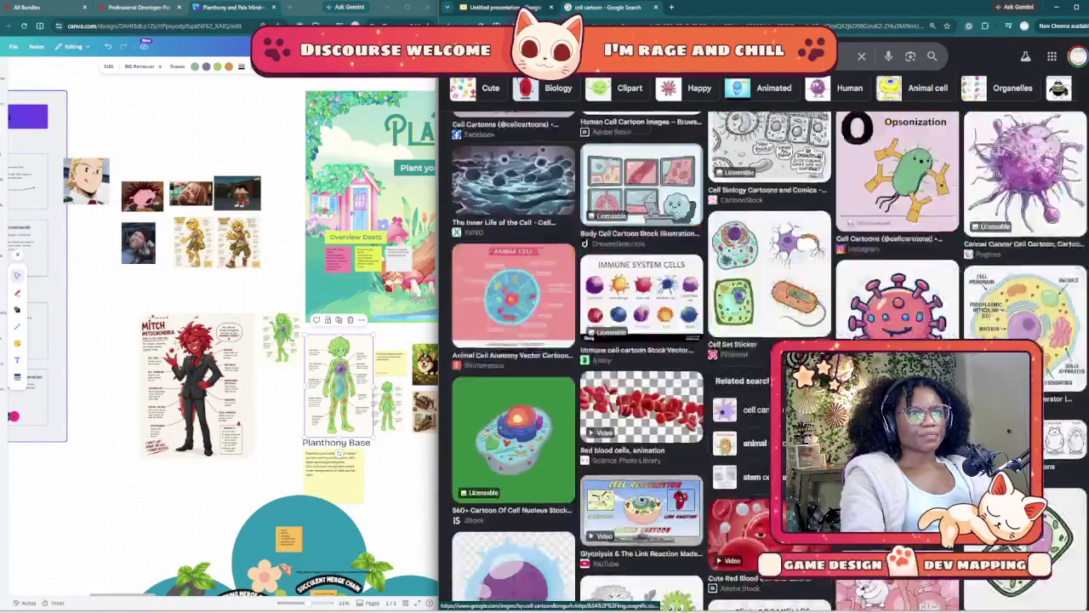
scroll(646, 340, "down", 3)
scroll(647, 340, "down", 3)
scroll(647, 340, "down", 3)
scroll(646, 341, "down", 3)
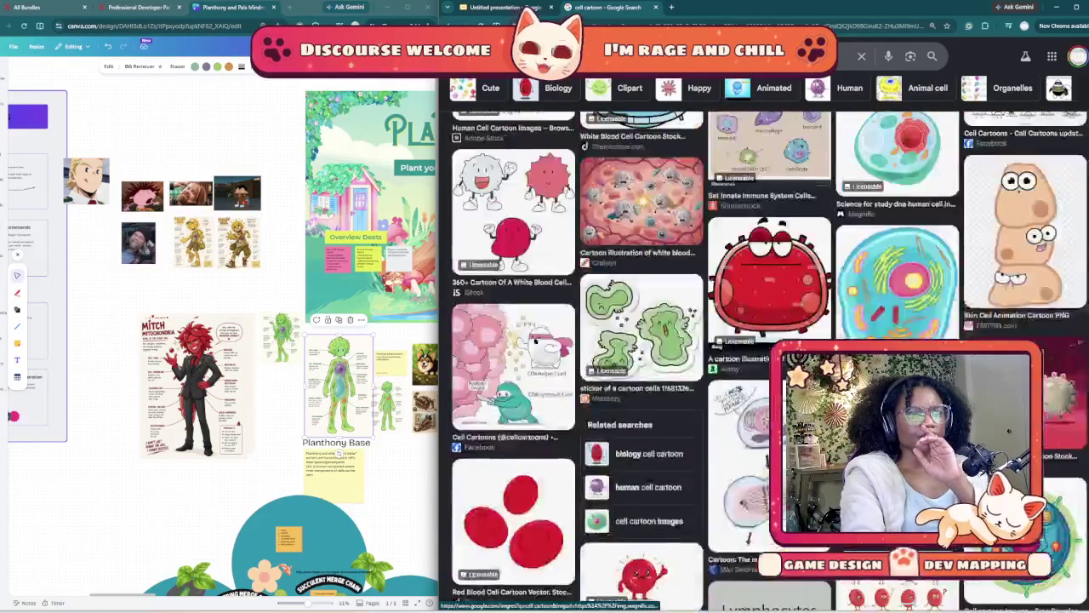
scroll(766, 357, "up", 3)
scroll(766, 357, "up", 1)
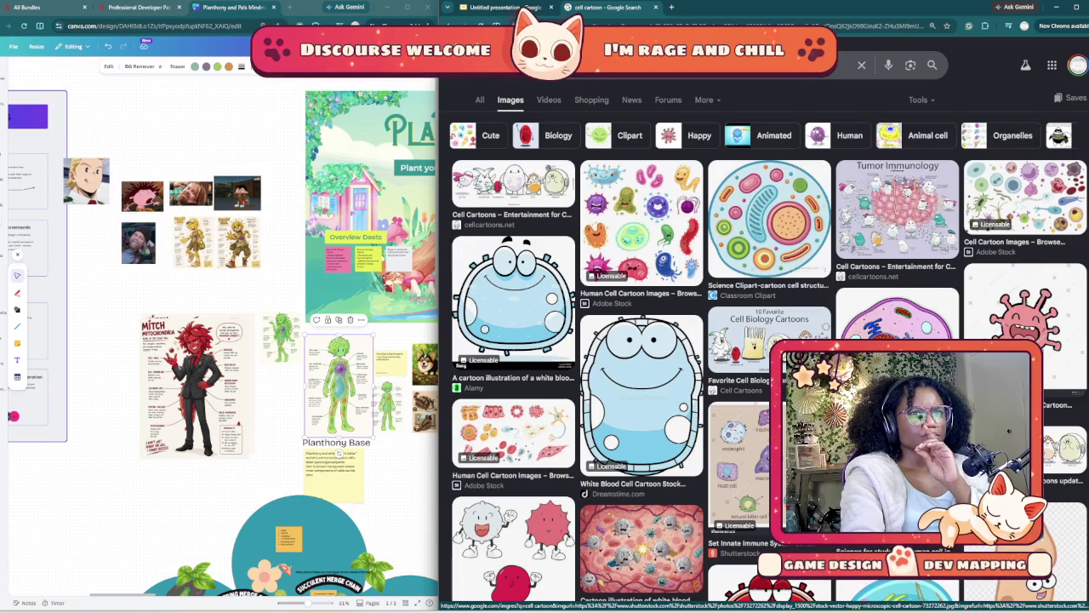
scroll(1013, 137, "down", 3)
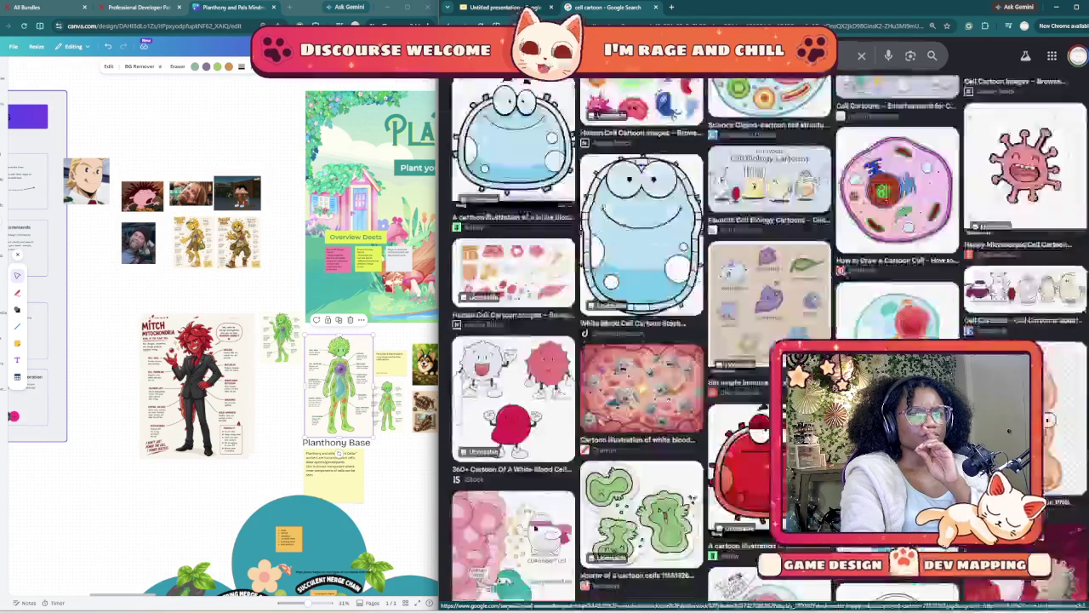
scroll(1013, 141, "up", 2)
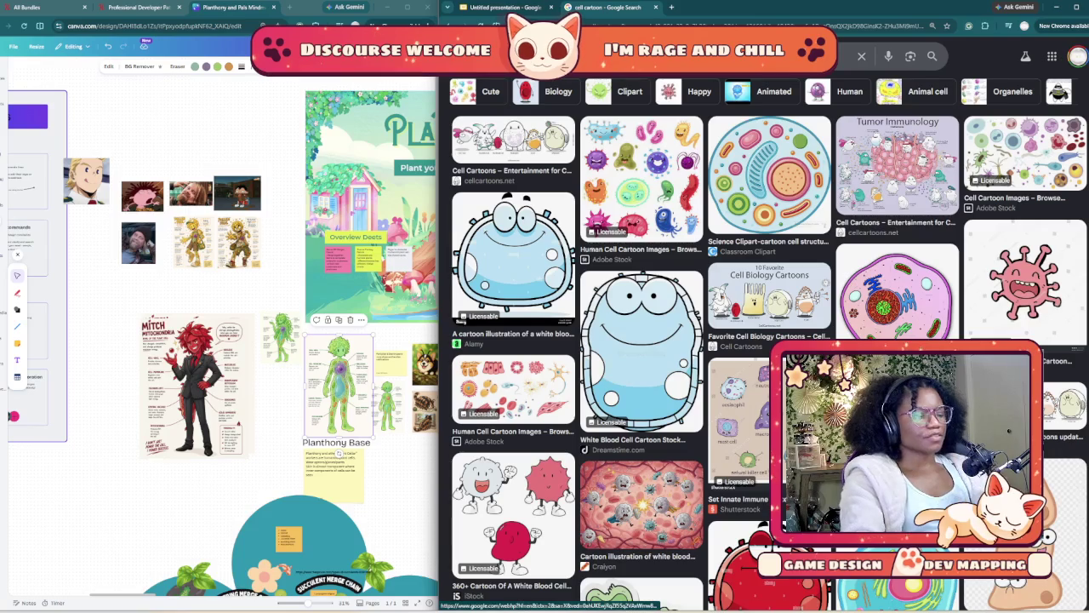
- Search images for 'fairly oddparents cell' and scroll through the results
type("fail")
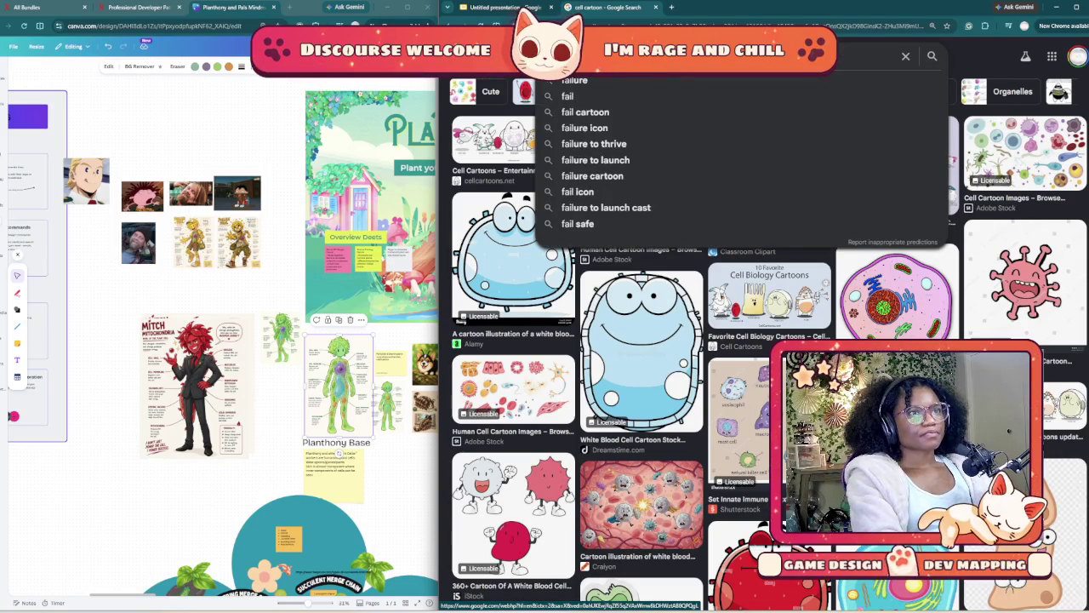
key("BackSpace")
type("rl")
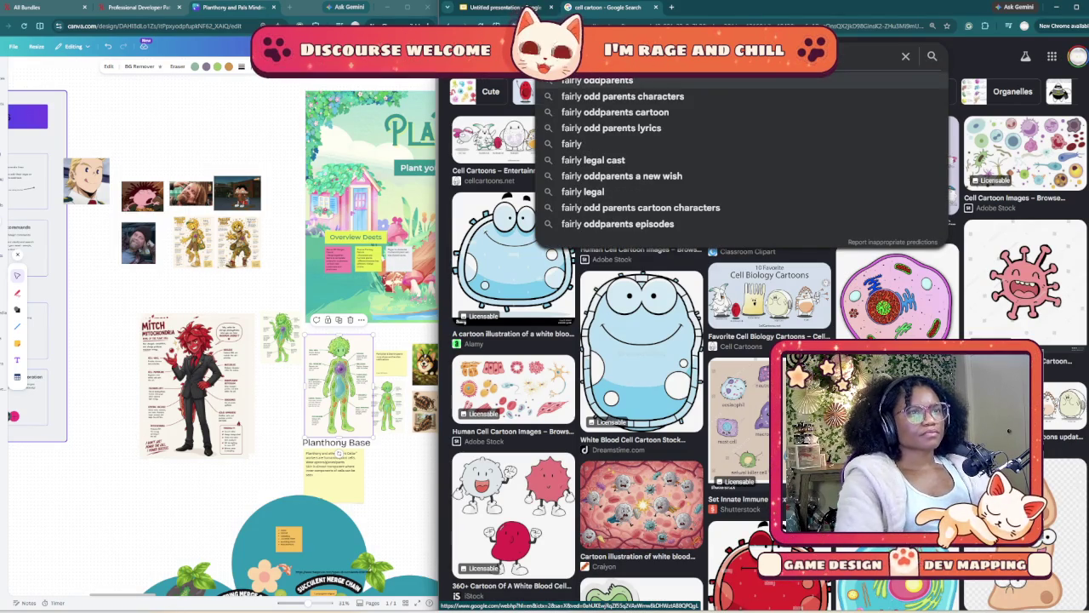
type(" cell")
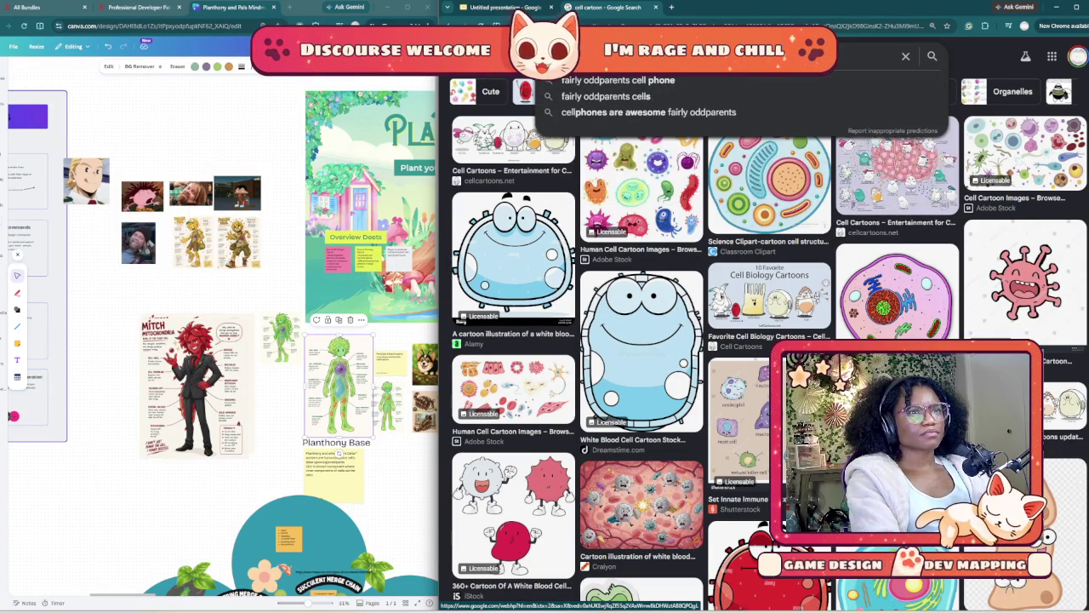
key("Return")
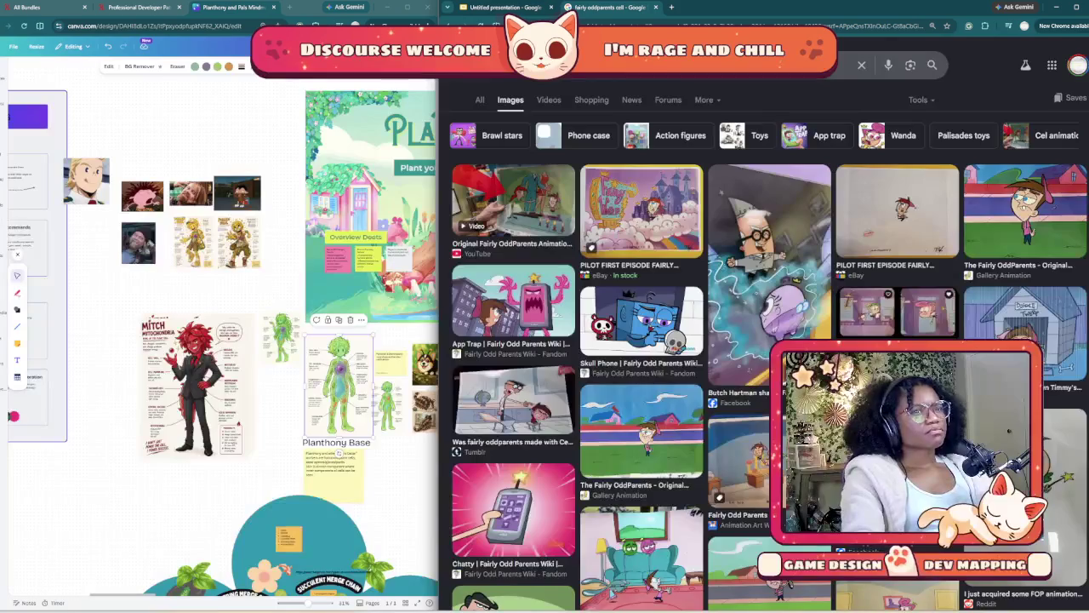
scroll(764, 352, "down", 1)
scroll(766, 340, "down", 3)
scroll(766, 340, "down", 2)
scroll(766, 340, "down", 3)
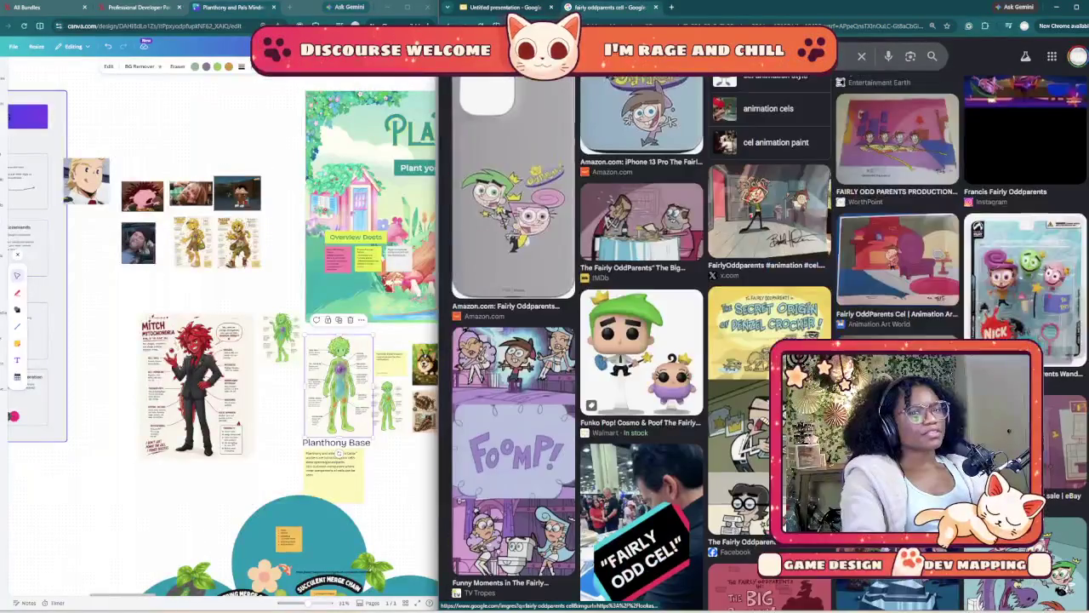
scroll(766, 340, "down", 3)
scroll(766, 340, "down", 3)
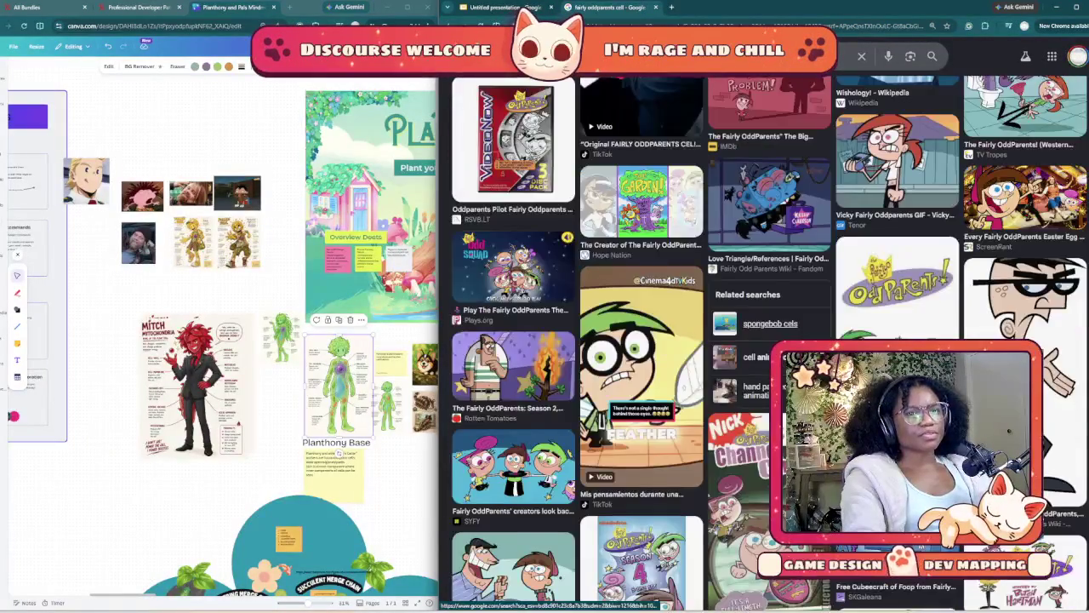
scroll(765, 340, "down", 3)
scroll(766, 340, "down", 3)
scroll(766, 340, "down", 3)
scroll(766, 340, "down", 3)
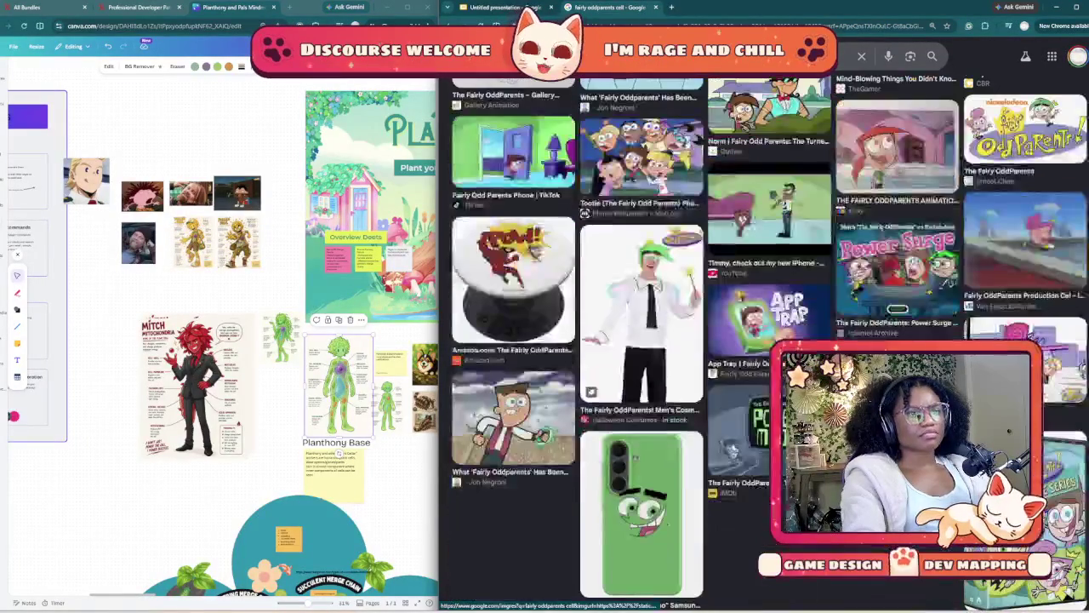
- Change the query to 'fairly oddparents germ' and browse the new results
left_click(681, 56)
key("BackSpace")
key("BackSpace")
key("BackSpace")
type("ger")
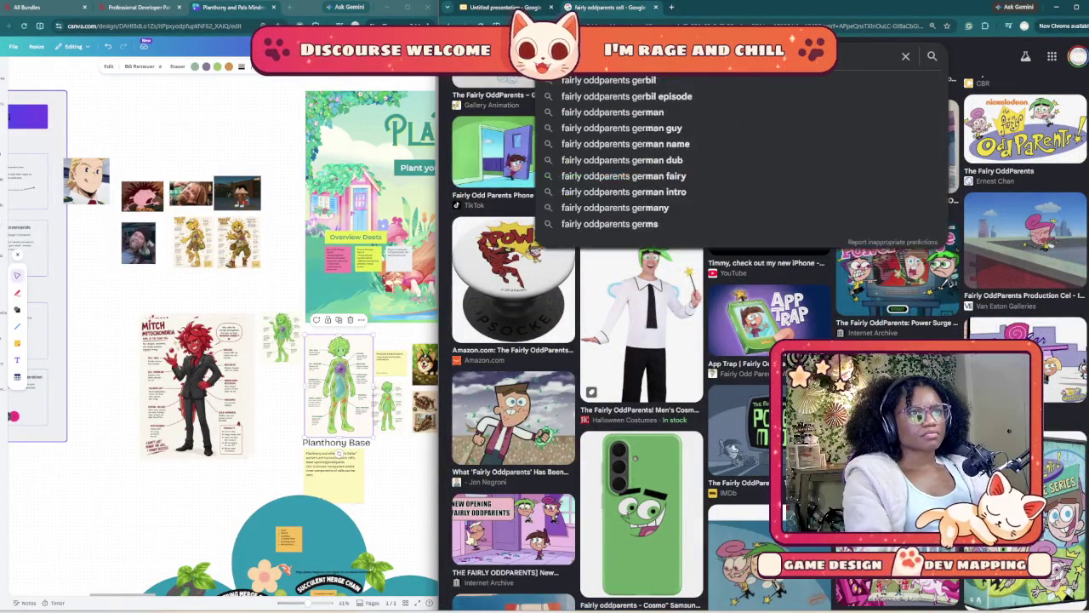
type("m")
key("Return")
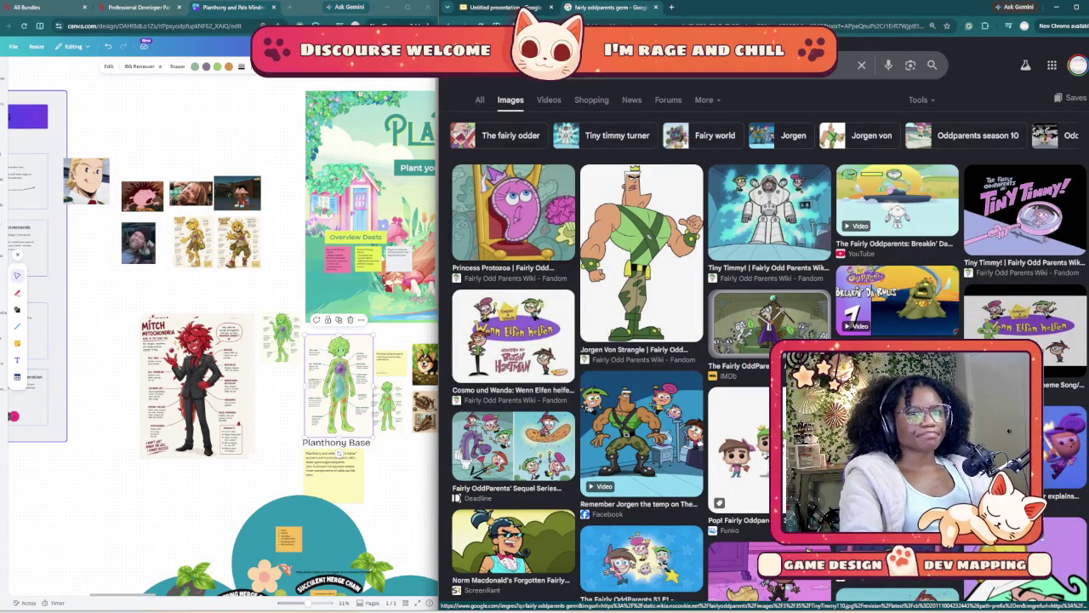
scroll(511, 195, "down", 1)
scroll(510, 196, "down", 3)
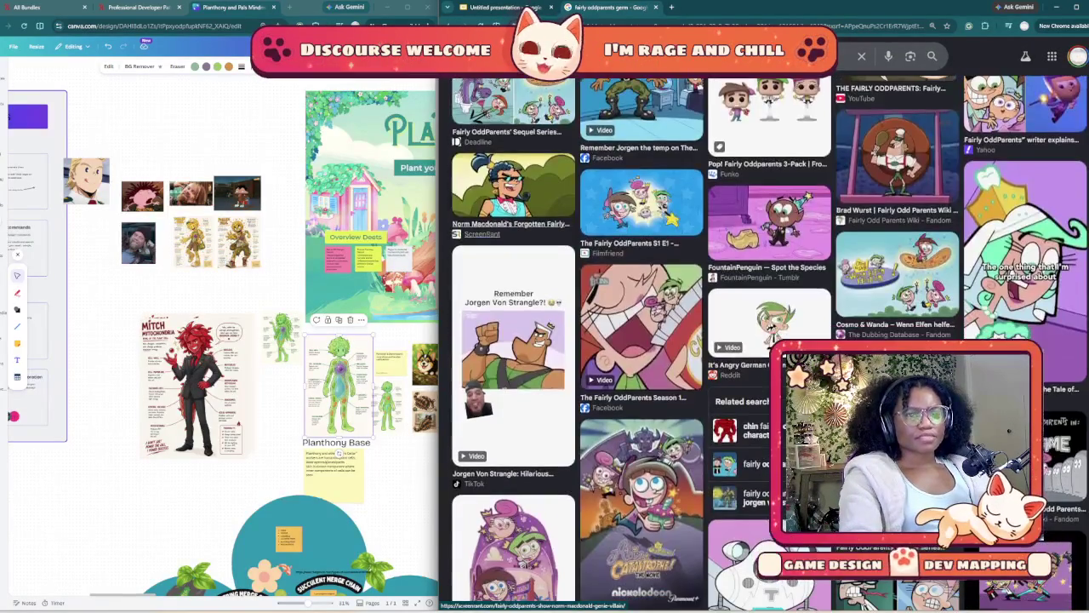
scroll(596, 340, "down", 3)
scroll(596, 340, "up", 3)
scroll(595, 340, "down", 2)
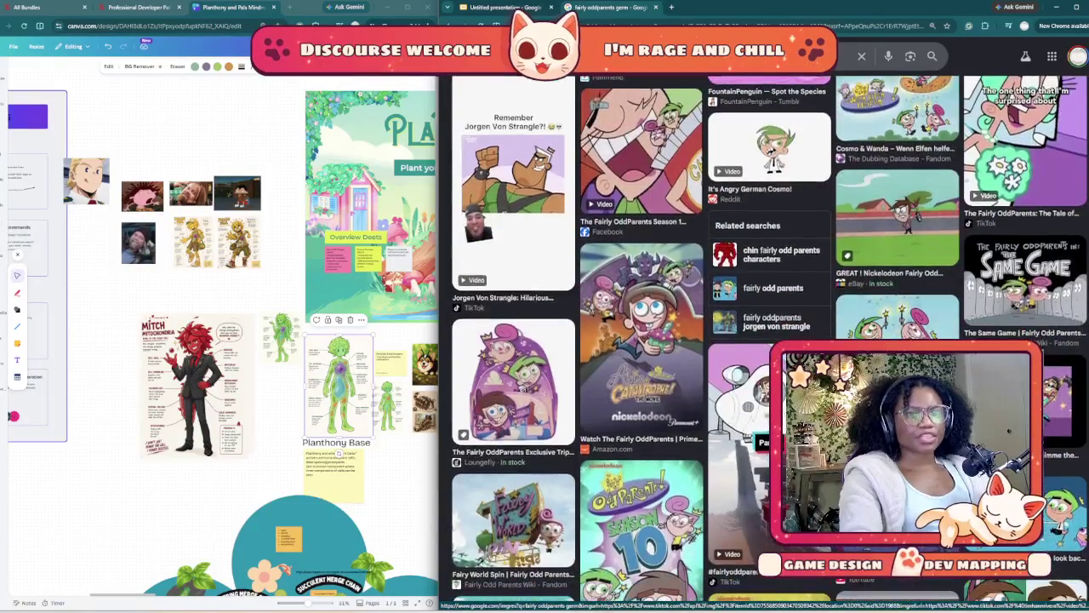
scroll(595, 340, "down", 4)
scroll(596, 341, "down", 3)
scroll(595, 341, "down", 4)
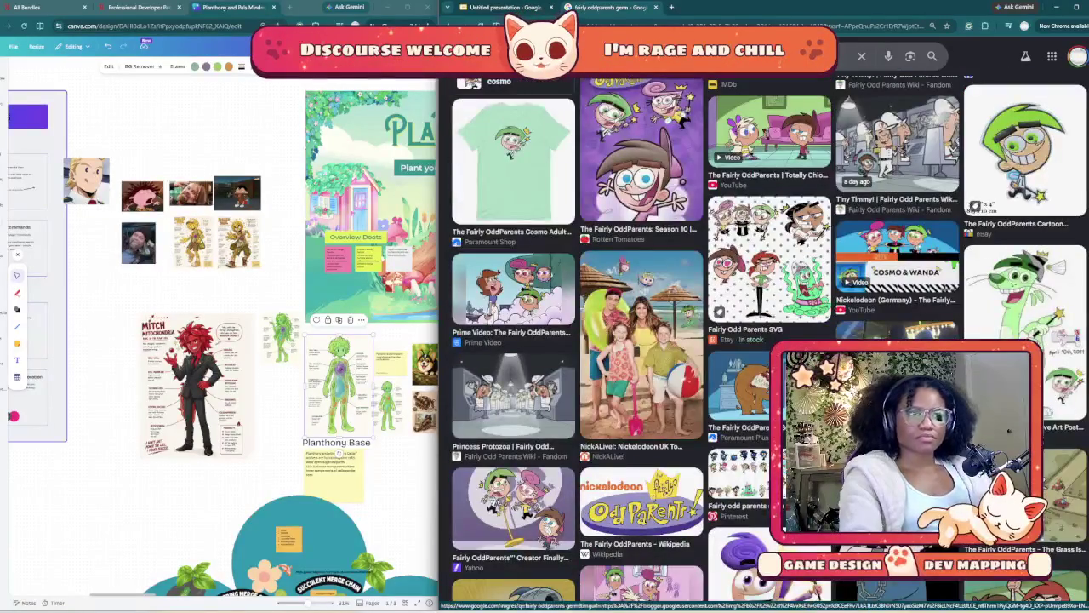
scroll(596, 340, "down", 4)
scroll(595, 340, "down", 3)
scroll(596, 340, "down", 3)
scroll(595, 341, "down", 3)
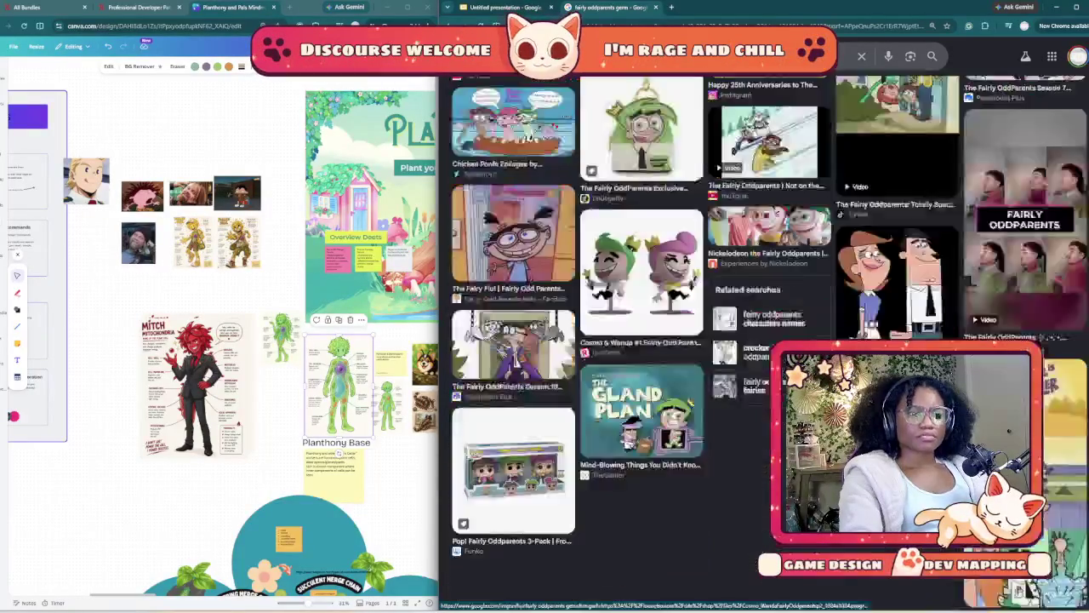
scroll(596, 340, "down", 1)
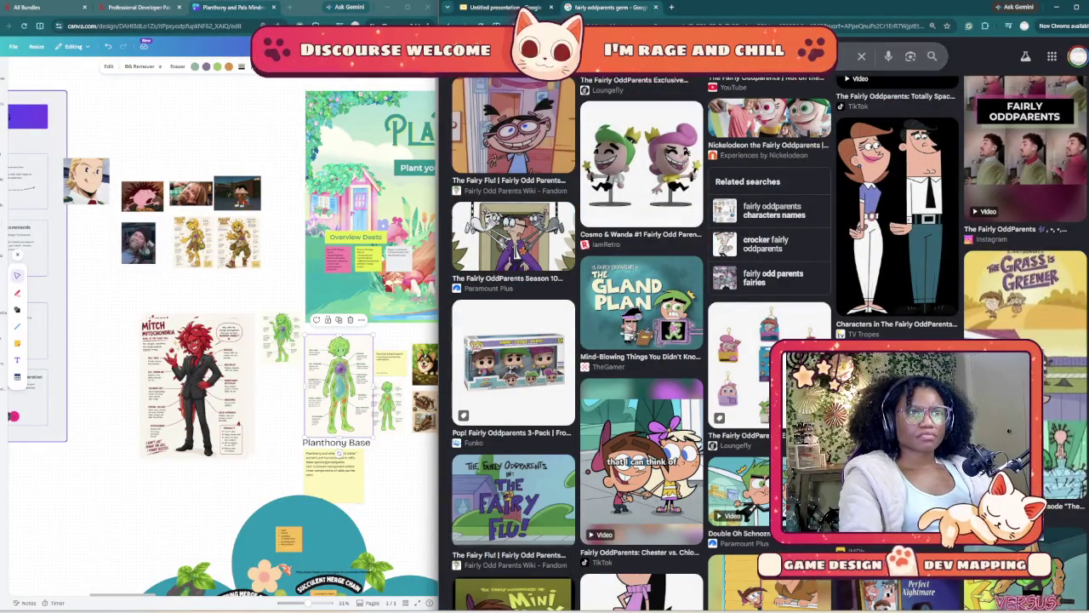
- Search images for 'germ cartoon' and scroll through the cartoon germ illustrations
left_click(595, 56)
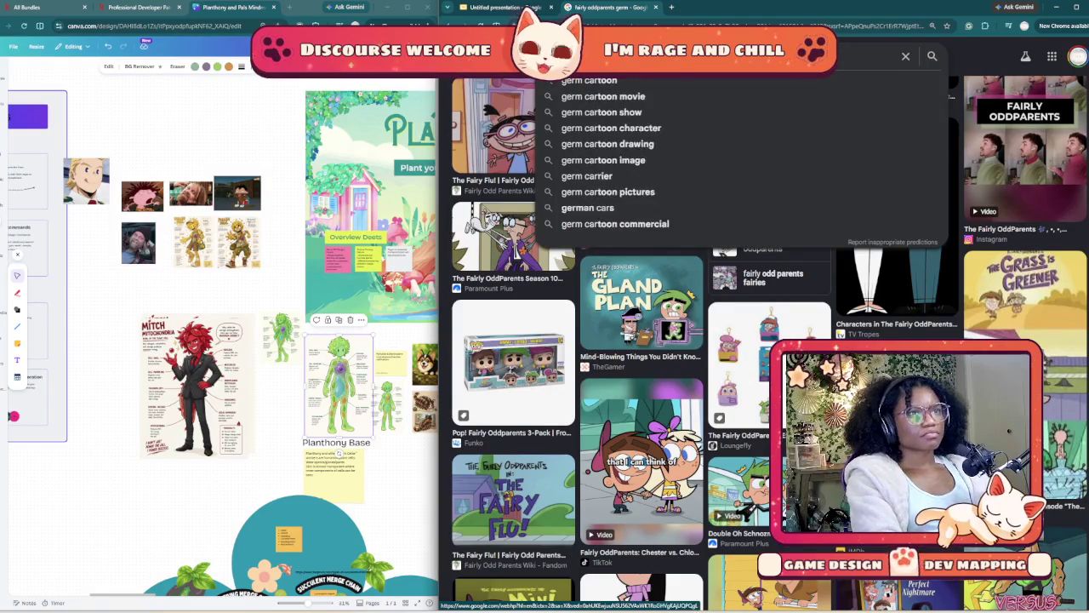
key("Return")
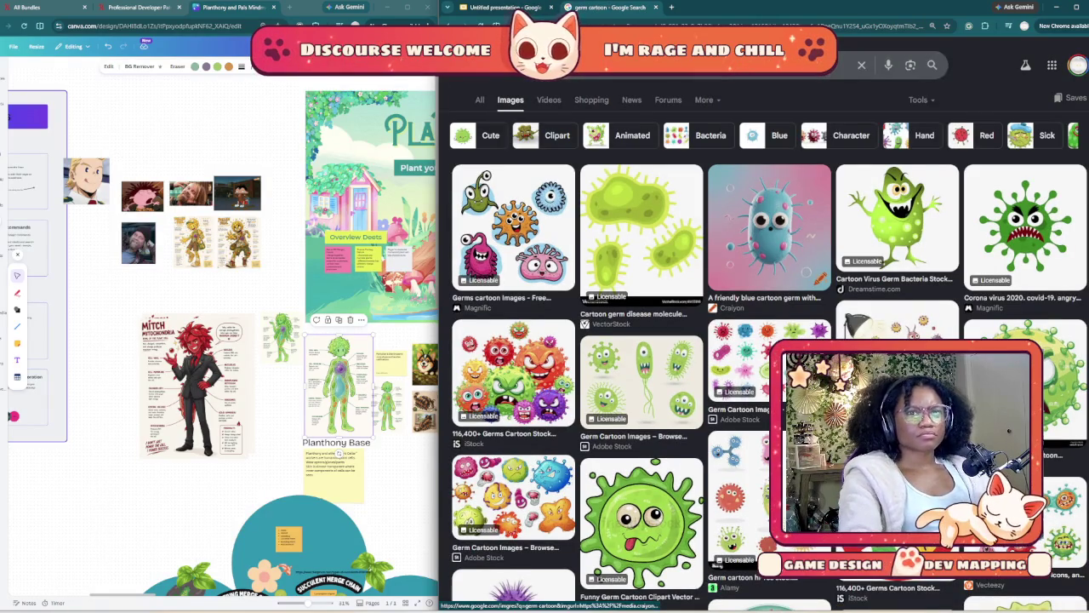
scroll(799, 536, "down", 1)
scroll(799, 536, "down", 3)
scroll(799, 536, "down", 1)
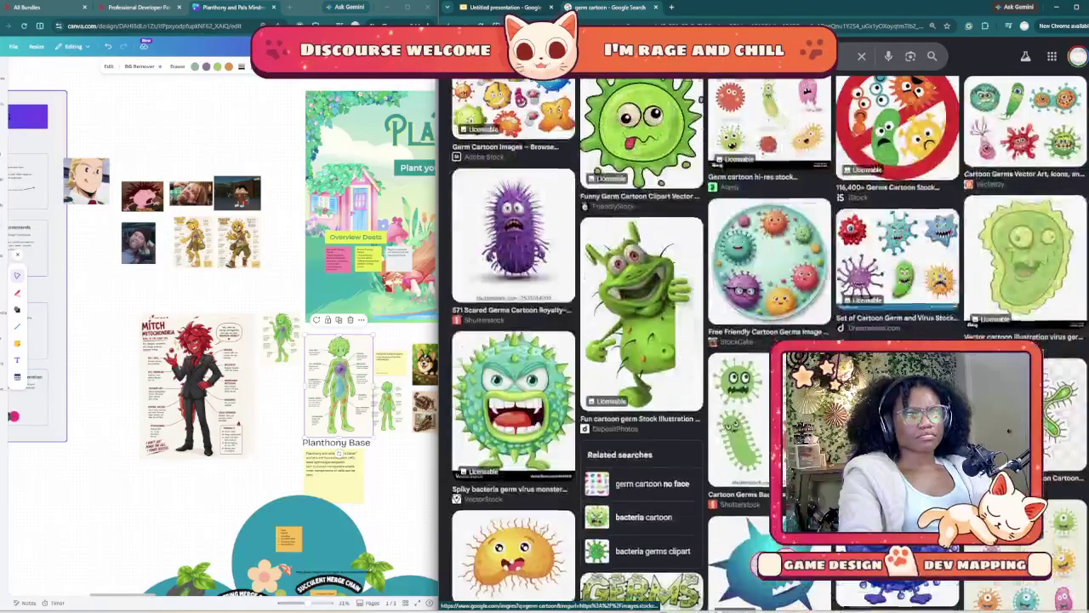
scroll(800, 536, "down", 3)
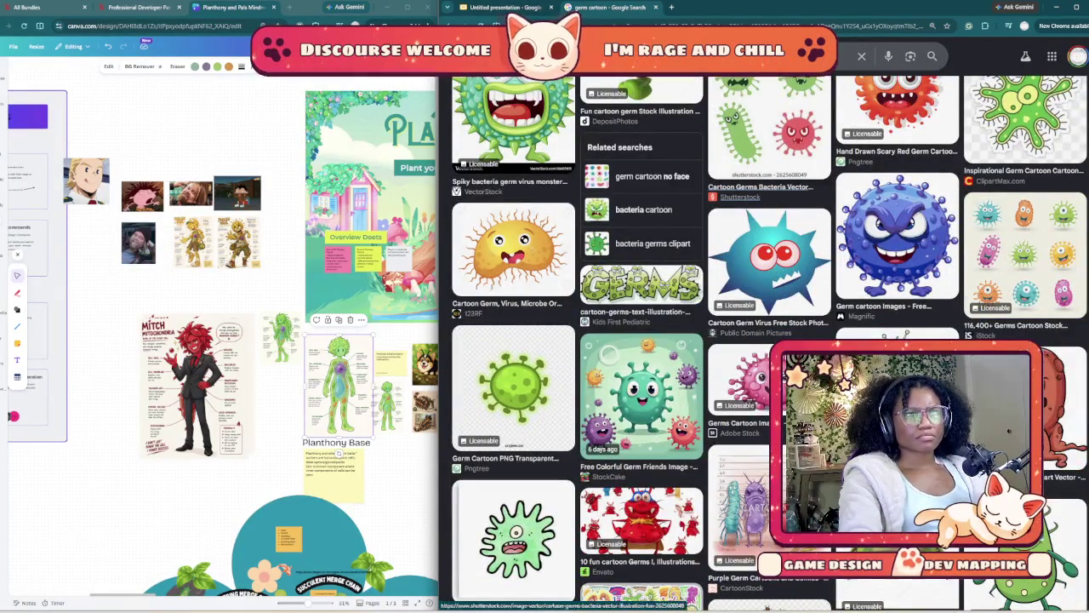
scroll(766, 607, "down", 3)
scroll(765, 607, "down", 3)
scroll(749, 604, "down", 3)
scroll(728, 602, "down", 3)
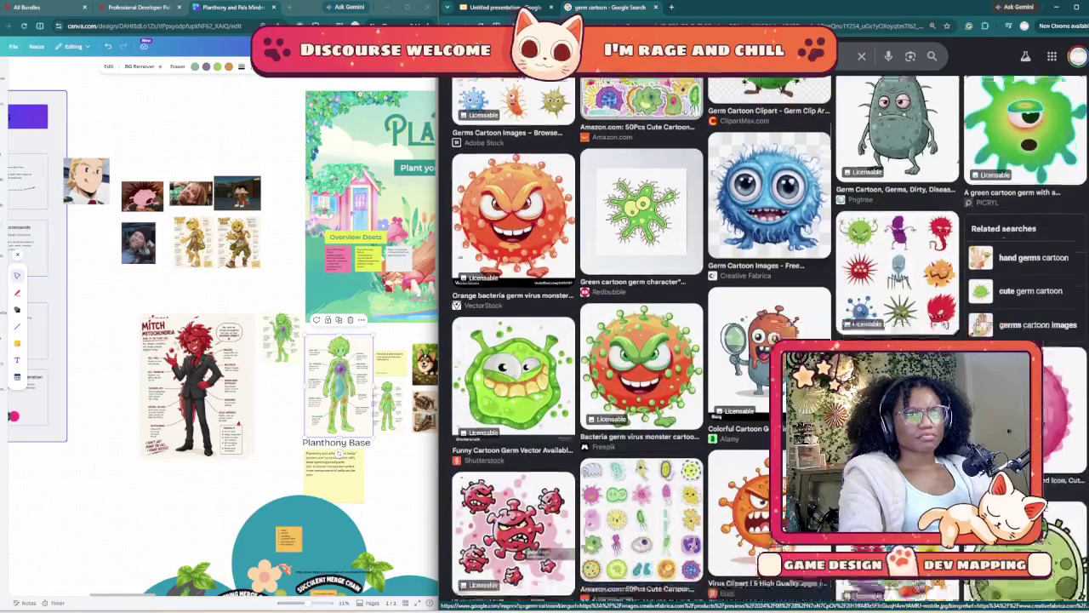
scroll(723, 596, "down", 3)
scroll(723, 596, "down", 3)
scroll(723, 596, "down", 3)
scroll(724, 596, "down", 3)
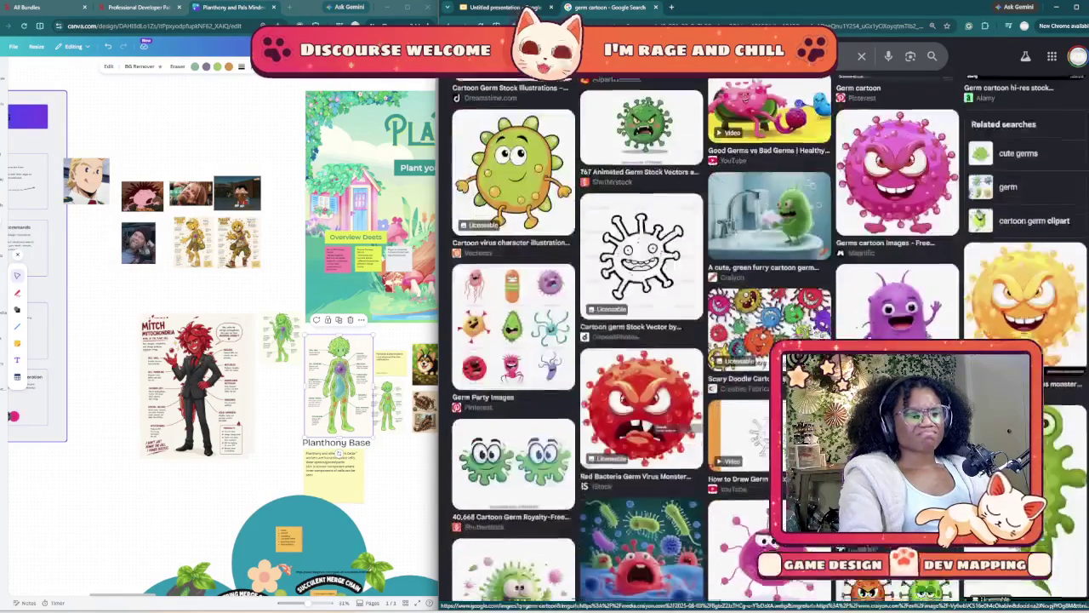
scroll(723, 596, "down", 3)
scroll(723, 595, "down", 3)
- Replace the 'germ cartoon' query with 'alien vs monsters' and run the image search
scroll(723, 596, "down", 3)
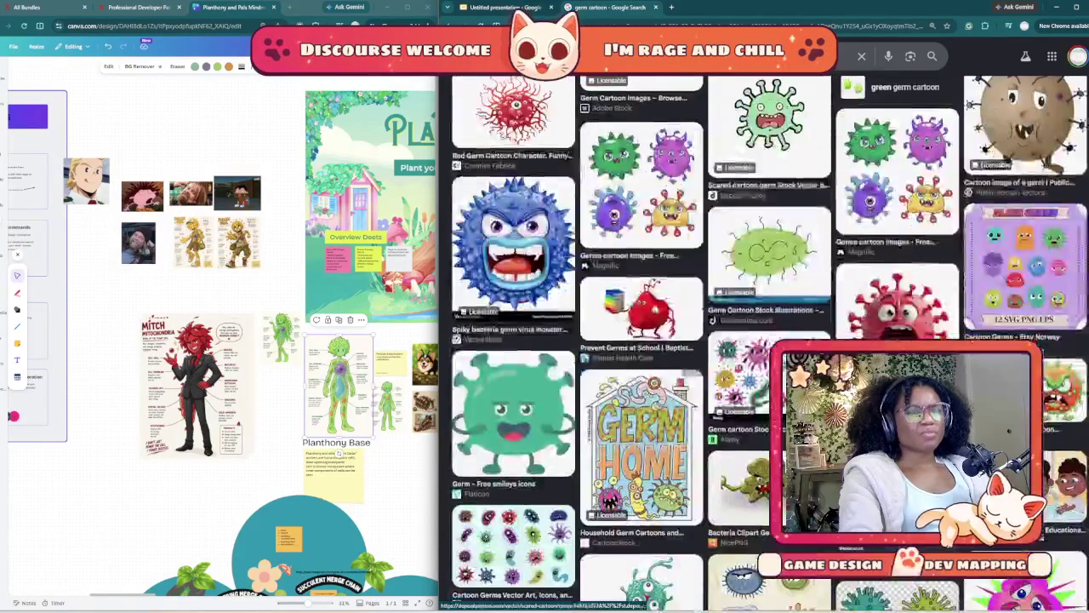
left_click(838, 56)
key("ctrl+a")
key("BackSpace")
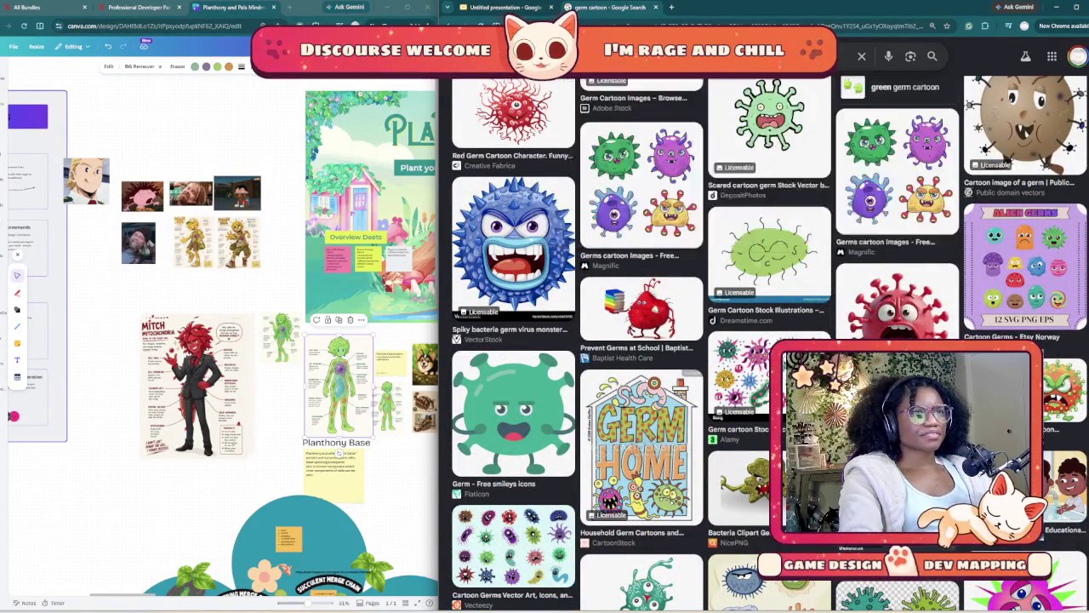
type("a")
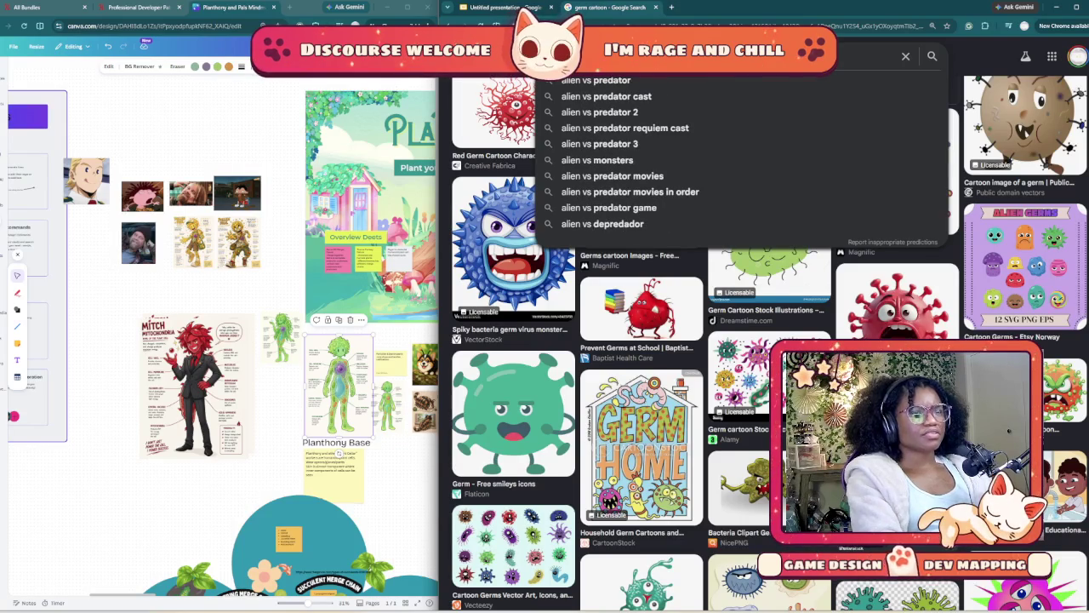
key("Return")
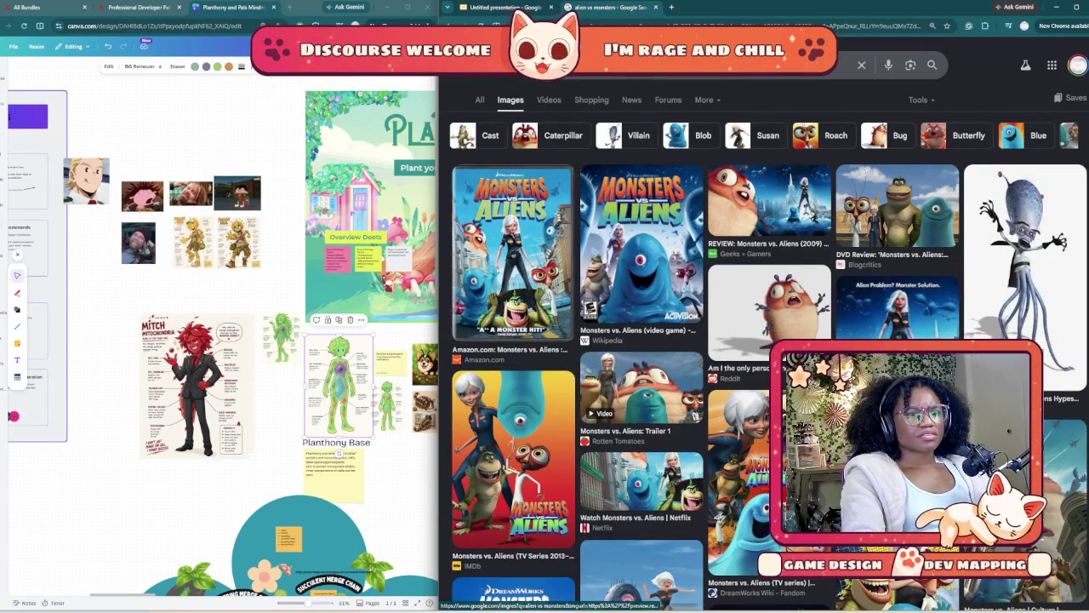
- Scroll through the Monsters vs. Aliens results, then clear the search box
scroll(766, 341, "down", 3)
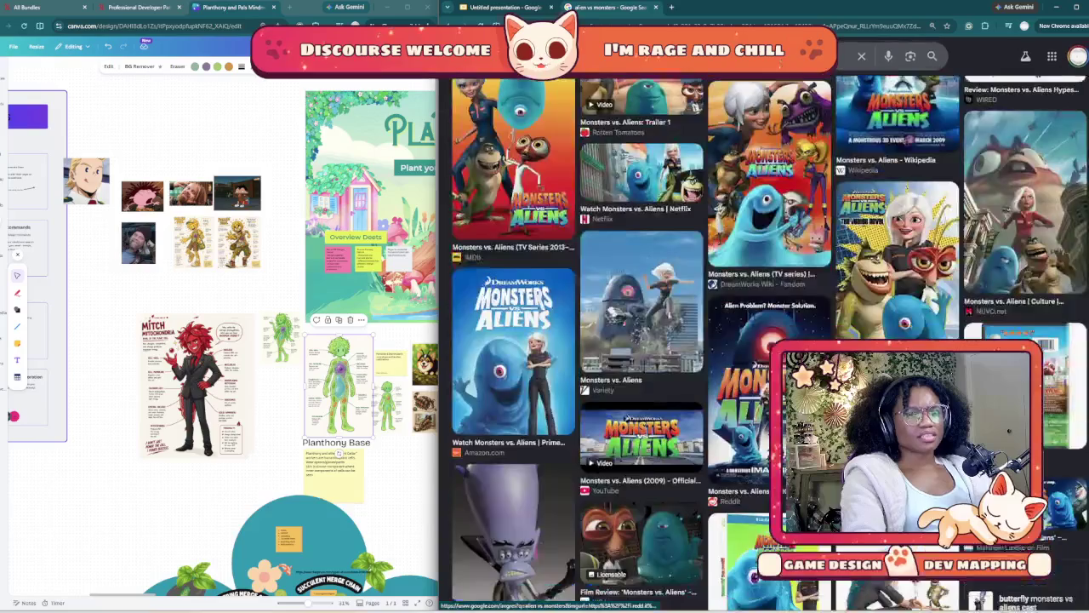
scroll(765, 341, "down", 2)
scroll(766, 340, "down", 3)
scroll(766, 340, "down", 3)
scroll(766, 340, "down", 3)
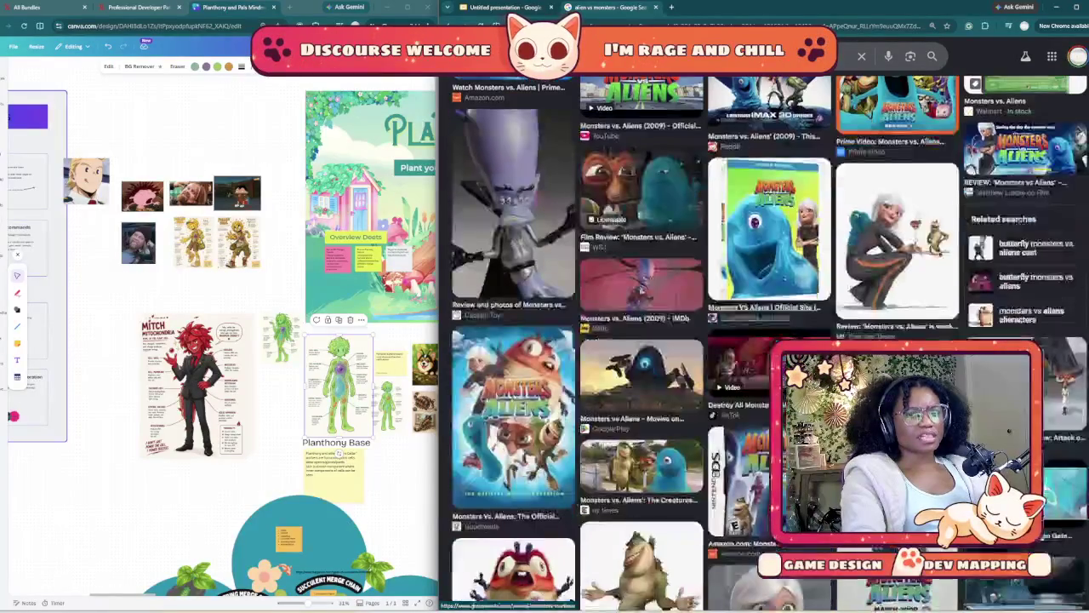
scroll(766, 340, "down", 1)
scroll(766, 340, "down", 2)
scroll(765, 340, "down", 1)
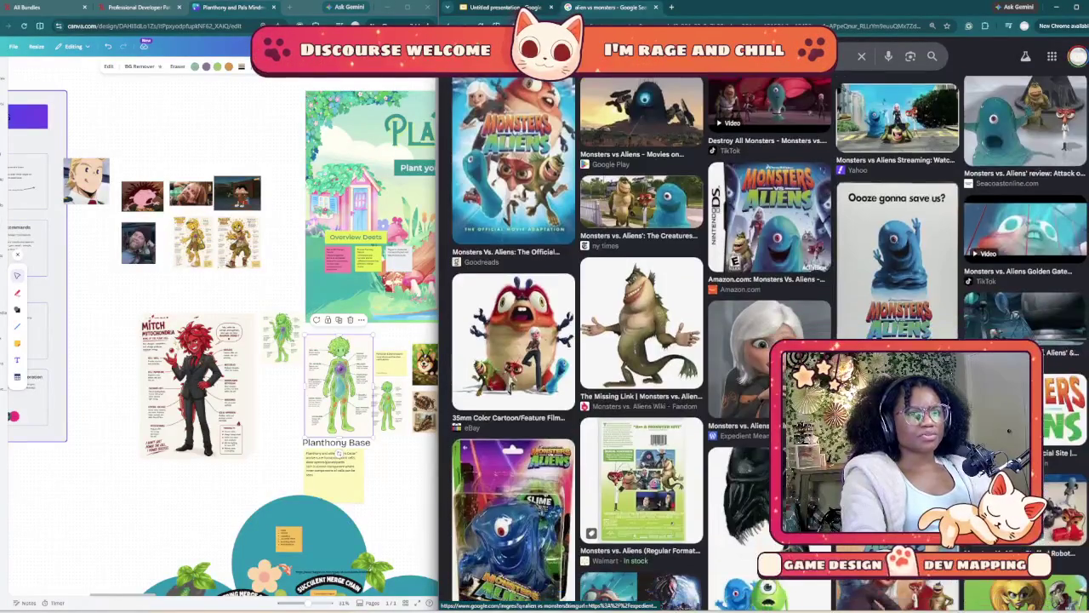
scroll(766, 341, "down", 1)
scroll(766, 340, "down", 2)
scroll(766, 341, "down", 2)
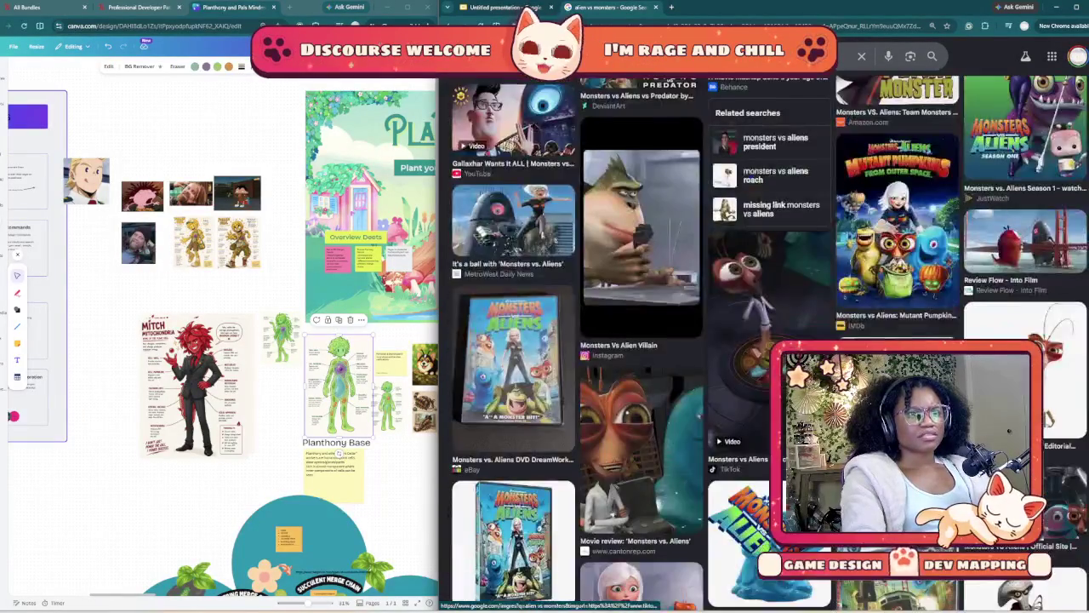
scroll(766, 340, "down", 2)
scroll(765, 341, "down", 1)
scroll(766, 340, "down", 1)
scroll(766, 340, "down", 2)
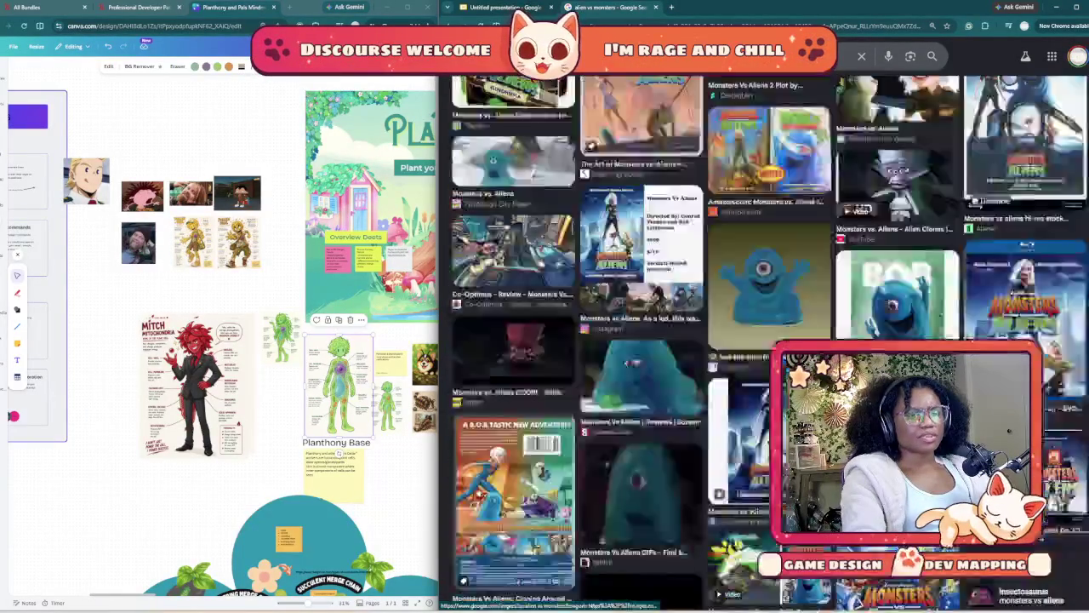
scroll(765, 340, "down", 2)
scroll(766, 340, "down", 1)
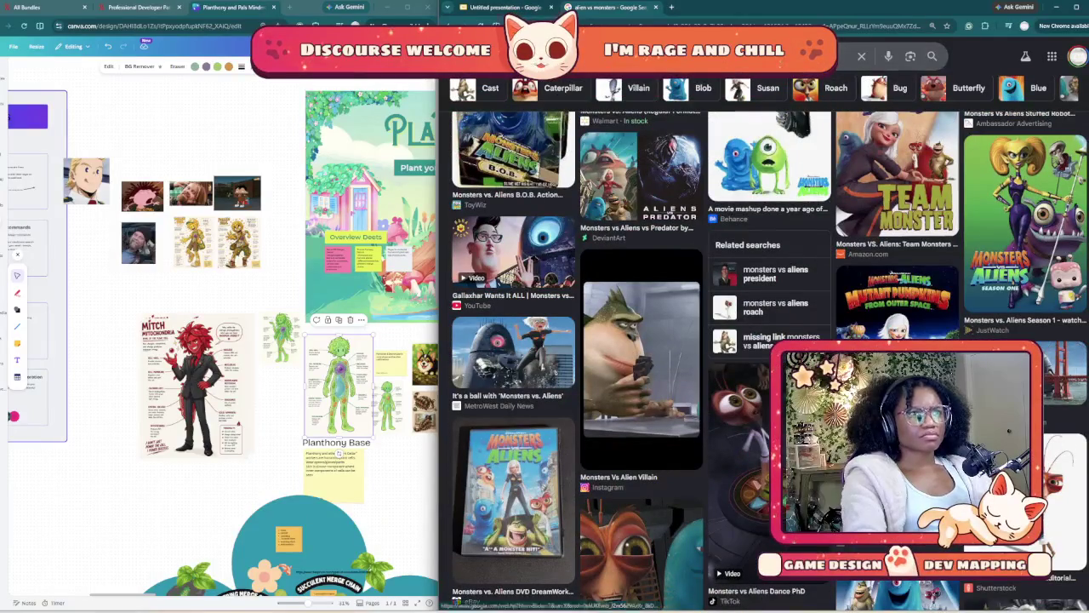
left_click(861, 56)
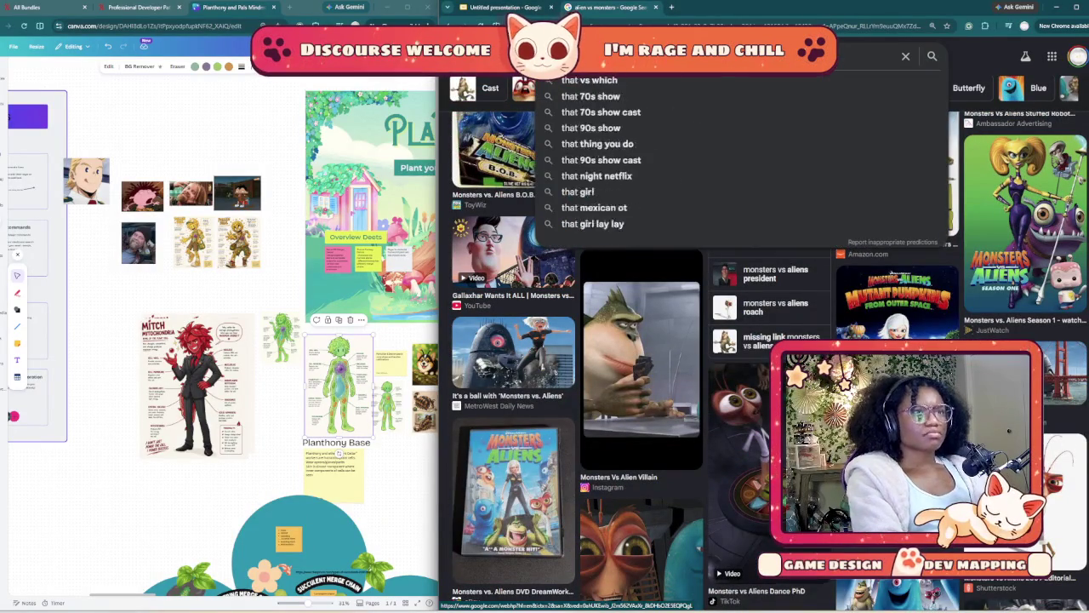
- Search images for 'that time i got reincarnated as a slime' and browse the Rimuru pictures
key("Return")
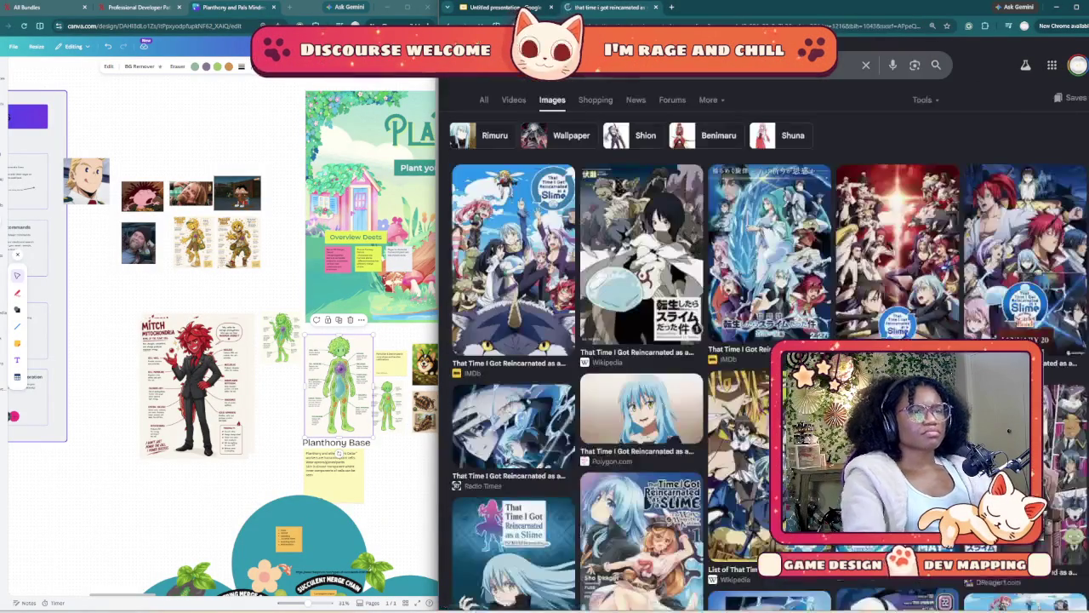
scroll(766, 340, "down", 2)
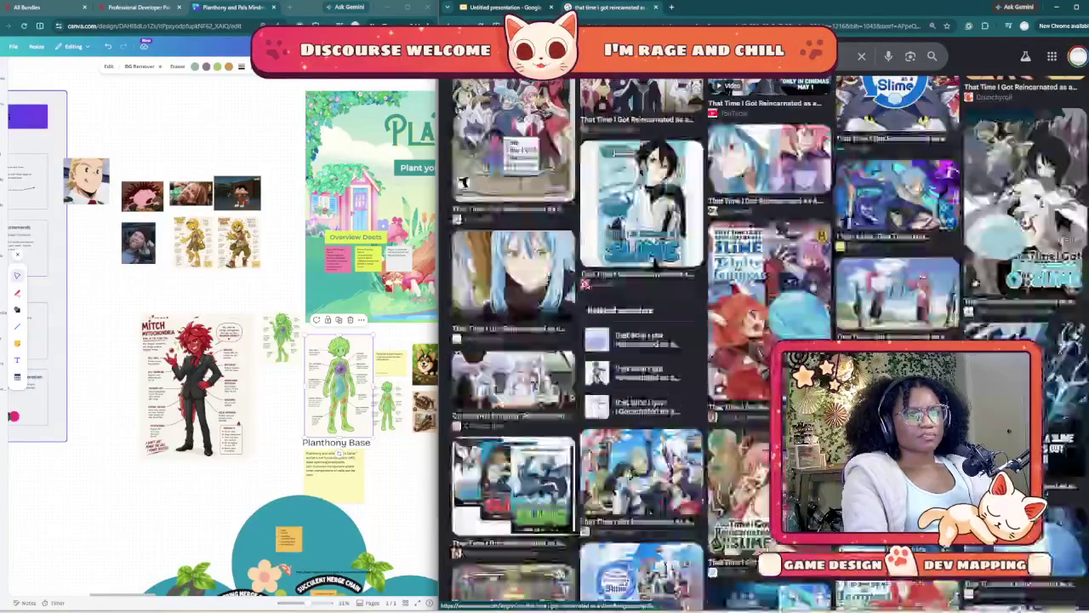
scroll(766, 357, "up", 2)
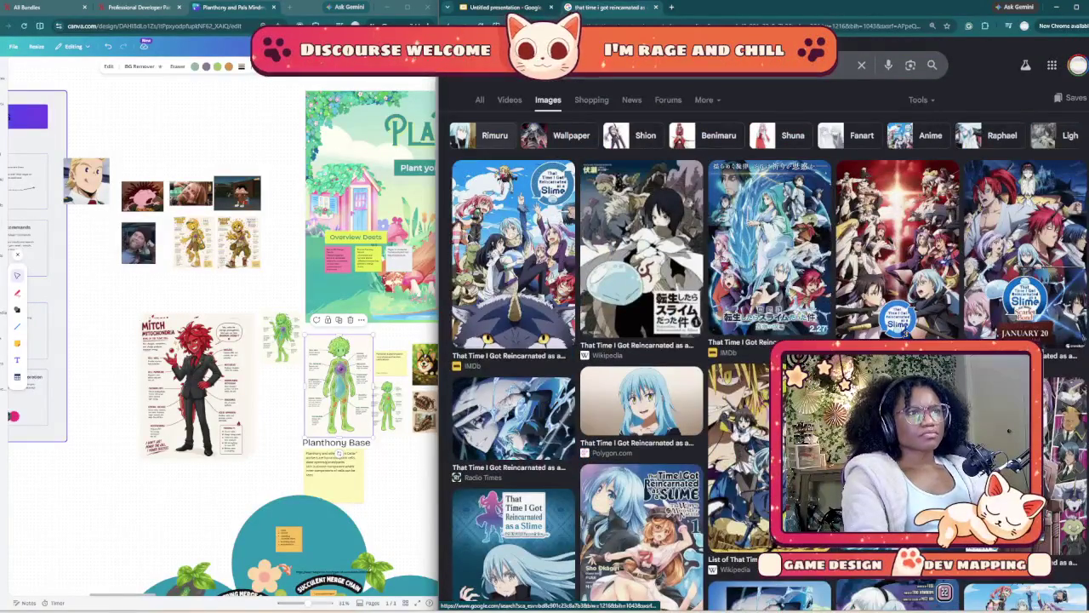
scroll(766, 340, "down", 3)
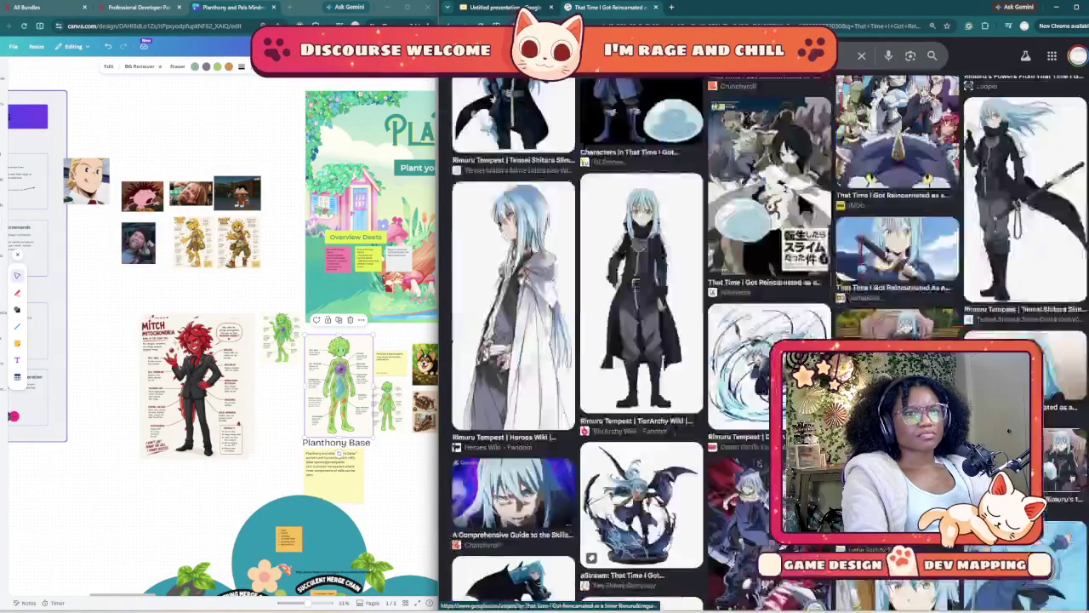
scroll(765, 340, "down", 2)
scroll(766, 341, "down", 3)
scroll(765, 340, "down", 2)
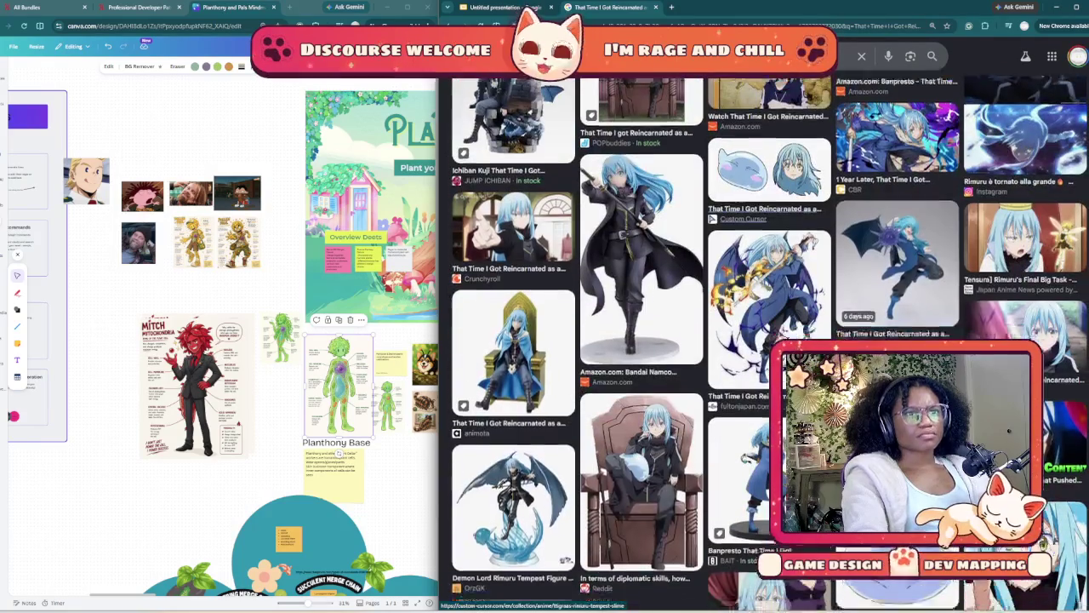
scroll(765, 340, "down", 3)
scroll(766, 340, "down", 2)
scroll(766, 340, "down", 3)
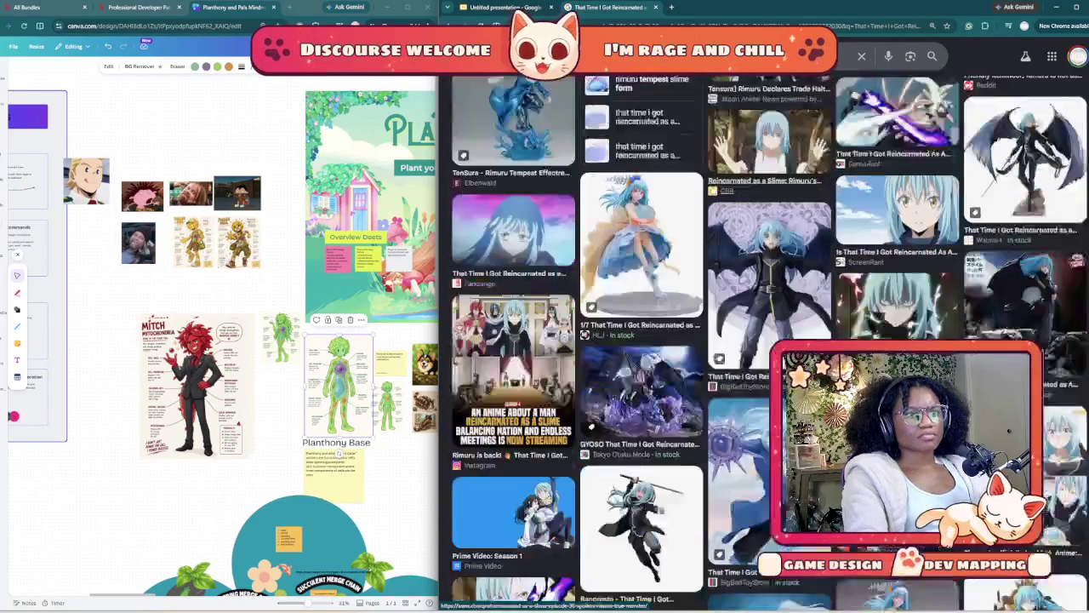
scroll(766, 341, "down", 3)
scroll(766, 341, "down", 3)
scroll(766, 340, "down", 3)
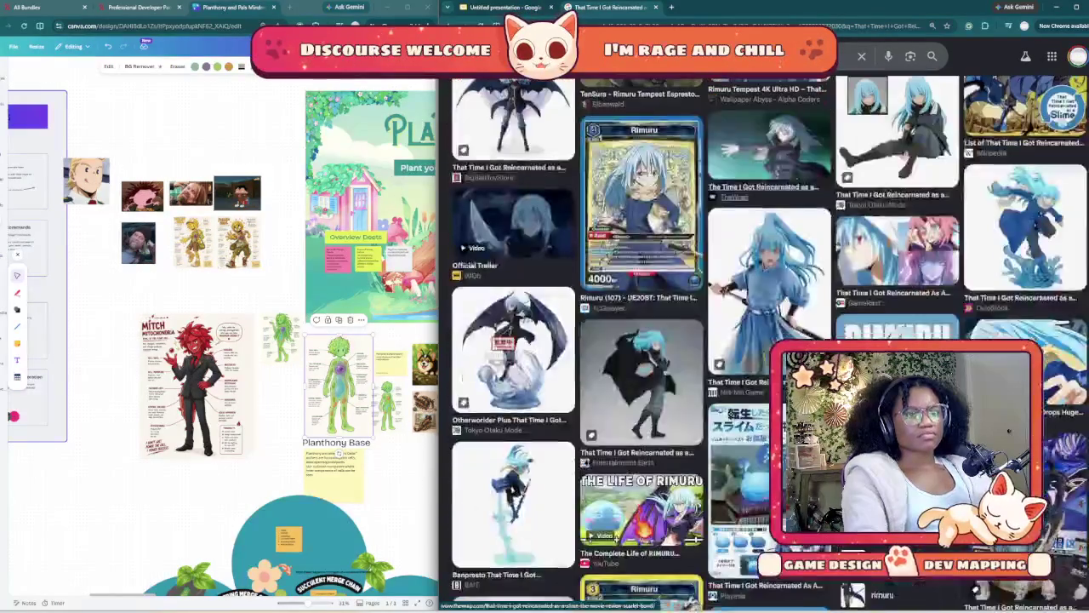
scroll(766, 340, "down", 3)
scroll(766, 341, "down", 3)
scroll(765, 341, "down", 3)
scroll(766, 340, "down", 3)
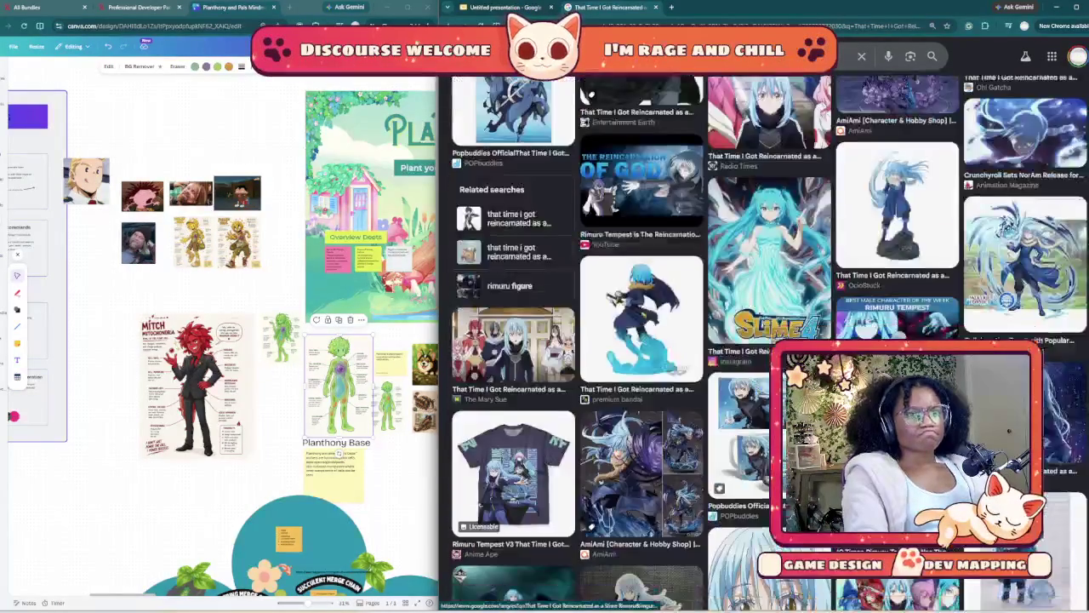
scroll(766, 340, "down", 4)
scroll(766, 341, "down", 3)
scroll(766, 341, "up", 5)
scroll(766, 340, "up", 5)
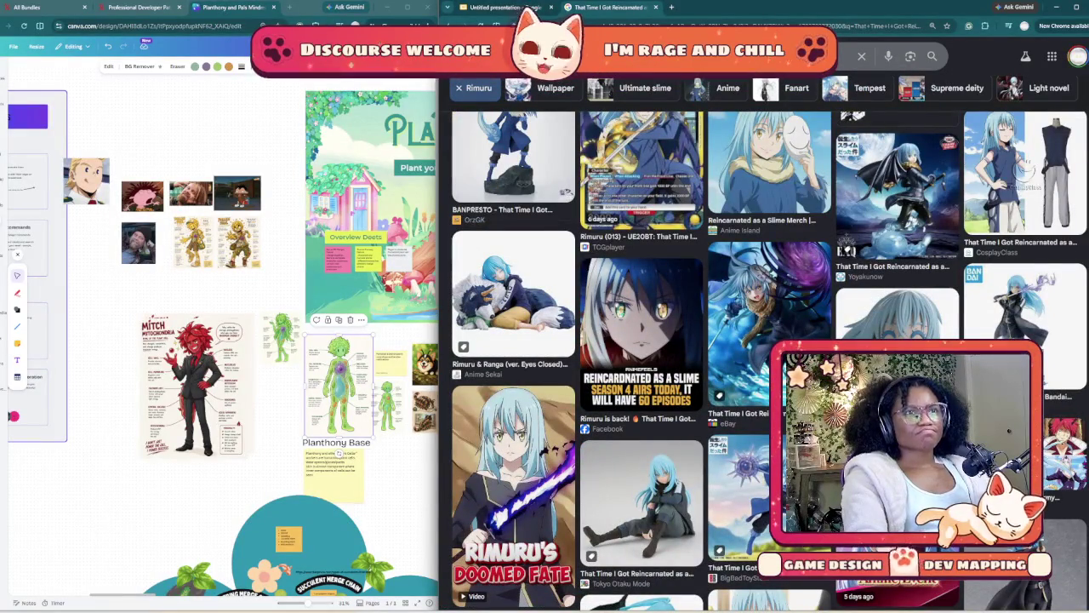
- Add 'slime' to the image query and copy The Slime Diaries result image
left_click(596, 56)
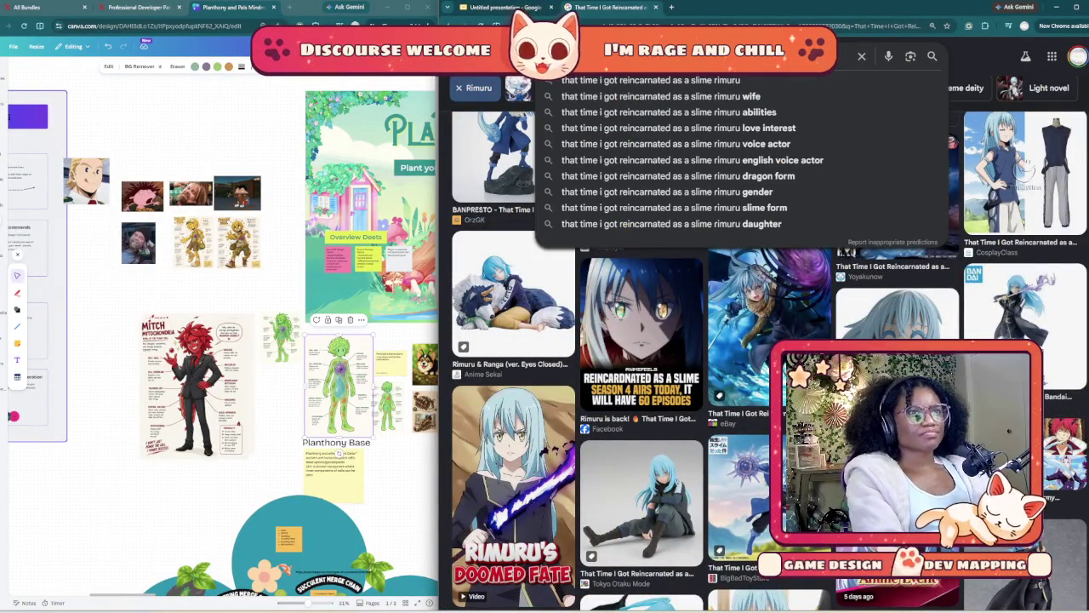
key("Escape")
type("slime")
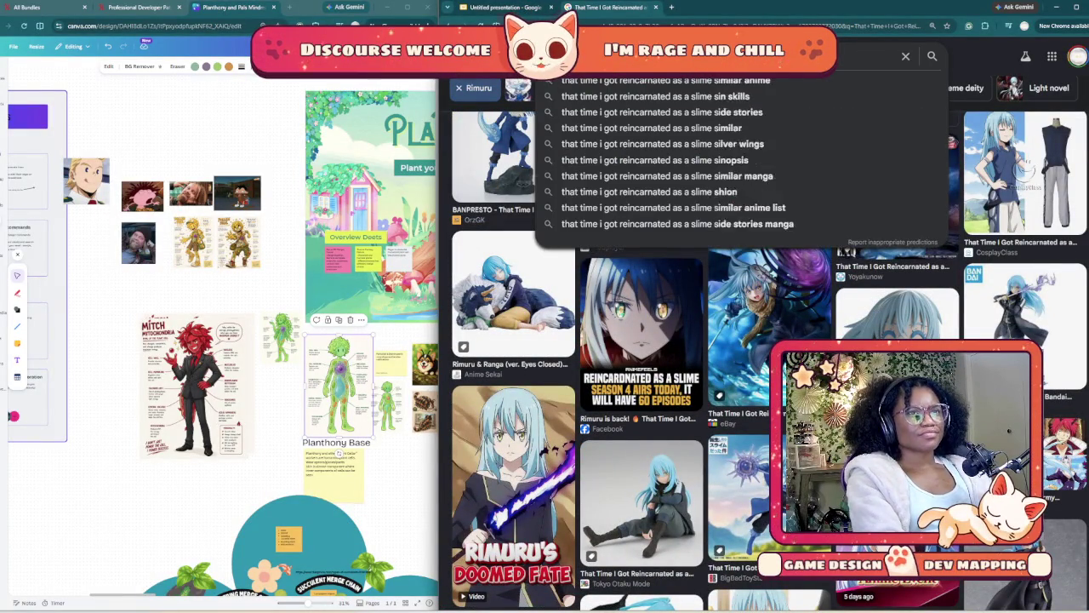
key("Return")
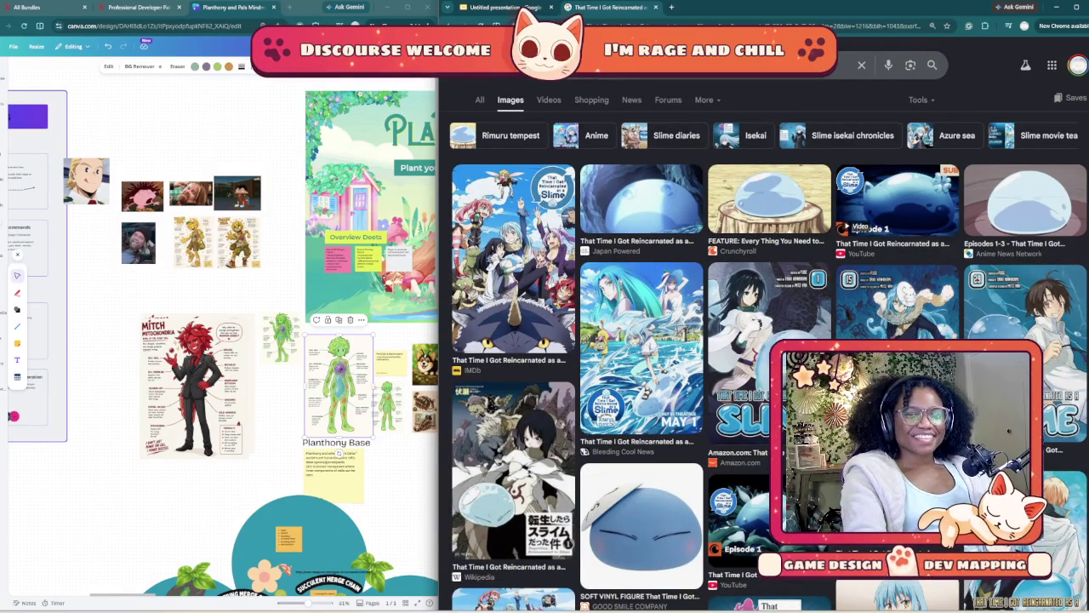
scroll(766, 340, "down", 2)
scroll(766, 340, "down", 1)
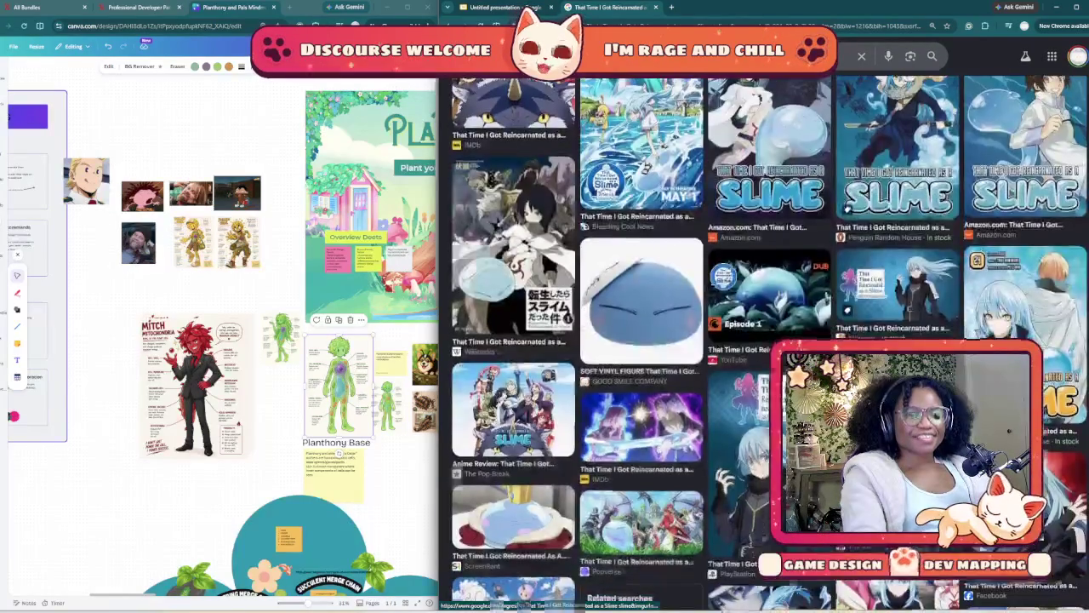
scroll(766, 341, "down", 2)
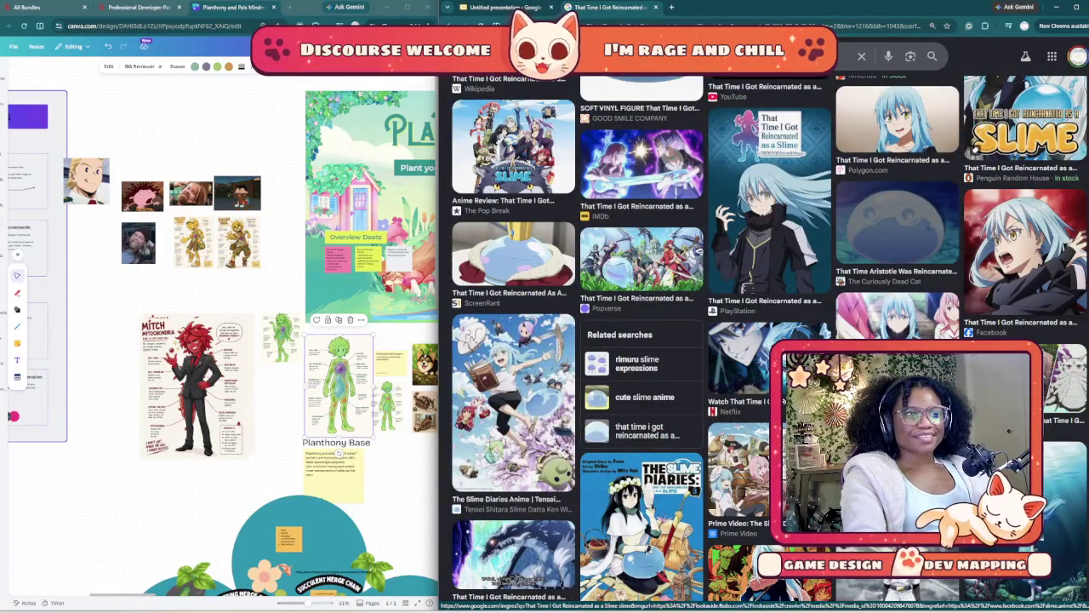
right_click(508, 317)
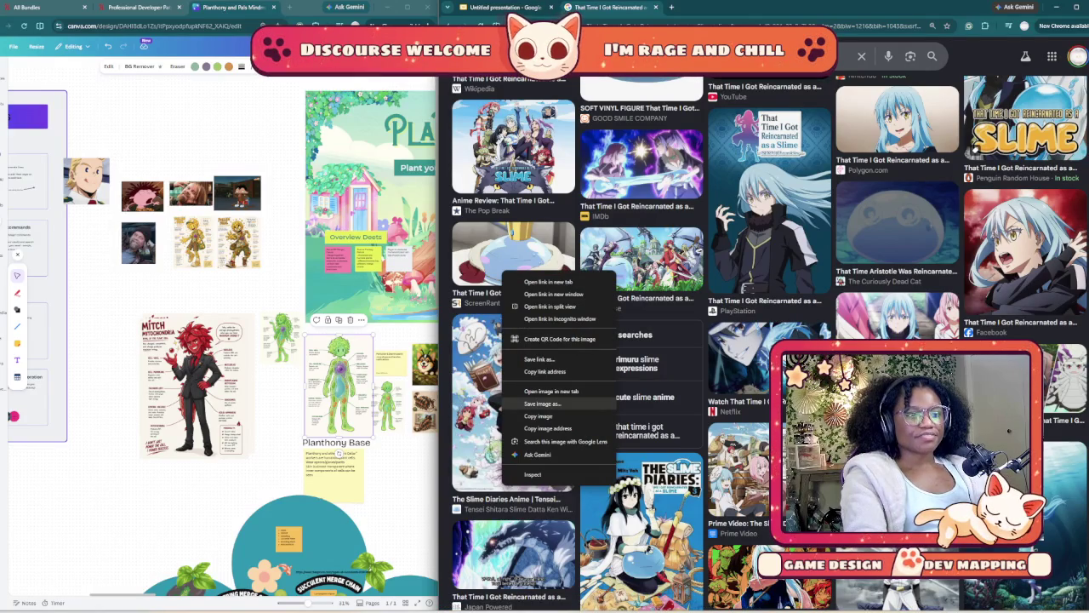
left_click(537, 416)
- Browse further results, check the Netflix image's menu, then return to the slide deck
scroll(538, 416, "down", 1)
scroll(537, 416, "down", 3)
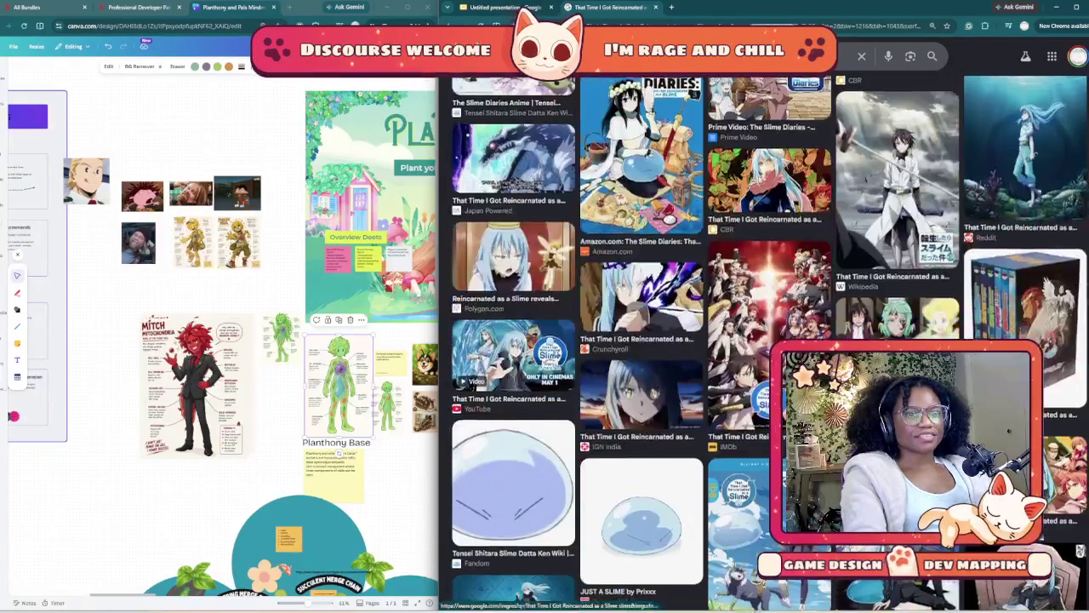
scroll(647, 340, "down", 2)
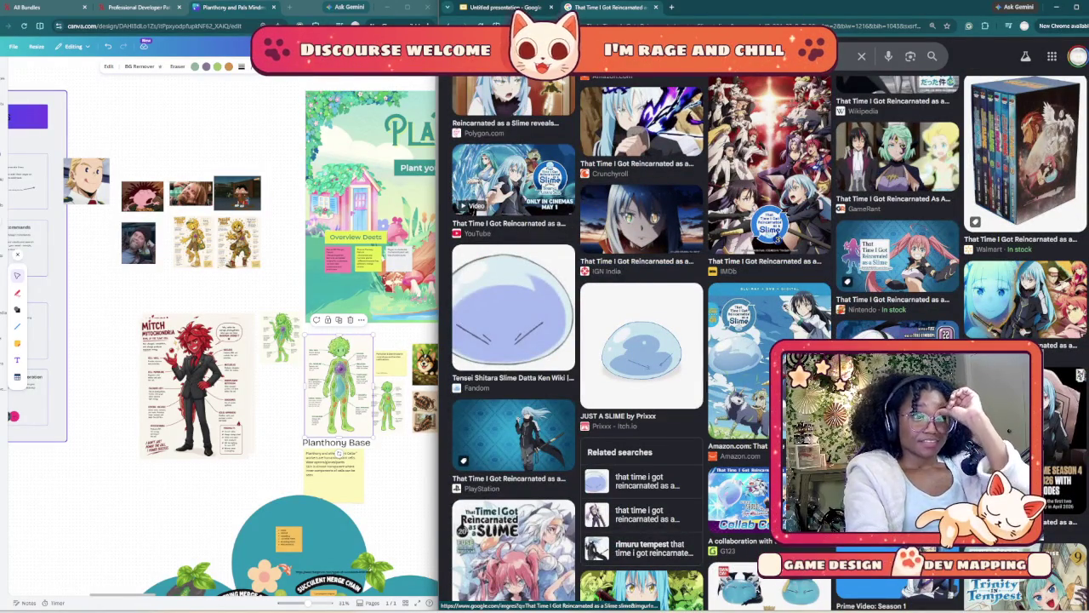
scroll(638, 340, "down", 2)
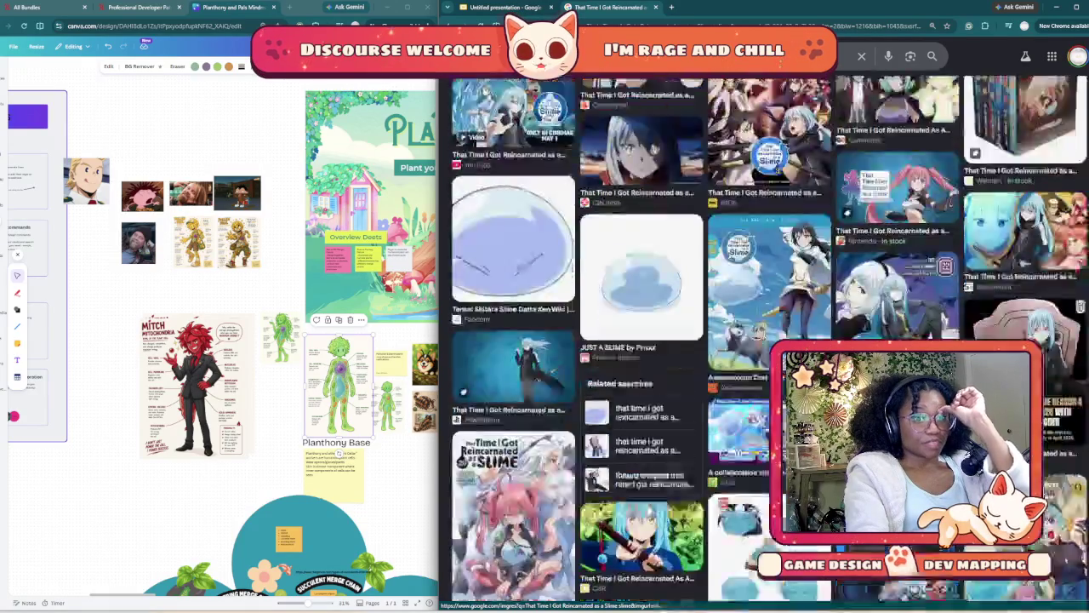
scroll(638, 341, "down", 3)
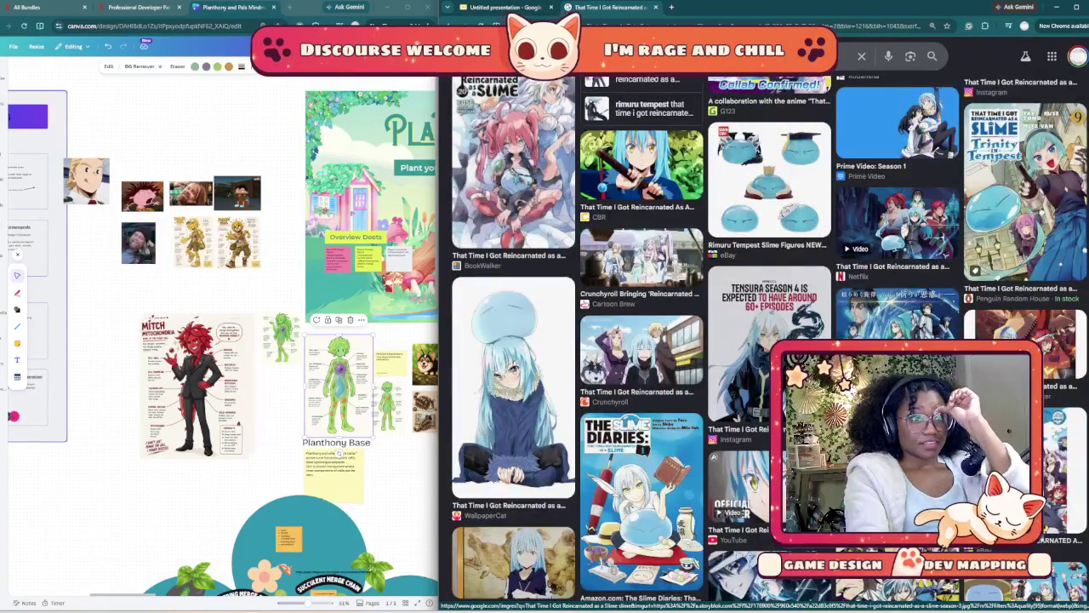
scroll(638, 340, "down", 1)
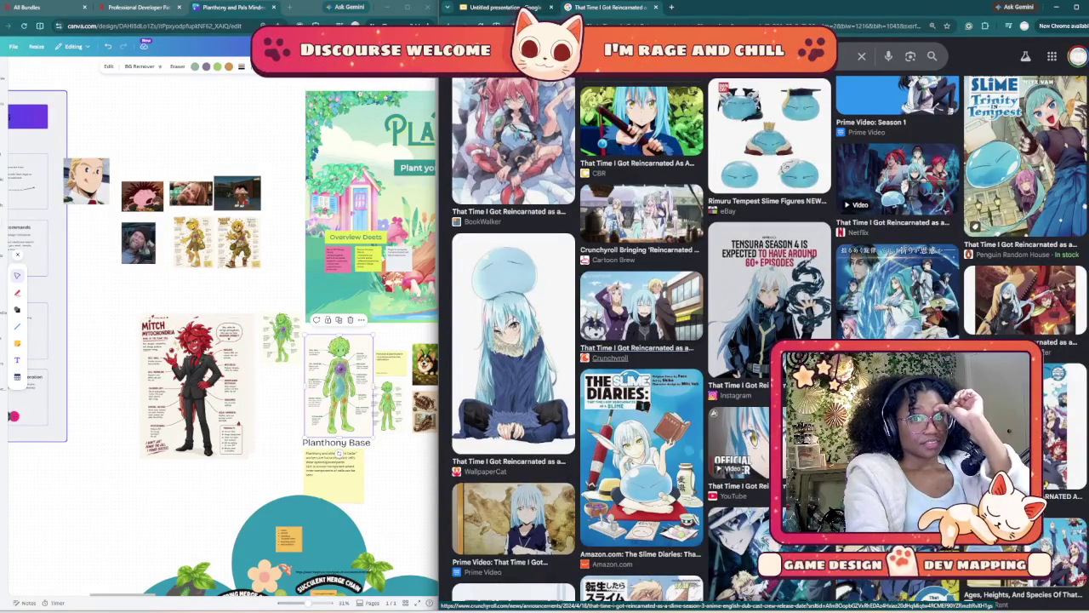
scroll(638, 340, "up", 2)
scroll(638, 340, "down", 1)
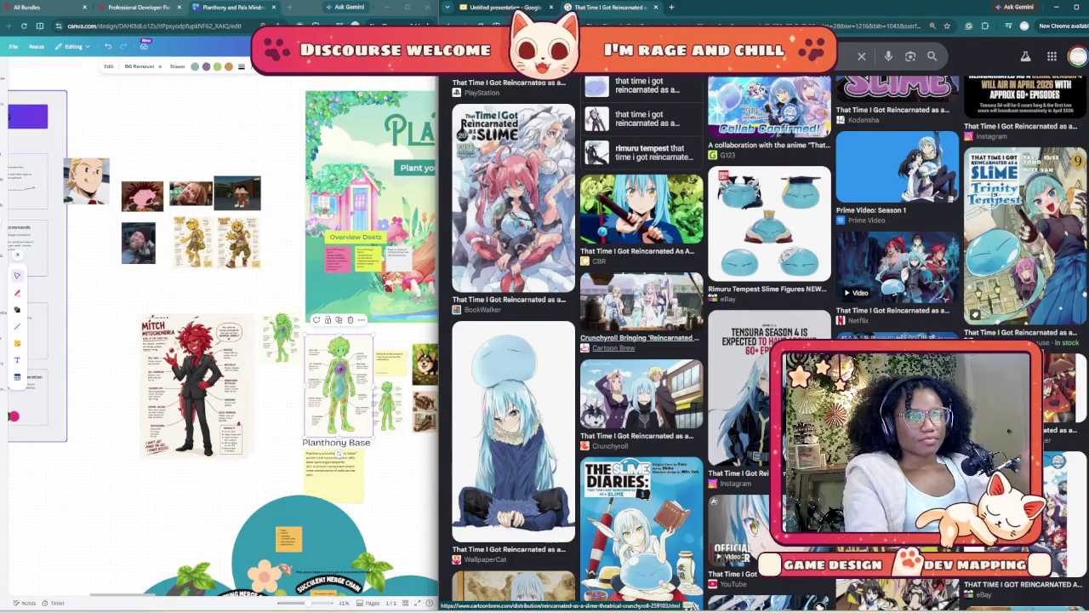
right_click(923, 249)
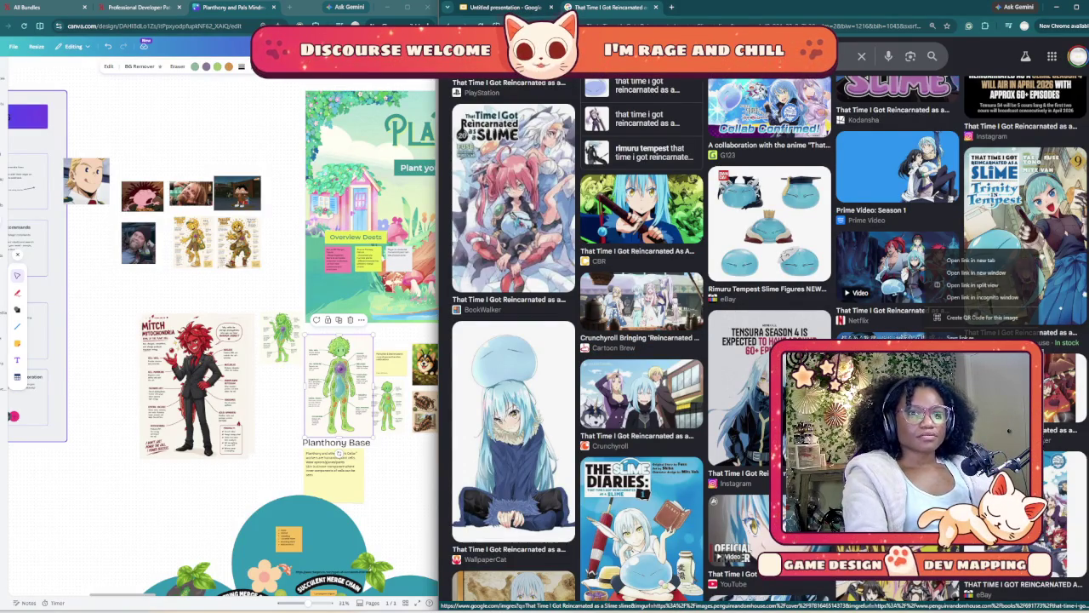
key("Escape")
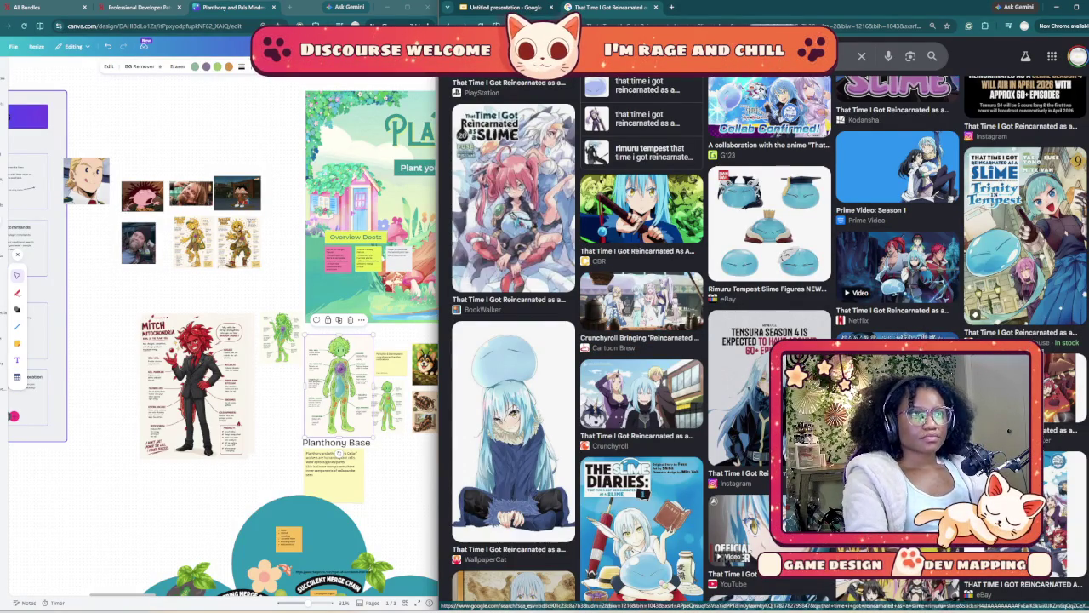
key("ctrl+Page_Up")
- Paste the copied Slime image onto the Plant cell Inspo slide, then delete it
left_click(622, 245)
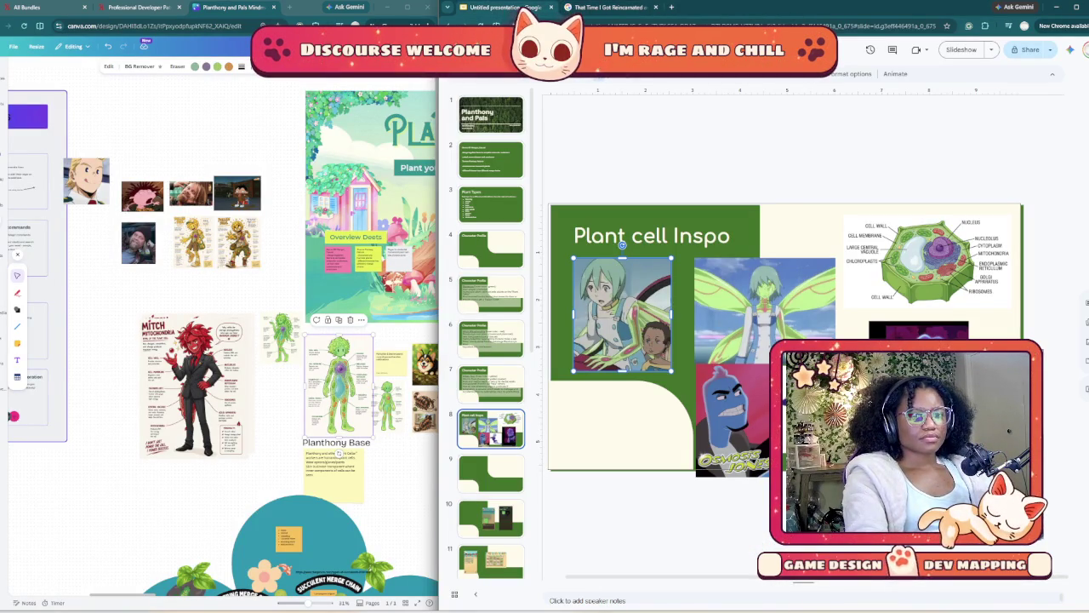
key("ctrl+v")
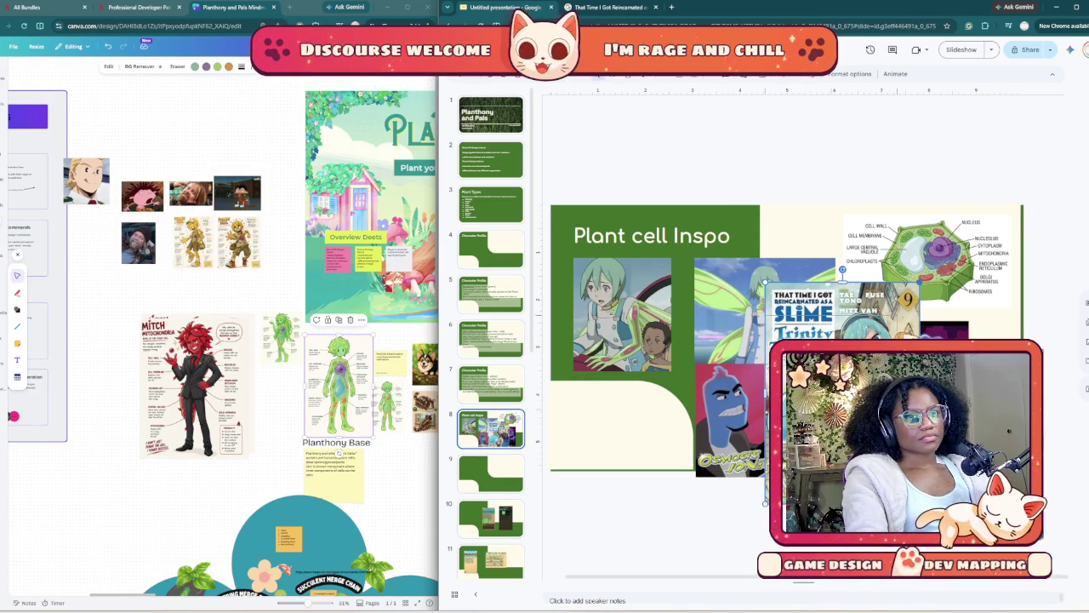
key("Delete")
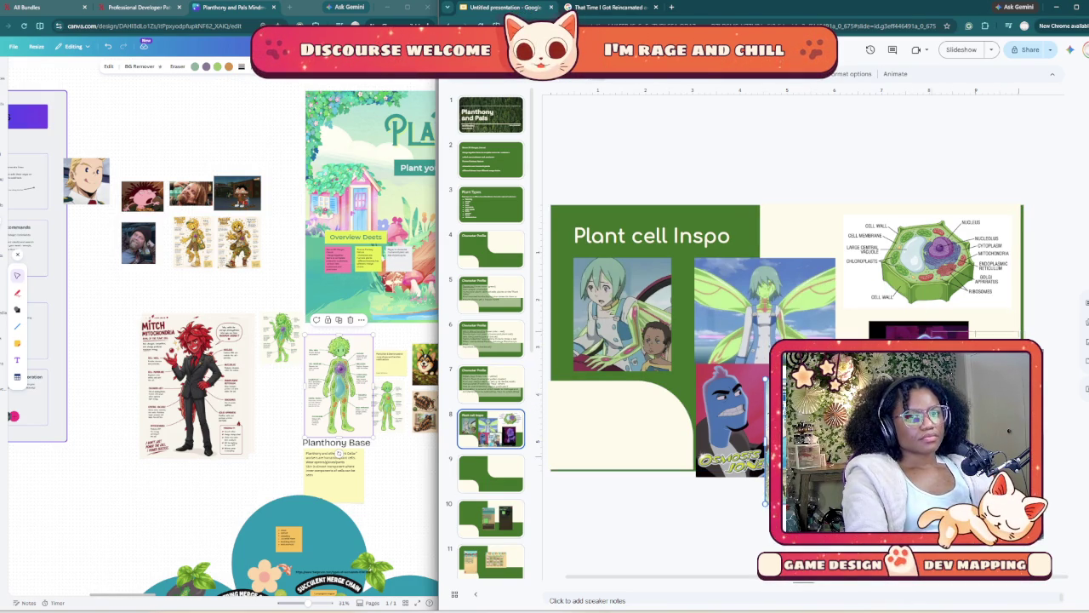
- Move Osmosis Jones to the lower left and shift the fairy, purple and Slime images slightly left
left_click(904, 330)
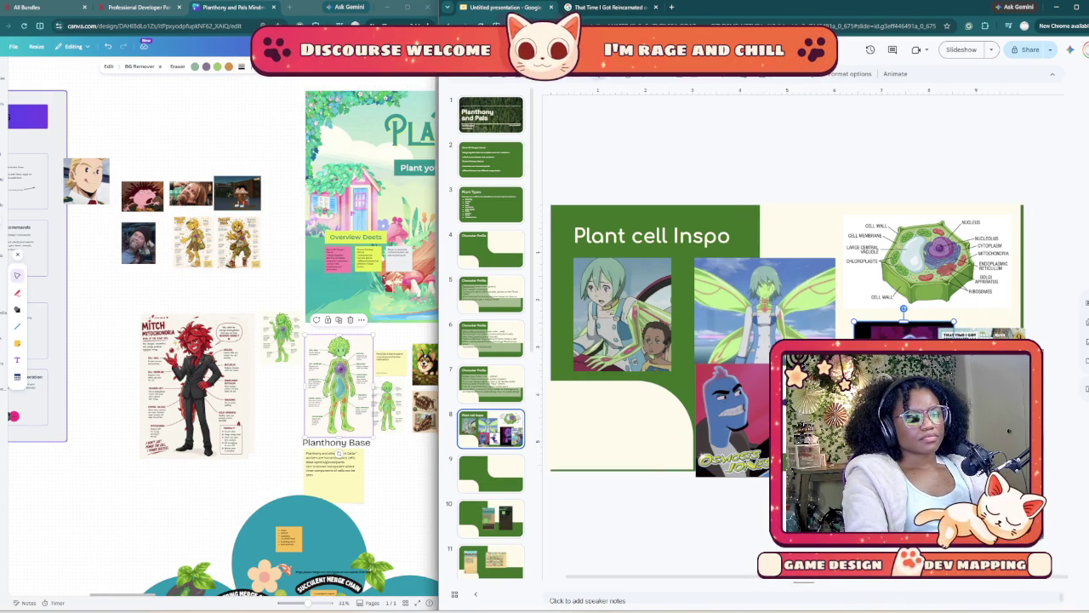
left_click(730, 425)
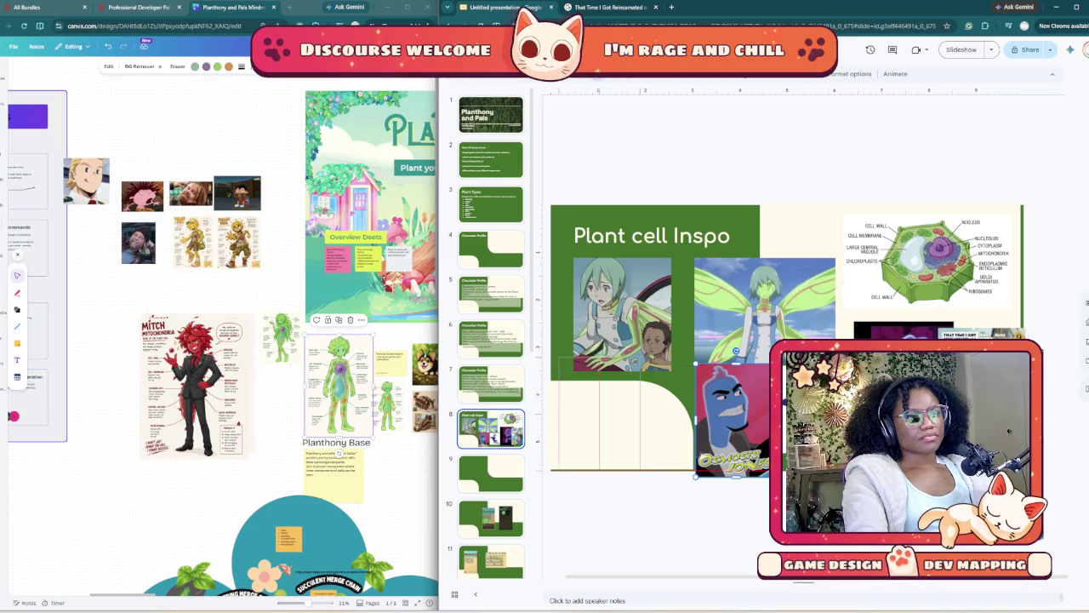
left_click_drag(730, 425, 598, 420)
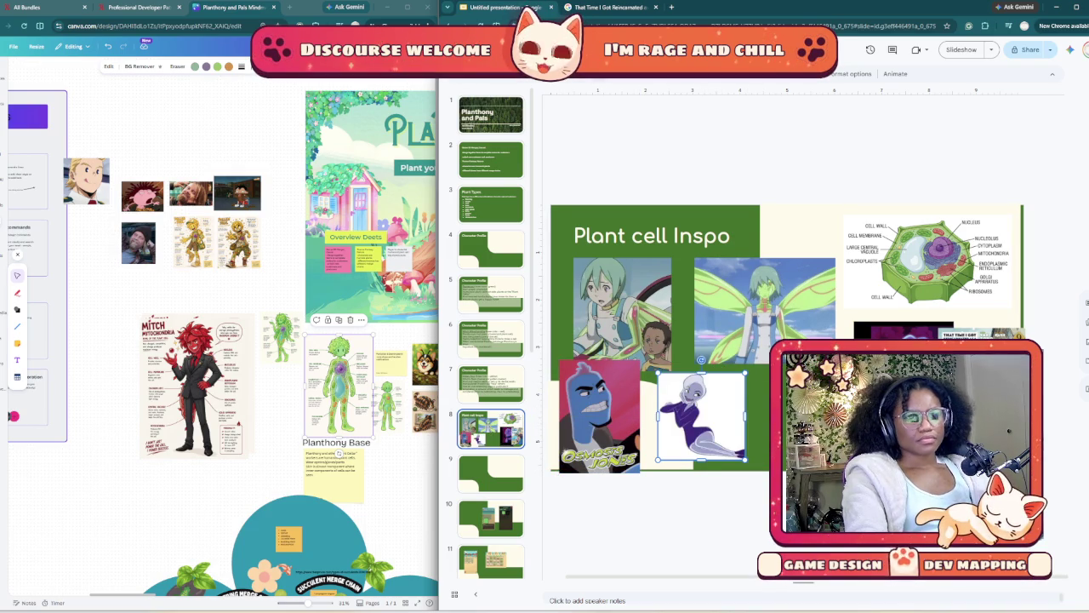
left_click(764, 310)
left_click_drag(764, 310, 750, 304)
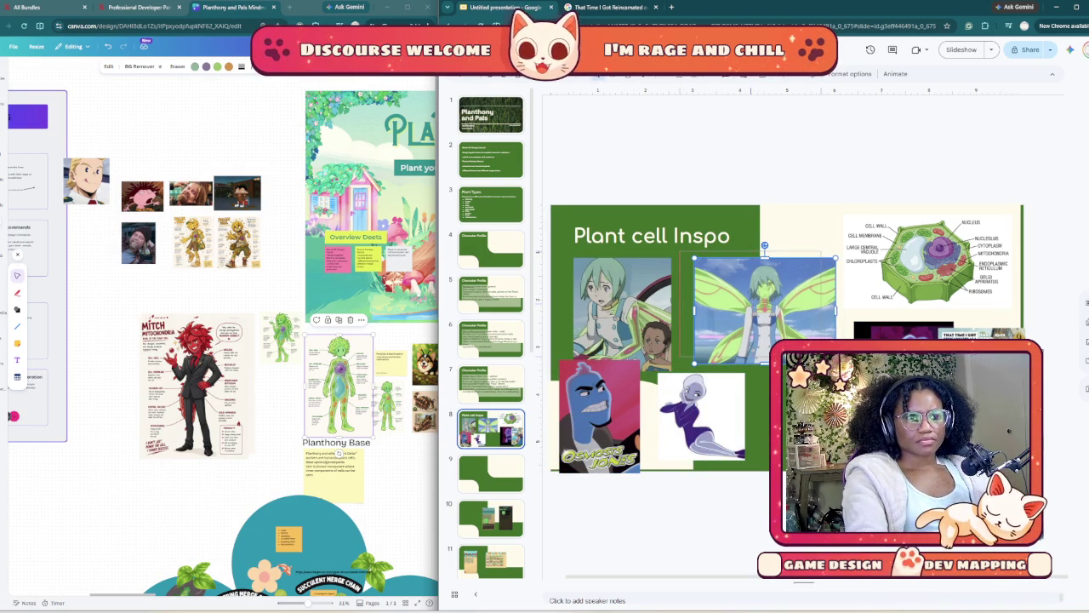
left_click_drag(902, 330, 869, 321)
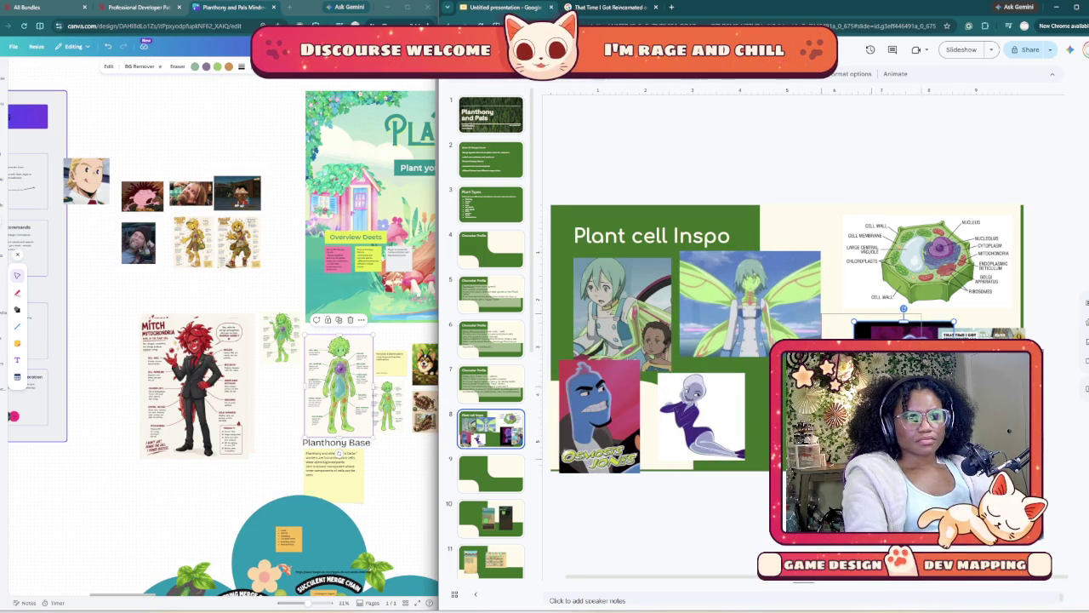
mouse_move(979, 334)
left_mouse_down()
mouse_move(956, 329)
mouse_move(967, 325)
left_mouse_up()
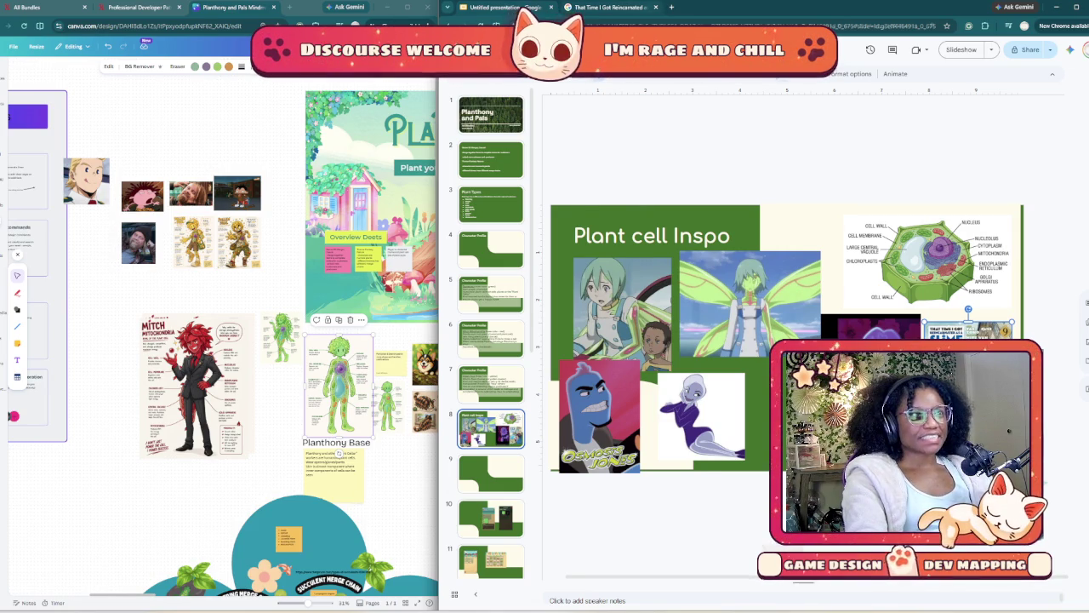
key("ctrl+Tab")
scroll(707, 340, "down", 5)
scroll(706, 341, "down", 5)
scroll(706, 340, "down", 5)
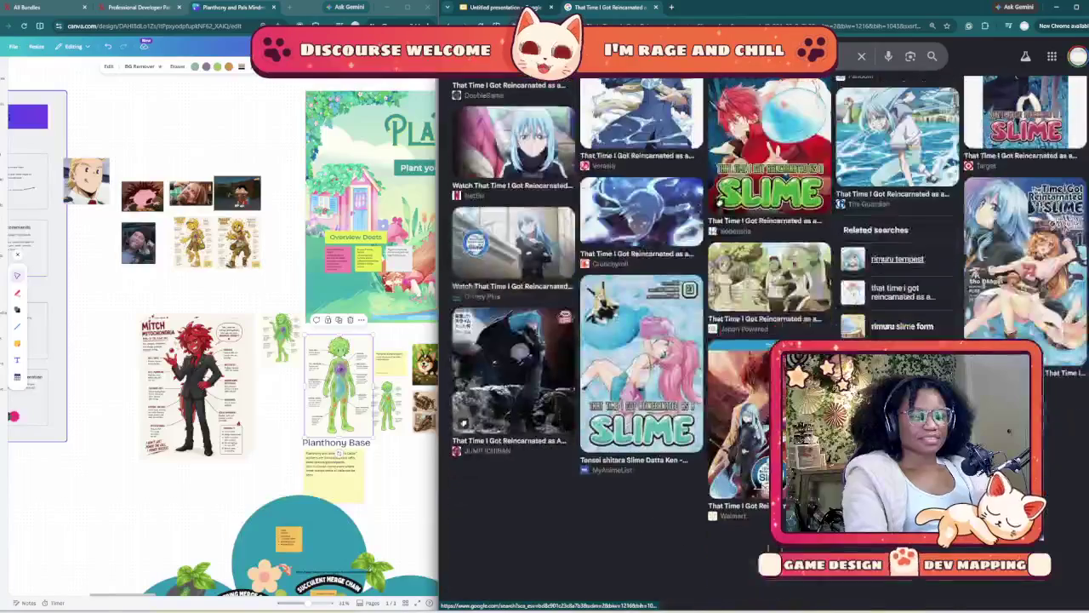
scroll(706, 340, "down", 3)
scroll(706, 341, "down", 2)
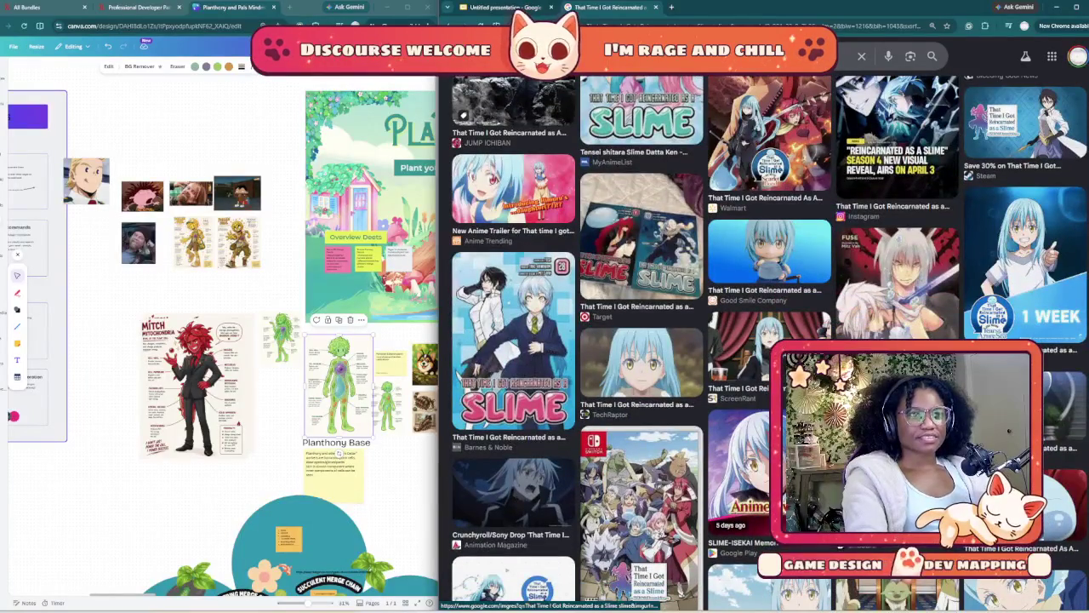
scroll(706, 340, "down", 3)
scroll(707, 341, "down", 3)
scroll(706, 340, "down", 2)
scroll(706, 341, "down", 3)
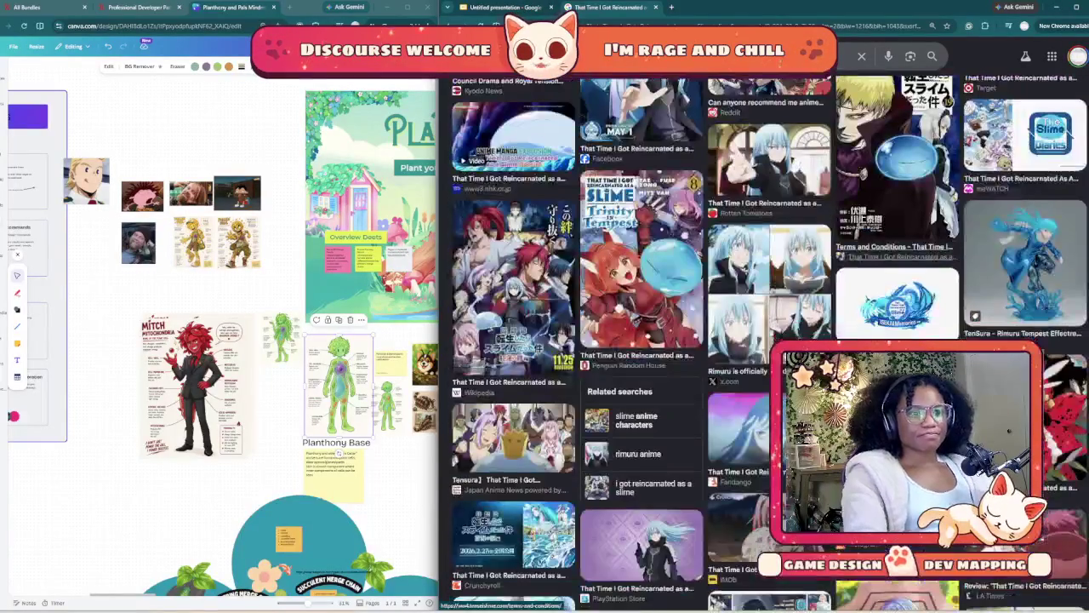
scroll(706, 341, "down", 2)
scroll(706, 340, "down", 3)
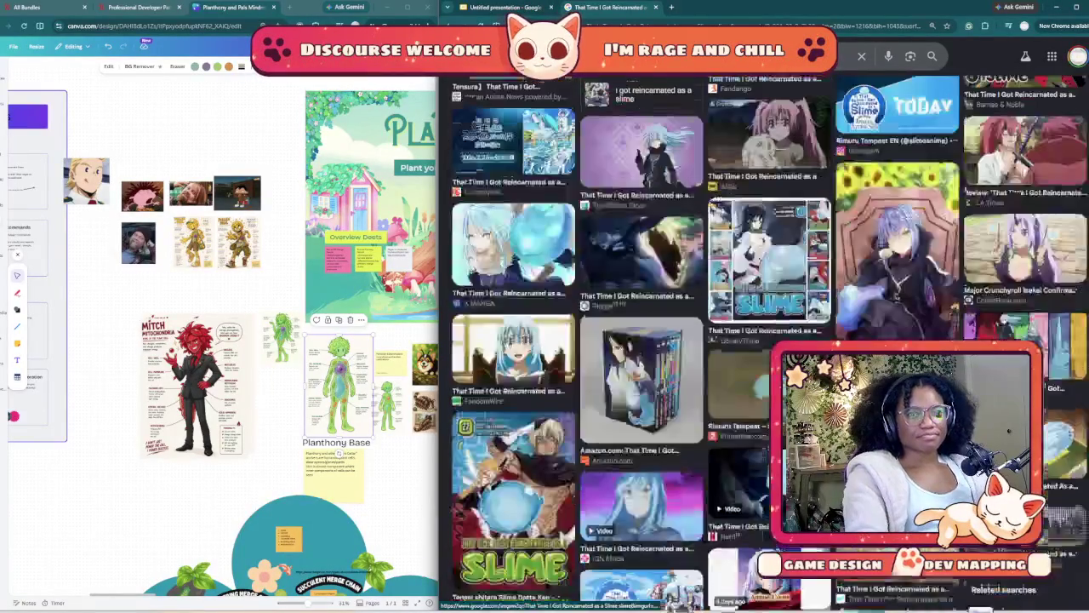
scroll(706, 341, "down", 3)
scroll(707, 340, "down", 3)
scroll(706, 340, "down", 3)
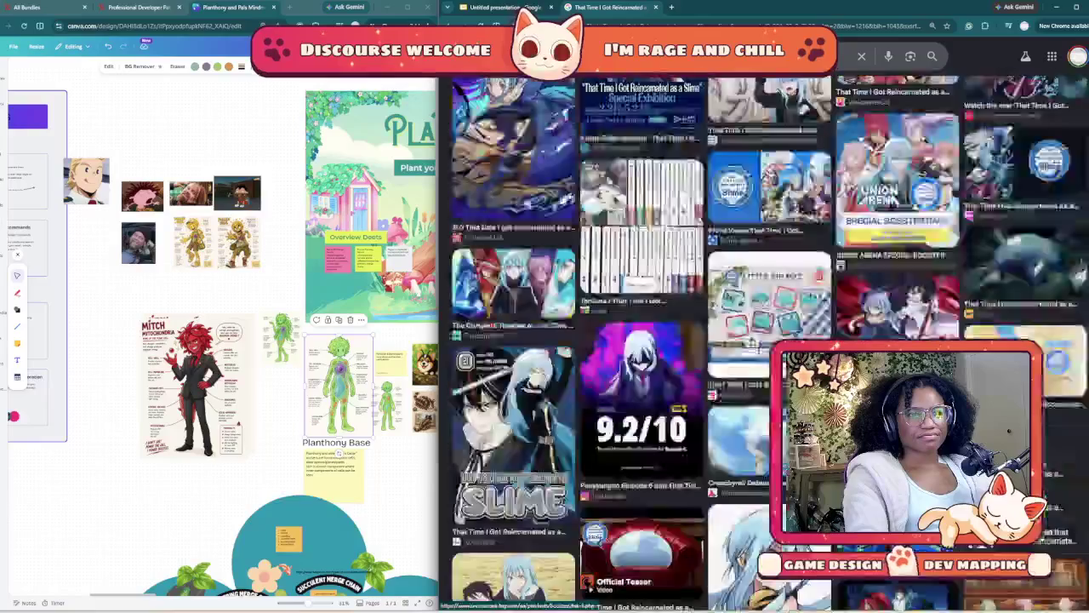
scroll(707, 340, "down", 1)
scroll(706, 340, "down", 4)
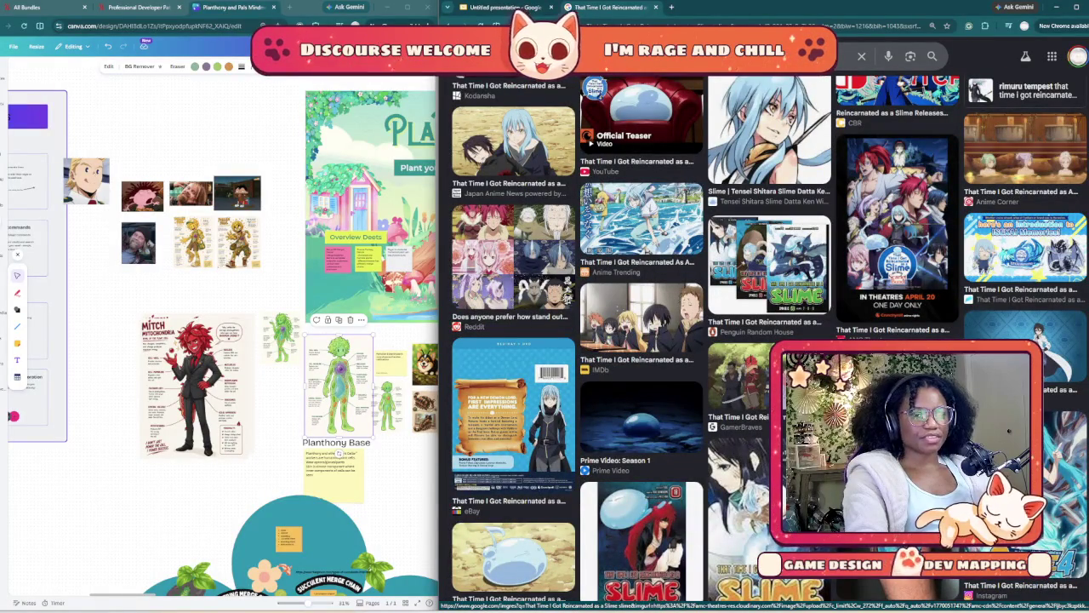
scroll(707, 340, "up", 3)
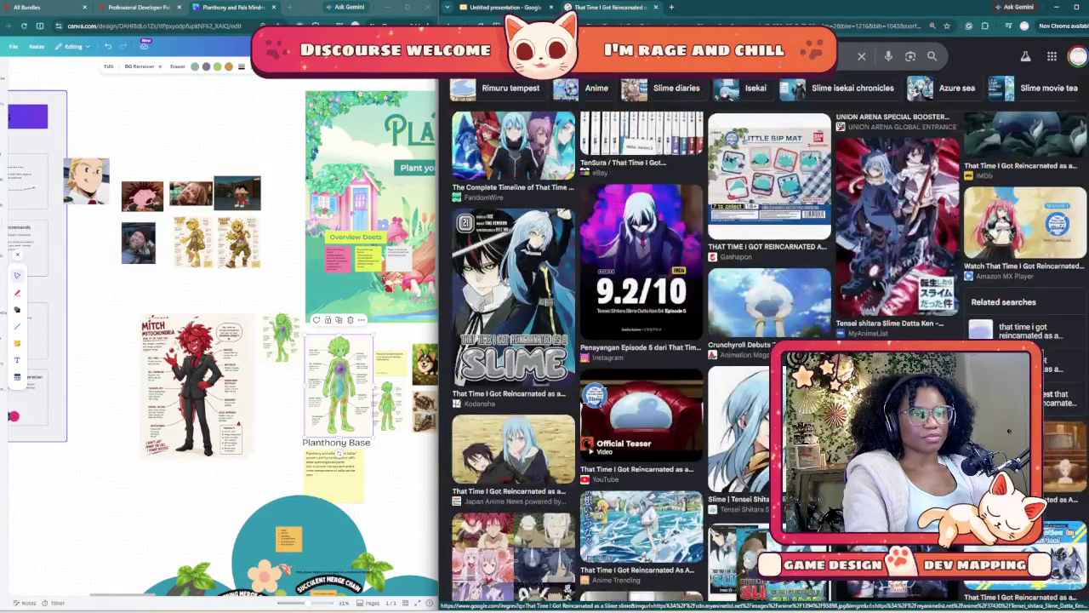
scroll(706, 341, "up", 5)
scroll(706, 358, "down", 5)
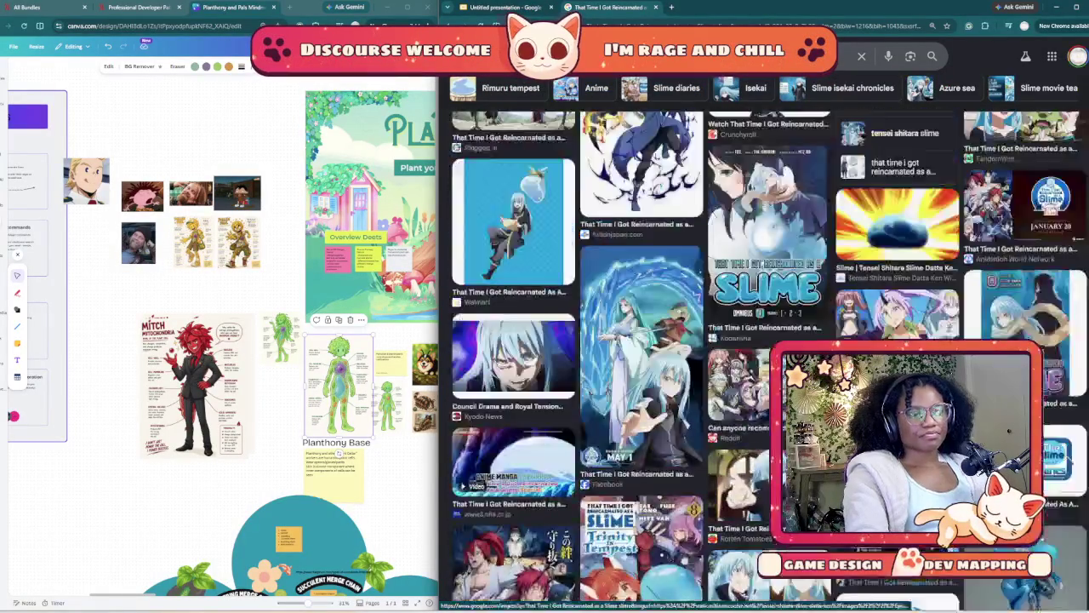
scroll(706, 357, "down", 5)
scroll(706, 358, "down", 5)
scroll(706, 358, "down", 5)
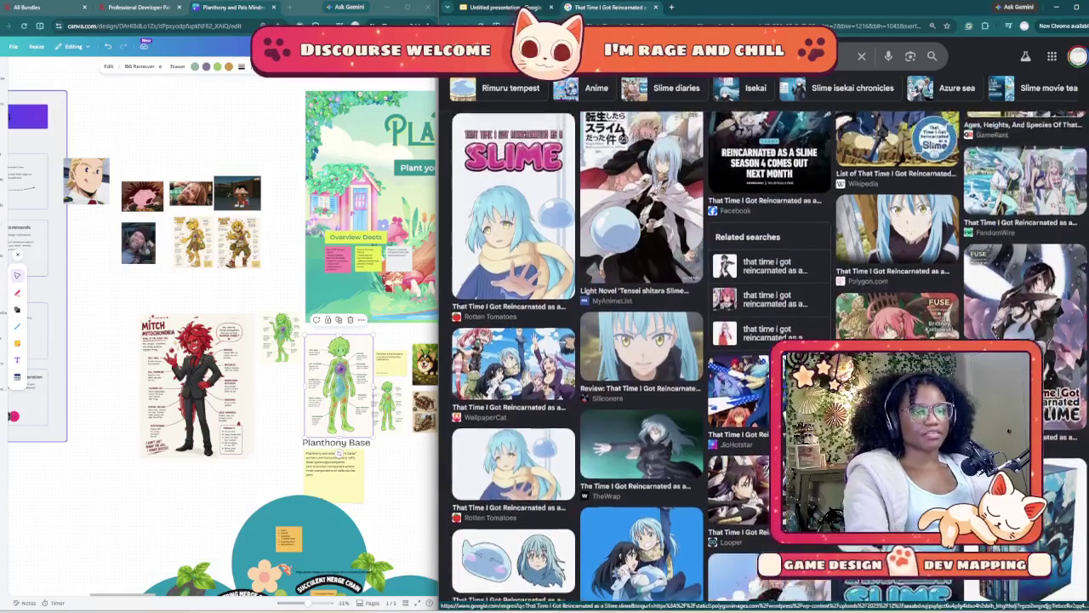
scroll(706, 357, "down", 5)
scroll(707, 357, "down", 5)
scroll(706, 358, "down", 5)
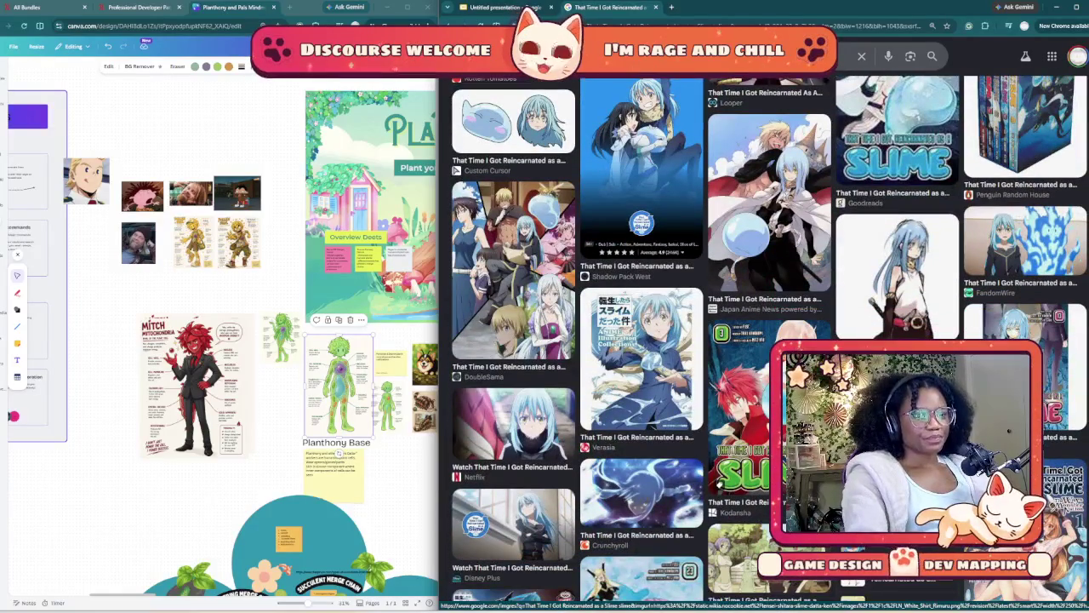
scroll(707, 357, "up", 3)
scroll(706, 358, "up", 5)
scroll(706, 357, "up", 5)
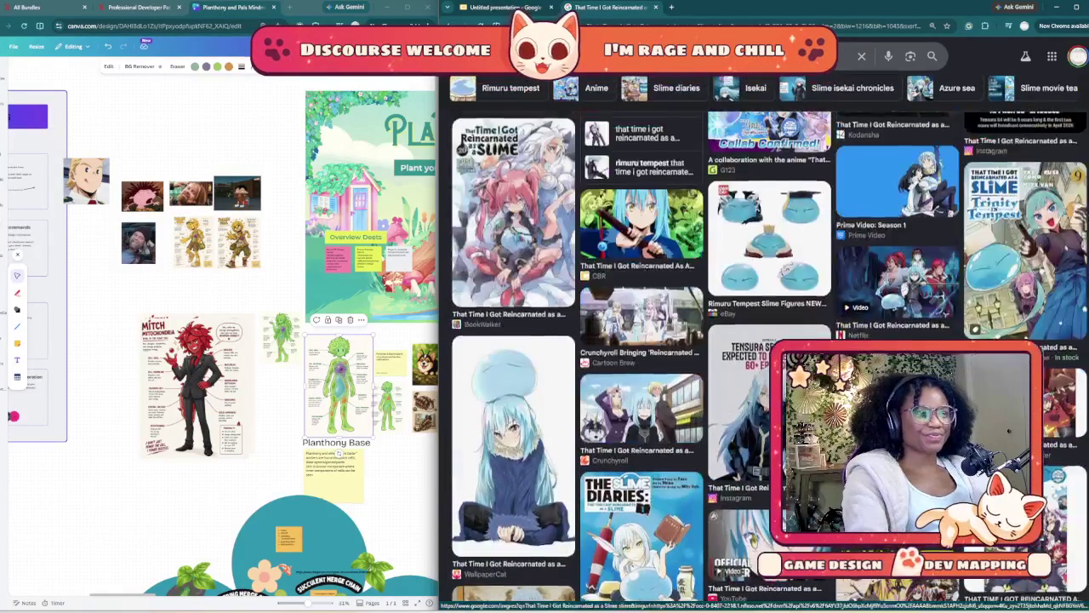
scroll(706, 358, "up", 5)
scroll(707, 357, "up", 5)
scroll(706, 358, "up", 5)
scroll(707, 357, "up", 5)
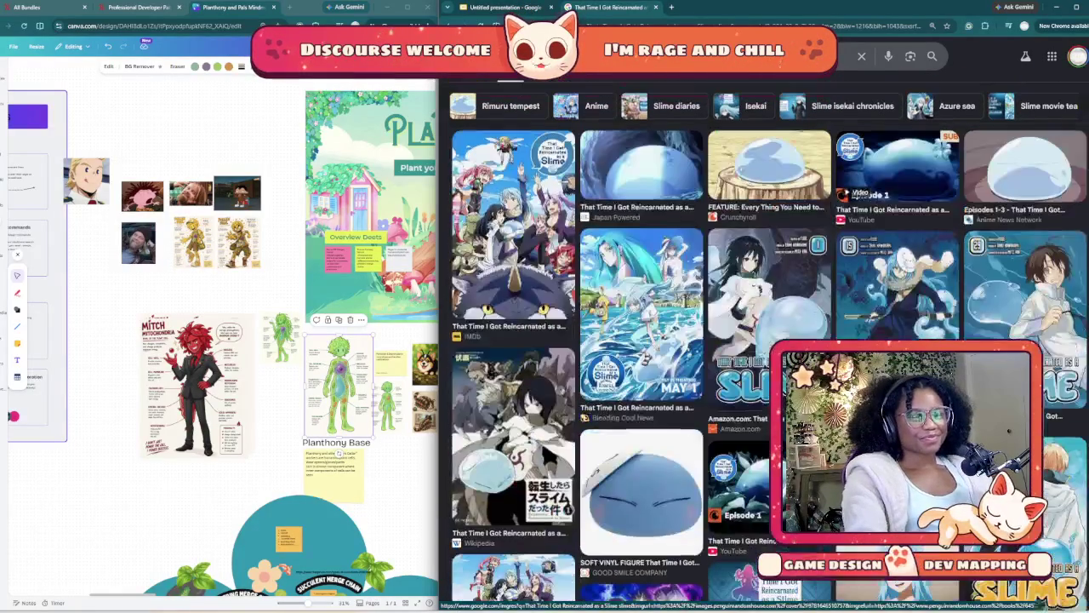
scroll(902, 238, "up", 1)
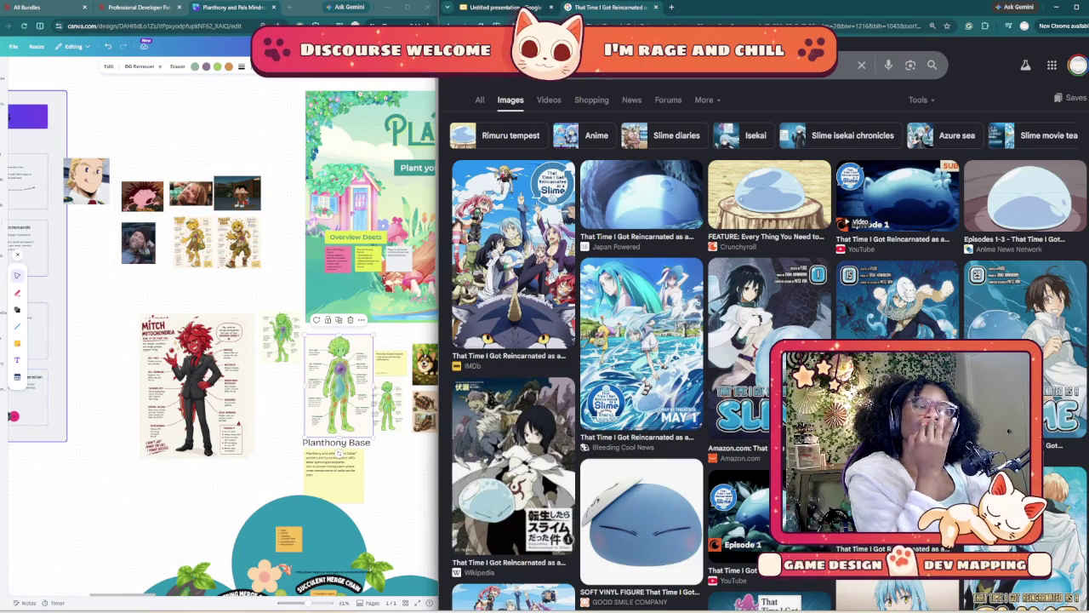
key("ctrl+shift+Tab")
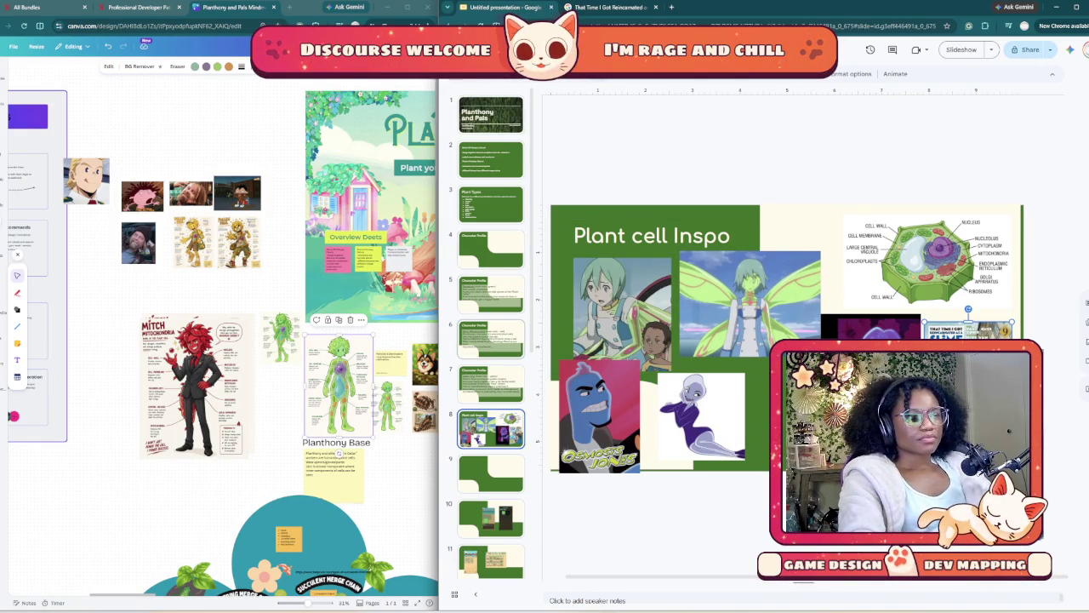
- Step through the Planthony, Mitch Mitochondria and Pollen Paul character profile slides
scroll(491, 332, "down", 1)
key("Up")
key("Up")
key("Up")
key("Down")
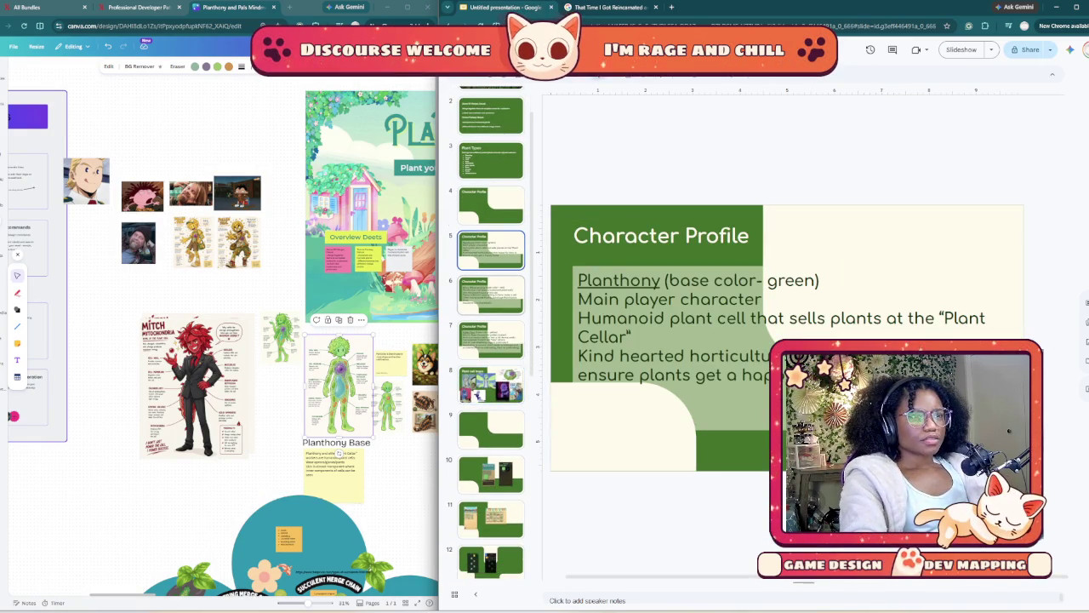
key("Down")
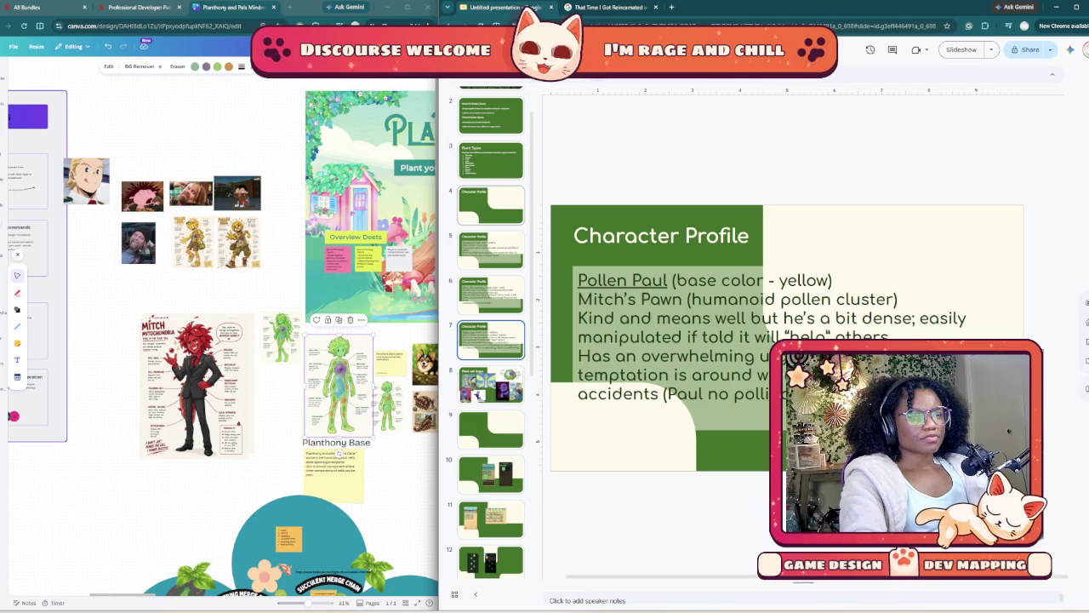
key("Up")
key("Up")
key("Up")
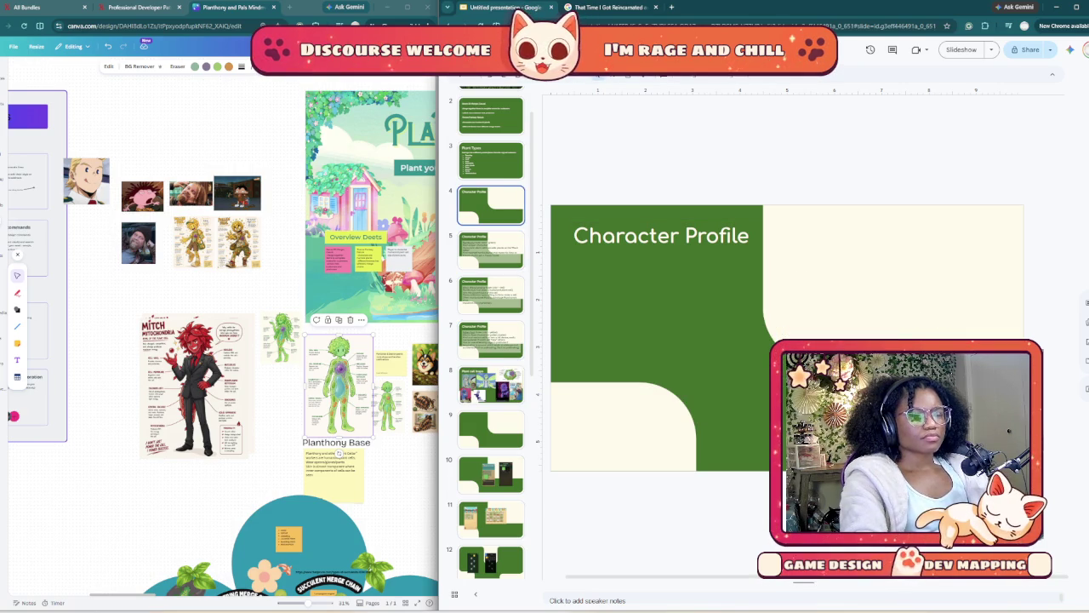
key("Down")
key("Down")
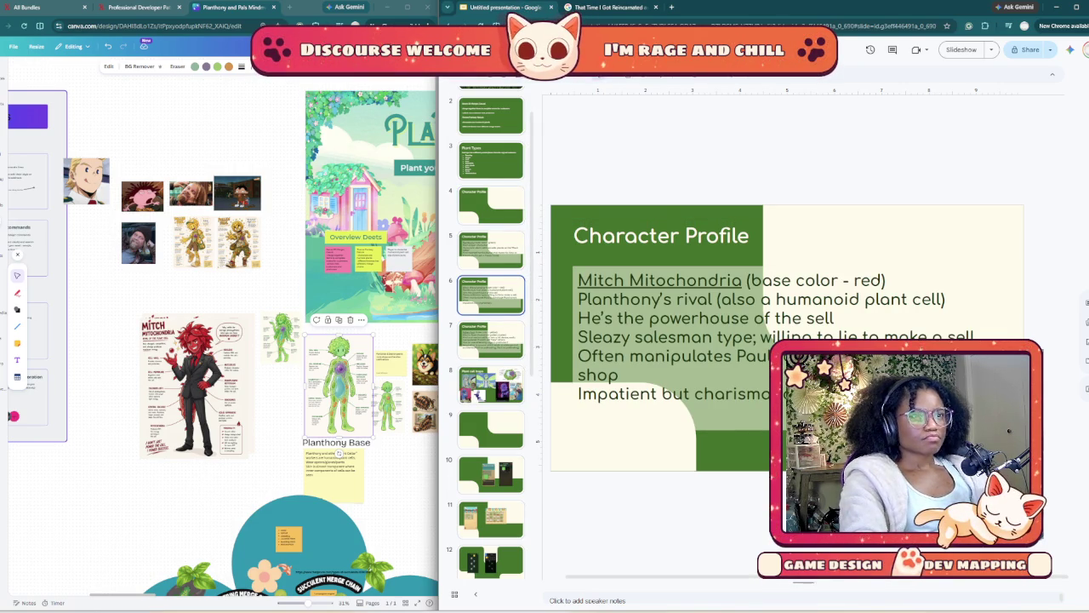
- Check the Character Profile title box's options, then scroll the filmstrip down toward slide 15
left_click(625, 235)
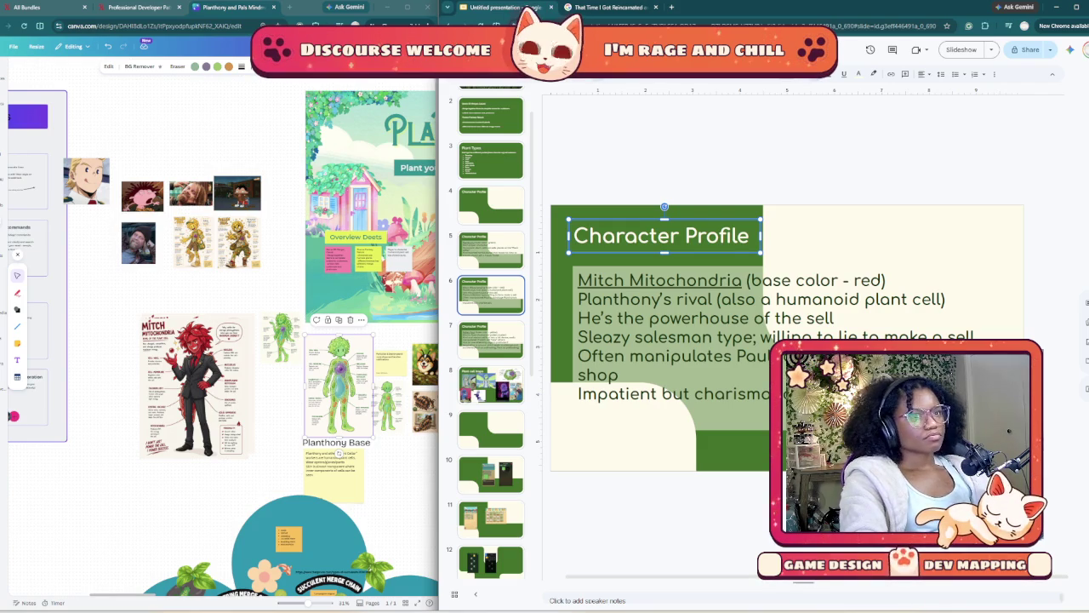
right_click(627, 219)
key("Escape")
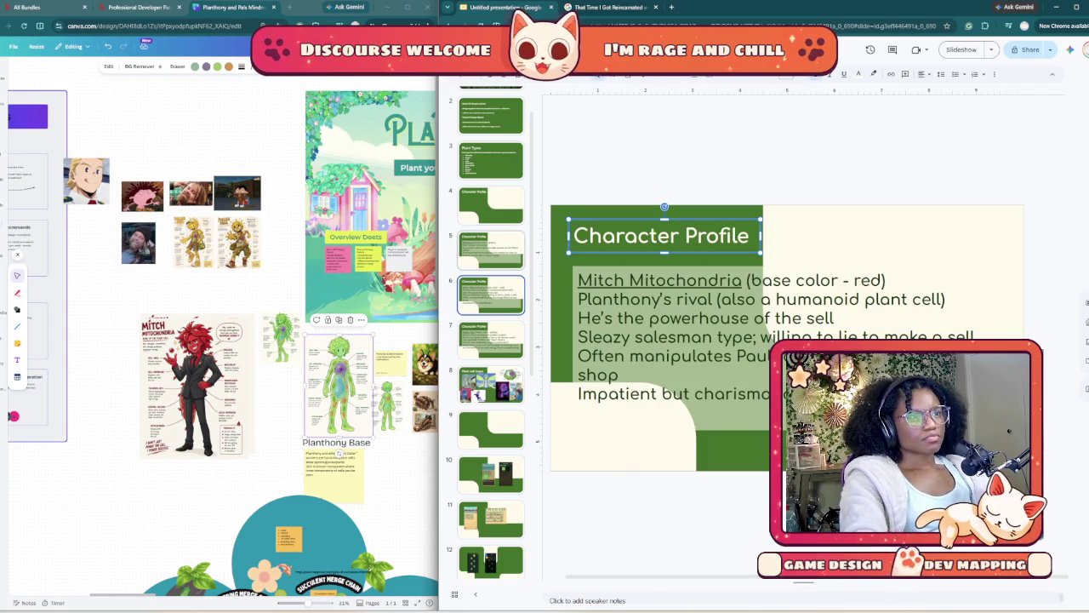
scroll(491, 341, "down", 2)
scroll(491, 390, "down", 2)
scroll(491, 390, "down", 2)
scroll(491, 390, "down", 1)
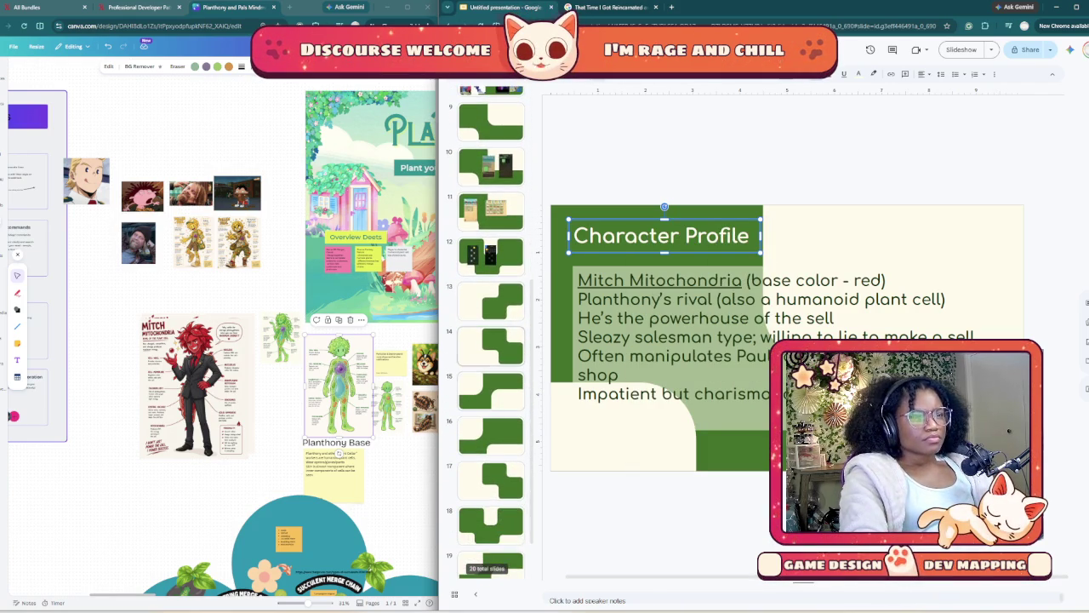
- Select blank slide 15 and drag it up the filmstrip toward position 9
left_click(491, 390)
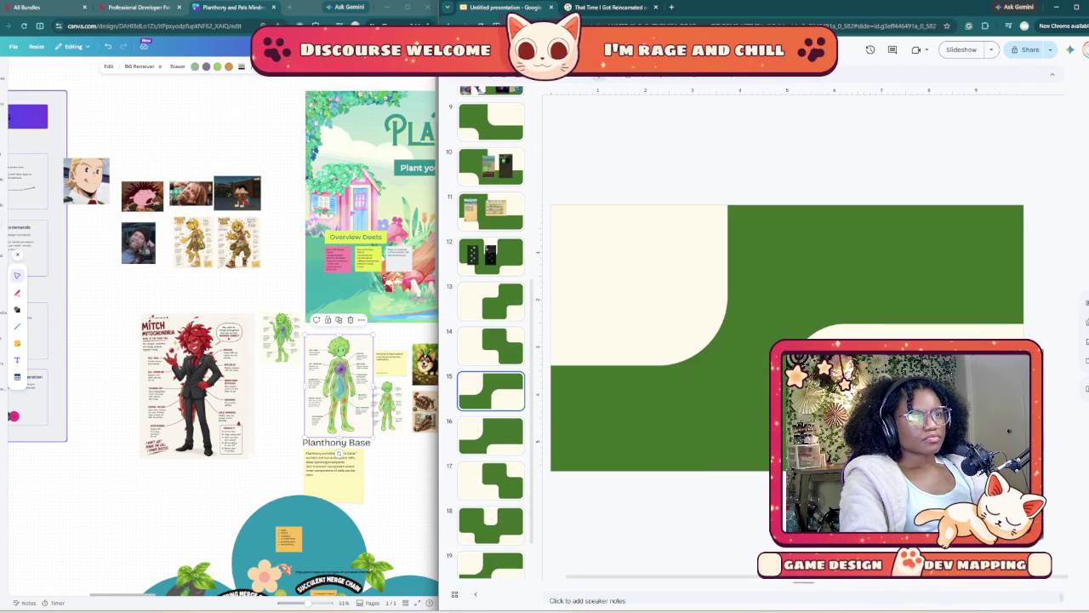
left_click_drag(491, 389, 491, 101)
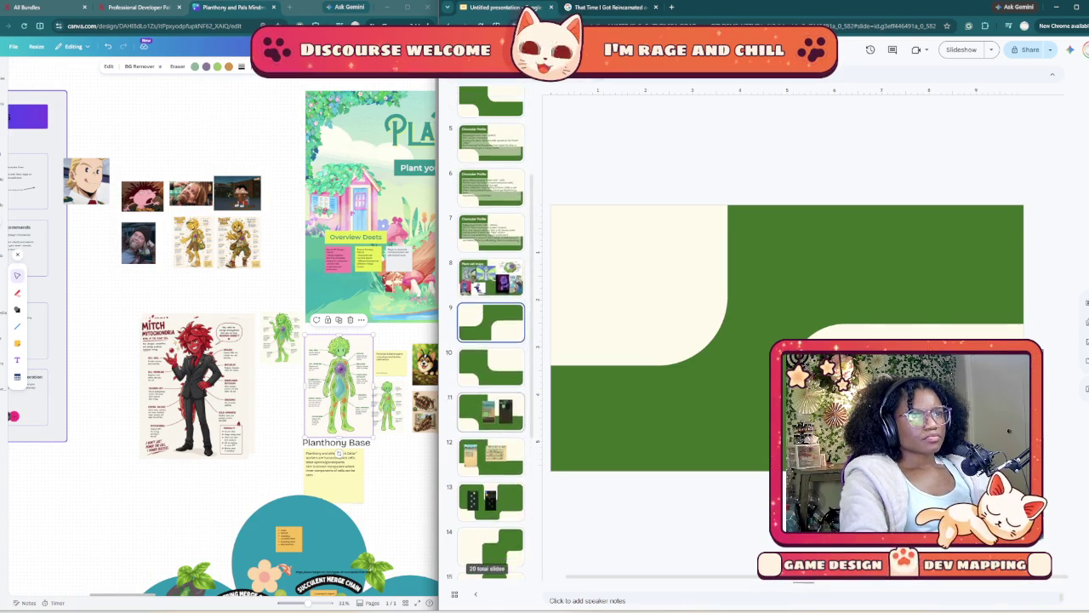
left_click_drag(491, 100, 491, 340)
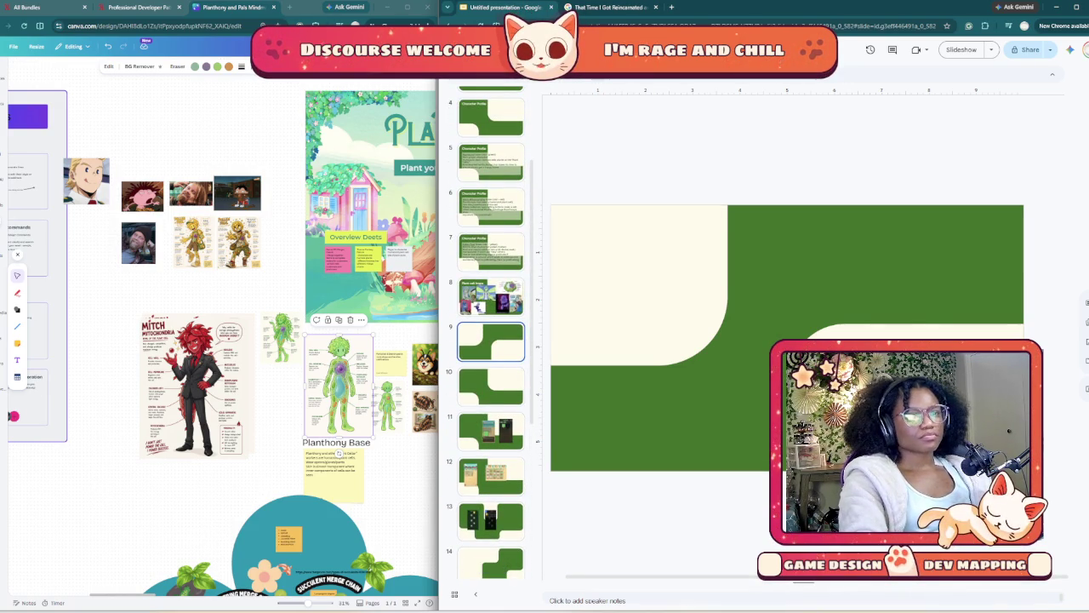
- Send slide 9's background image to back and move the Character Profile title onto the top-right green area
left_click(638, 281)
key("ctrl+shift+Down")
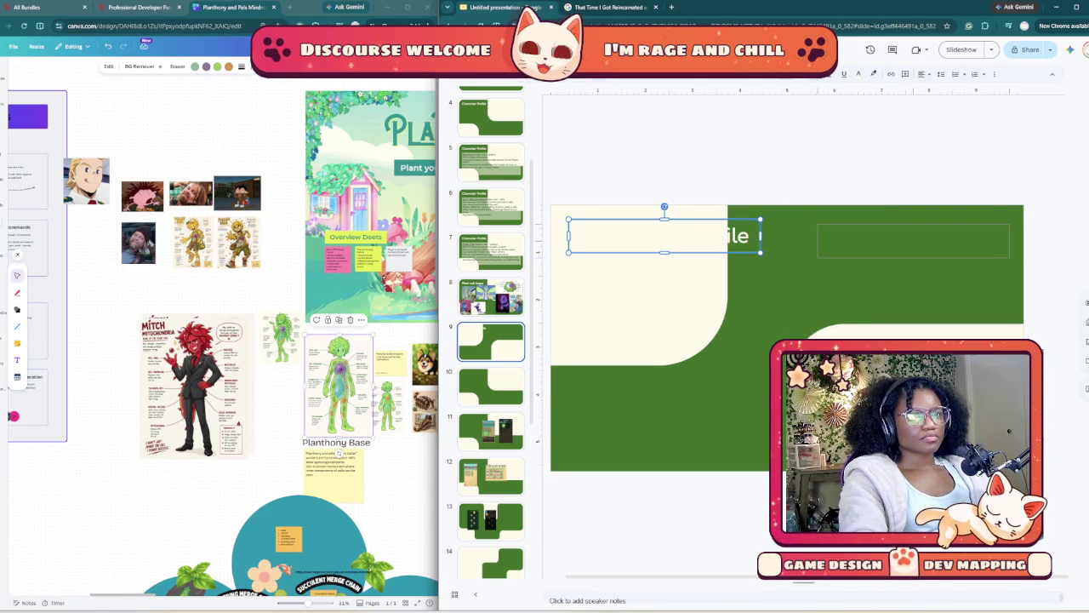
left_click_drag(663, 236, 913, 241)
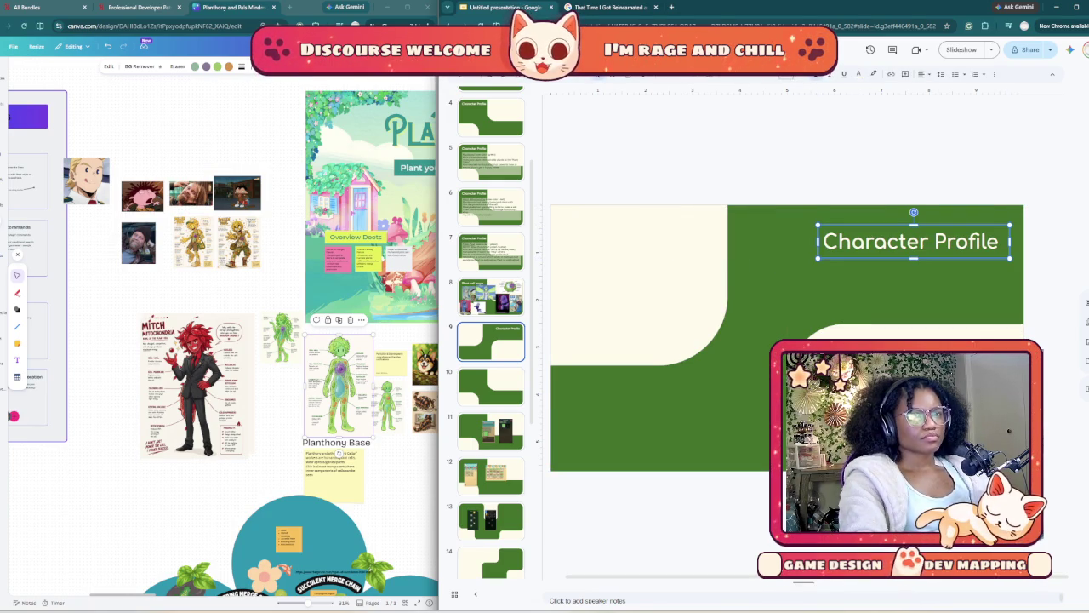
double_click(966, 241)
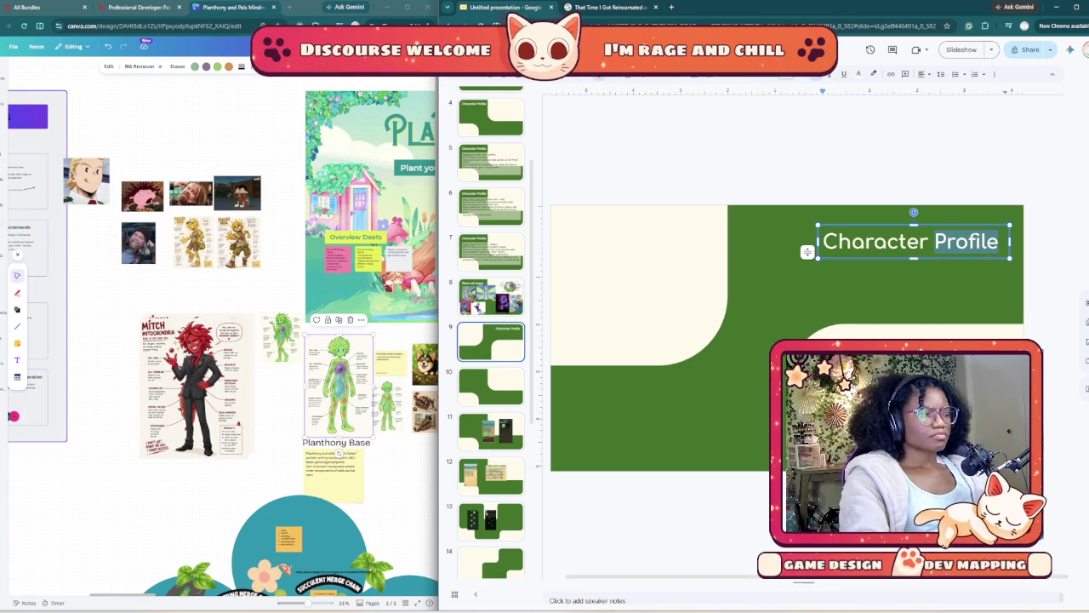
left_click(491, 297)
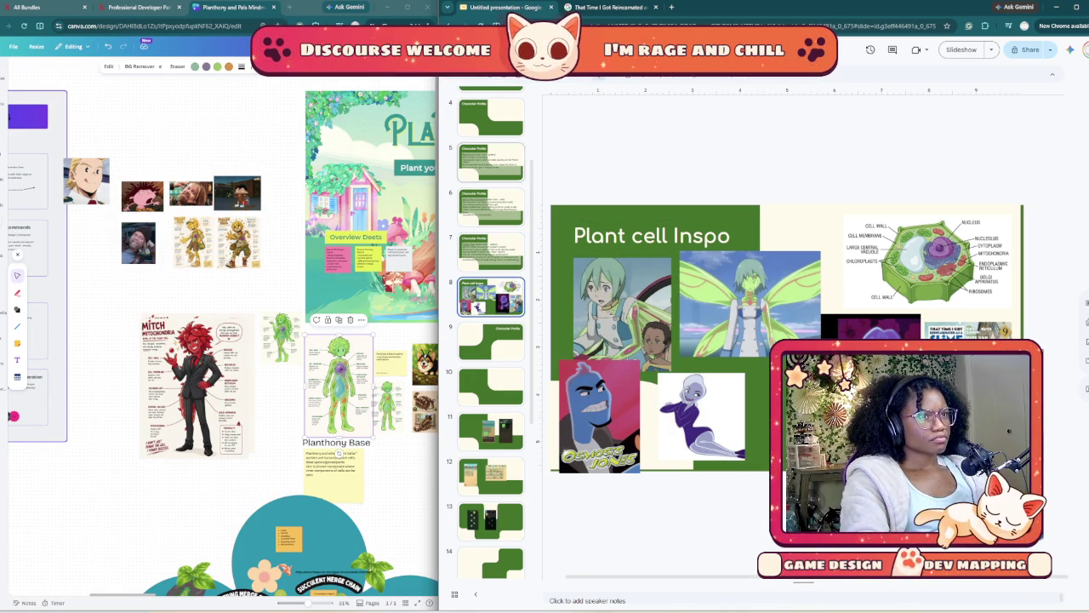
- Duplicate slide 4 and move the copy down to position 9
left_click(491, 121)
right_click(508, 129)
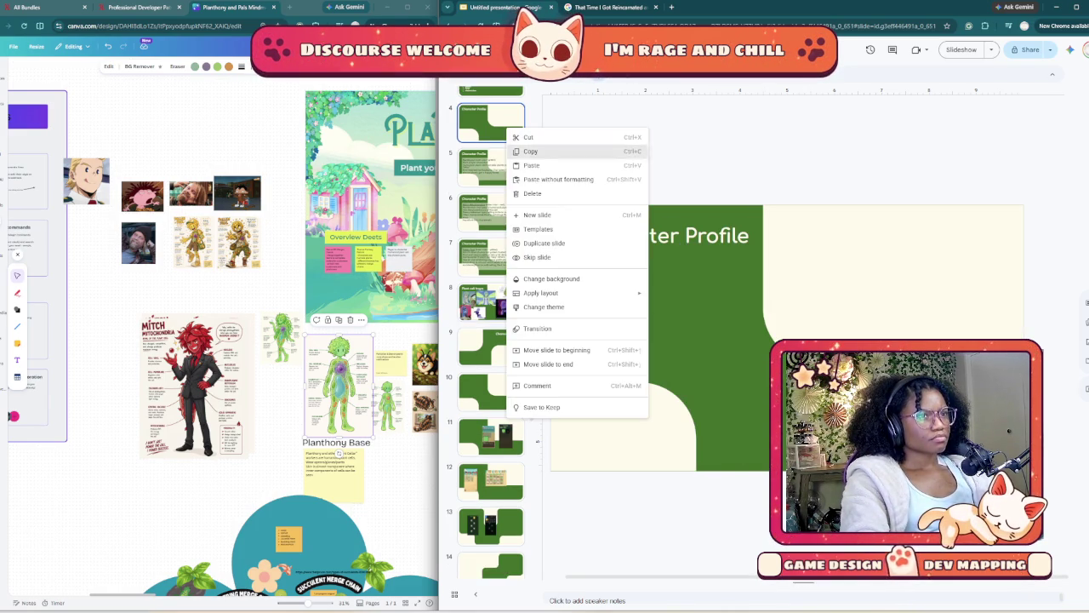
left_click(543, 243)
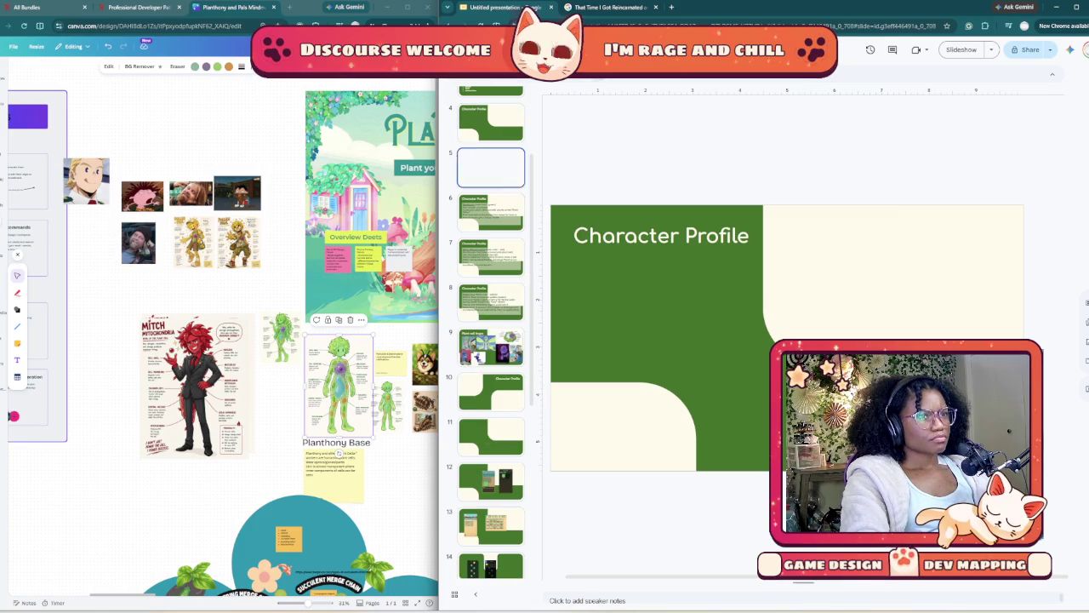
key("ctrl+Down")
key("ctrl+Down")
key("ctrl+Down")
key("ctrl+Down")
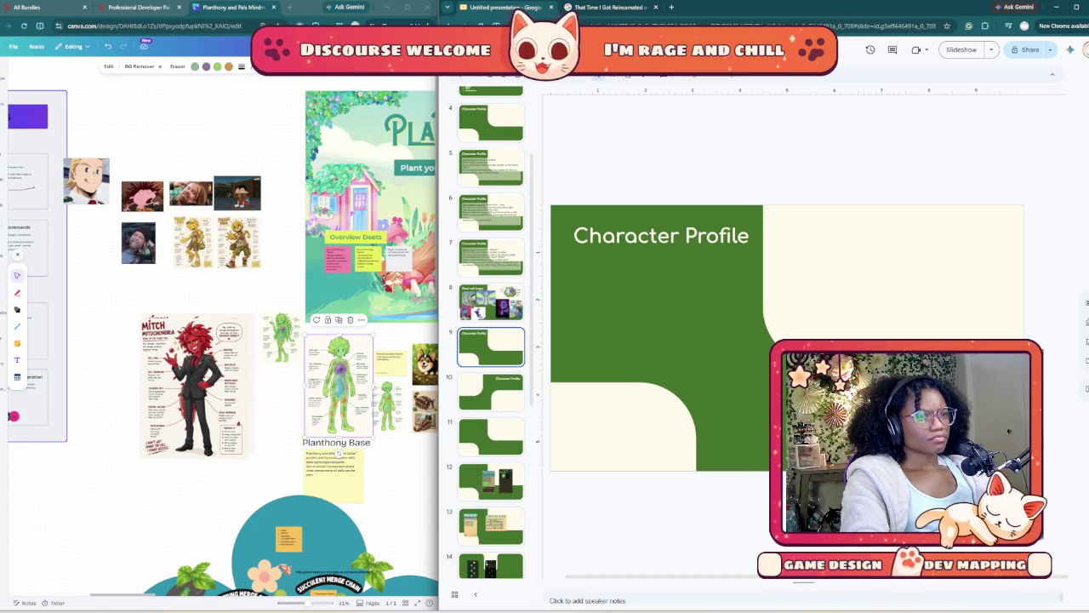
- Nudge the Plant cell Inspo slide's title up slightly
key("Up")
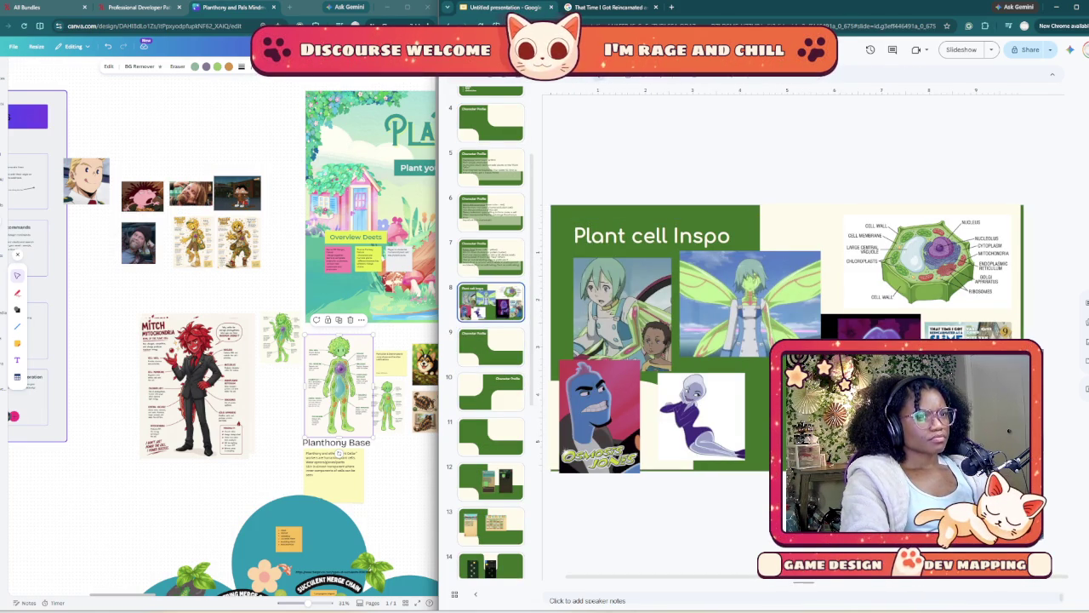
left_click(592, 236)
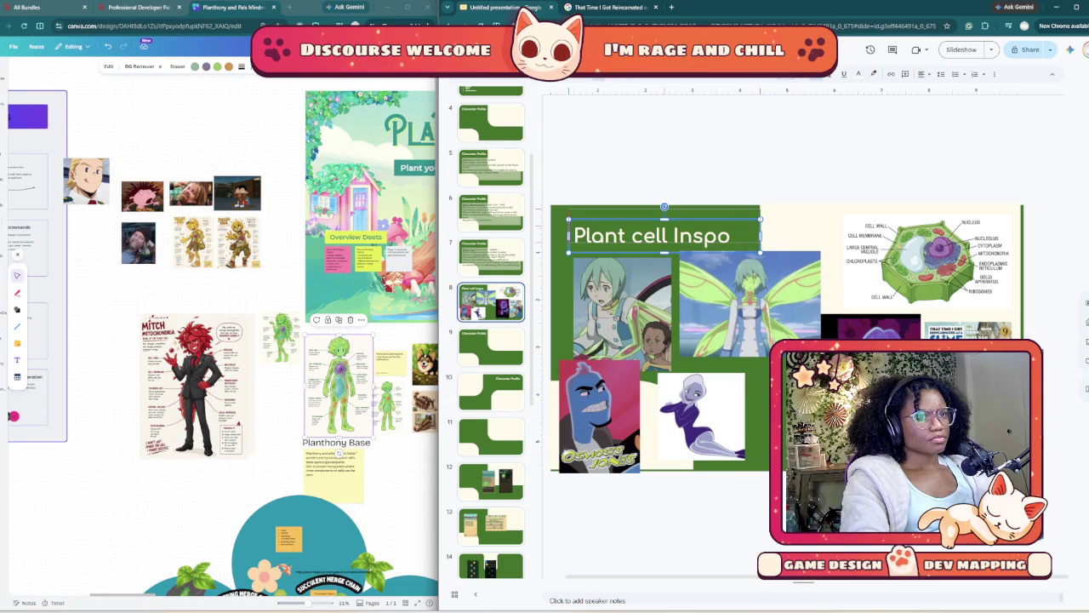
key("Up")
key("Up")
key("Up")
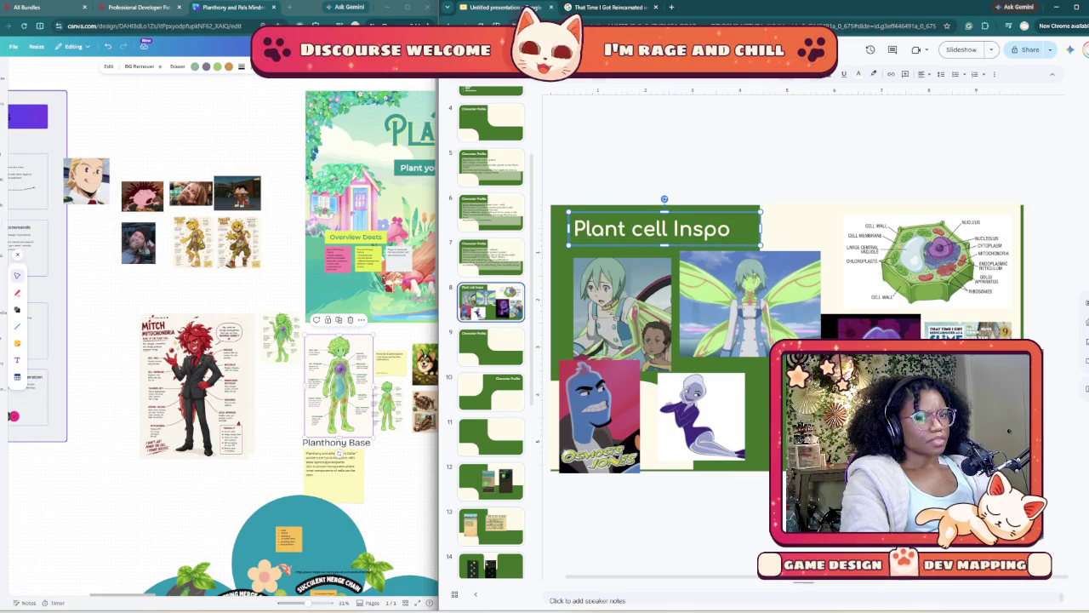
key("Escape")
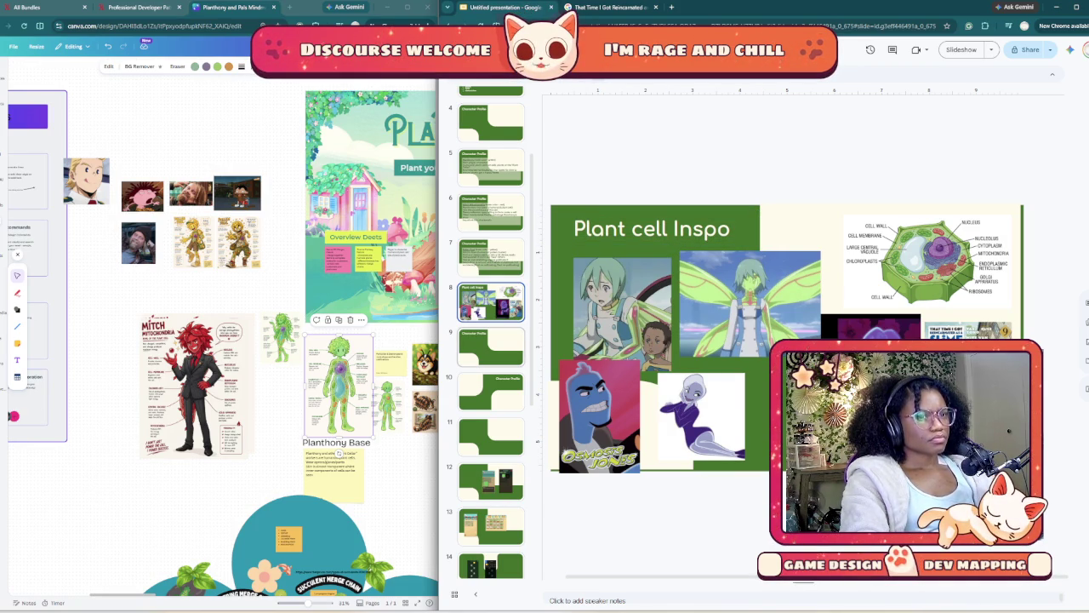
- Retitle the duplicated slide 9 as 'Planthony Style Inspo'
left_click(491, 346)
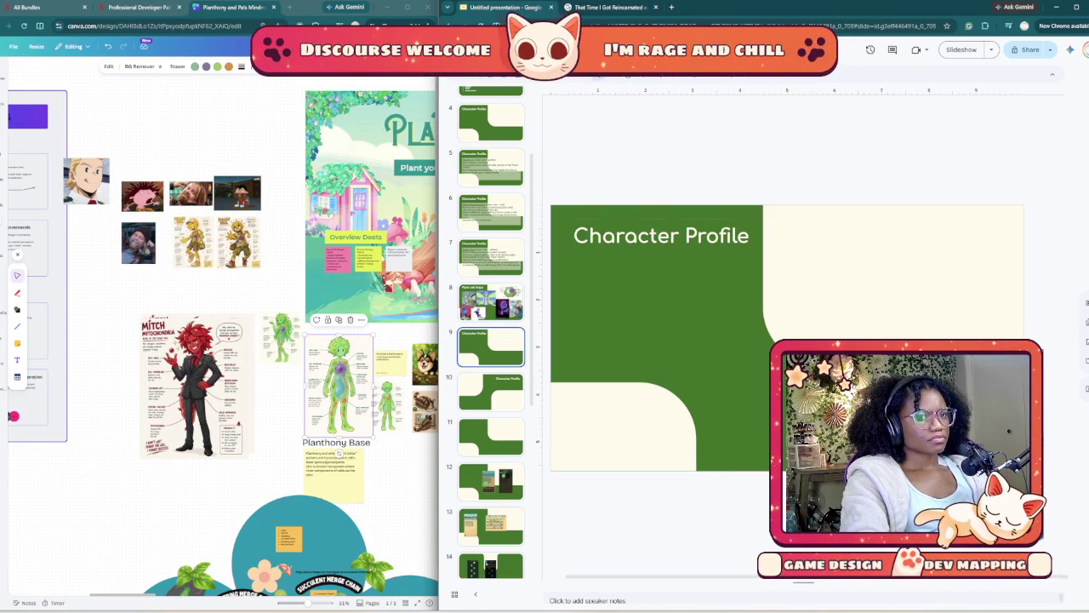
double_click(661, 236)
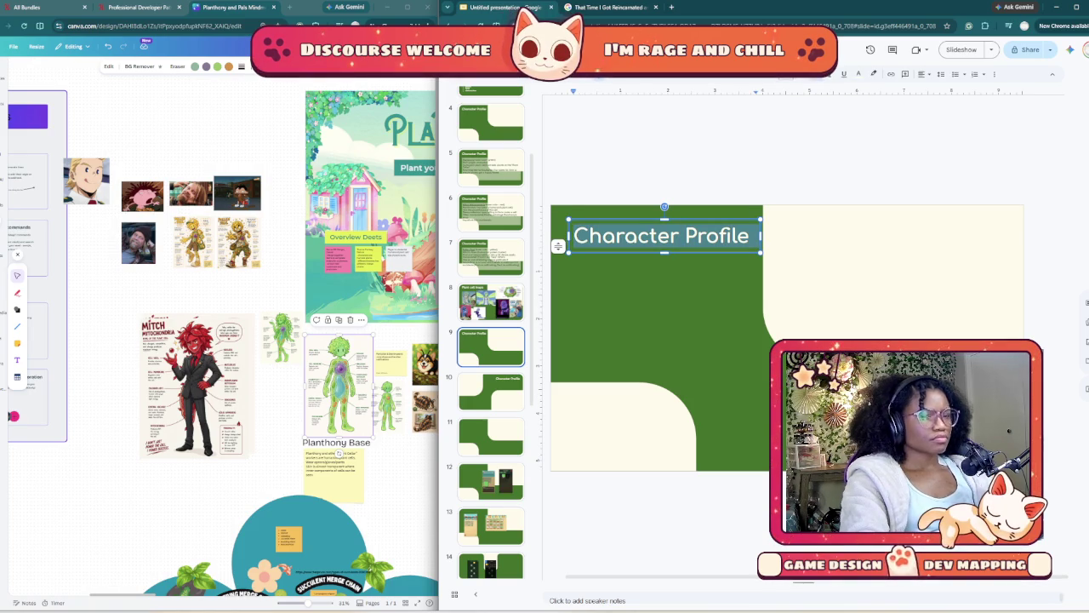
left_click(685, 236)
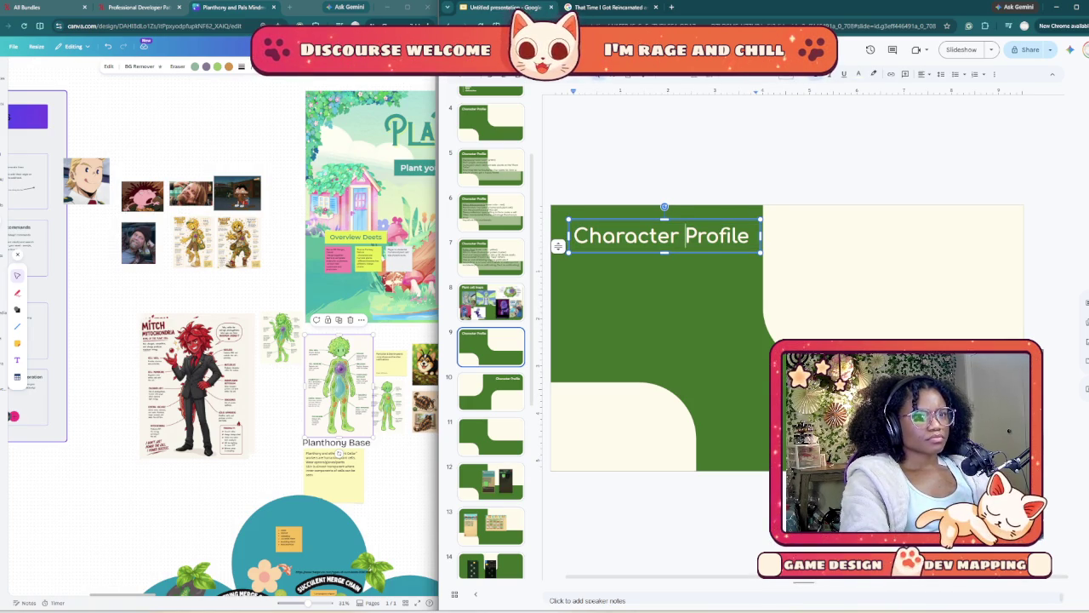
key("shift+Left")
key("shift+Left")
key("shift+Left")
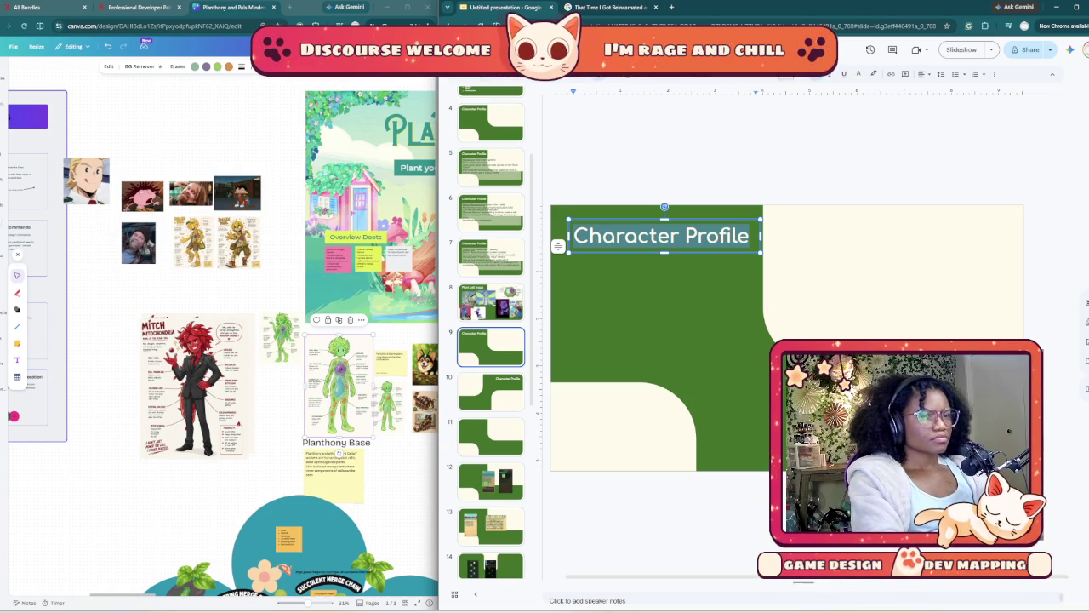
type("Planthony")
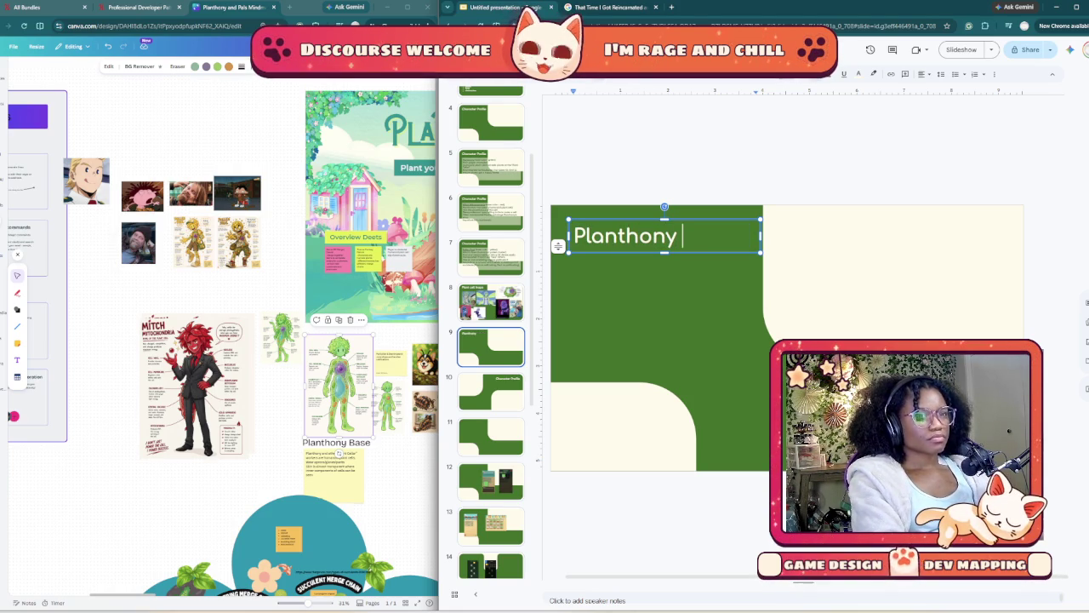
type(" Sty")
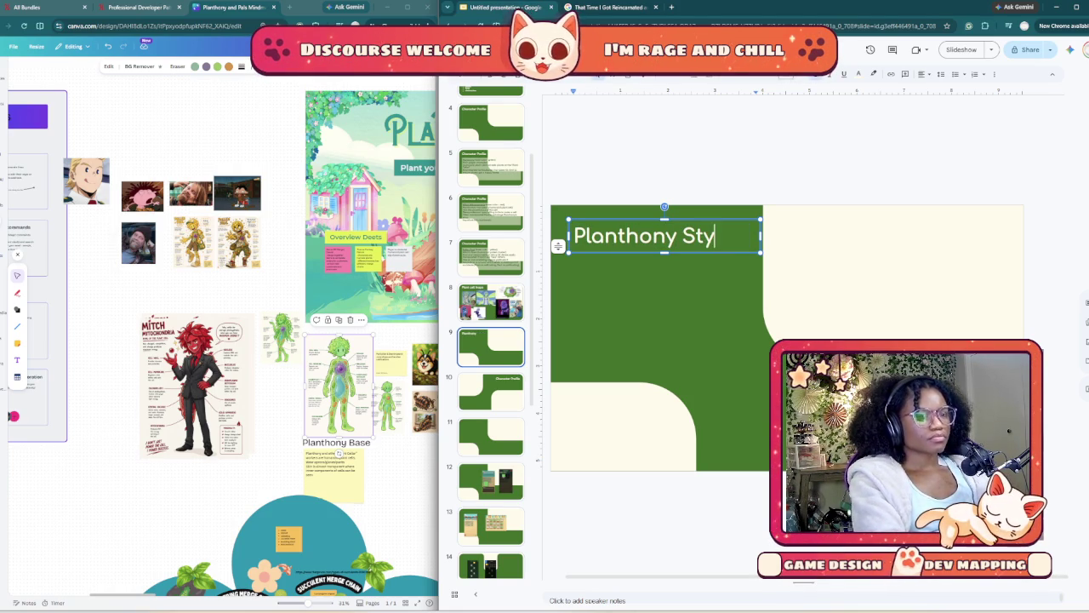
type("le In")
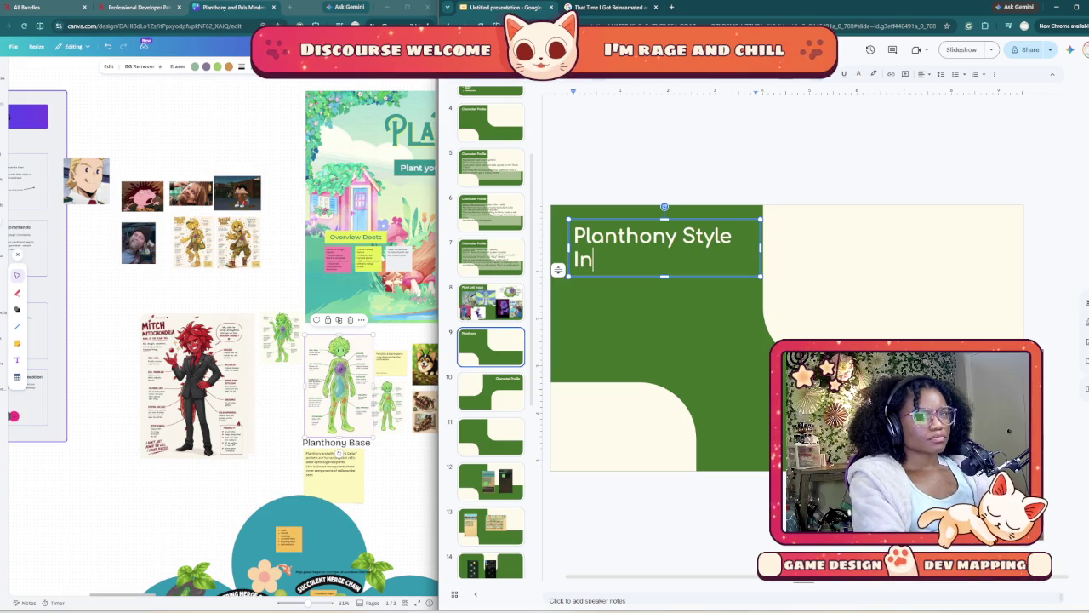
type("spo")
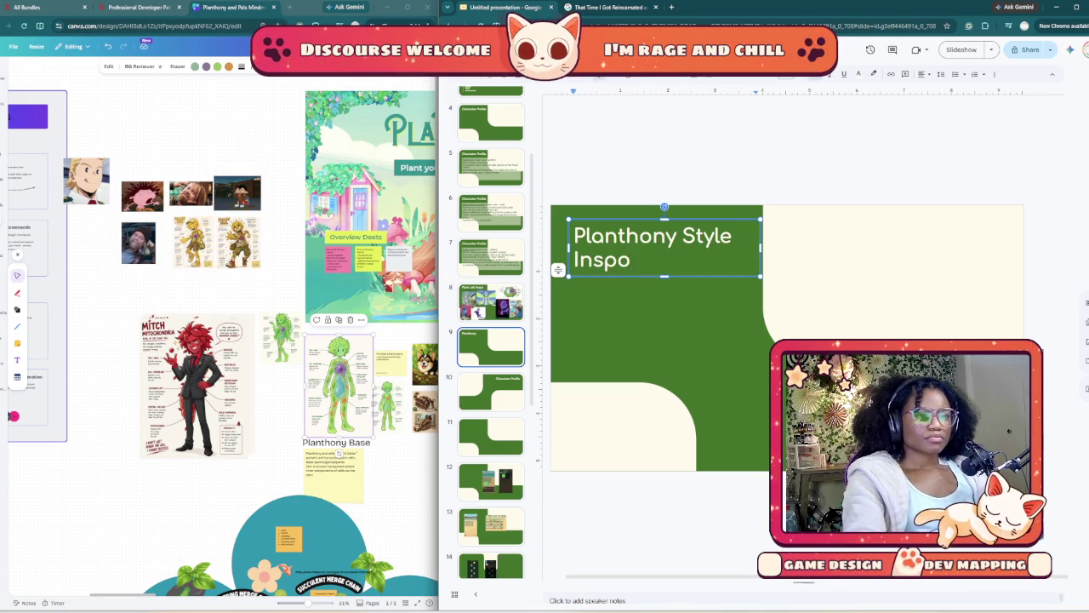
left_click(894, 409)
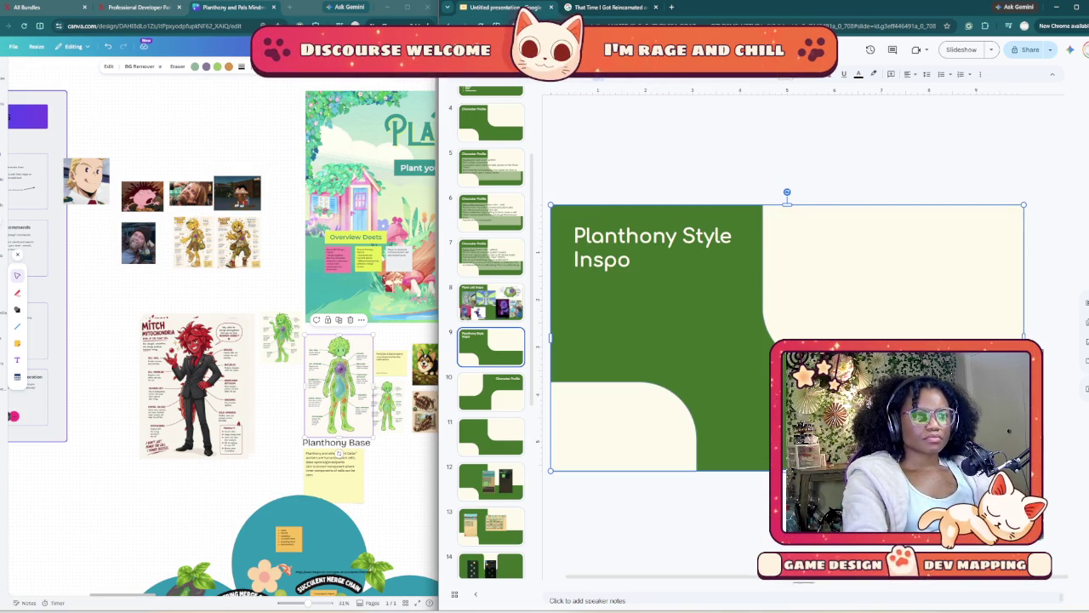
- Search Google Images for 'horticulturist' and browse the results before returning to the deck
left_click(608, 7)
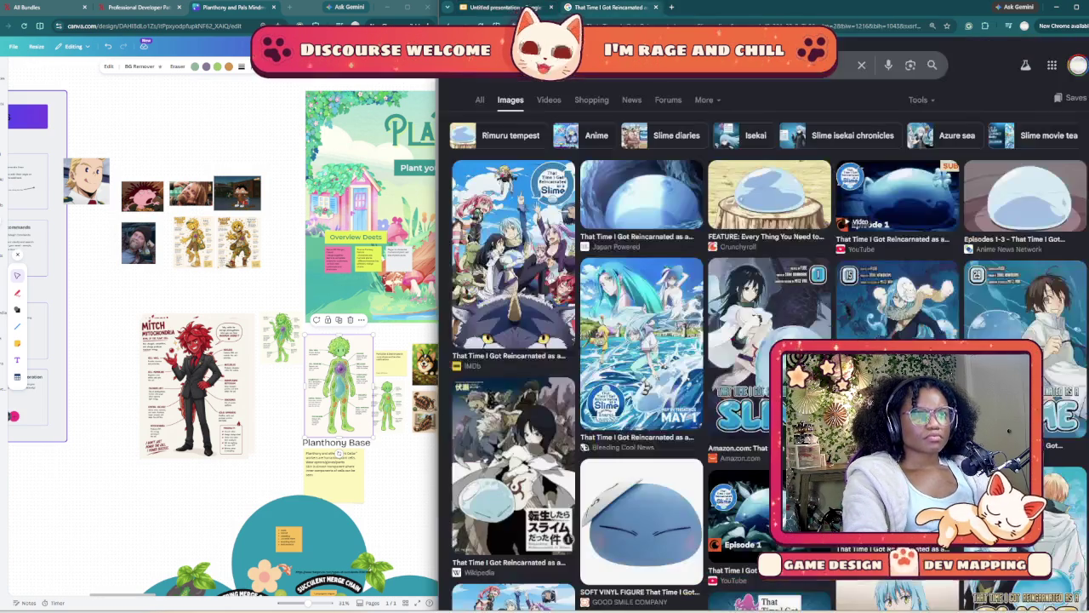
left_click(681, 65)
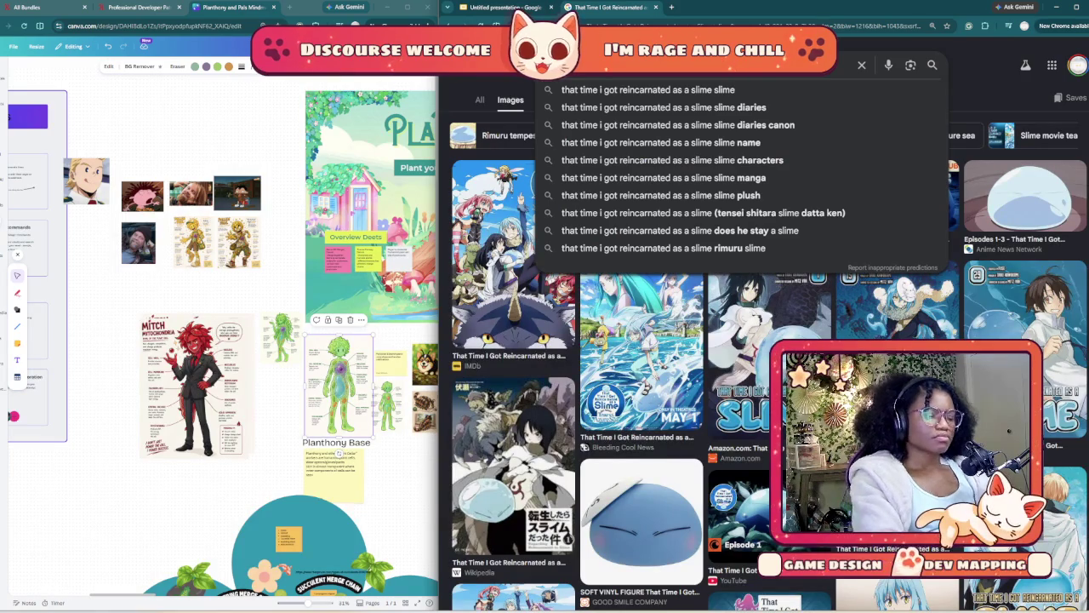
type("horticulture")
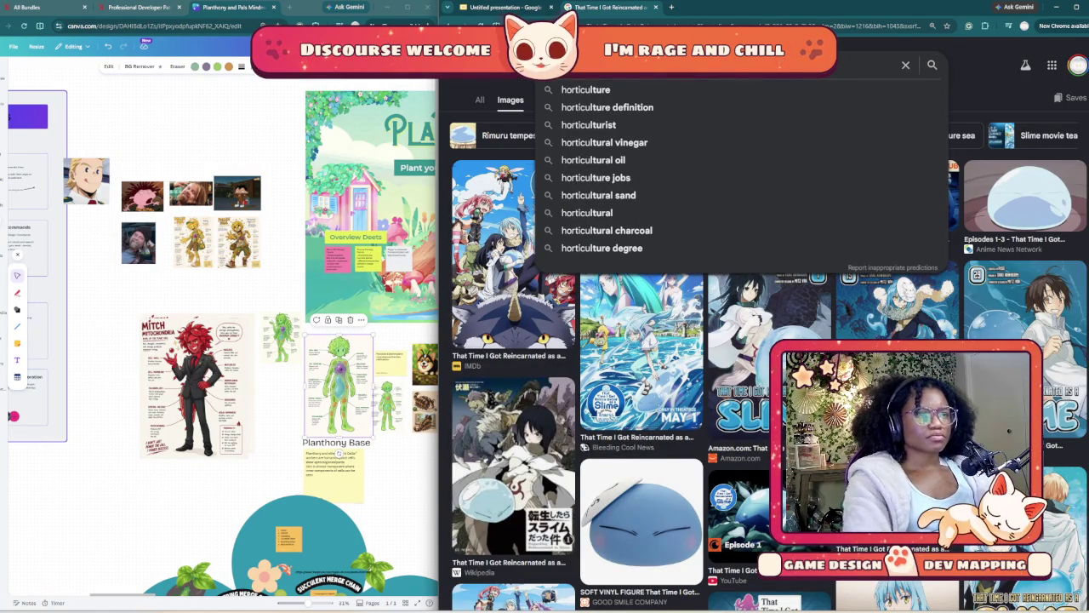
key("Down")
key("Down")
key("Down")
key("Return")
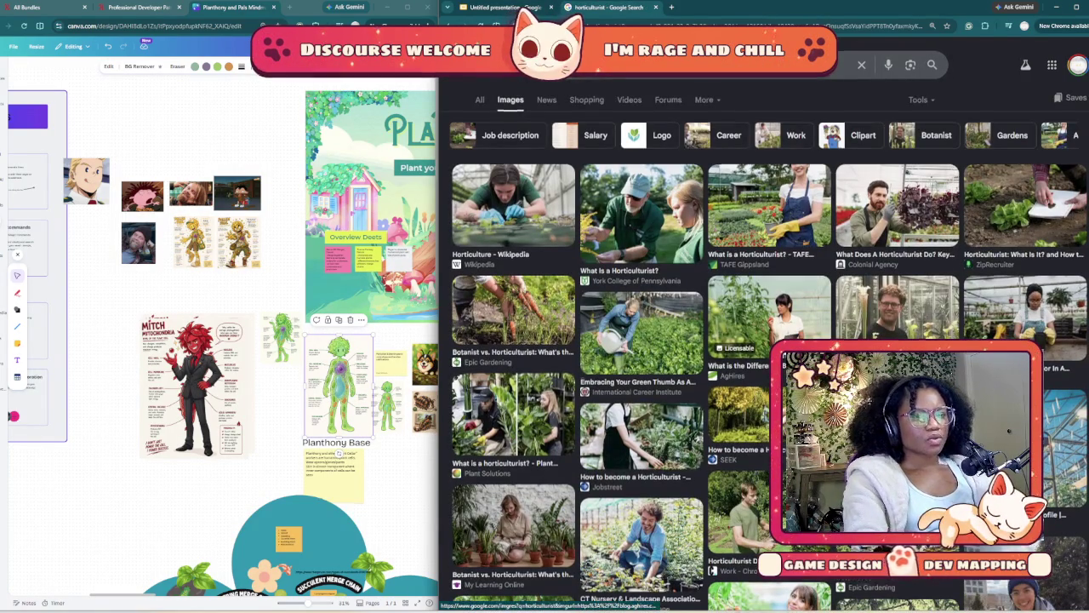
scroll(766, 272, "down", 3)
scroll(678, 141, "down", 3)
scroll(678, 141, "down", 5)
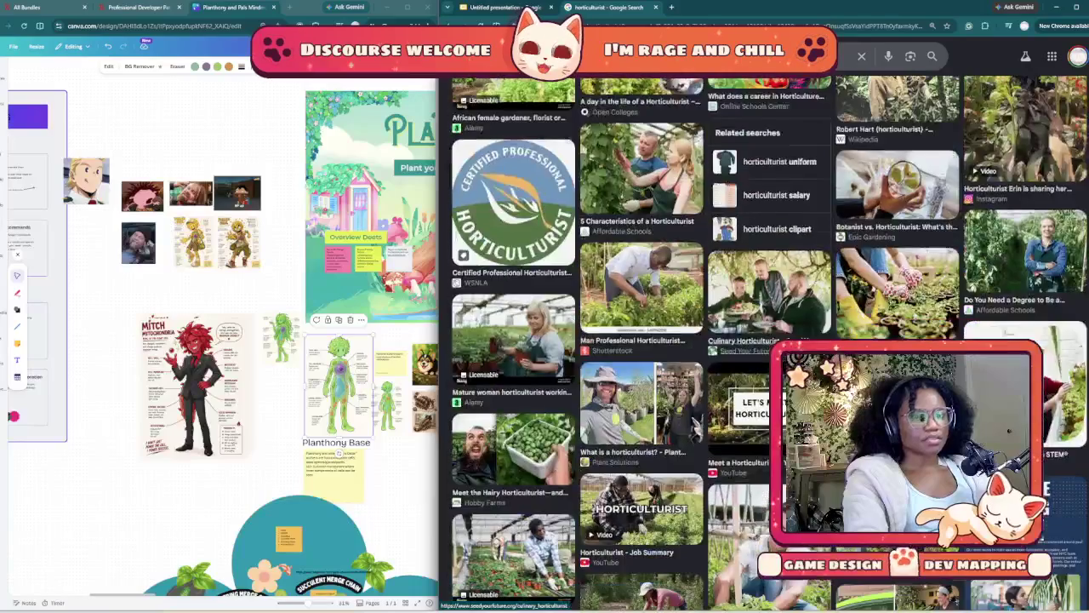
scroll(678, 141, "down", 5)
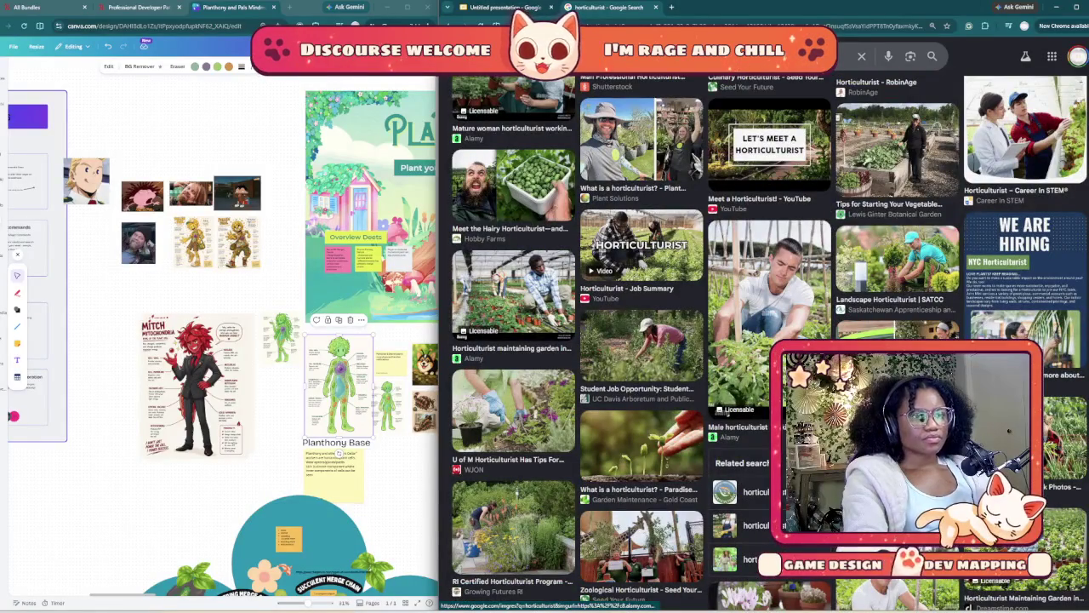
scroll(678, 141, "down", 5)
scroll(678, 141, "down", 5)
scroll(678, 141, "down", 5)
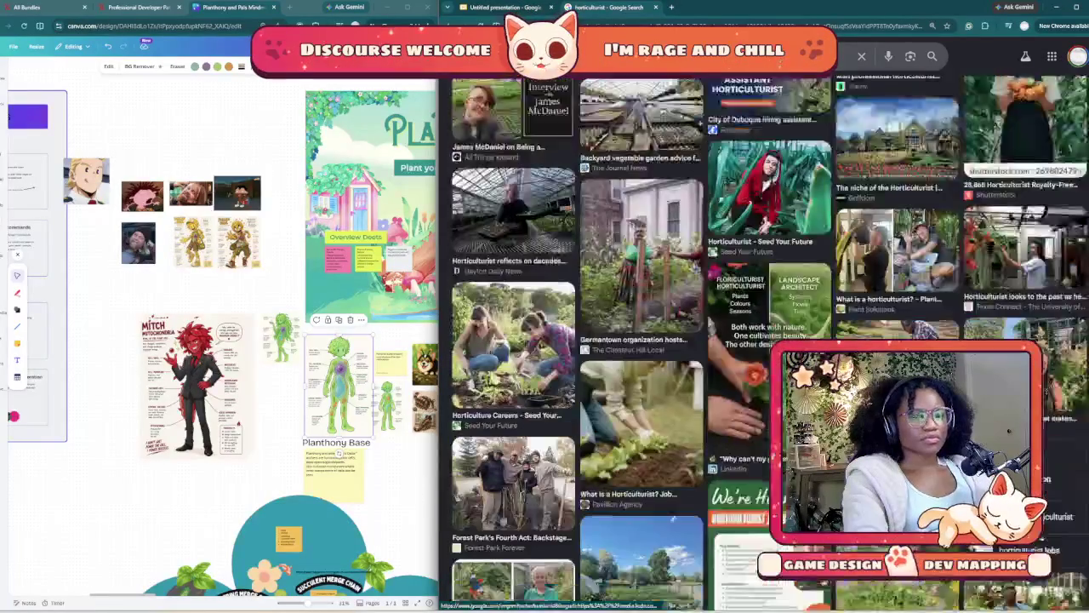
scroll(678, 142, "down", 3)
scroll(679, 141, "down", 3)
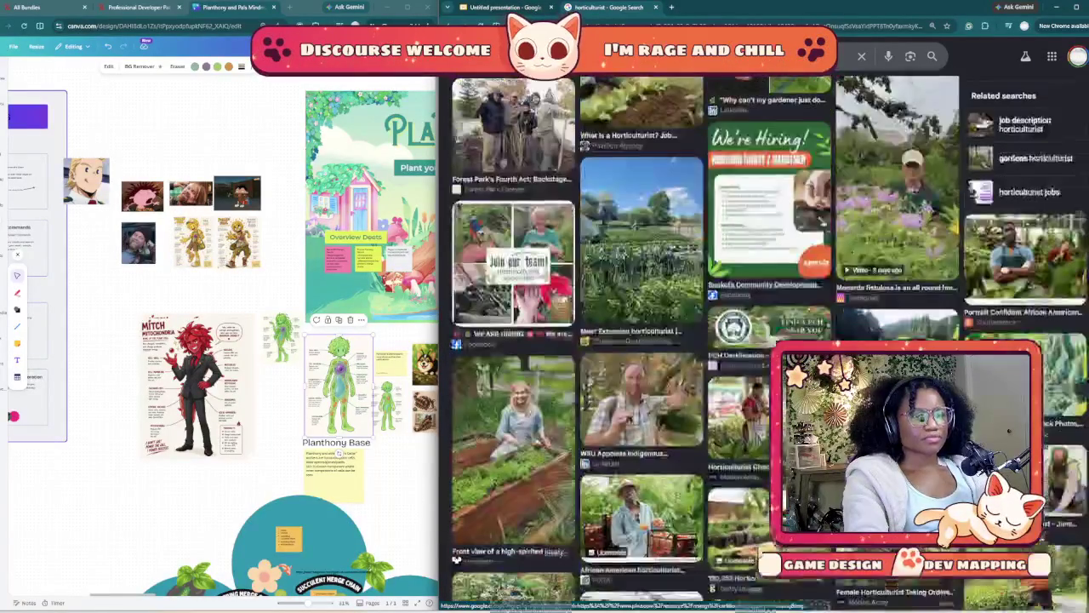
scroll(769, 344, "down", 3)
scroll(769, 343, "down", 3)
scroll(769, 344, "down", 3)
scroll(770, 343, "down", 3)
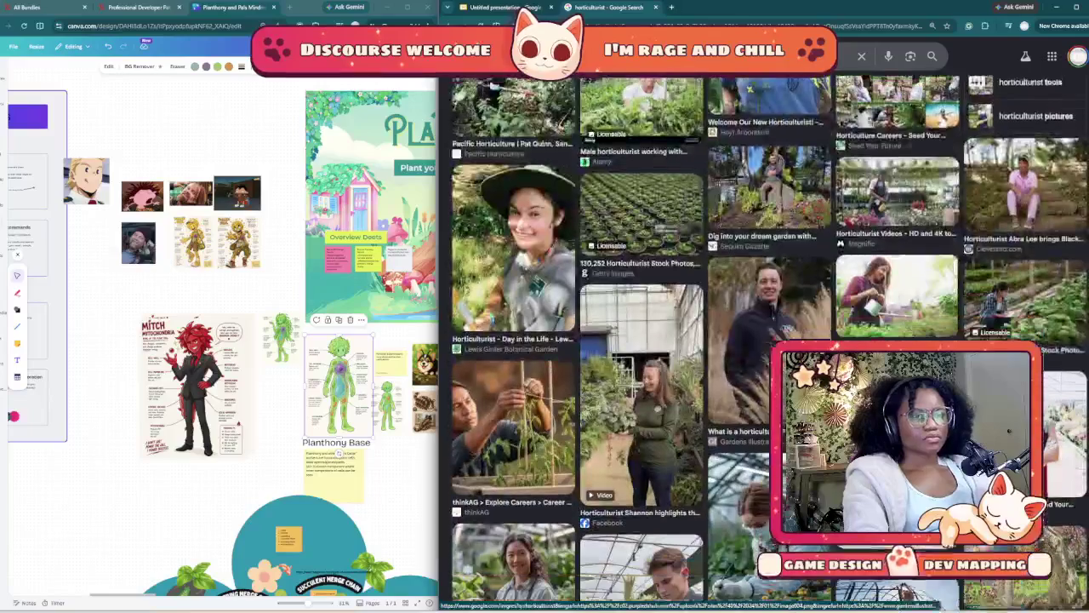
scroll(769, 344, "down", 2)
scroll(769, 343, "down", 2)
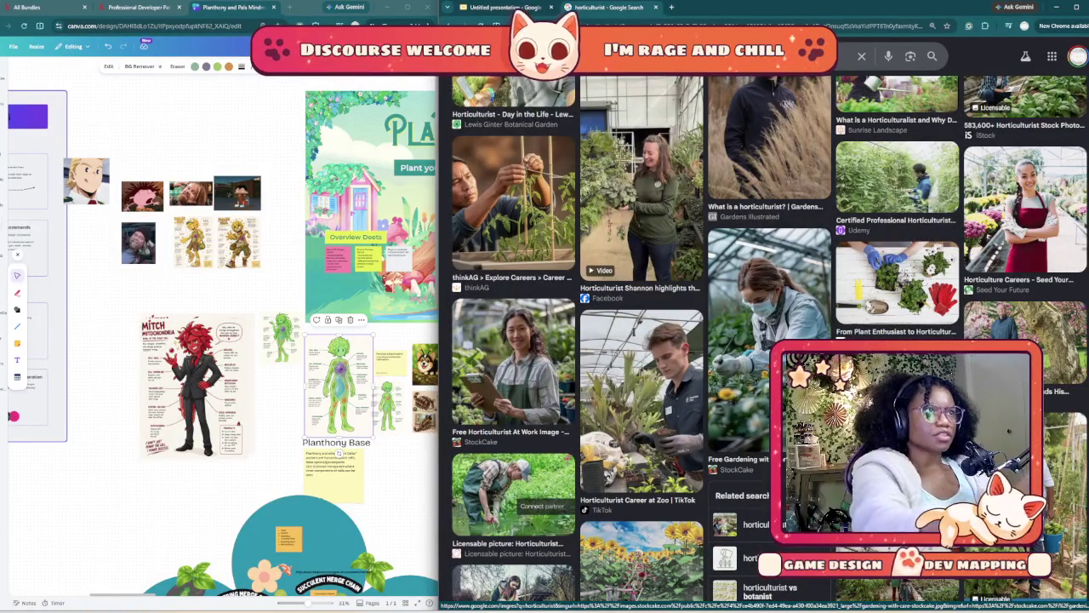
scroll(769, 344, "down", 3)
scroll(769, 344, "down", 3)
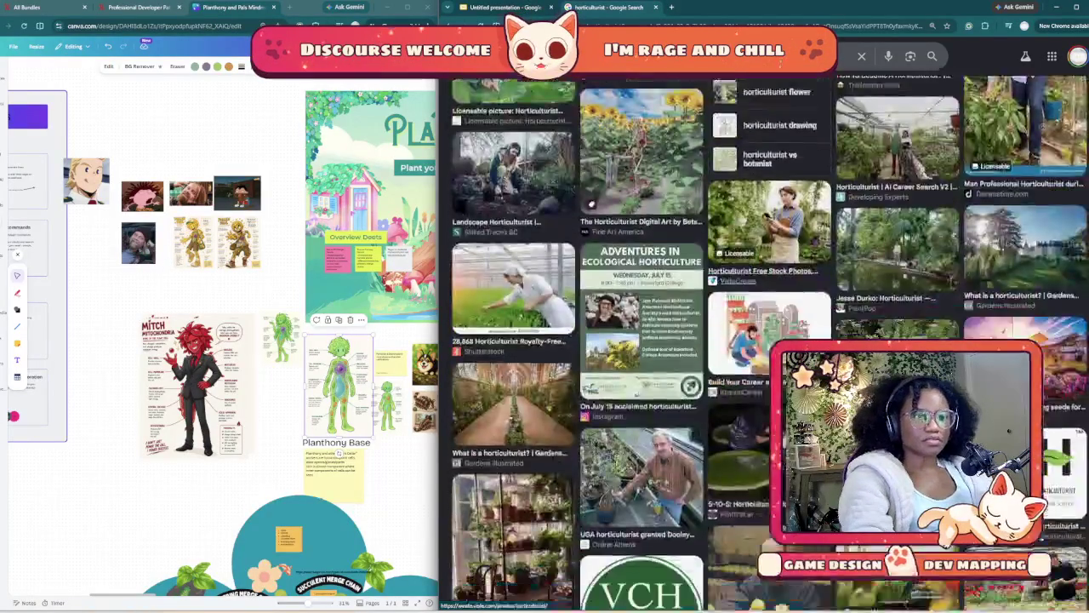
scroll(769, 344, "down", 2)
scroll(769, 344, "down", 3)
scroll(769, 343, "down", 2)
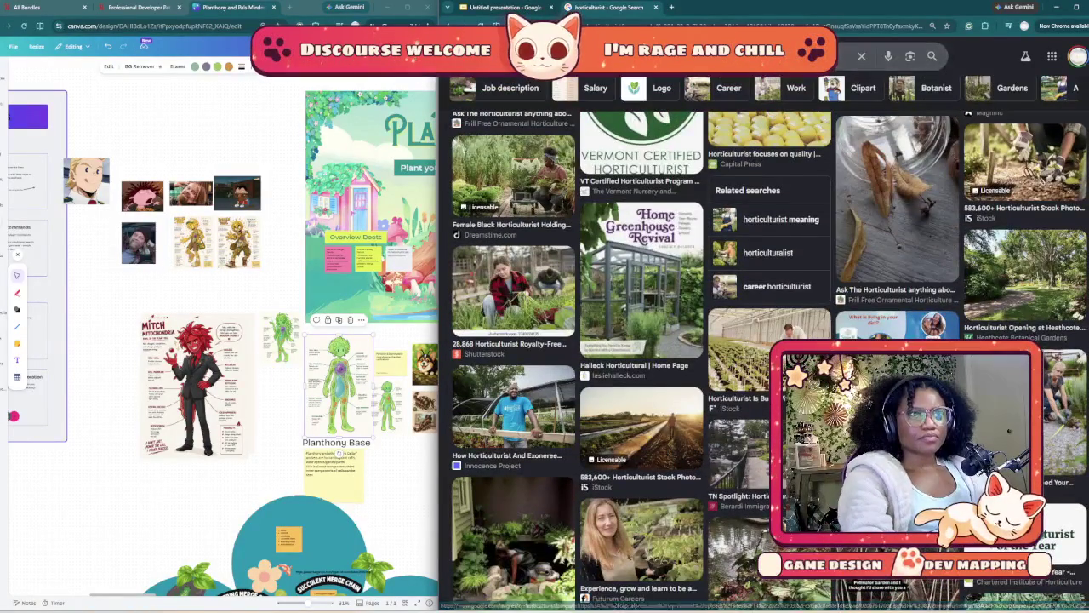
key("ctrl+shift+Tab")
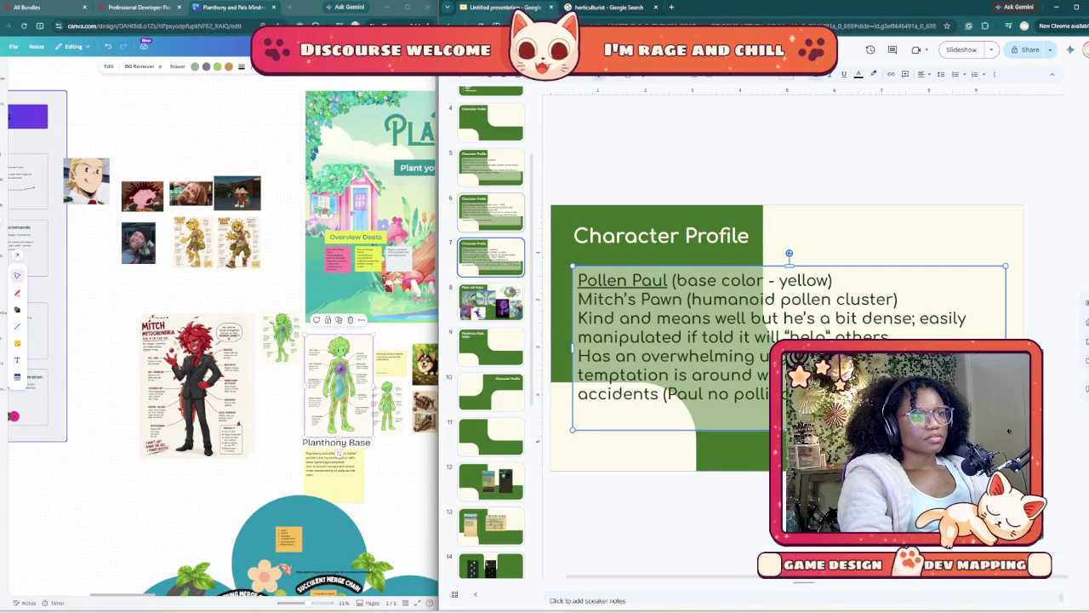
- Paste the copied character text box onto the Planthony Style Inspo slide, just below the title
scroll(491, 332, "up", 2)
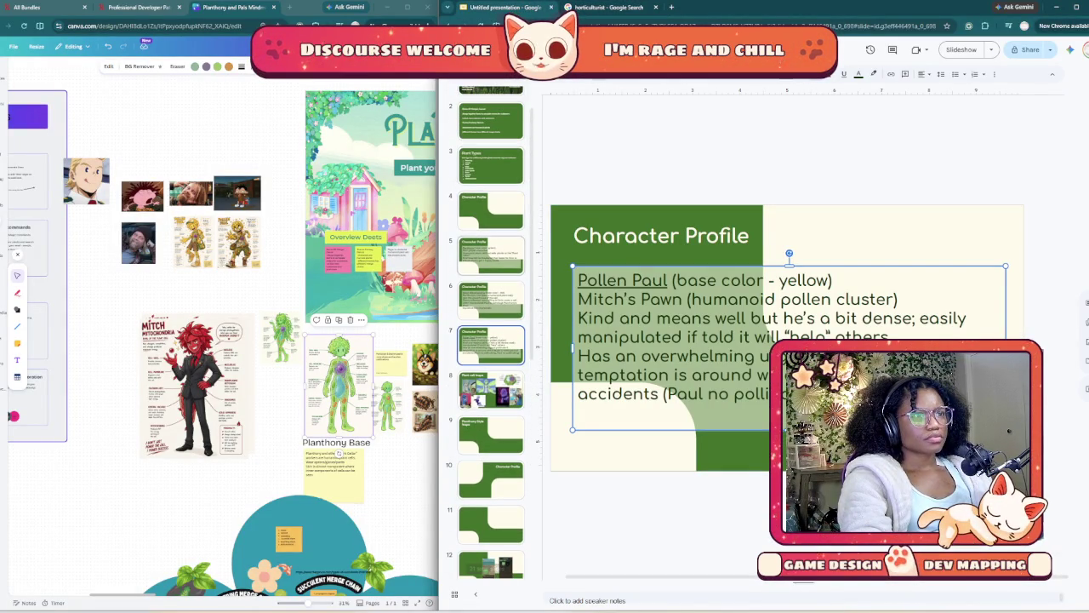
left_click(491, 434)
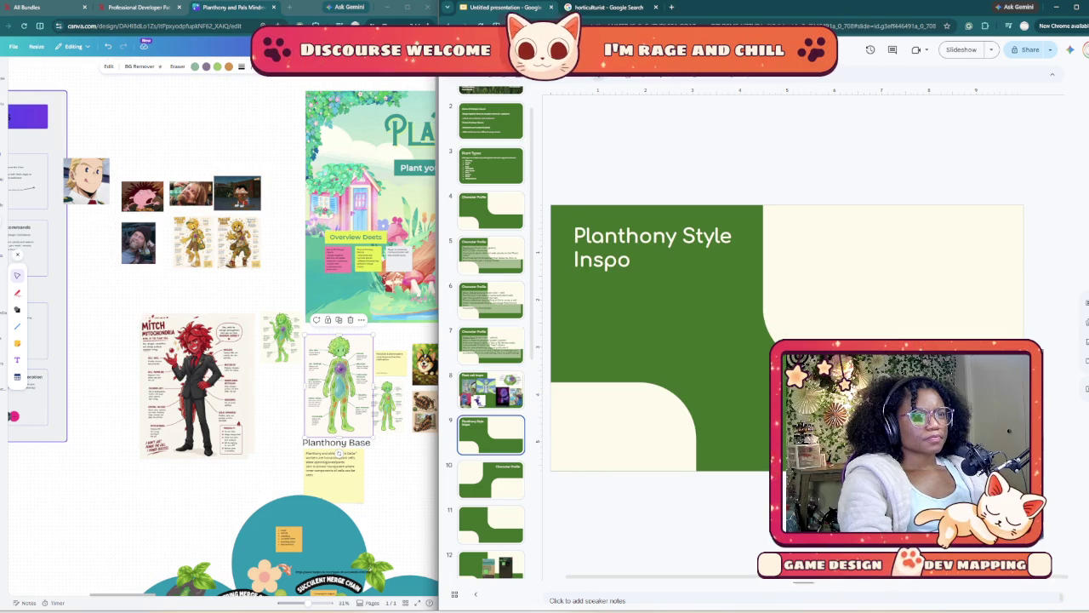
key("ctrl+v")
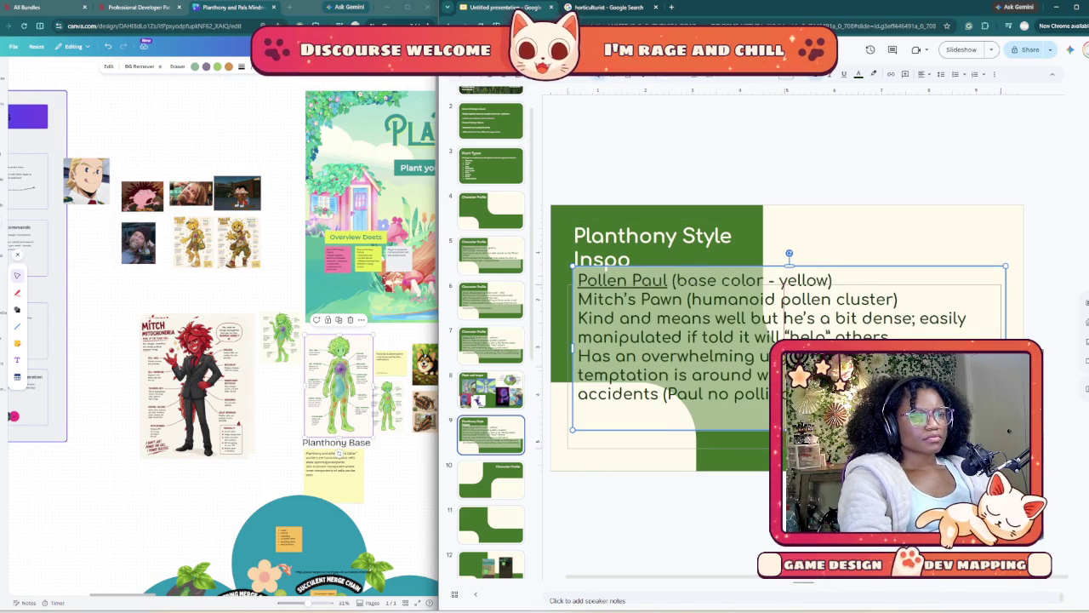
left_click_drag(663, 357, 658, 376)
- Replace the text box's contents with 'Overalls, planter gloves, comfy shoes'
double_click(677, 318)
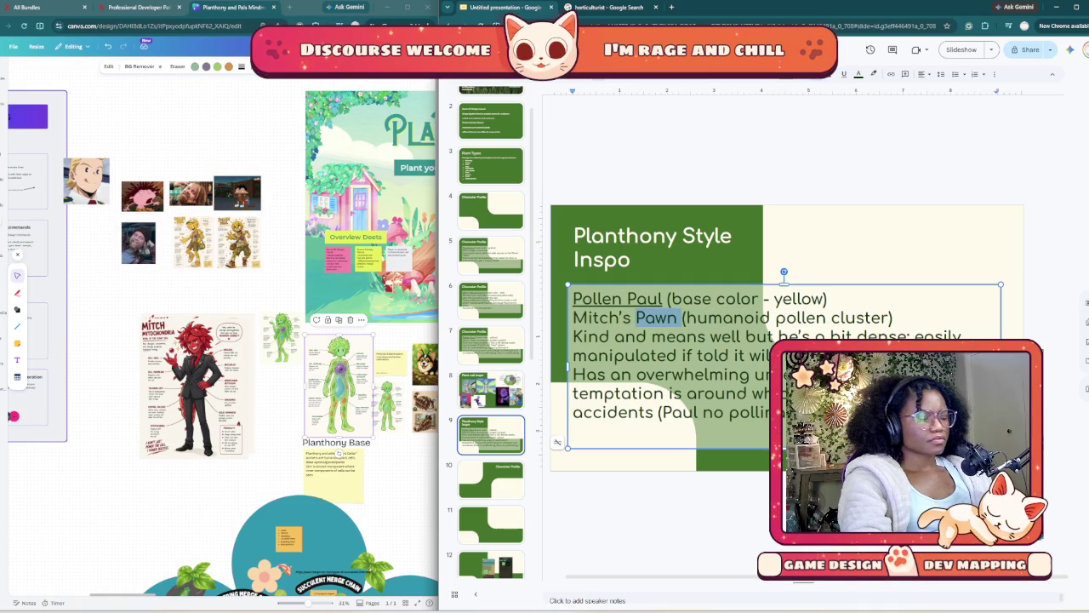
key("ctrl+a")
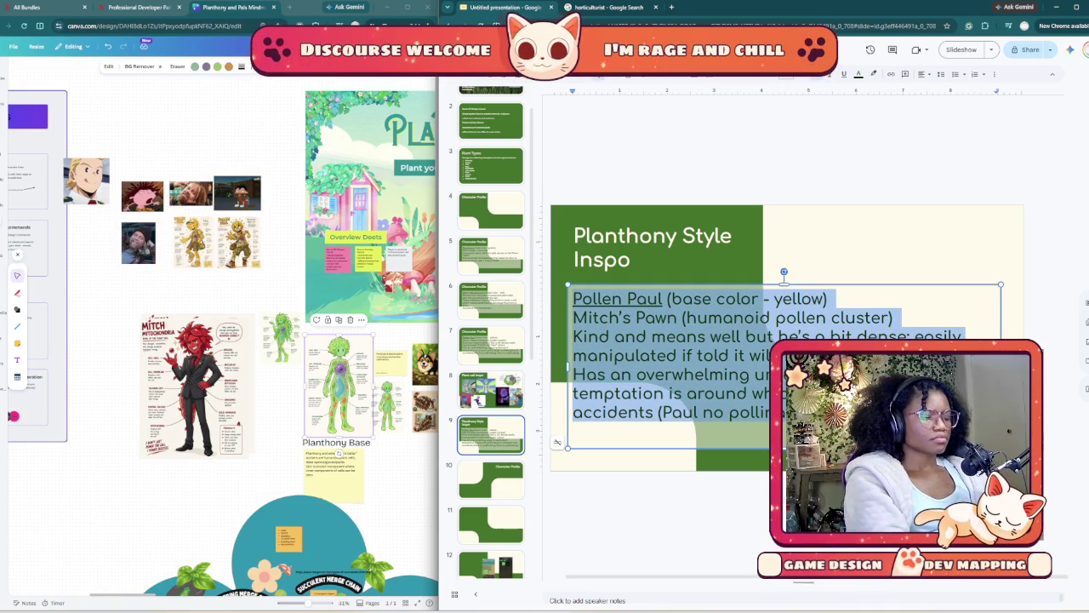
type("ov")
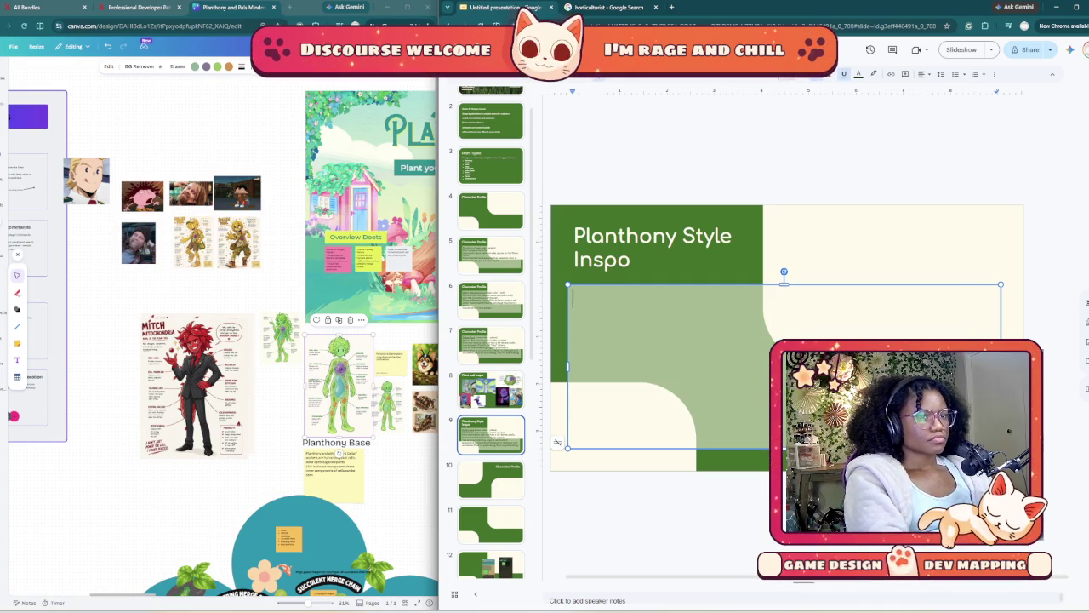
type("ove")
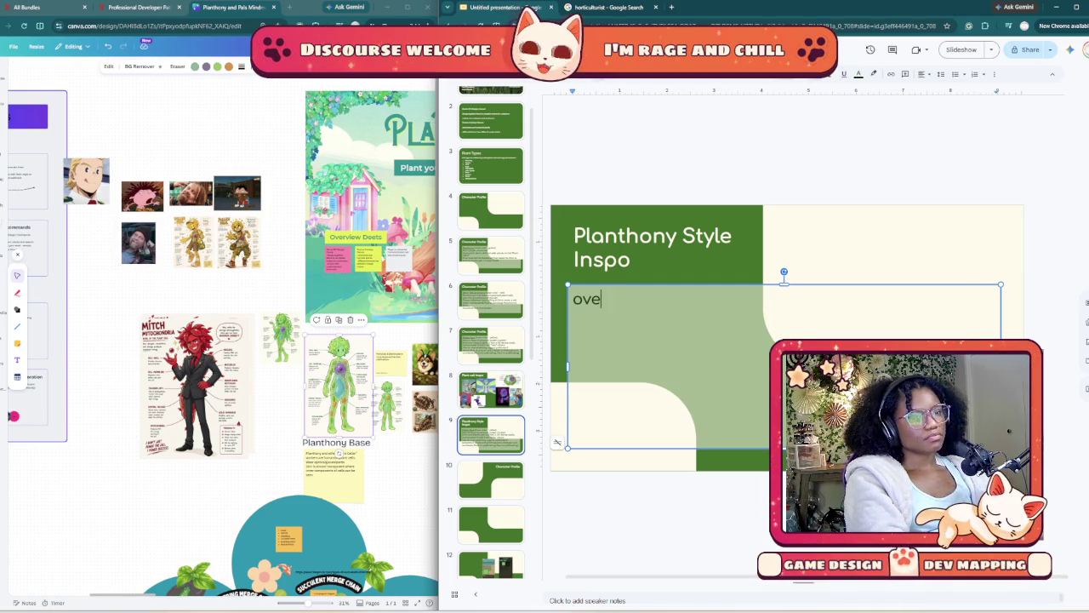
type("ralls")
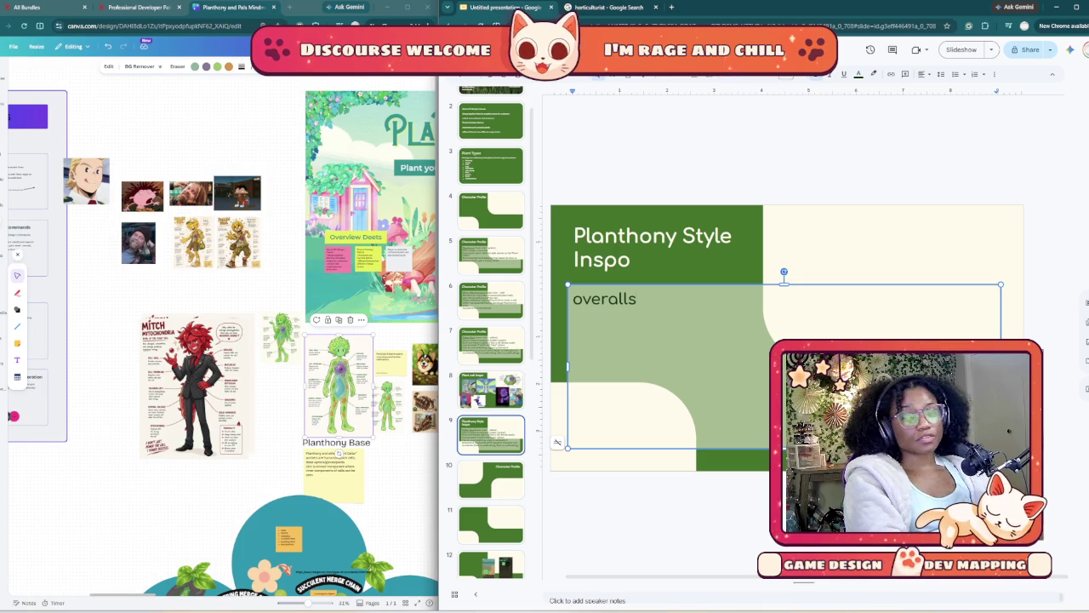
type(", ")
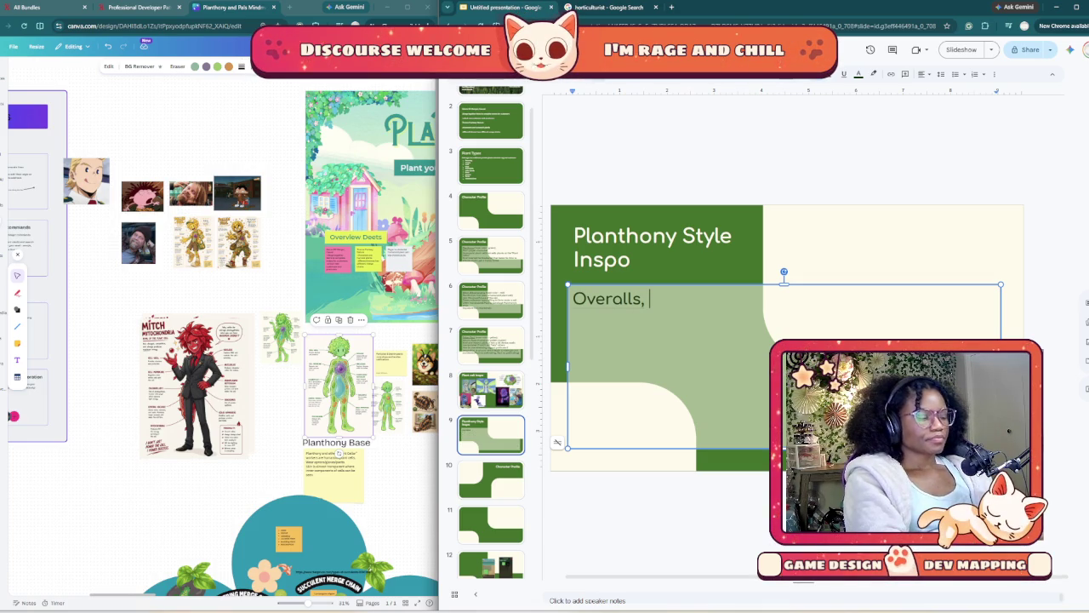
type("glove")
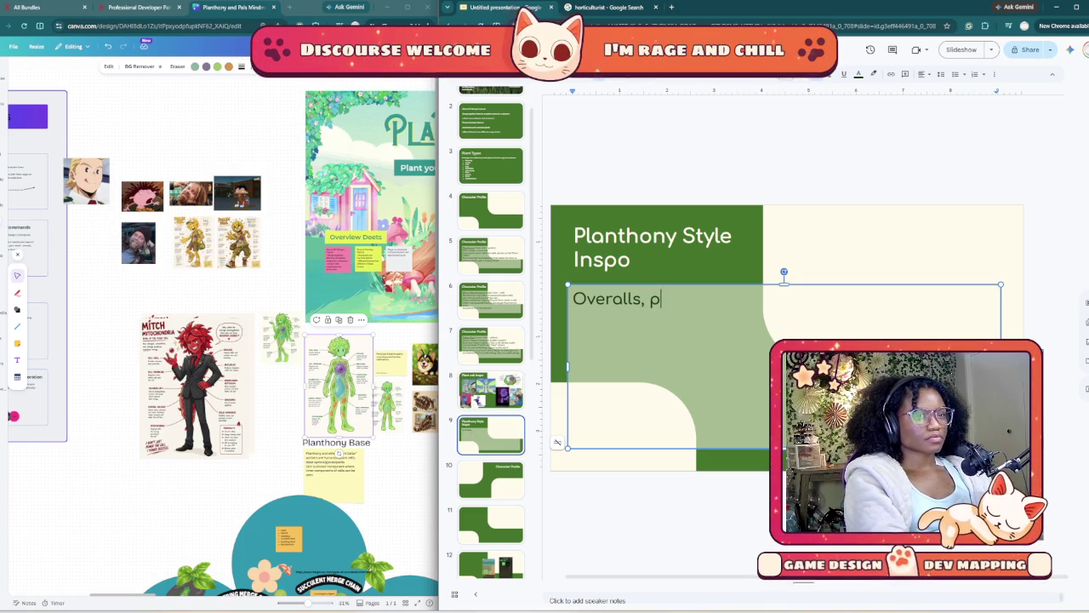
type("gloves, com")
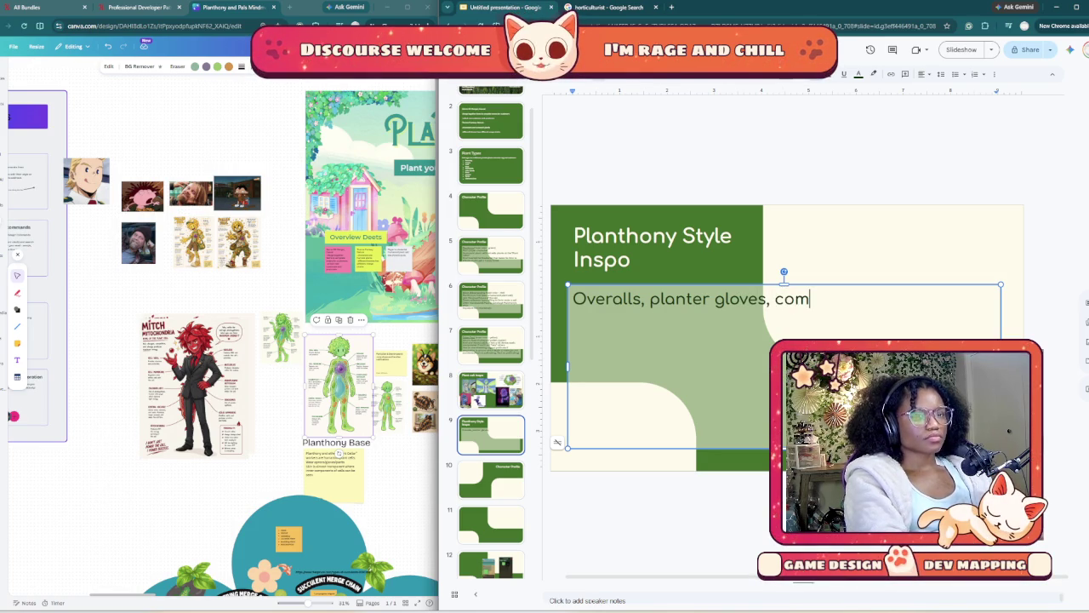
type("fy shoes")
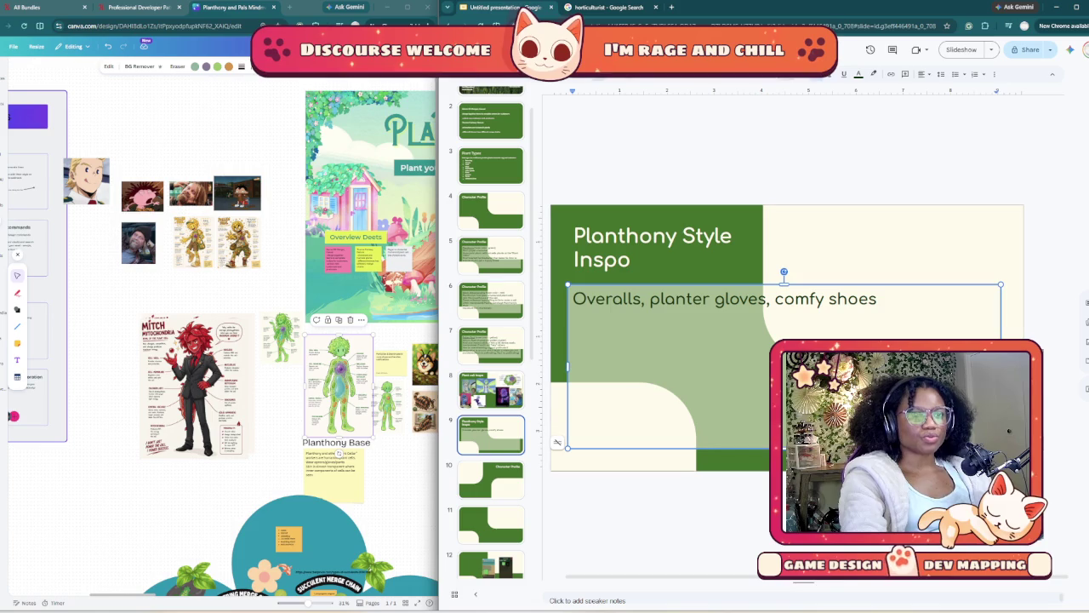
key("Escape")
key("Tab")
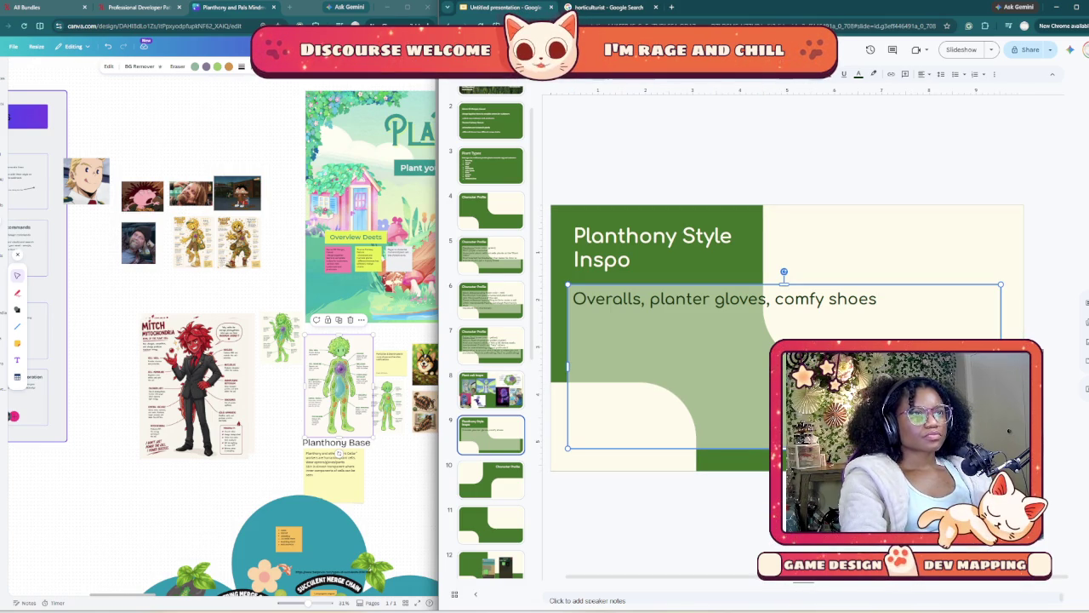
key("ctrl+Tab")
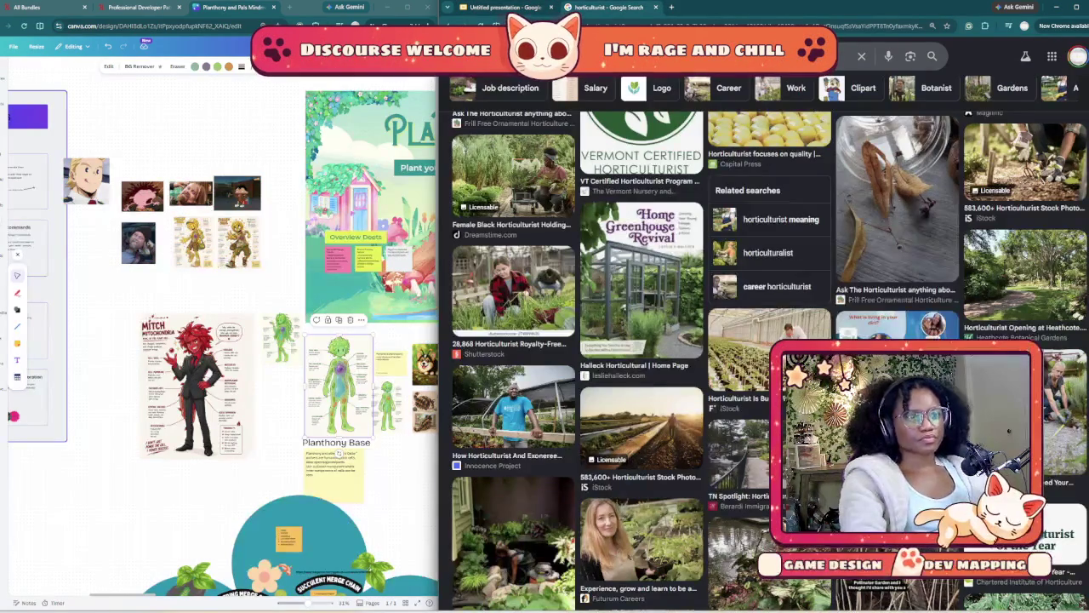
- Add 'apron' so the outfit list reads 'Overalls, planter gloves, comfy shoes, apron'
scroll(764, 343, "down", 1)
scroll(764, 344, "down", 5)
scroll(764, 344, "down", 5)
scroll(764, 343, "down", 5)
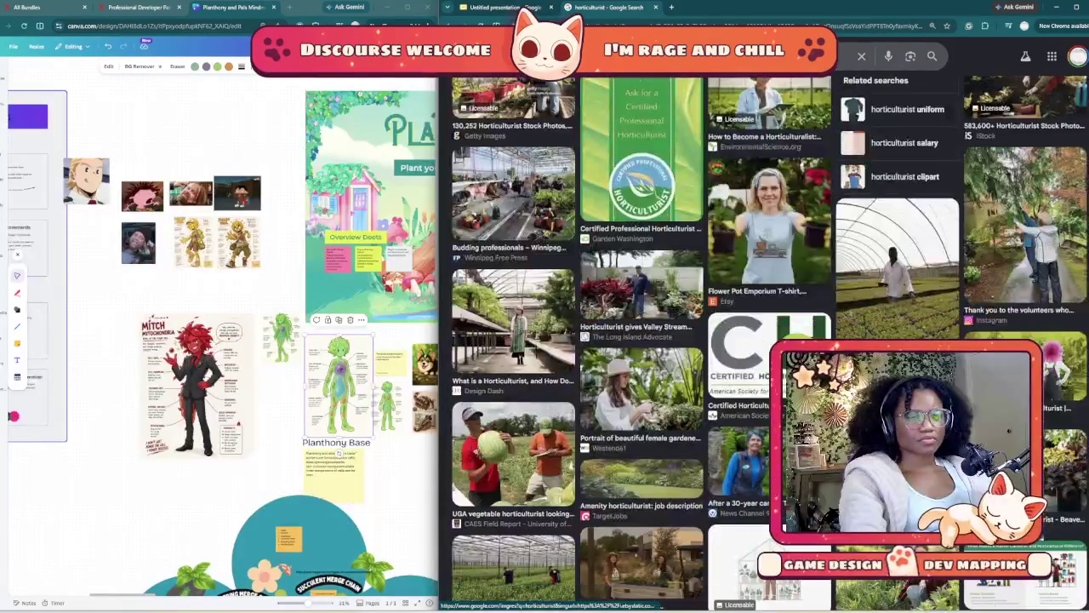
scroll(764, 344, "down", 3)
scroll(764, 343, "down", 3)
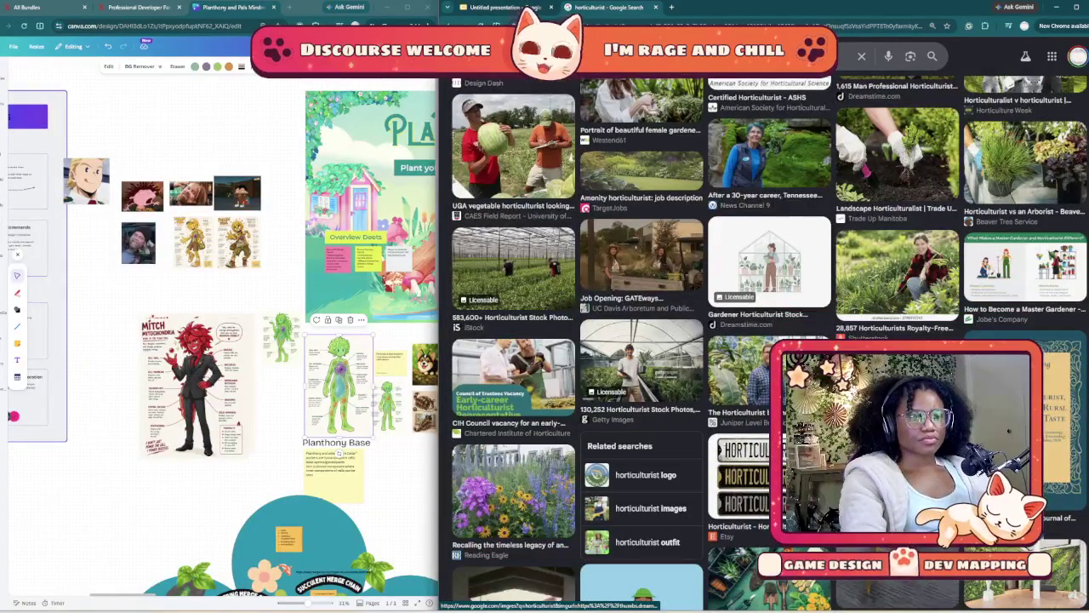
key("ctrl+shift+Tab")
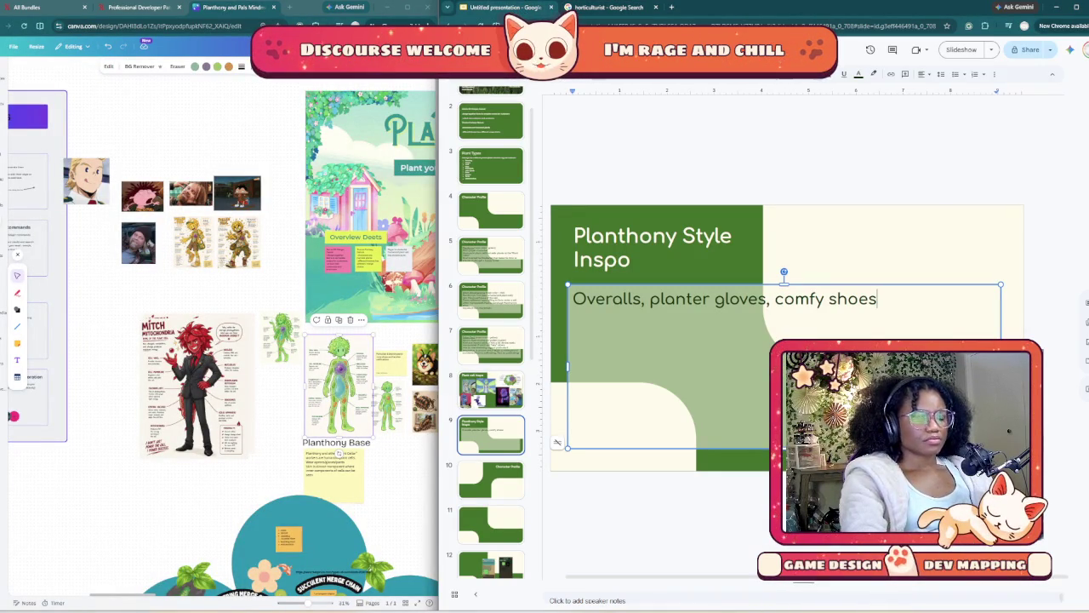
type(", apron")
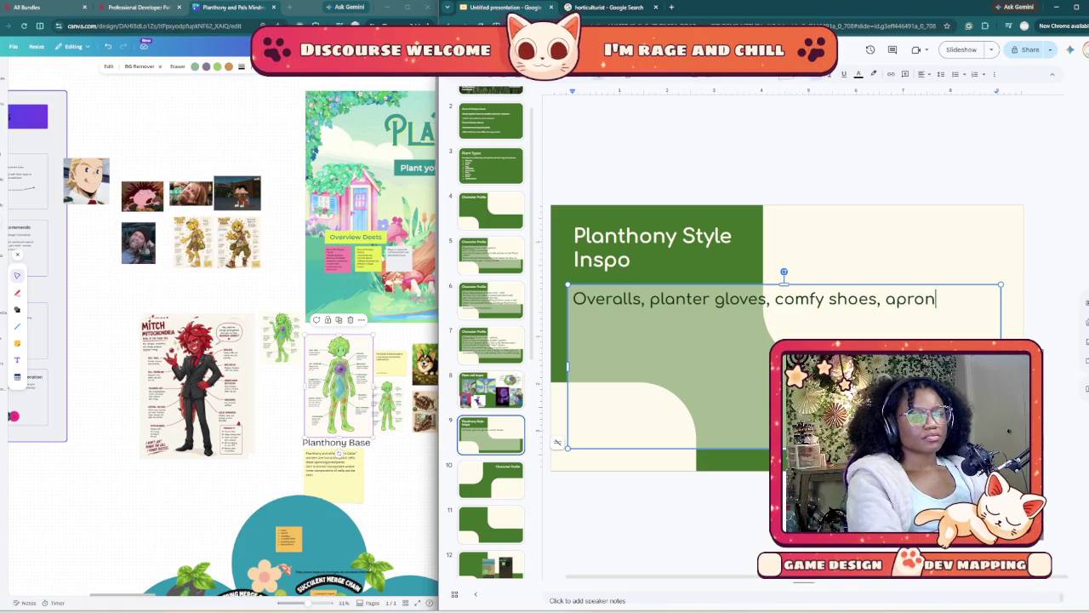
- Copy the 123RF gardener clipart from the horticulturist image results
key("ctrl+Tab")
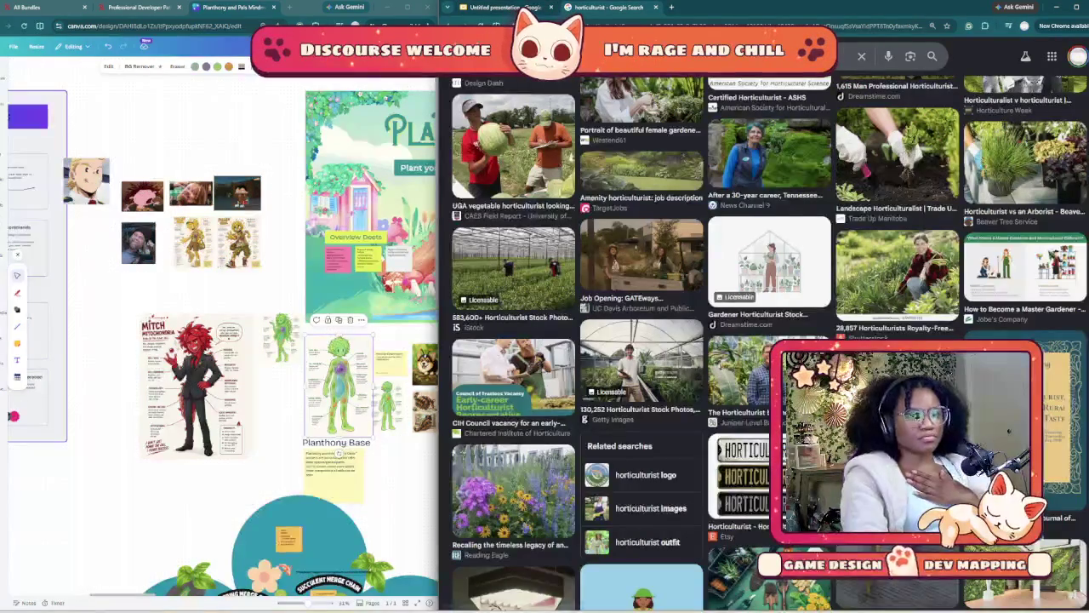
scroll(764, 341, "down", 5)
scroll(763, 340, "down", 5)
scroll(763, 341, "down", 5)
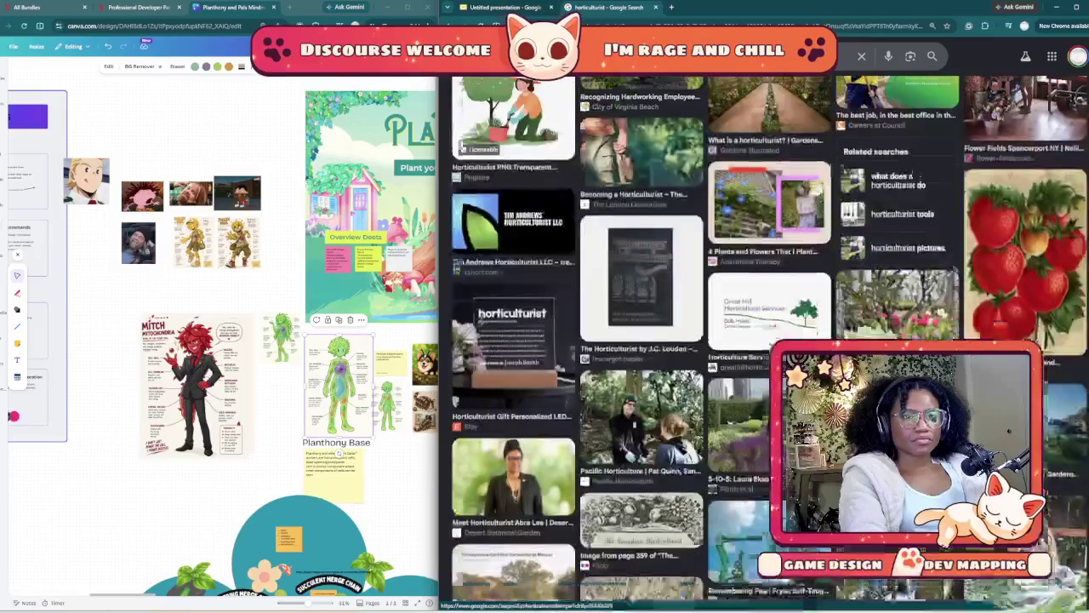
scroll(763, 340, "down", 5)
scroll(764, 340, "down", 3)
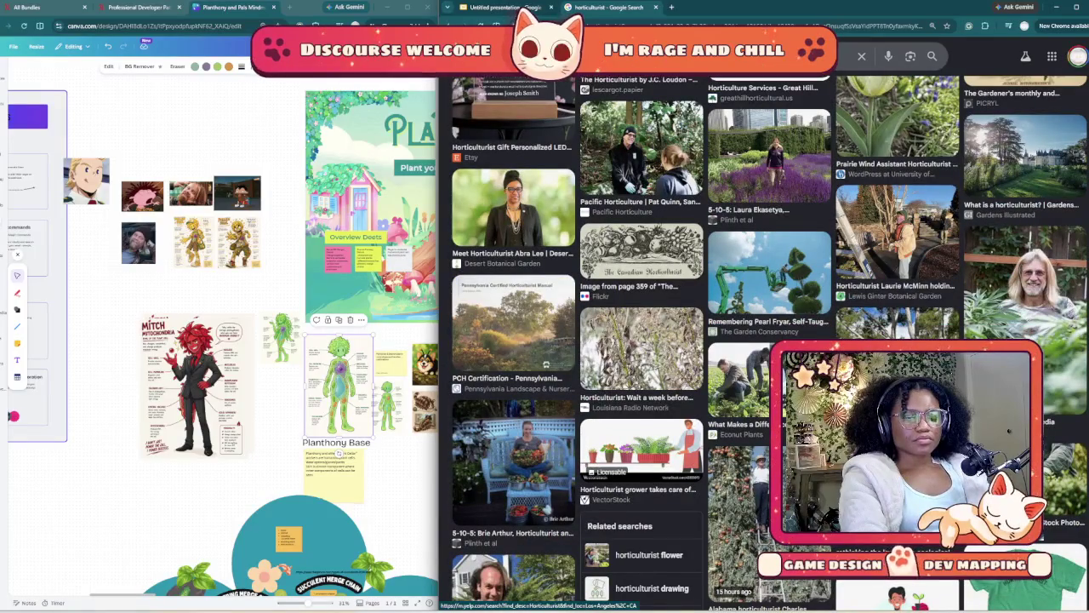
scroll(763, 340, "down", 2)
scroll(763, 340, "down", 2)
scroll(764, 341, "down", 2)
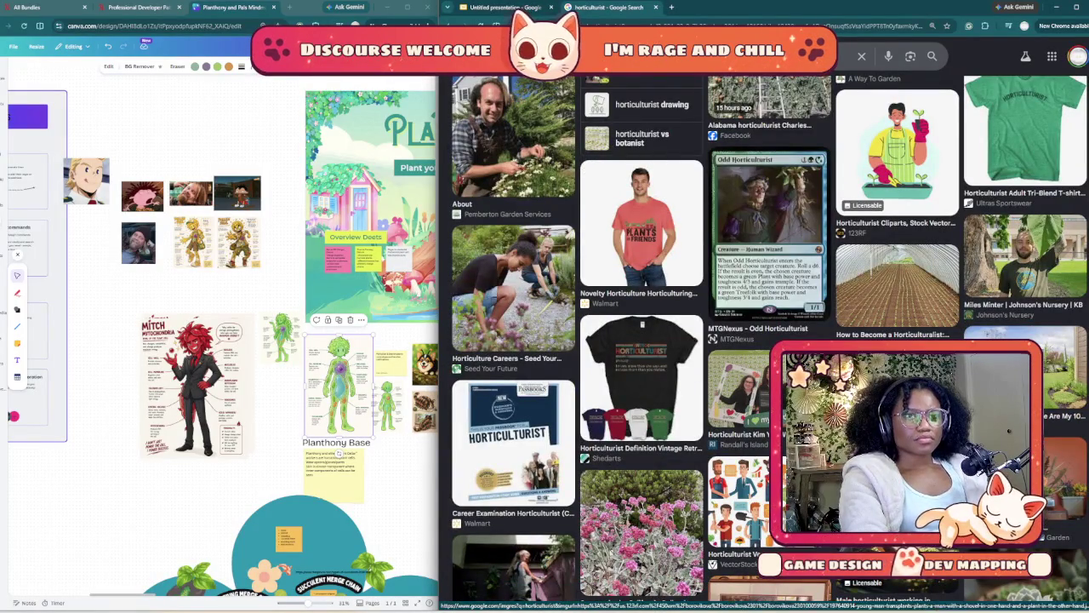
left_click(897, 145)
right_click(958, 269)
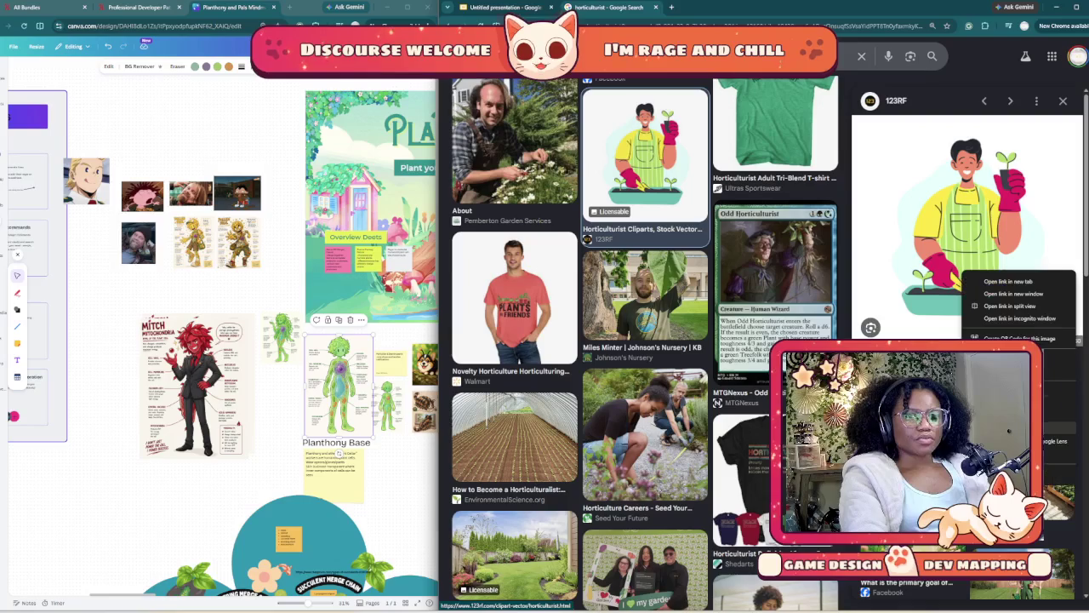
key("Escape")
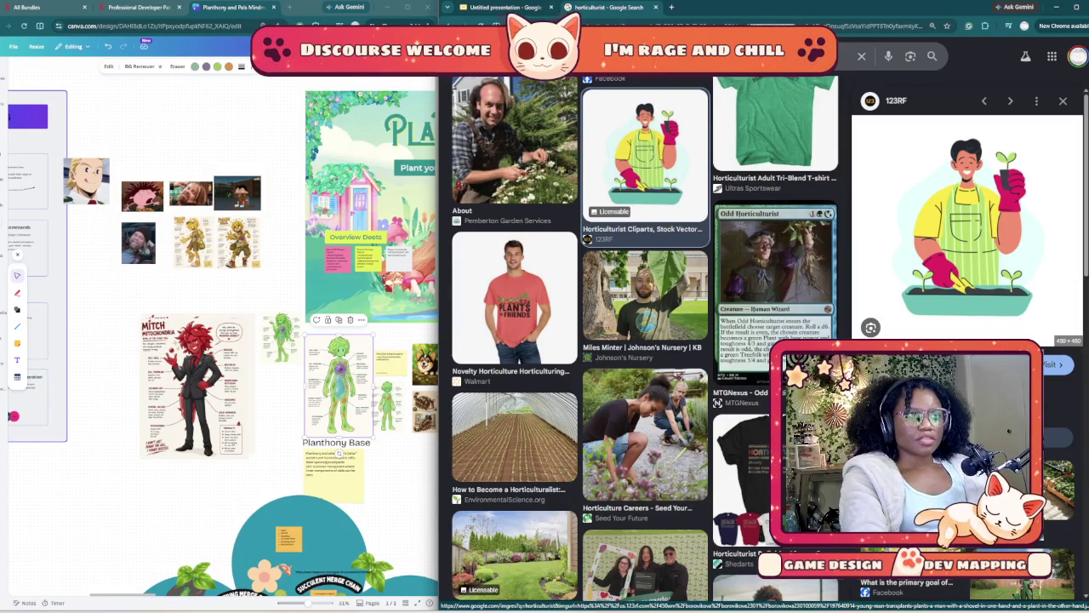
key("ctrl+shift+Tab")
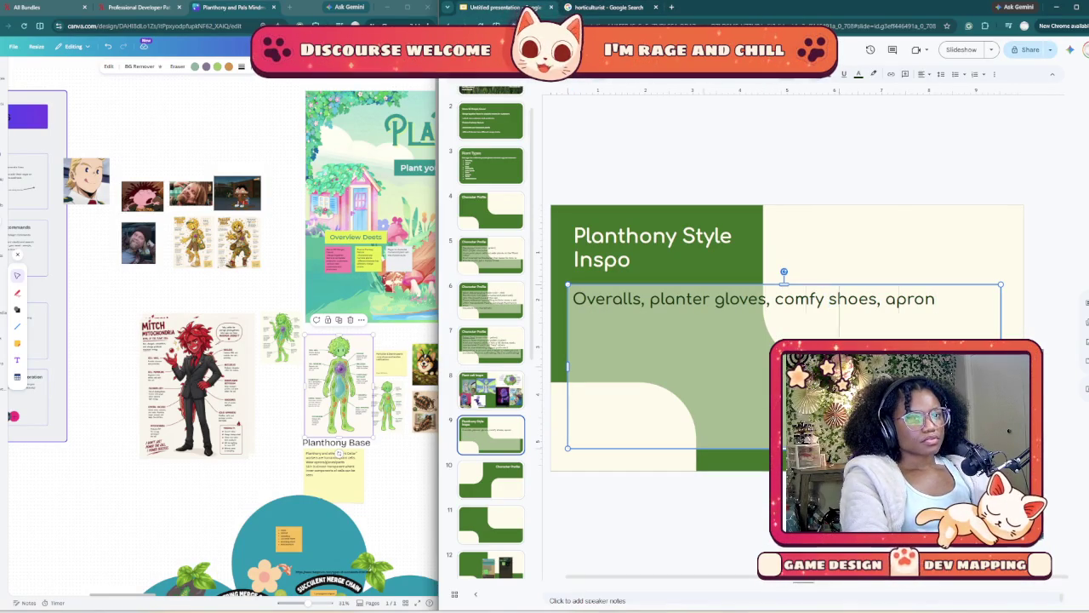
- Narrow the outfit text box, then paste the gardener clipart, shrink it and move it upper right
left_click_drag(1001, 366, 719, 366)
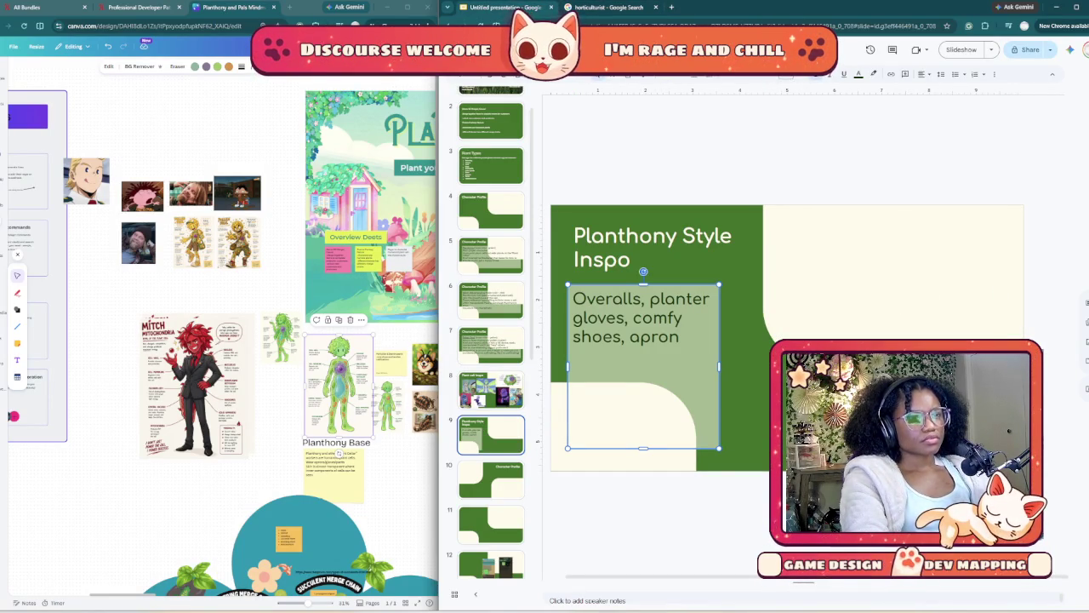
key("ctrl+v")
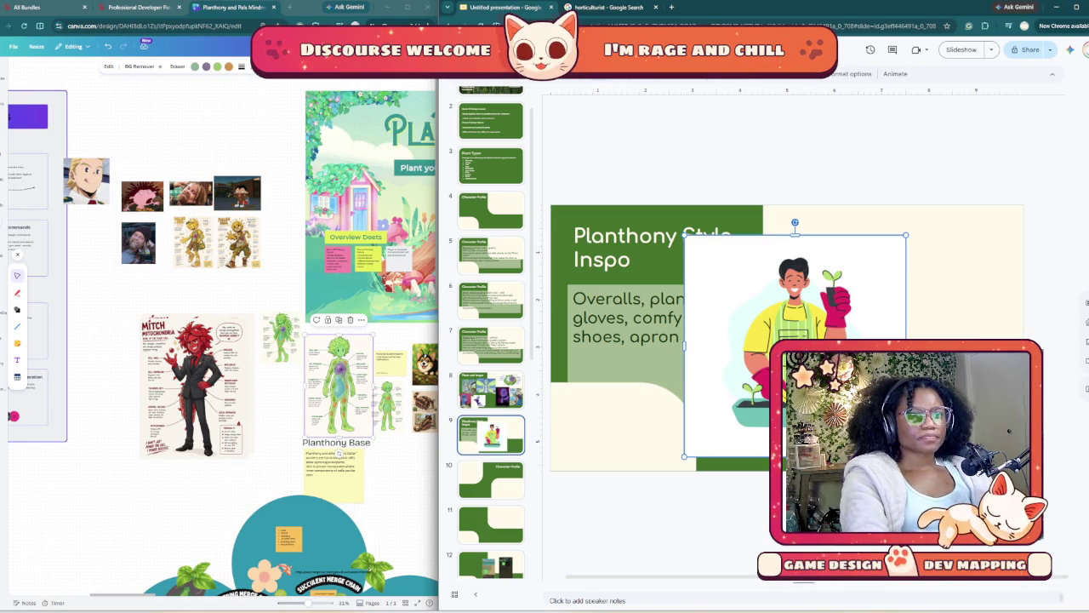
left_click_drag(684, 235, 775, 326)
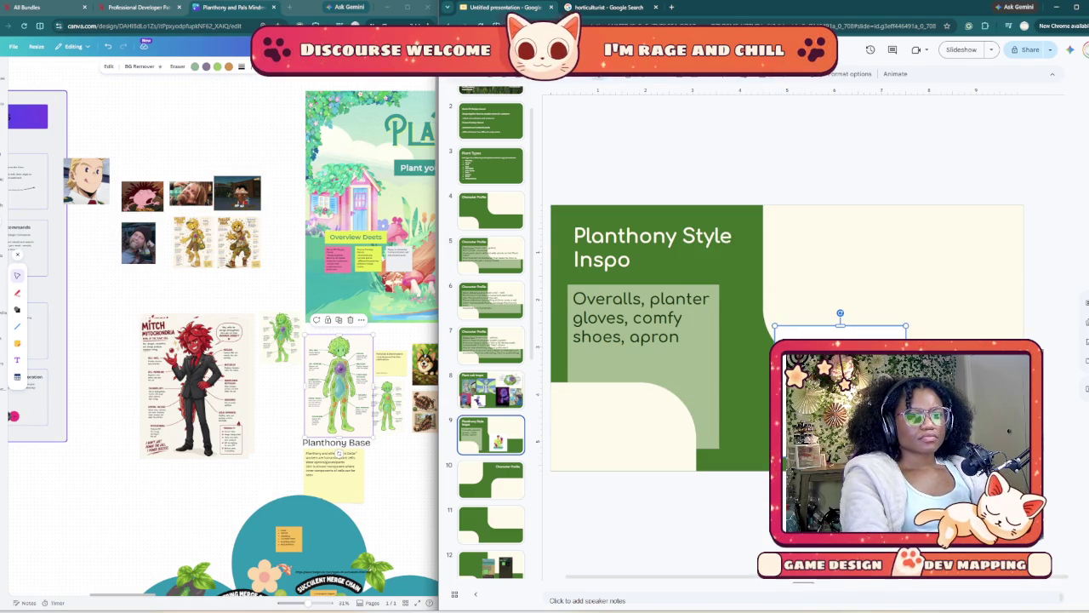
left_click_drag(840, 387, 944, 277)
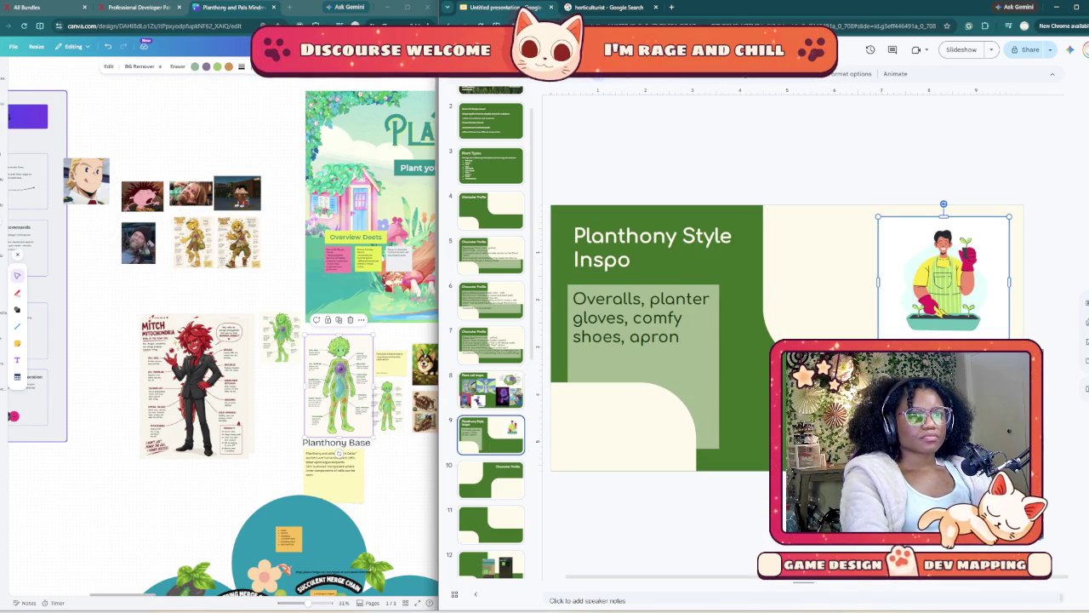
- Crop the clipart's top edge and nudge it into the slide's top-right corner
double_click(944, 277)
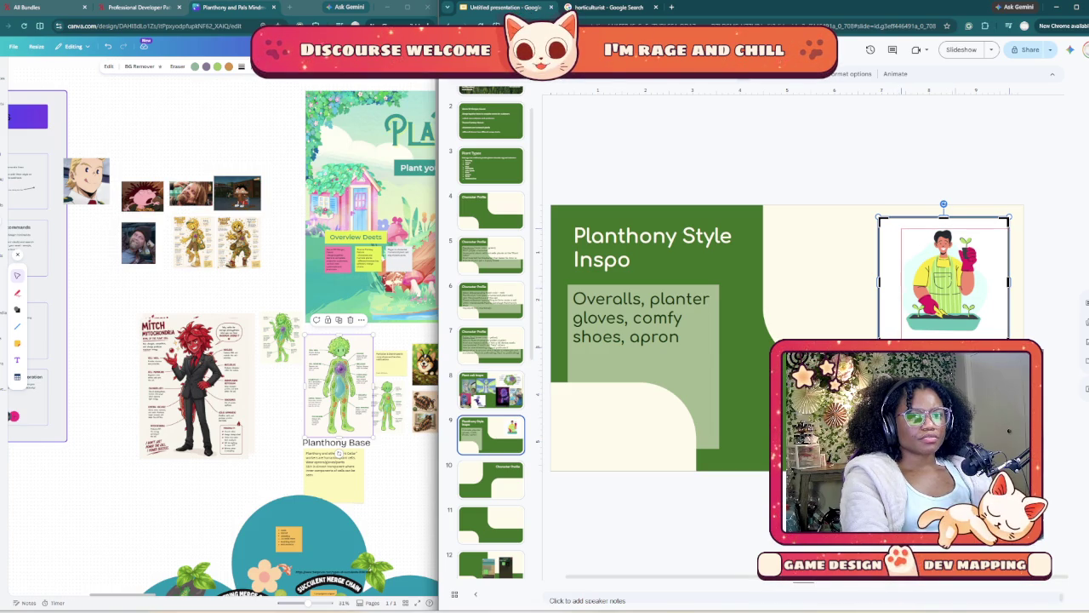
left_click_drag(902, 224, 902, 230)
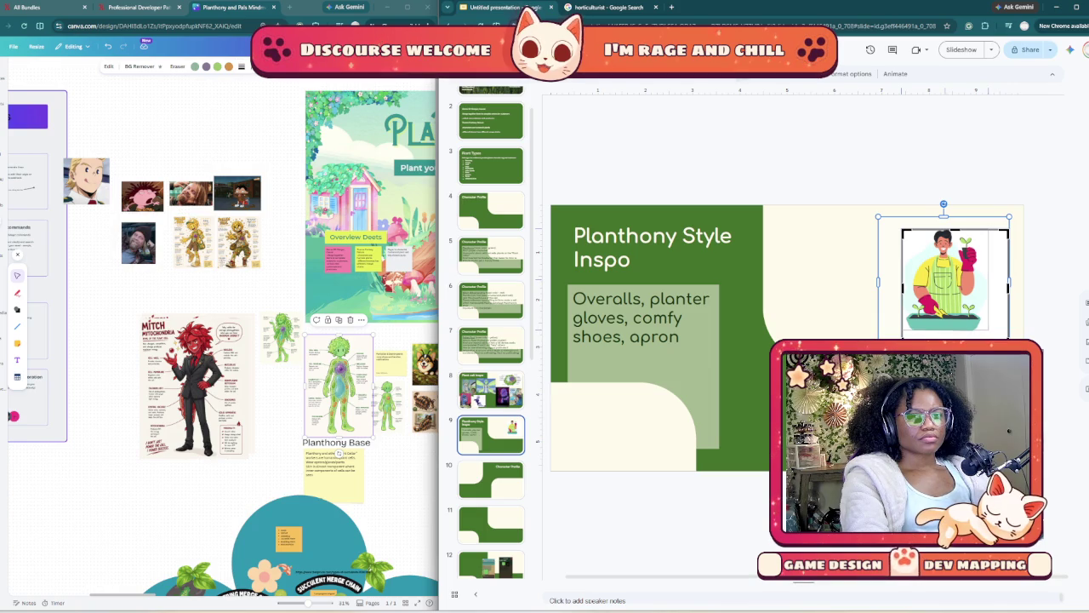
key("Return")
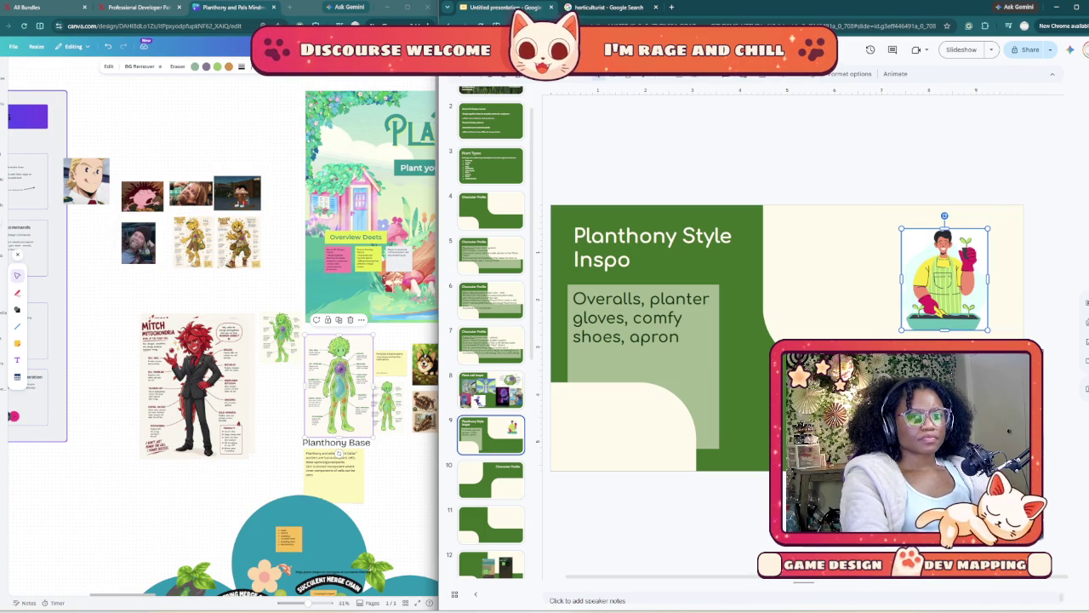
left_click_drag(944, 276, 964, 261)
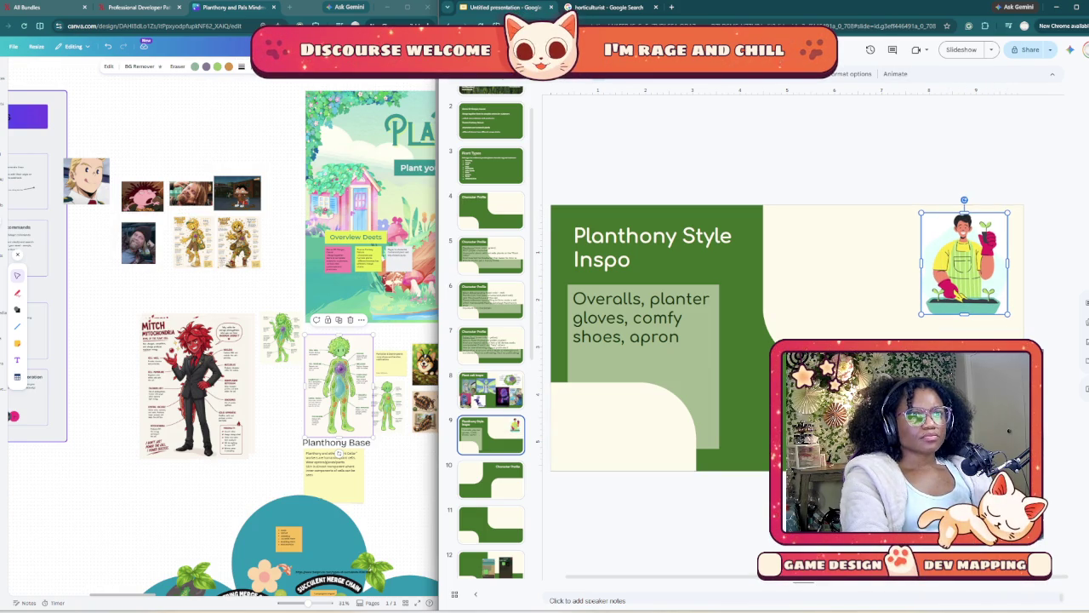
key("ctrl+Tab")
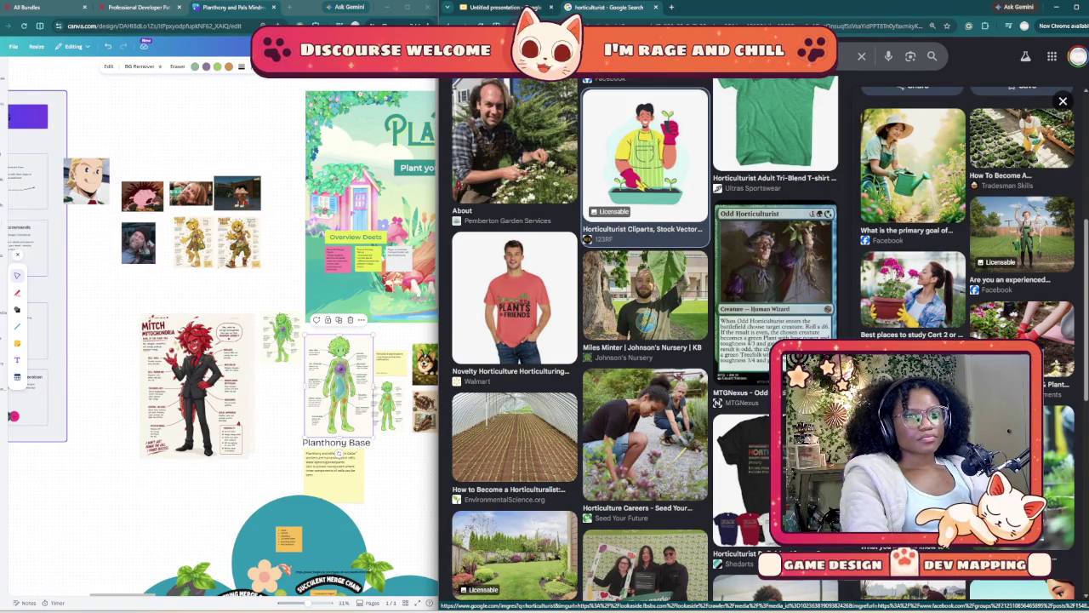
- Copy the Gardening for Health photo of a woman watering plants
left_click(912, 162)
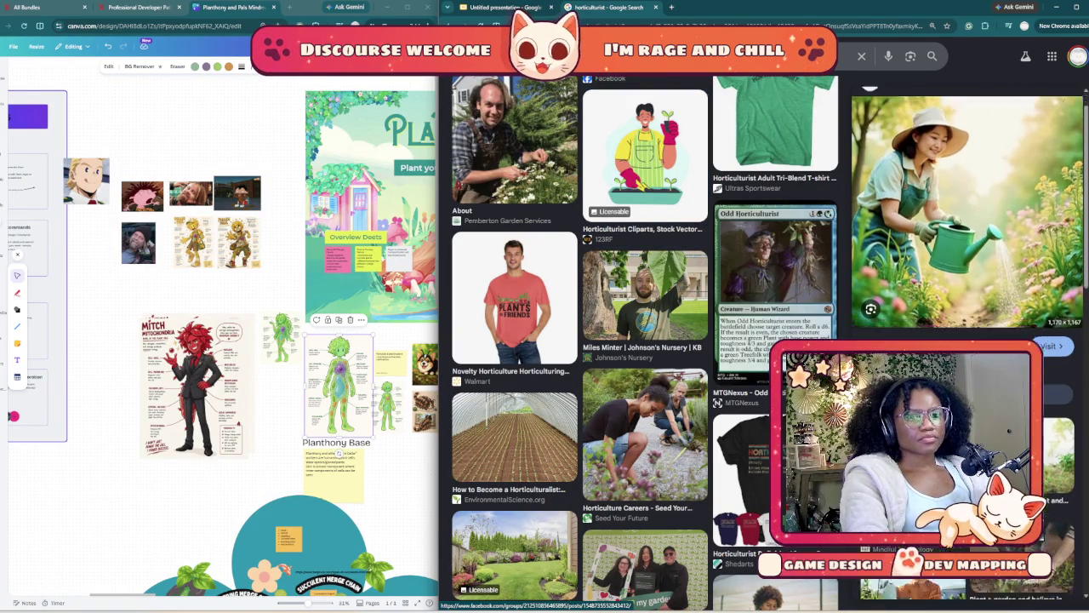
scroll(968, 221, "down", 2)
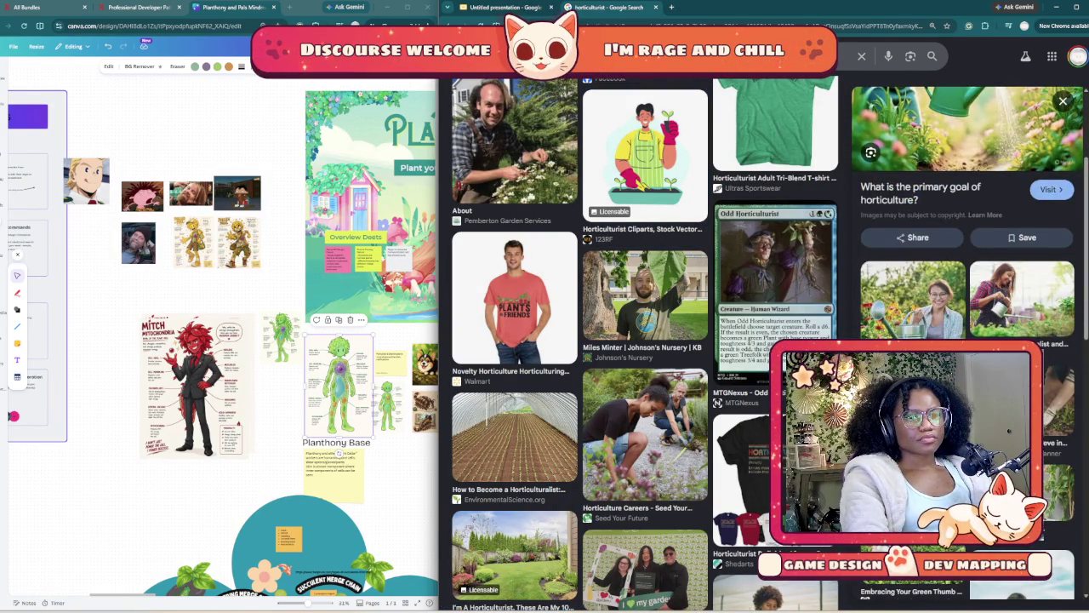
left_click(912, 297)
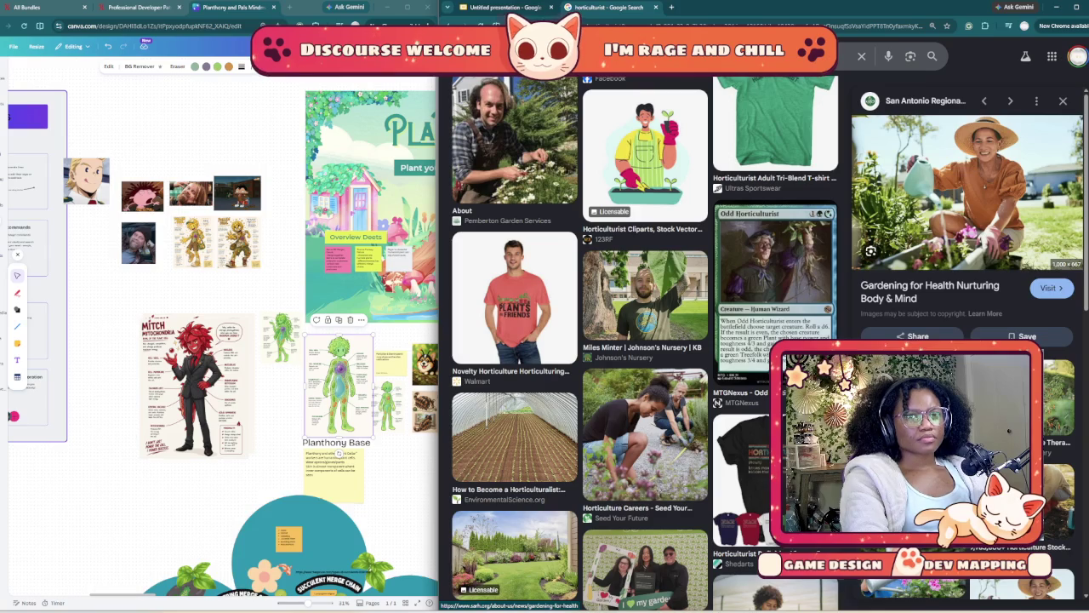
right_click(970, 215)
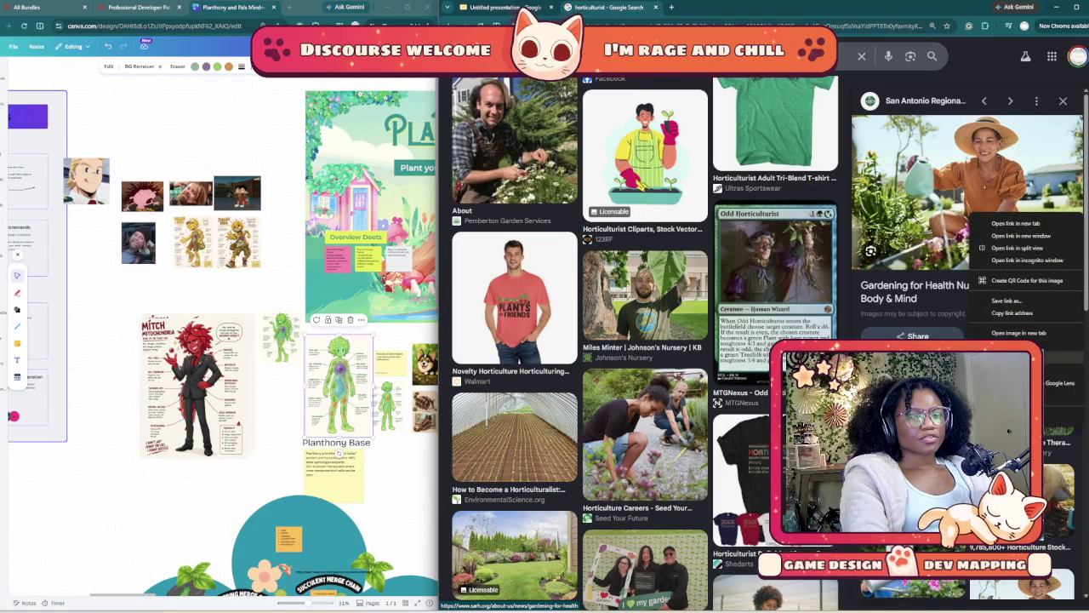
left_click(1012, 356)
- Paste the watering-plants photo, crop both sides, then shrink it and place it beside the clipart
left_click(502, 7)
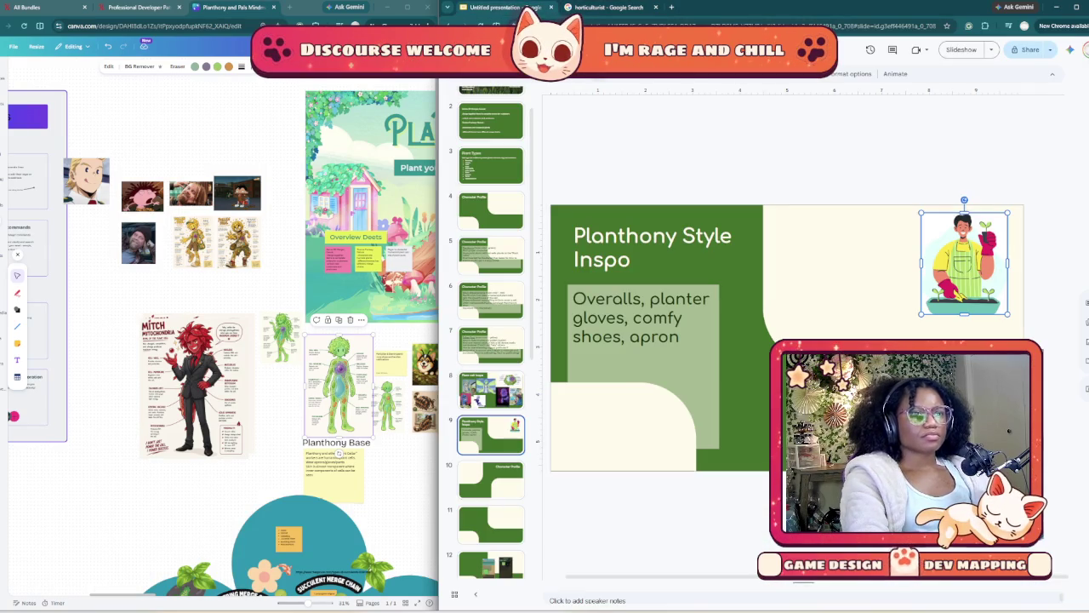
key("ctrl+v")
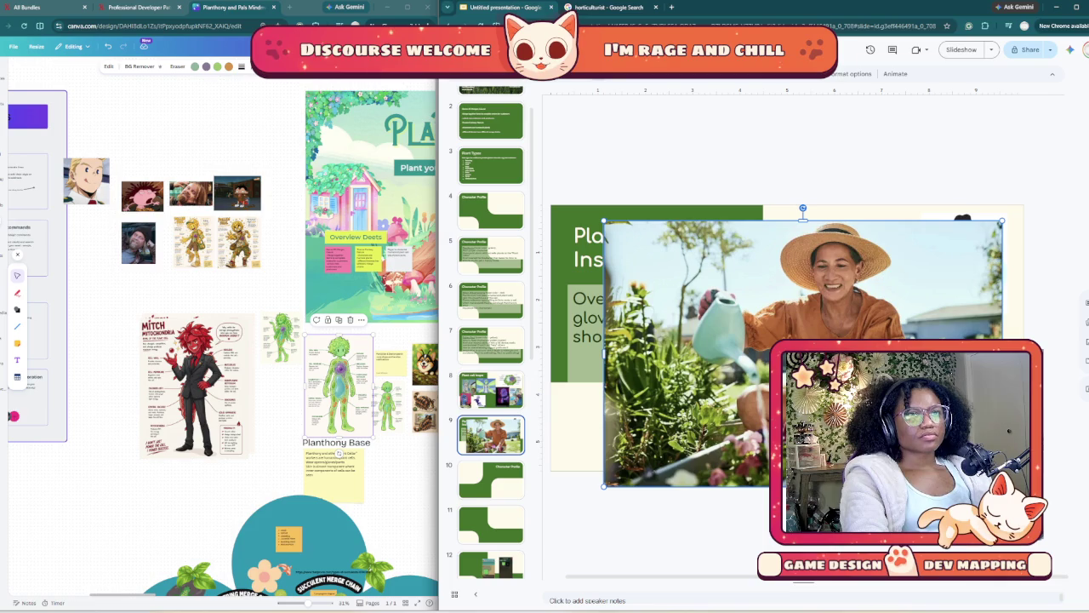
key("Return")
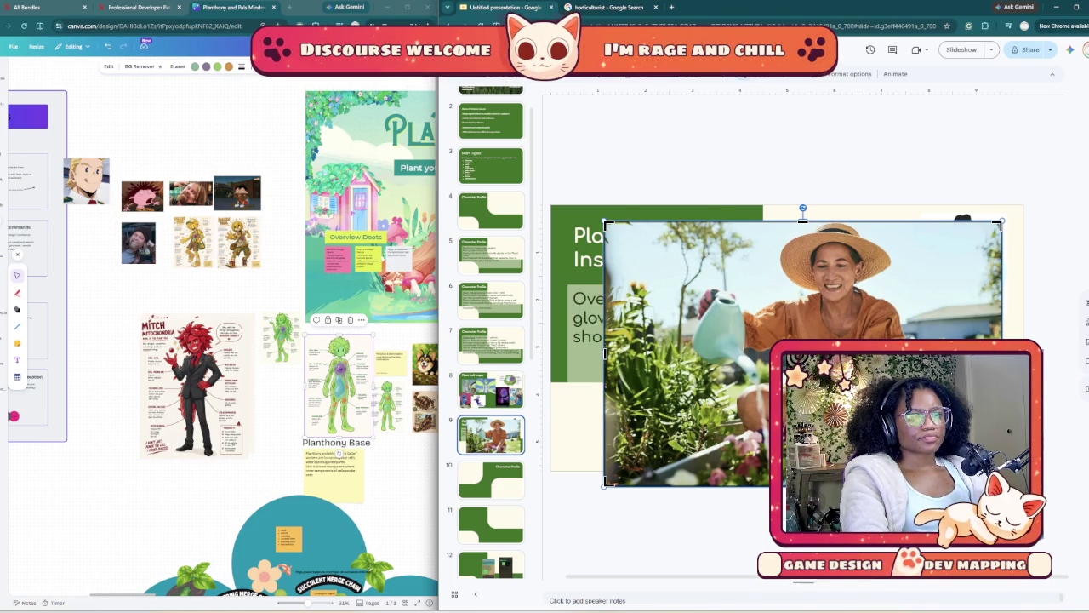
left_click_drag(605, 353, 673, 353)
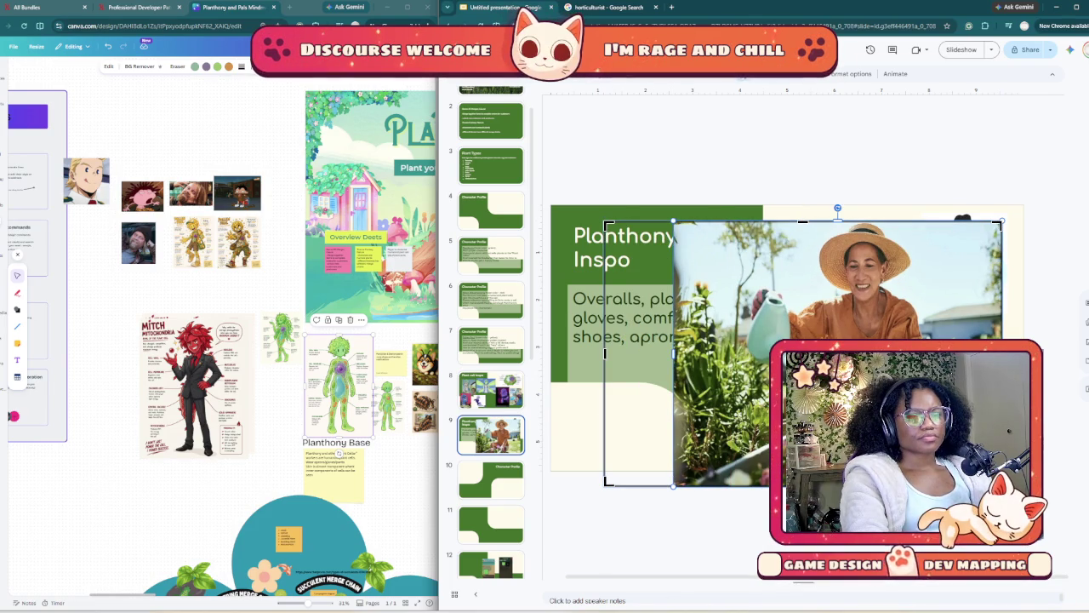
left_click_drag(1003, 353, 936, 352)
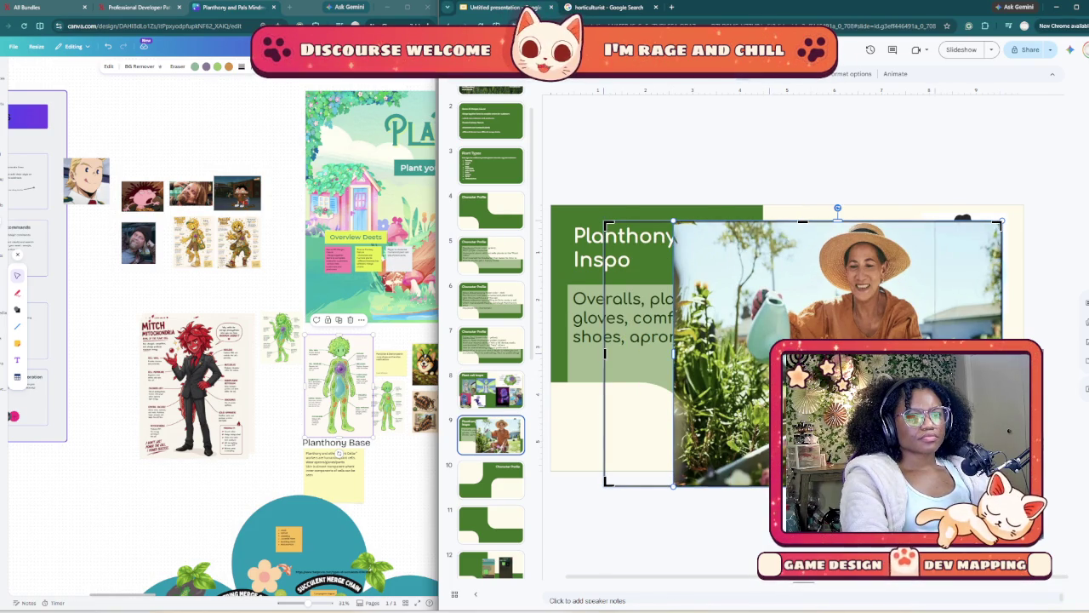
key("ctrl+z")
key("ctrl+z")
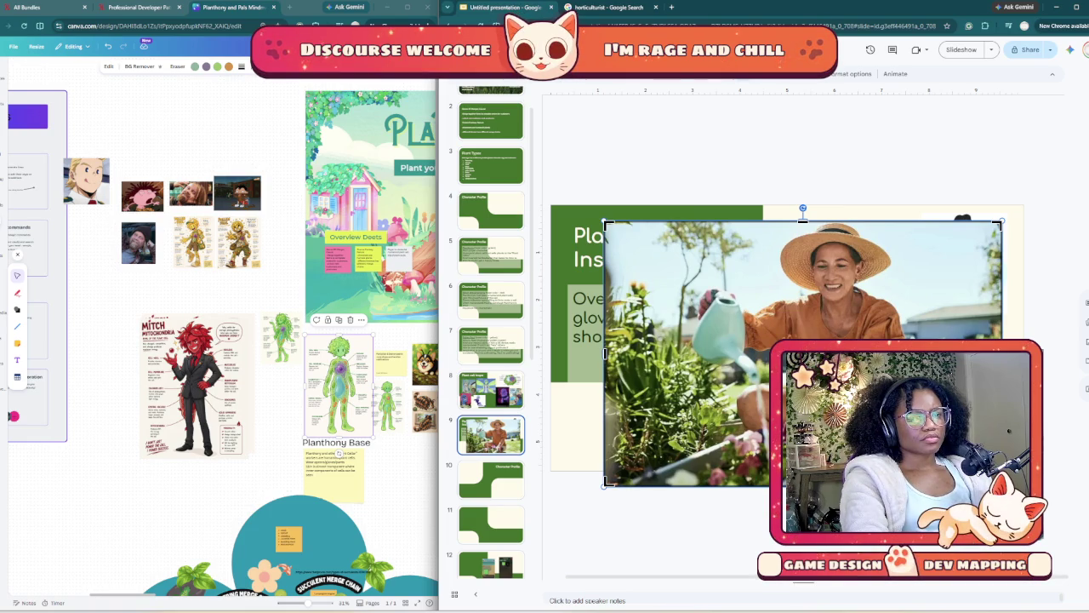
left_click_drag(605, 353, 686, 353)
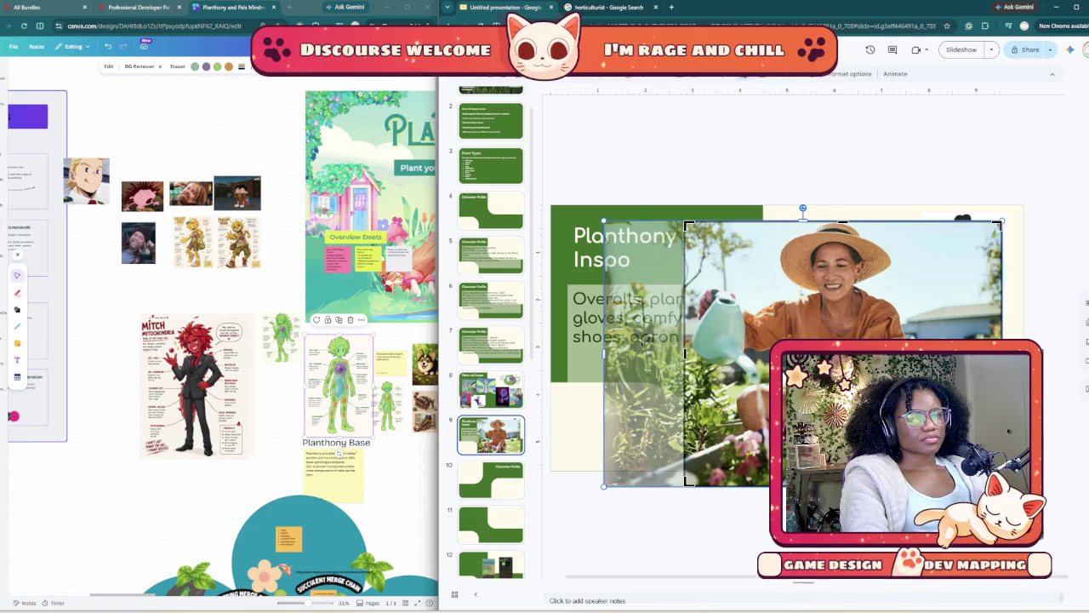
left_click_drag(1002, 352, 919, 352)
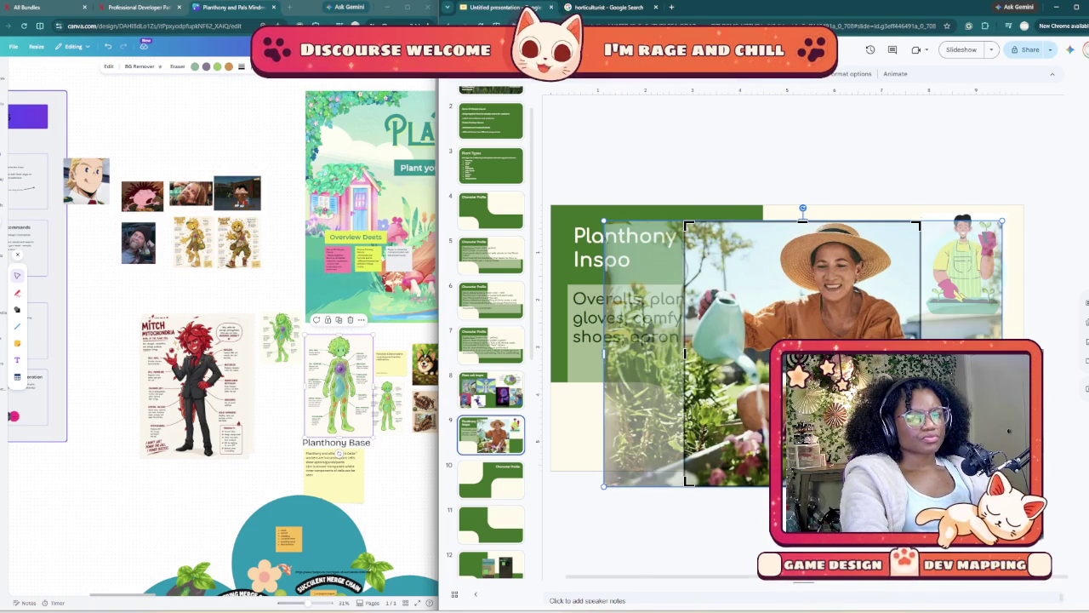
key("Return")
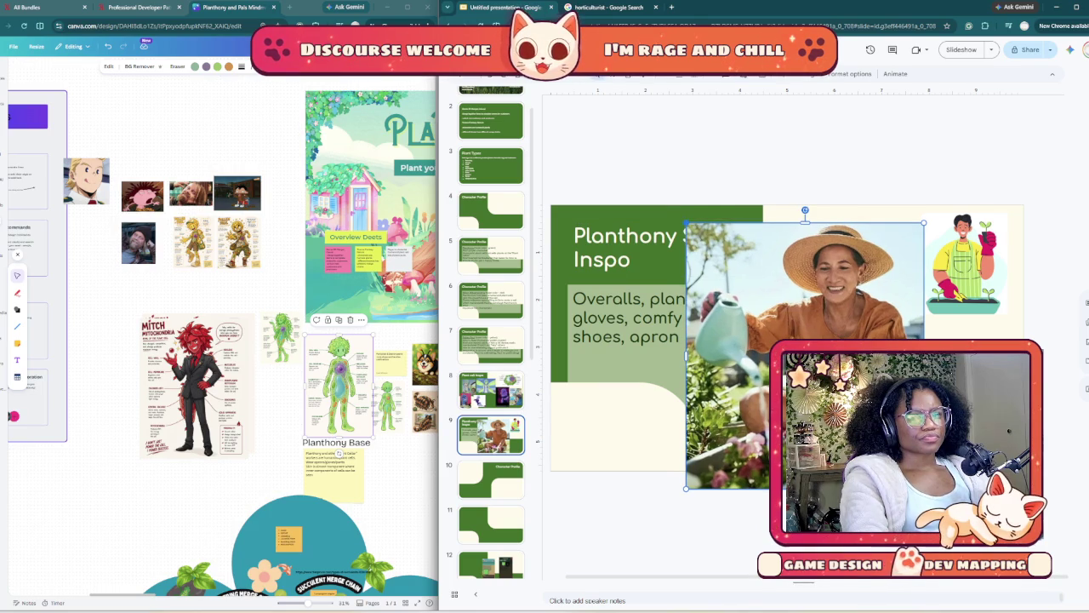
left_click_drag(686, 223, 786, 336)
left_click_drag(856, 400, 836, 276)
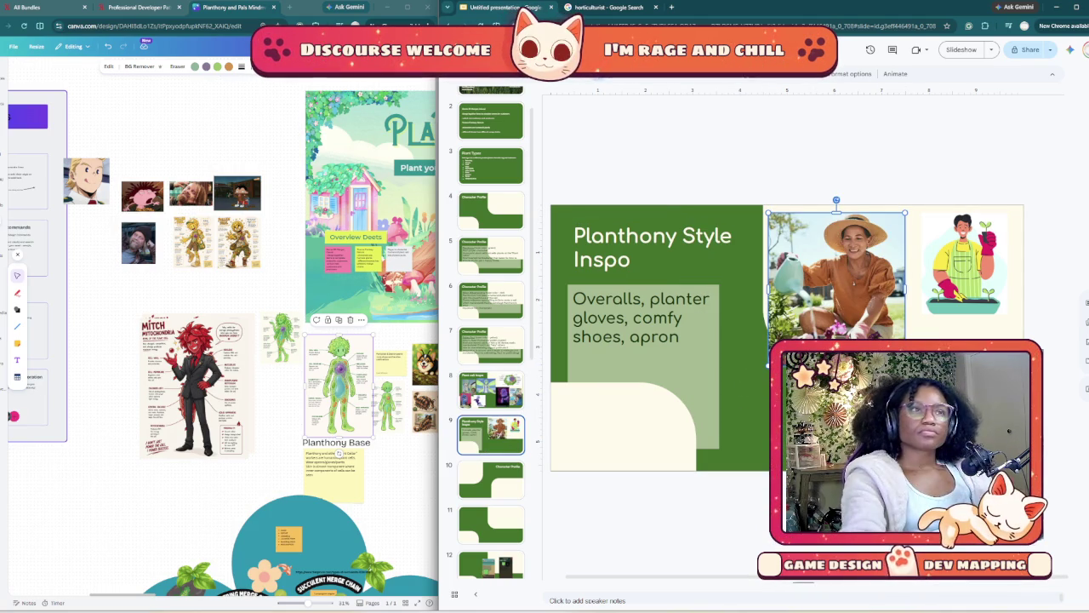
- Scroll down through the horticulturist image results in Google Search
key("ctrl+Tab")
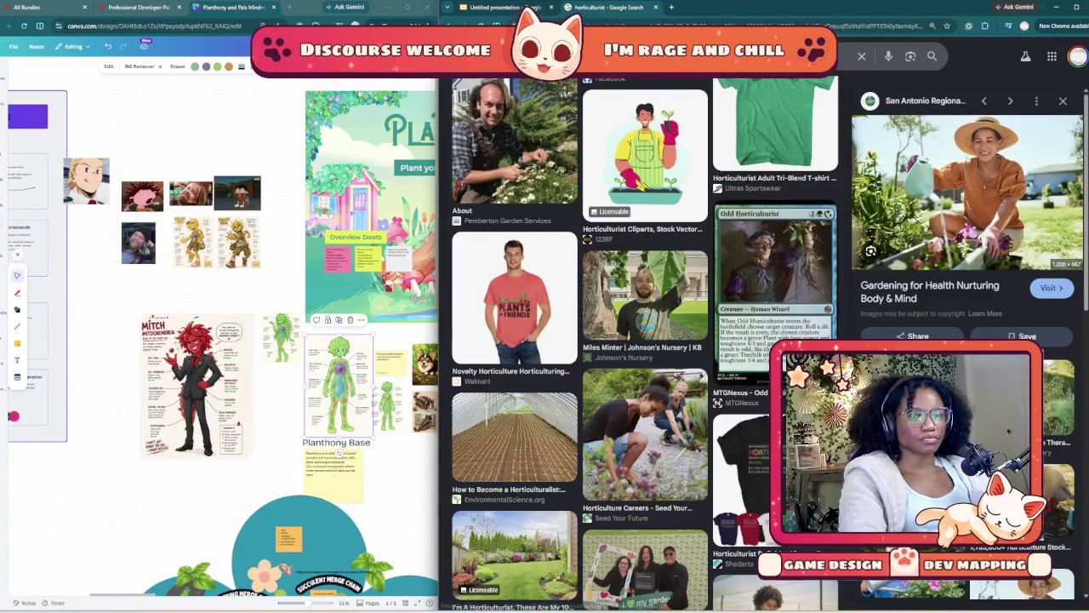
scroll(647, 340, "down", 1)
scroll(647, 341, "down", 2)
scroll(647, 340, "down", 3)
scroll(646, 340, "down", 1)
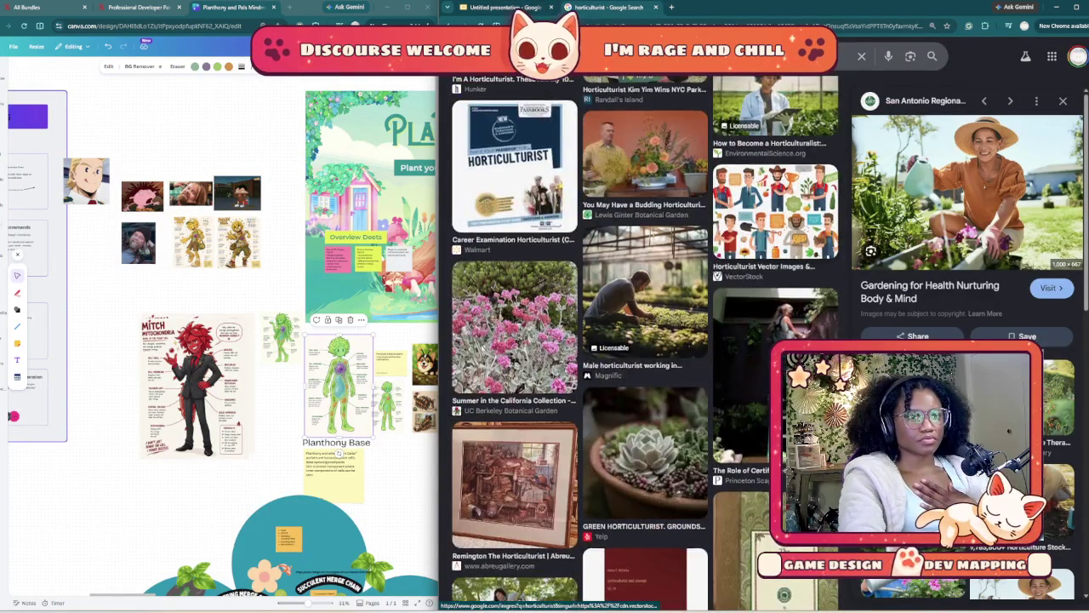
scroll(647, 341, "down", 3)
scroll(646, 340, "down", 3)
scroll(646, 340, "down", 3)
scroll(647, 340, "down", 2)
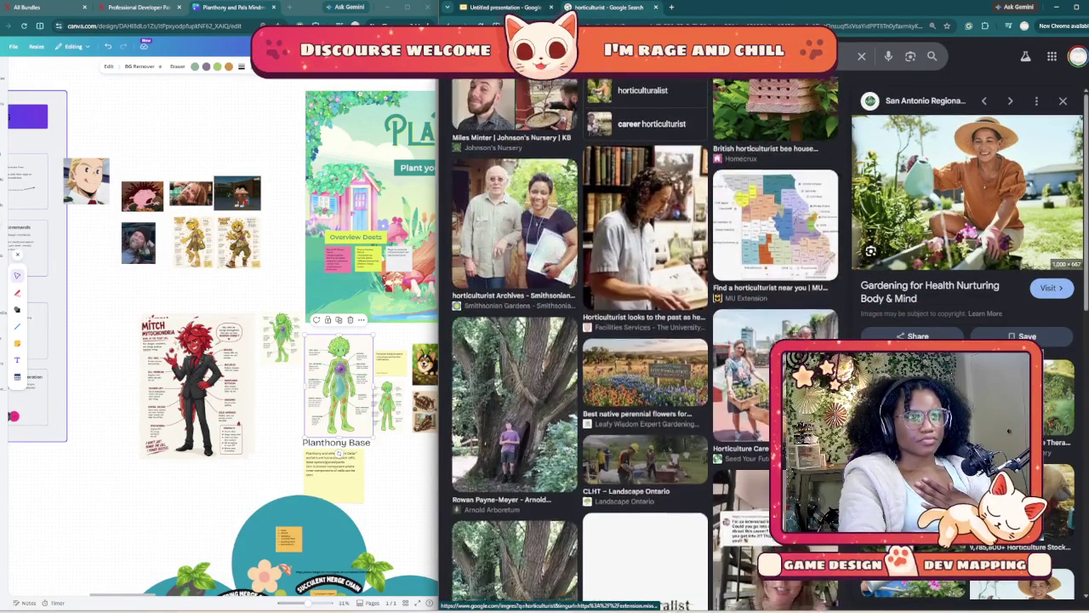
scroll(646, 341, "down", 3)
scroll(647, 340, "down", 3)
scroll(647, 340, "down", 3)
scroll(774, 221, "down", 3)
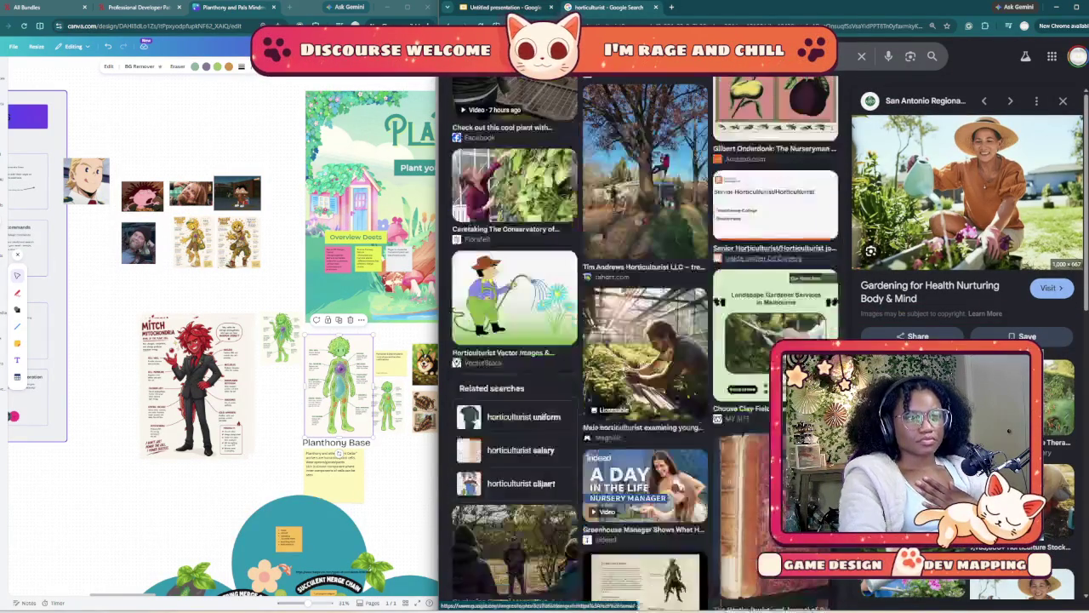
scroll(645, 340, "down", 3)
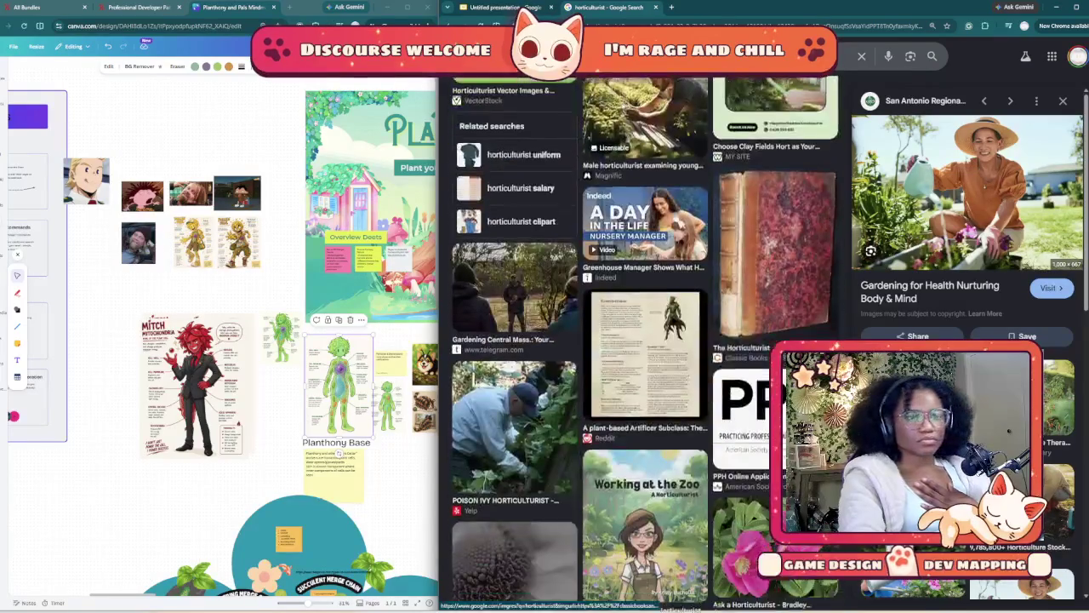
scroll(645, 340, "down", 4)
scroll(645, 340, "up", 6)
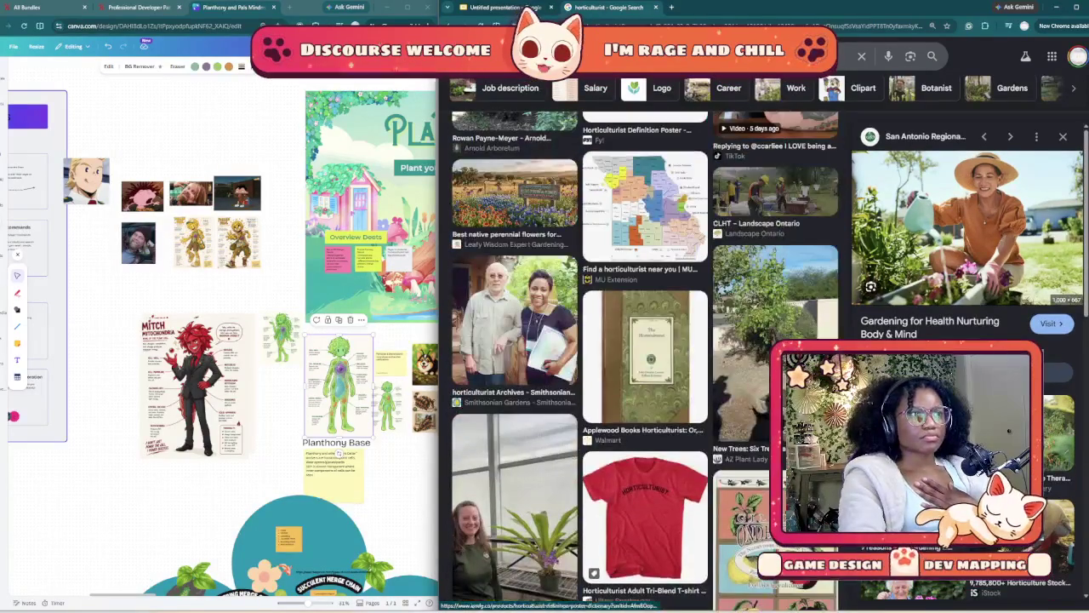
- Append '; not afraid to get dirty' to the end of the outfit text
left_click_drag(961, 230, 836, 272)
left_click(641, 362)
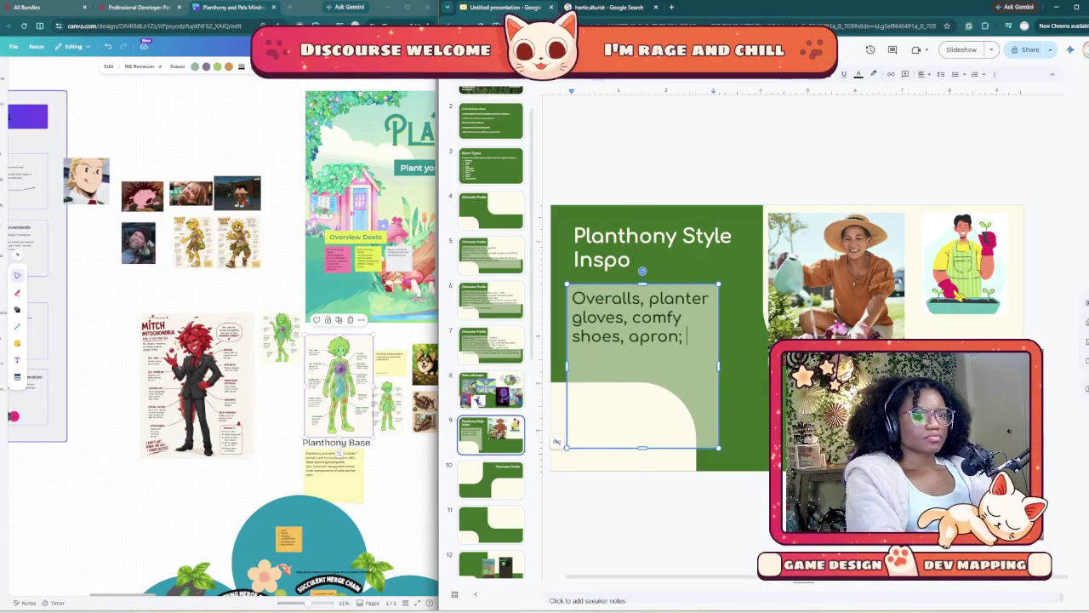
type("not afraid to get d")
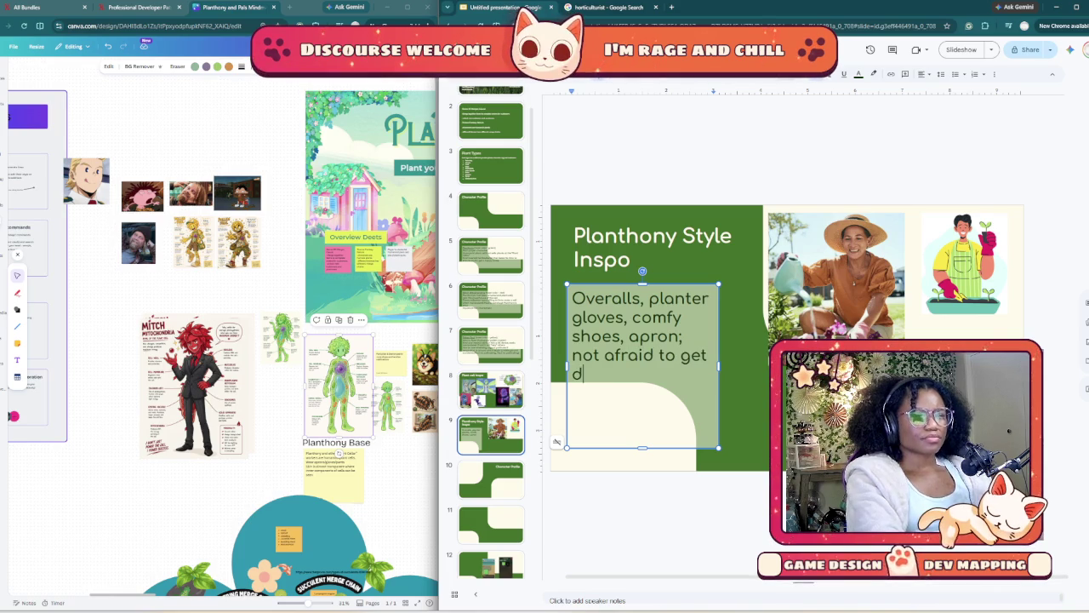
type("irty")
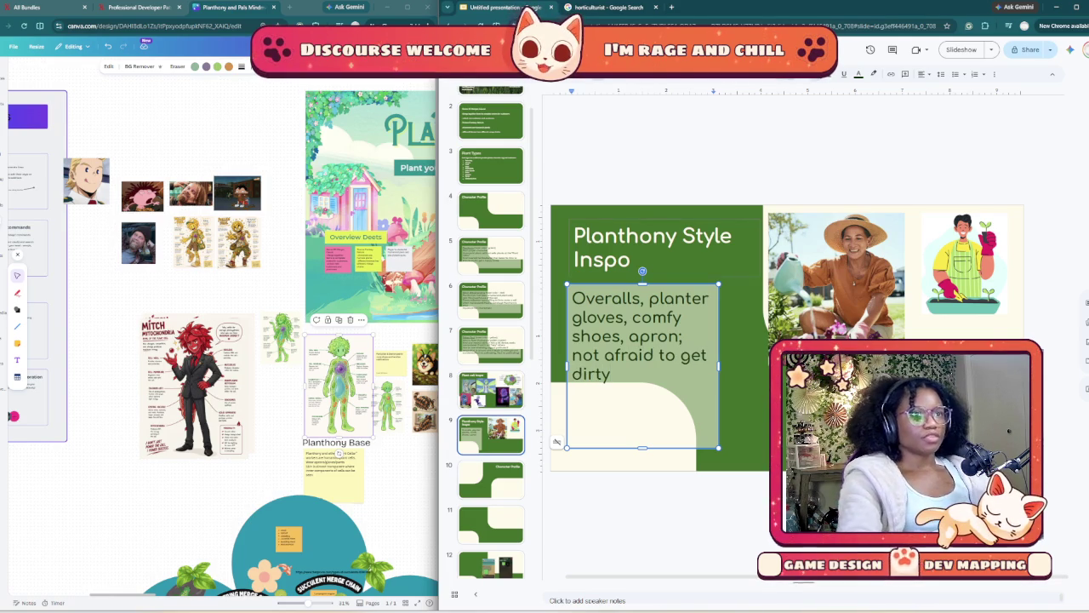
key("ctrl+Tab")
- Preview the watering-can gardener image and a horticulturist clipart in the results
scroll(644, 357, "down", 5)
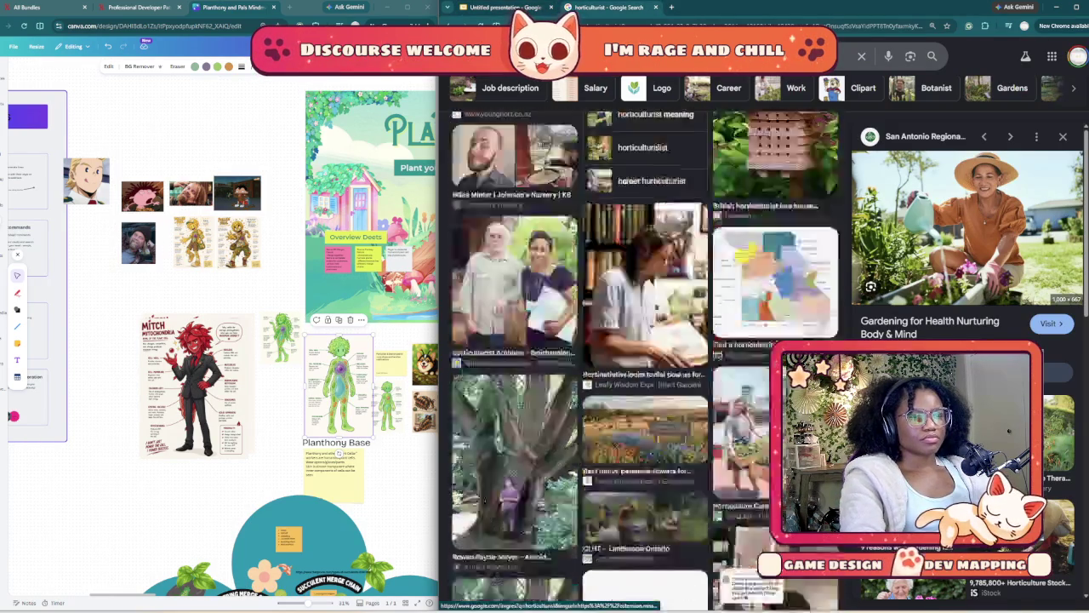
scroll(644, 358, "down", 5)
scroll(644, 357, "down", 5)
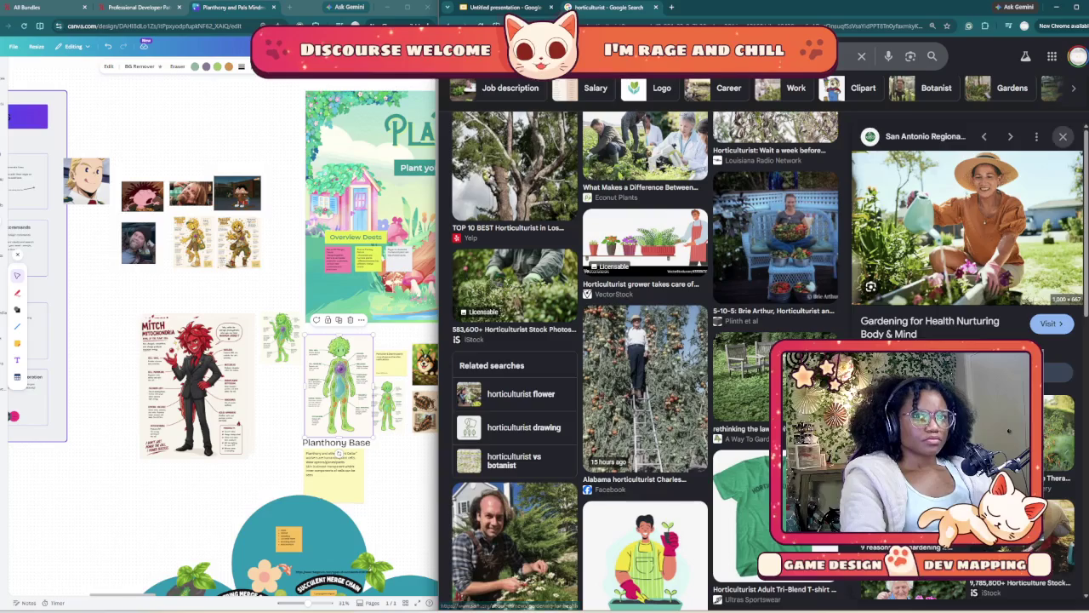
left_click(1060, 434)
scroll(1059, 434, "down", 3)
scroll(1059, 434, "down", 3)
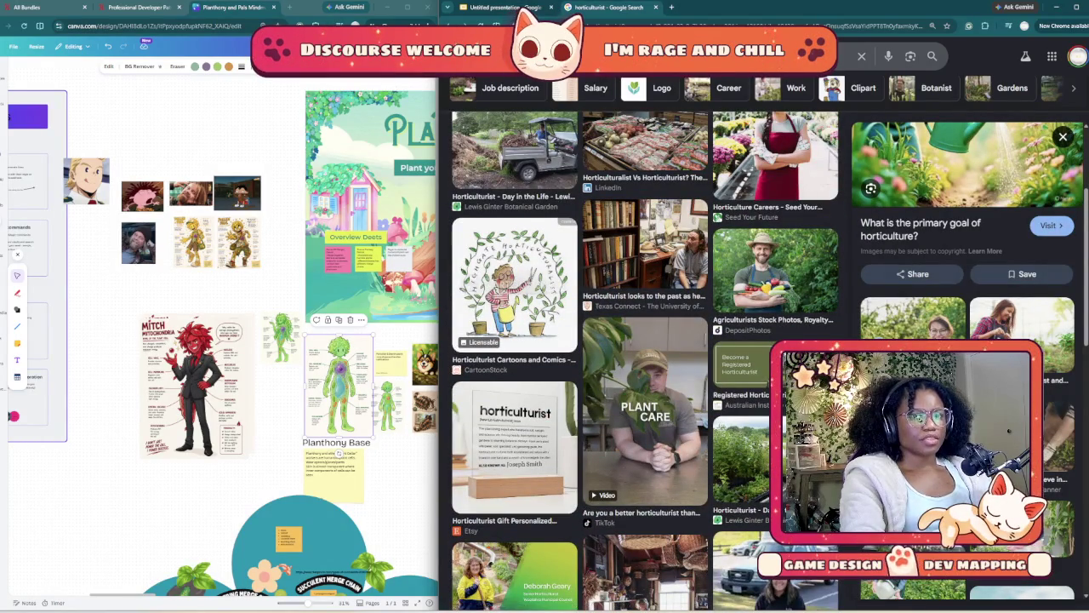
scroll(645, 425, "down", 5)
left_click(645, 536)
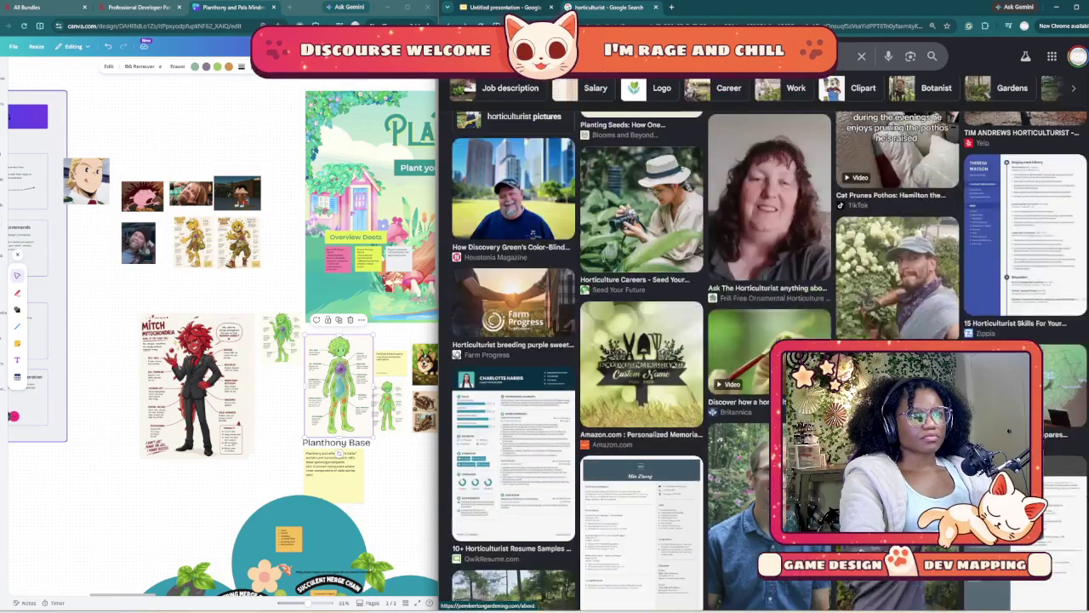
- Scroll through more results to find the Horticulturist with Saplings clipart
scroll(893, 255, "down", 3)
scroll(893, 297, "down", 3)
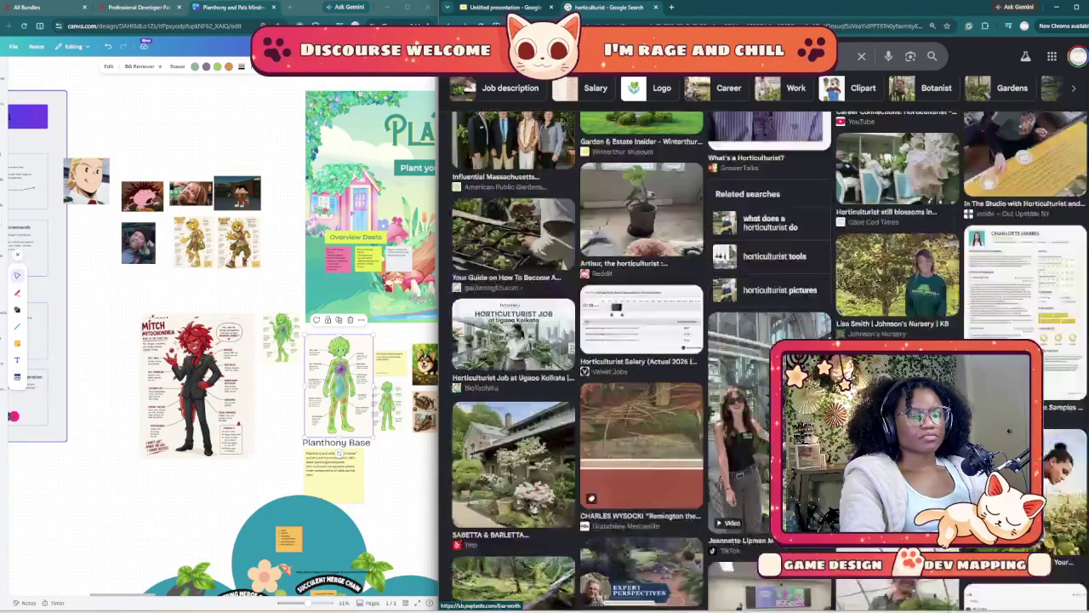
scroll(894, 298, "down", 3)
scroll(893, 298, "down", 3)
scroll(894, 297, "down", 3)
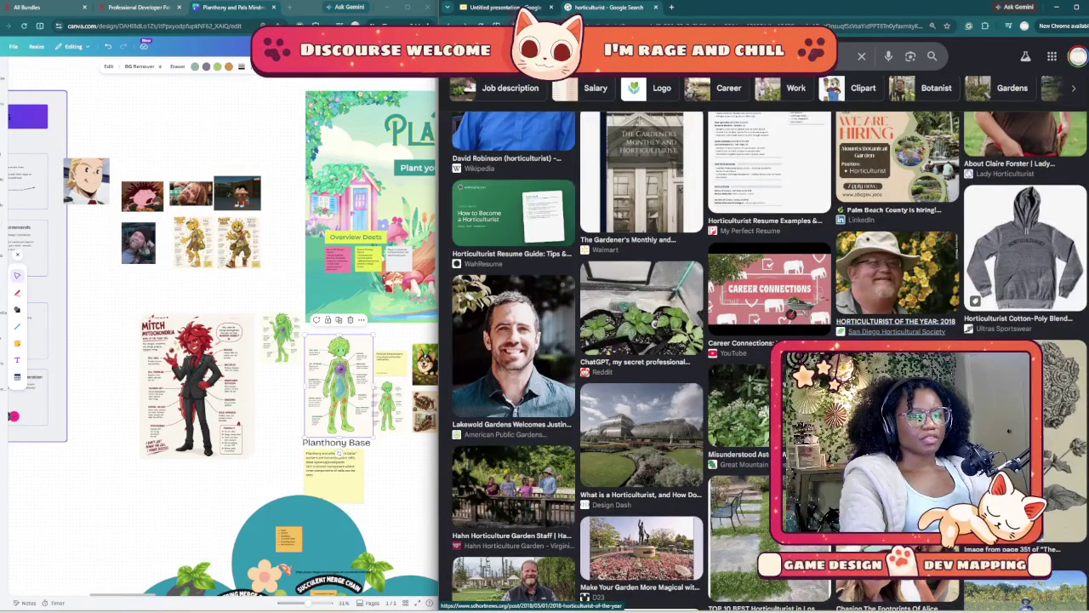
scroll(766, 358, "down", 3)
scroll(766, 357, "down", 3)
scroll(766, 357, "down", 3)
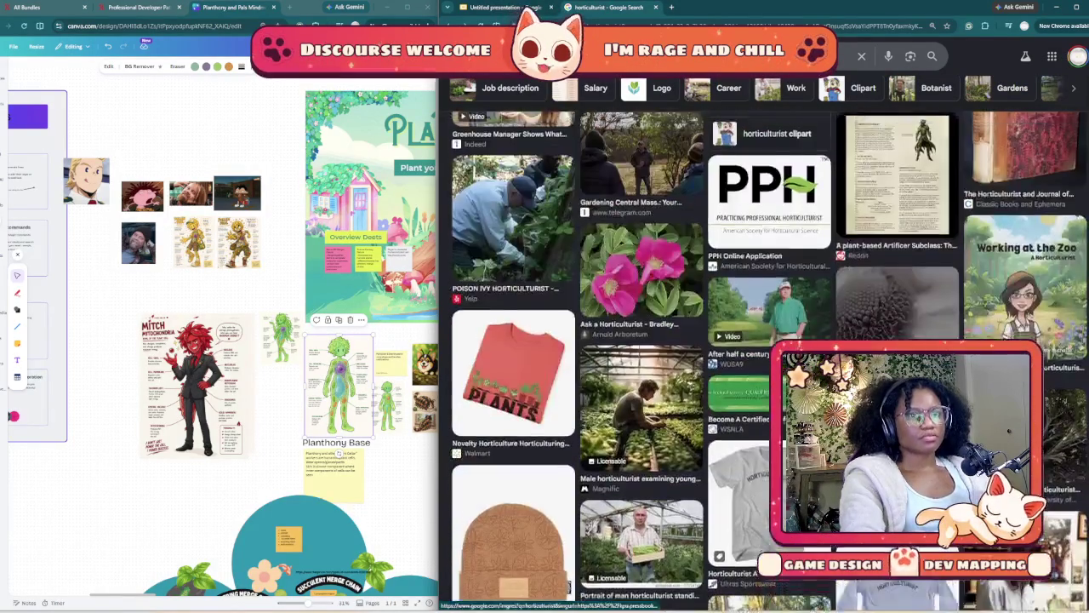
scroll(766, 357, "down", 3)
scroll(765, 358, "down", 3)
scroll(765, 357, "down", 3)
scroll(765, 358, "down", 3)
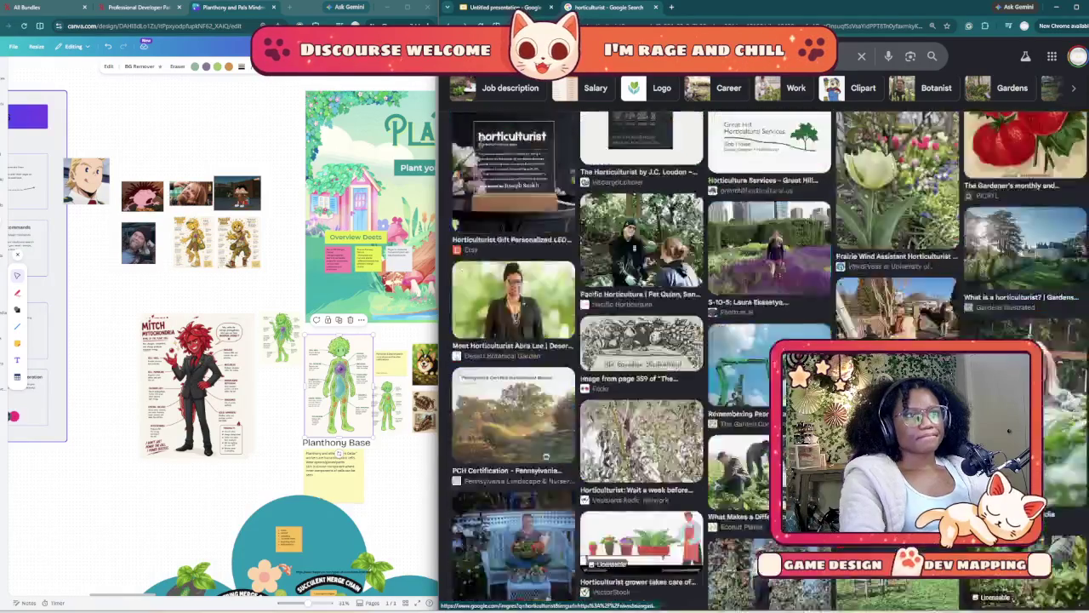
scroll(766, 358, "up", 5)
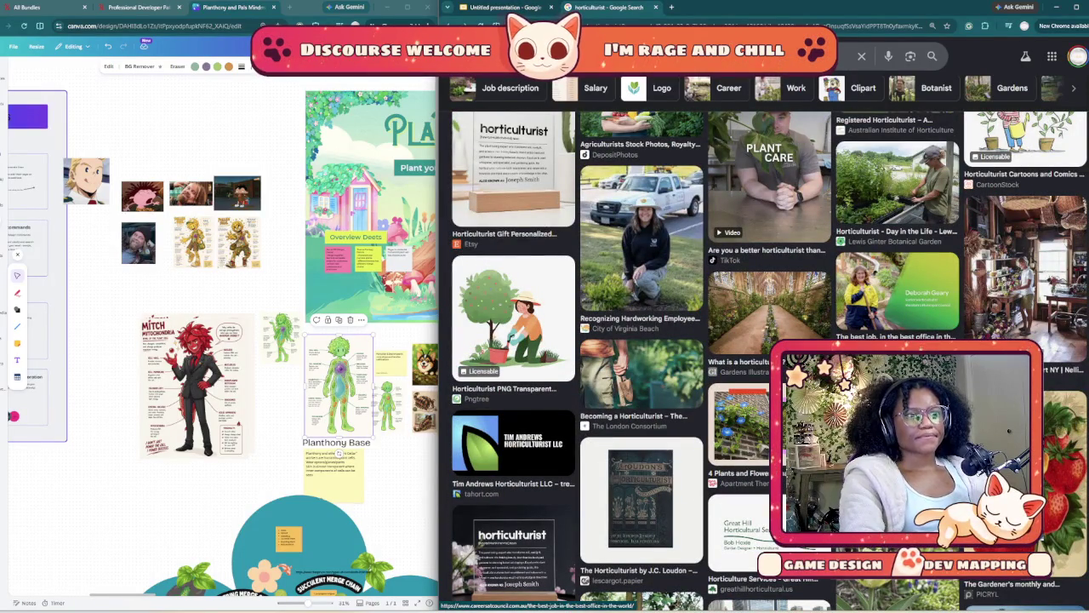
scroll(766, 357, "up", 3)
scroll(766, 358, "up", 2)
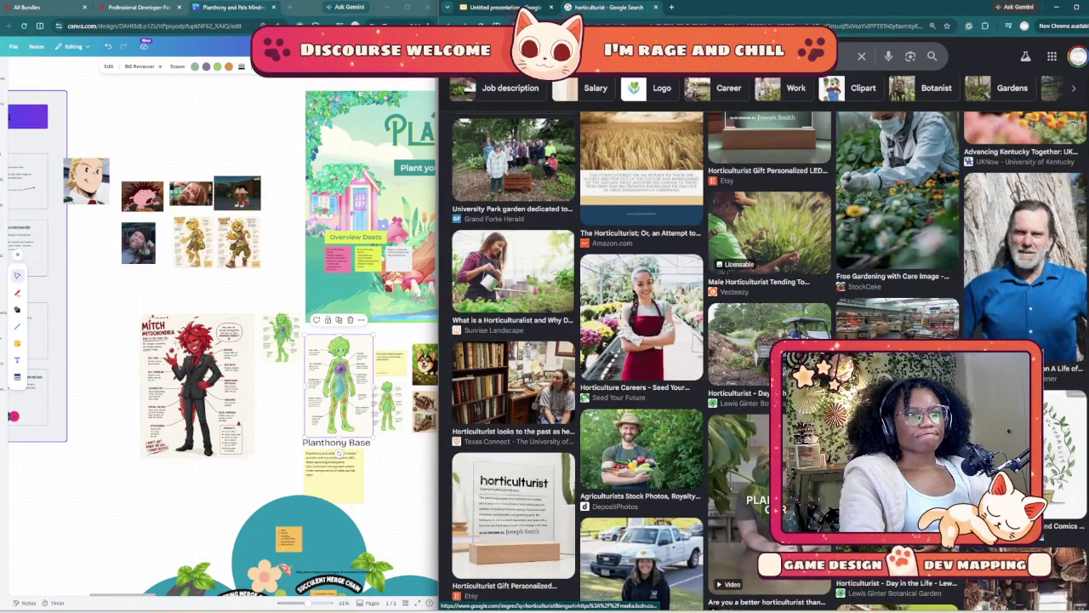
scroll(766, 357, "up", 3)
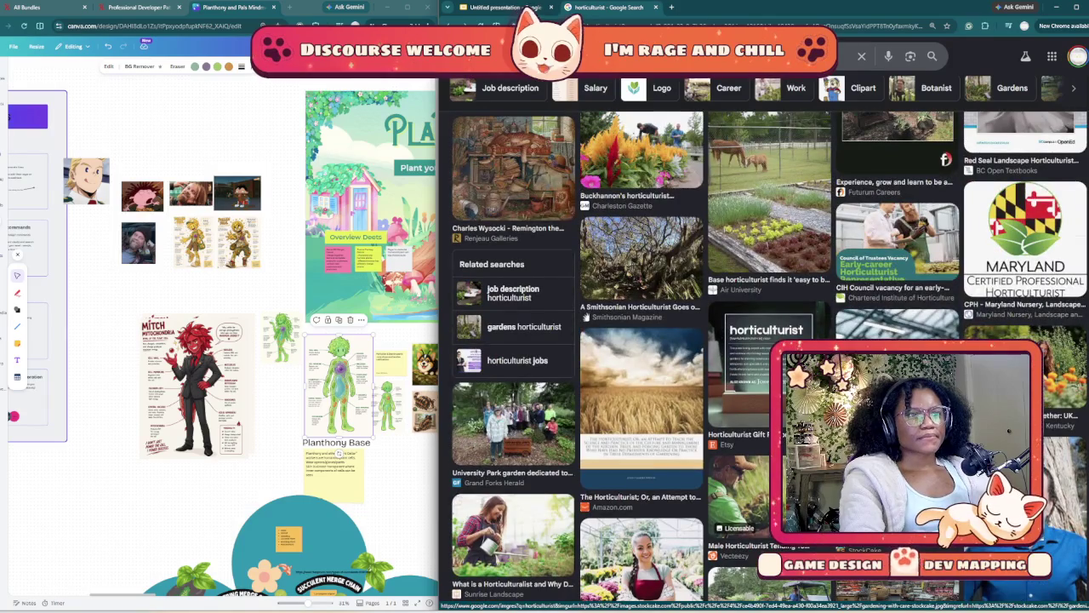
scroll(765, 357, "up", 3)
scroll(766, 357, "up", 3)
scroll(766, 357, "up", 3)
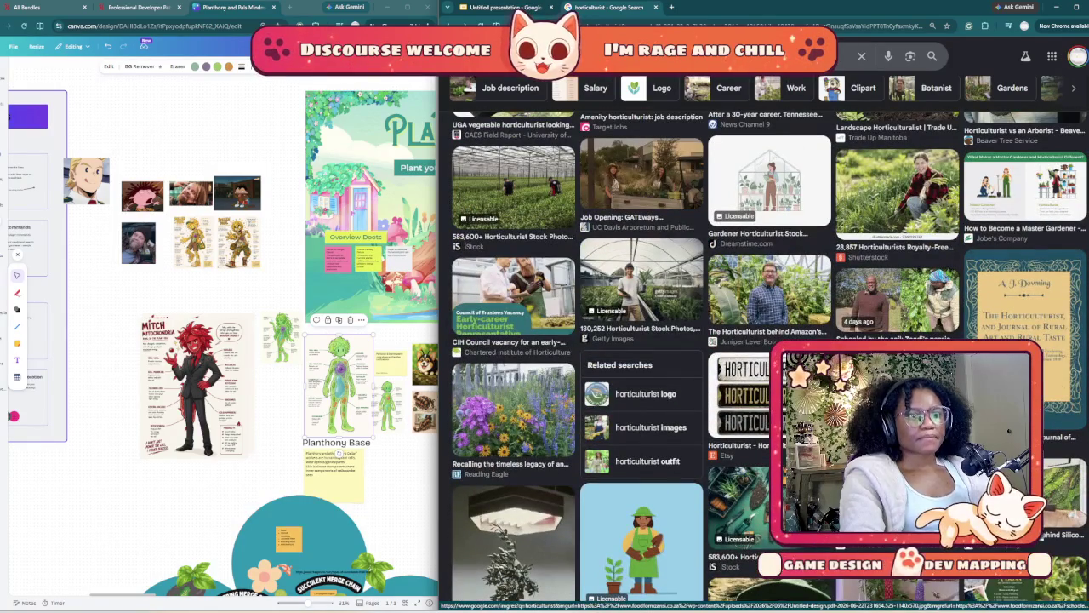
scroll(766, 357, "down", 2)
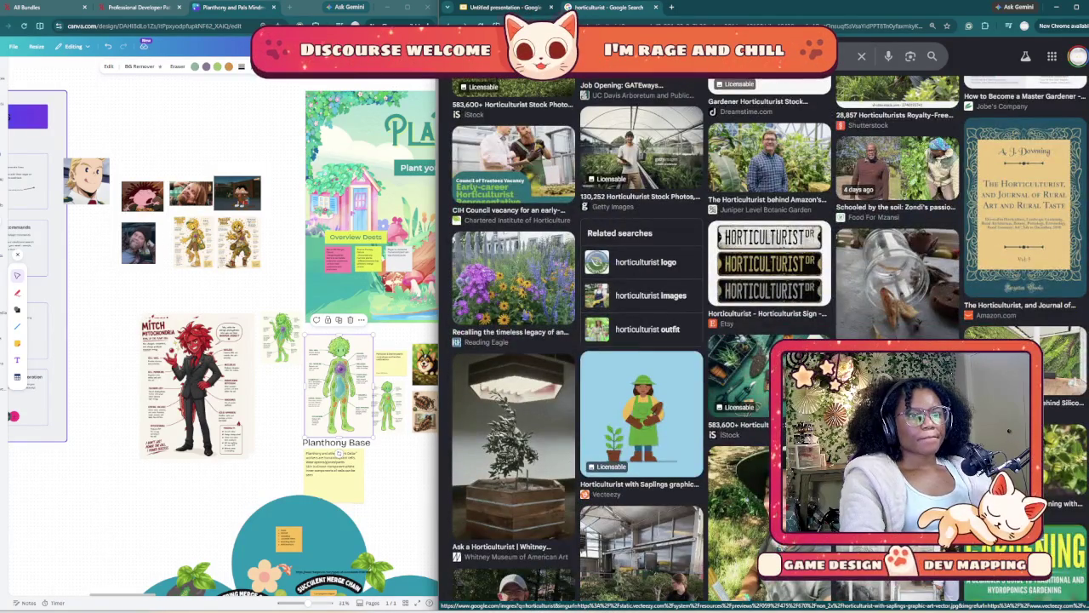
left_click(641, 408)
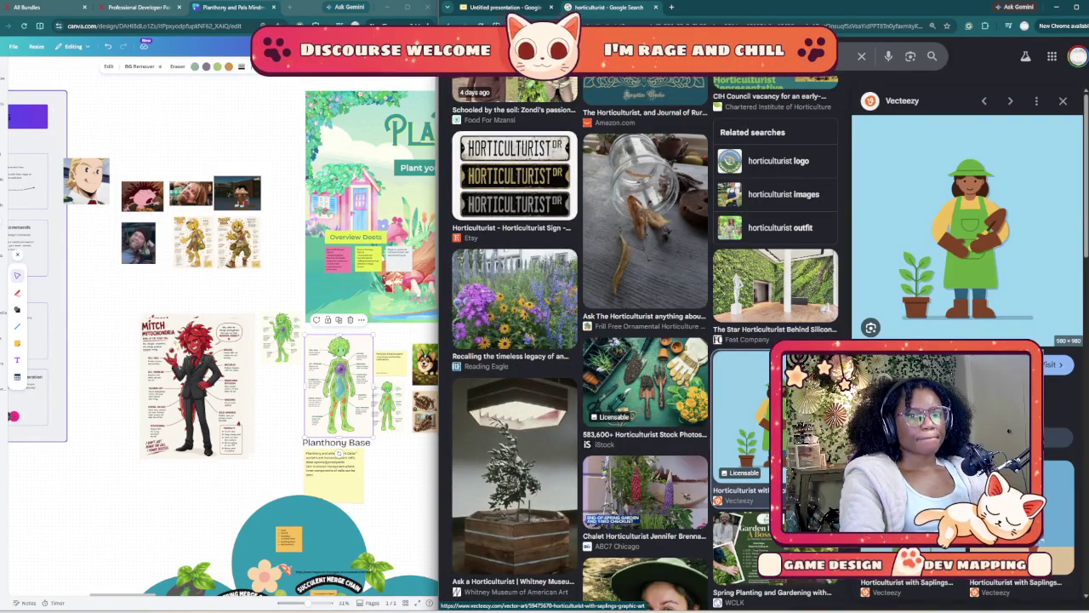
scroll(968, 213, "down", 2)
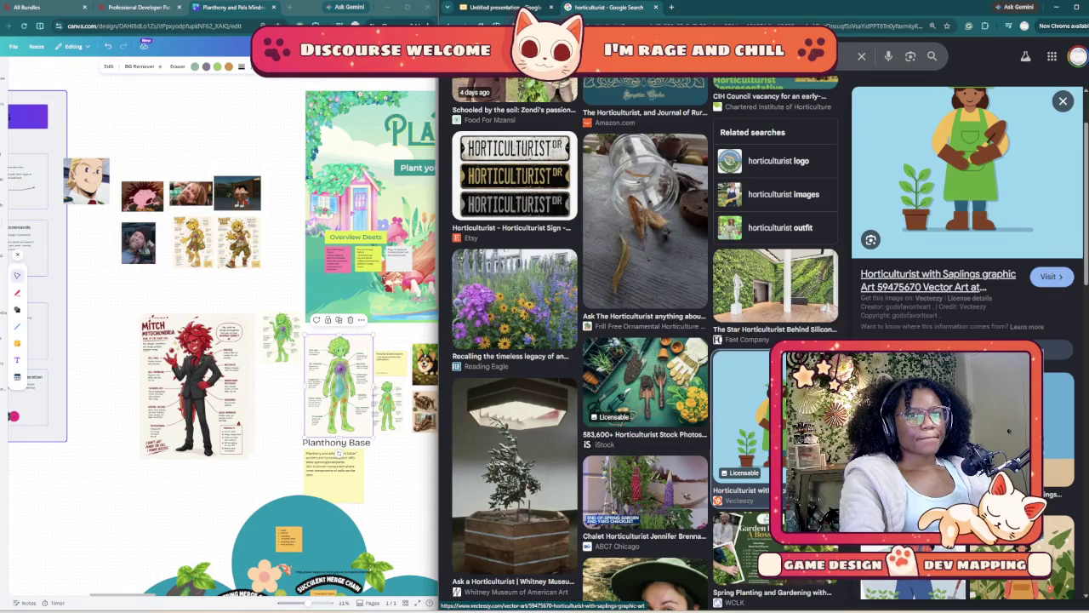
scroll(967, 212, "down", 2)
scroll(968, 213, "down", 2)
scroll(968, 213, "down", 2)
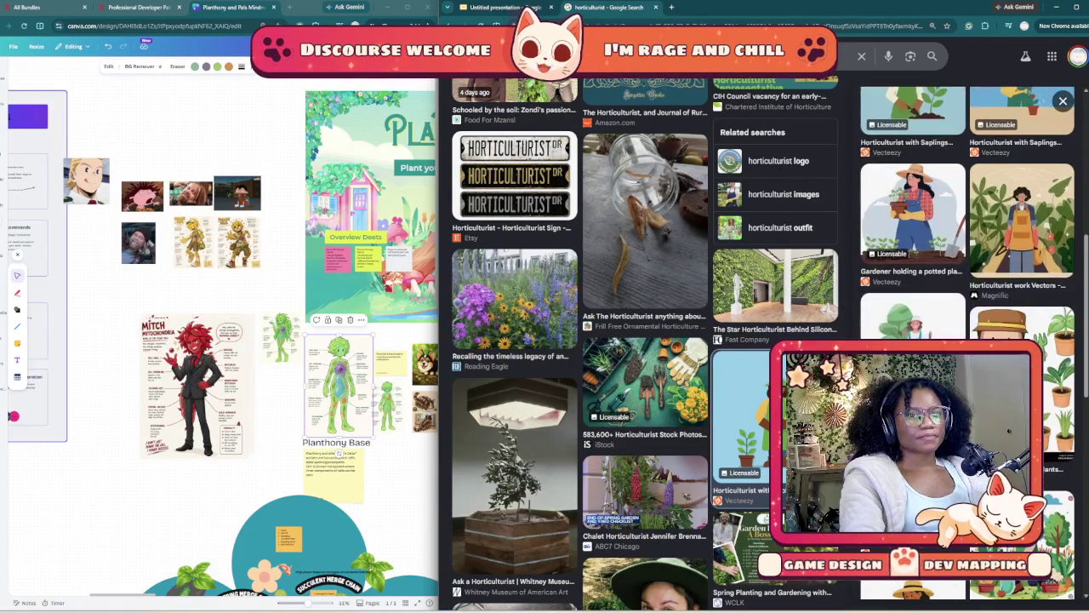
scroll(968, 212, "up", 2)
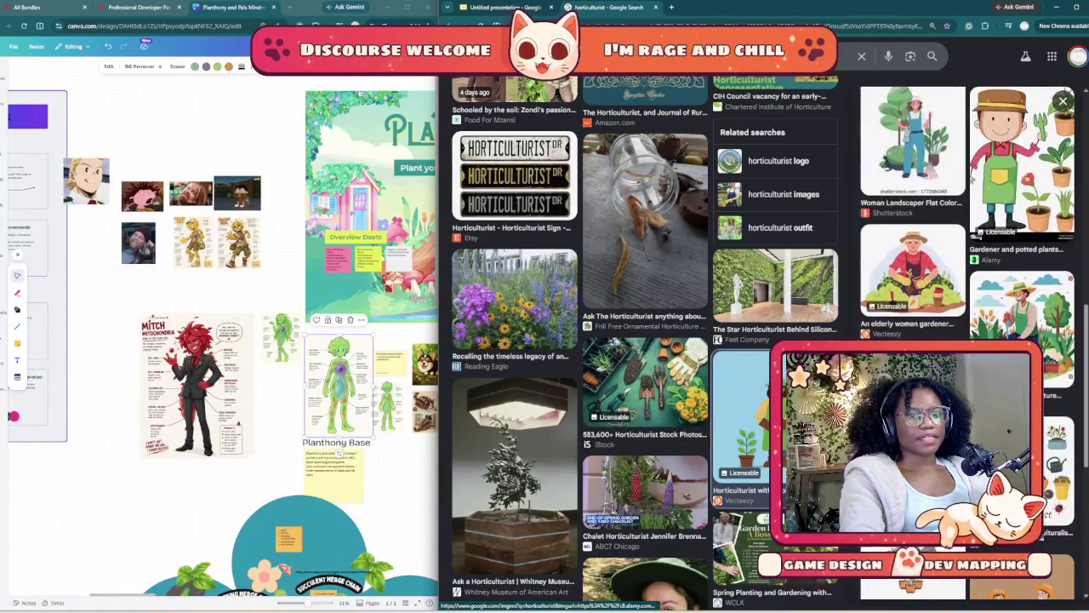
scroll(967, 213, "up", 2)
scroll(968, 212, "up", 3)
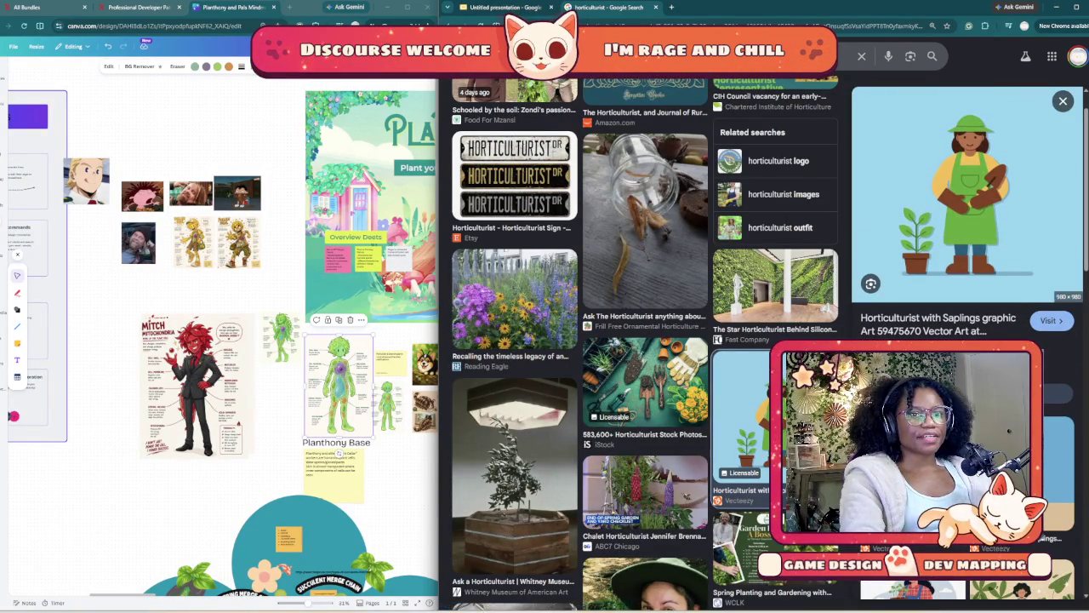
key("Escape")
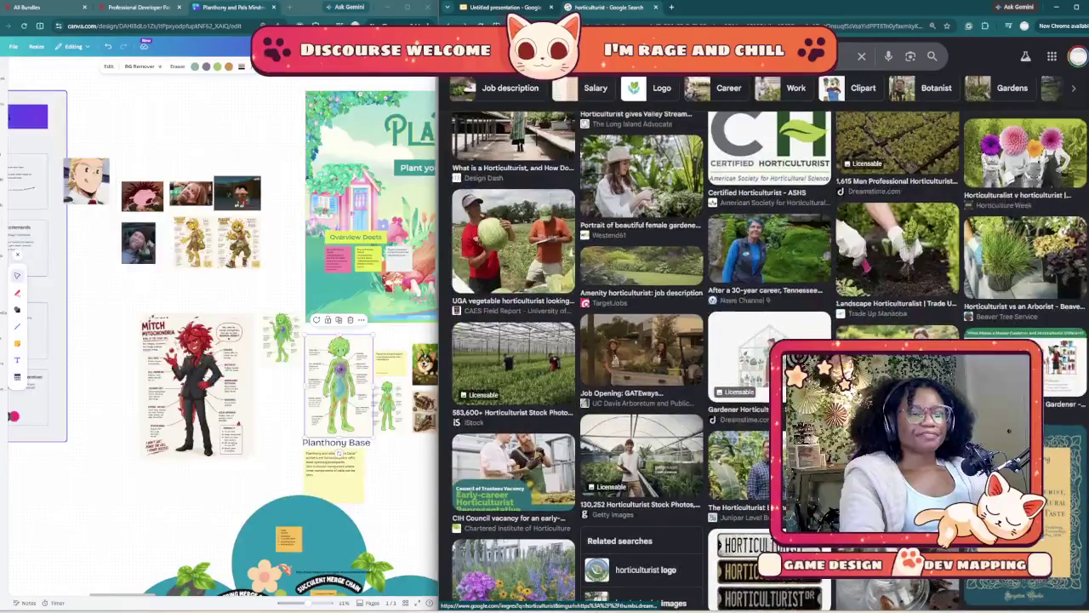
scroll(766, 358, "down", 5)
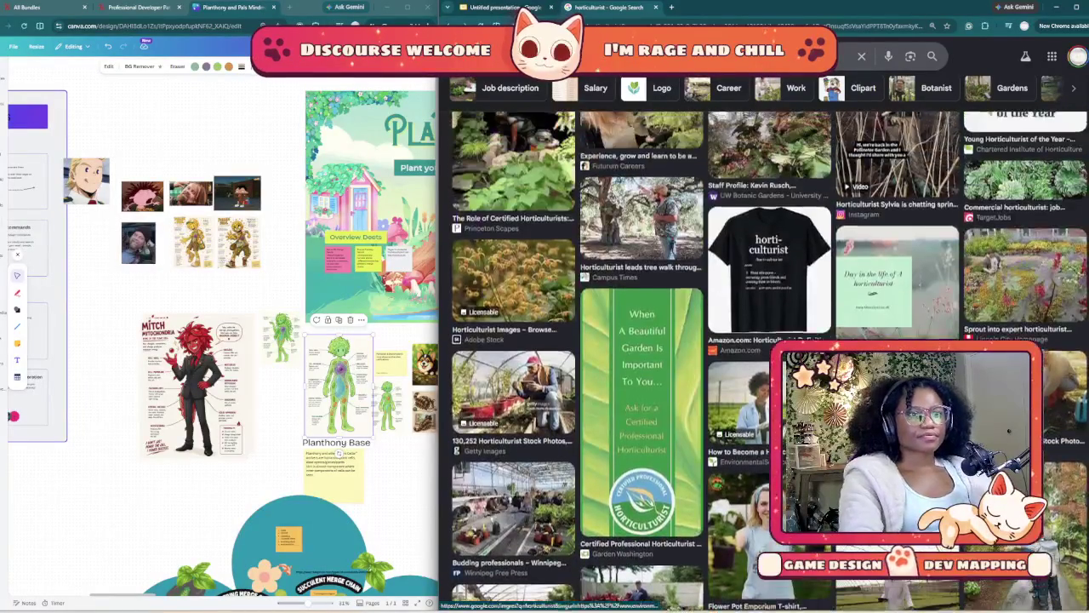
scroll(766, 358, "down", 5)
scroll(766, 357, "down", 5)
scroll(706, 357, "up", 3)
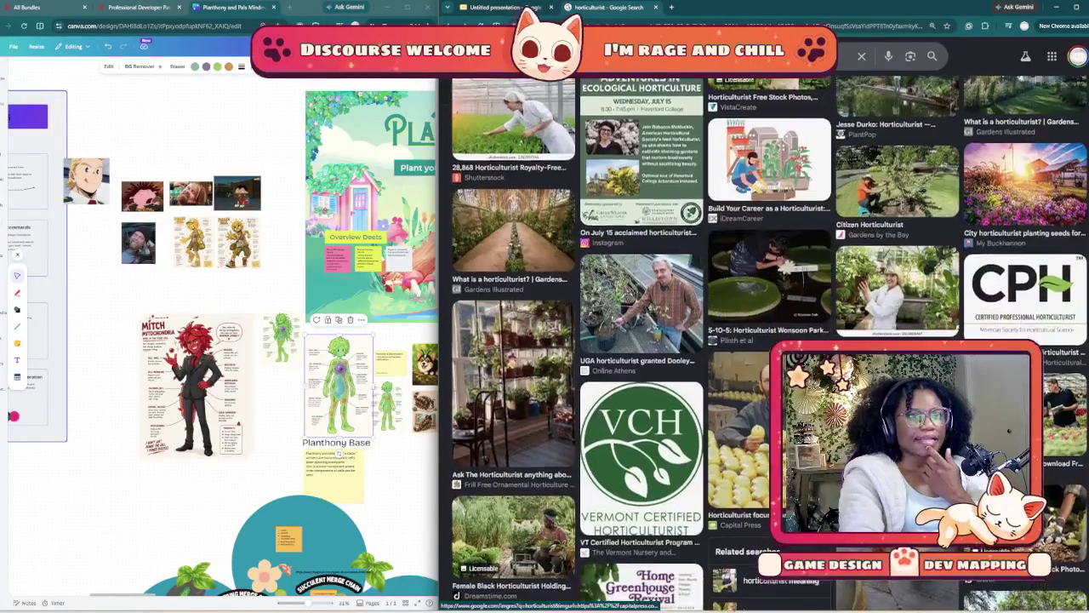
scroll(706, 357, "up", 2)
scroll(706, 357, "up", 2)
scroll(707, 357, "up", 3)
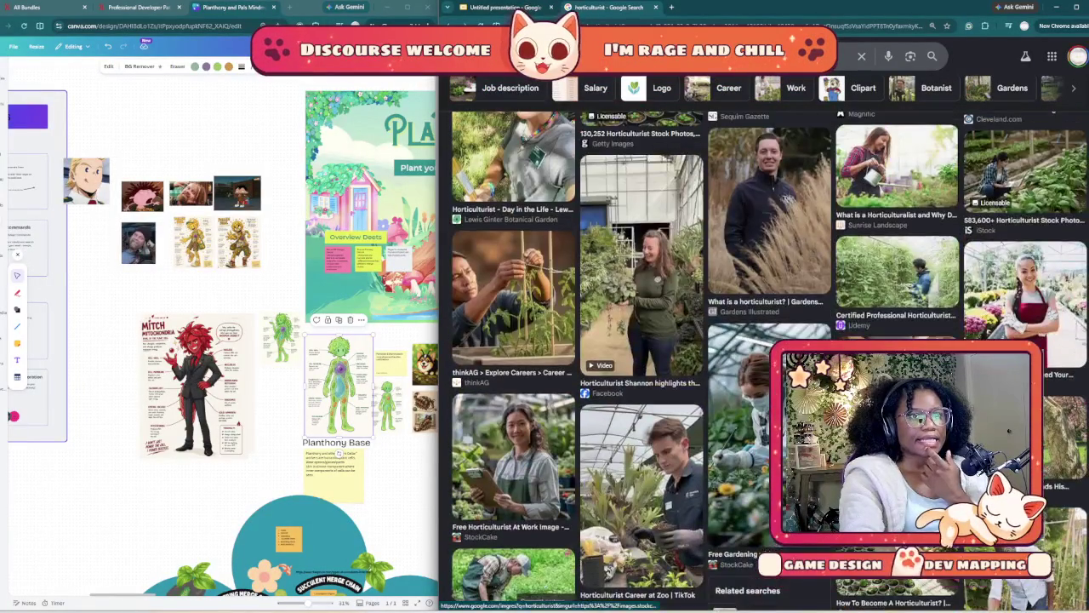
scroll(706, 358, "up", 2)
scroll(707, 358, "up", 2)
scroll(706, 357, "up", 3)
scroll(707, 358, "up", 3)
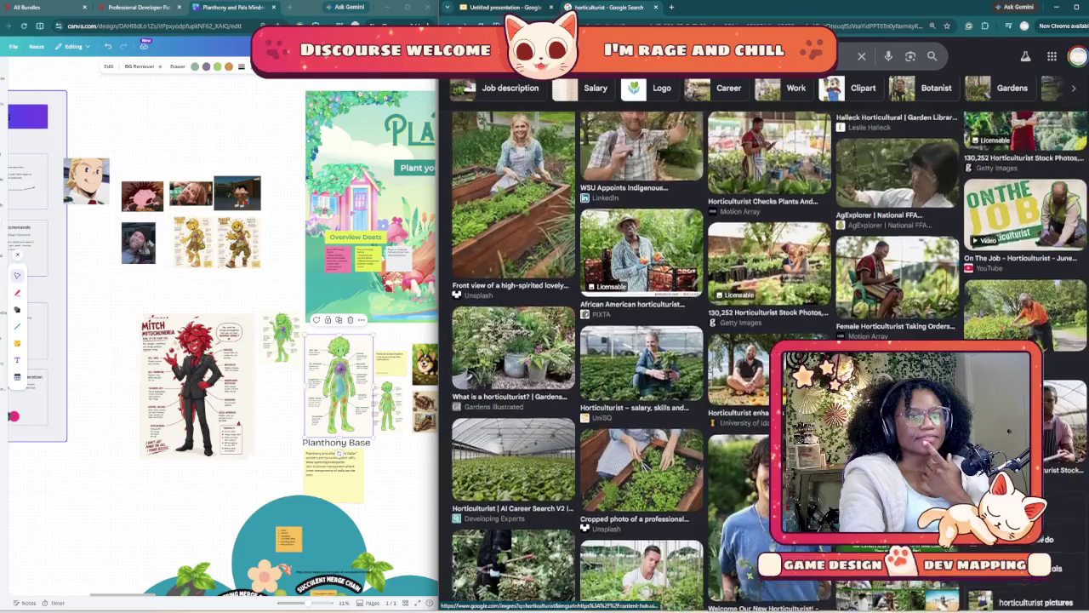
scroll(706, 357, "up", 3)
scroll(706, 357, "up", 1)
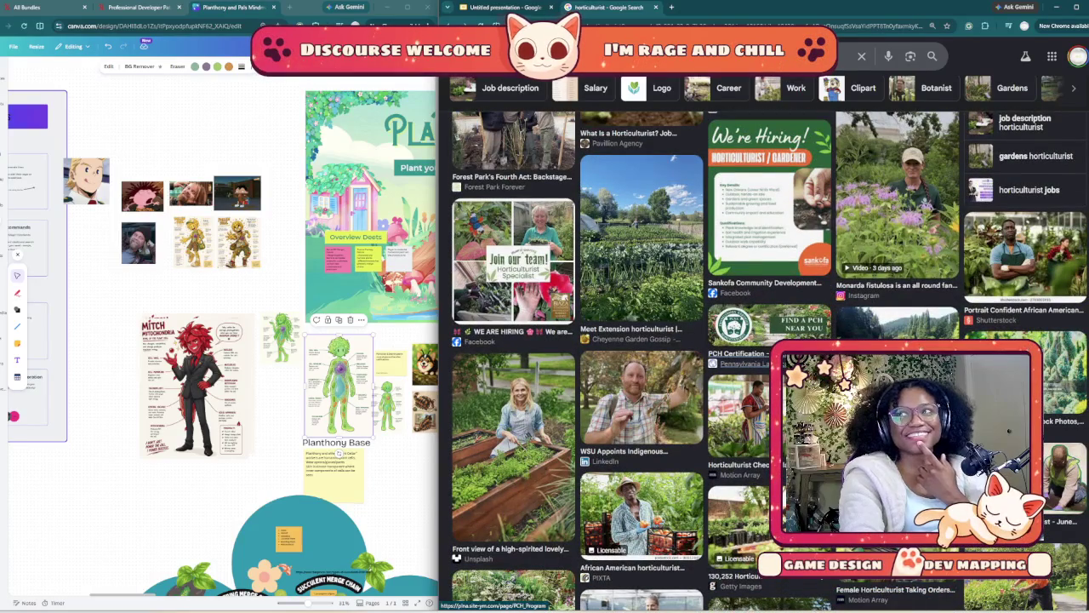
scroll(724, 358, "up", 3)
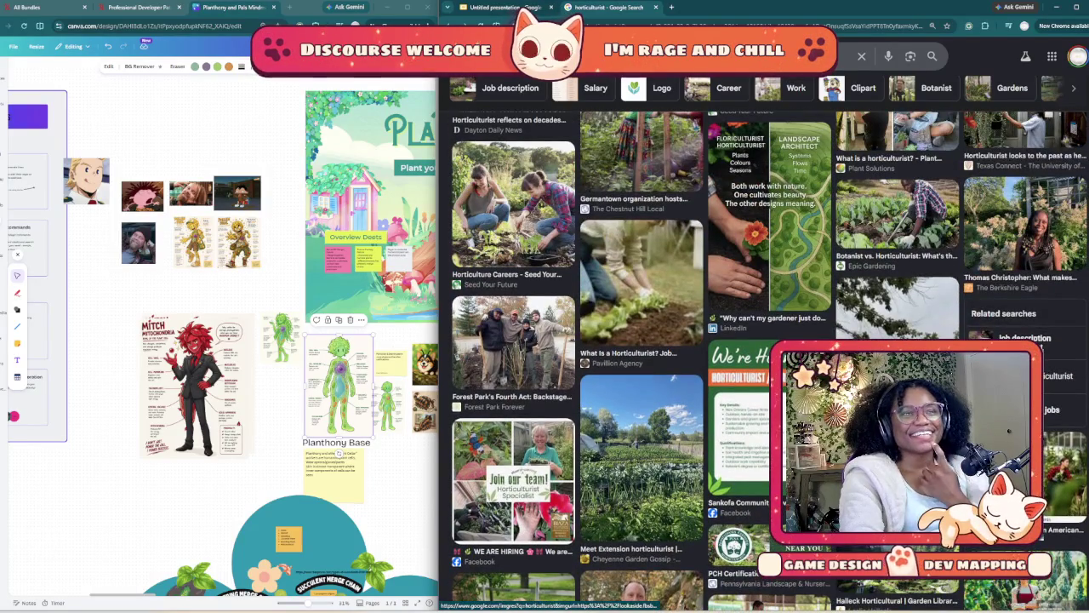
scroll(706, 357, "up", 2)
scroll(706, 357, "up", 1)
scroll(707, 357, "up", 1)
scroll(706, 358, "up", 1)
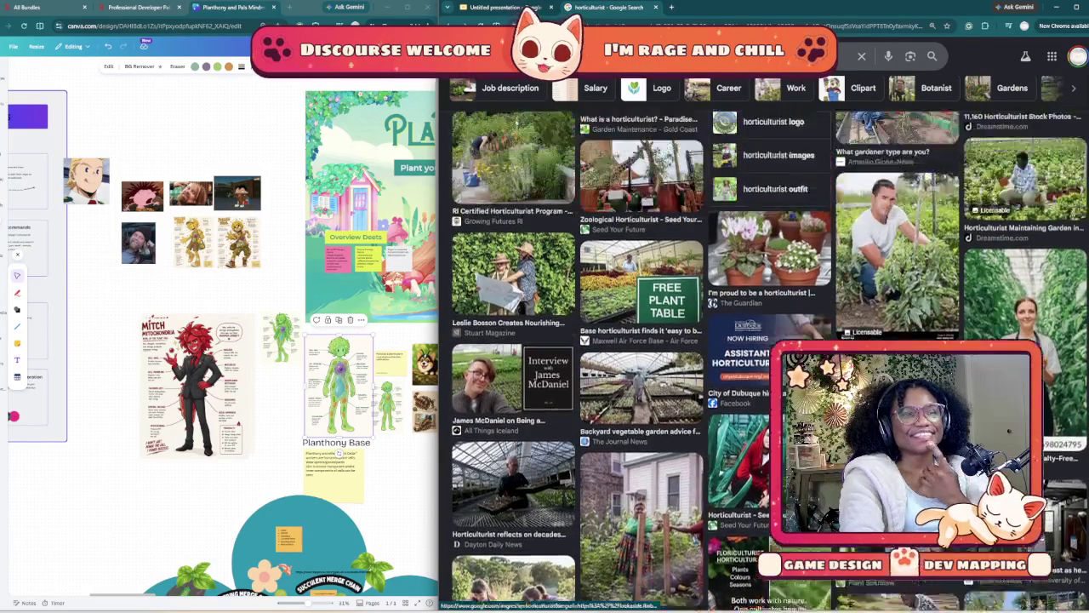
scroll(707, 357, "up", 1)
scroll(706, 357, "up", 2)
scroll(706, 357, "up", 1)
scroll(707, 358, "up", 1)
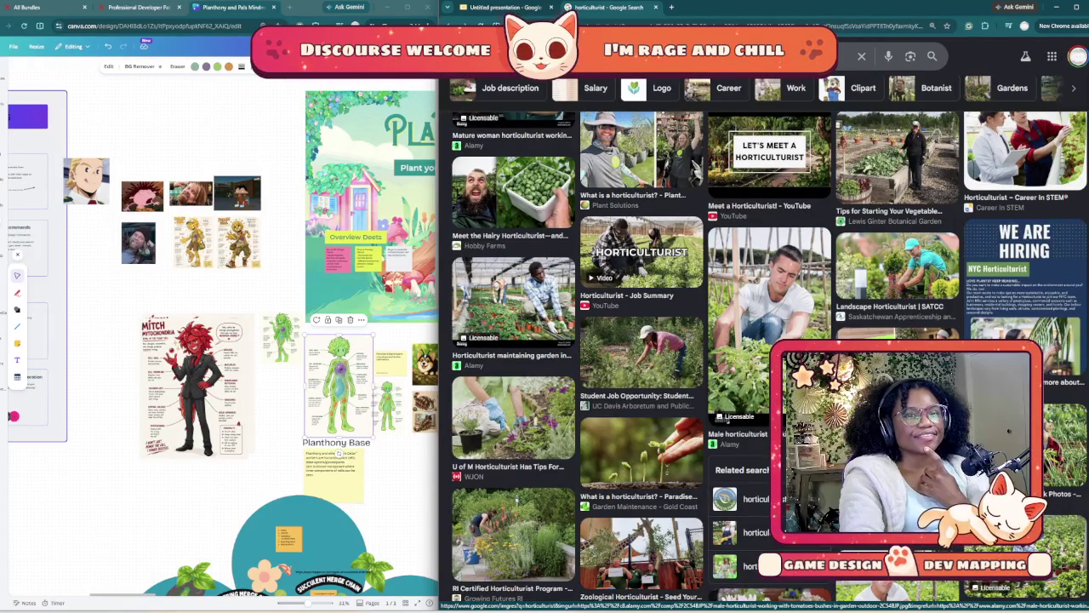
scroll(706, 357, "up", 1)
scroll(706, 358, "up", 2)
scroll(706, 357, "up", 2)
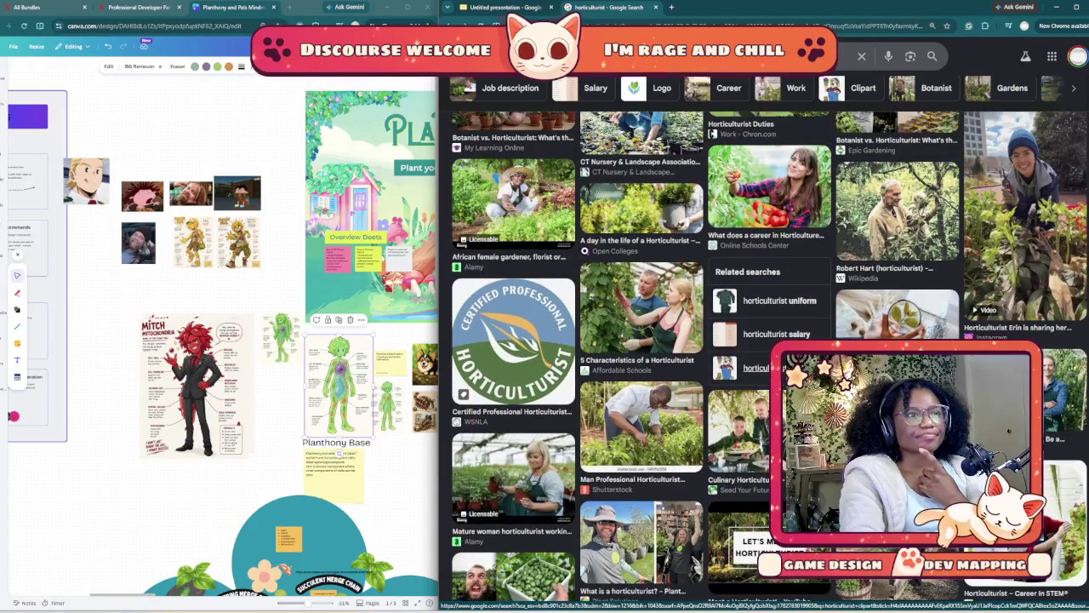
scroll(707, 357, "up", 1)
scroll(706, 358, "up", 1)
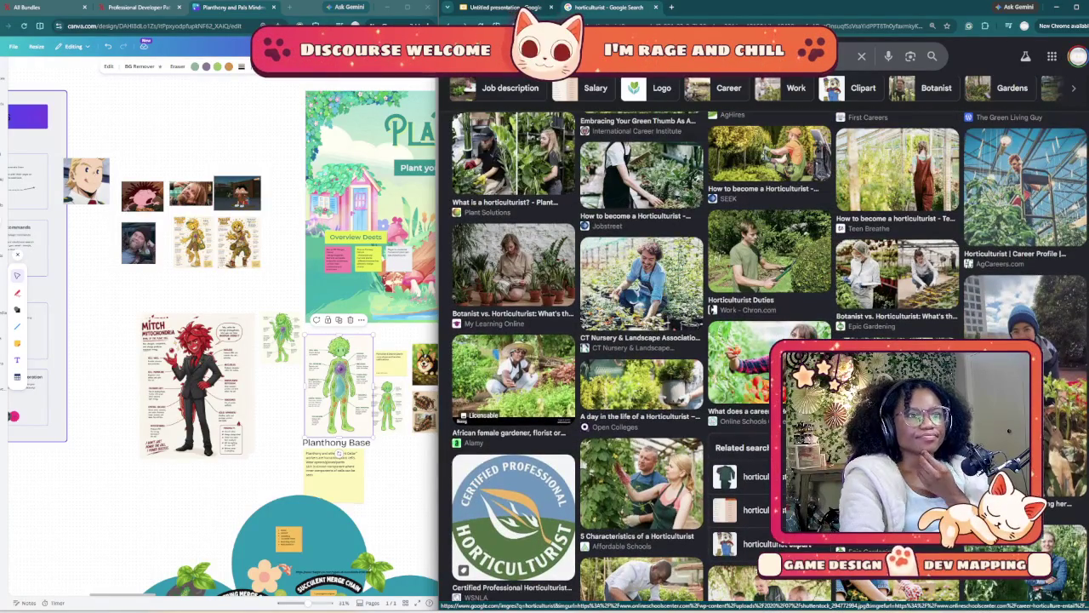
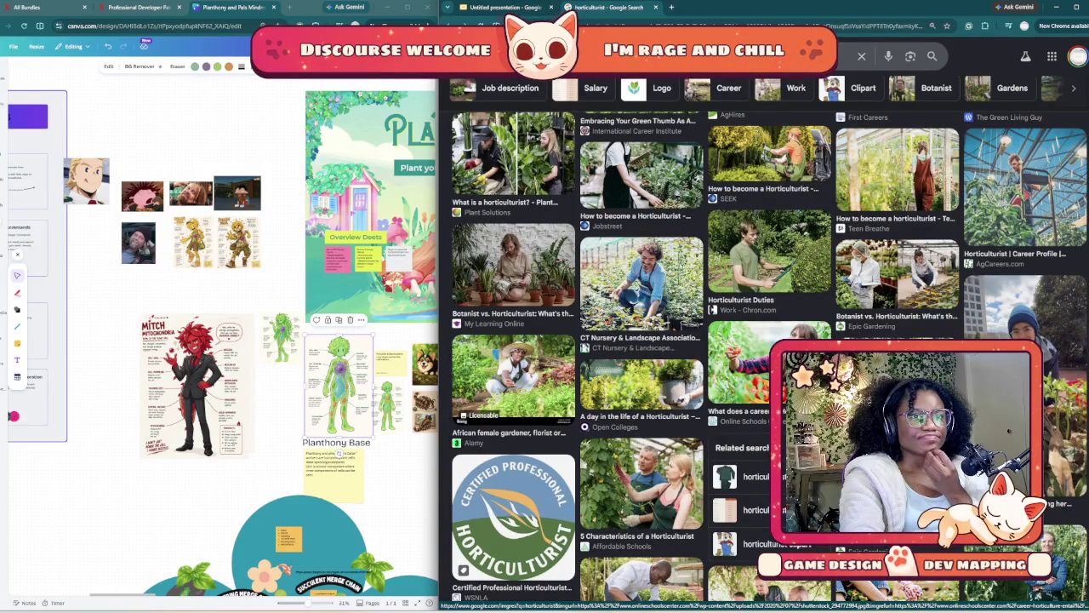
- Copy the CT Nursery gardener photo from the image results and return to the presentation
scroll(707, 357, "up", 2)
scroll(706, 358, "up", 1)
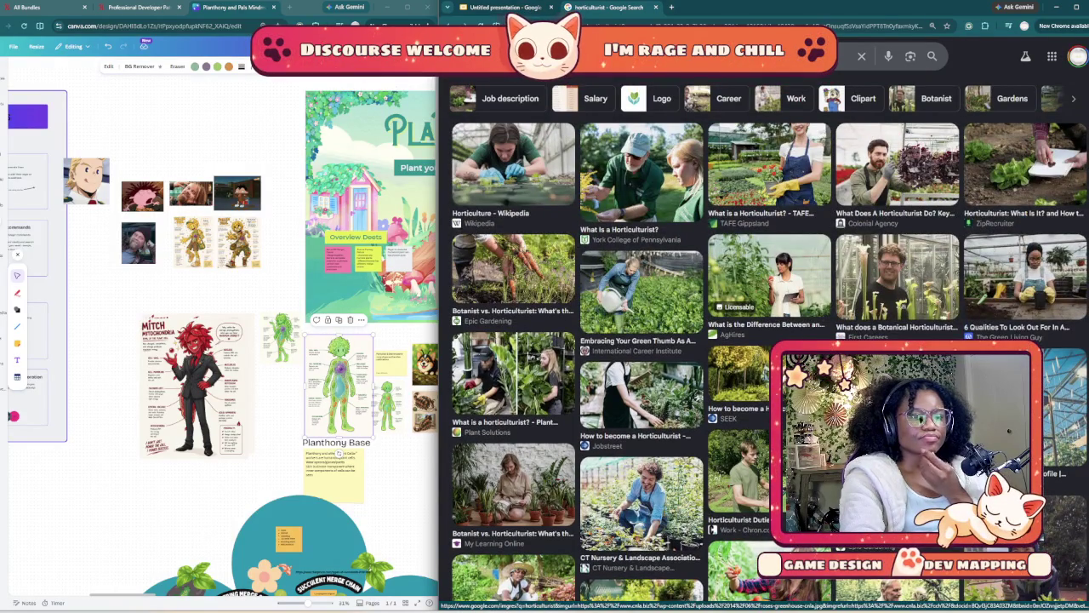
left_click(642, 502)
right_click(964, 223)
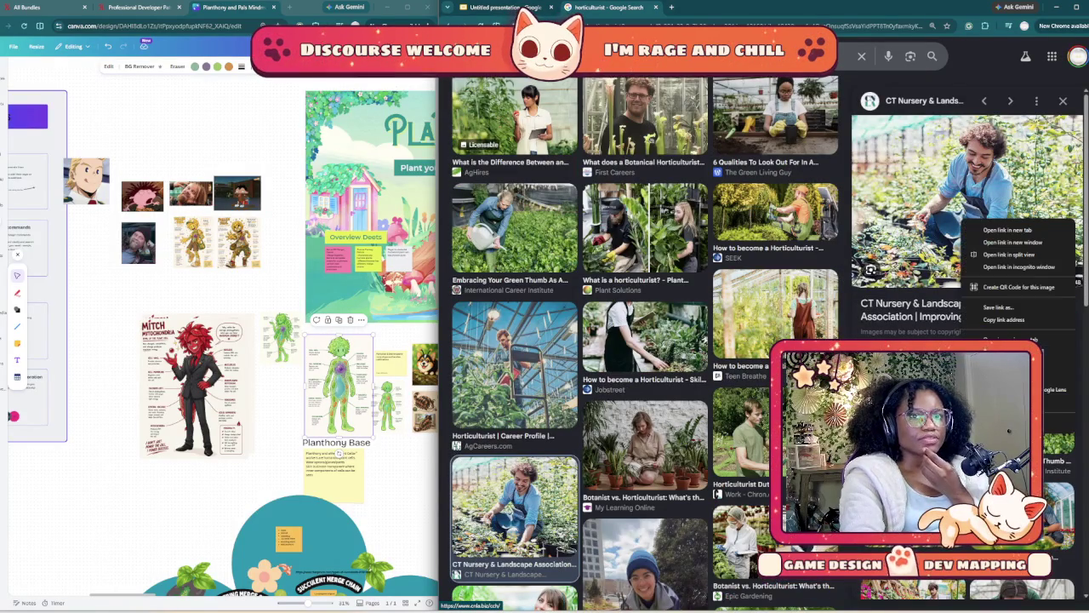
left_click(1004, 363)
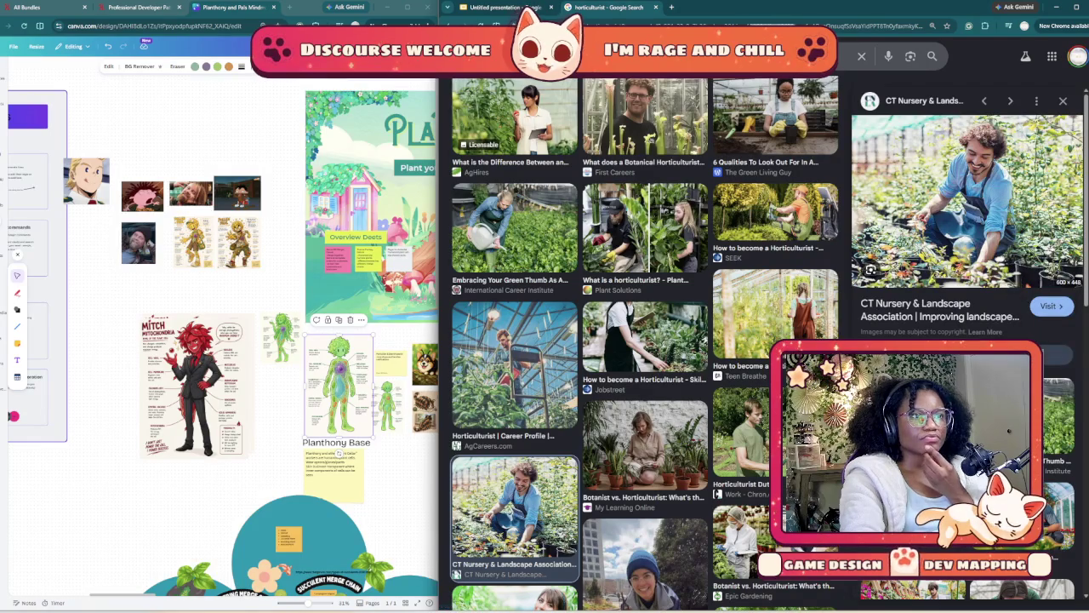
left_click(1063, 100)
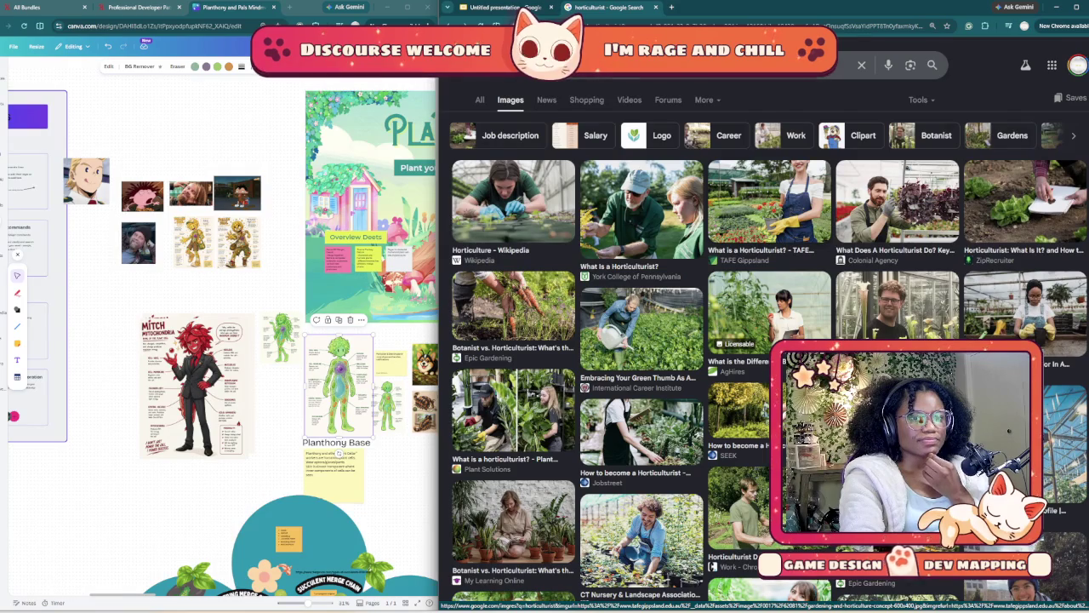
scroll(766, 230, "down", 3)
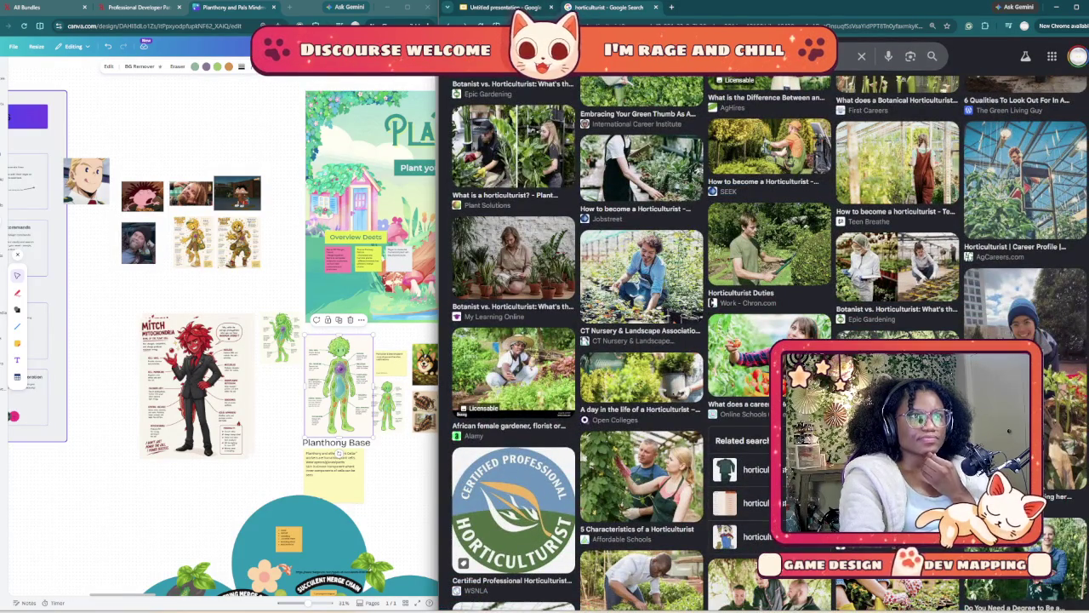
key("ctrl+shift+Tab")
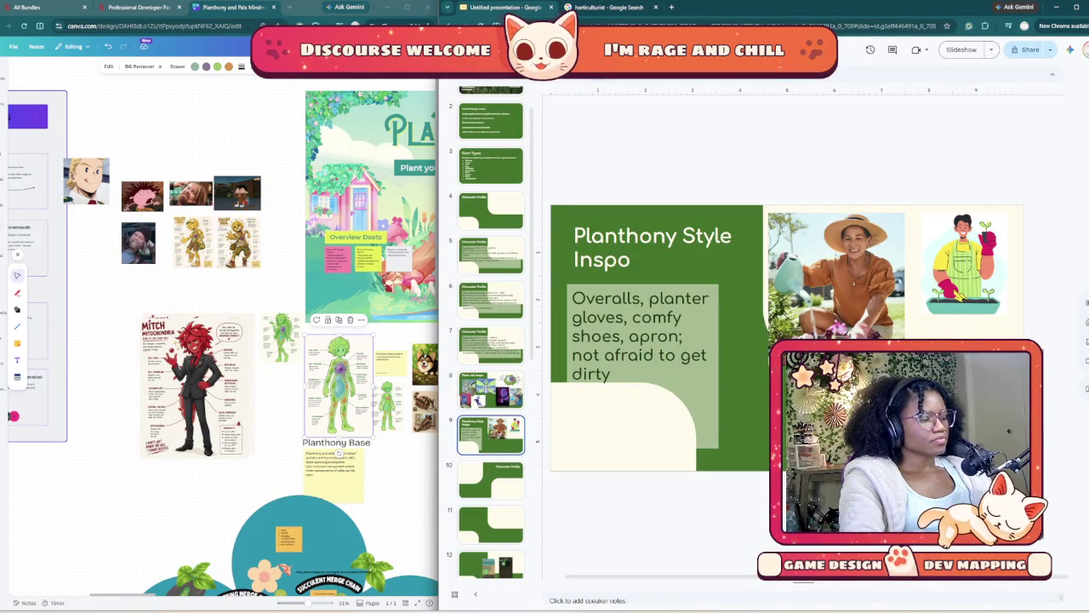
- Paste the gardener photo, remove it again, and nudge the gardener illustration slightly down
key("ctrl+v")
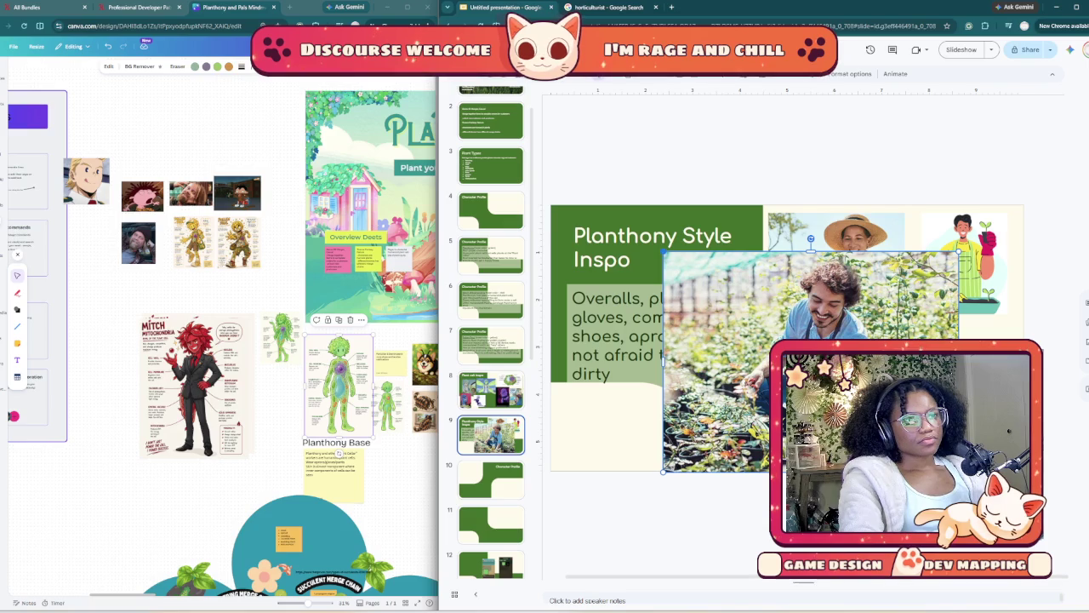
key("Delete")
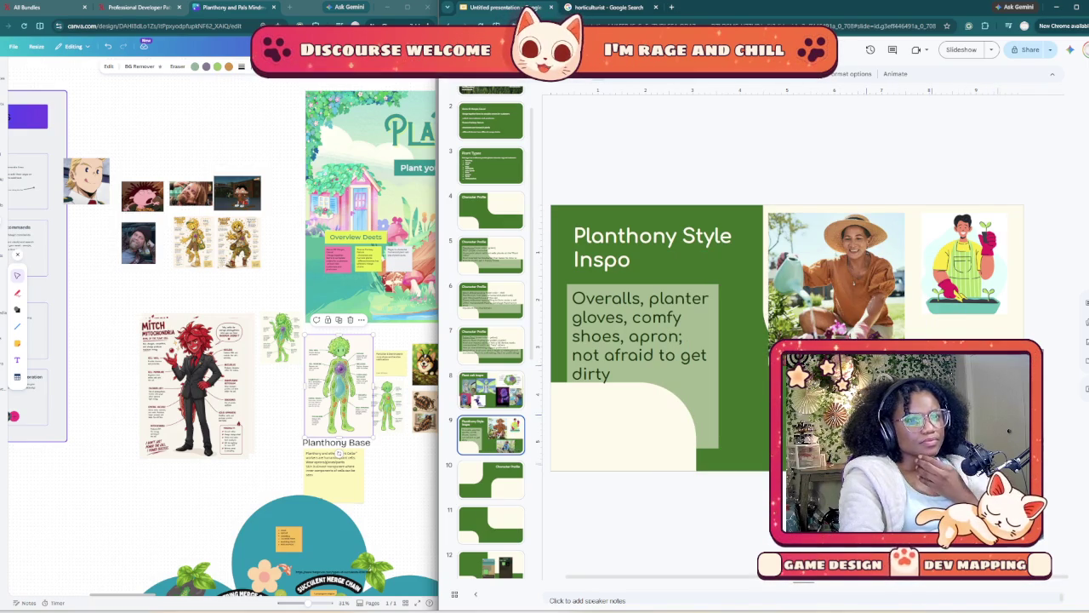
left_click(964, 264)
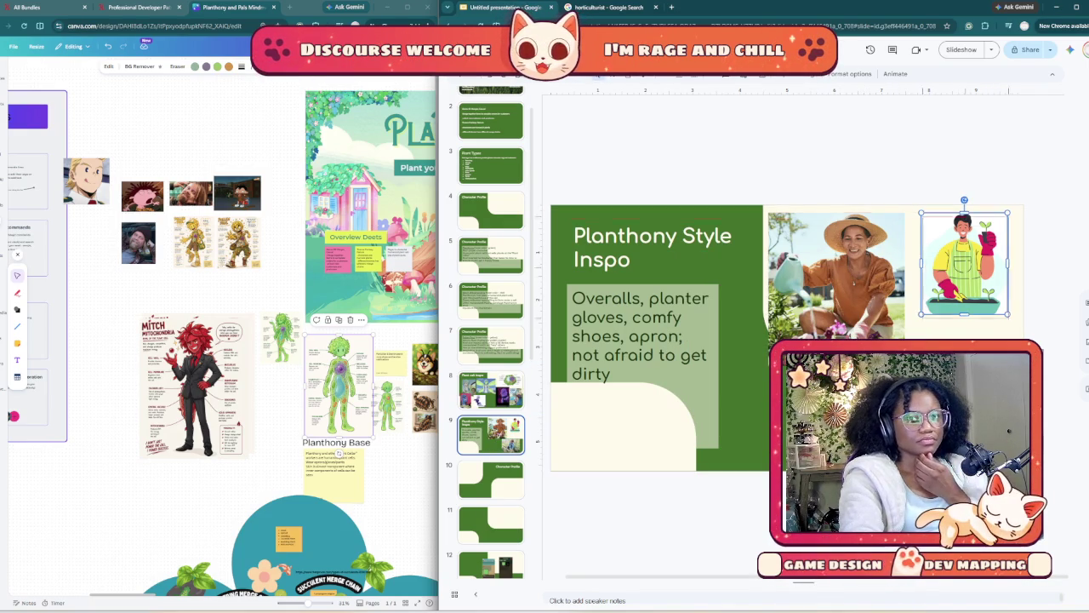
key("Down")
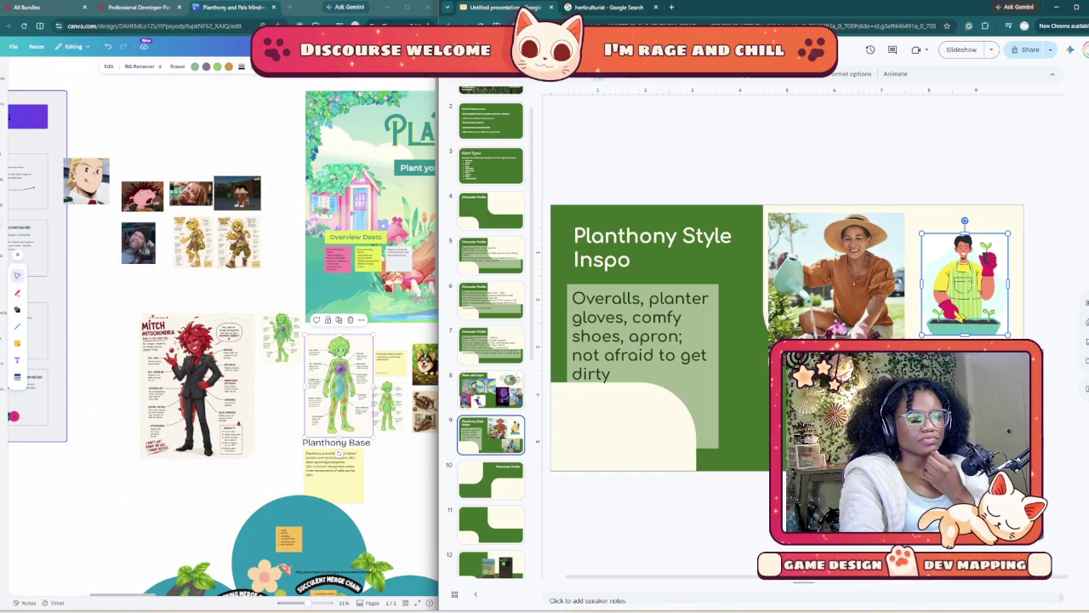
- Duplicate slide 9 as slide 10 and retitle the copy 'Mitch Style Inspo'
right_click(494, 442)
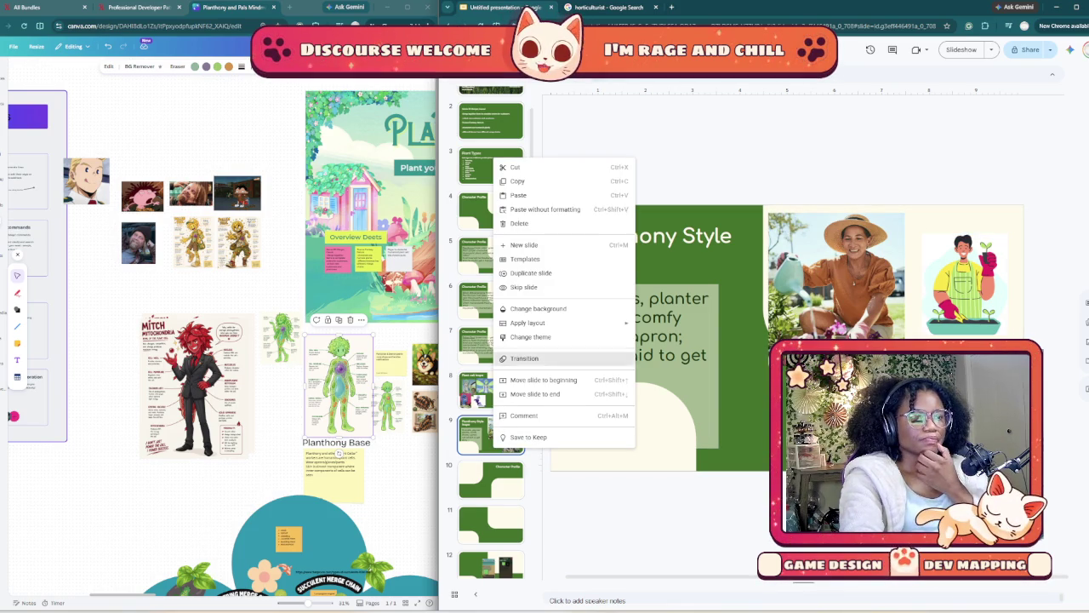
left_click(531, 273)
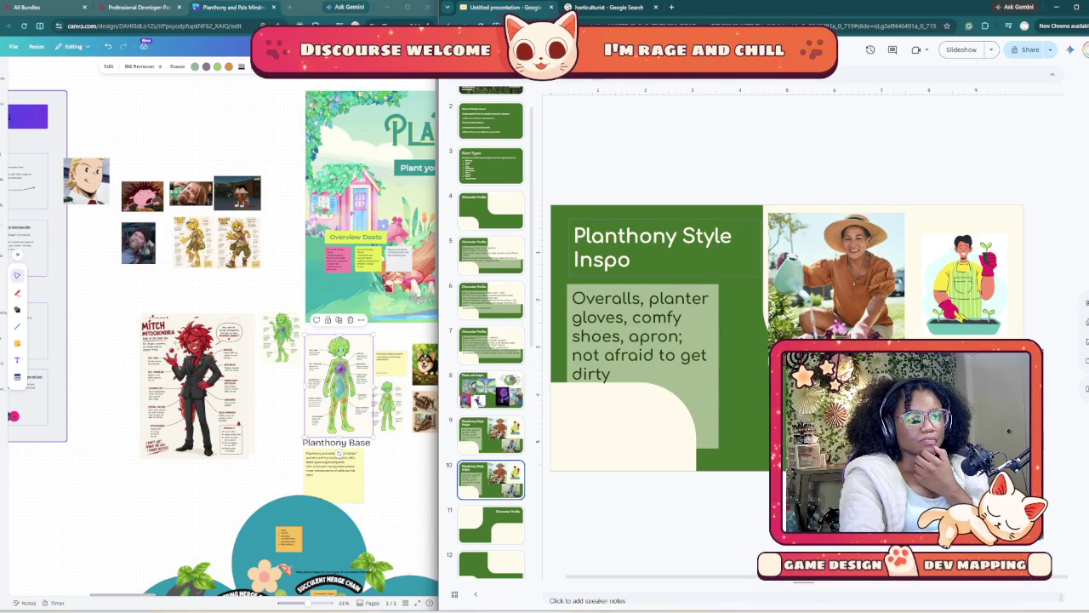
left_click(653, 236)
double_click(653, 236)
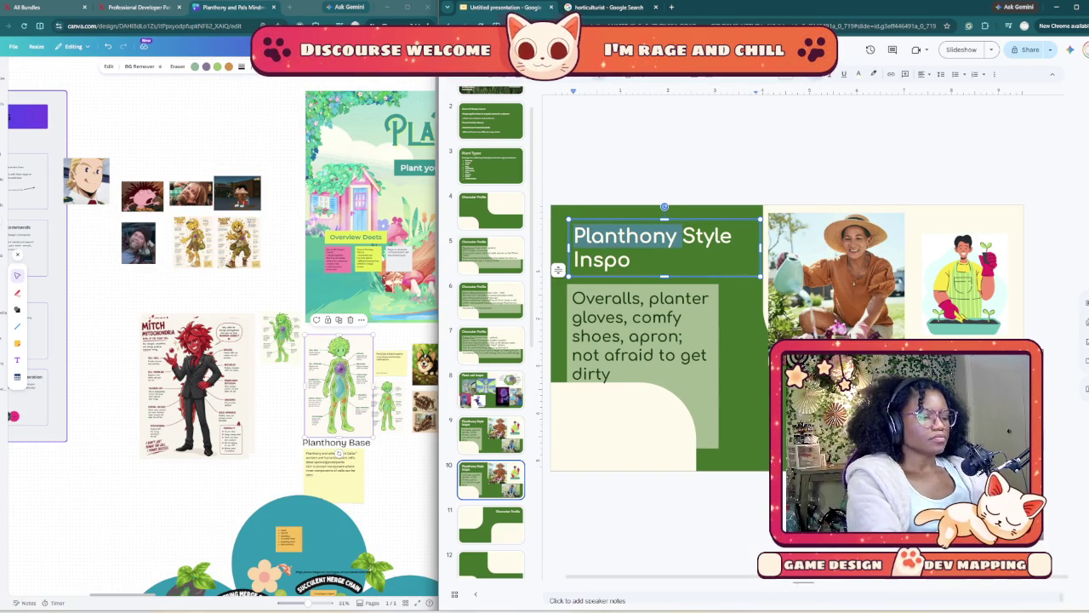
type("Mitch")
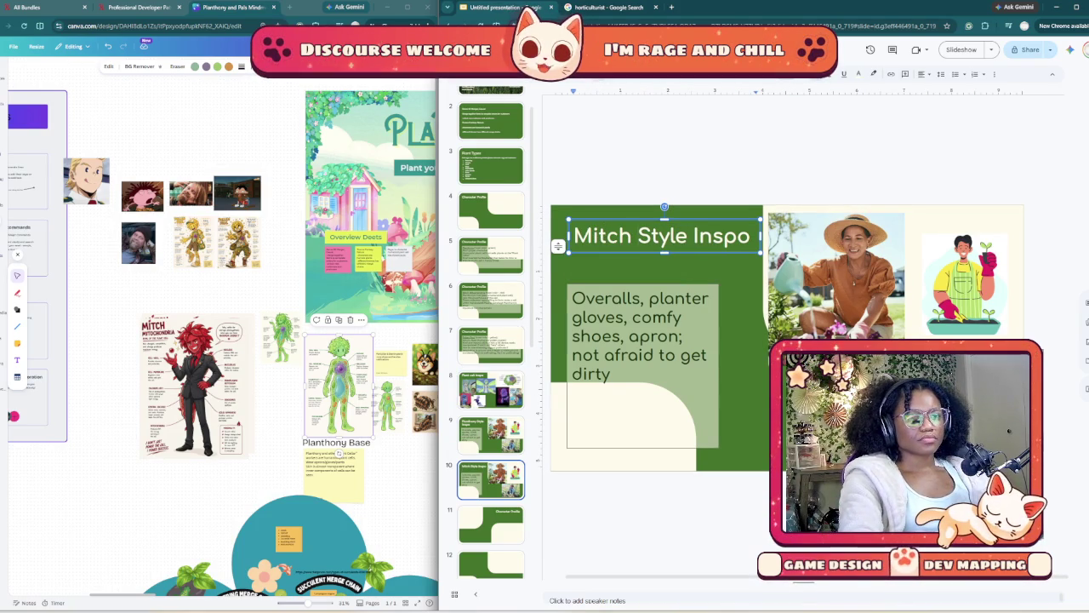
mouse_move(610, 375)
left_mouse_down()
mouse_move(571, 336)
mouse_move(572, 298)
left_mouse_up()
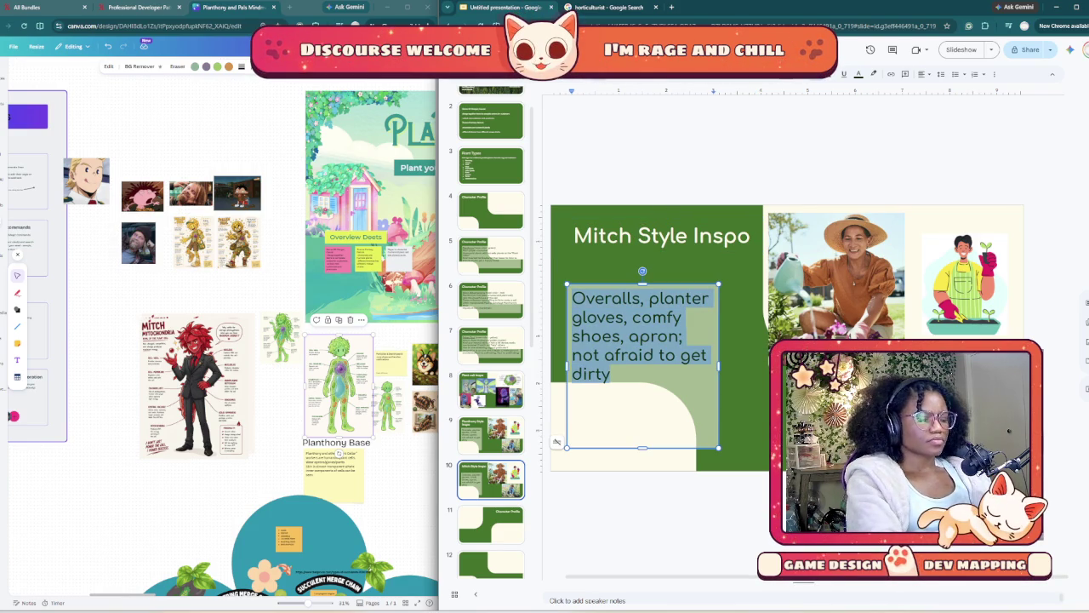
- Replace the body text with 'Fancy suit, cheeky grin, prim and proper… air out of place'
type("Fanc")
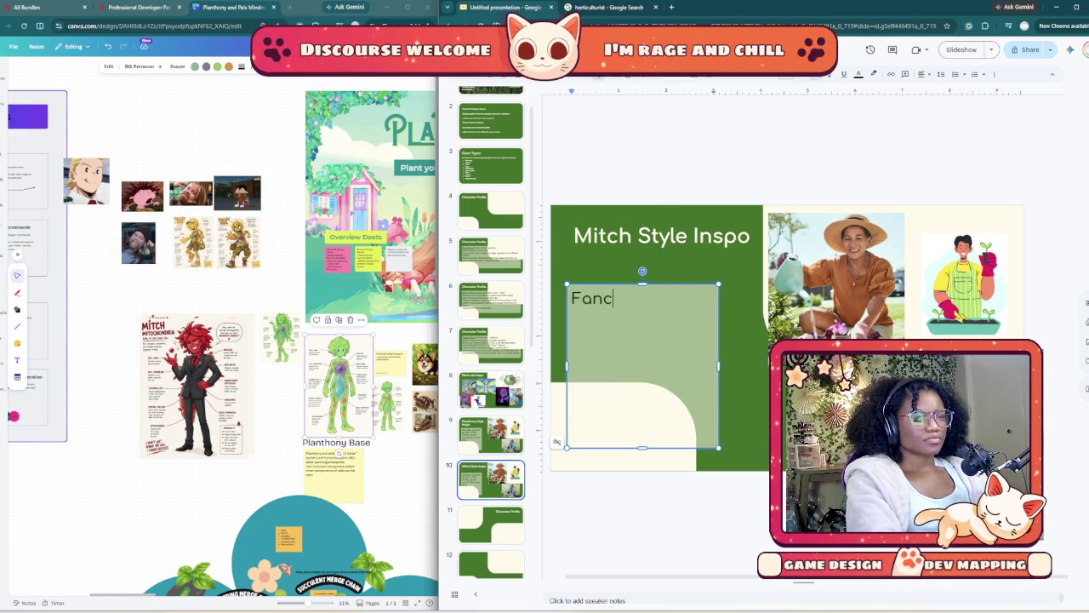
type("y suit")
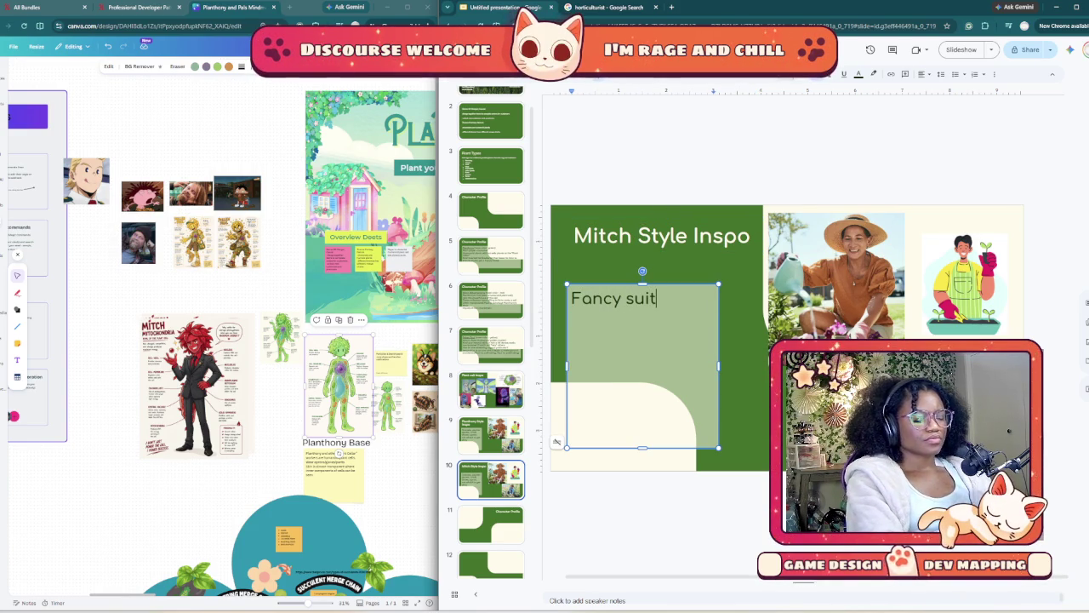
type(", crook")
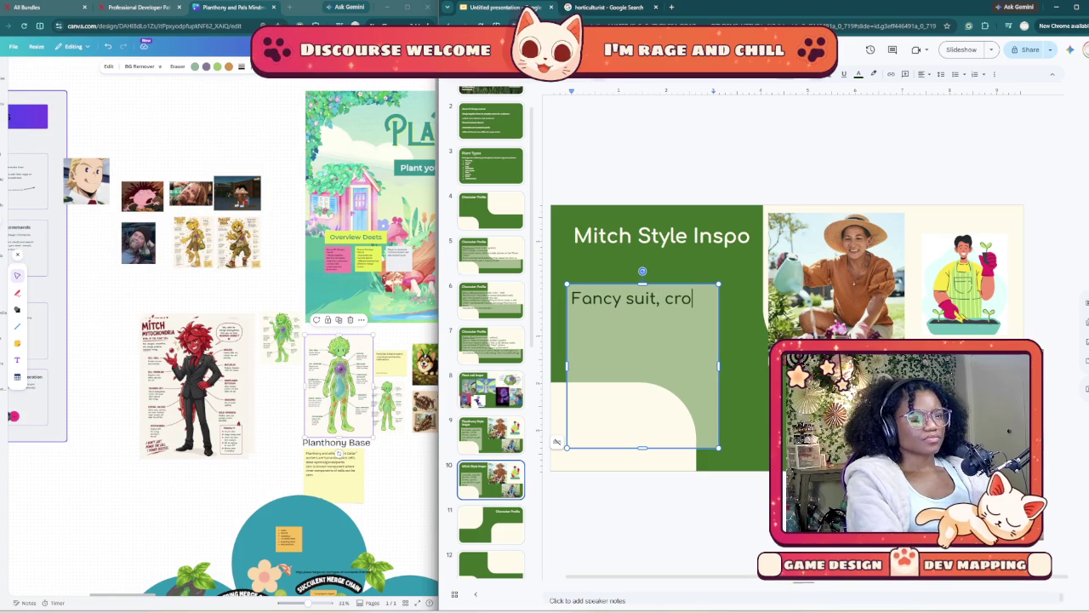
type("ed gri")
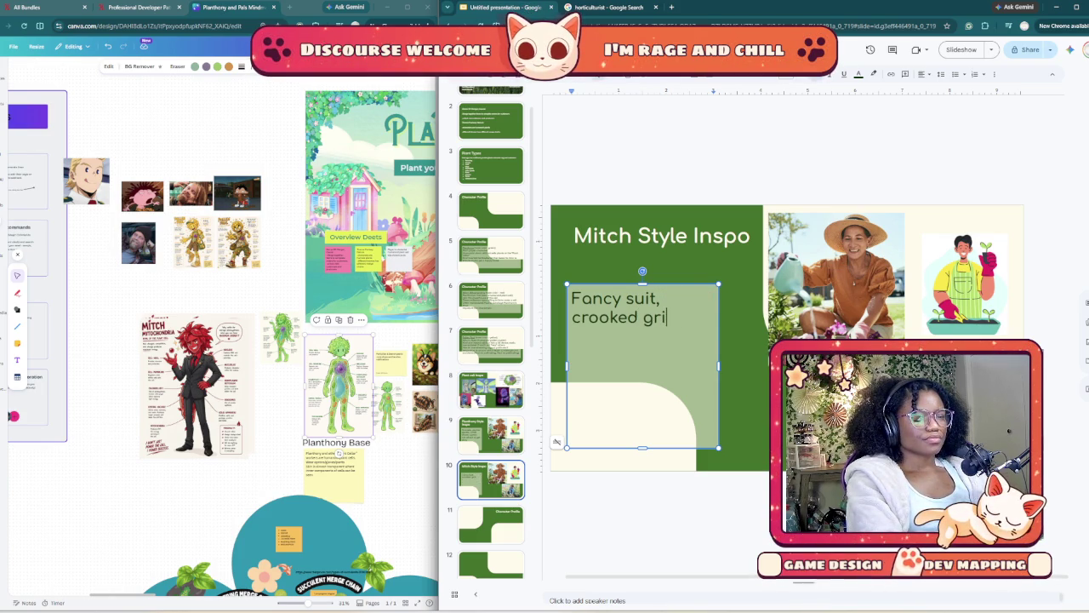
key("BackSpace")
key("BackSpace")
key("BackSpace")
key("BackSpace")
key("BackSpace")
key("BackSpace")
type("he")
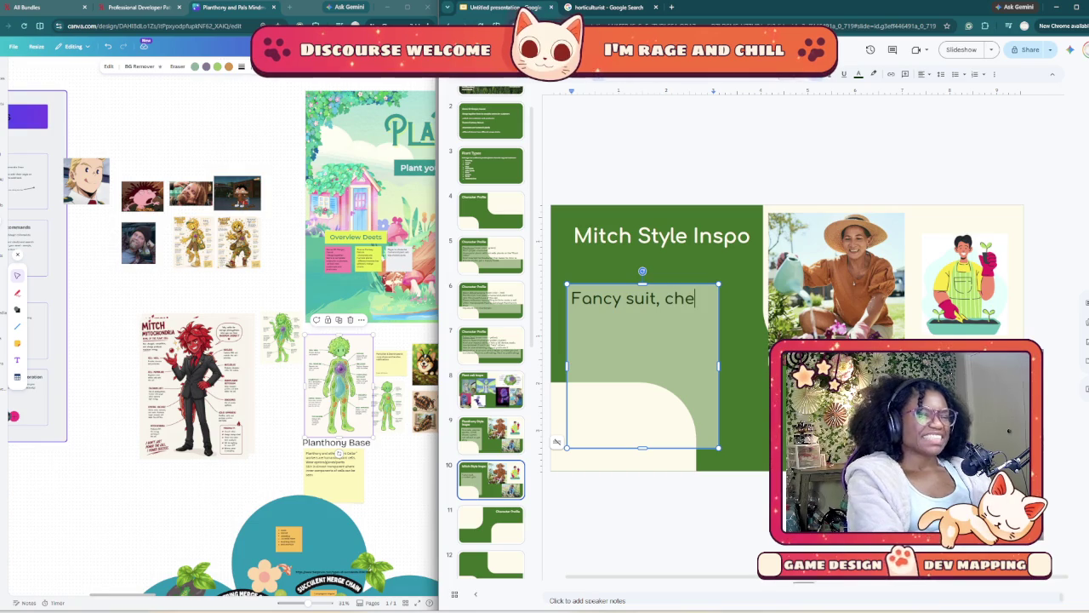
type("eky grin,")
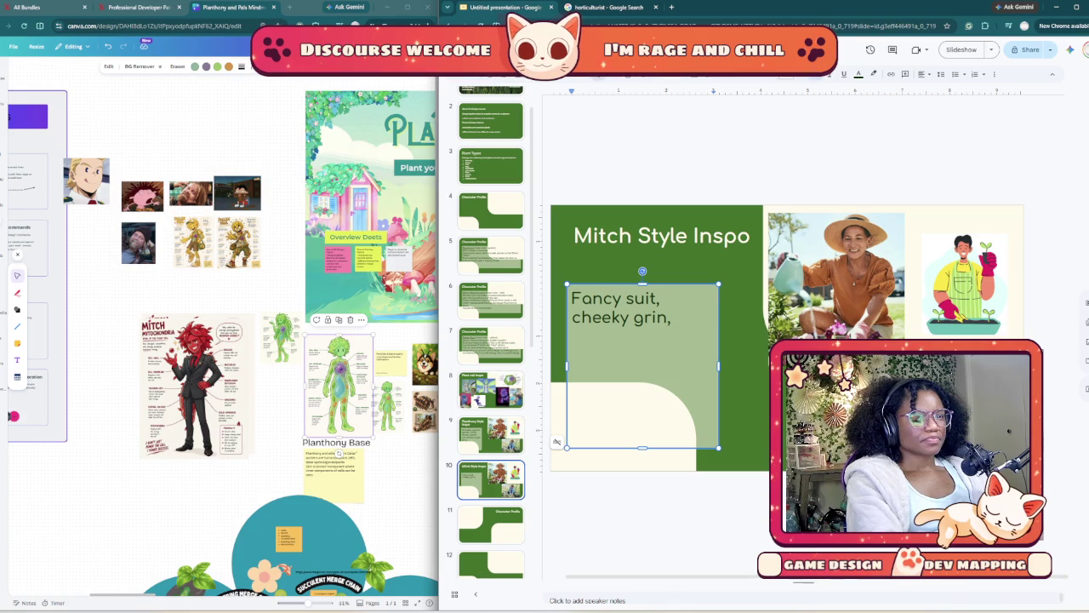
type("prima")
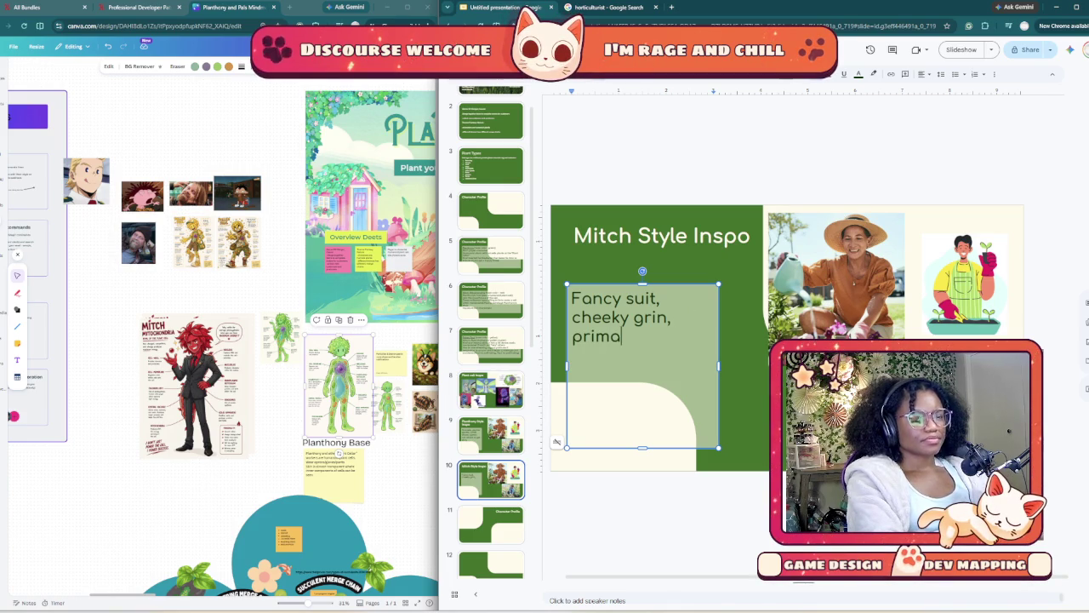
key("BackSpace")
type("and pro")
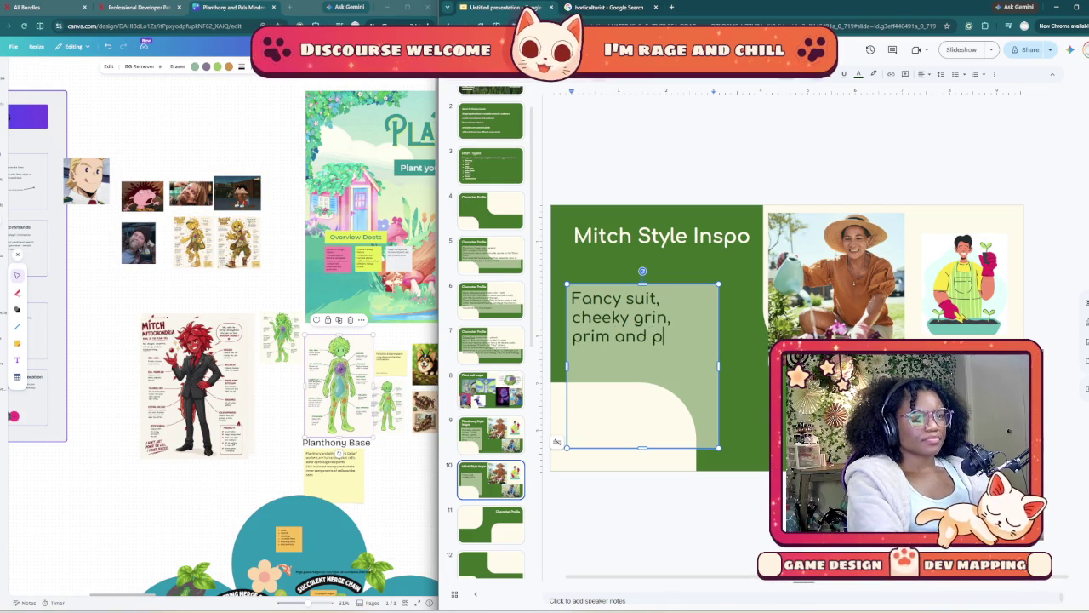
type("per without a spec")
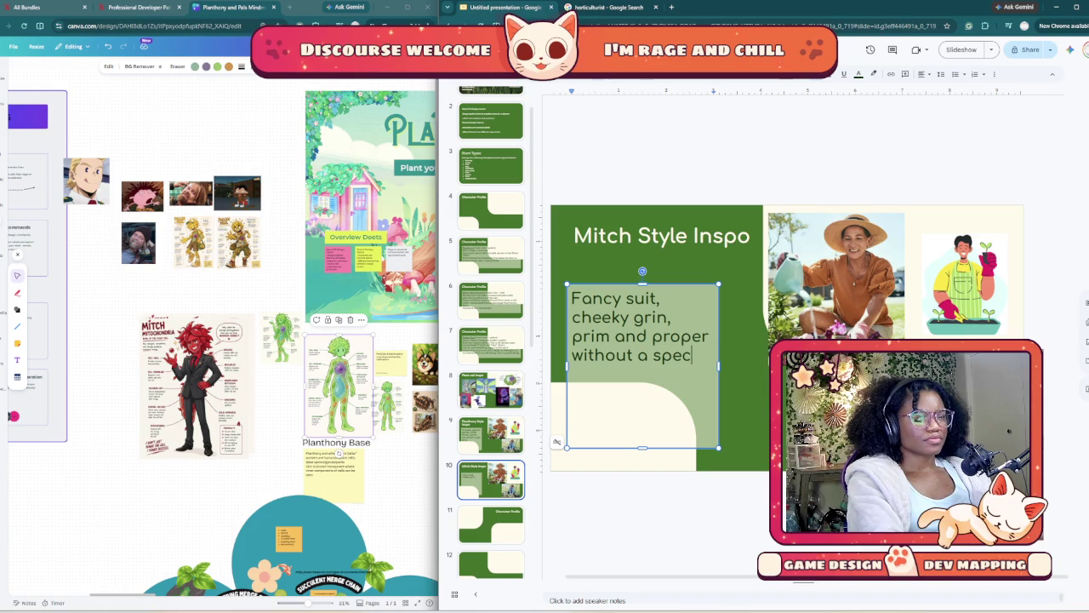
key("BackSpace")
key("BackSpace")
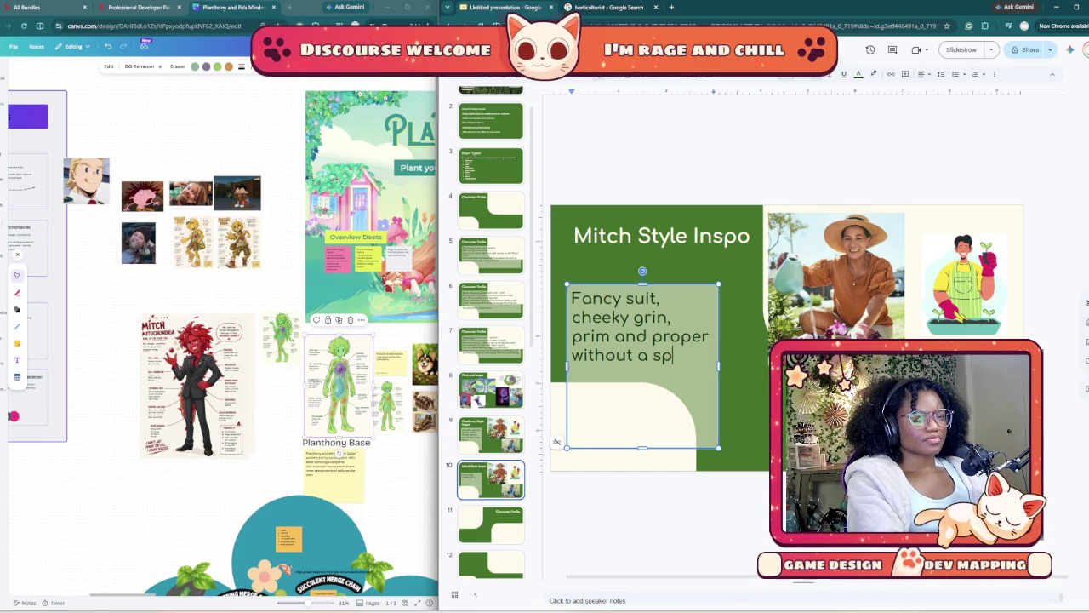
type("hair o")
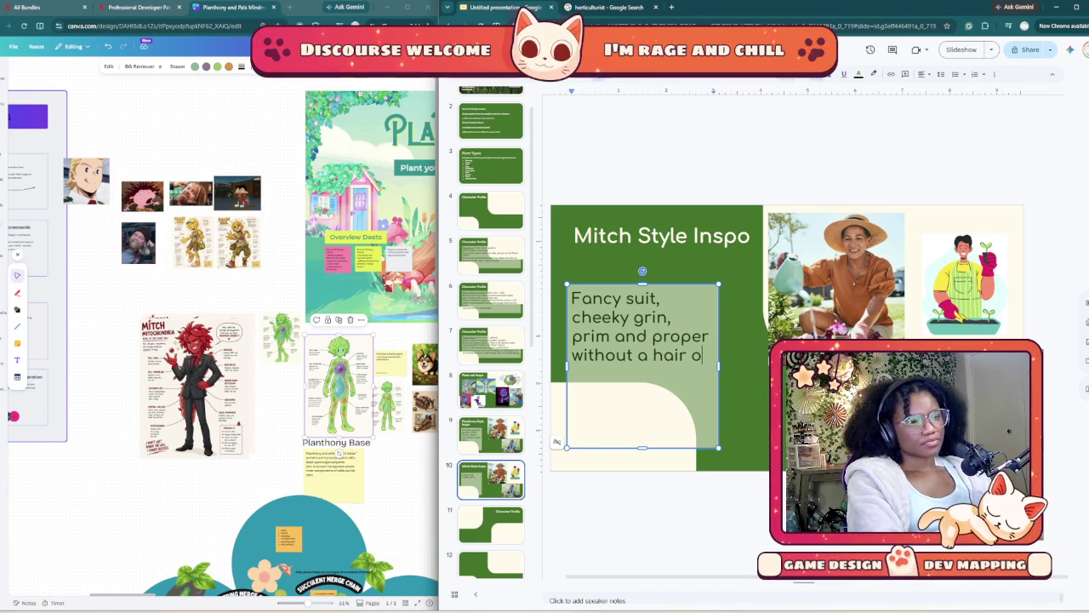
type("ut of place")
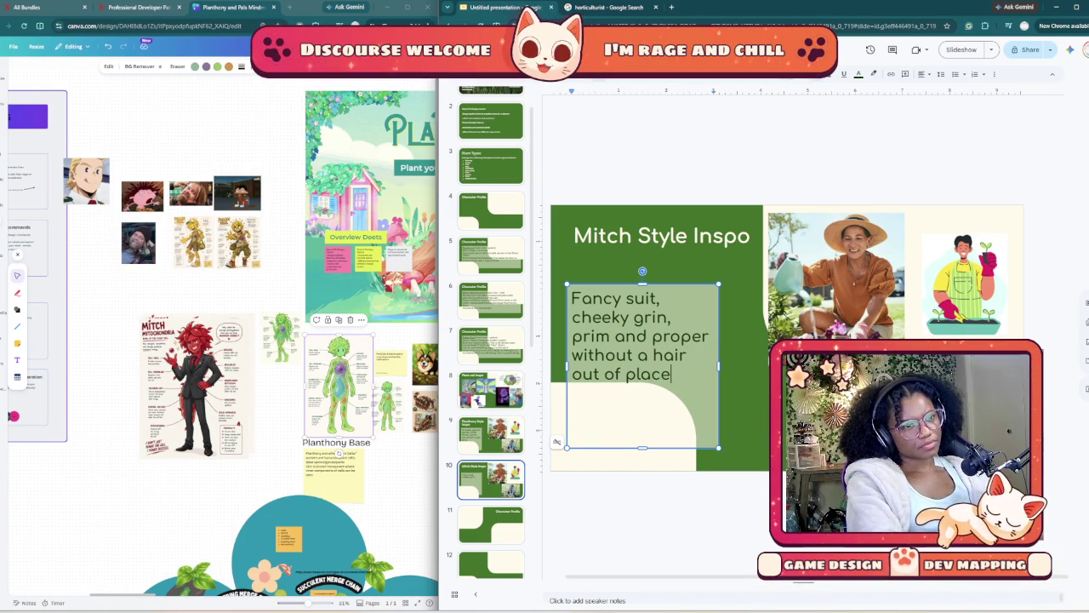
- Delete the woman gardening photo and gardener illustration, then go back to the image search
left_click(836, 315)
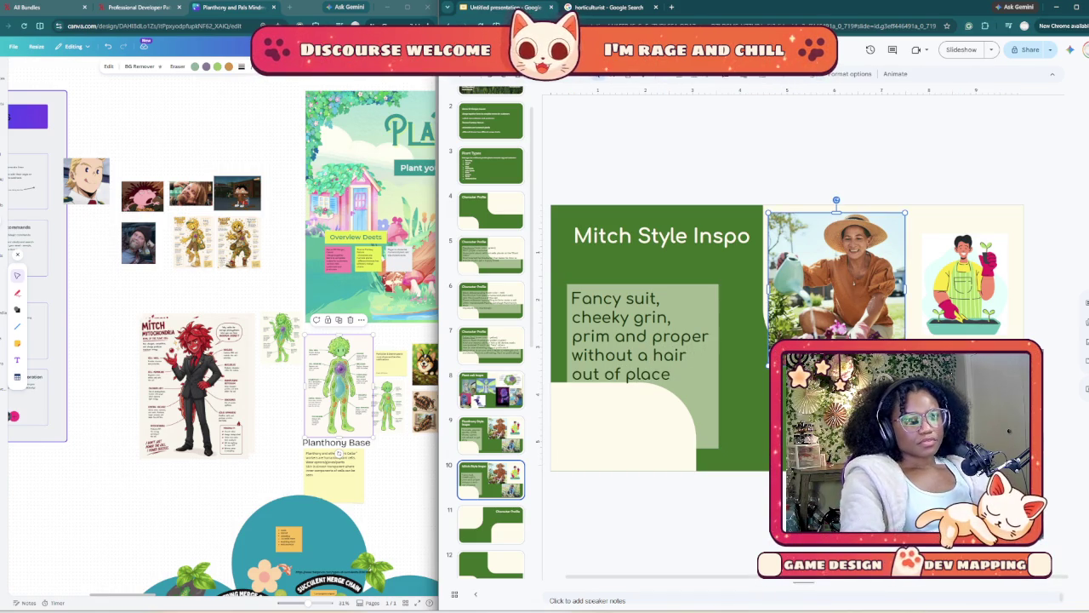
key("Delete")
left_click(964, 273)
key("Delete")
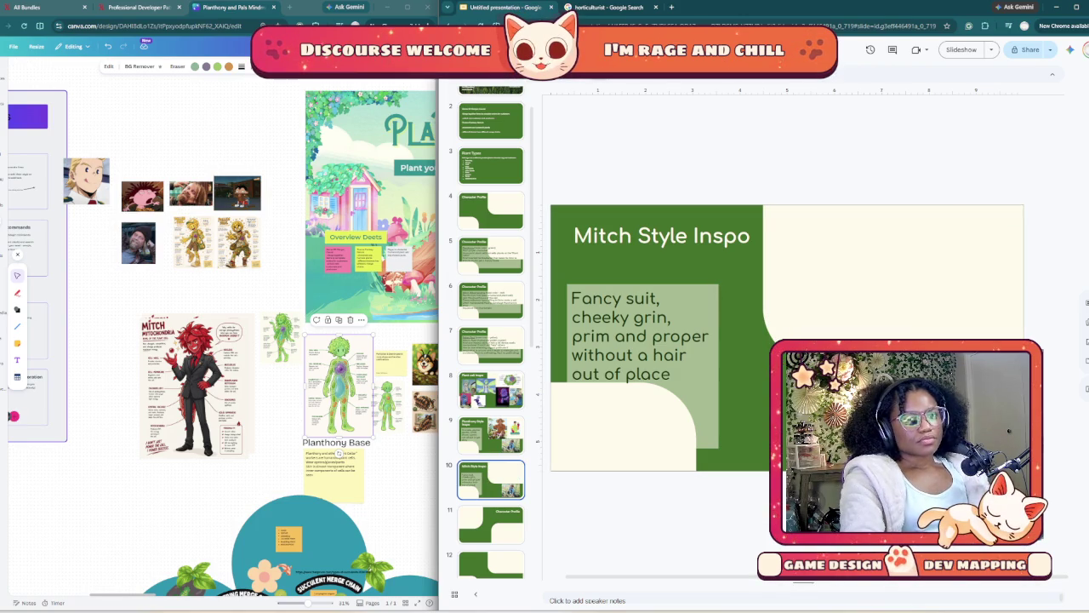
key("Escape")
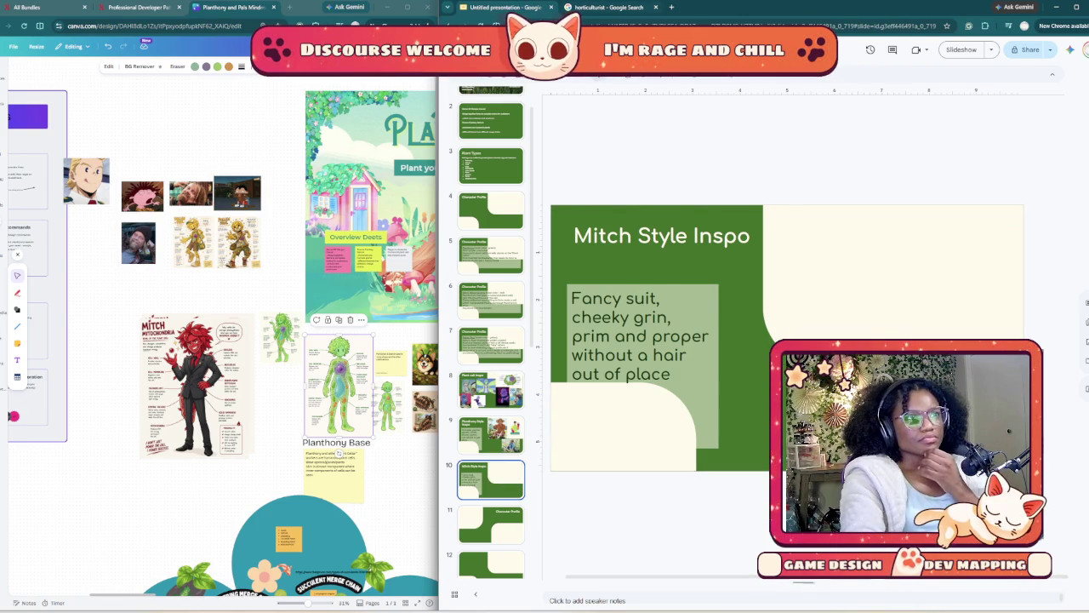
key("ctrl+Tab")
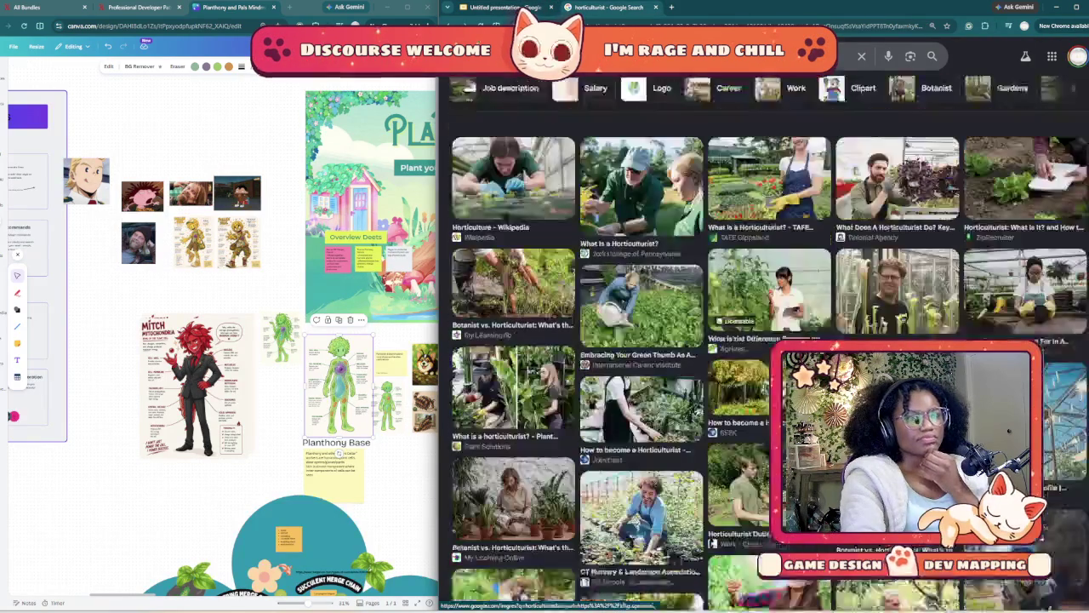
- Search Google Images for 'cheap car salesman' and browse the results
scroll(766, 340, "up", 5)
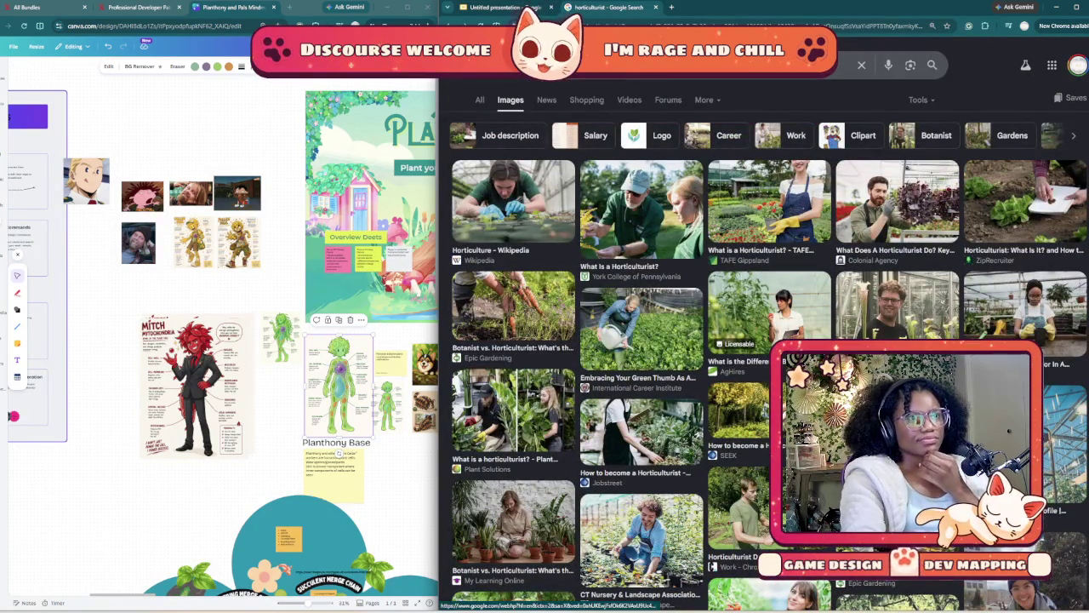
type("cheap c")
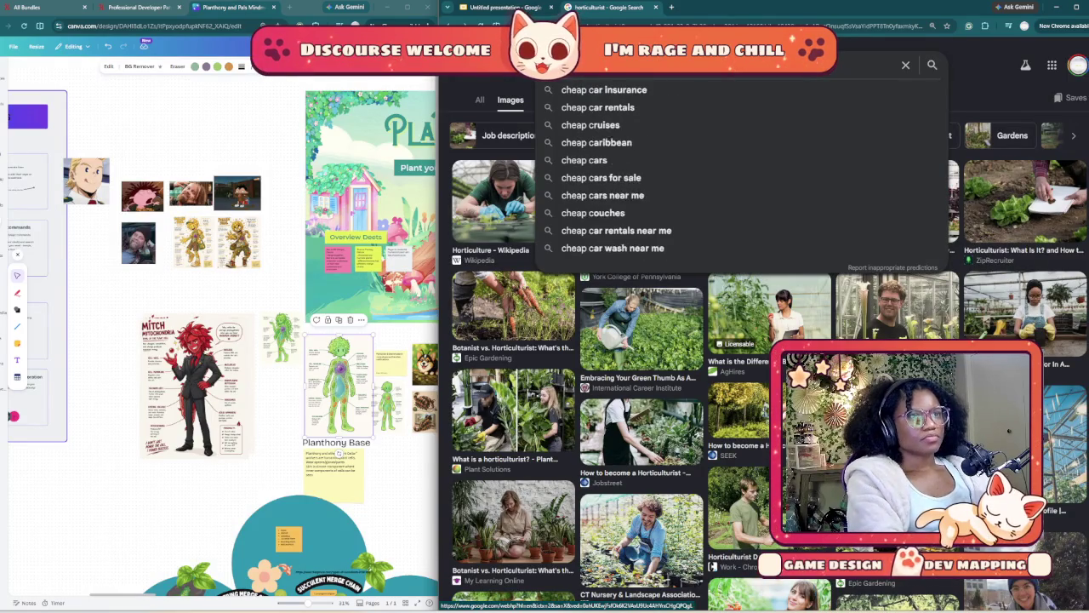
type("ar salesman")
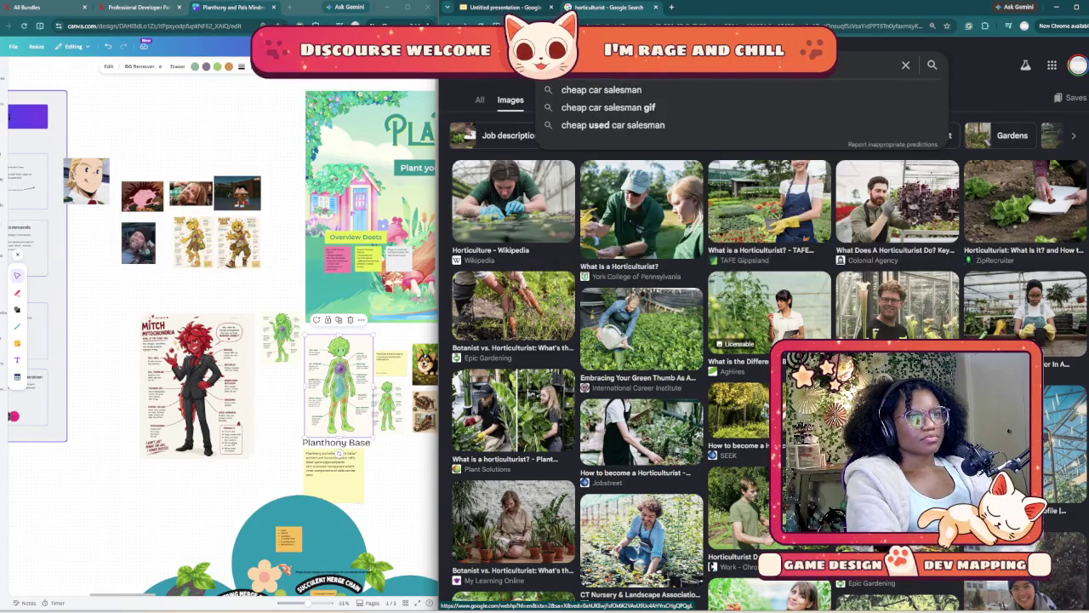
key("Return")
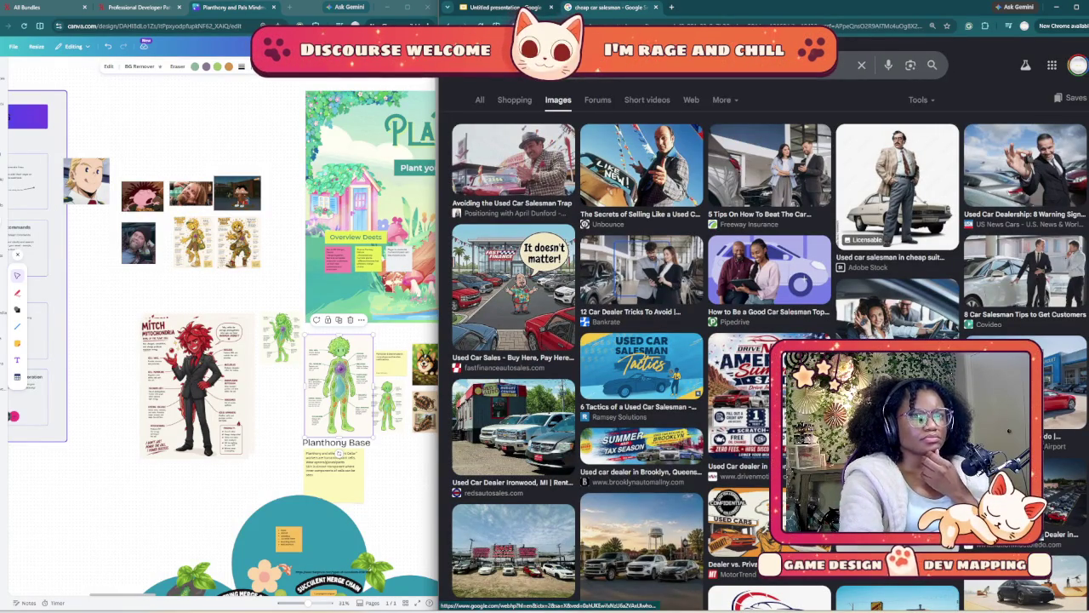
scroll(647, 341, "down", 3)
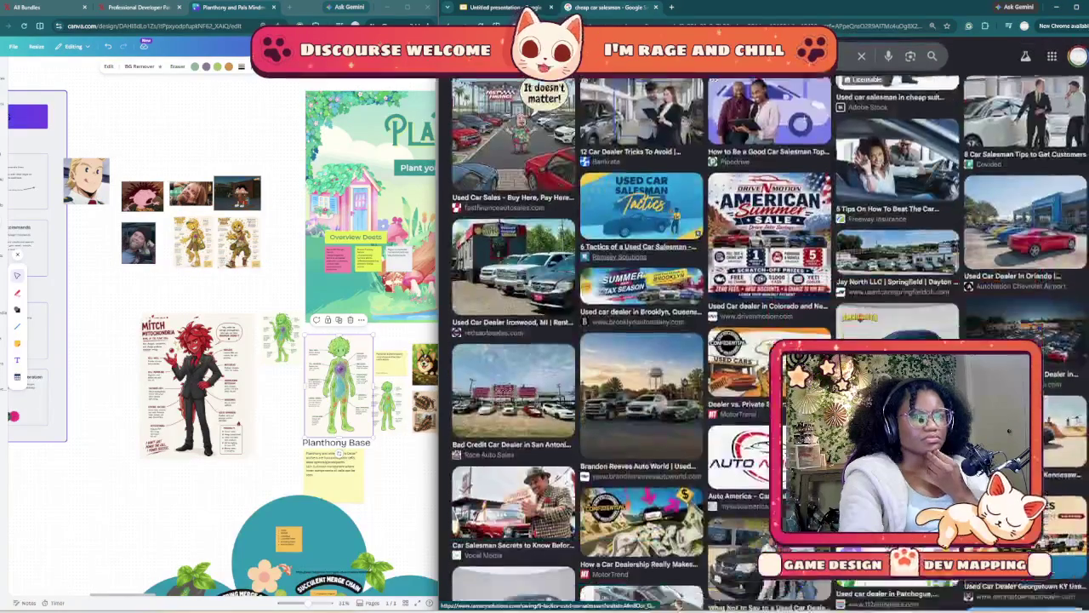
scroll(646, 340, "down", 2)
scroll(647, 340, "up", 1)
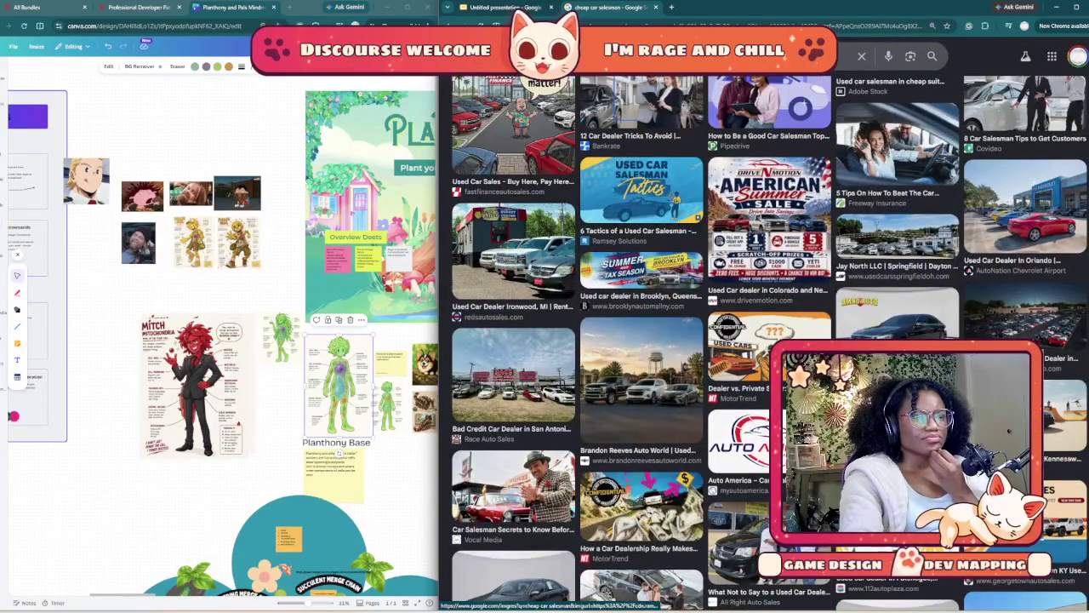
scroll(646, 341, "up", 3)
- Change the search to 'sleazy car salesman' and scroll through the image results
left_click(697, 65)
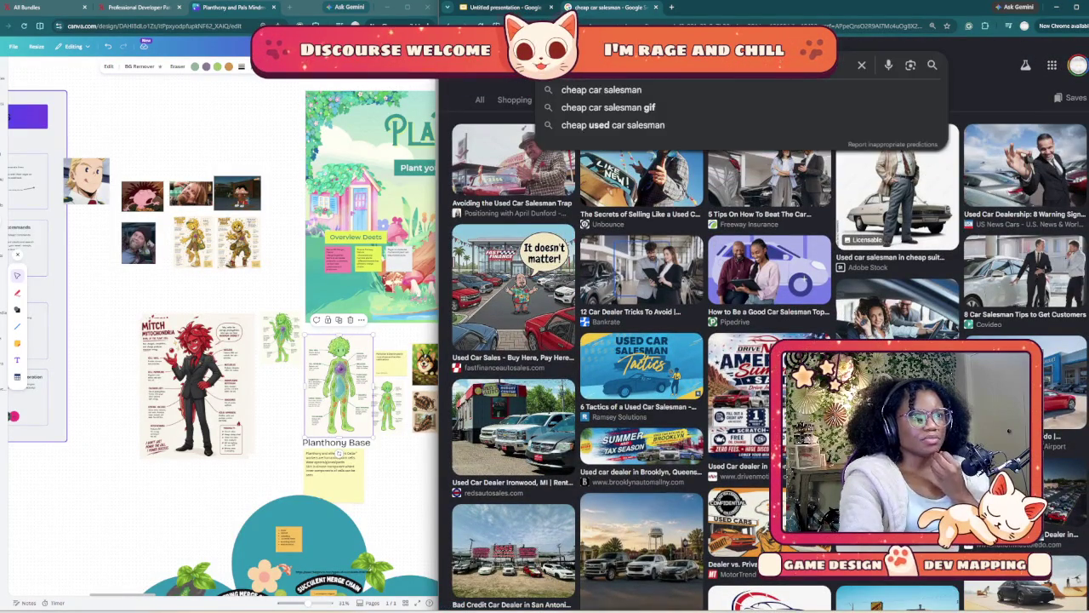
type("sleazy")
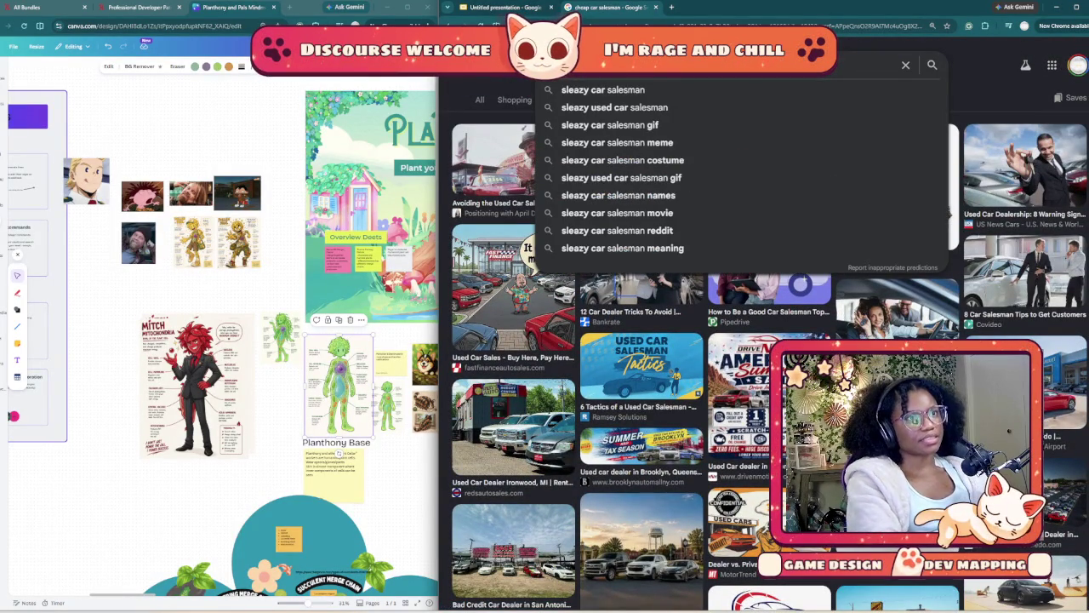
key("Return")
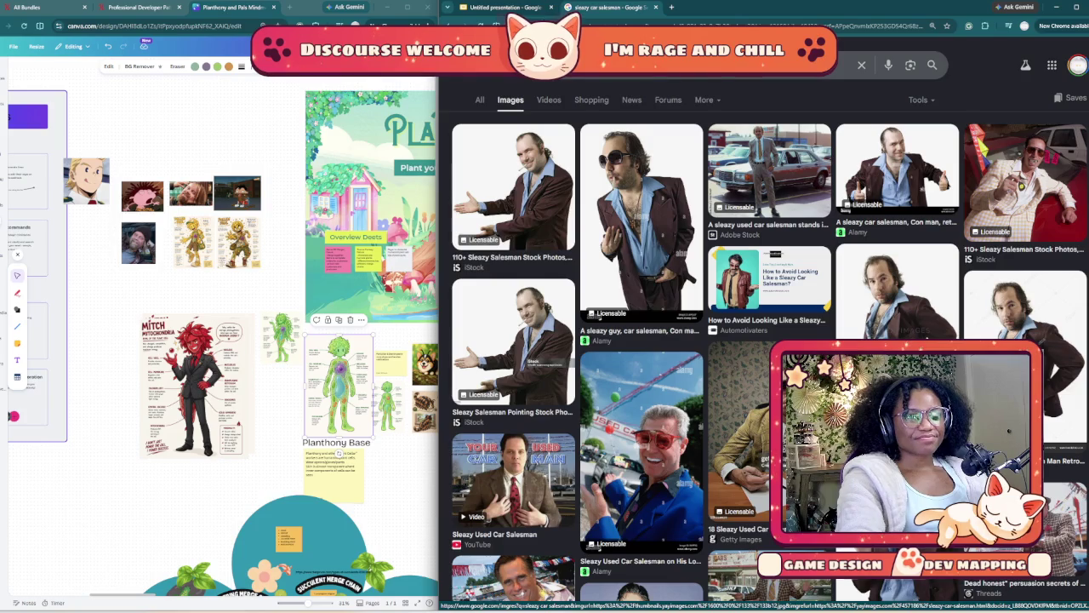
scroll(765, 340, "down", 3)
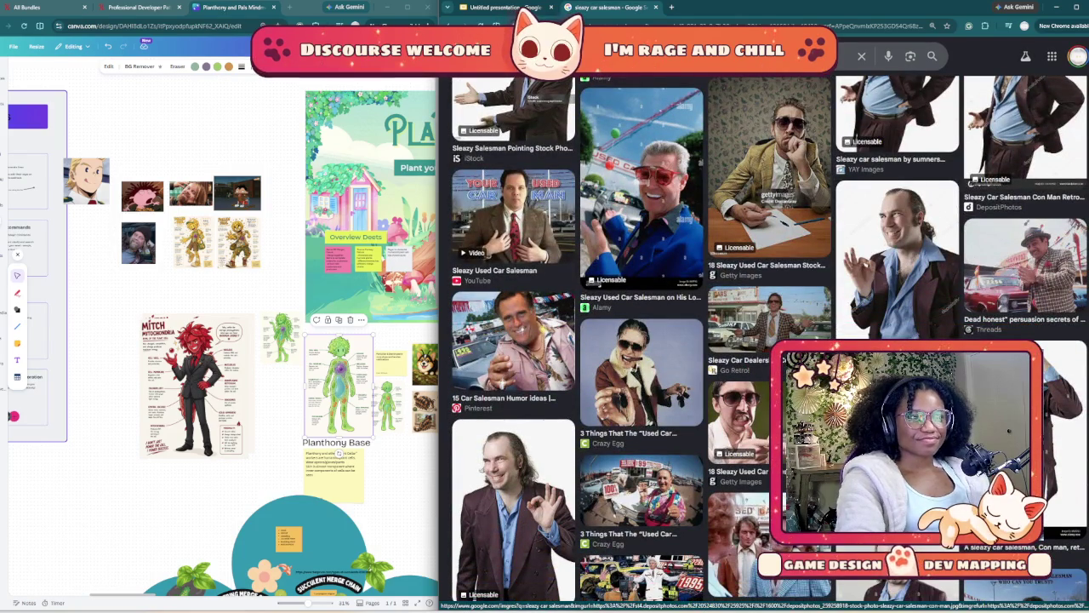
scroll(766, 341, "down", 2)
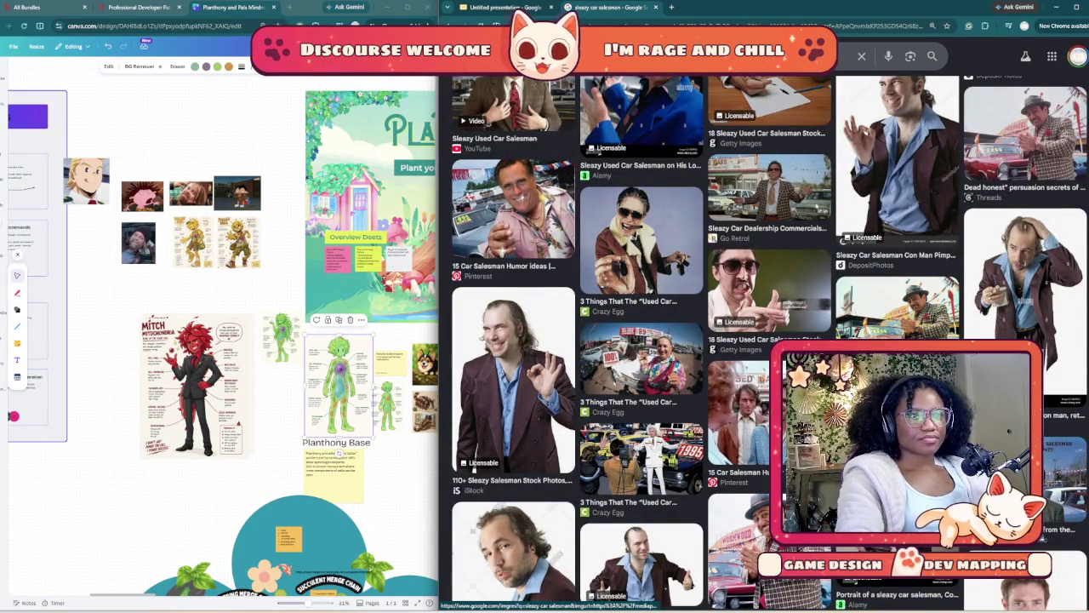
scroll(766, 340, "down", 3)
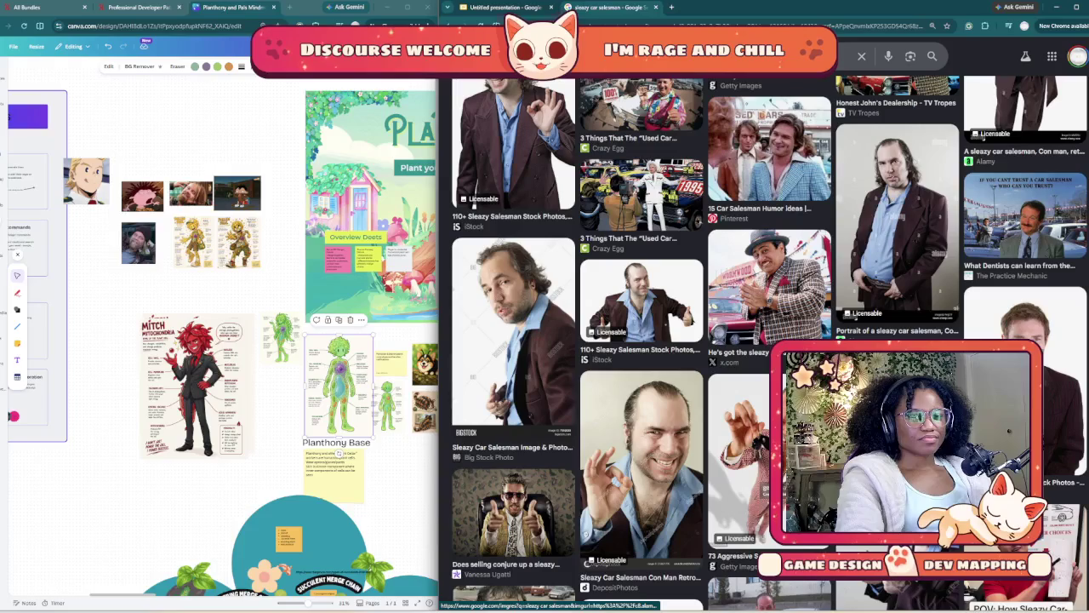
scroll(765, 341, "down", 3)
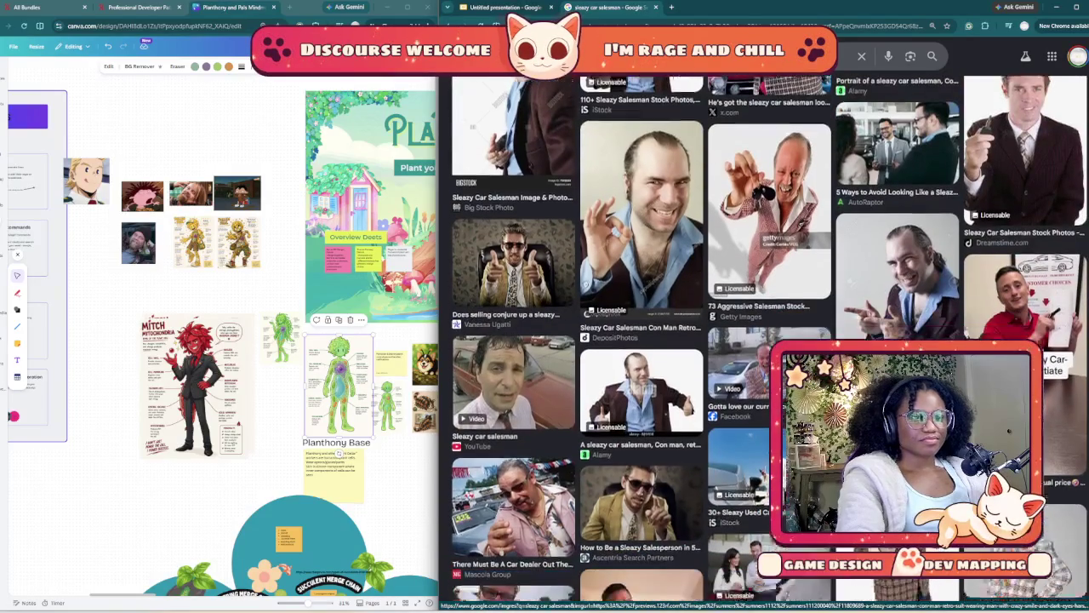
scroll(766, 341, "down", 1)
scroll(766, 341, "down", 2)
scroll(766, 341, "down", 1)
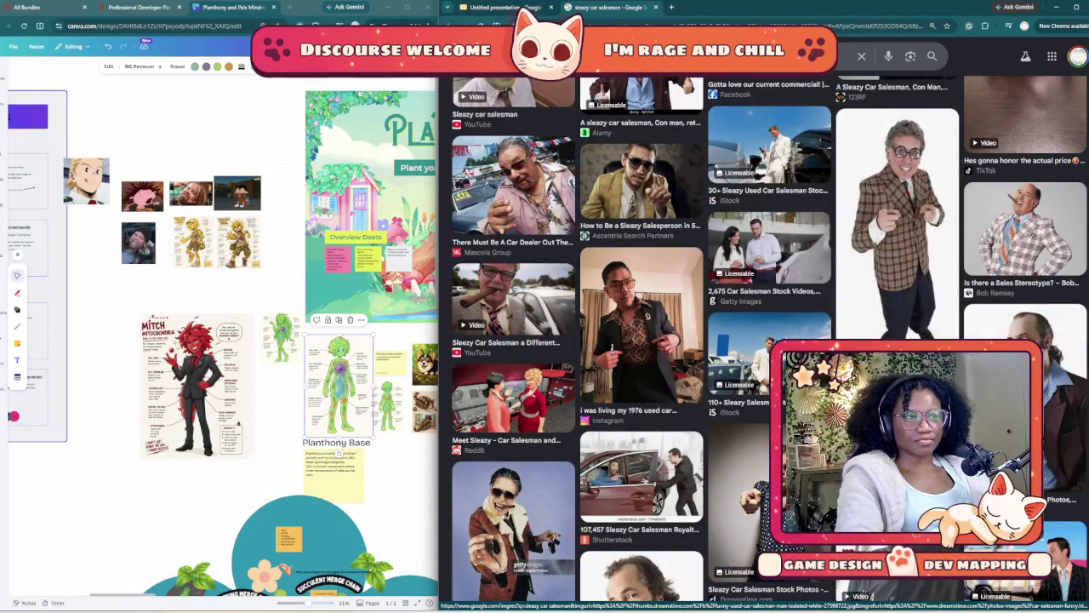
scroll(765, 340, "down", 2)
scroll(766, 340, "down", 2)
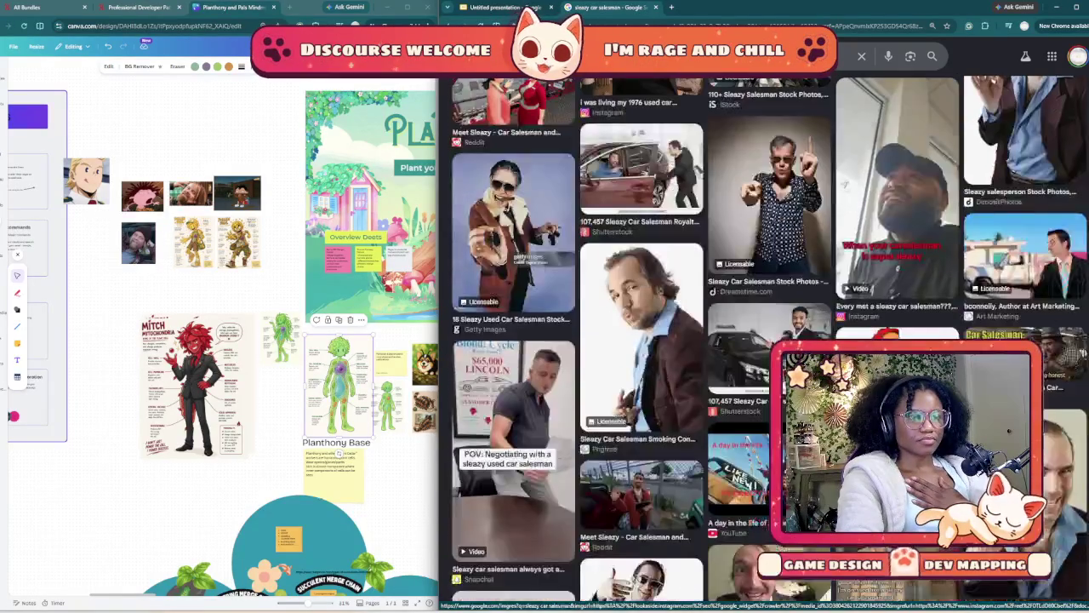
scroll(765, 340, "down", 1)
scroll(766, 340, "down", 1)
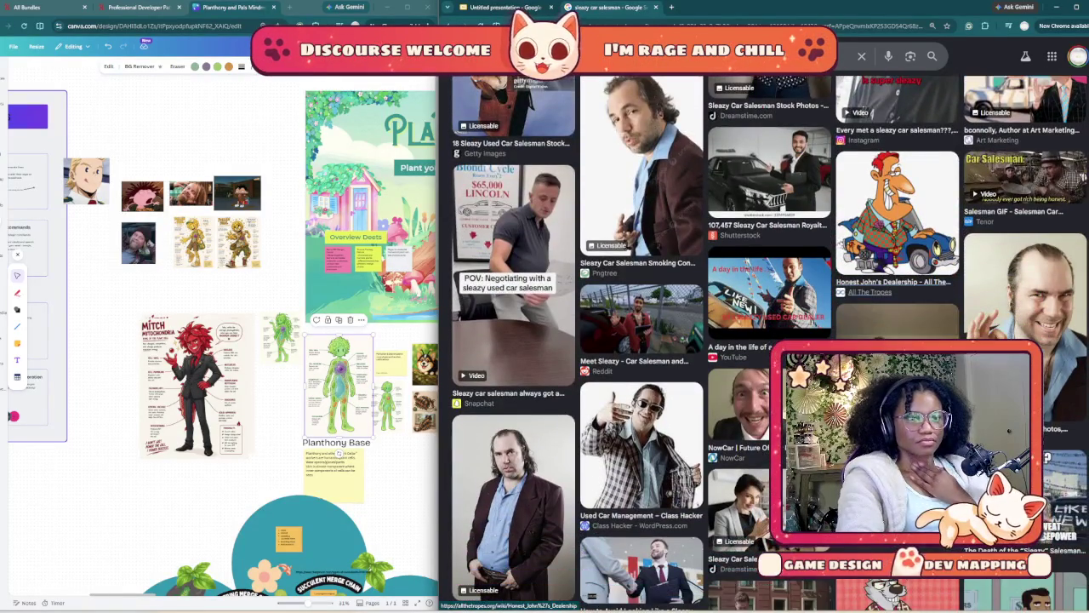
scroll(766, 341, "down", 3)
scroll(766, 340, "down", 1)
scroll(765, 340, "down", 3)
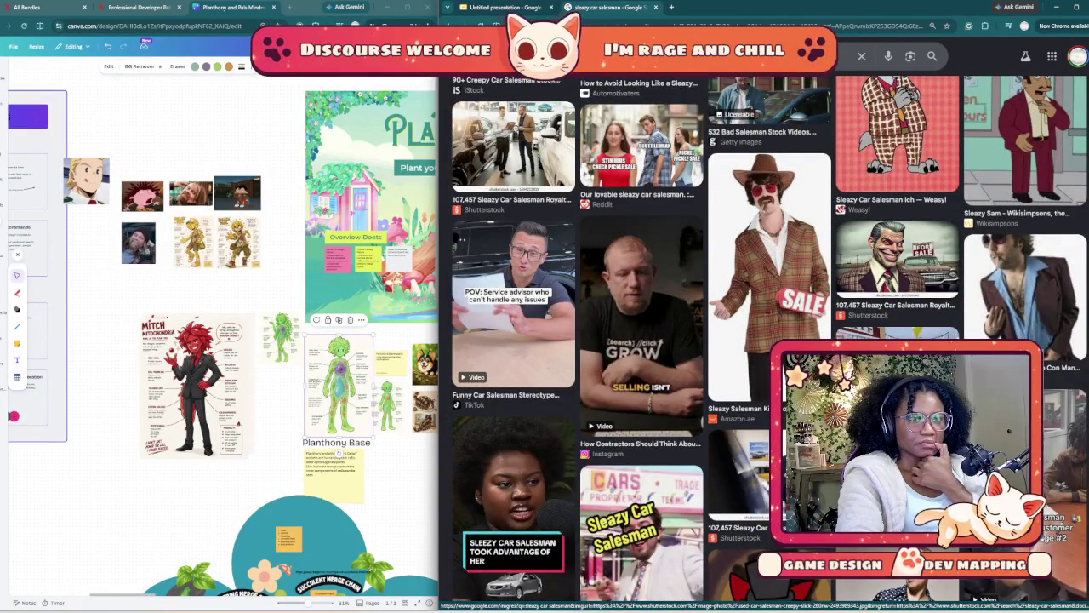
scroll(765, 340, "down", 1)
scroll(766, 340, "down", 3)
scroll(765, 340, "down", 1)
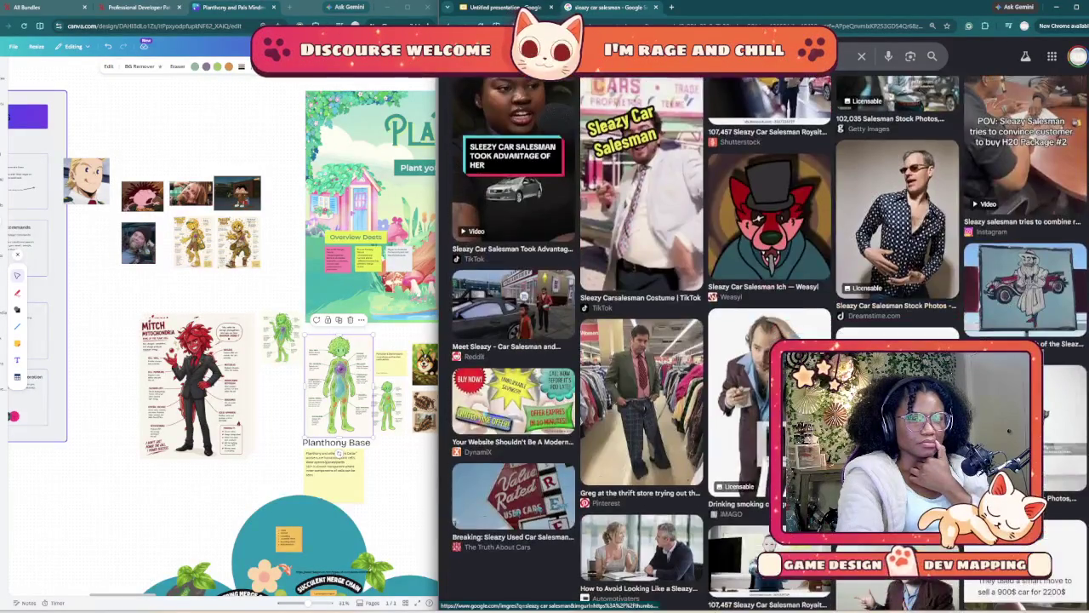
scroll(766, 341, "down", 3)
scroll(766, 341, "down", 3)
scroll(766, 340, "down", 3)
scroll(766, 341, "down", 3)
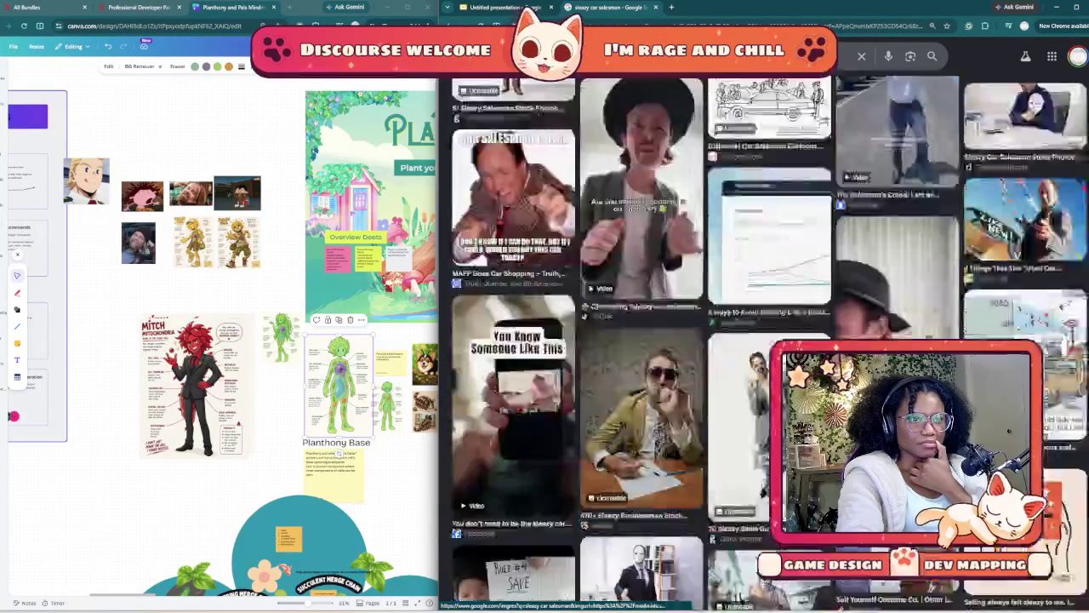
scroll(766, 340, "down", 3)
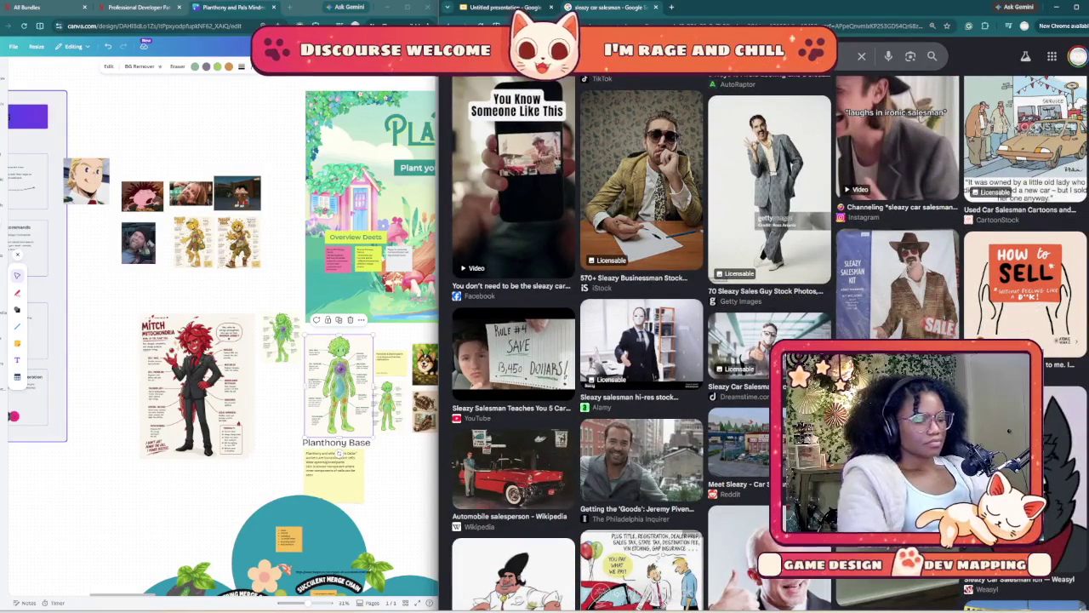
- Search images for 'con man' and scroll through the results
type("con man")
key("Return")
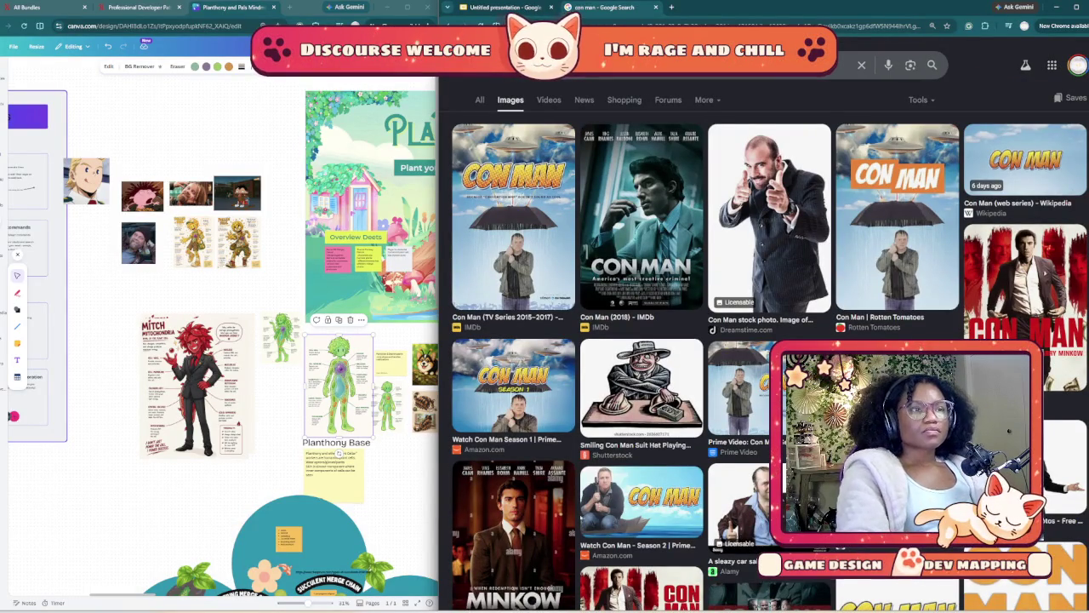
scroll(766, 340, "down", 2)
scroll(766, 340, "down", 2)
scroll(766, 340, "down", 2)
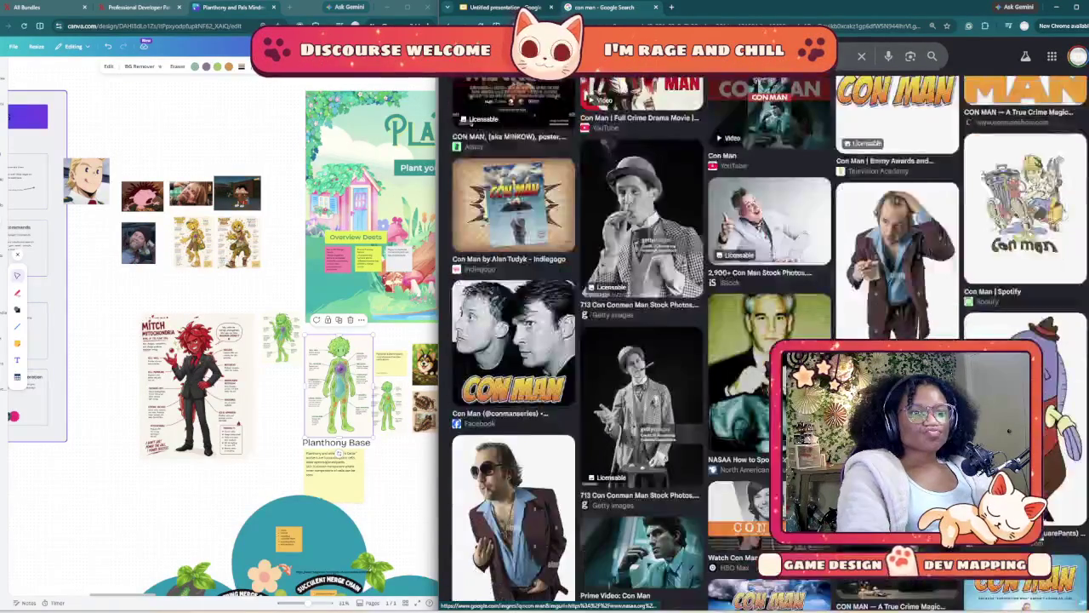
scroll(766, 340, "down", 1)
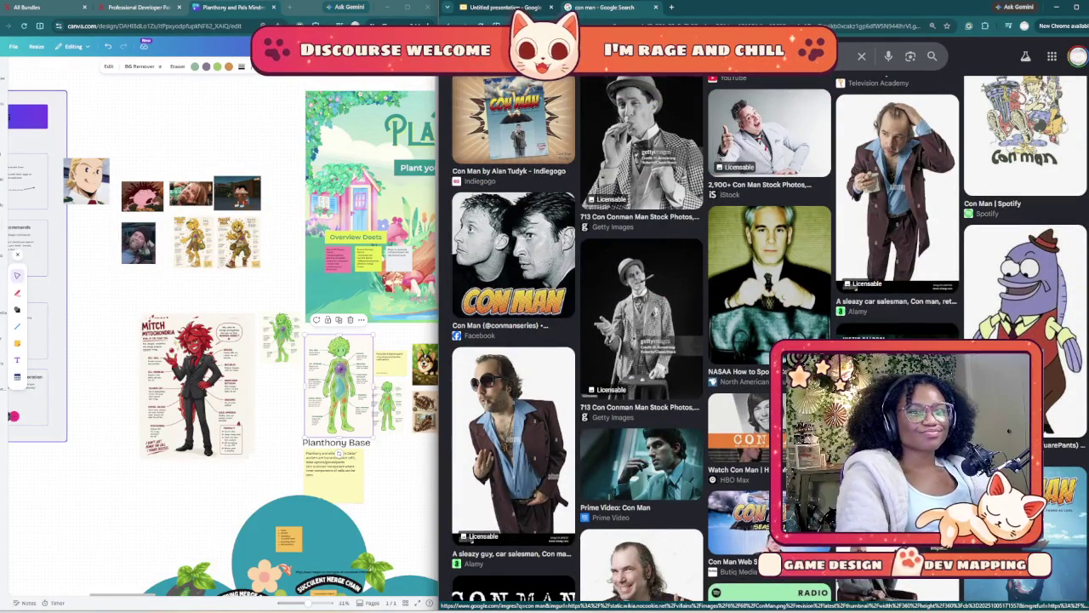
- Move the fish cartoon to the right side of the Mitch slide
left_click(502, 7)
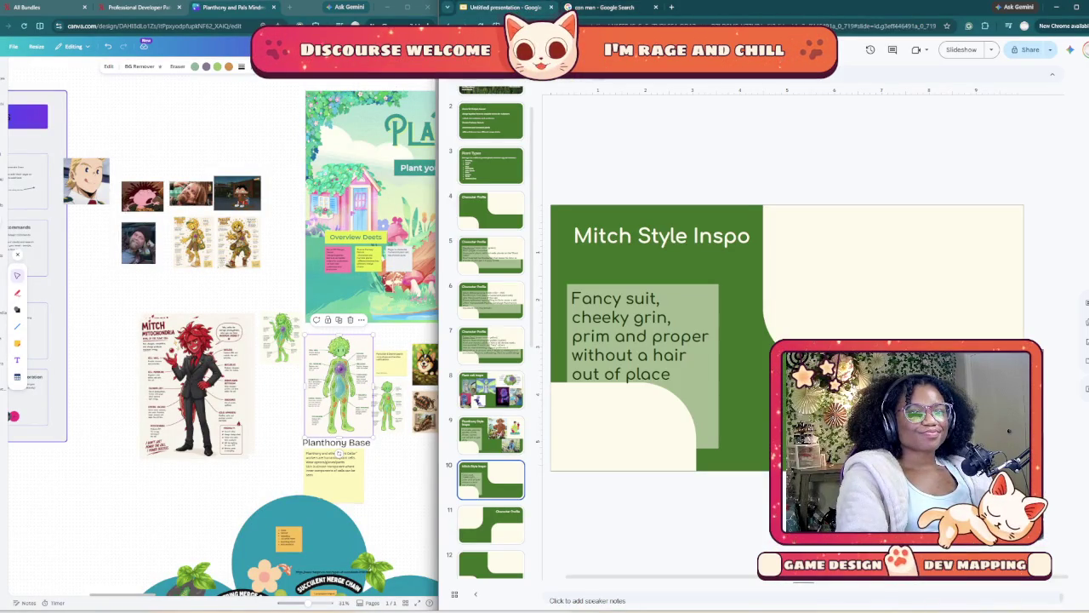
left_click(851, 400)
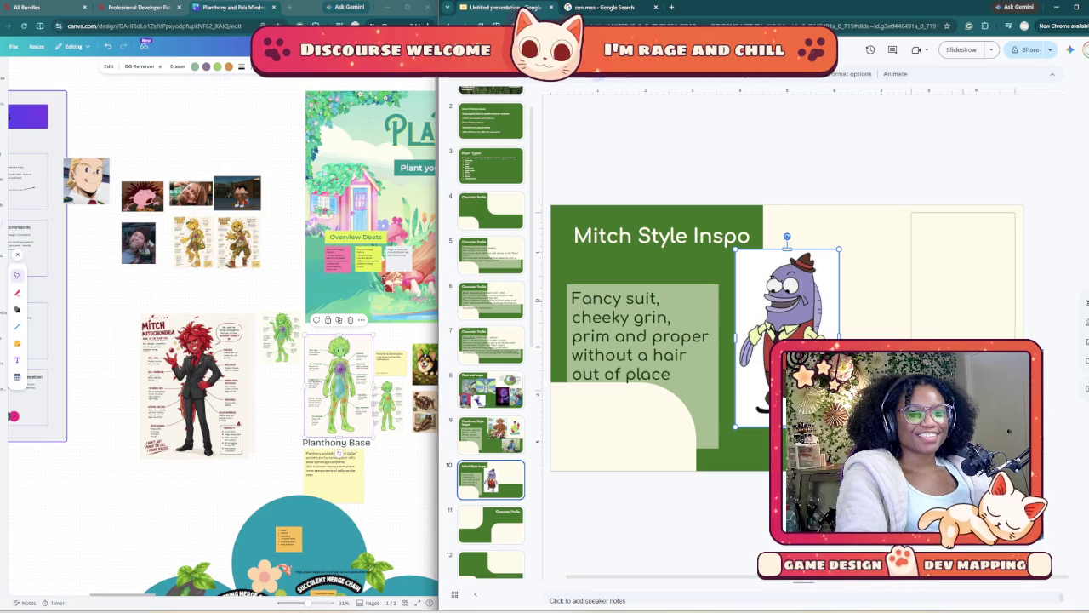
mouse_move(787, 336)
left_mouse_down()
mouse_move(963, 275)
mouse_move(926, 275)
left_mouse_up()
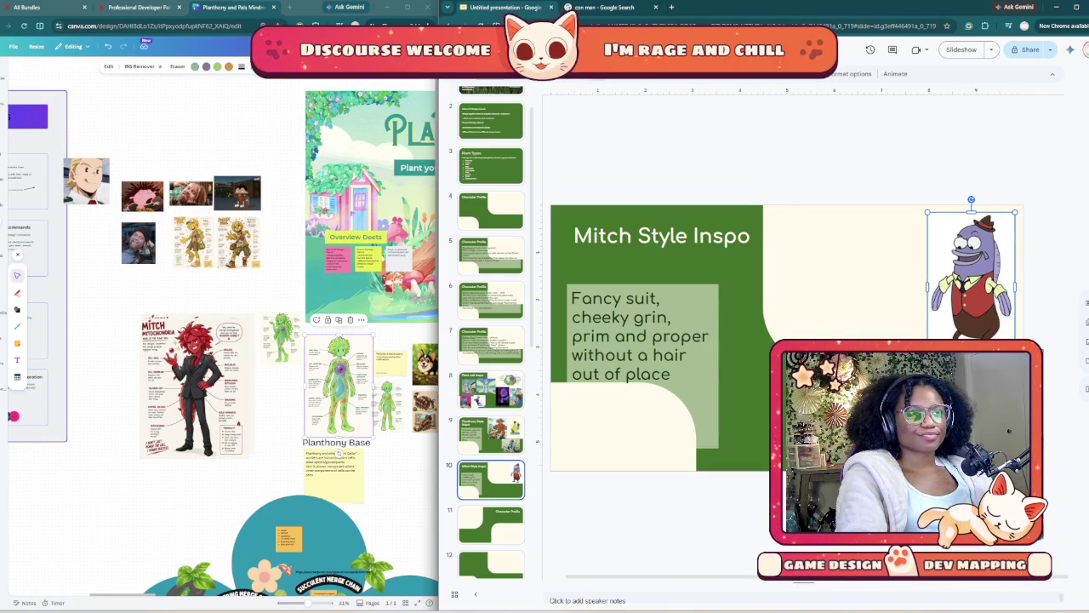
- Find and copy the SpongeBob Con Man image in the con man results
left_click(604, 7)
scroll(470, 272, "down", 3)
scroll(470, 272, "down", 2)
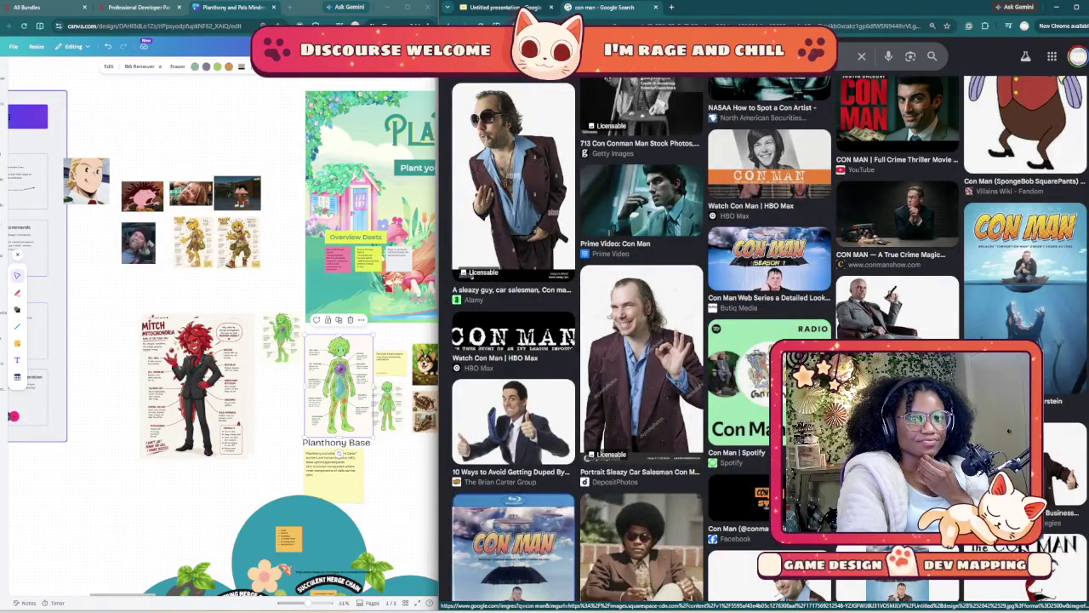
scroll(471, 272, "down", 2)
scroll(749, 281, "down", 2)
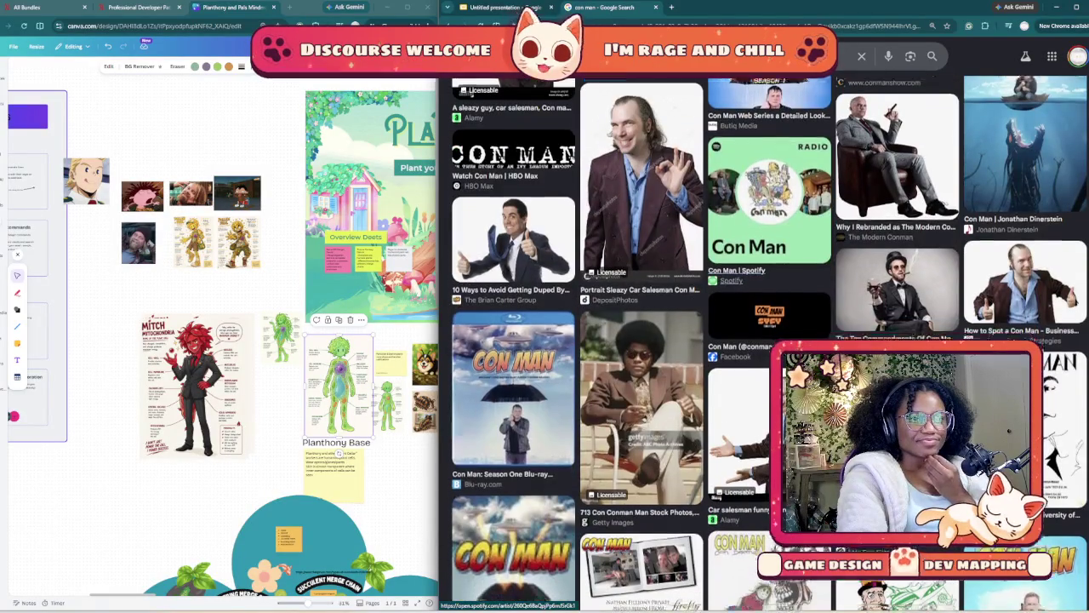
scroll(748, 280, "down", 2)
scroll(749, 280, "down", 2)
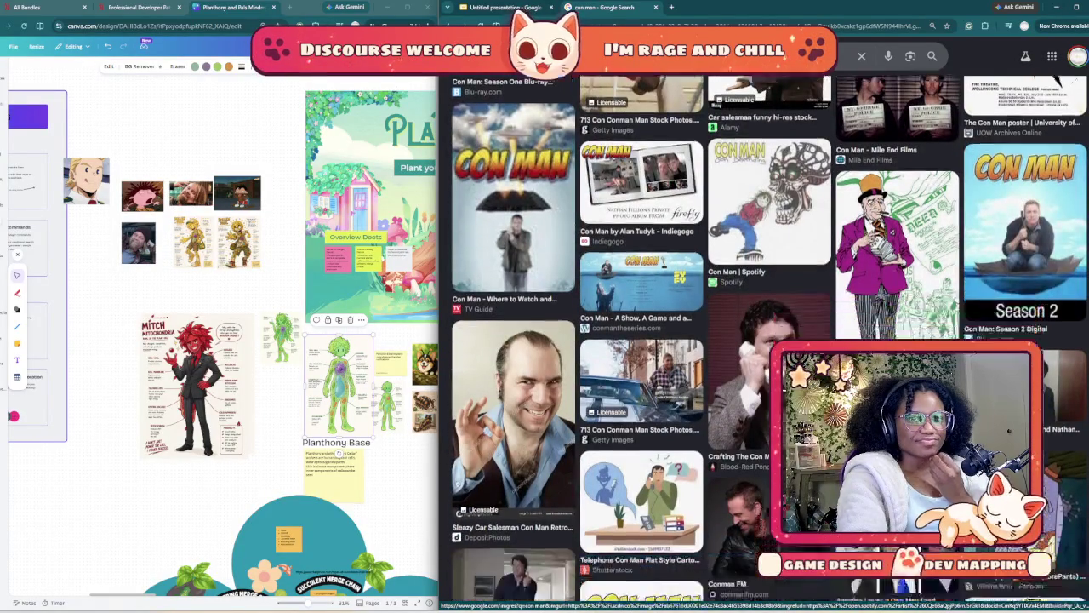
scroll(749, 281, "down", 2)
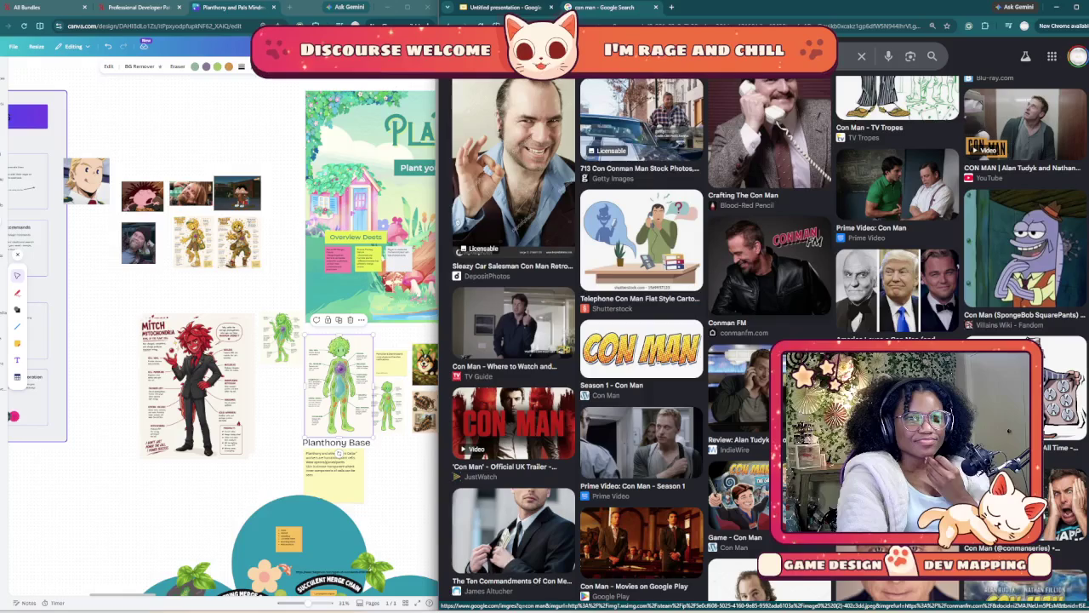
right_click(1046, 248)
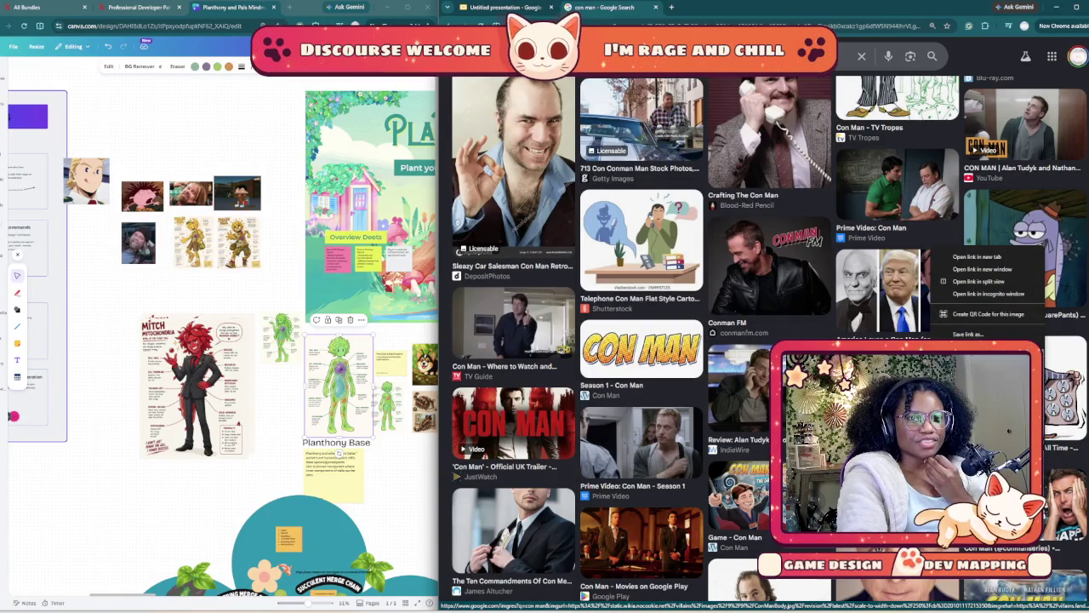
left_click(979, 408)
- Replace the fish image with the SpongeBob screenshot placed at the slide's top right
left_click(502, 7)
key("ctrl+v")
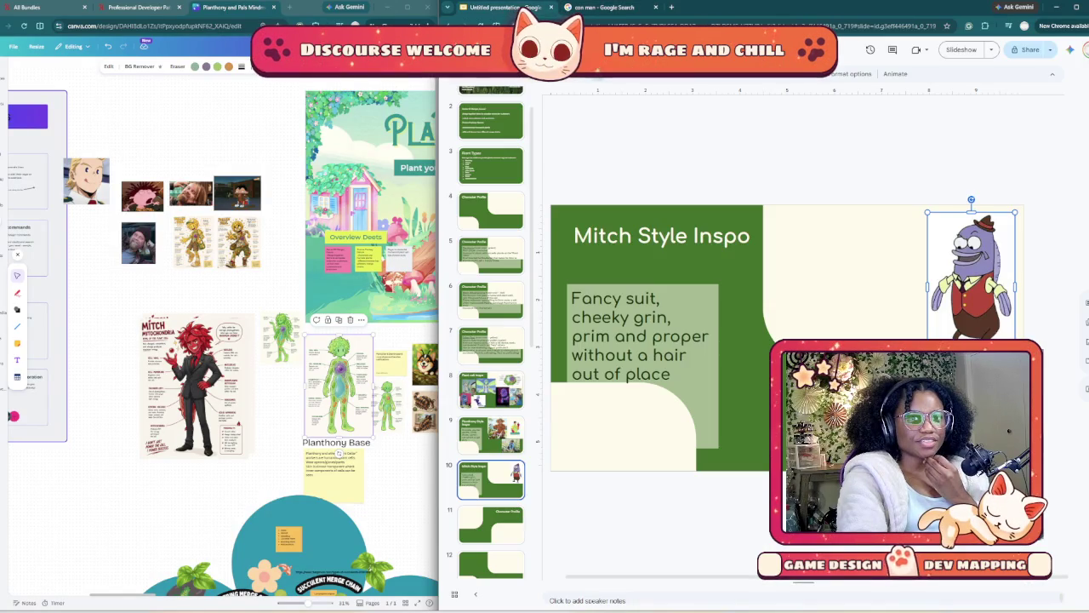
key("Delete")
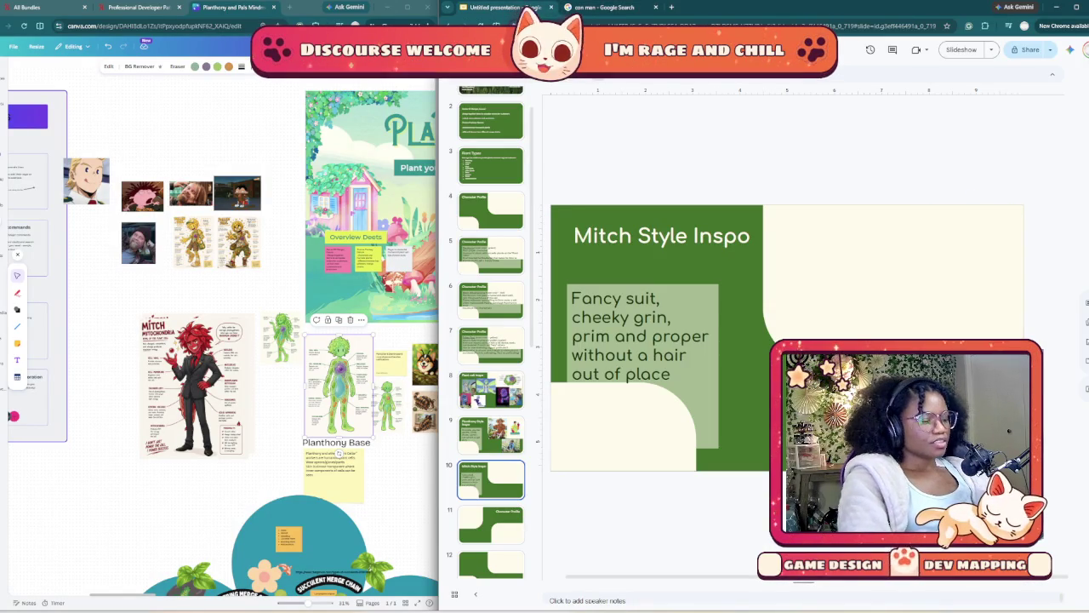
key("ctrl+v")
left_click_drag(795, 323, 950, 251)
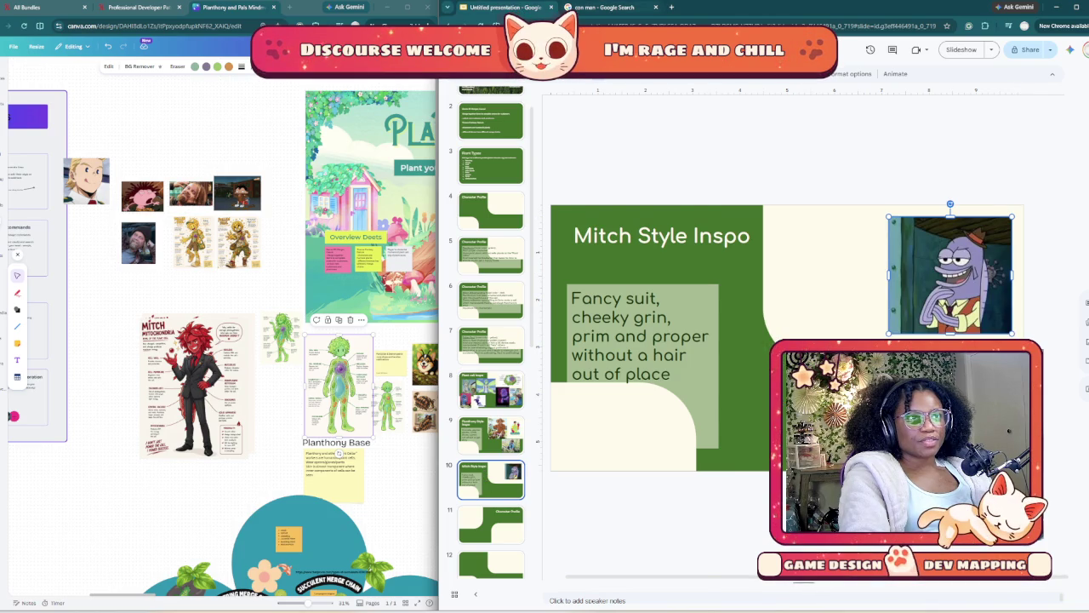
key("ctrl+Tab")
- Scroll the con man results, then search images for 'greasy business'
scroll(898, 213, "down", 5)
scroll(898, 213, "down", 3)
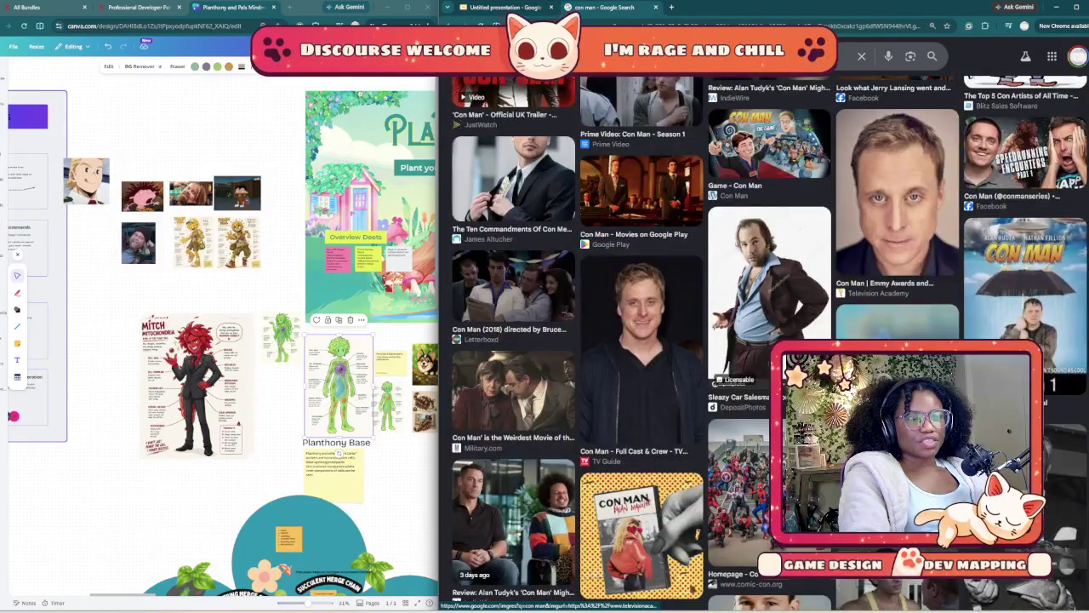
scroll(897, 213, "down", 2)
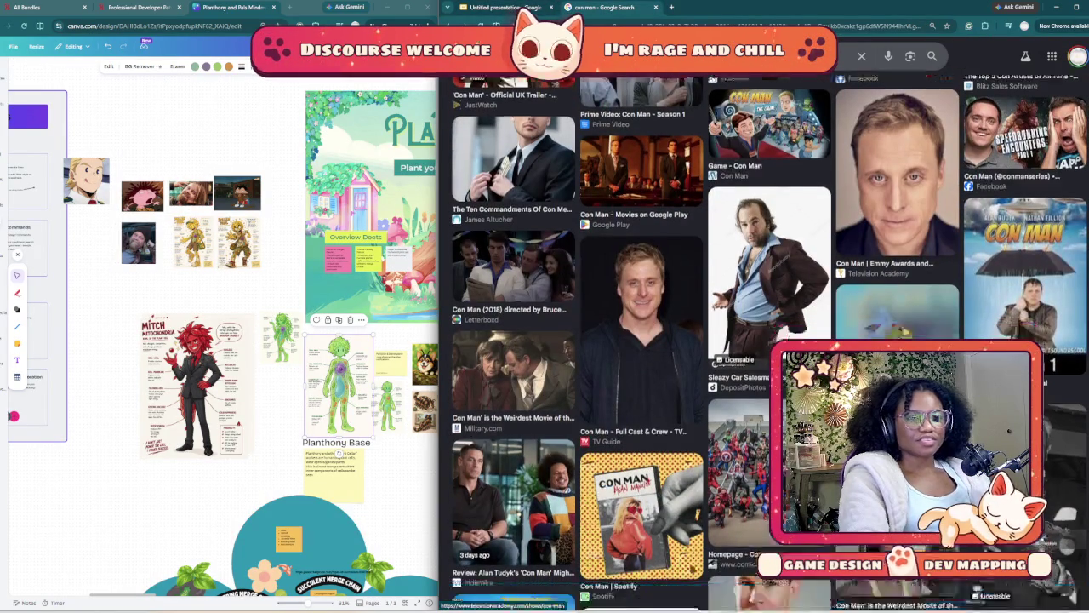
scroll(898, 213, "down", 1)
scroll(766, 340, "down", 2)
scroll(766, 341, "down", 2)
scroll(766, 341, "down", 1)
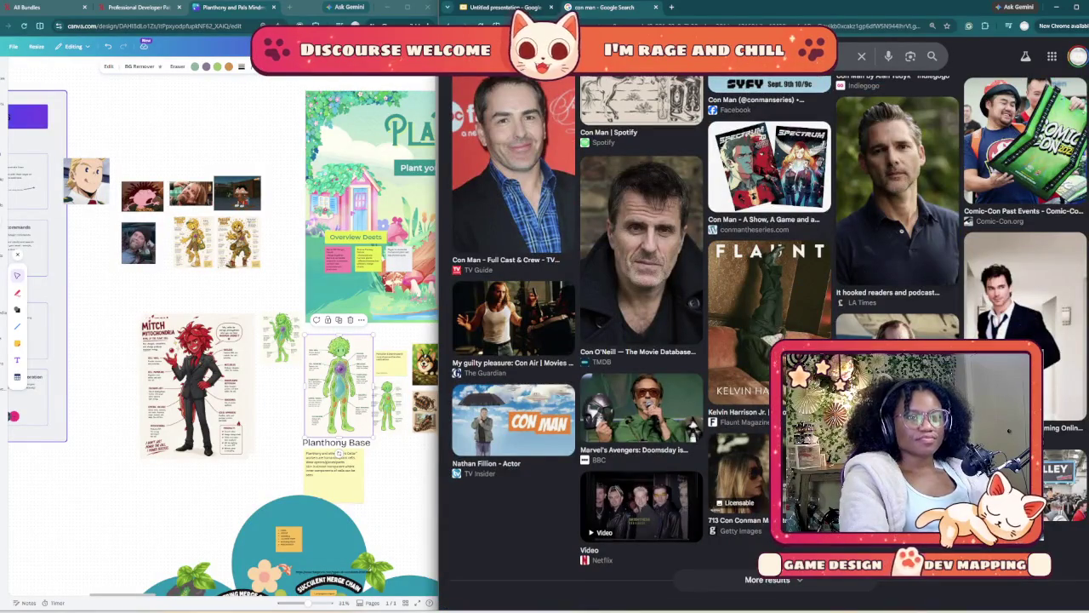
scroll(766, 341, "down", 5)
scroll(765, 340, "down", 5)
scroll(766, 340, "down", 5)
scroll(765, 341, "down", 5)
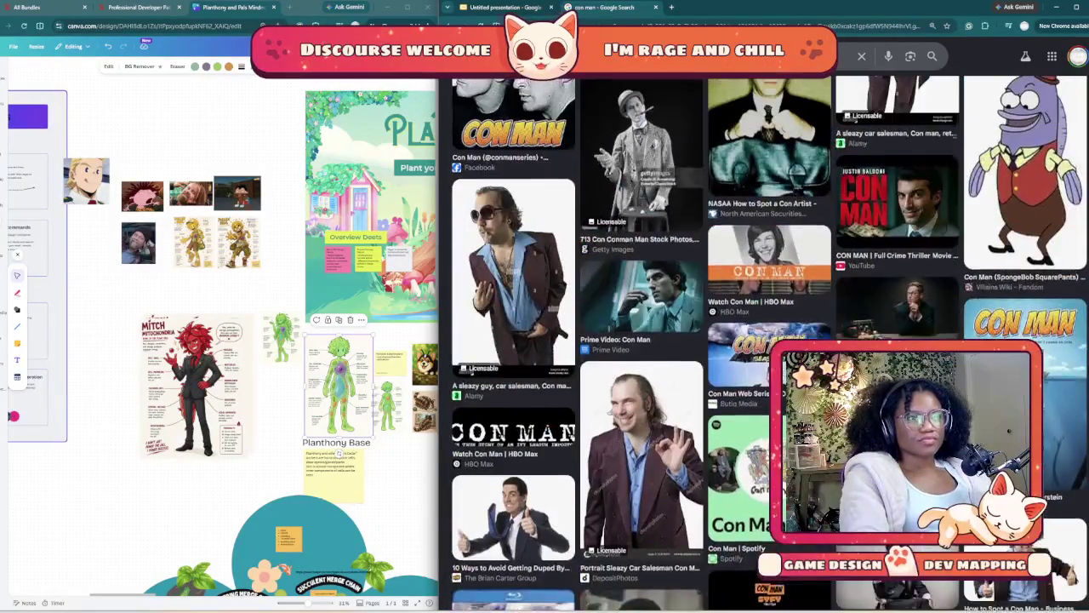
scroll(765, 340, "up", 5)
scroll(766, 340, "up", 5)
scroll(766, 341, "up", 5)
scroll(765, 340, "up", 5)
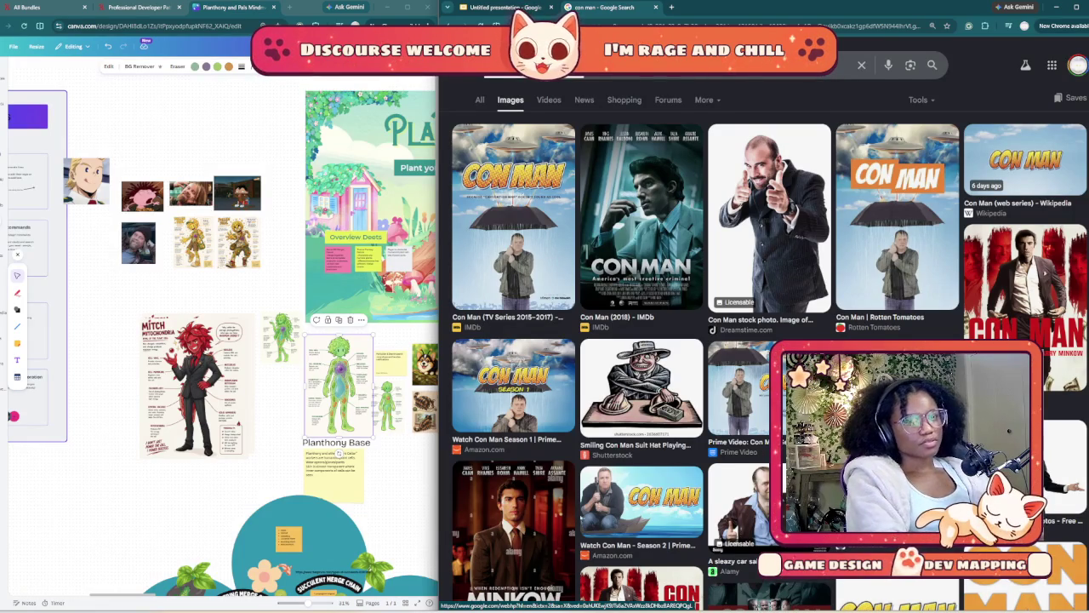
type("gre")
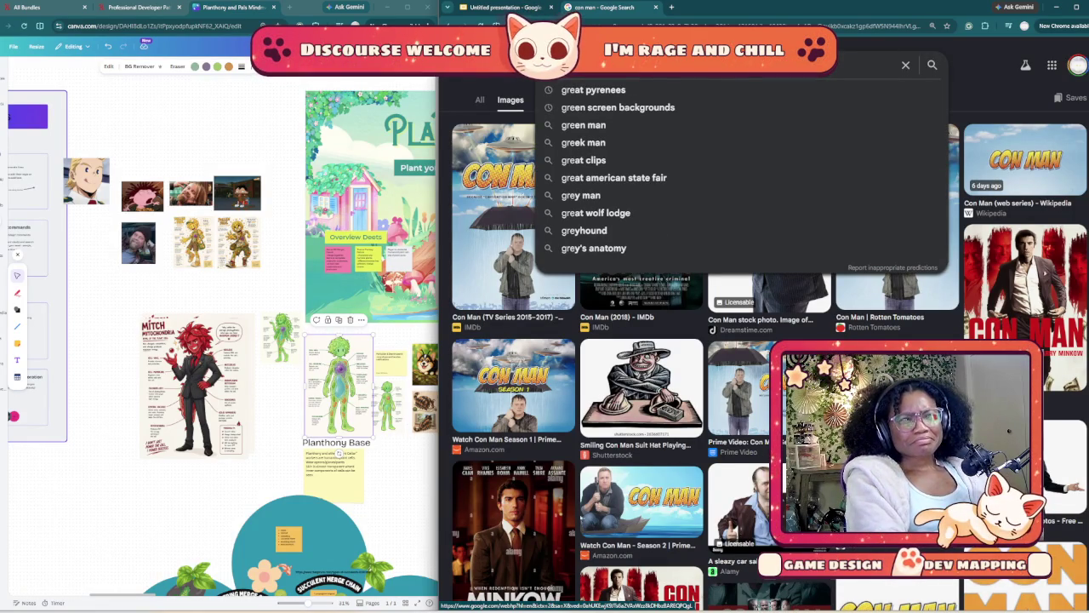
type("asy b")
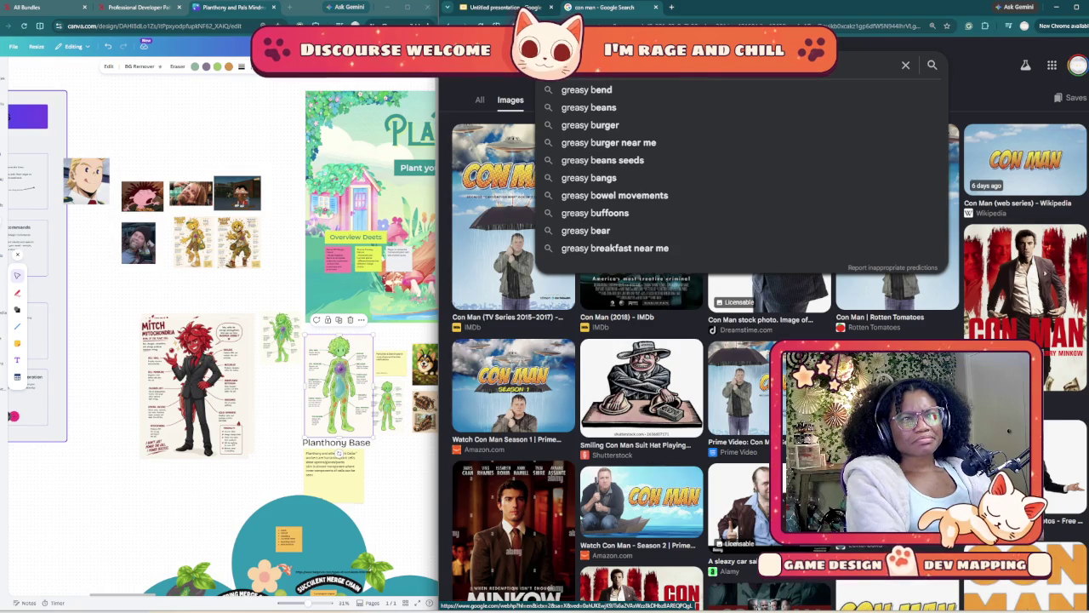
type("usiness")
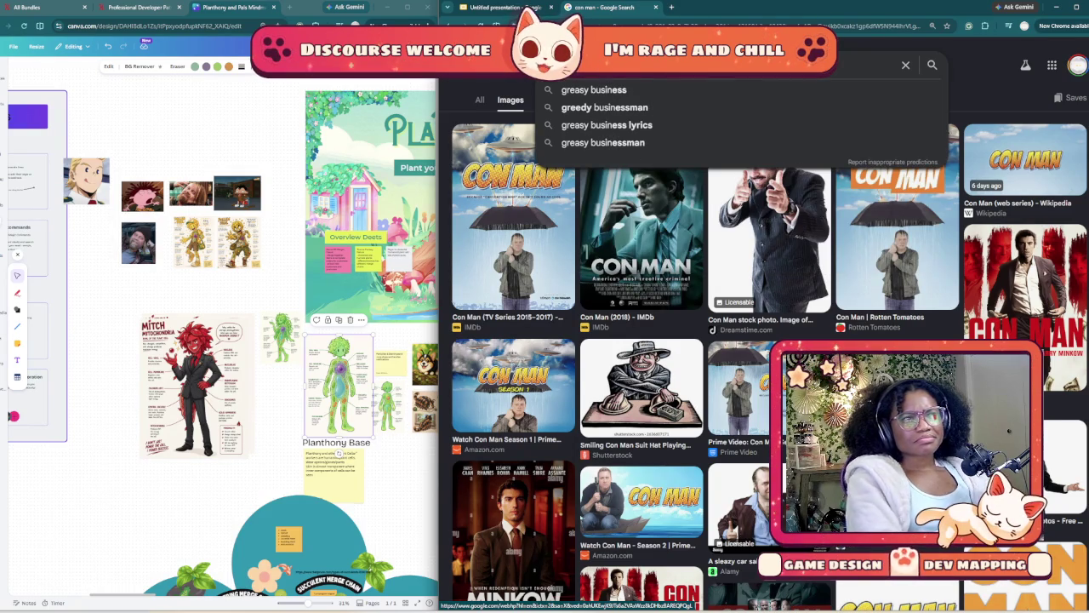
key("Down")
key("Return")
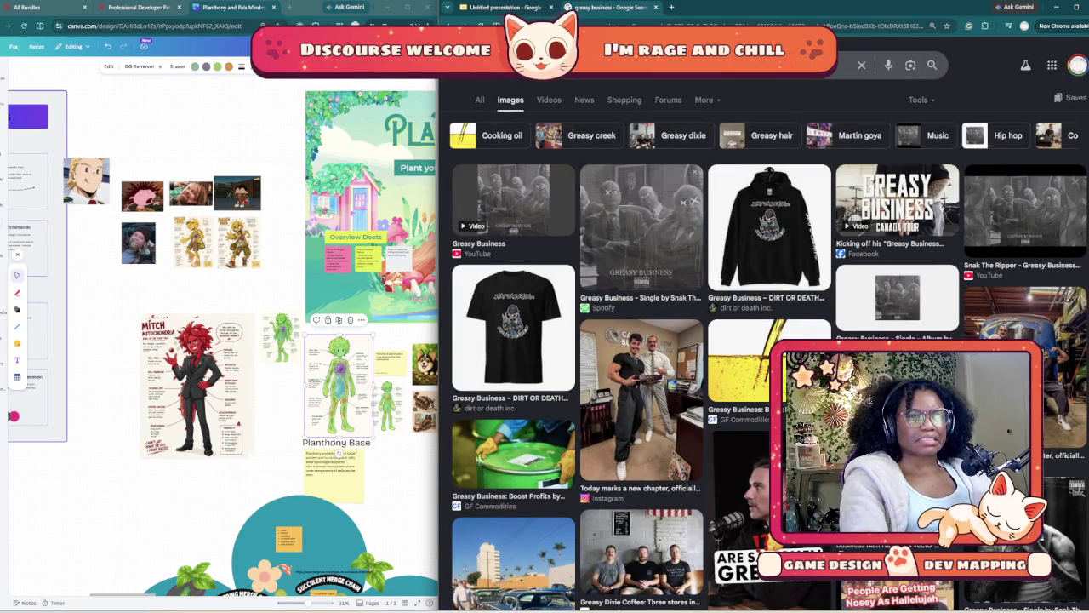
- Correct the query to 'greedy business' and run the image search
left_click(681, 65)
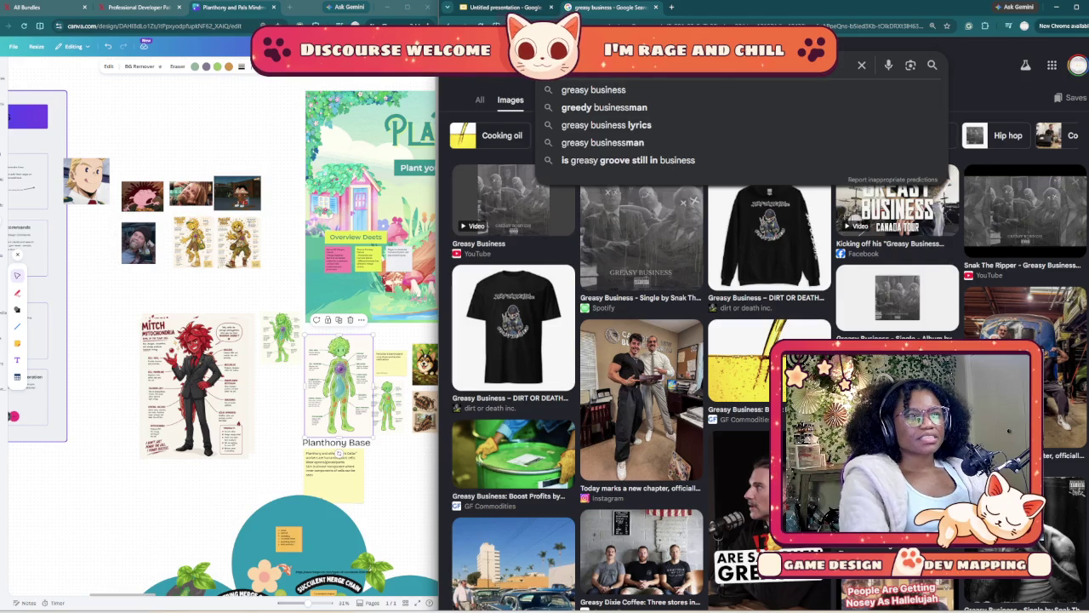
key("BackSpace")
key("BackSpace")
key("BackSpace")
type("ree")
key("Escape")
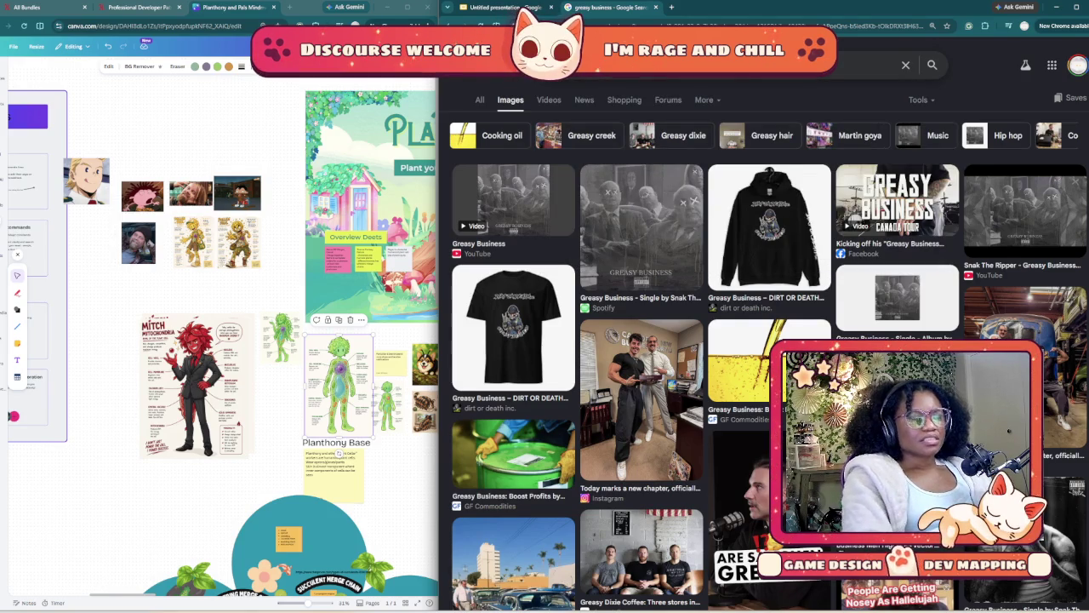
type("dy")
key("Return")
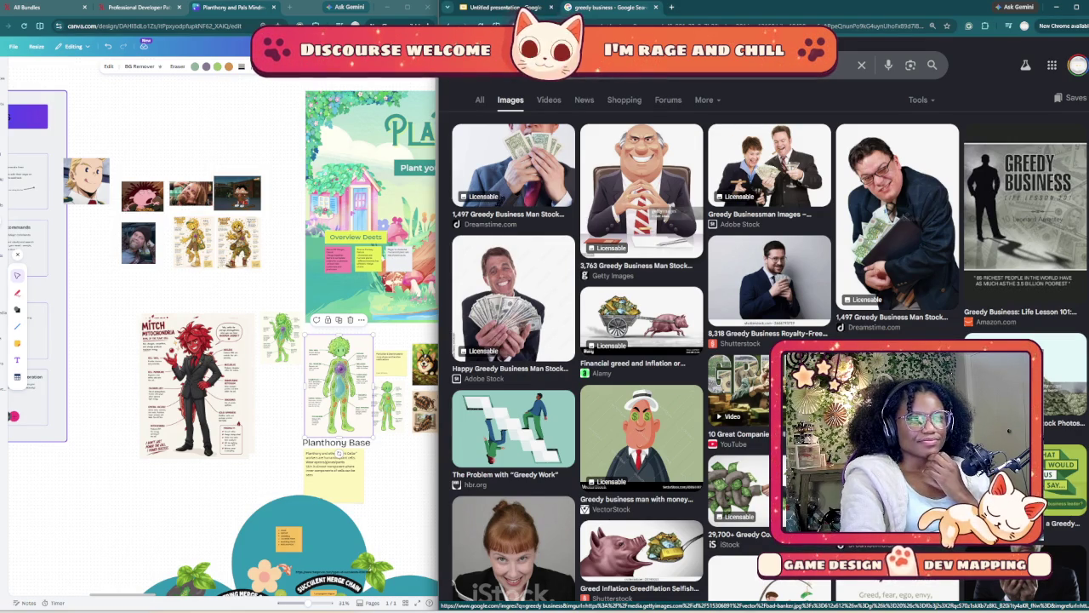
- Copy the cartoon businessman image onto slide 10 and shrink it to about half size
left_click(668, 208)
right_click(668, 208)
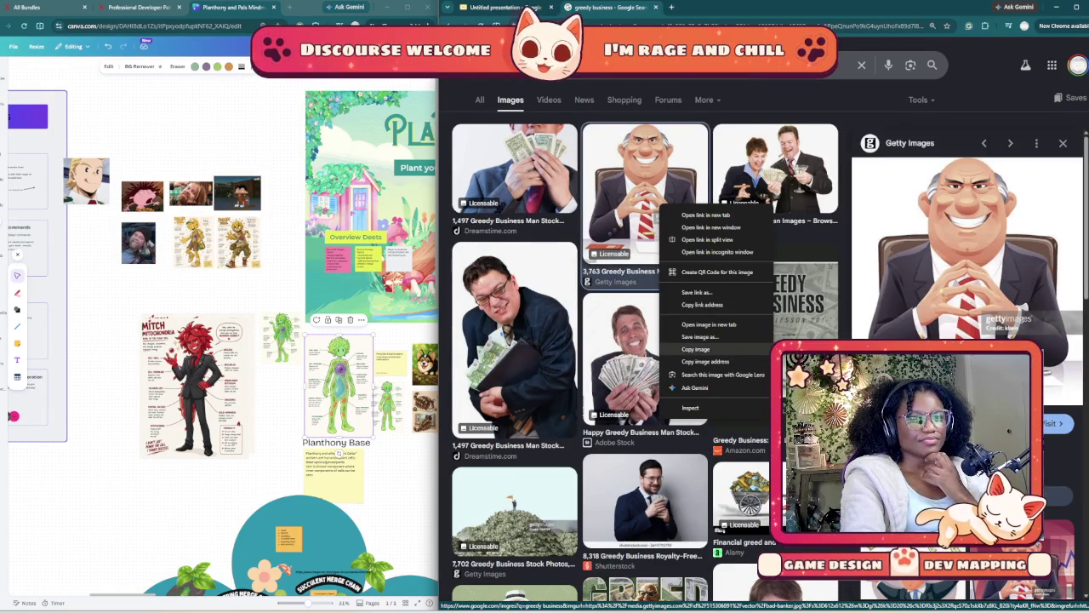
left_click(695, 349)
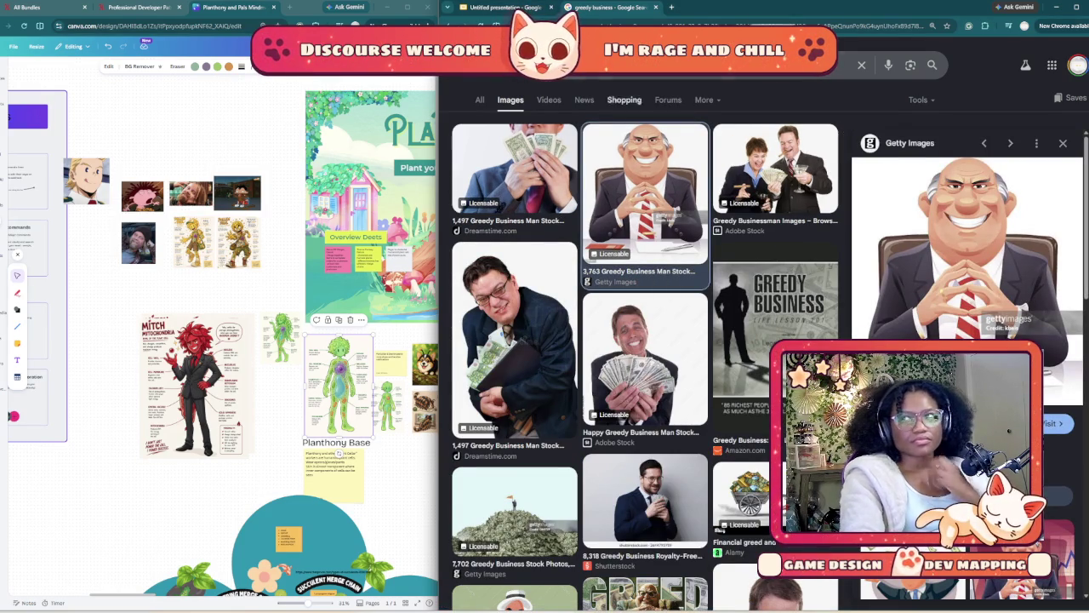
key("ctrl+shift+Tab")
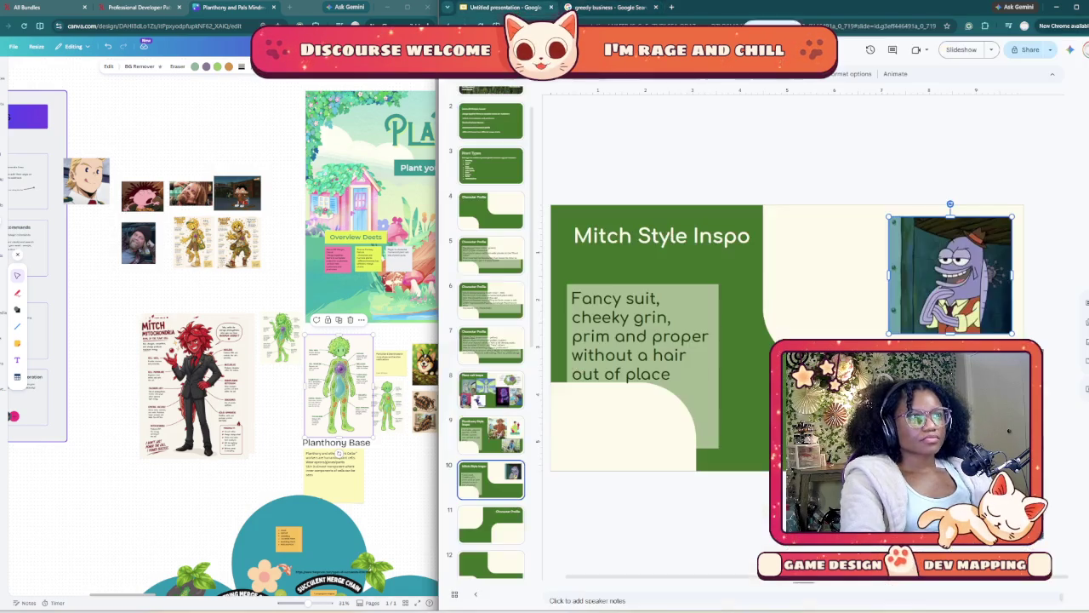
key("ctrl+v")
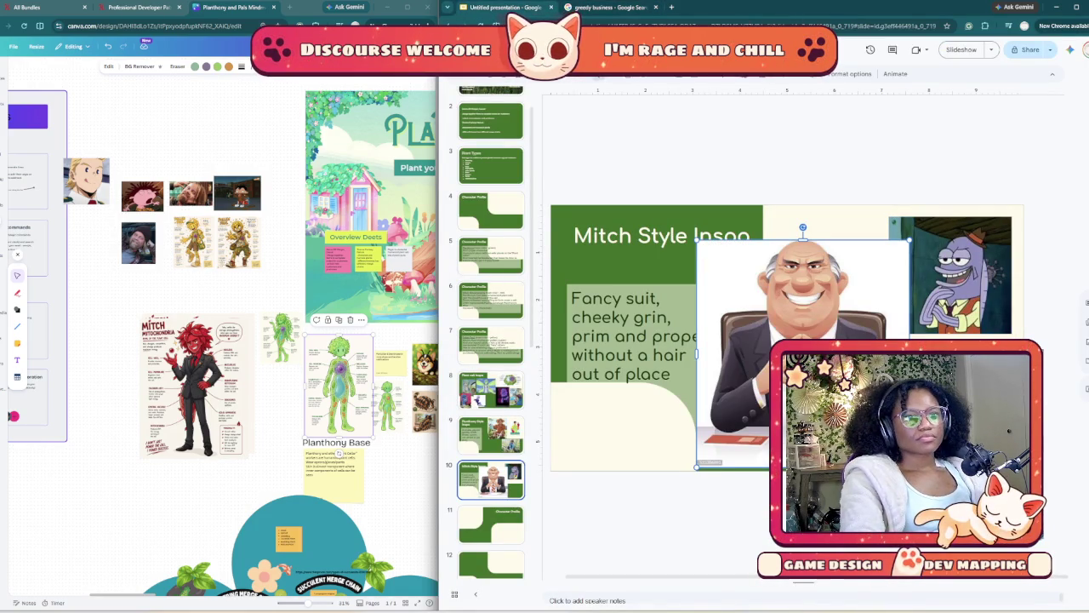
mouse_move(909, 241)
left_mouse_down()
mouse_move(808, 347)
mouse_move(817, 289)
left_mouse_up()
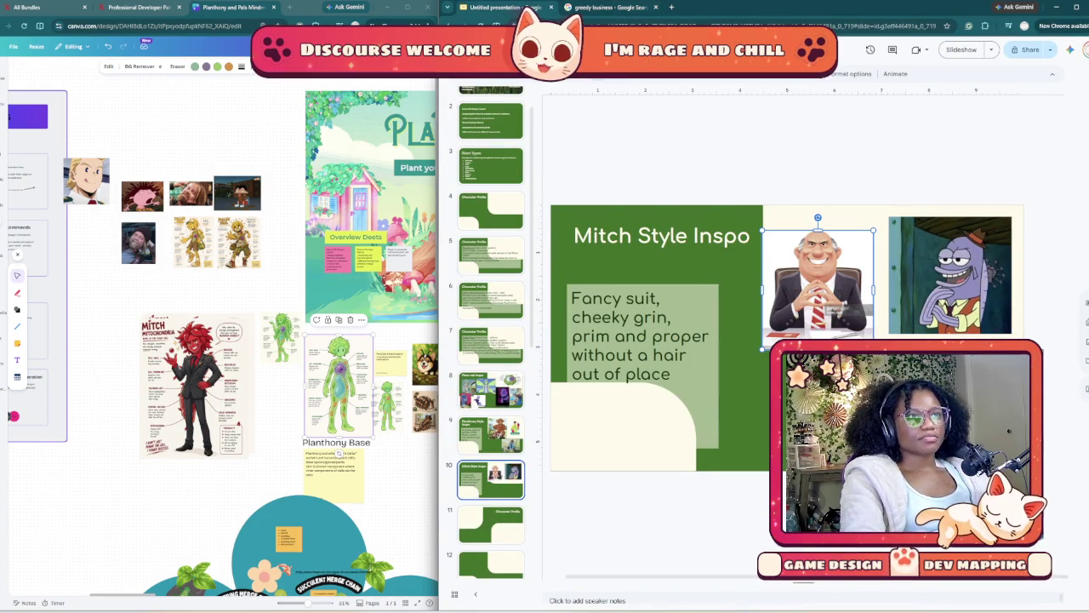
- Browse further down the greedy business image results for more suited references
key("ctrl+Tab")
scroll(966, 255, "down", 3)
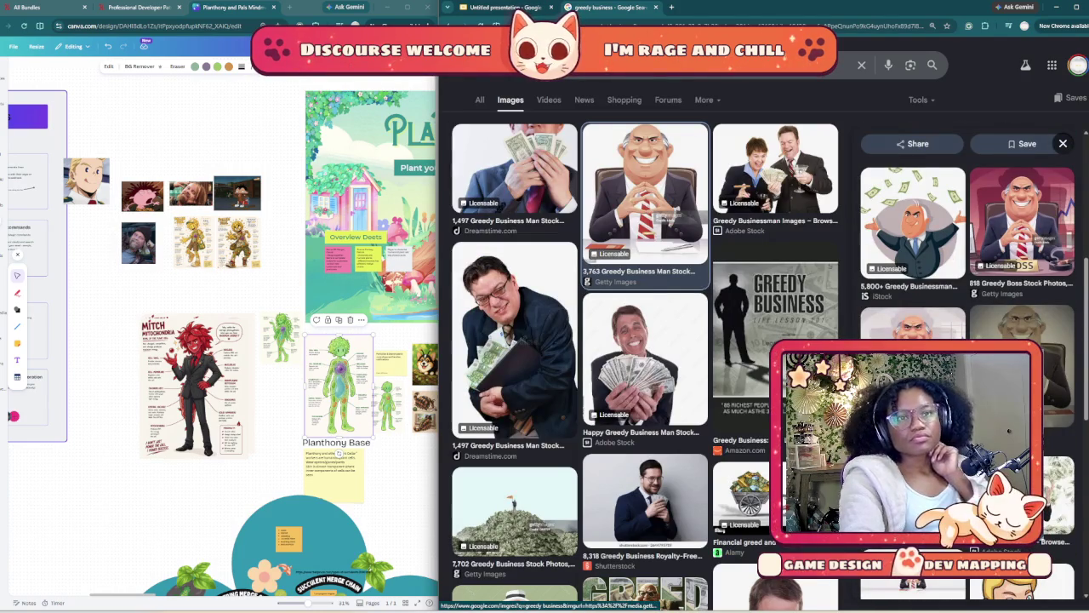
key("Escape")
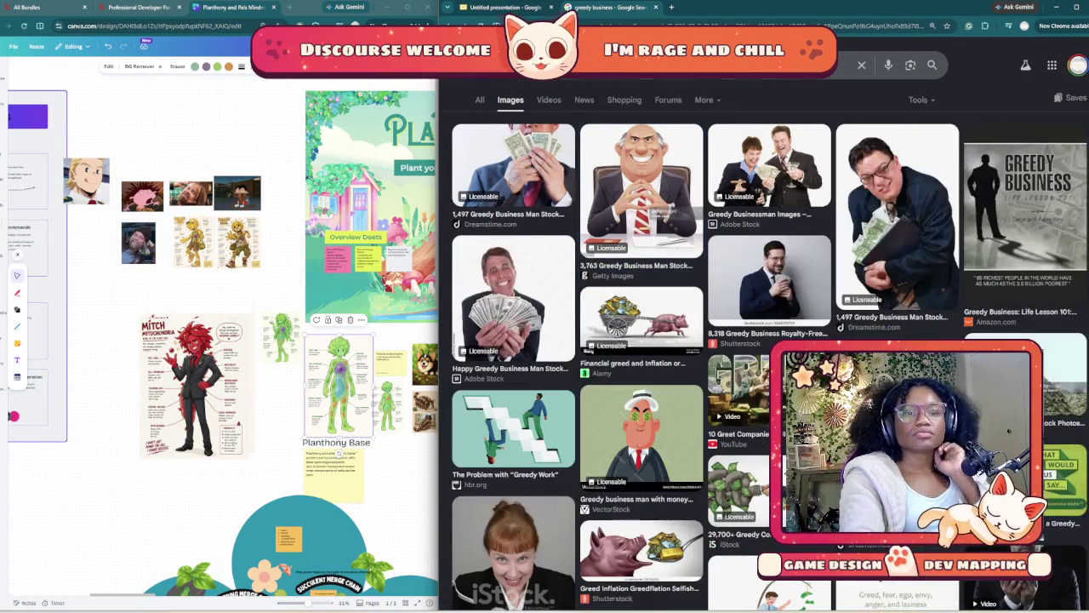
scroll(639, 340, "down", 3)
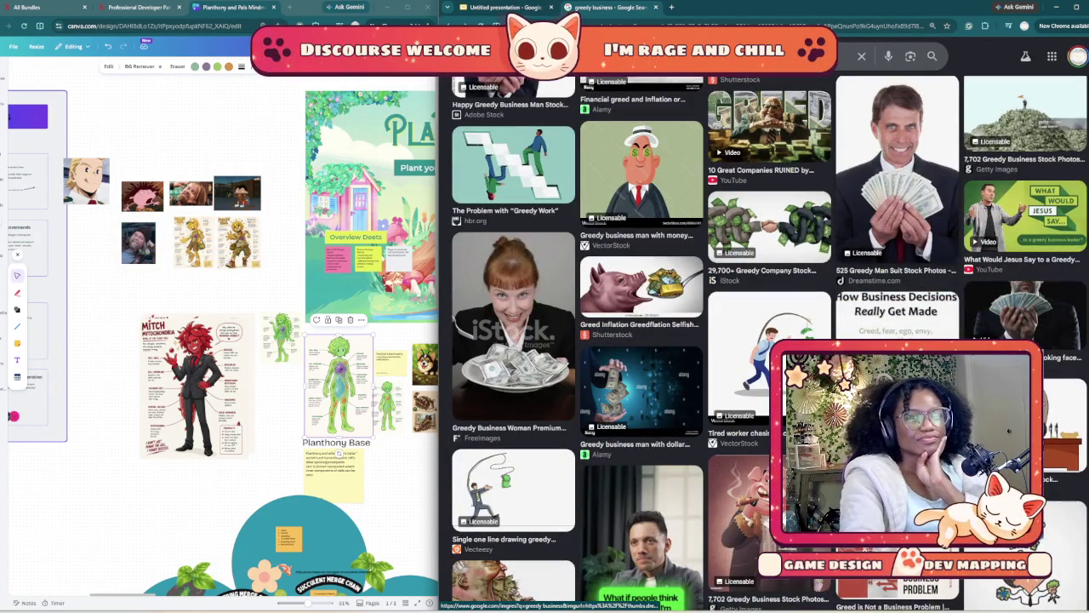
scroll(639, 340, "down", 3)
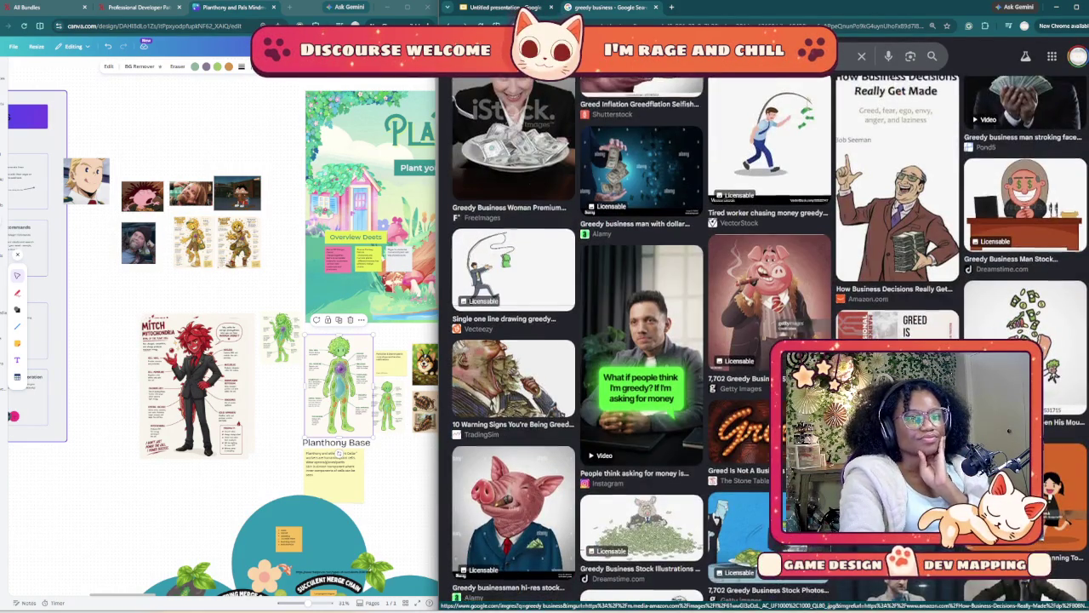
scroll(638, 341, "down", 1)
scroll(638, 341, "down", 2)
scroll(638, 340, "down", 1)
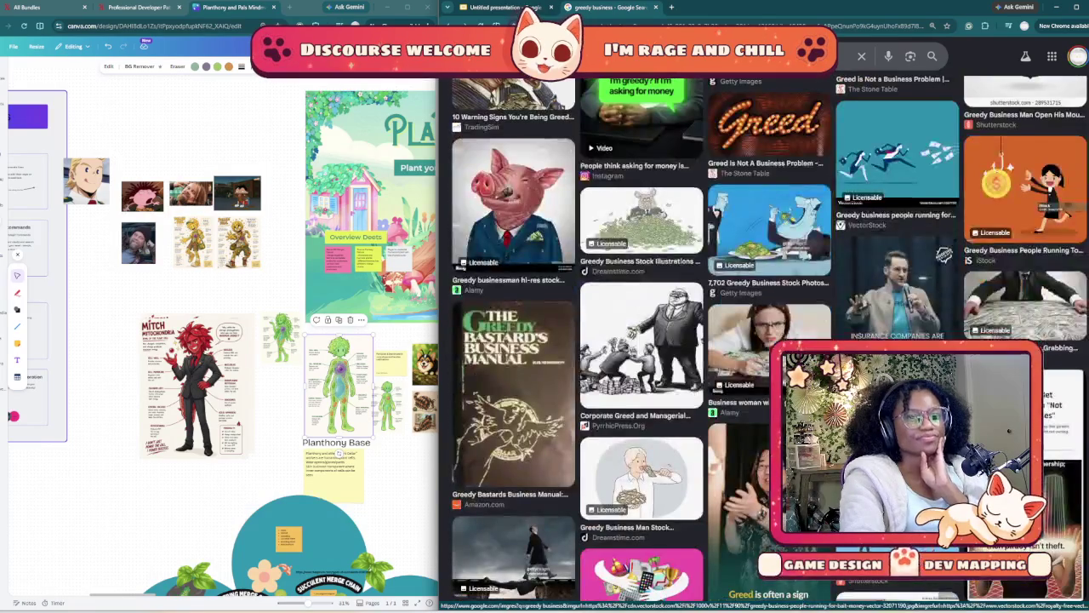
scroll(638, 341, "down", 1)
scroll(638, 341, "down", 1)
scroll(638, 340, "down", 1)
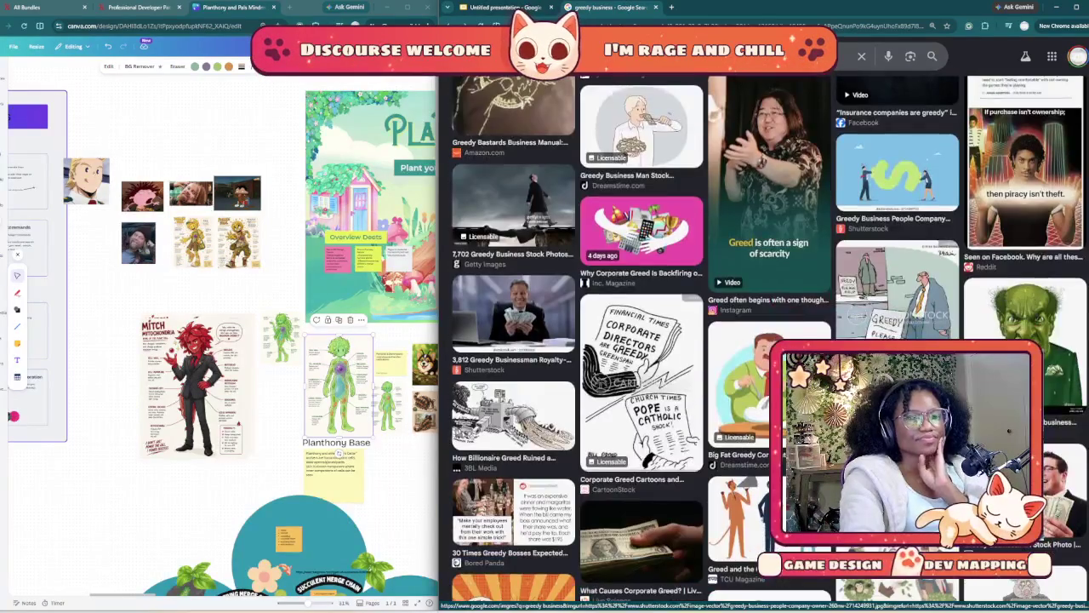
scroll(638, 340, "down", 1)
scroll(639, 340, "down", 1)
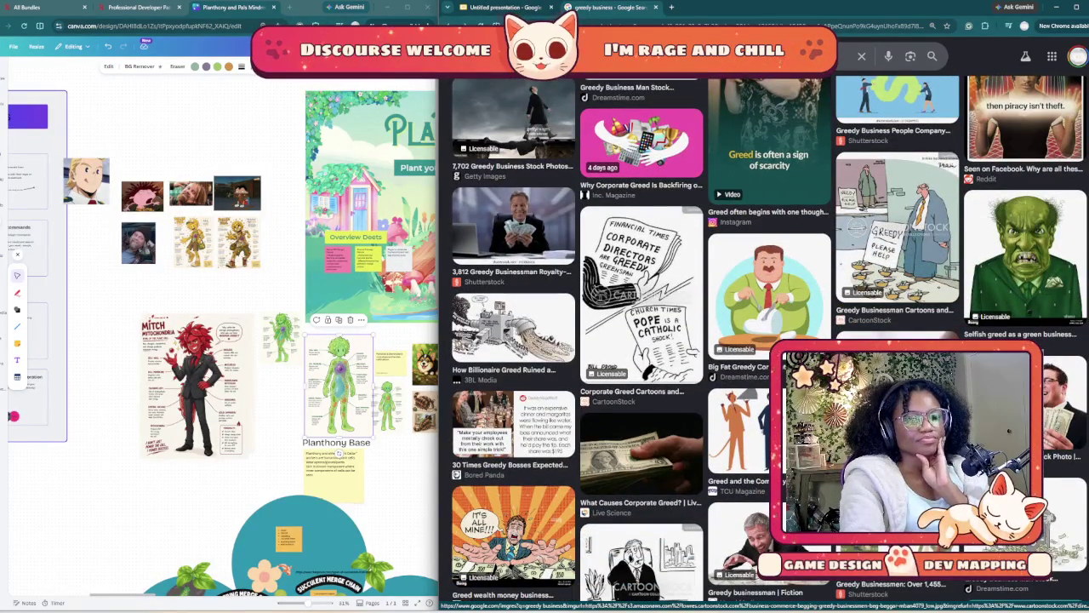
scroll(638, 341, "down", 3)
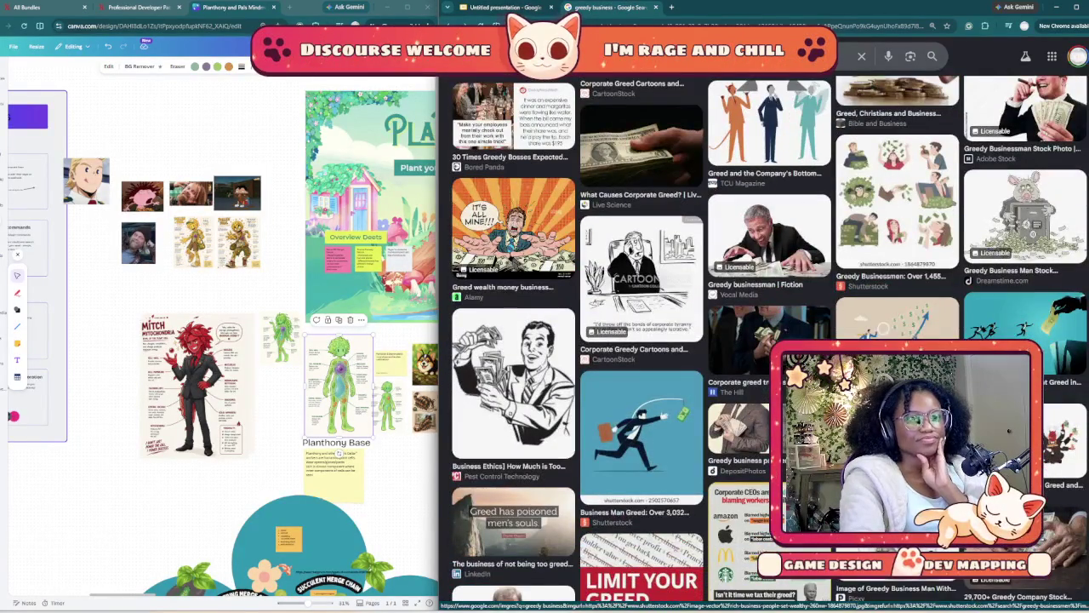
scroll(638, 341, "down", 1)
scroll(638, 340, "down", 1)
scroll(638, 340, "down", 3)
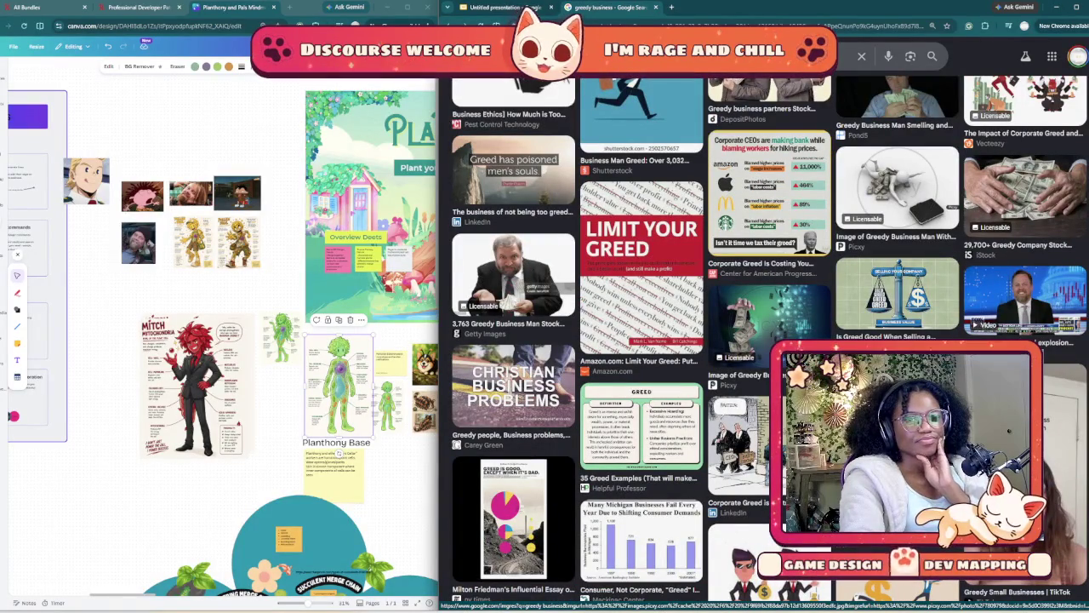
scroll(638, 341, "down", 1)
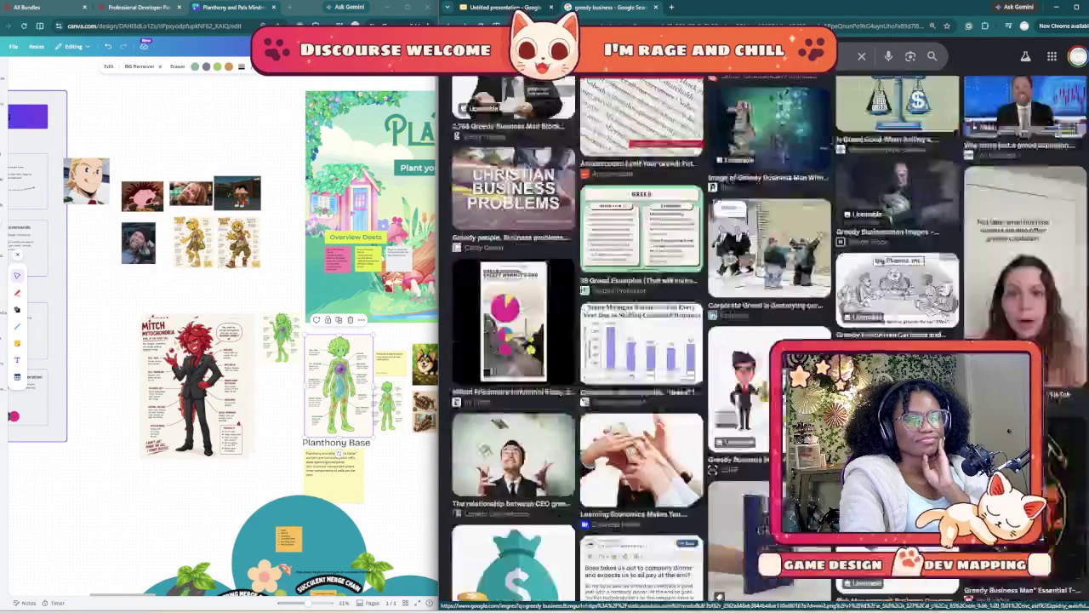
scroll(638, 340, "down", 3)
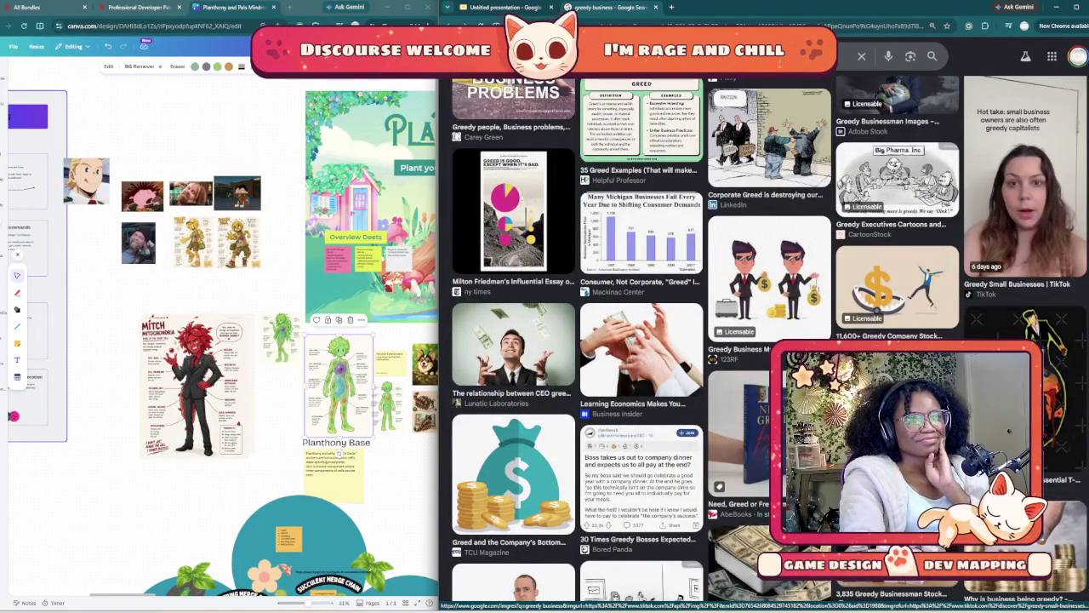
scroll(638, 340, "down", 1)
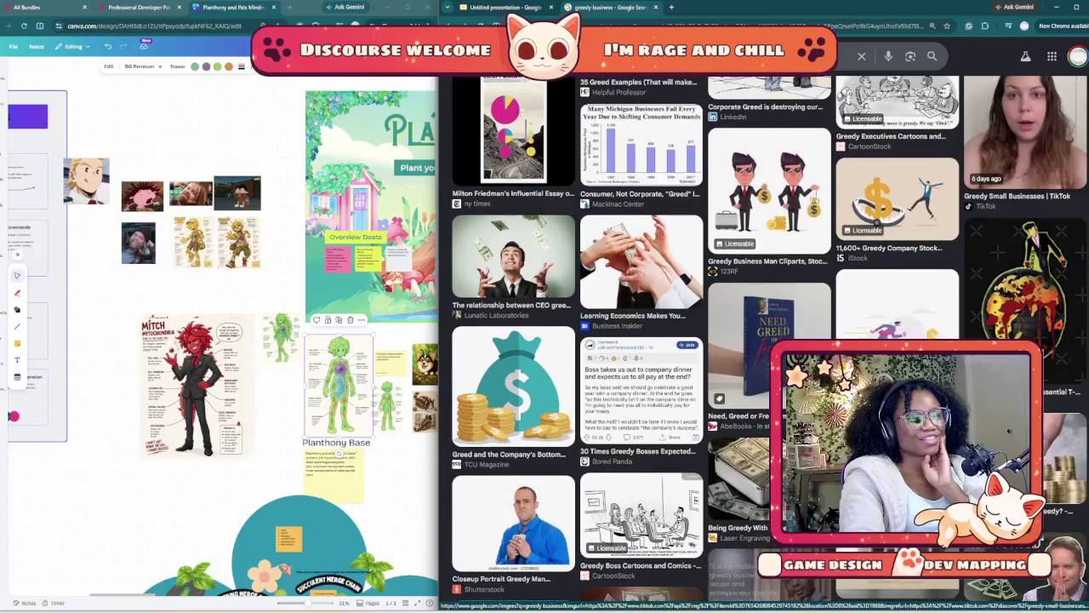
scroll(639, 340, "down", 3)
scroll(638, 340, "down", 2)
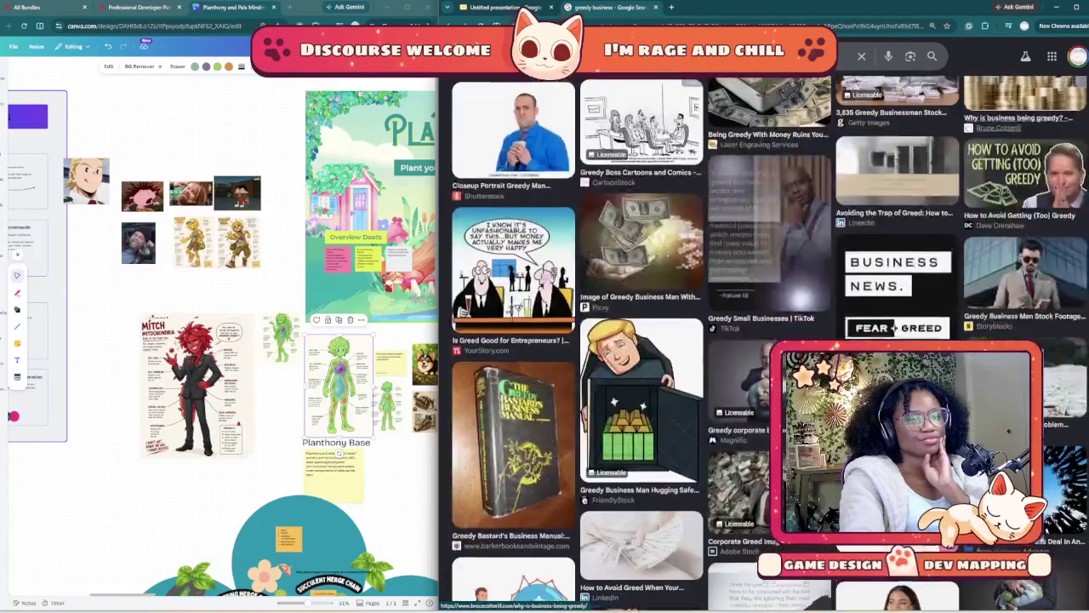
scroll(638, 340, "down", 1)
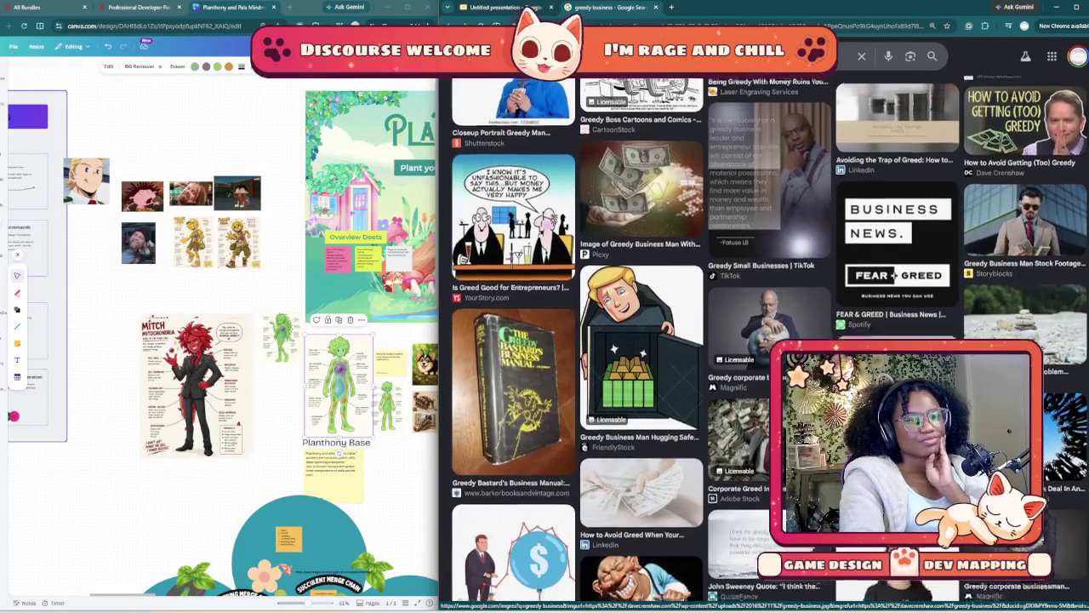
scroll(638, 340, "down", 3)
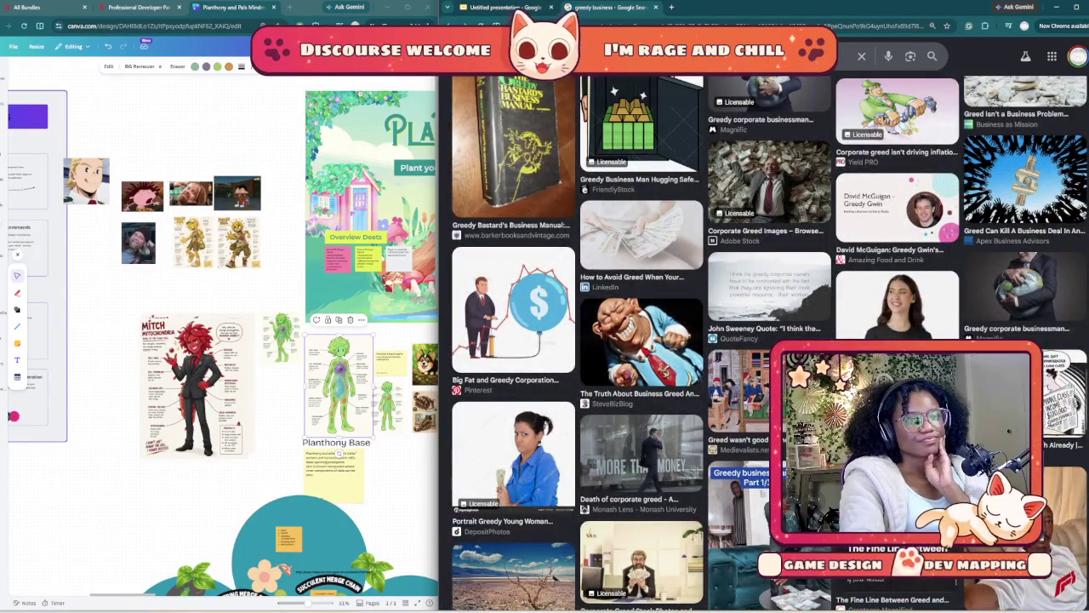
scroll(638, 340, "down", 1)
scroll(638, 340, "down", 2)
scroll(638, 340, "down", 1)
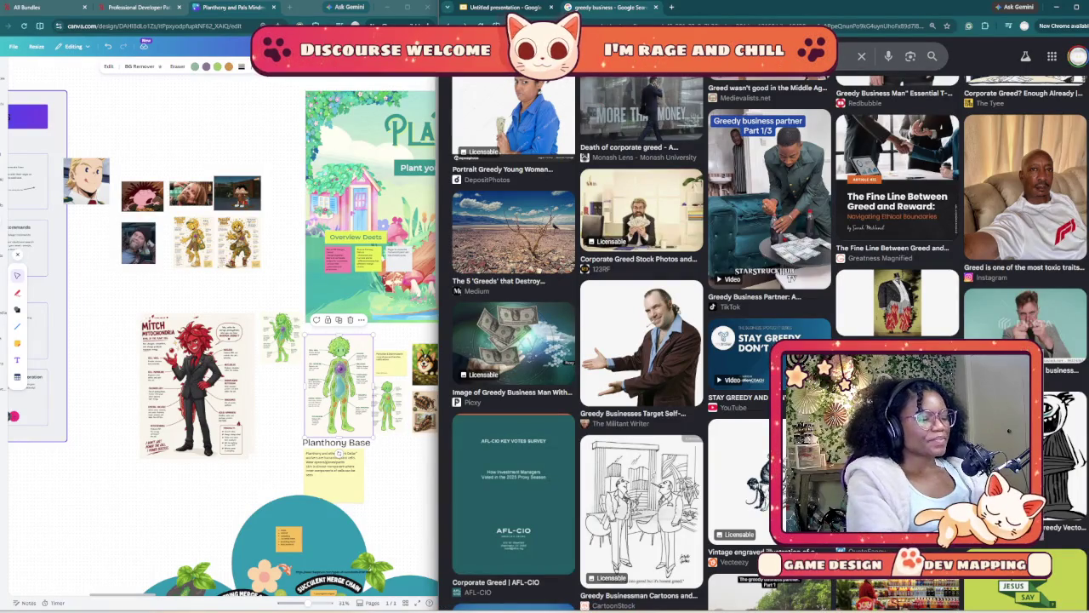
- Search Google Images for 'onceler' and skim the first results
type("onceler")
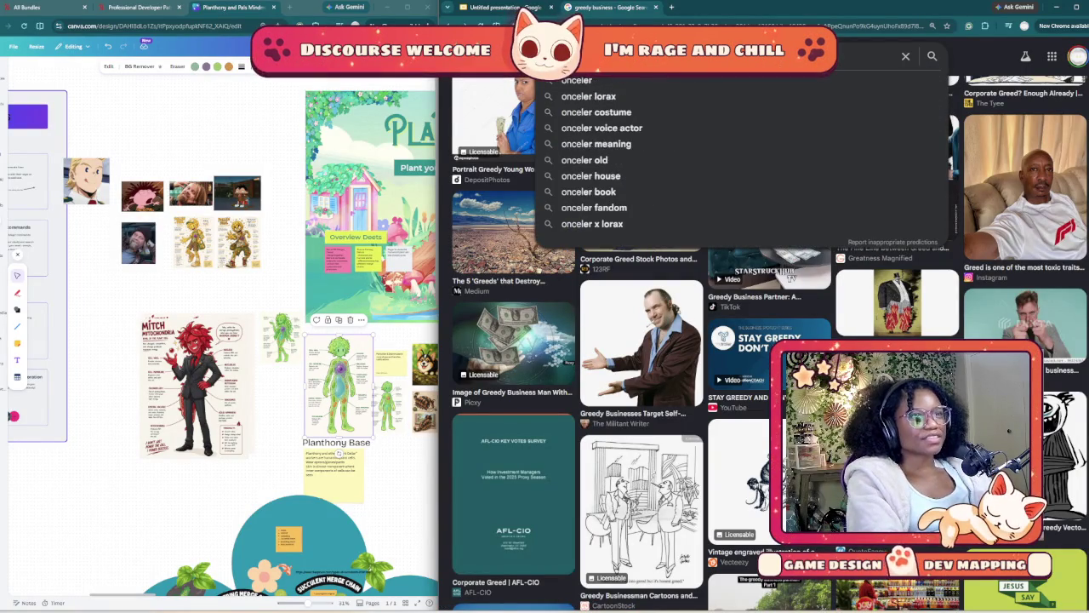
key("Return")
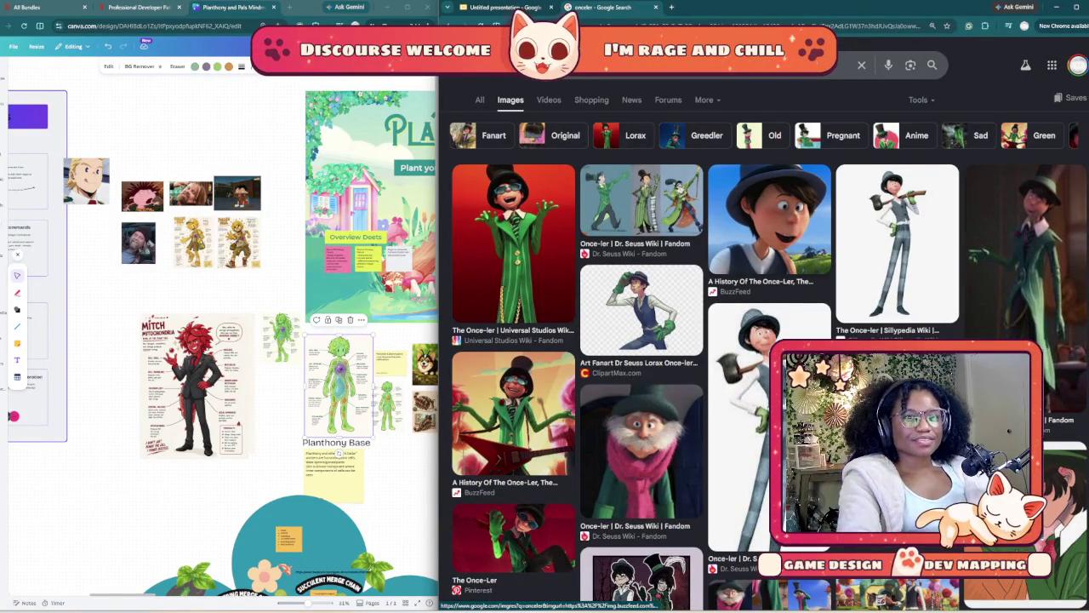
scroll(723, 366, "down", 1)
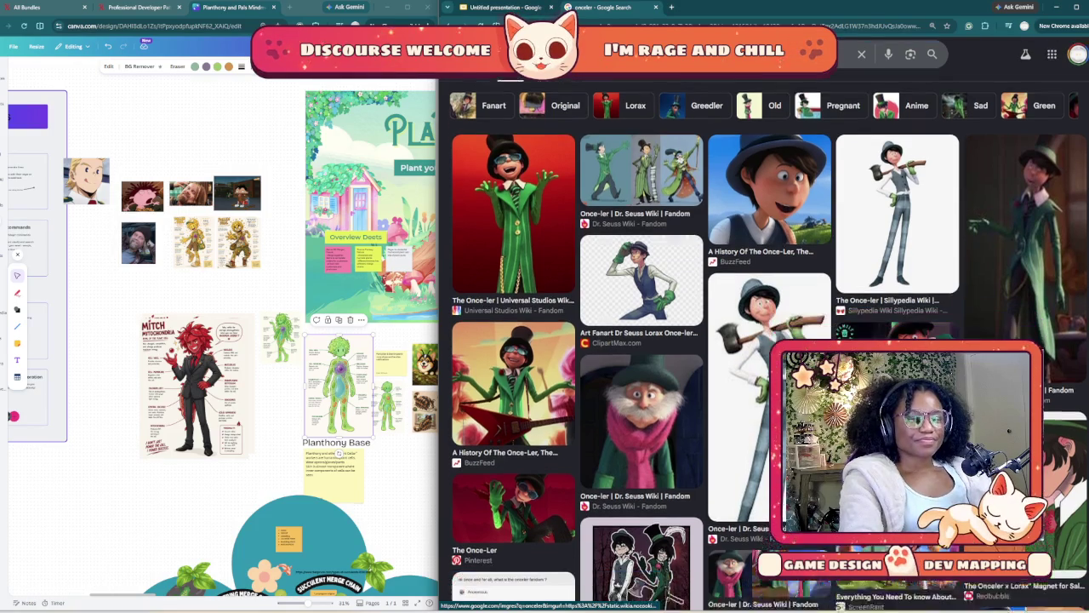
scroll(723, 366, "down", 1)
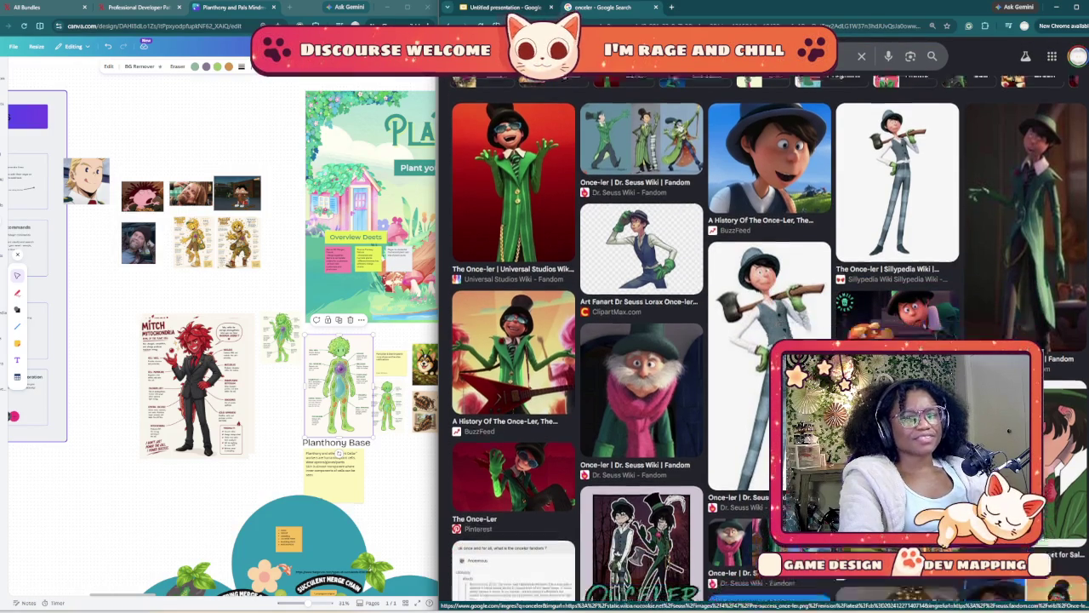
scroll(723, 366, "down", 4)
scroll(723, 366, "down", 5)
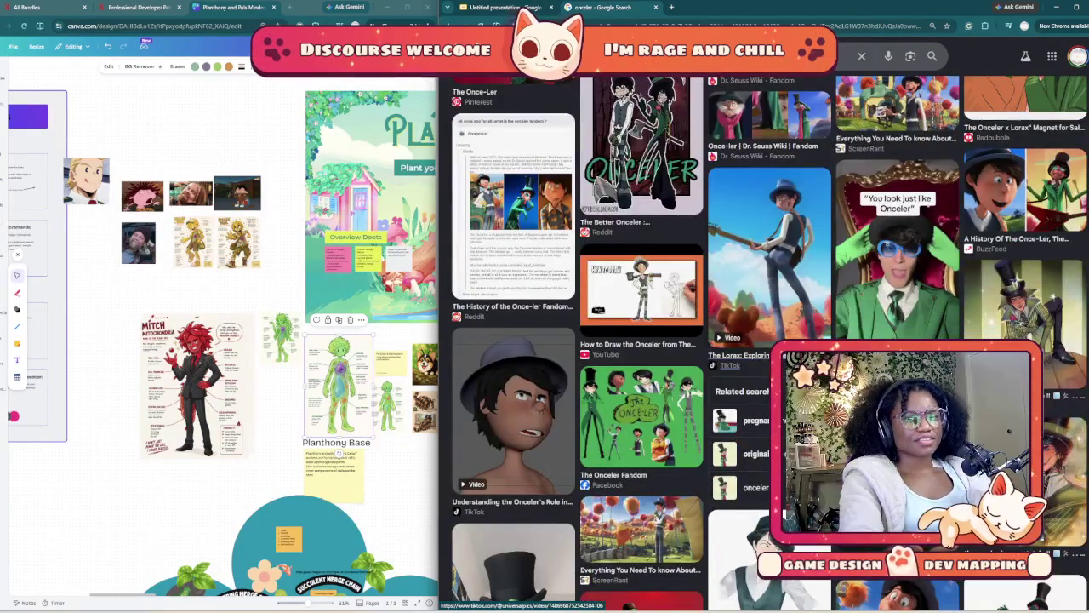
scroll(723, 366, "down", 5)
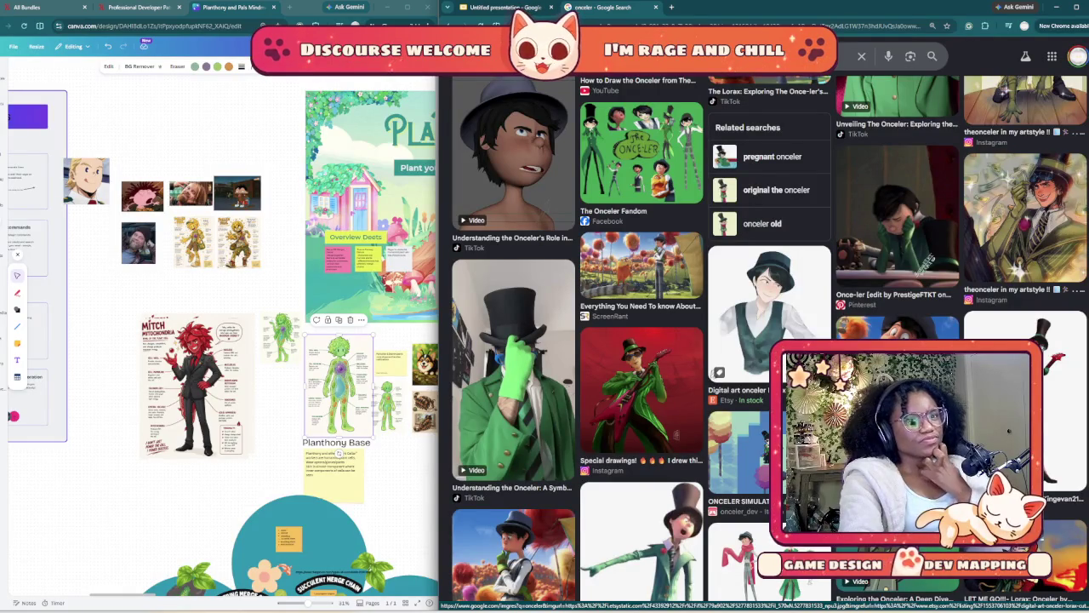
scroll(723, 366, "up", 3)
scroll(723, 366, "down", 1)
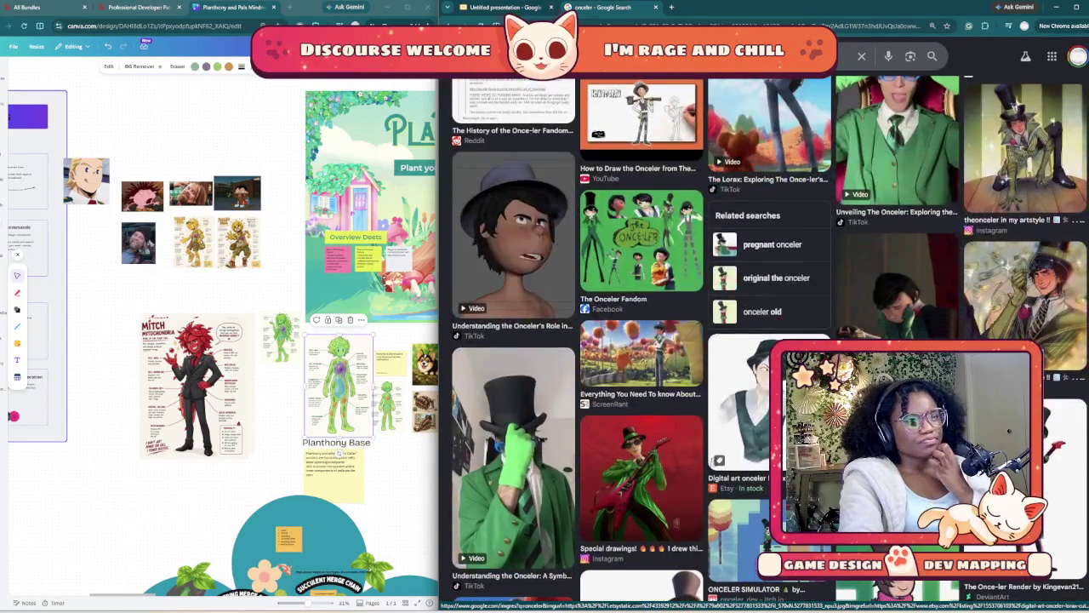
scroll(724, 366, "up", 2)
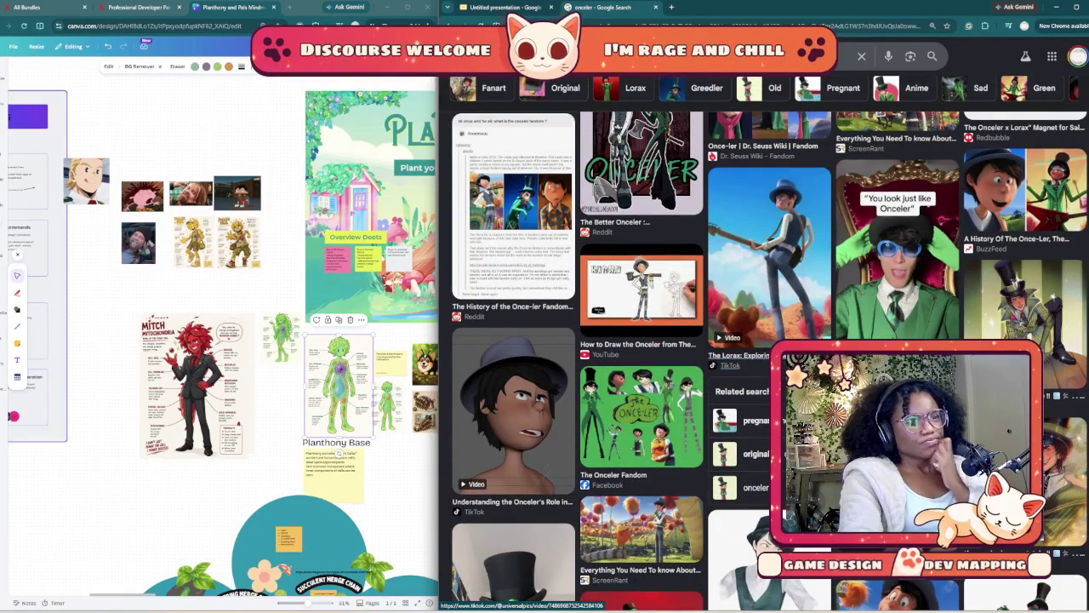
scroll(723, 366, "down", 3)
scroll(723, 366, "down", 3)
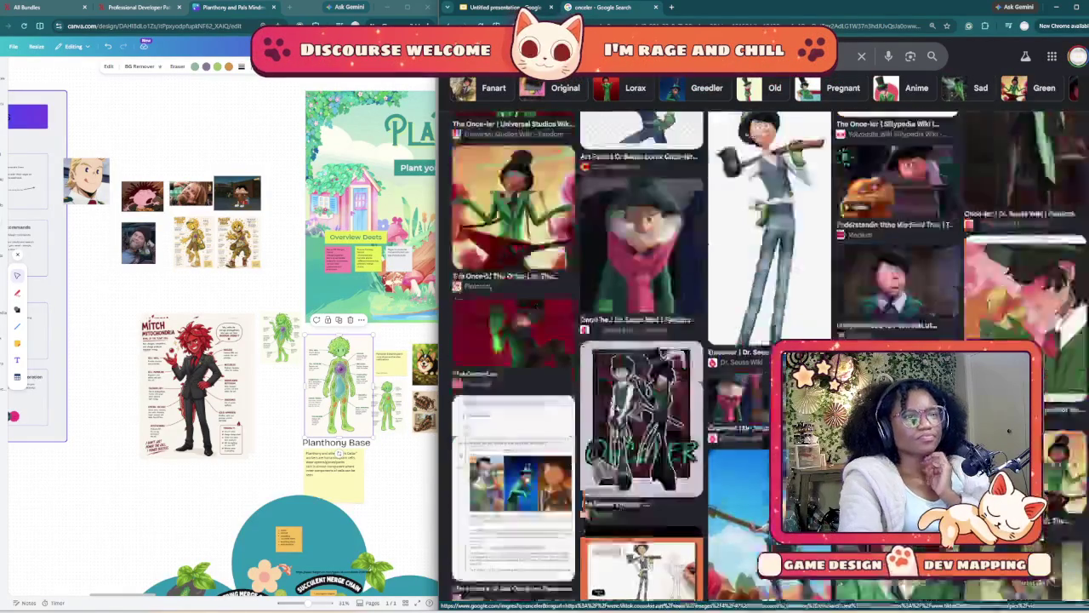
scroll(723, 366, "down", 3)
scroll(724, 366, "up", 2)
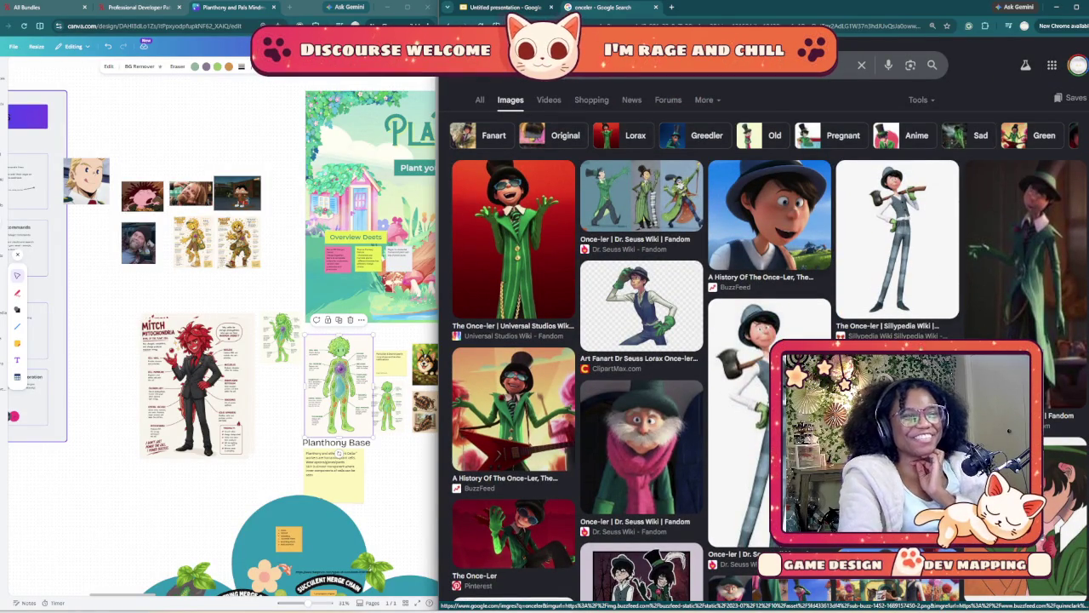
- Scroll deep into the onceler results down to the green-suited Onceler Lorax fan art
scroll(766, 340, "down", 2)
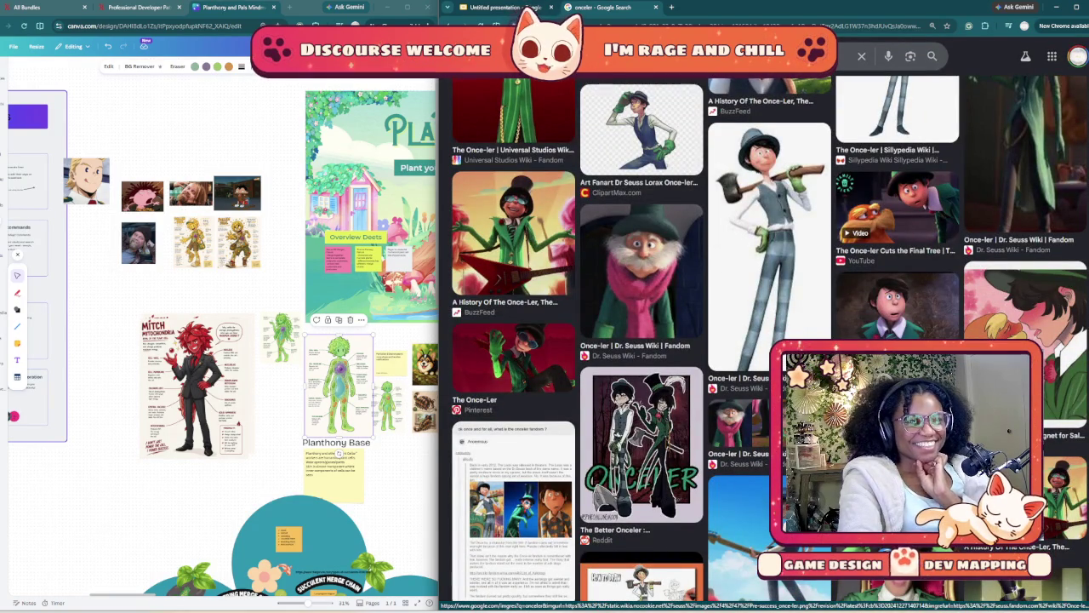
scroll(641, 340, "down", 1)
scroll(642, 340, "down", 1)
scroll(642, 340, "down", 1)
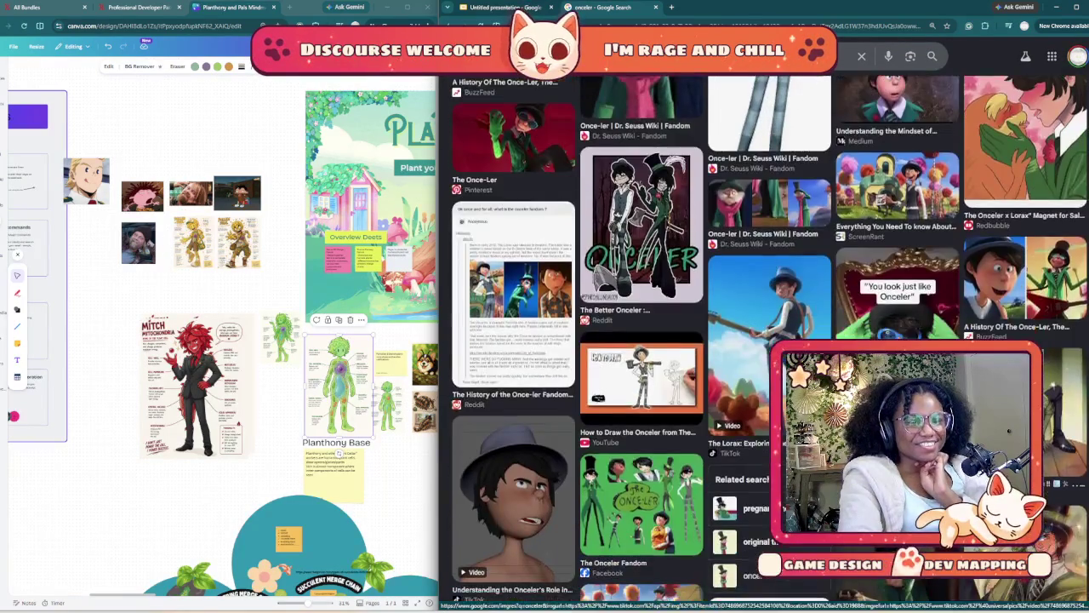
scroll(642, 340, "down", 1)
scroll(641, 340, "down", 1)
scroll(641, 340, "down", 1)
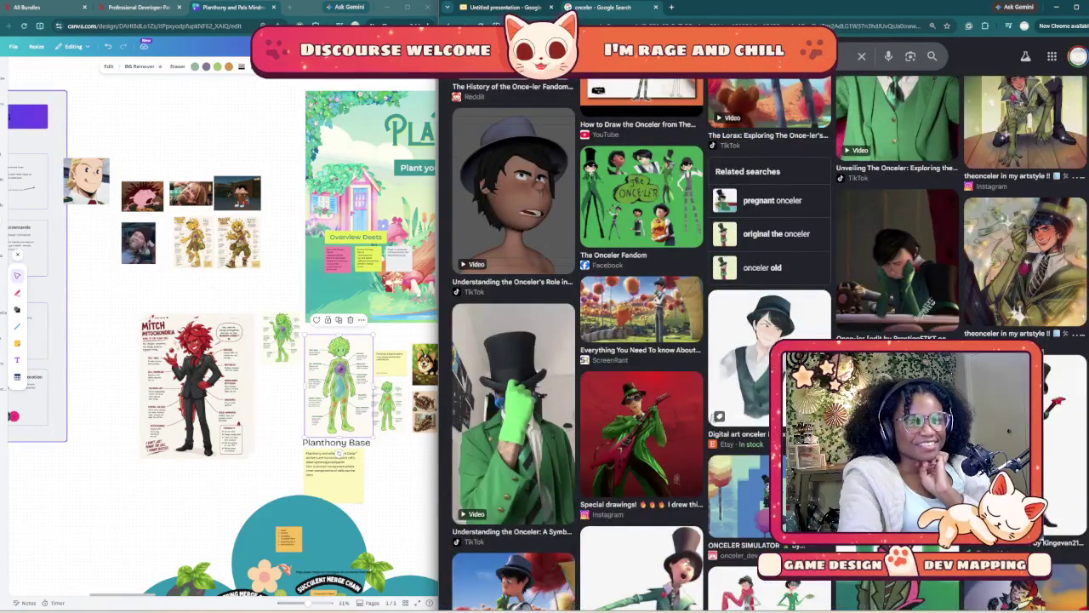
scroll(642, 341, "down", 1)
scroll(766, 238, "down", 1)
scroll(765, 239, "down", 1)
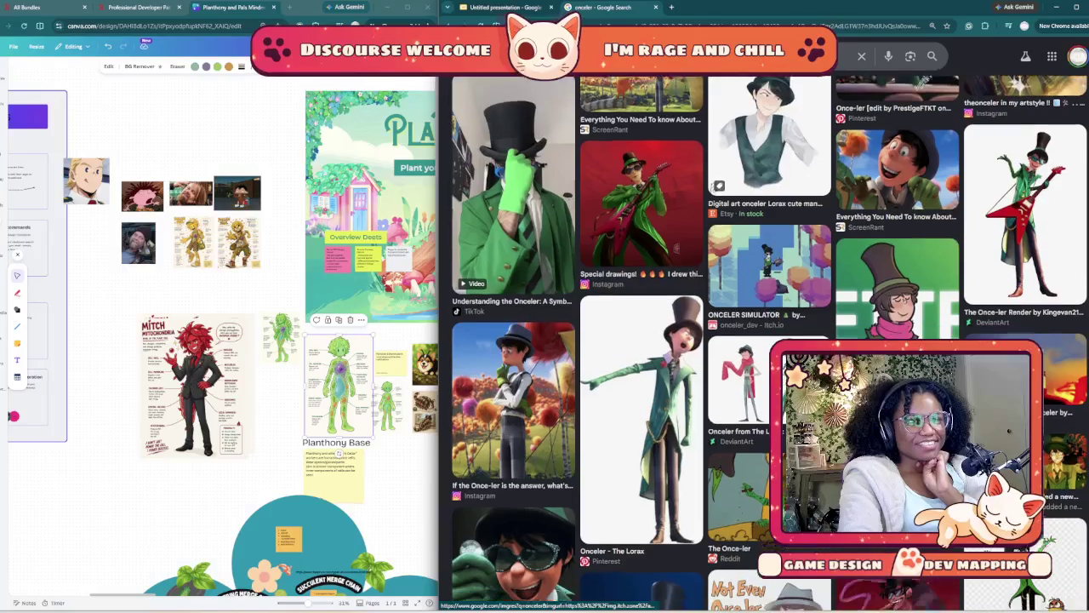
scroll(765, 238, "down", 1)
scroll(748, 285, "down", 1)
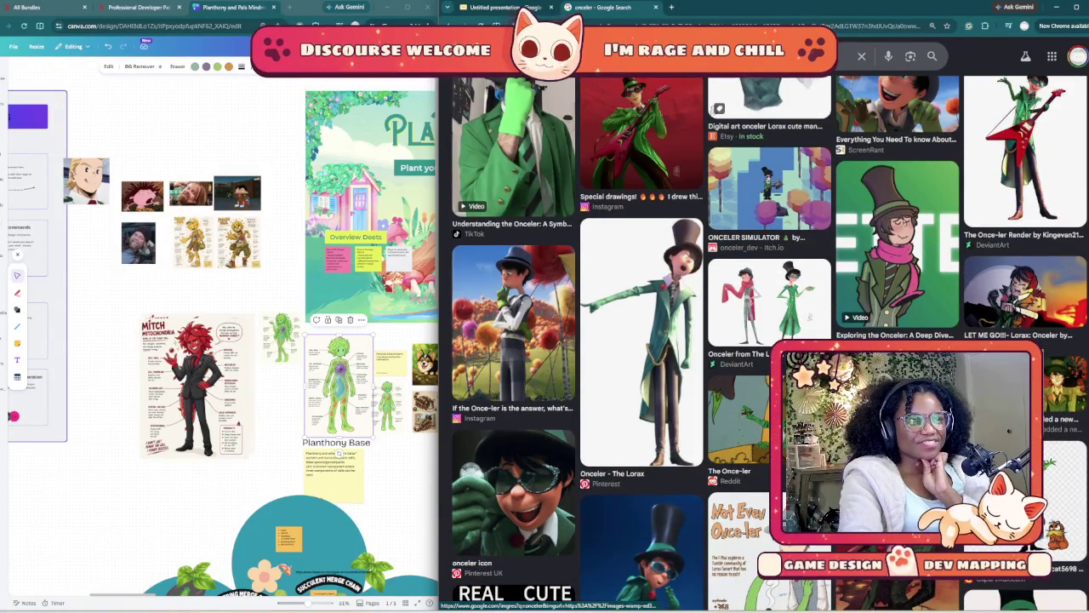
scroll(641, 340, "down", 1)
scroll(641, 341, "down", 1)
scroll(642, 340, "down", 1)
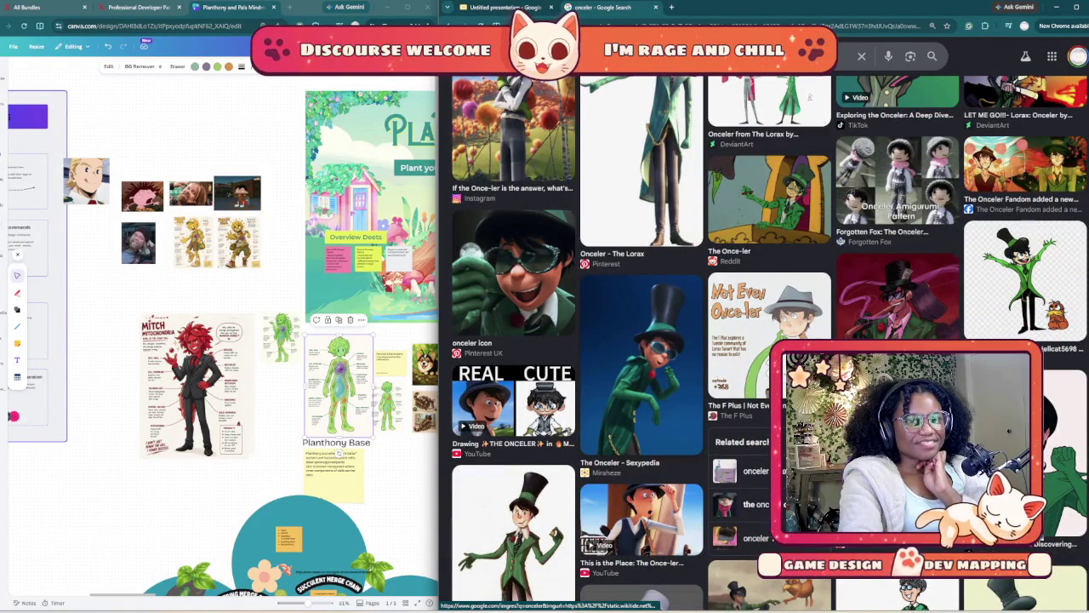
scroll(642, 341, "down", 1)
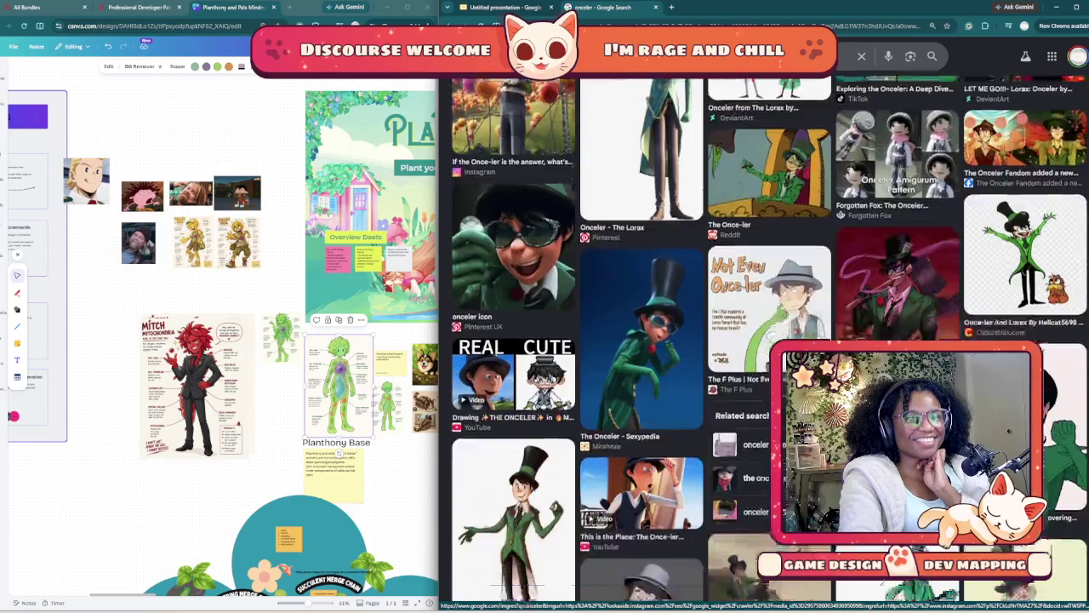
scroll(642, 340, "down", 4)
scroll(641, 340, "down", 2)
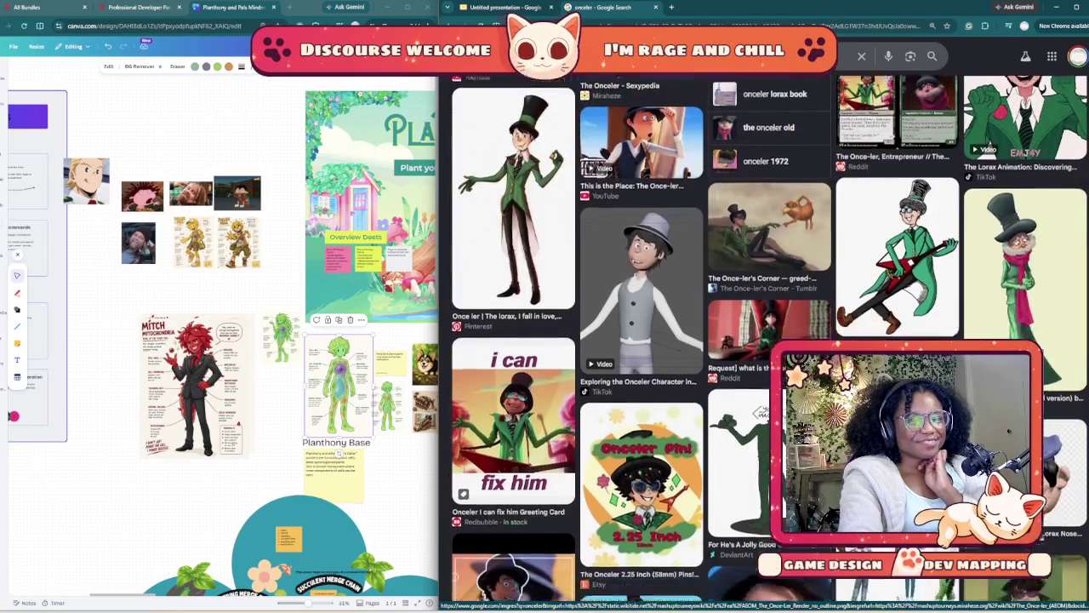
scroll(642, 340, "down", 1)
scroll(641, 341, "down", 1)
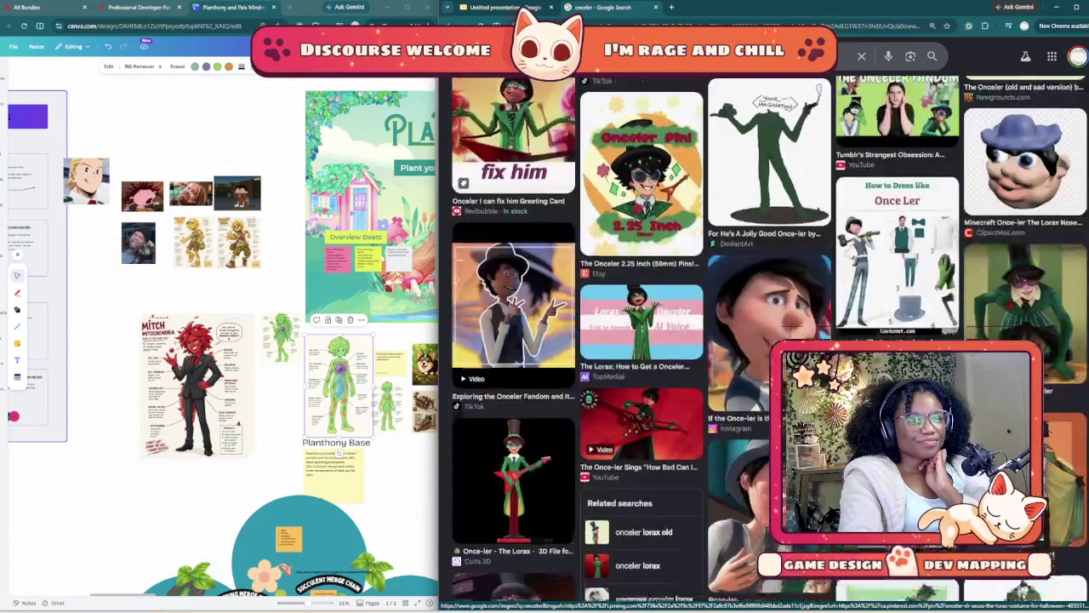
scroll(641, 341, "down", 2)
scroll(641, 340, "down", 1)
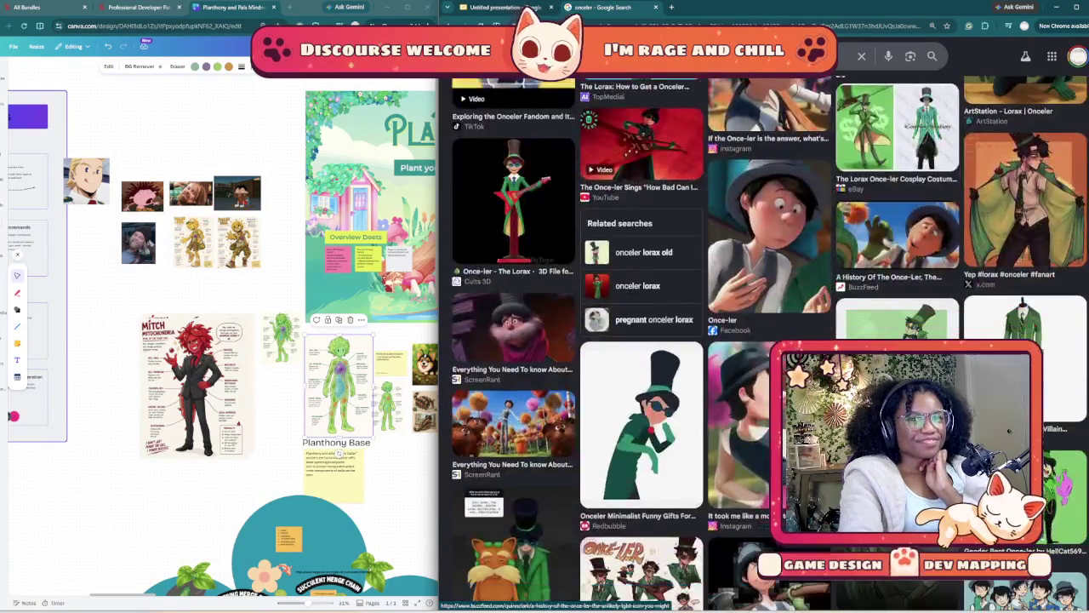
scroll(641, 341, "down", 1)
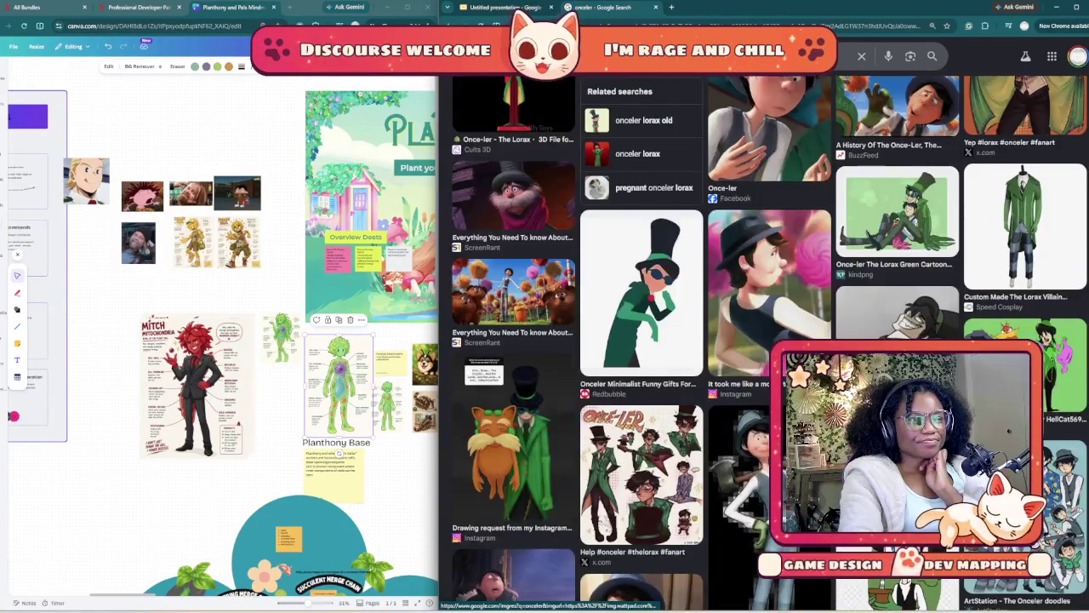
scroll(642, 340, "down", 1)
scroll(642, 341, "down", 2)
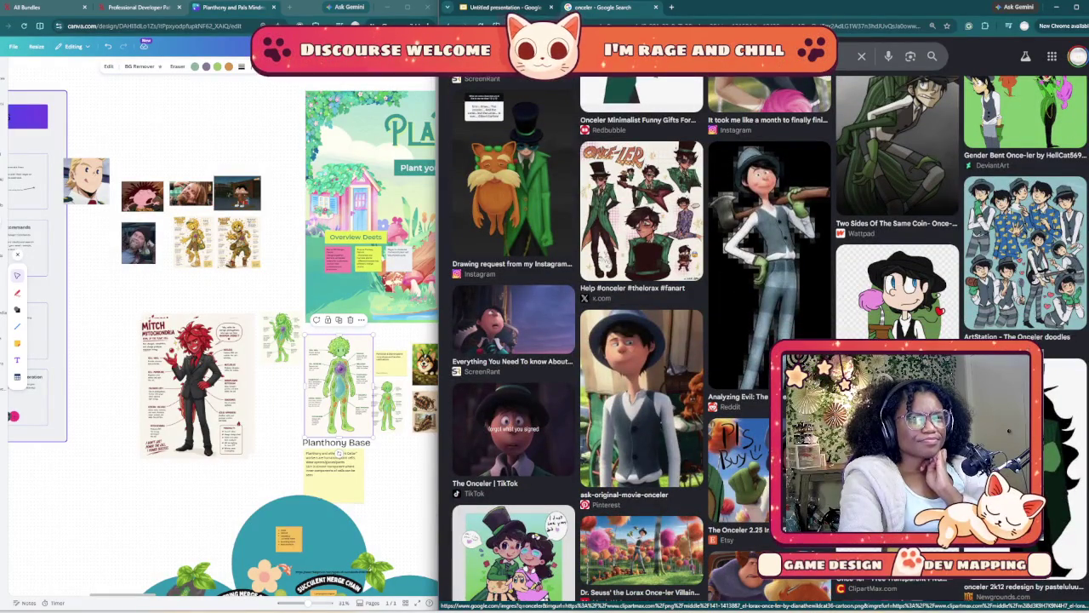
scroll(642, 340, "down", 3)
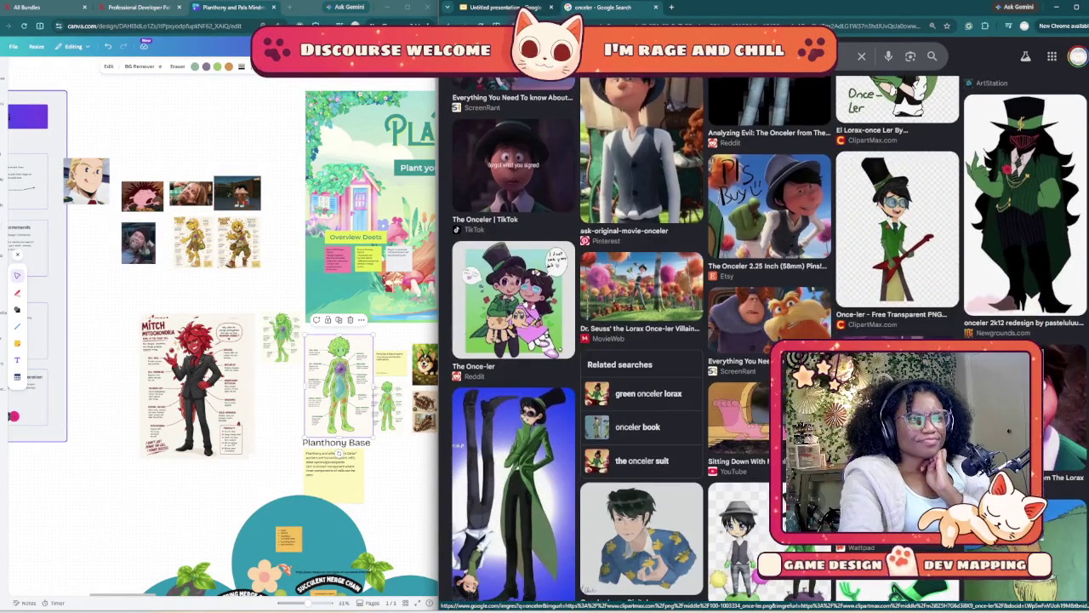
scroll(642, 340, "down", 3)
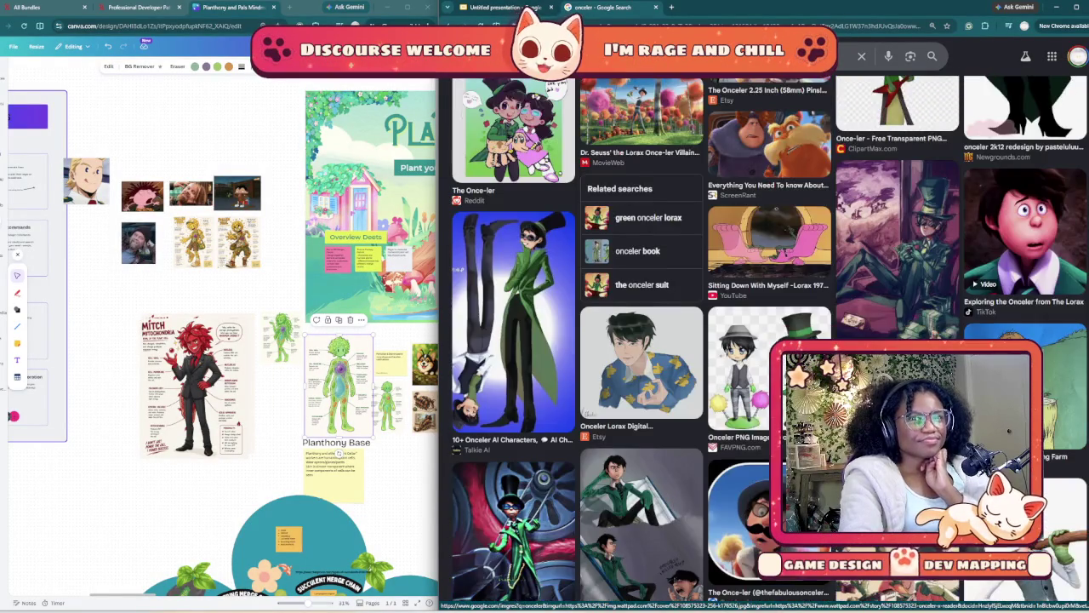
scroll(641, 340, "down", 1)
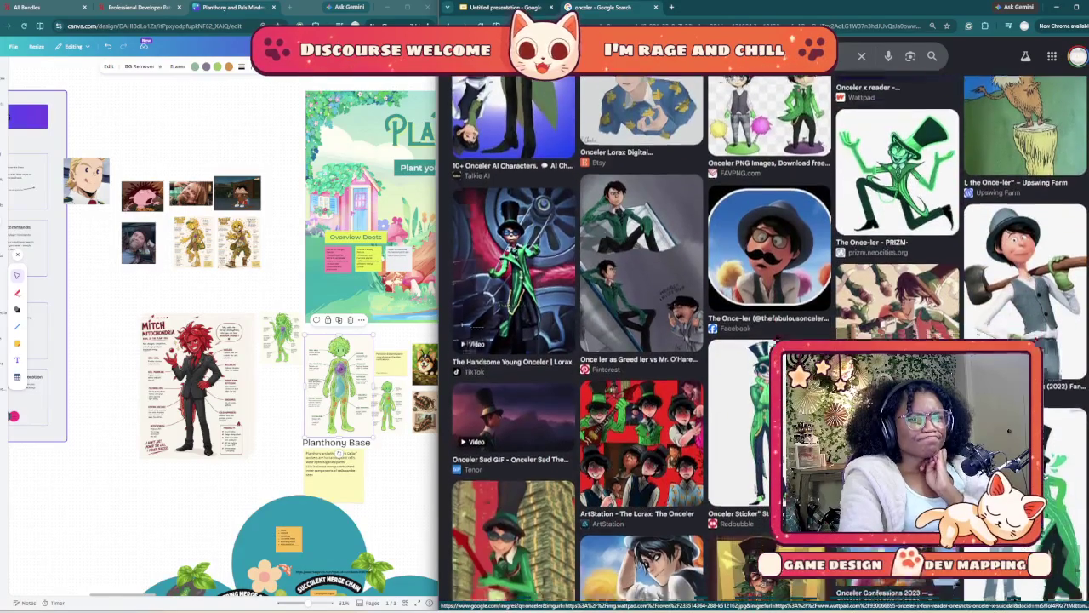
scroll(641, 340, "down", 2)
scroll(642, 341, "down", 2)
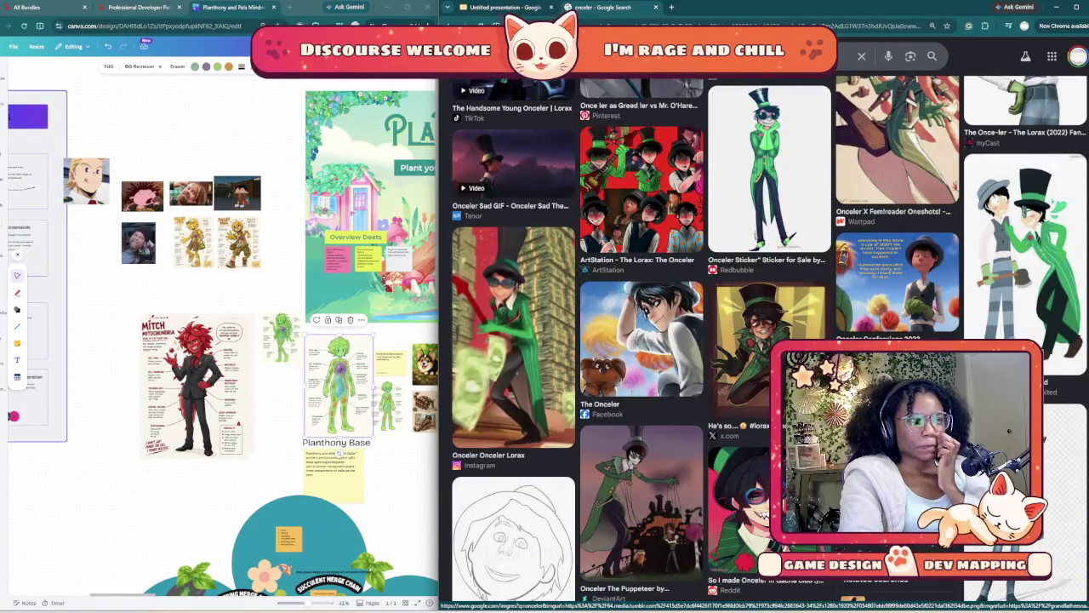
- Swap the man-in-suit image for the green-hatted Onceler, shrunk and placed beside the fish
right_click(533, 309)
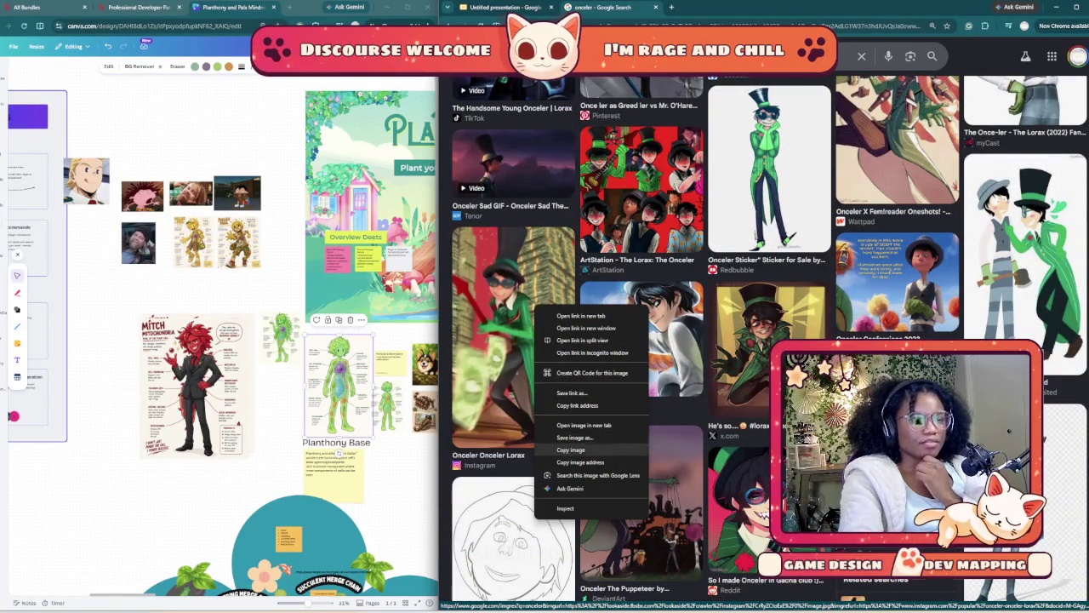
left_click(571, 449)
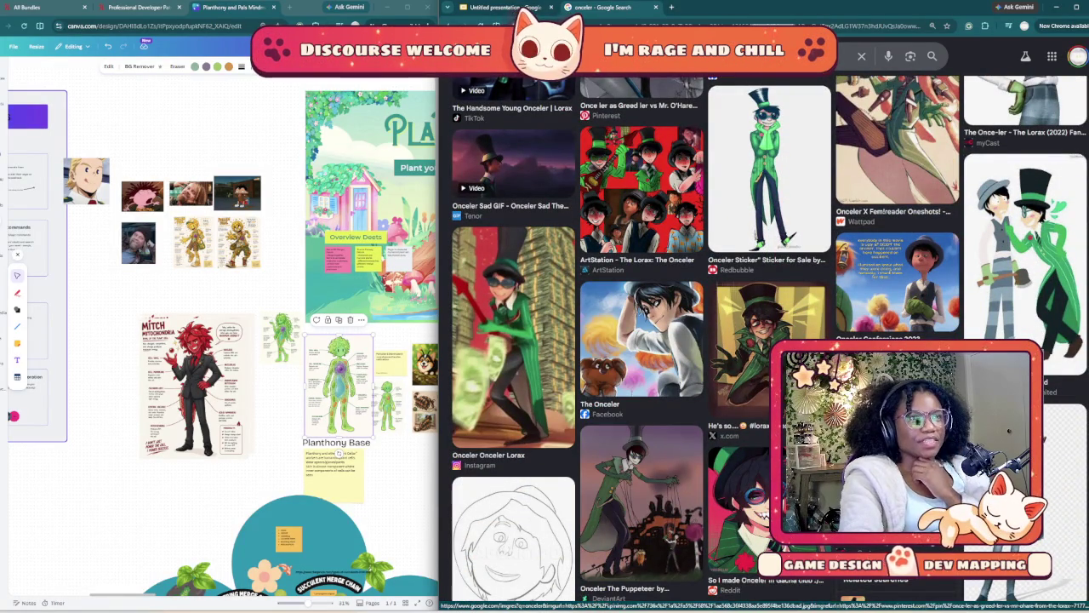
left_click(502, 7)
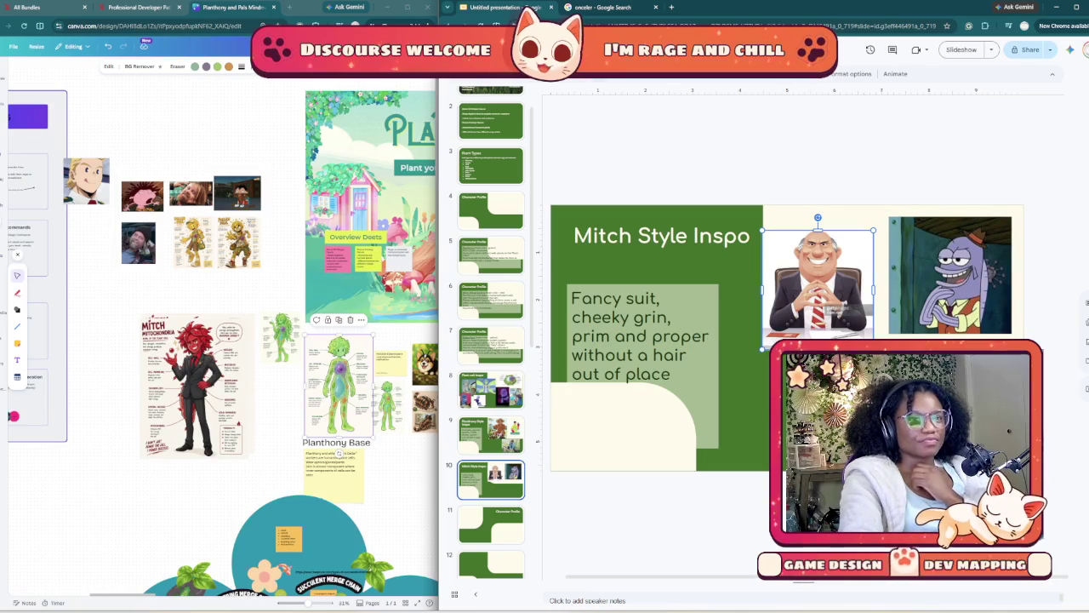
key("Delete")
key("ctrl+v")
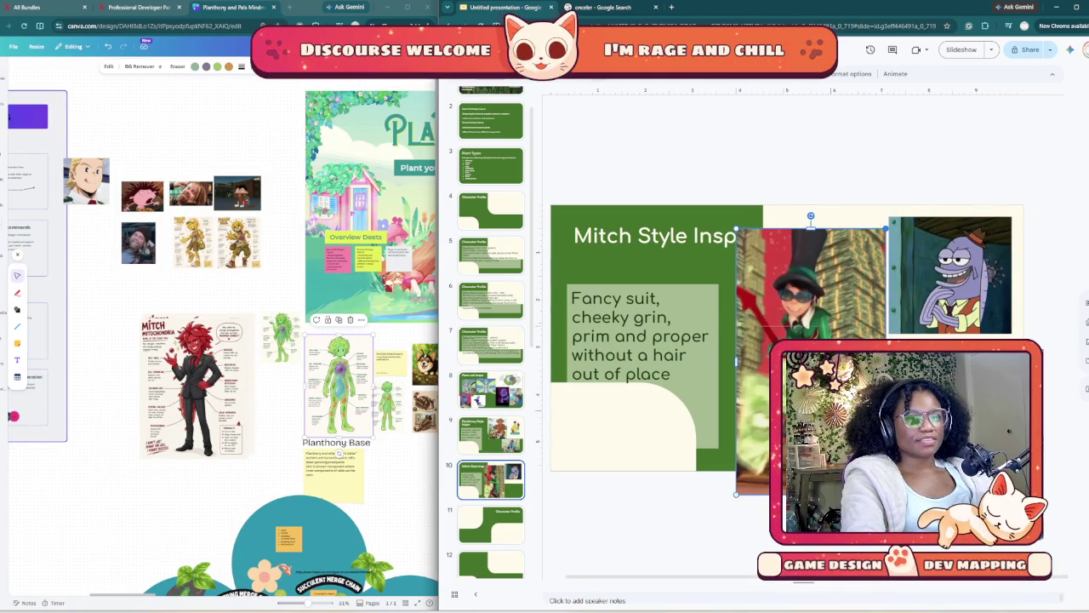
left_click_drag(888, 228, 829, 326)
left_click_drag(783, 392, 830, 277)
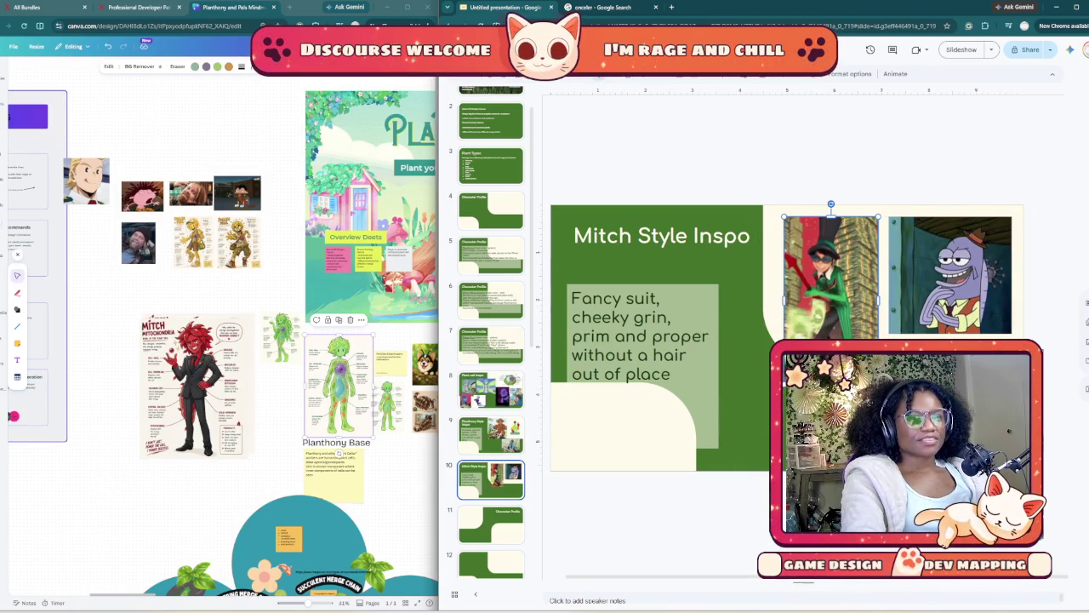
key("ctrl+Tab")
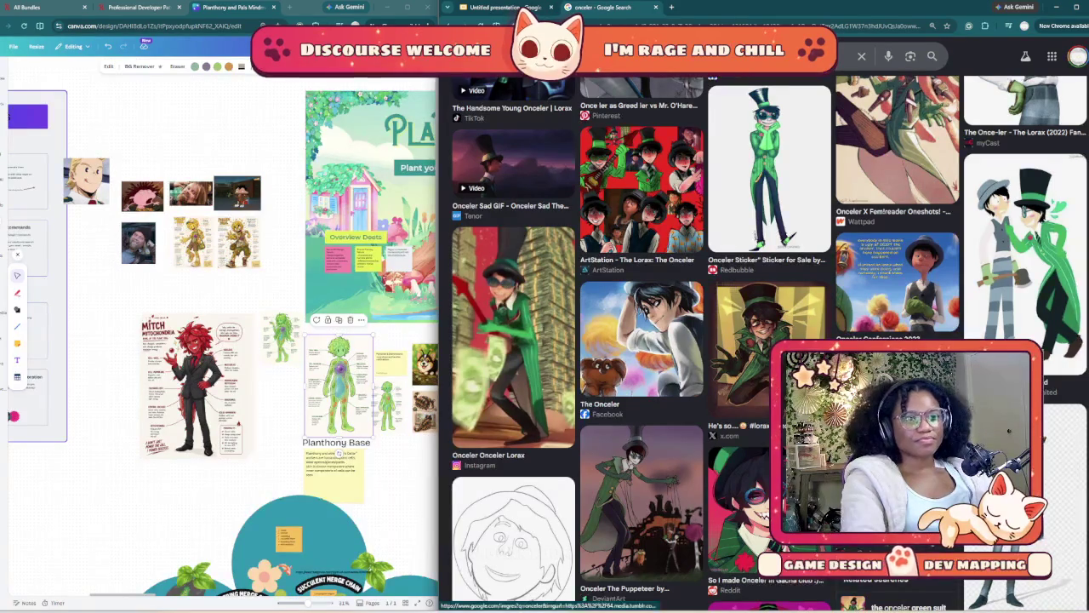
scroll(766, 357, "up", 3)
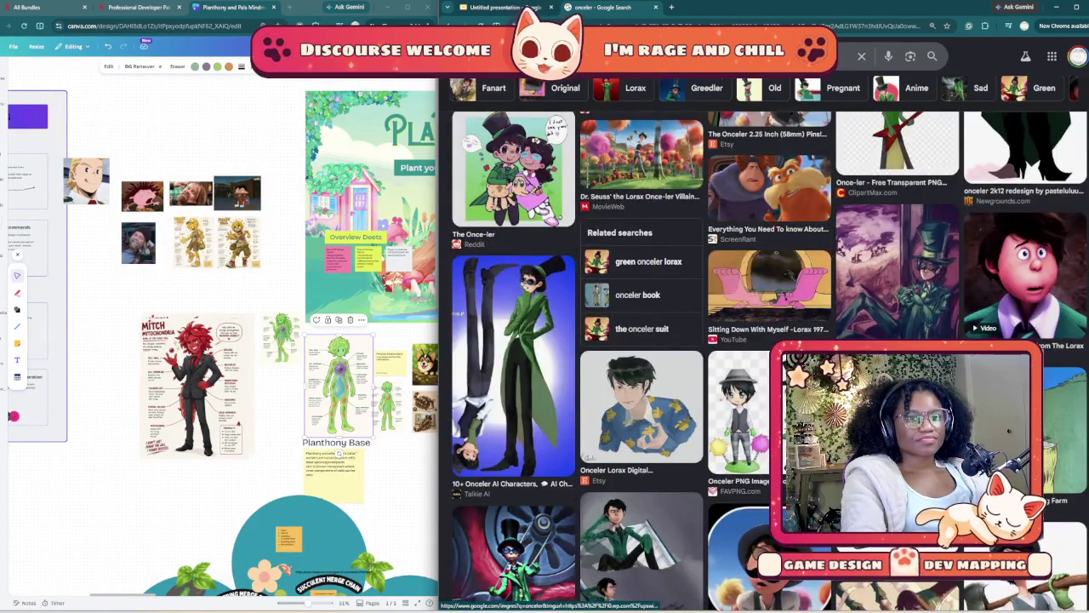
scroll(766, 358, "down", 5)
scroll(765, 357, "up", 5)
scroll(765, 358, "down", 3)
scroll(766, 357, "down", 3)
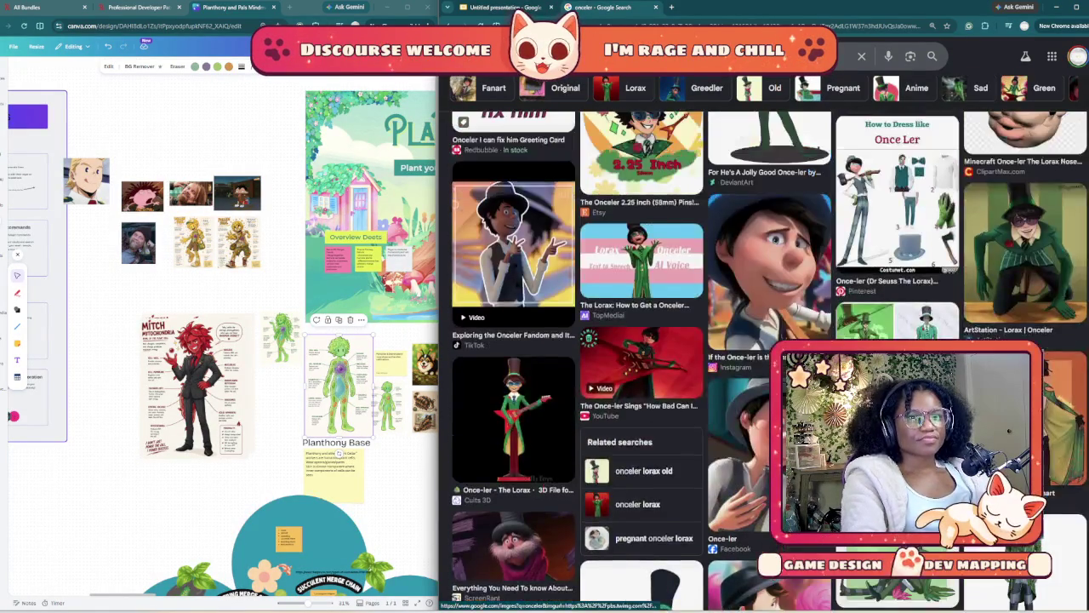
scroll(766, 341, "up", 3)
scroll(765, 341, "up", 3)
scroll(766, 341, "down", 2)
scroll(765, 340, "down", 2)
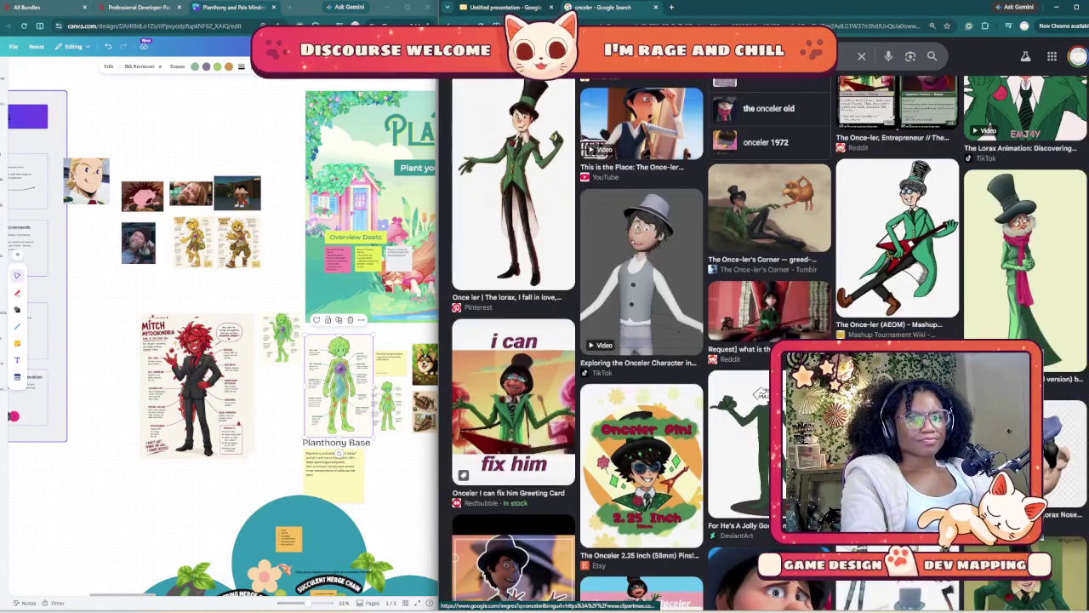
scroll(765, 340, "up", 3)
scroll(766, 340, "up", 3)
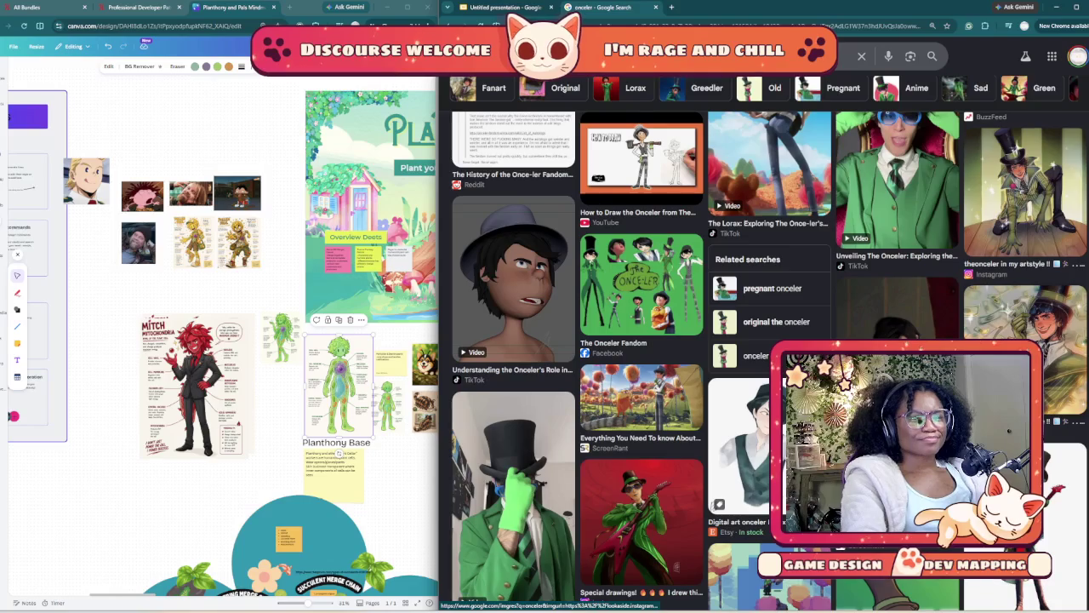
scroll(766, 340, "up", 3)
- Add the red-guitar Once-ler image to slide 10, shrunk into the top row beside the fish
scroll(766, 357, "up", 3)
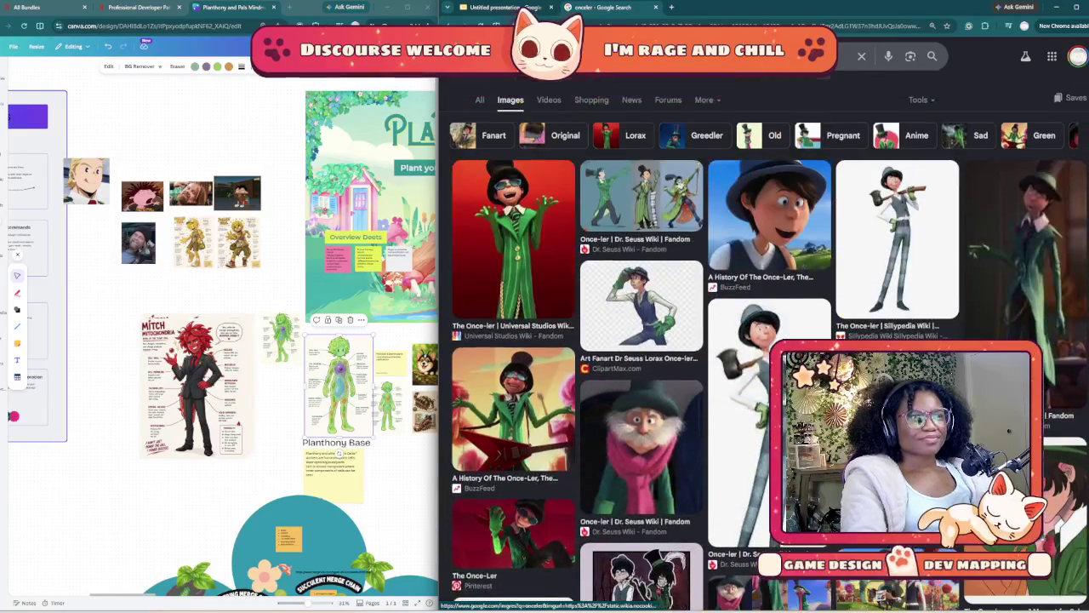
right_click(520, 365)
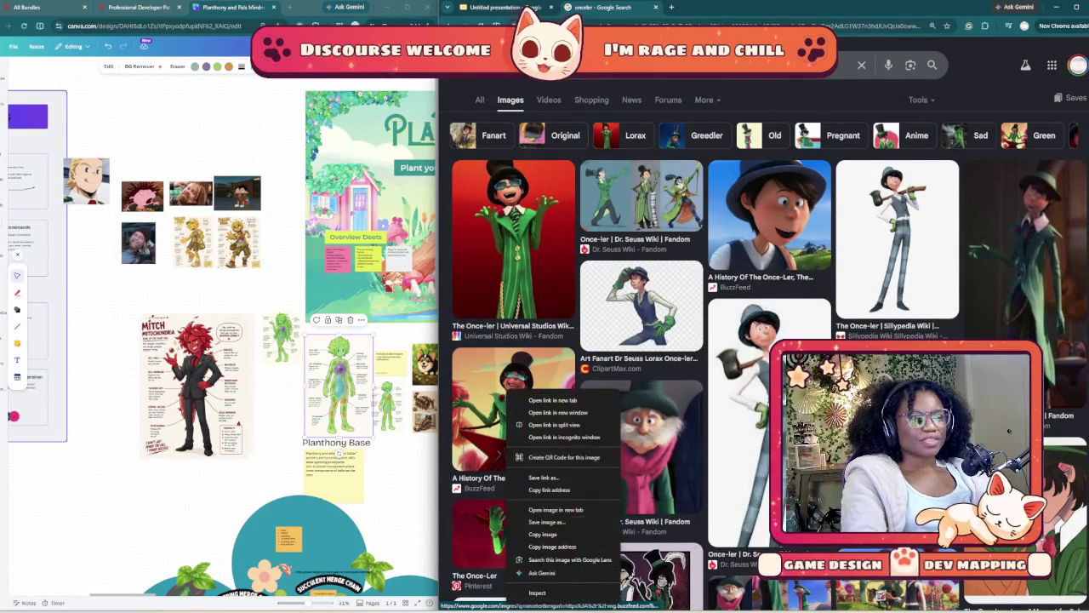
left_click(561, 535)
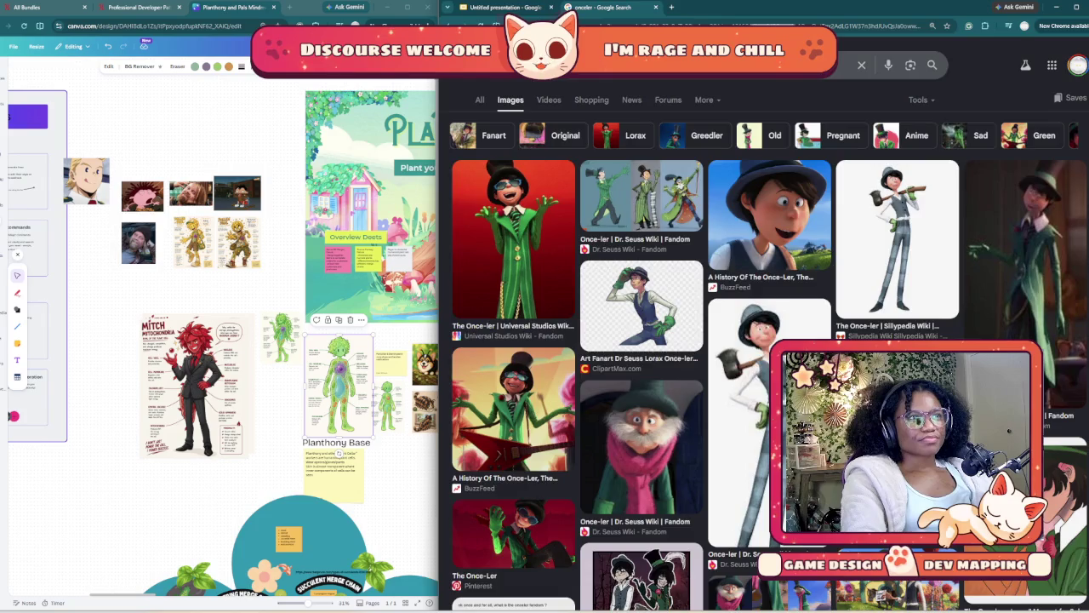
key("ctrl+Page_Up")
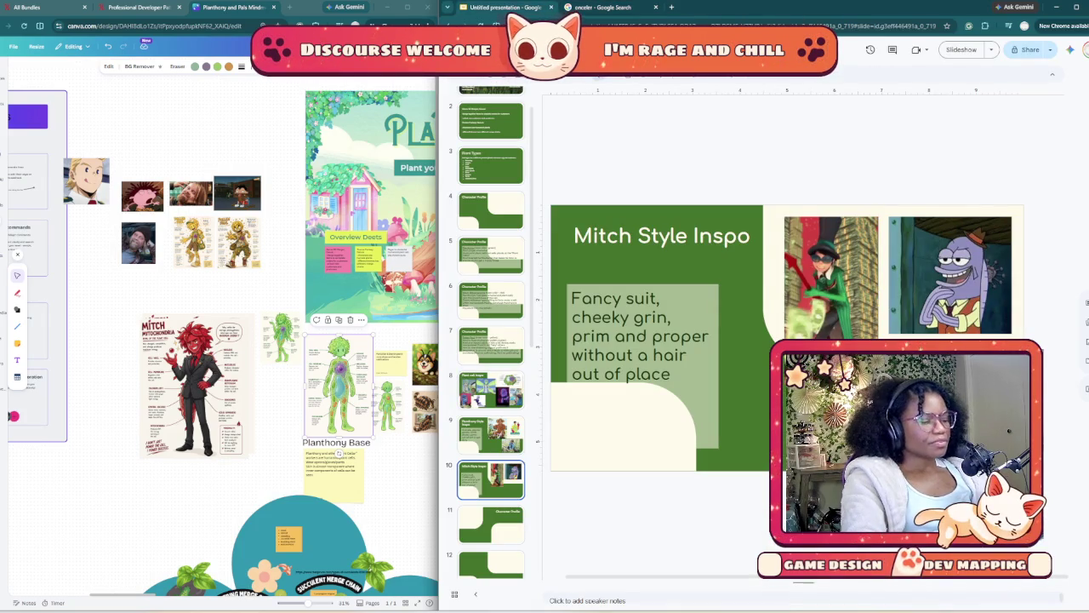
key("ctrl+v")
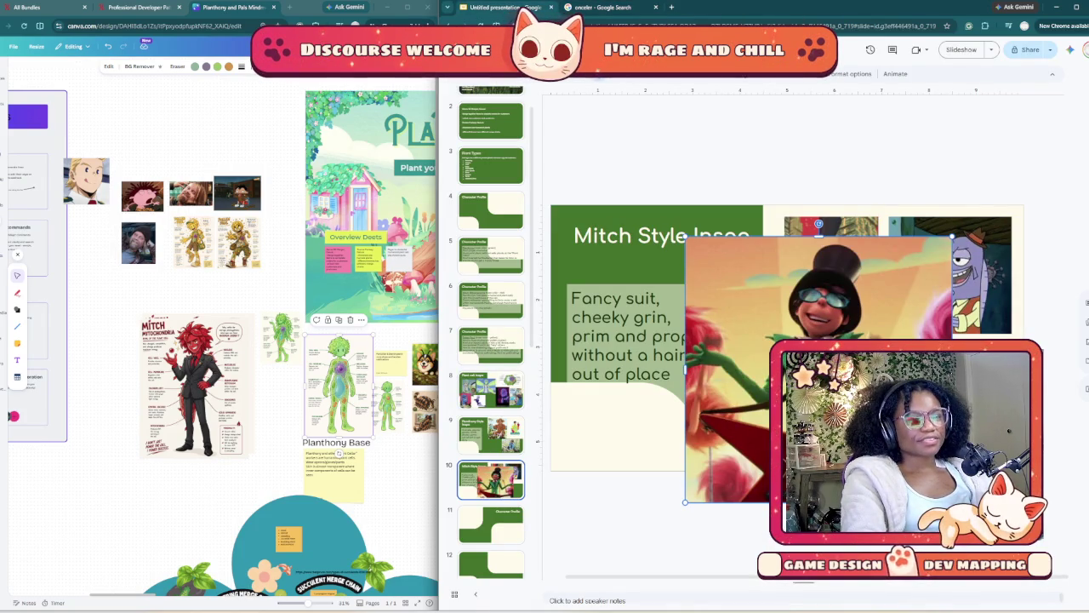
left_click_drag(811, 240, 668, 255)
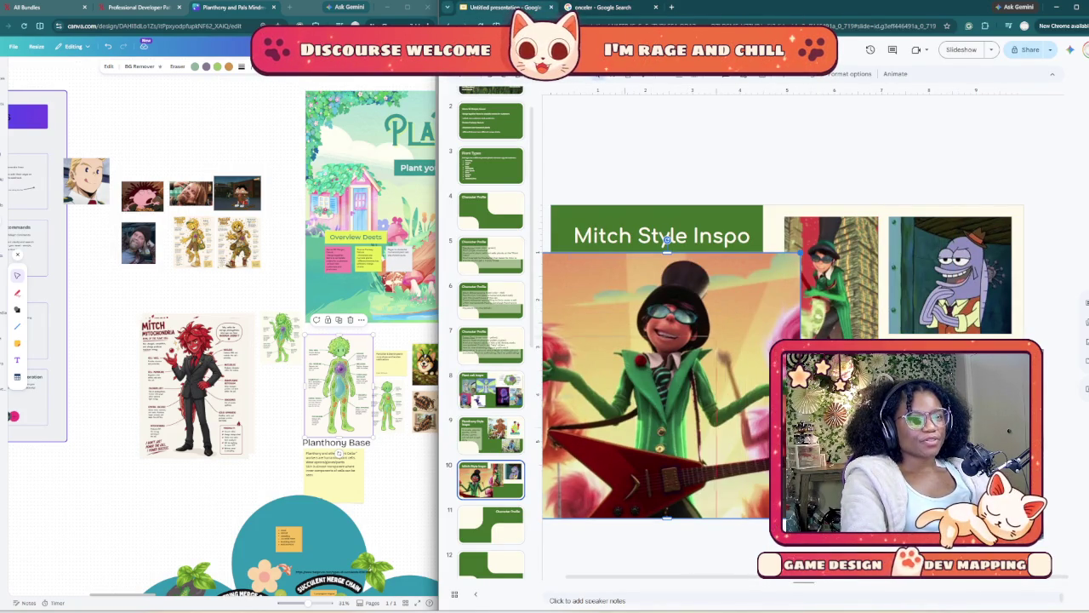
left_click_drag(800, 253, 685, 367)
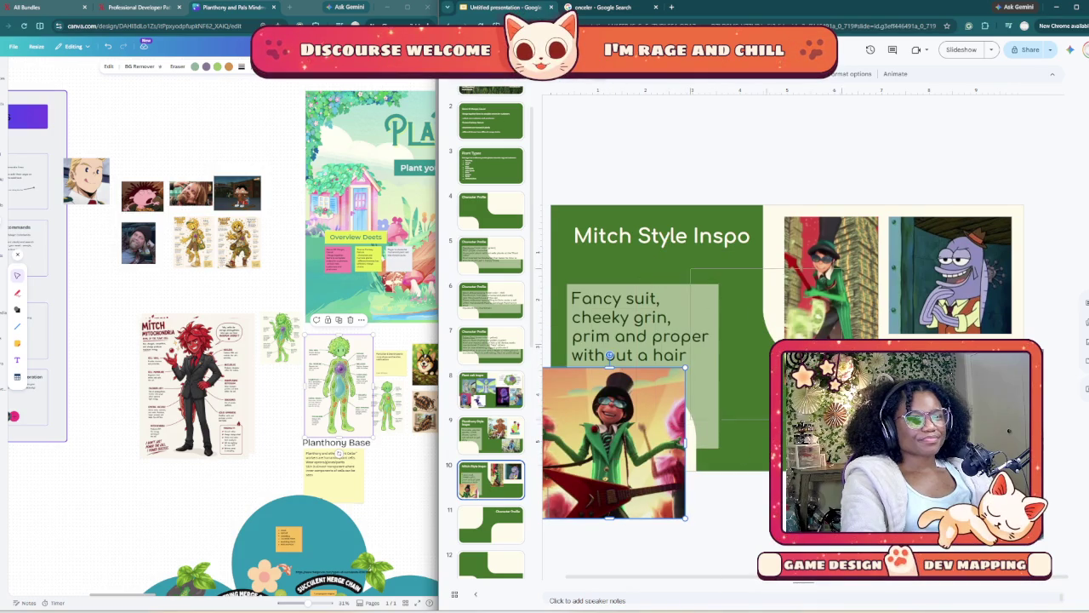
left_click_drag(612, 425, 767, 321)
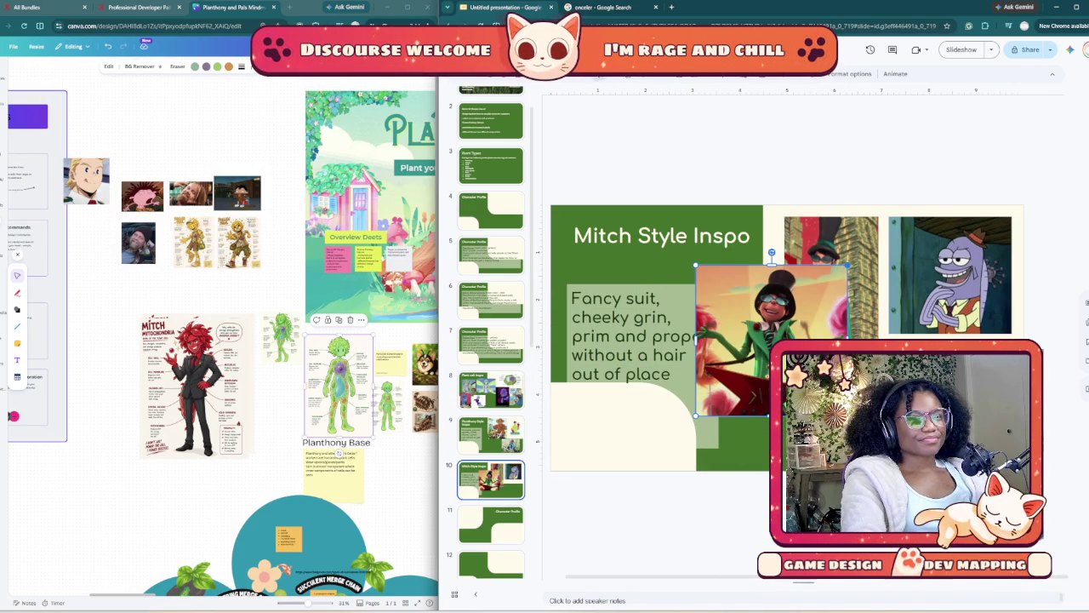
left_click_drag(848, 265, 798, 313)
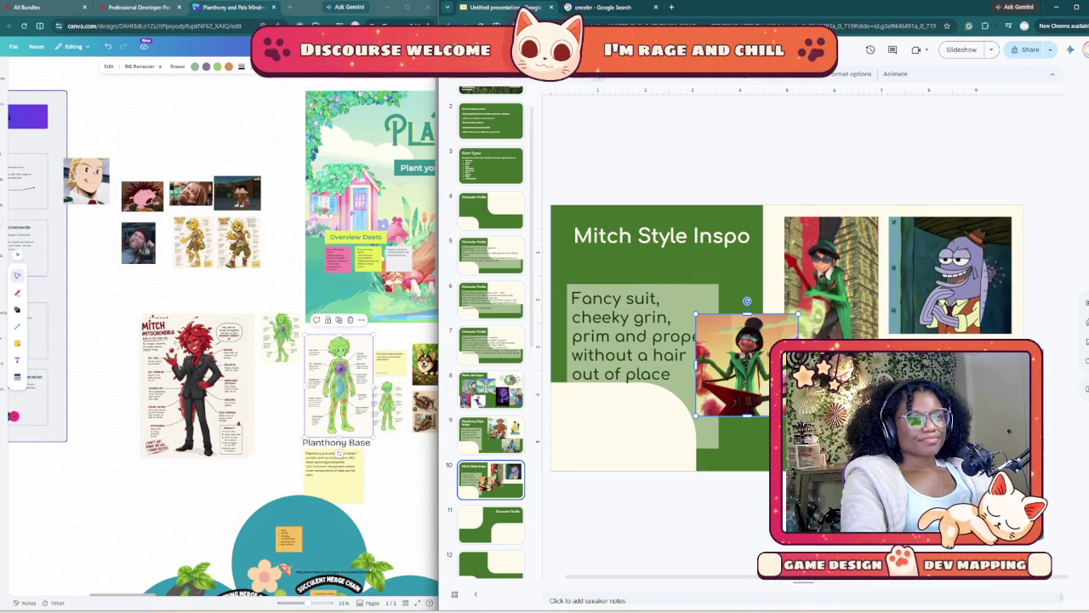
mouse_move(747, 366)
left_mouse_down()
mouse_move(836, 268)
mouse_move(821, 268)
left_mouse_up()
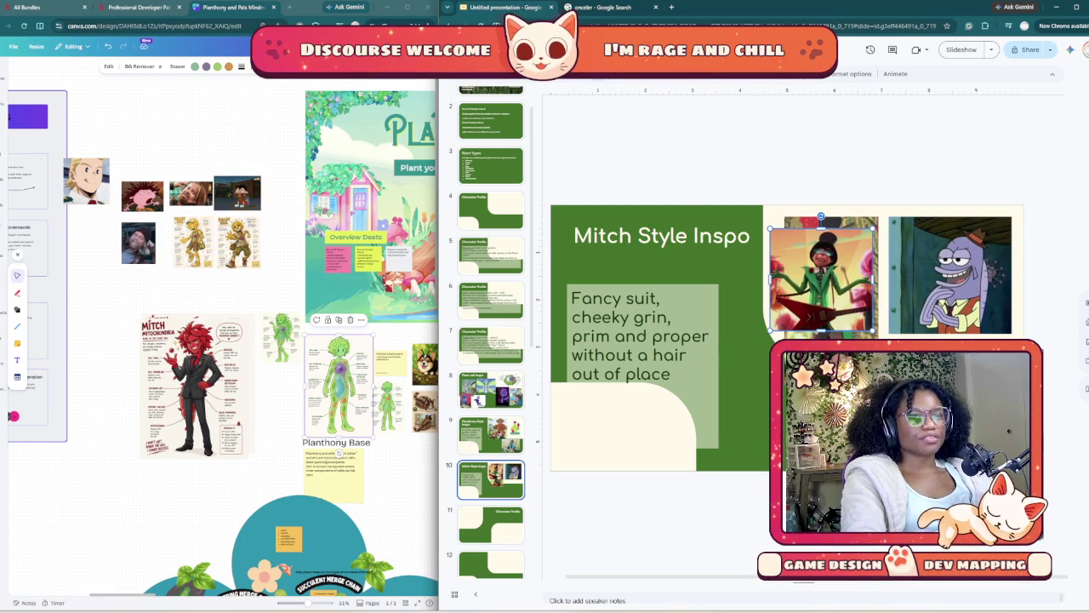
left_click(608, 7)
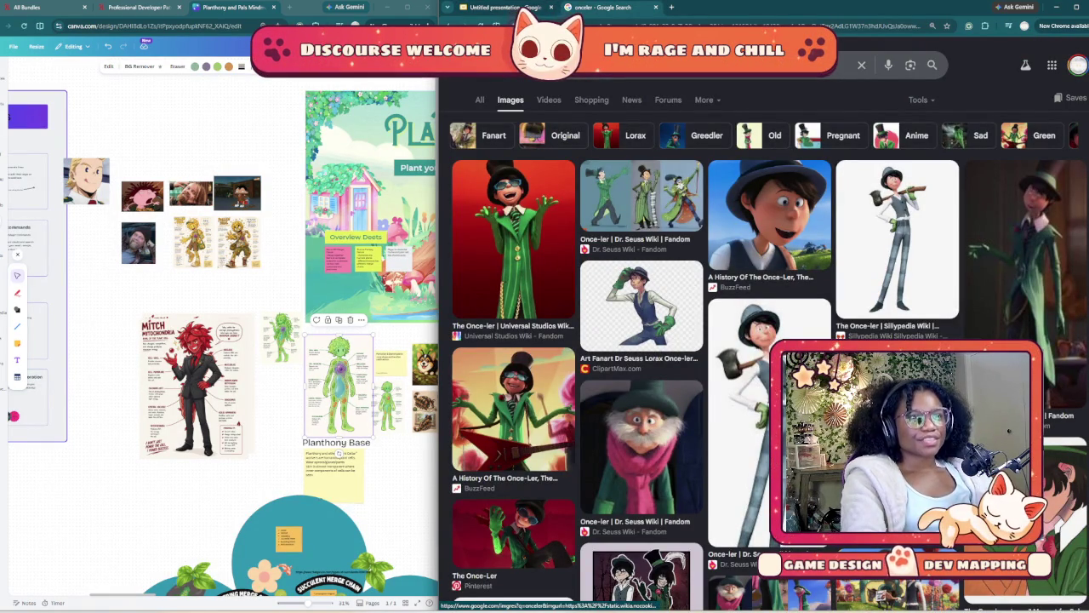
- Scroll the onceler results and preview the BuzzFeed Once-ler image larger
scroll(766, 323, "down", 1)
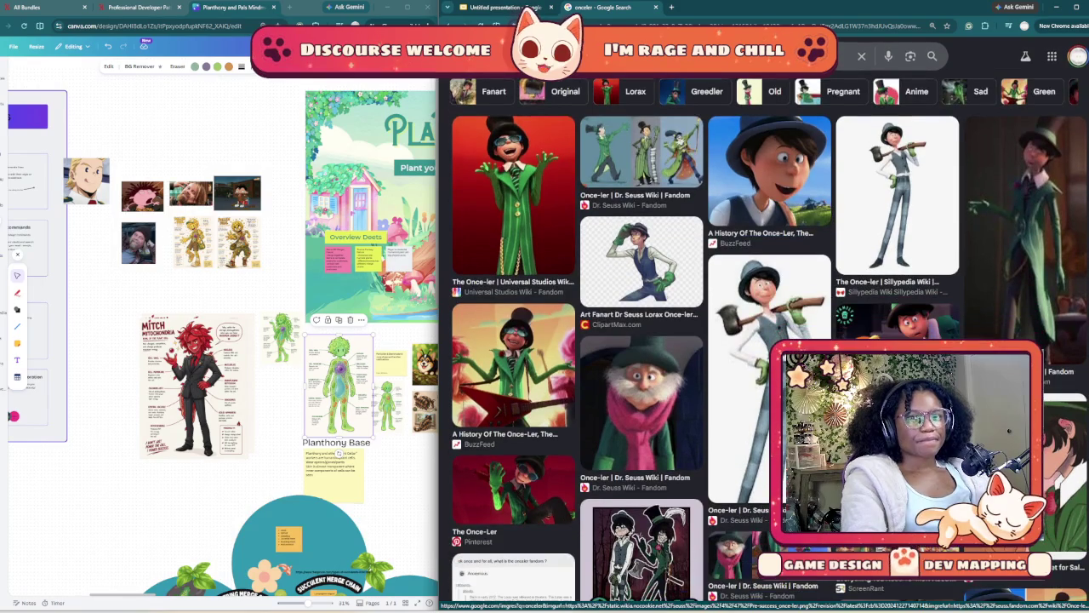
scroll(647, 340, "down", 1)
scroll(646, 341, "down", 1)
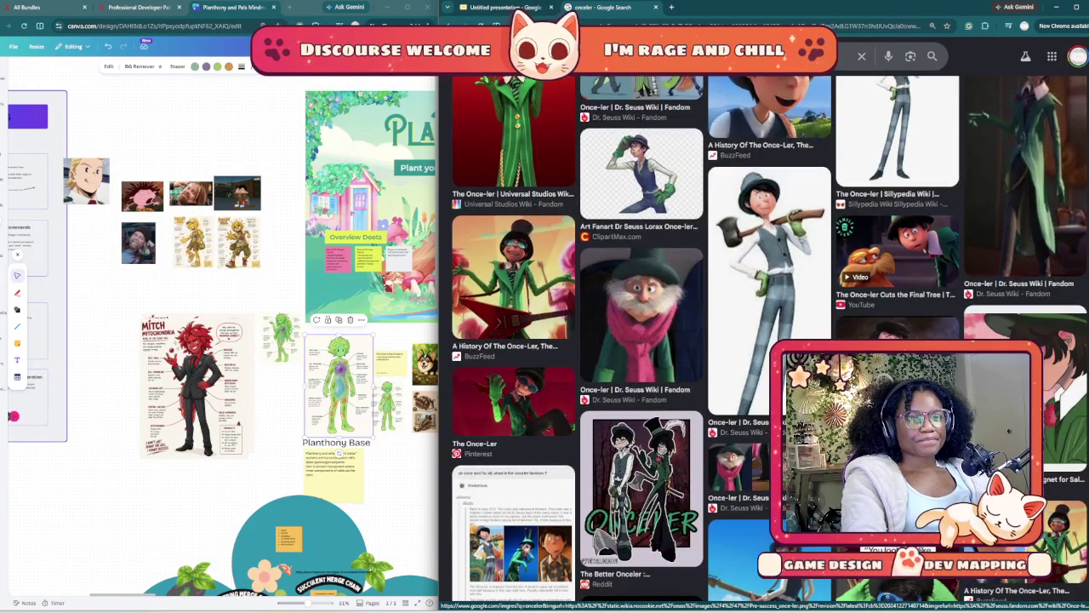
scroll(647, 340, "down", 3)
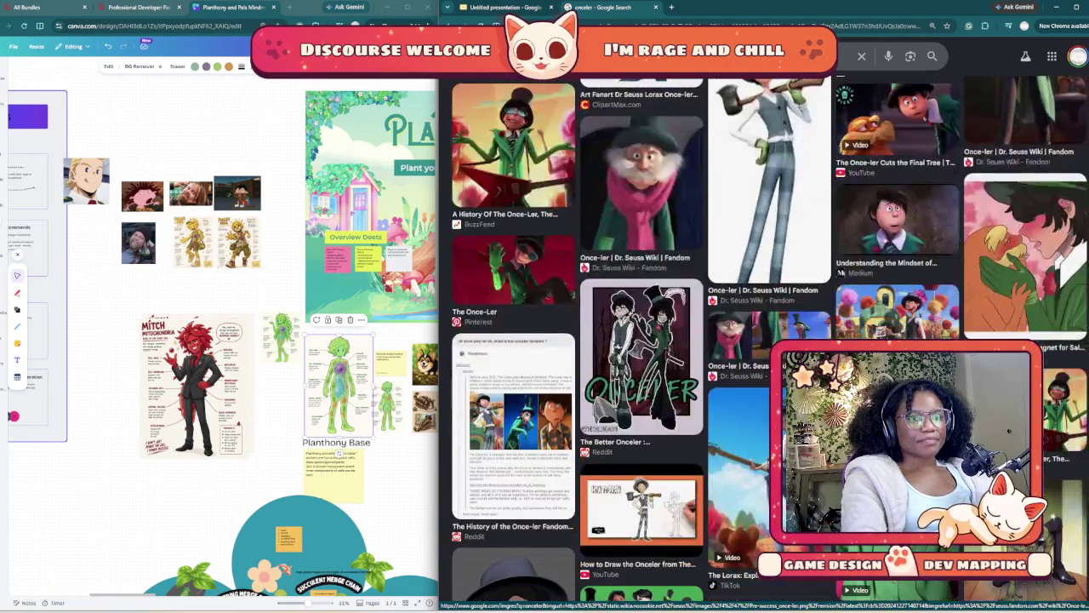
scroll(513, 170, "down", 1)
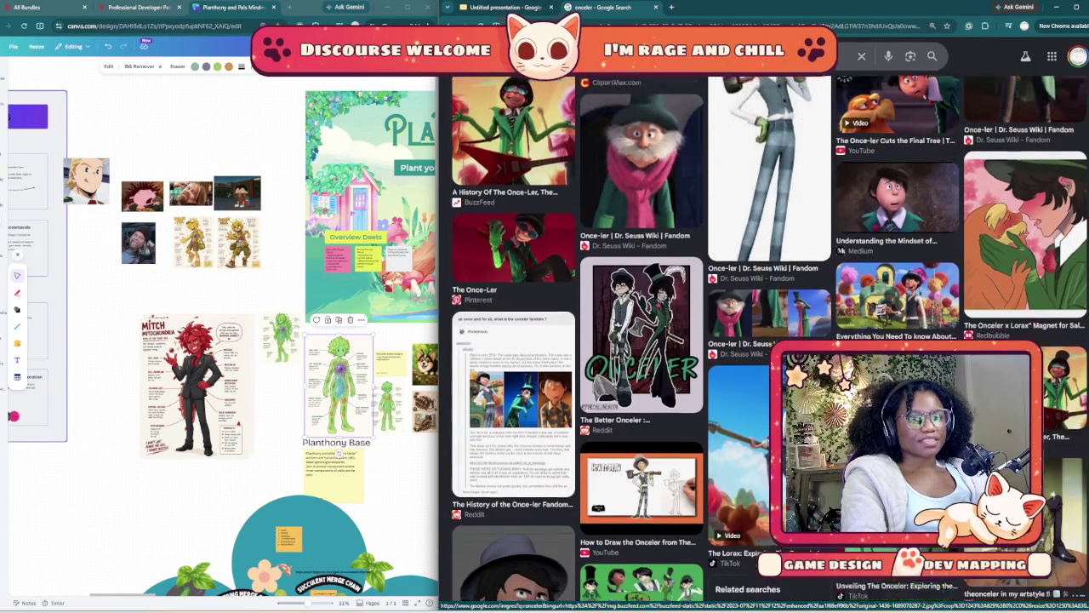
left_click(513, 153)
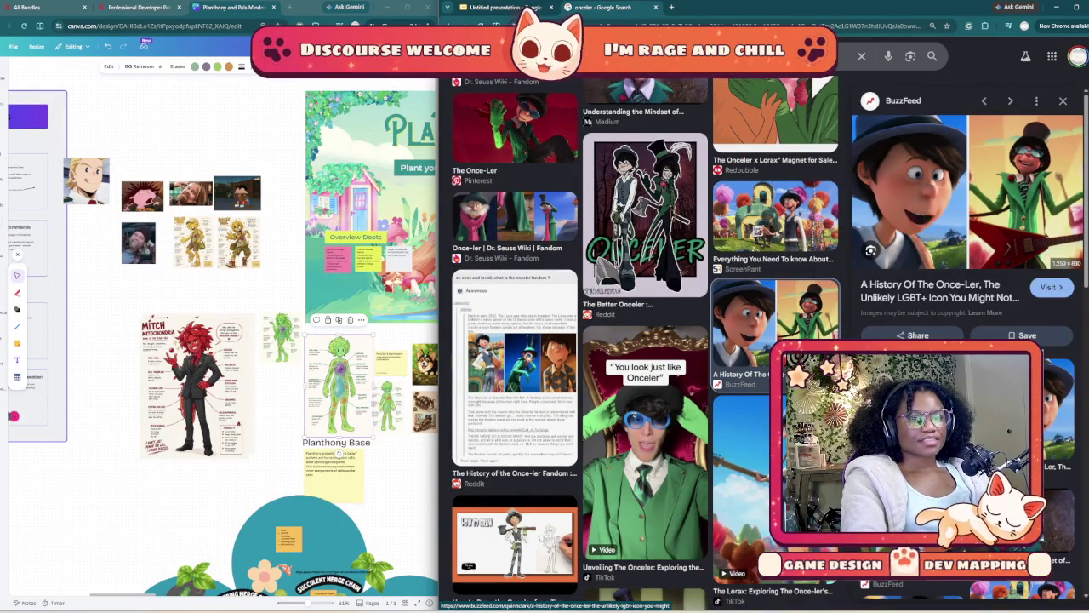
scroll(966, 255, "down", 2)
scroll(966, 255, "down", 2)
scroll(965, 255, "down", 2)
scroll(966, 255, "down", 2)
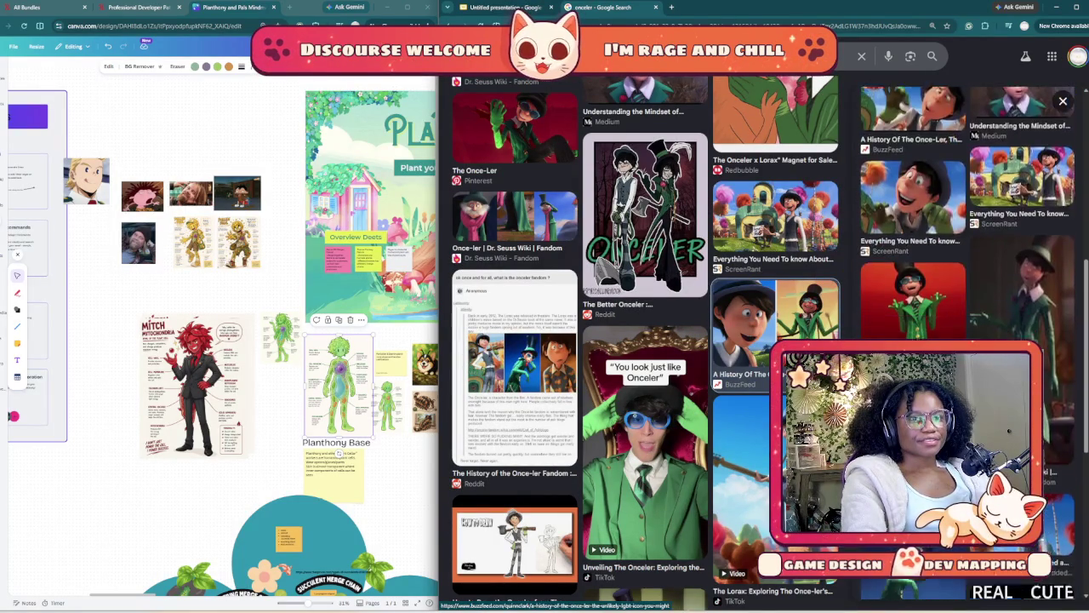
scroll(966, 255, "down", 2)
scroll(966, 255, "down", 2)
scroll(965, 255, "down", 1)
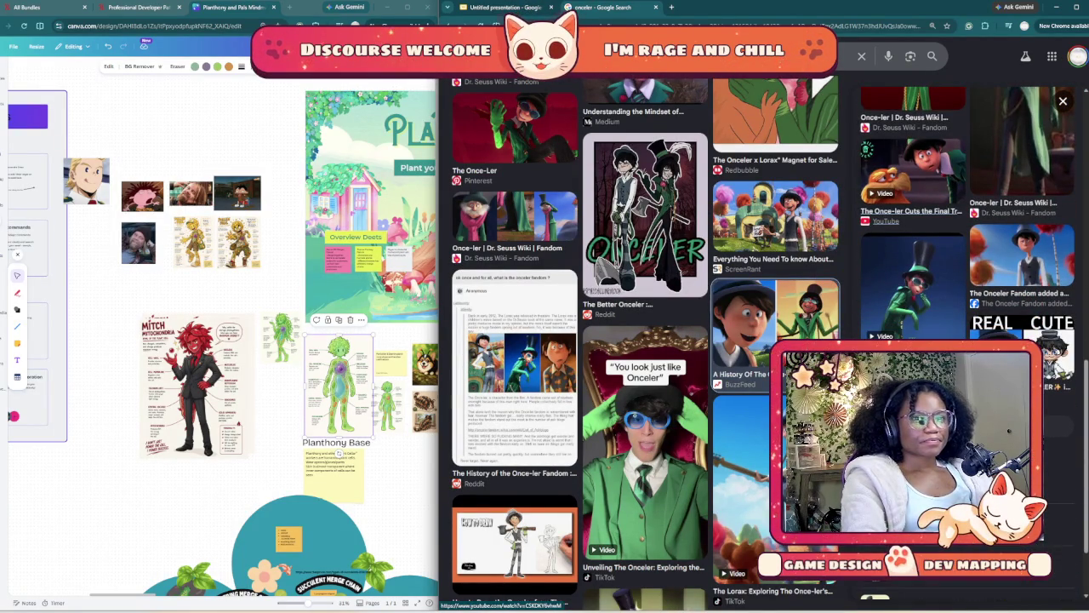
- Copy the BuzzFeed Once-ler preview image and return to the presentation
scroll(966, 255, "up", 3)
scroll(965, 256, "up", 4)
scroll(966, 256, "up", 4)
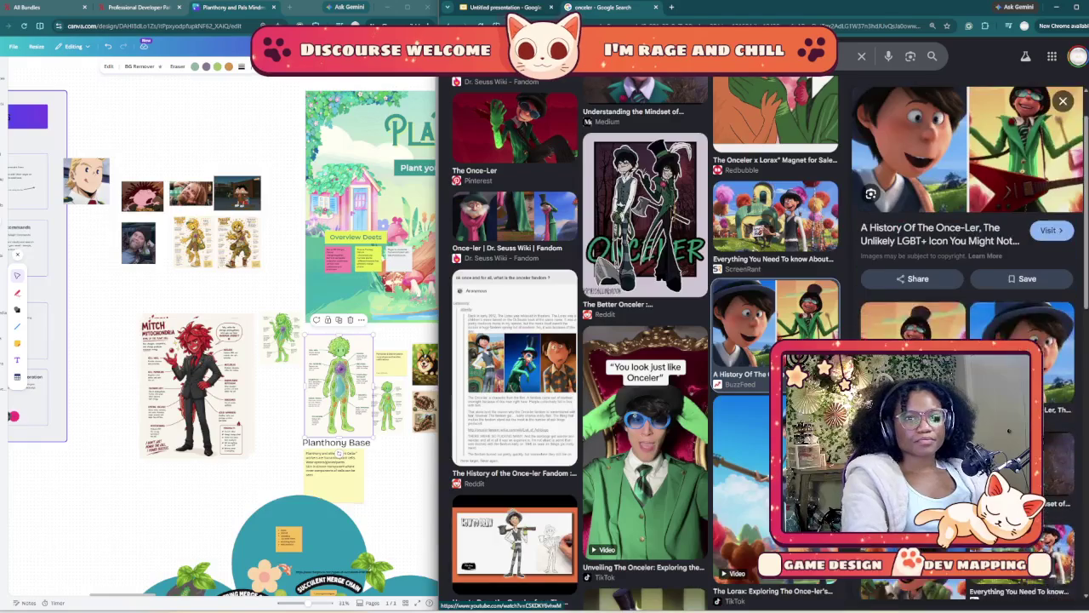
scroll(943, 214, "up", 1)
right_click(943, 214)
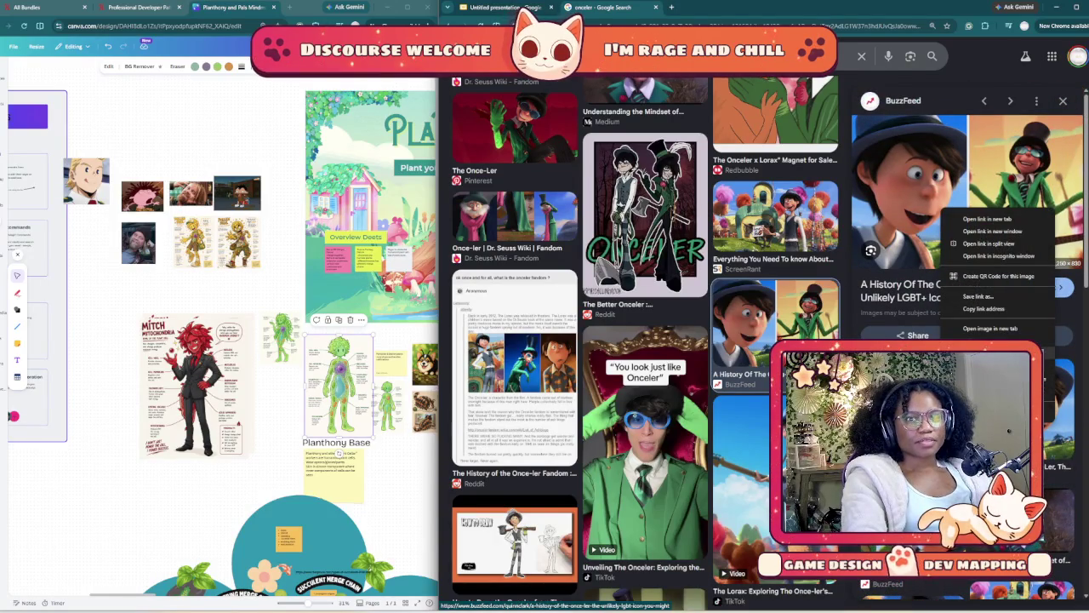
left_click(987, 352)
left_click(502, 6)
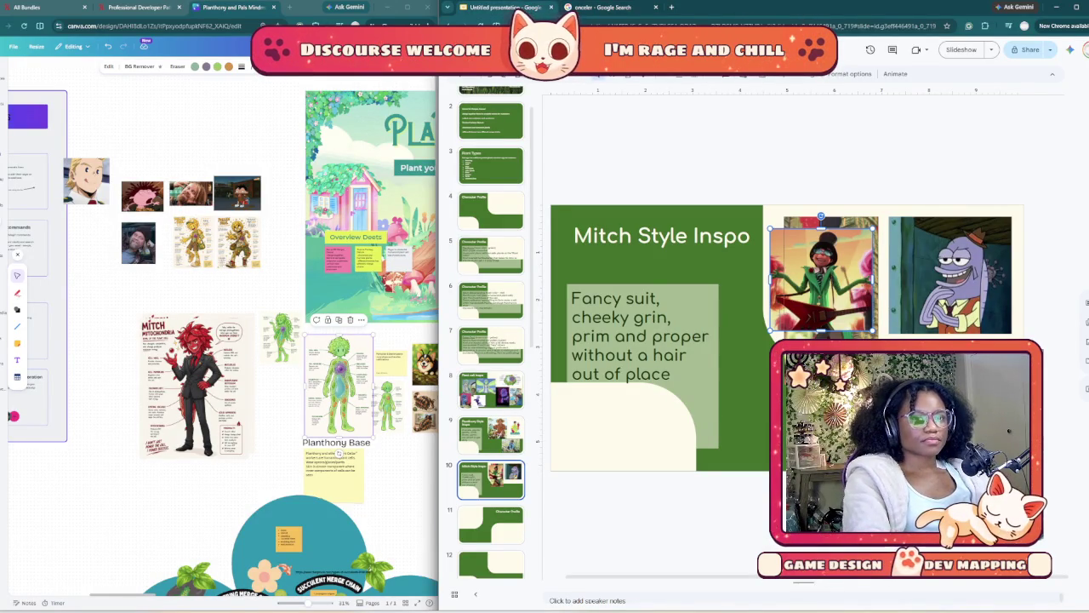
- Paste the cartoon boy-in-hat image, shrink it and place it in the top row beside the green-suit image
mouse_move(770, 274)
left_mouse_down()
mouse_move(783, 274)
mouse_move(769, 279)
left_mouse_up()
key("ctrl+v")
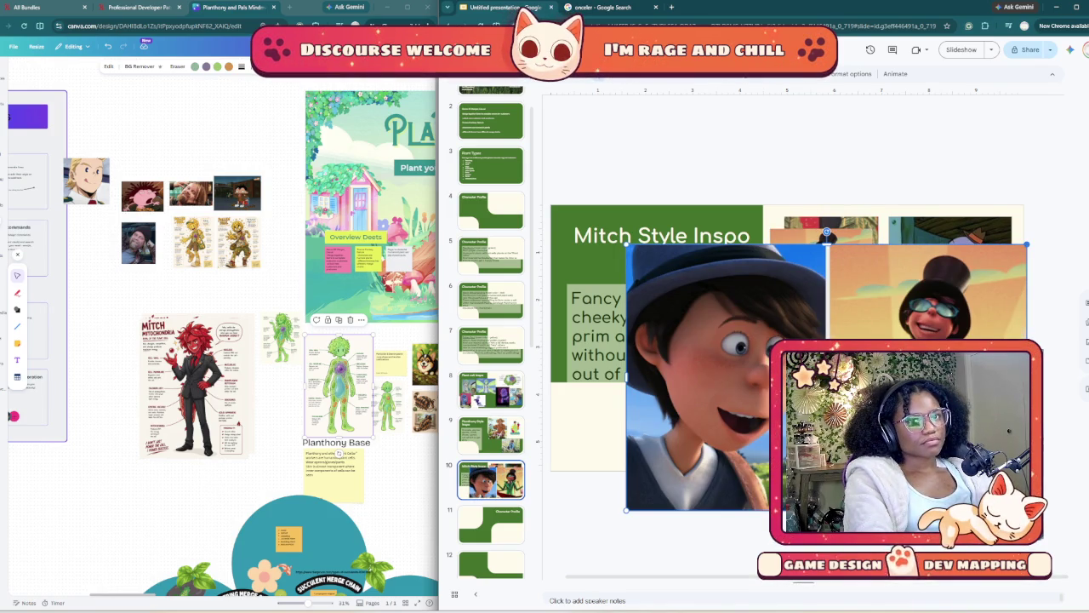
left_click_drag(1027, 245, 840, 368)
left_click(822, 272)
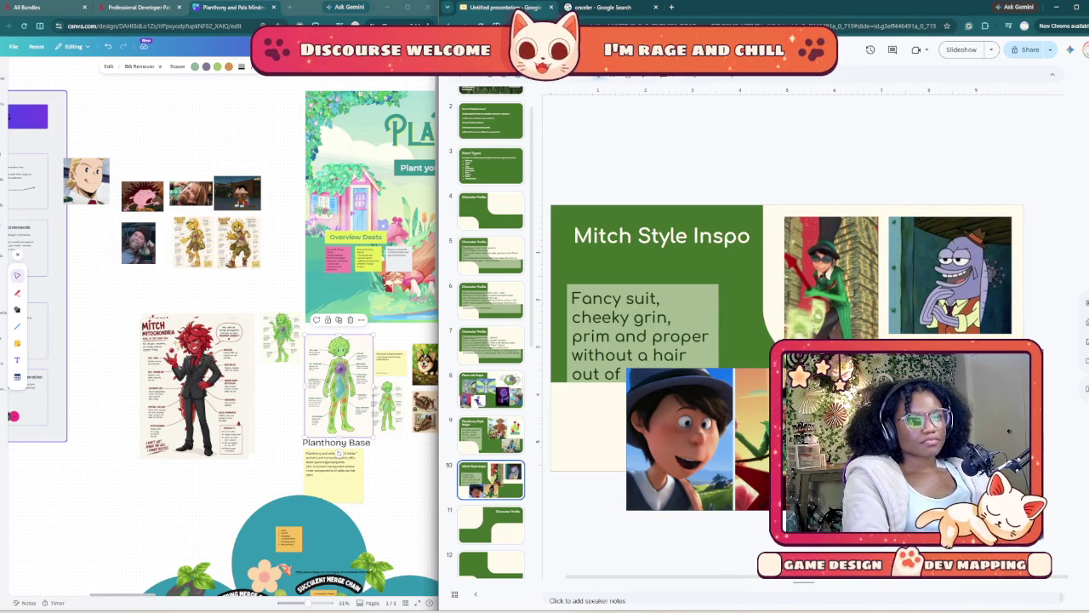
left_click(679, 433)
left_click_drag(678, 434, 746, 391)
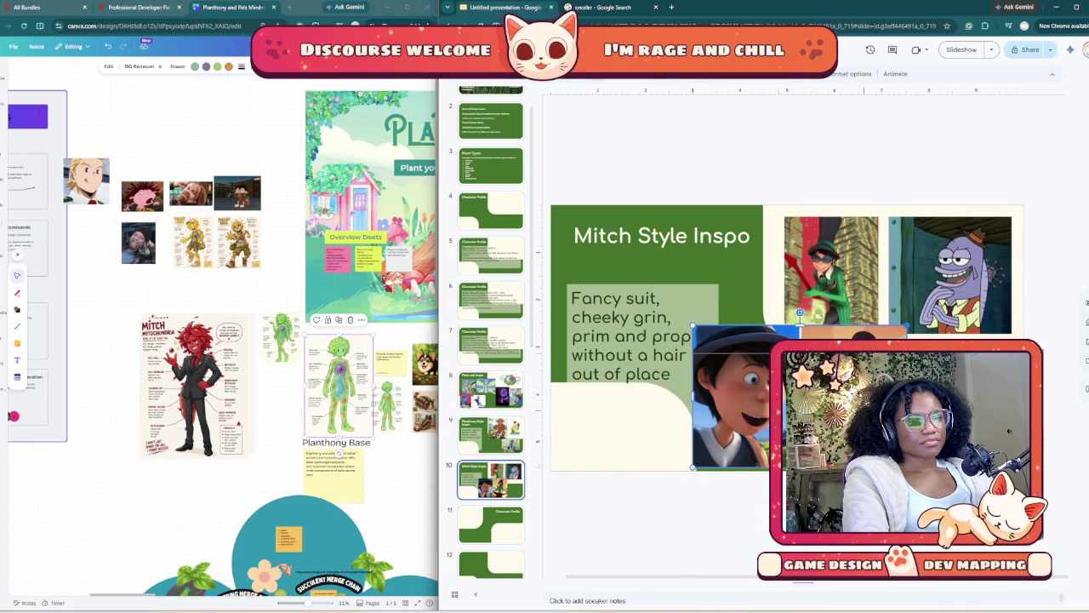
left_click_drag(907, 323, 851, 361)
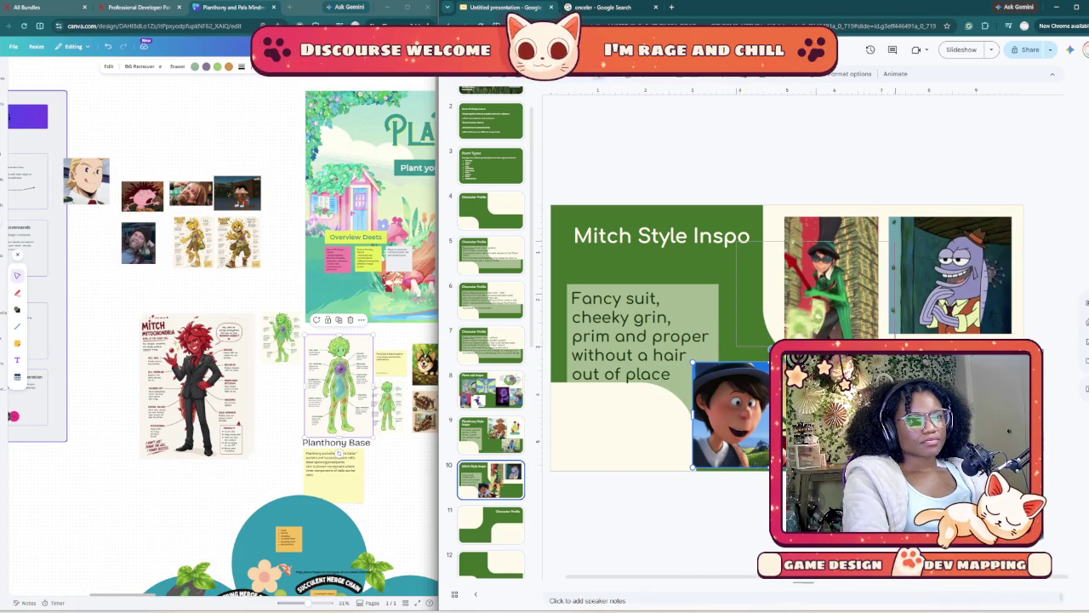
mouse_move(731, 414)
left_mouse_down()
mouse_move(768, 295)
mouse_move(766, 319)
left_mouse_up()
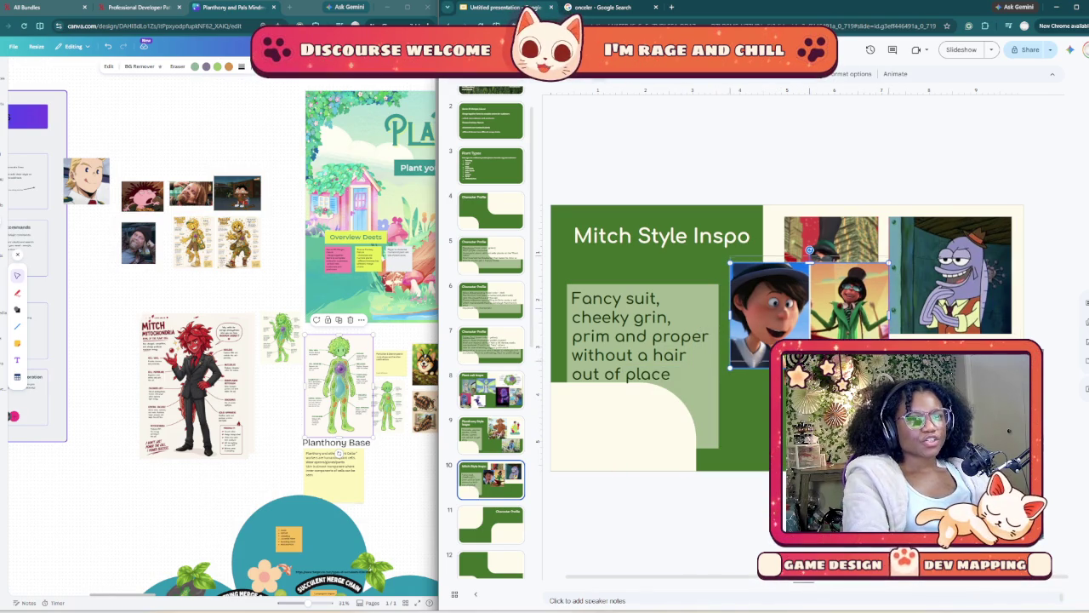
key("Up")
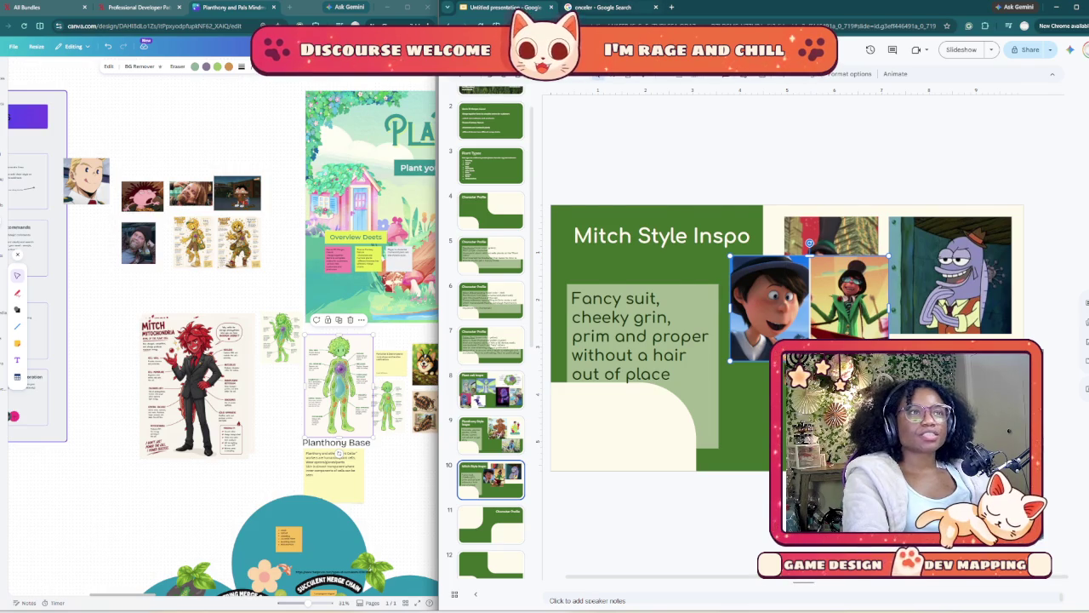
key("ctrl+Tab")
- Search Google Images for 'slick talker' and scroll through the results
scroll(647, 340, "down", 4)
scroll(646, 340, "down", 2)
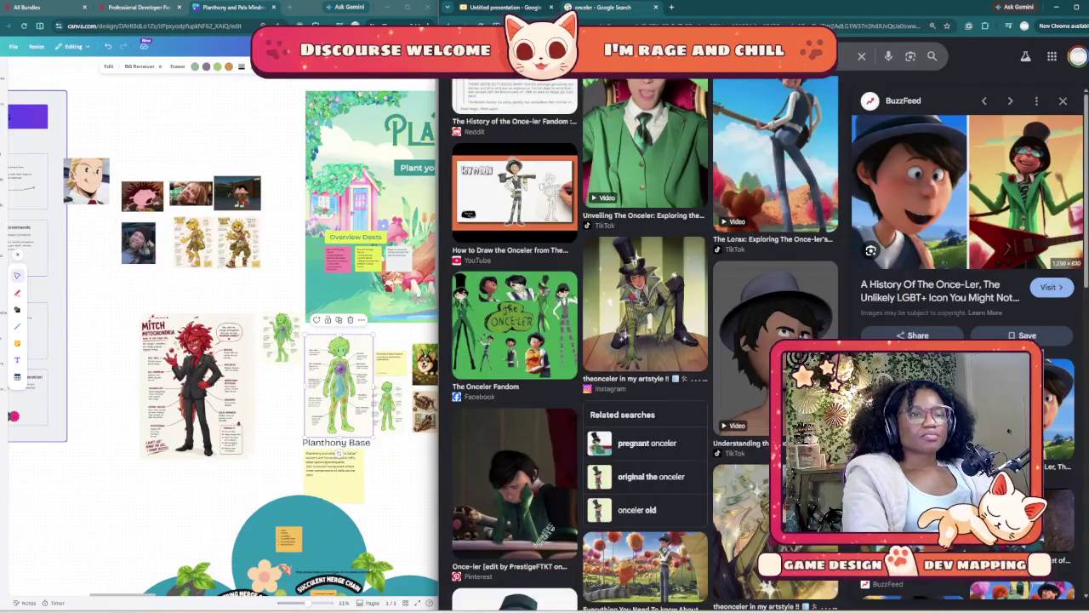
scroll(647, 340, "up", 4)
scroll(647, 341, "up", 5)
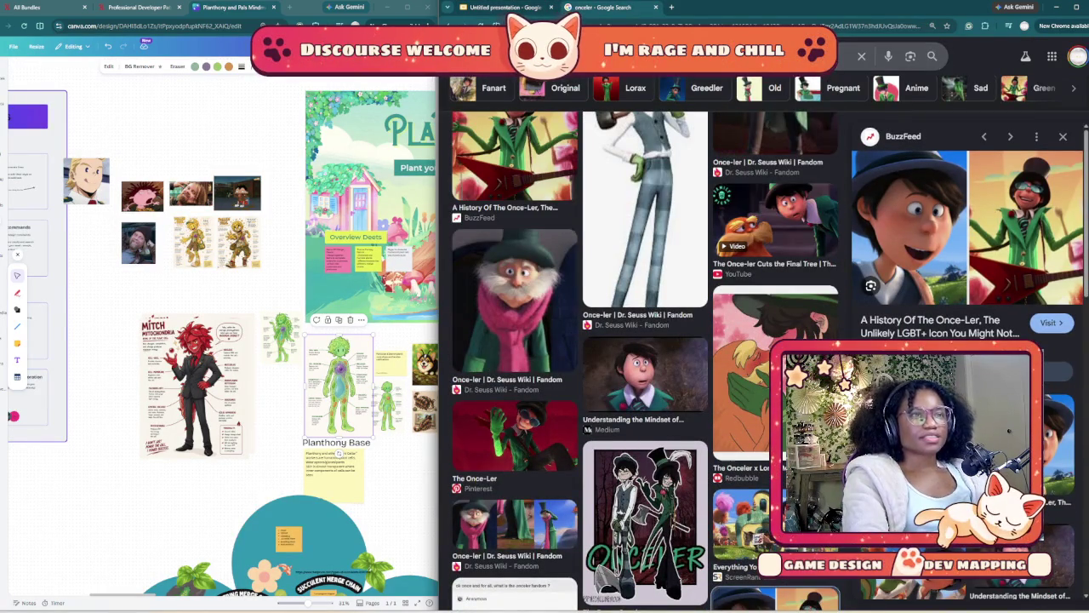
type("cli")
key("BackSpace")
key("BackSpace")
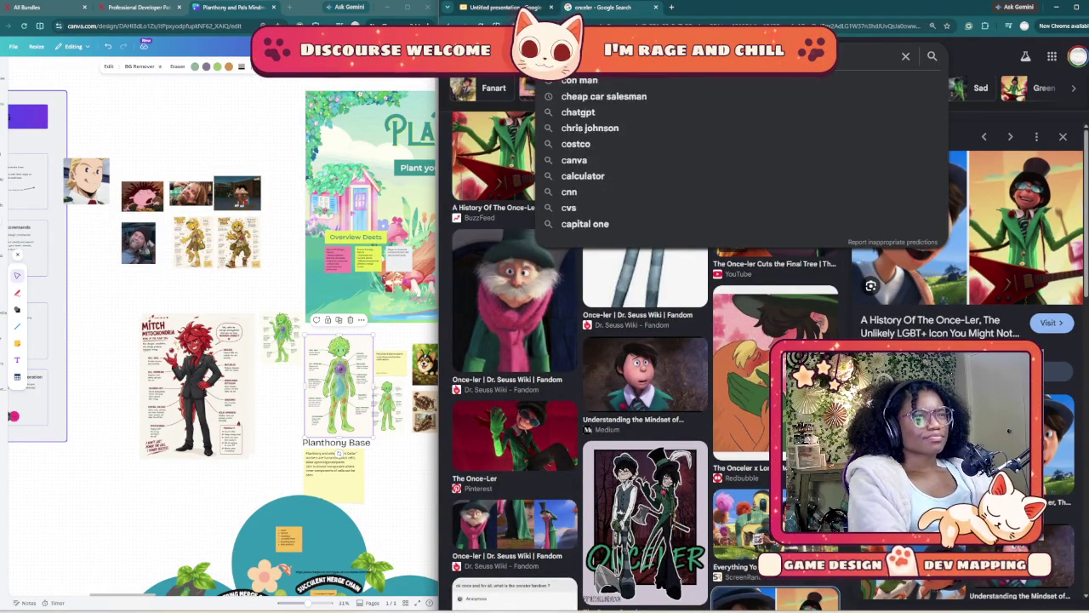
key("BackSpace")
type("slick talker")
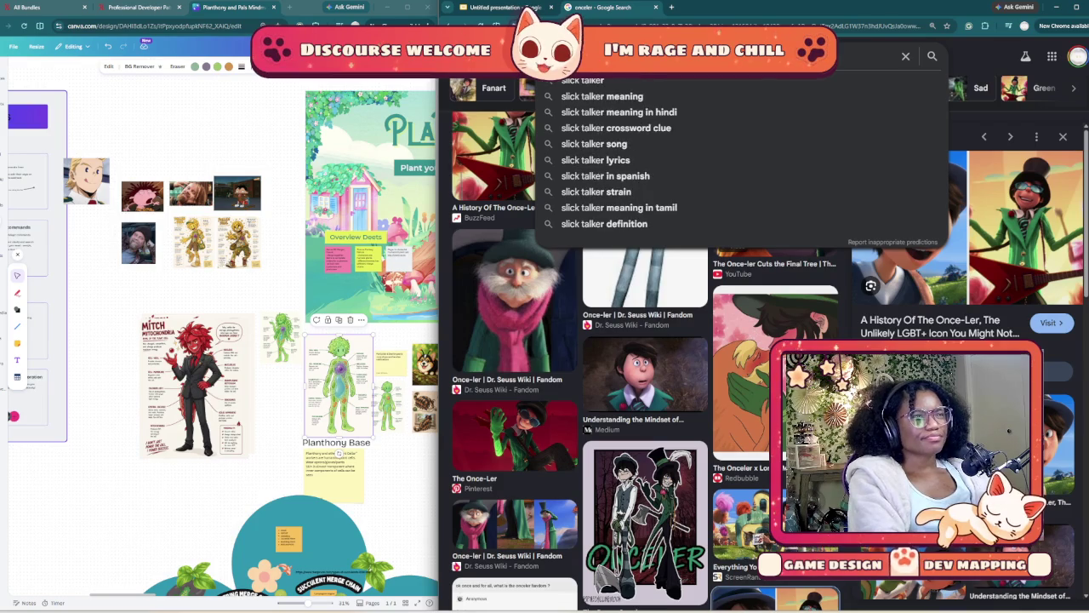
key("Return")
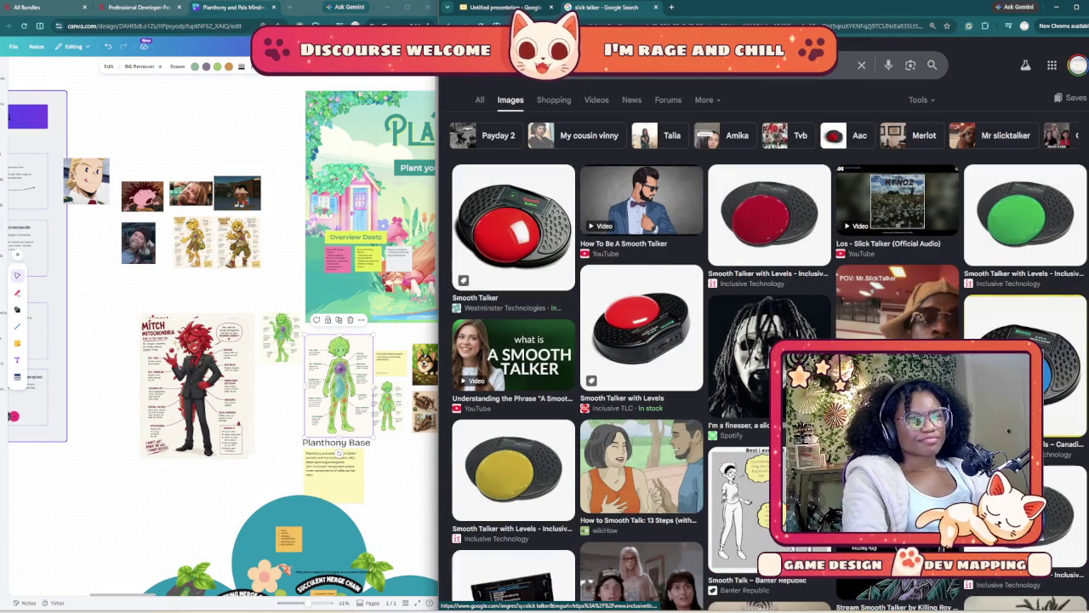
scroll(766, 340, "down", 5)
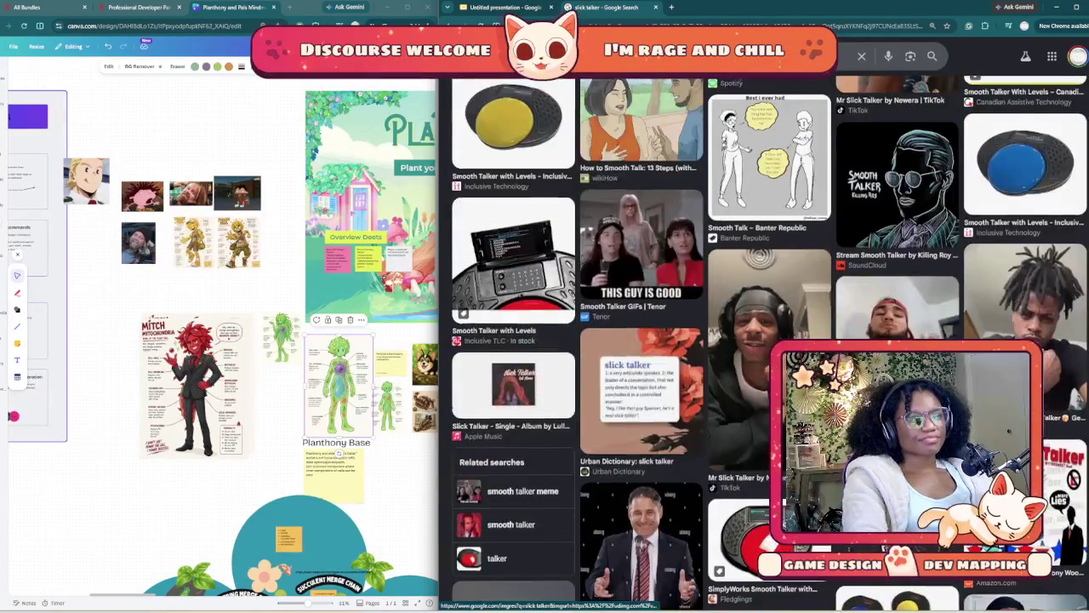
scroll(765, 340, "down", 5)
scroll(765, 340, "down", 4)
scroll(766, 340, "down", 5)
scroll(766, 341, "down", 5)
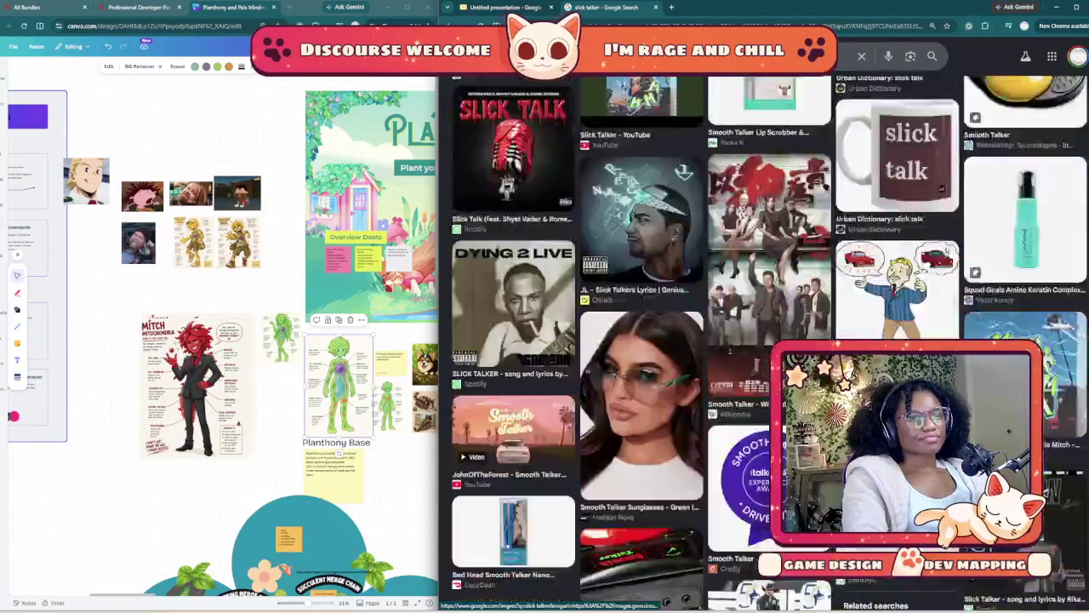
scroll(766, 340, "down", 3)
scroll(766, 340, "down", 3)
scroll(766, 340, "down", 2)
scroll(766, 341, "down", 5)
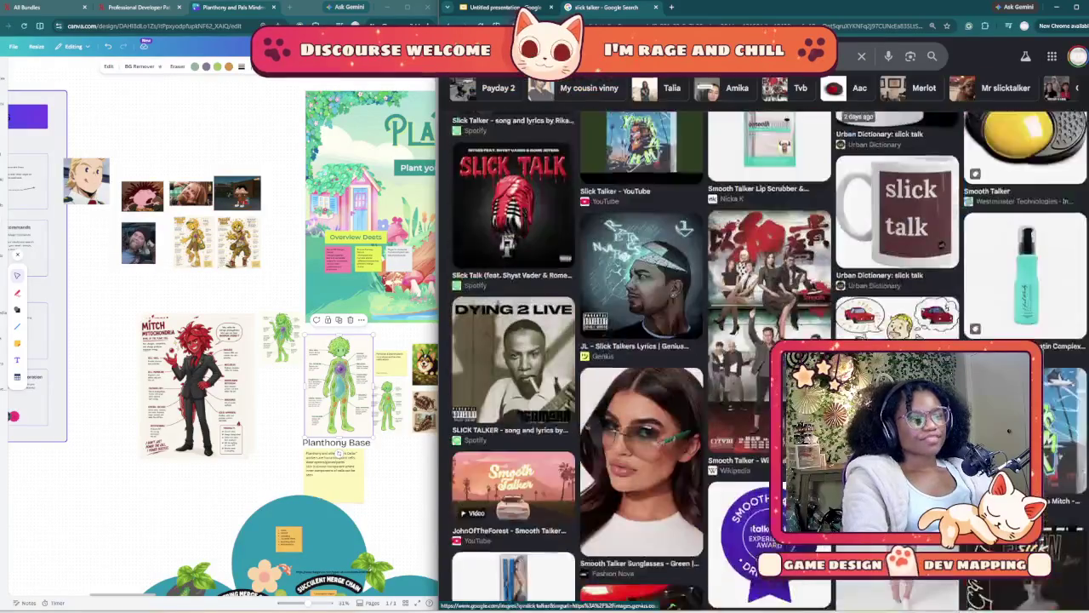
scroll(766, 341, "down", 5)
scroll(765, 340, "down", 5)
scroll(766, 358, "up", 2)
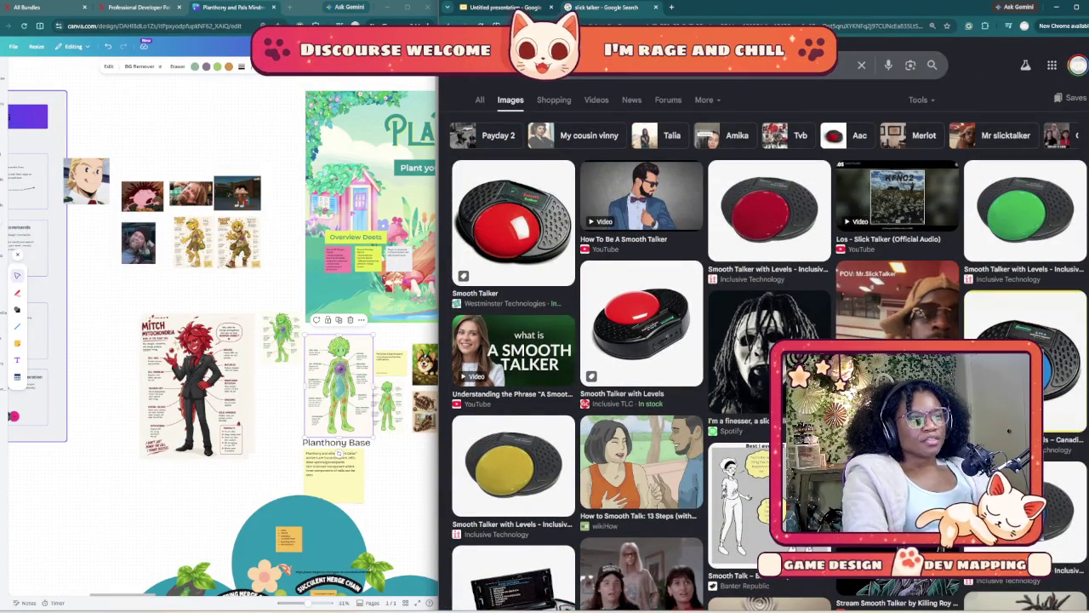
- Search for 'smooth talker' and browse its image results
type("smooth")
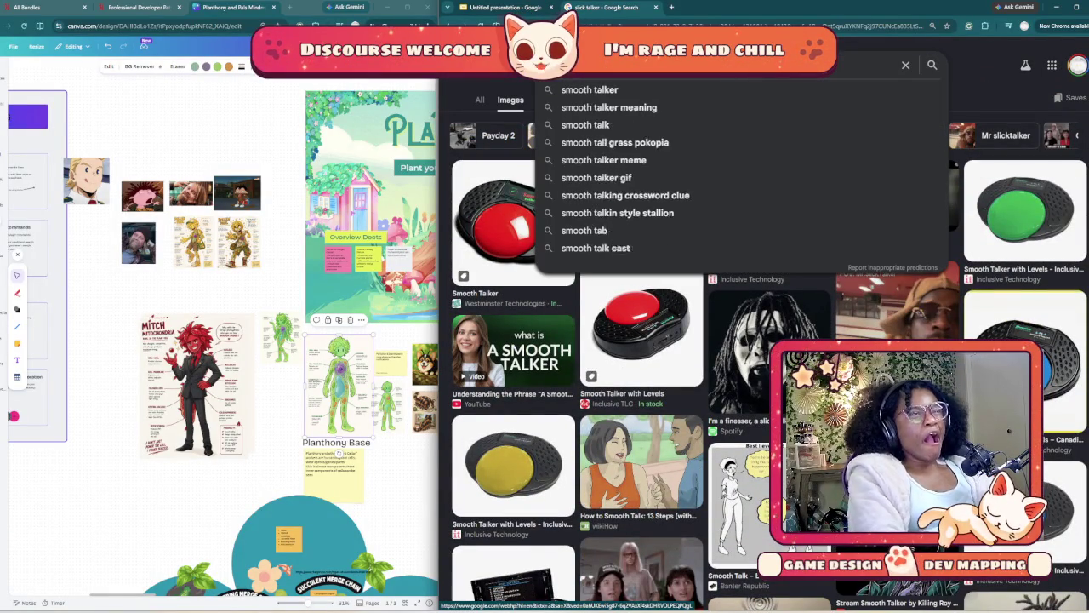
key("Return")
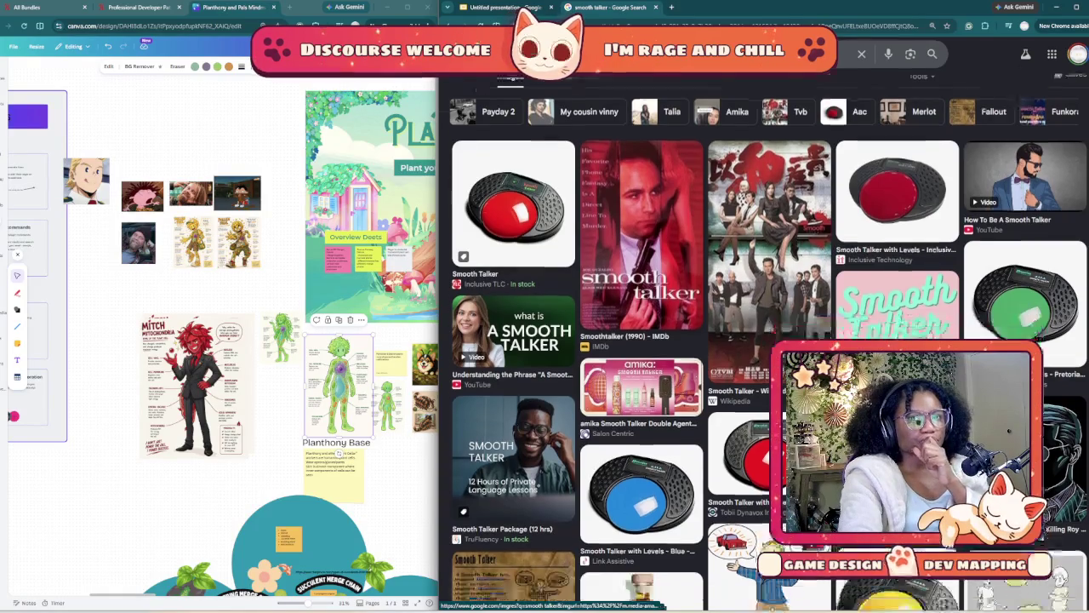
scroll(765, 340, "down", 5)
scroll(765, 341, "down", 3)
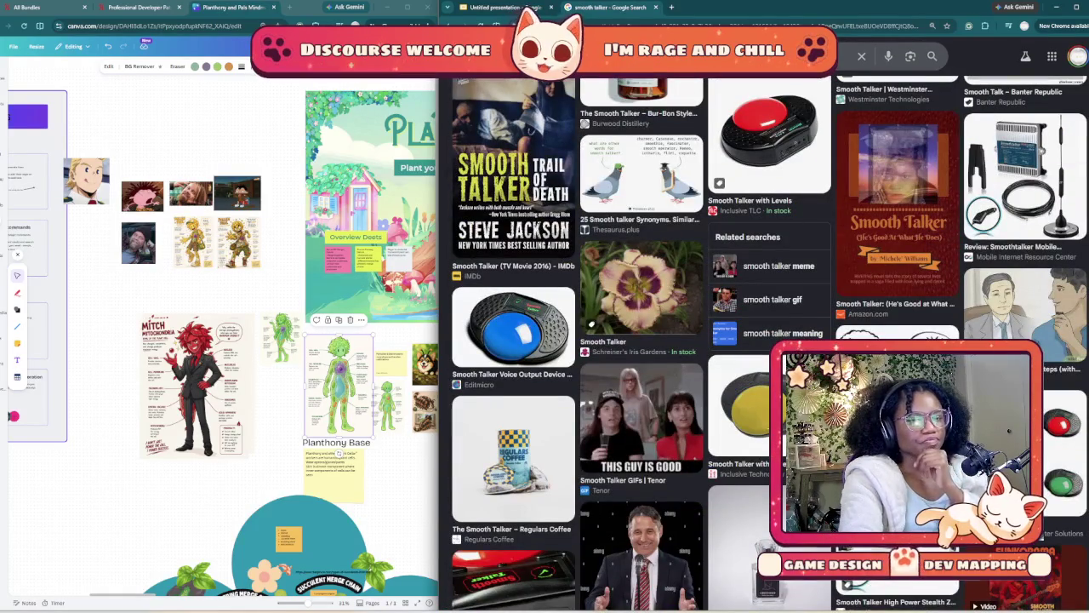
scroll(765, 340, "down", 5)
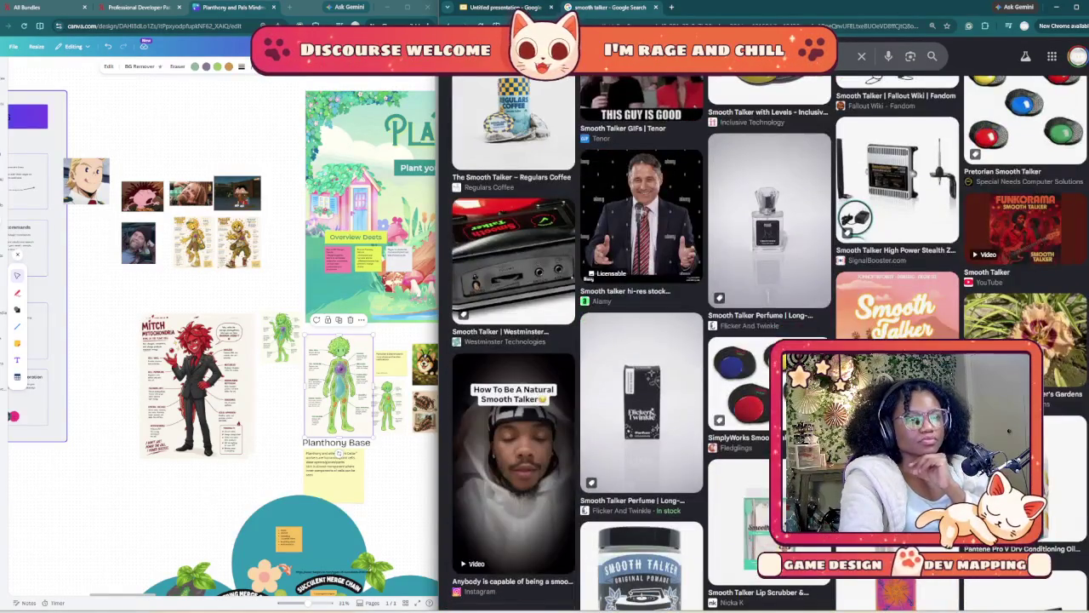
scroll(765, 340, "down", 5)
scroll(765, 341, "down", 3)
scroll(766, 340, "down", 5)
scroll(766, 340, "down", 5)
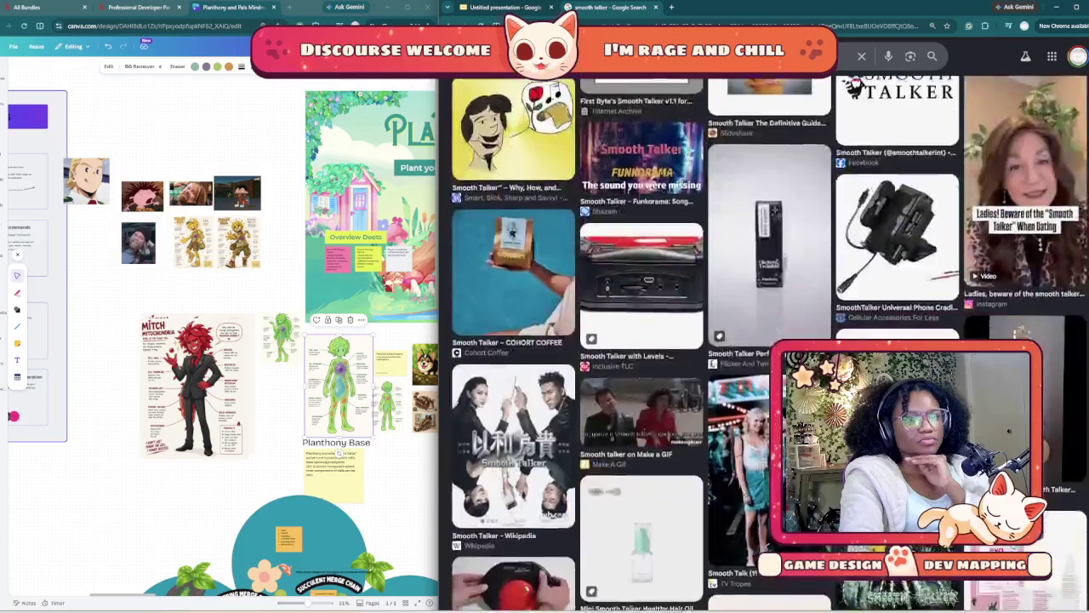
scroll(766, 341, "down", 5)
scroll(766, 341, "down", 3)
scroll(766, 340, "down", 3)
scroll(766, 340, "down", 2)
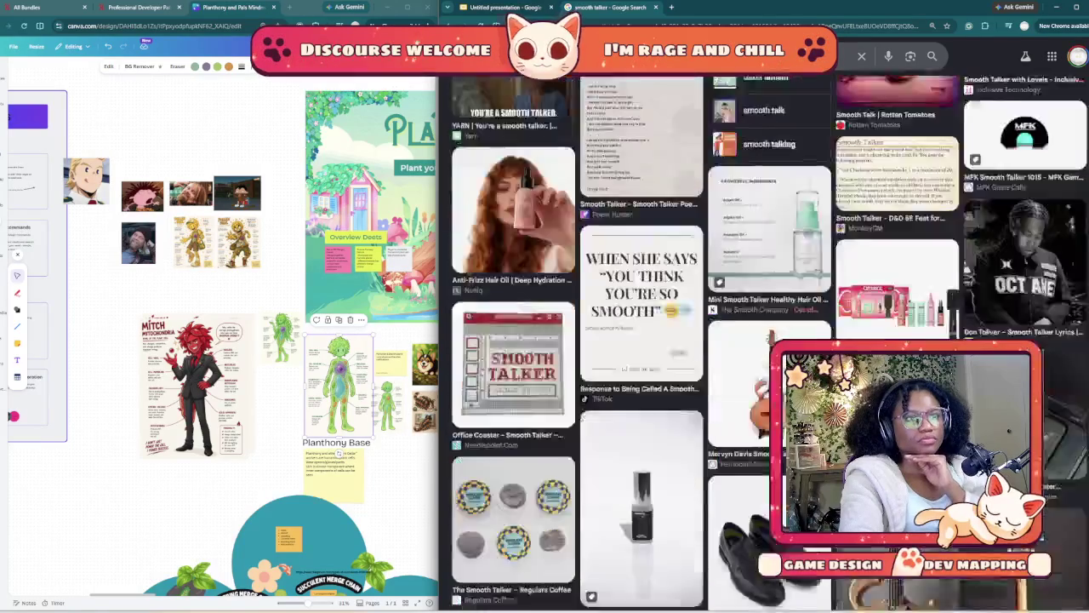
scroll(766, 340, "down", 4)
scroll(766, 340, "down", 4)
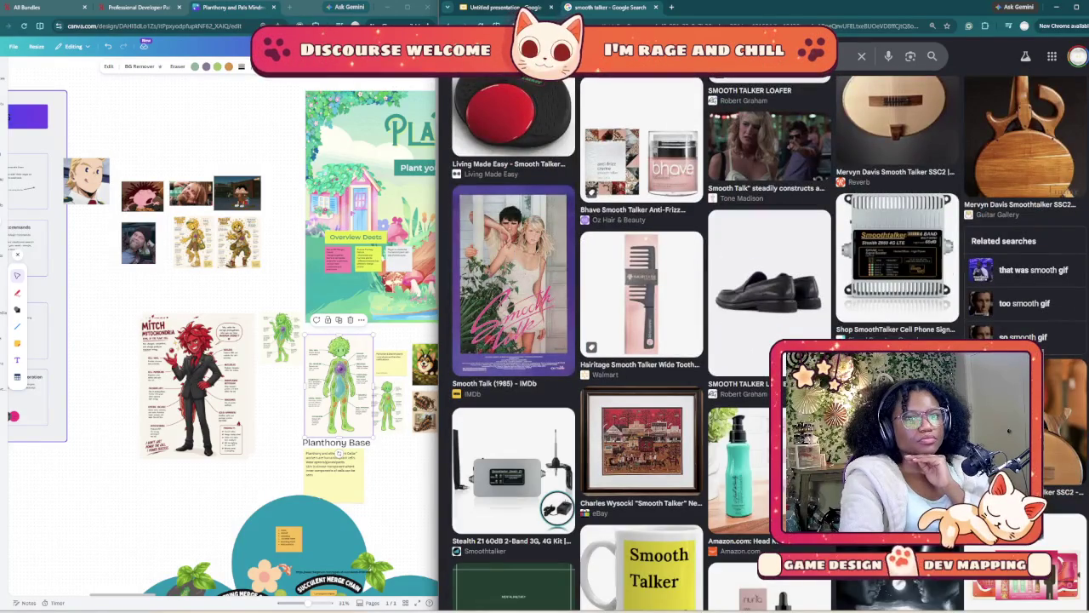
scroll(647, 340, "down", 3)
scroll(647, 341, "down", 1)
scroll(647, 340, "up", 4)
scroll(646, 340, "up", 5)
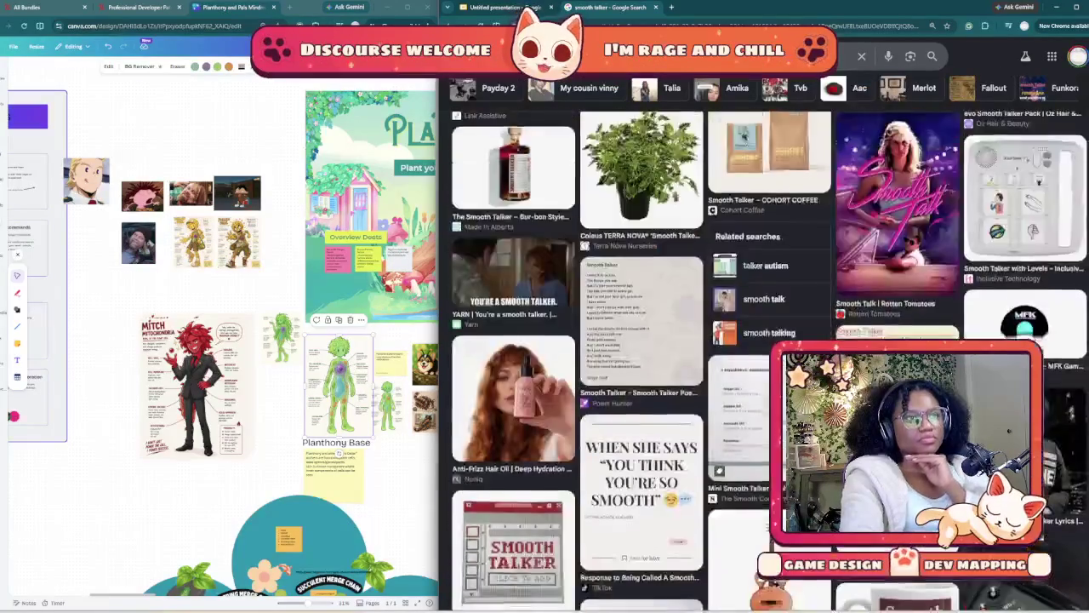
scroll(766, 340, "up", 5)
scroll(766, 340, "up", 5)
scroll(766, 341, "up", 5)
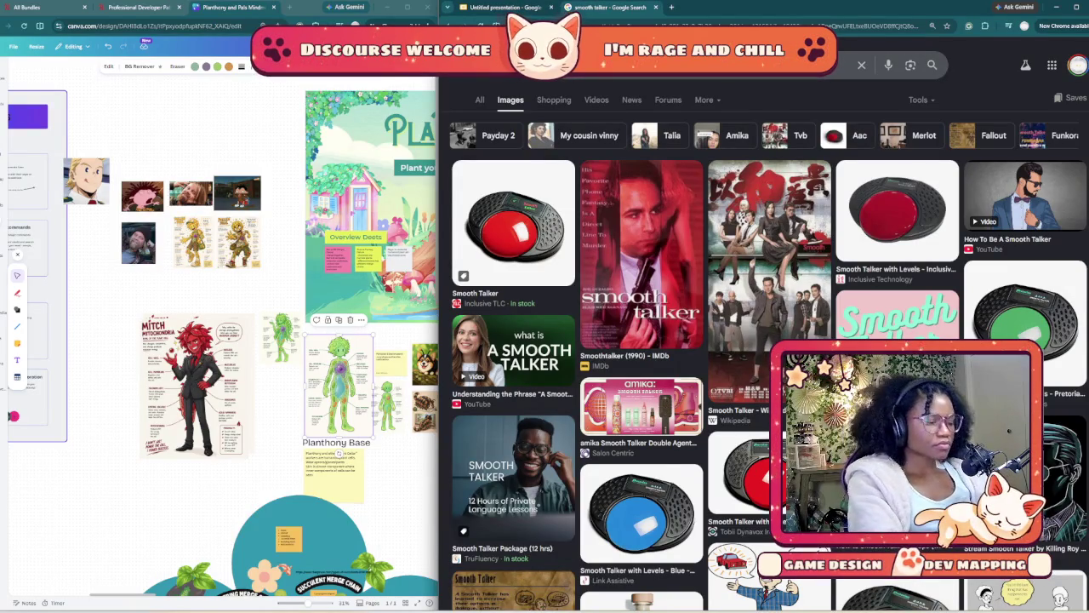
- Search 'charismatic business man' and scroll through the suited businessman stock photos
type("ch")
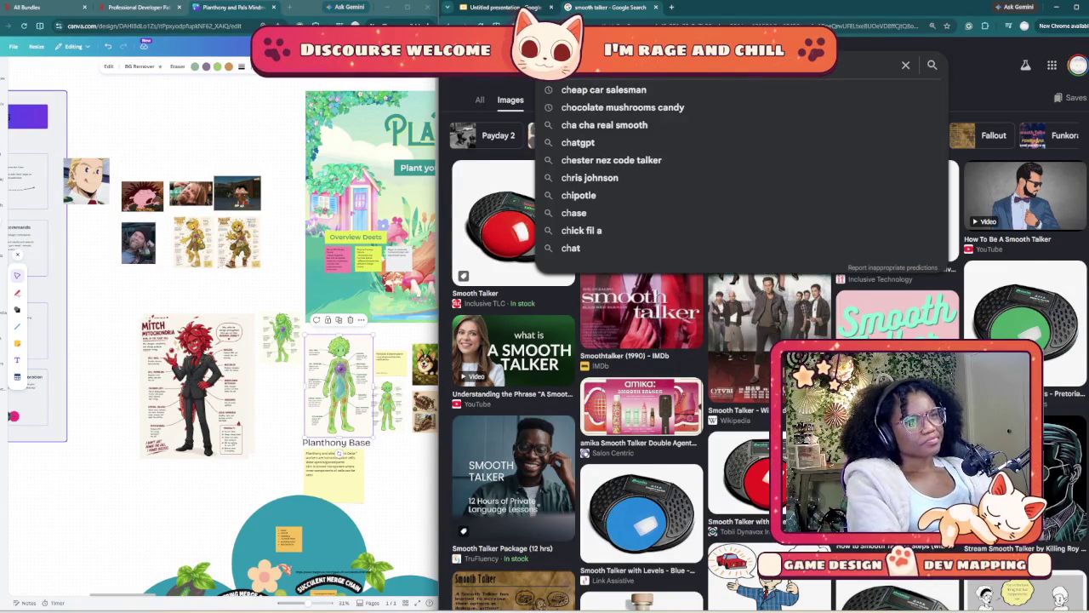
type("ari")
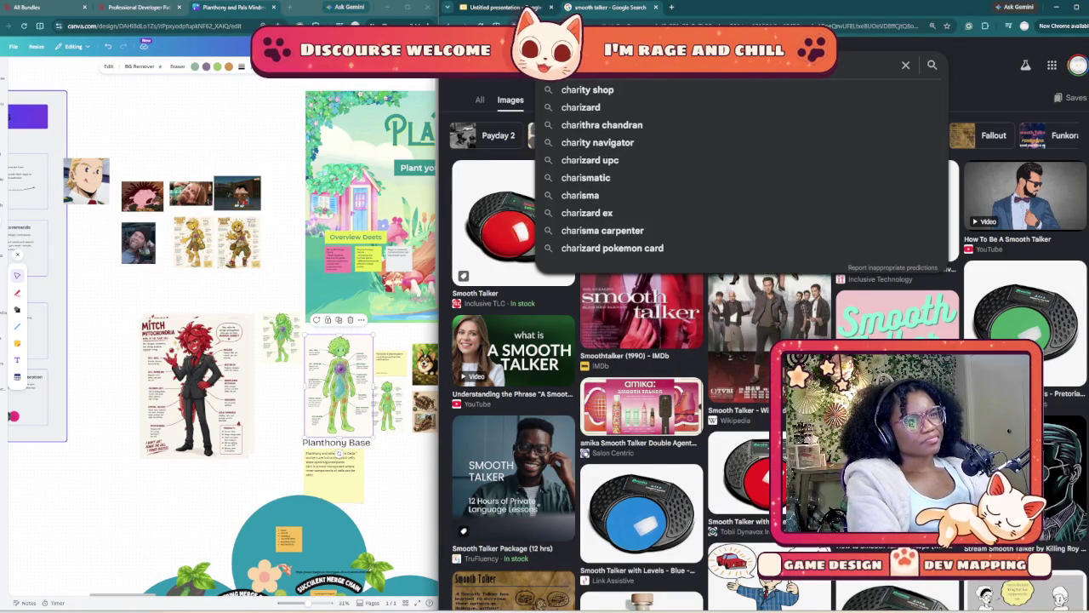
type("smatic ")
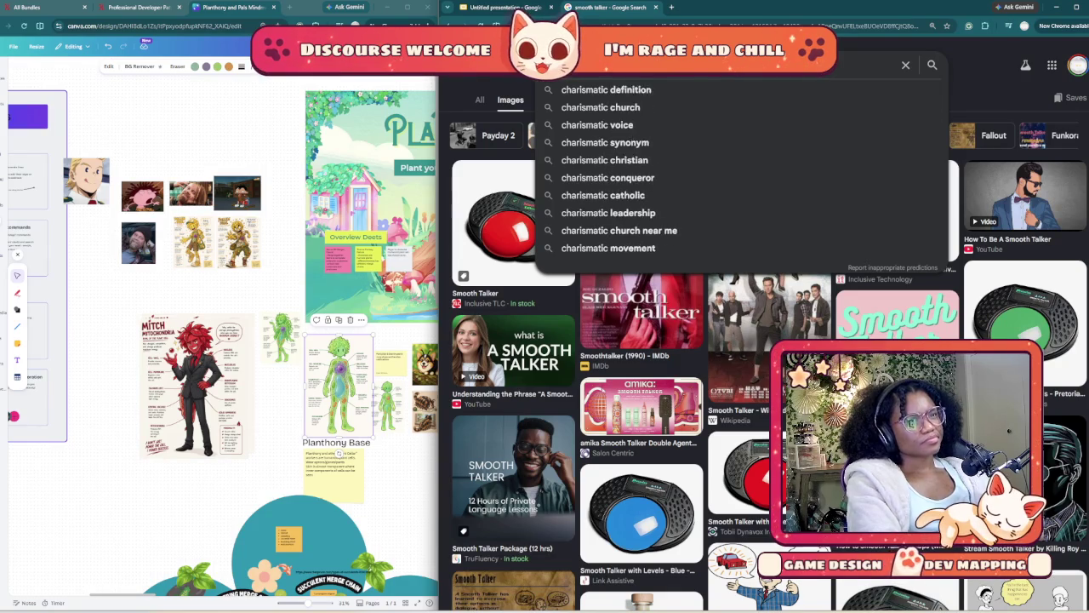
type("business man")
key("Return")
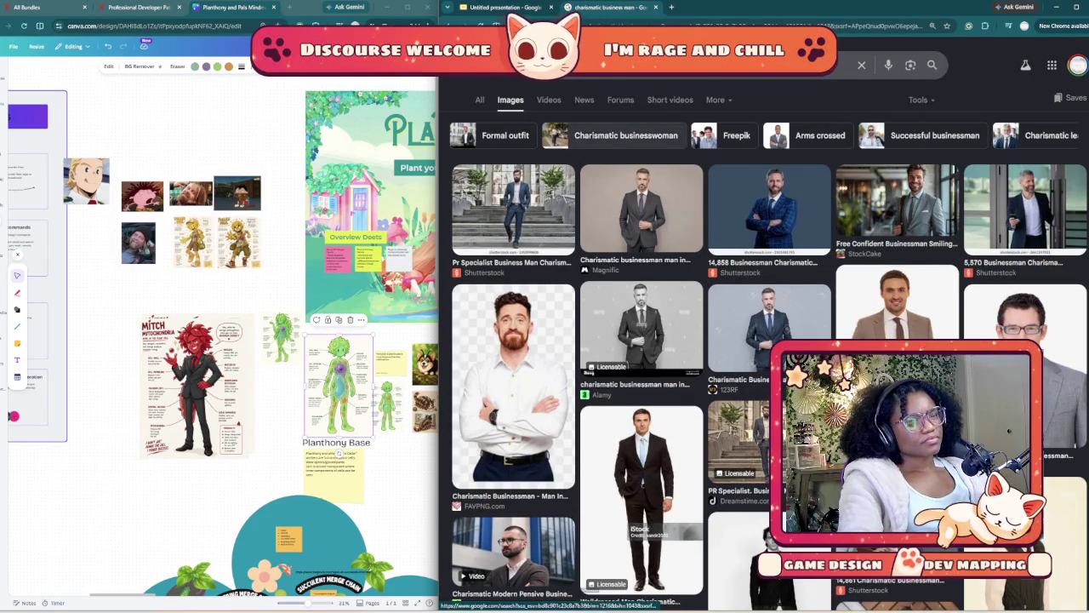
scroll(766, 340, "down", 1)
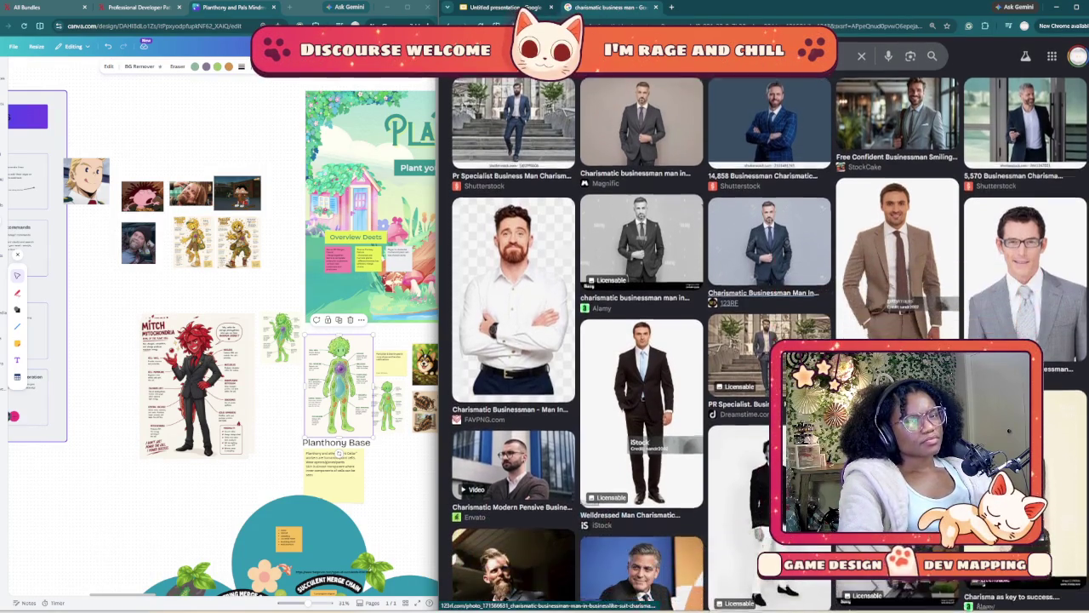
scroll(766, 340, "down", 2)
scroll(766, 340, "down", 1)
scroll(765, 341, "down", 1)
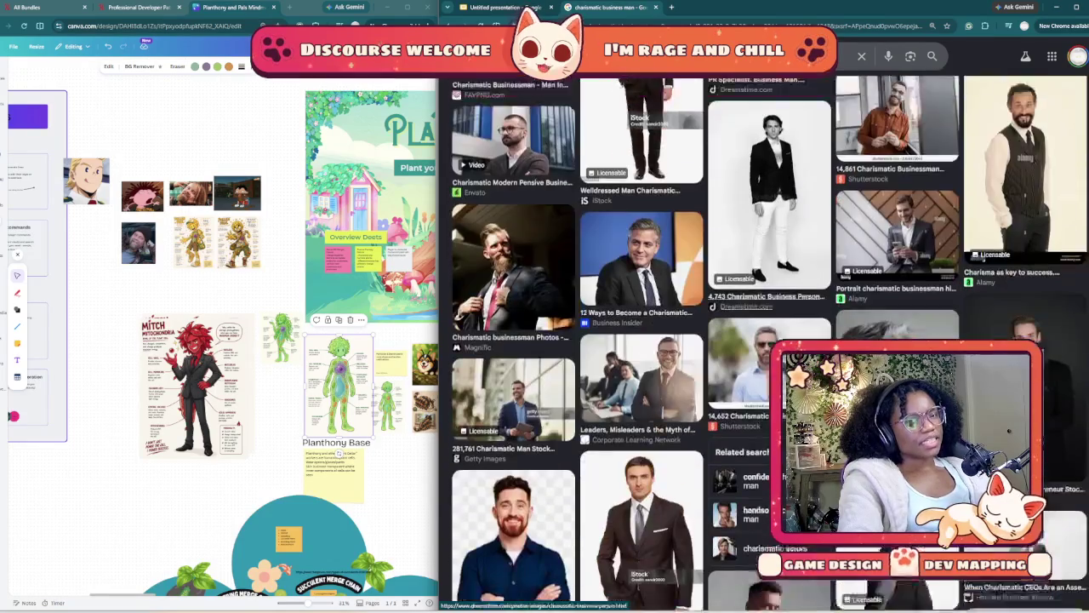
scroll(766, 340, "down", 1)
scroll(765, 341, "down", 1)
scroll(765, 340, "down", 1)
scroll(766, 341, "down", 1)
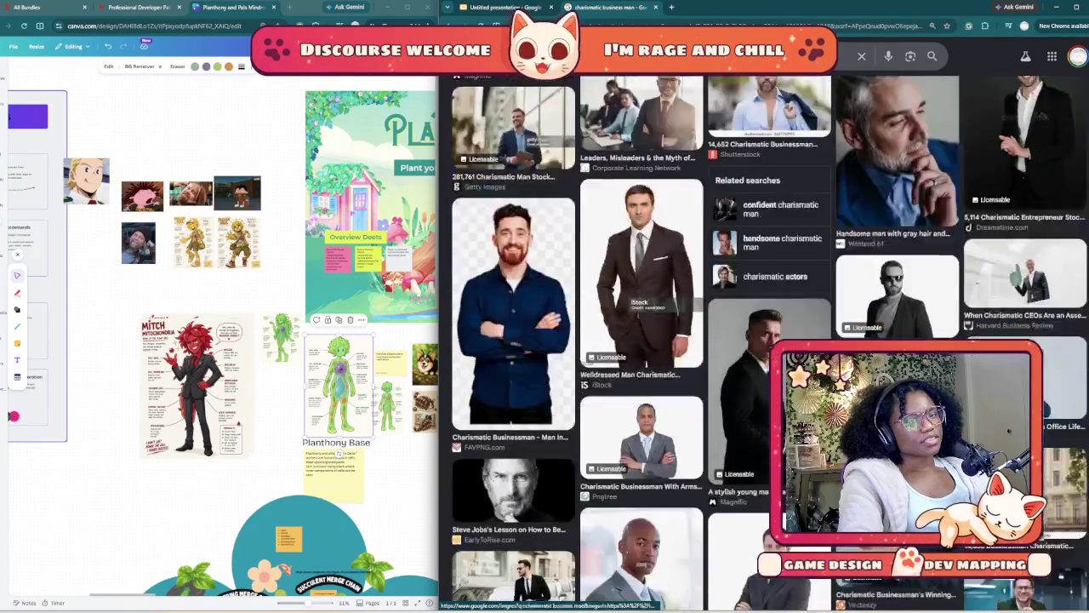
scroll(766, 340, "down", 1)
scroll(765, 340, "down", 1)
scroll(766, 340, "down", 1)
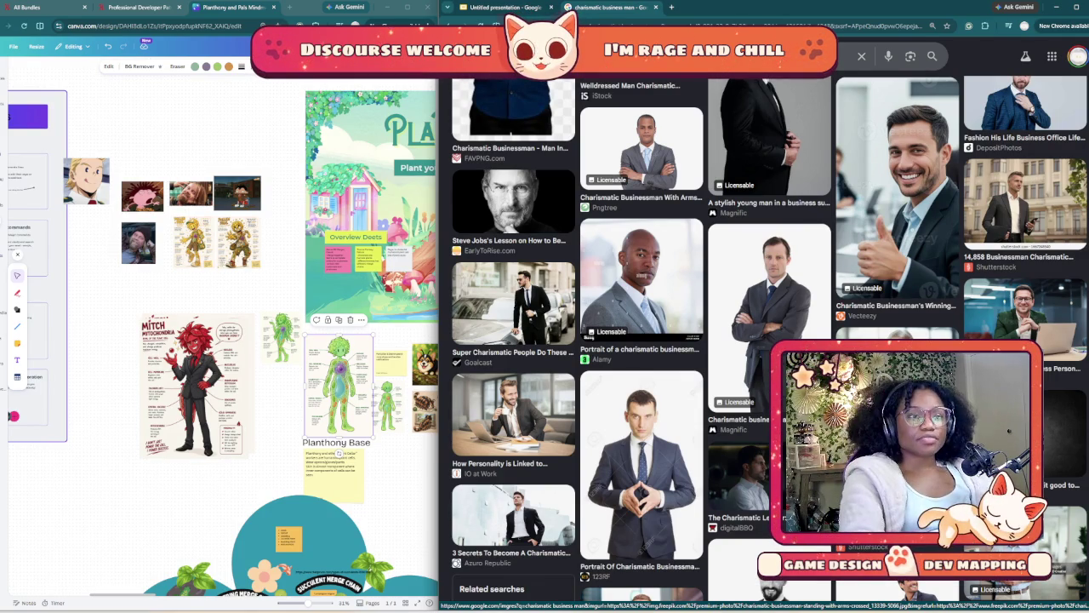
scroll(766, 340, "down", 2)
scroll(766, 341, "down", 2)
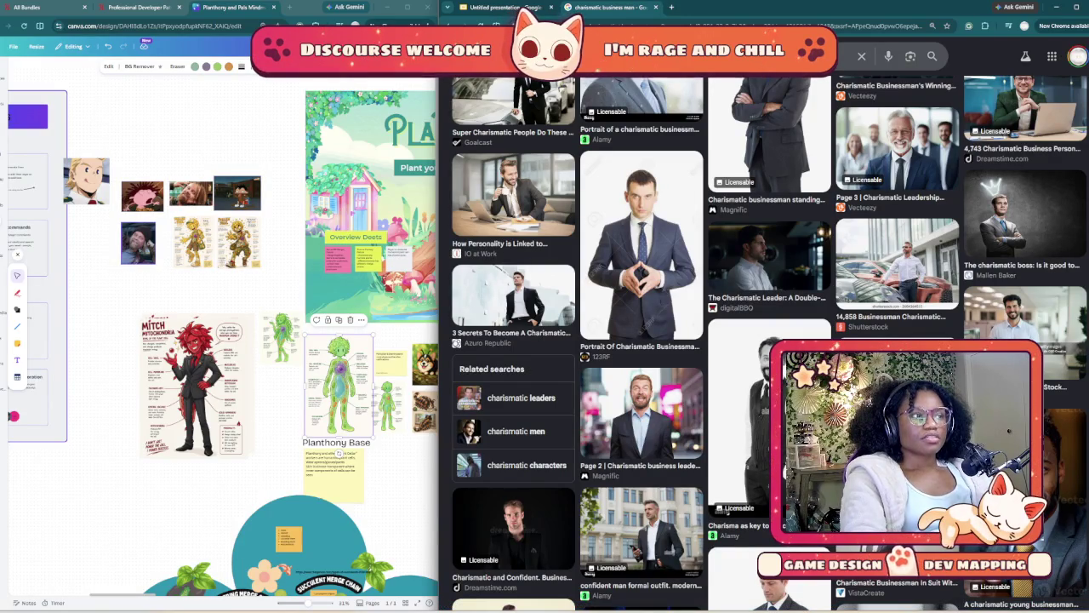
scroll(765, 340, "down", 5)
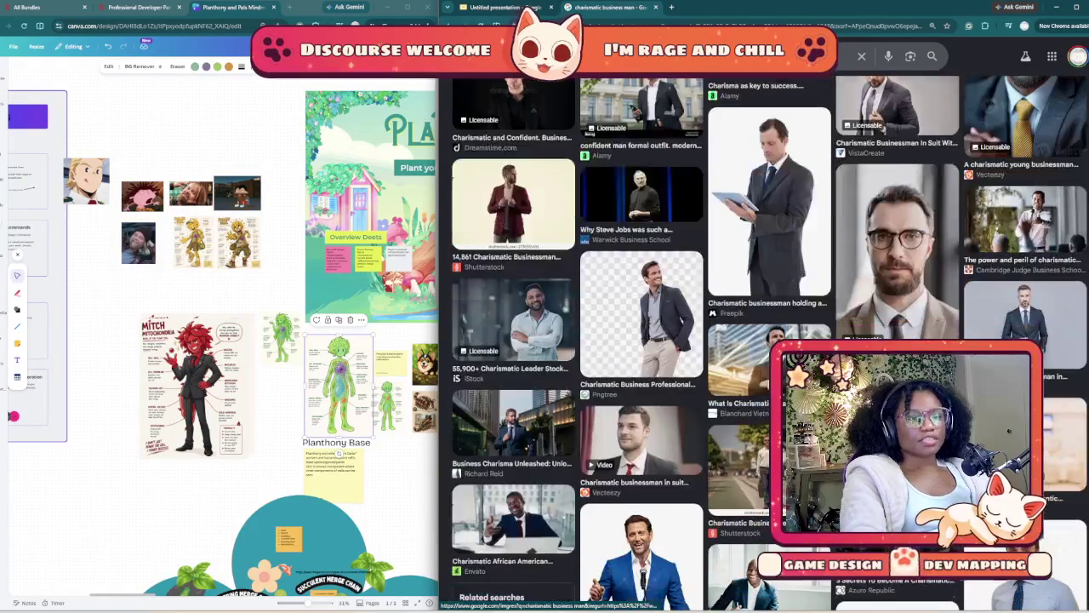
scroll(766, 341, "down", 4)
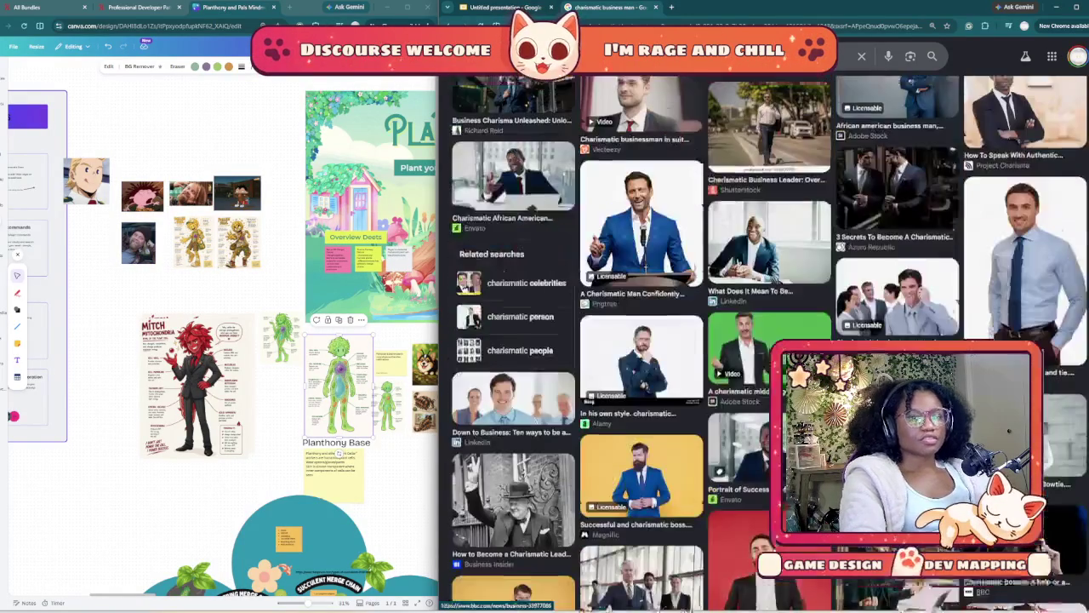
scroll(766, 340, "down", 1)
scroll(765, 340, "down", 1)
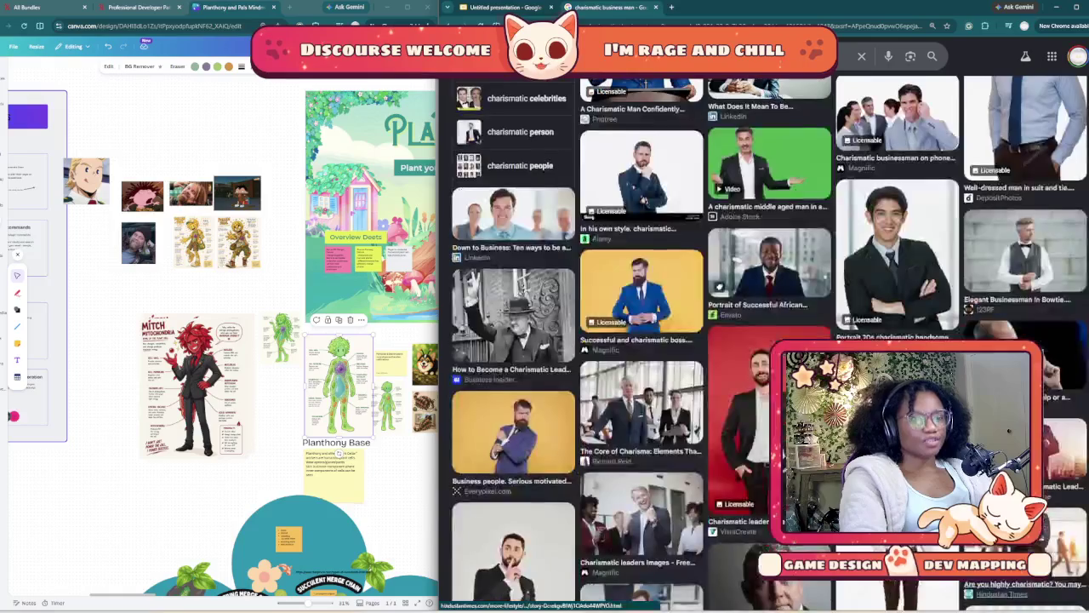
scroll(766, 341, "down", 1)
scroll(766, 341, "down", 1)
scroll(766, 340, "down", 1)
scroll(766, 340, "down", 1)
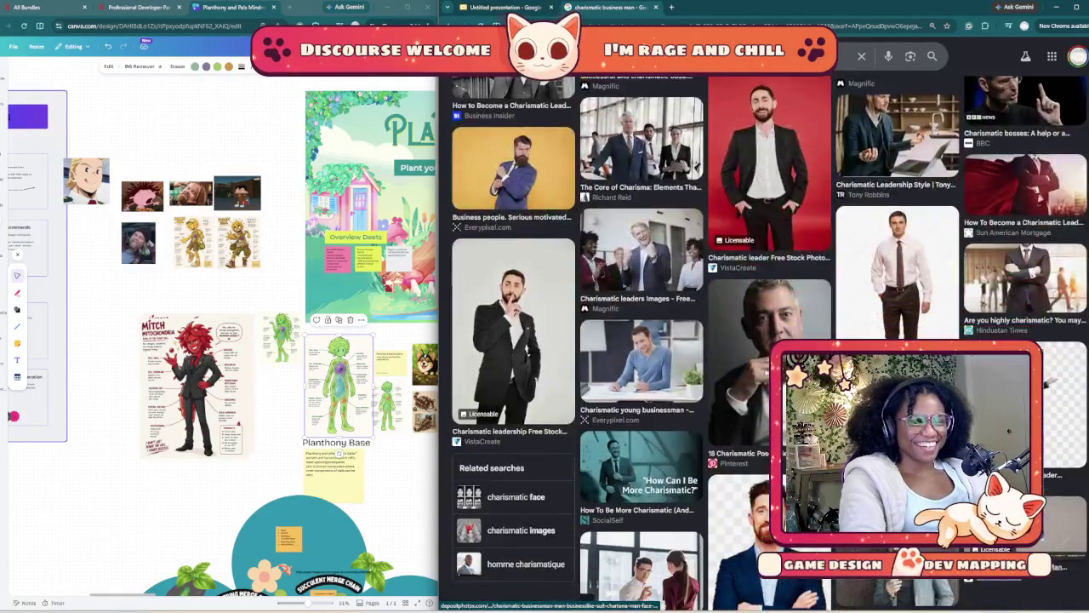
scroll(766, 341, "down", 1)
scroll(765, 341, "down", 1)
scroll(766, 341, "down", 1)
scroll(765, 340, "down", 1)
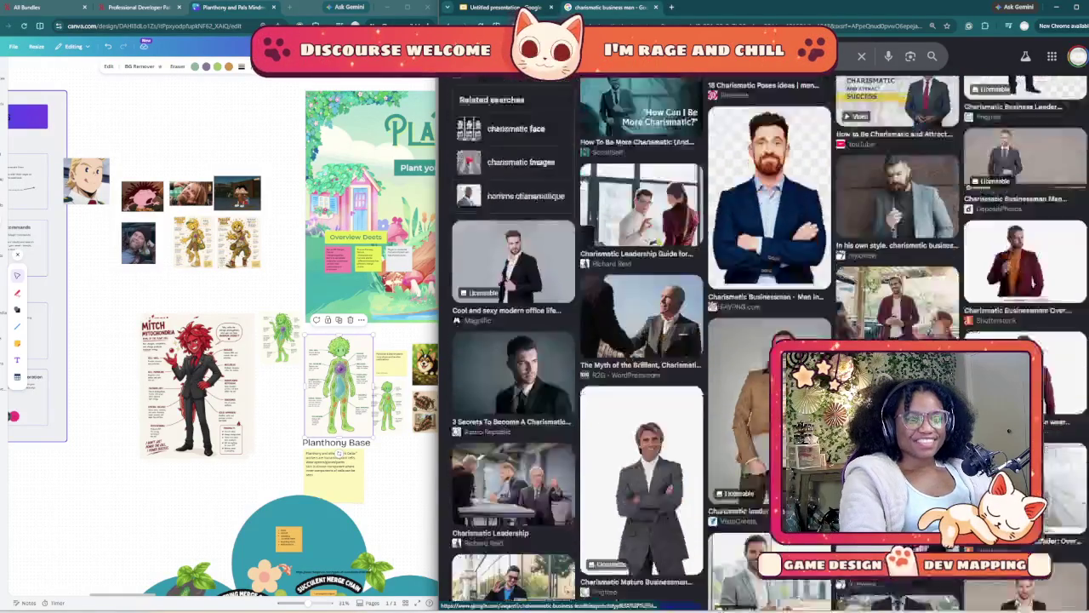
scroll(766, 341, "down", 2)
scroll(765, 340, "down", 2)
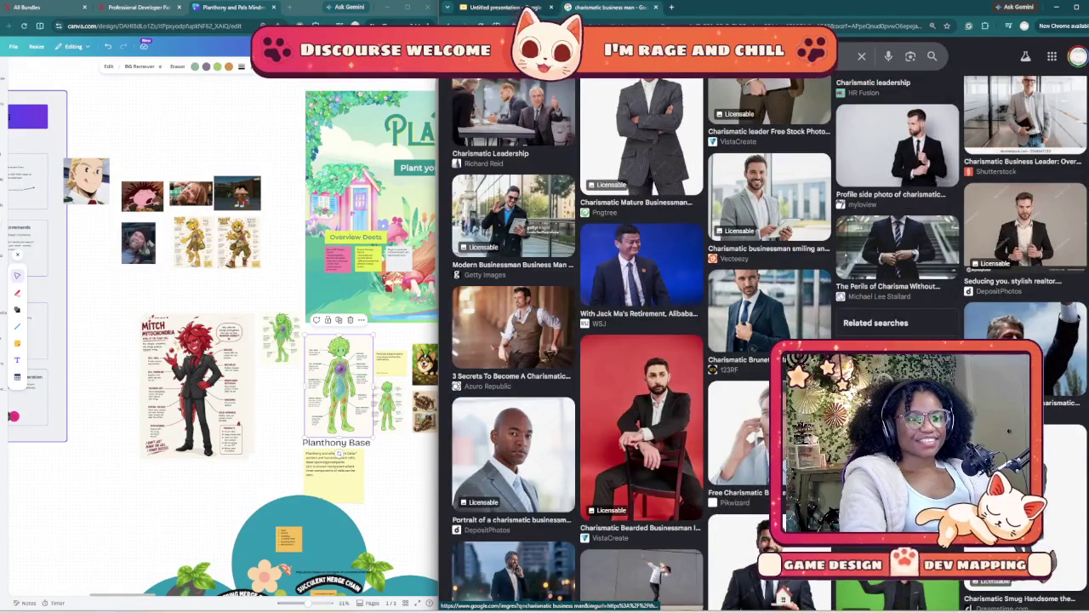
scroll(766, 340, "down", 2)
scroll(766, 341, "down", 2)
scroll(766, 340, "down", 2)
scroll(765, 341, "down", 2)
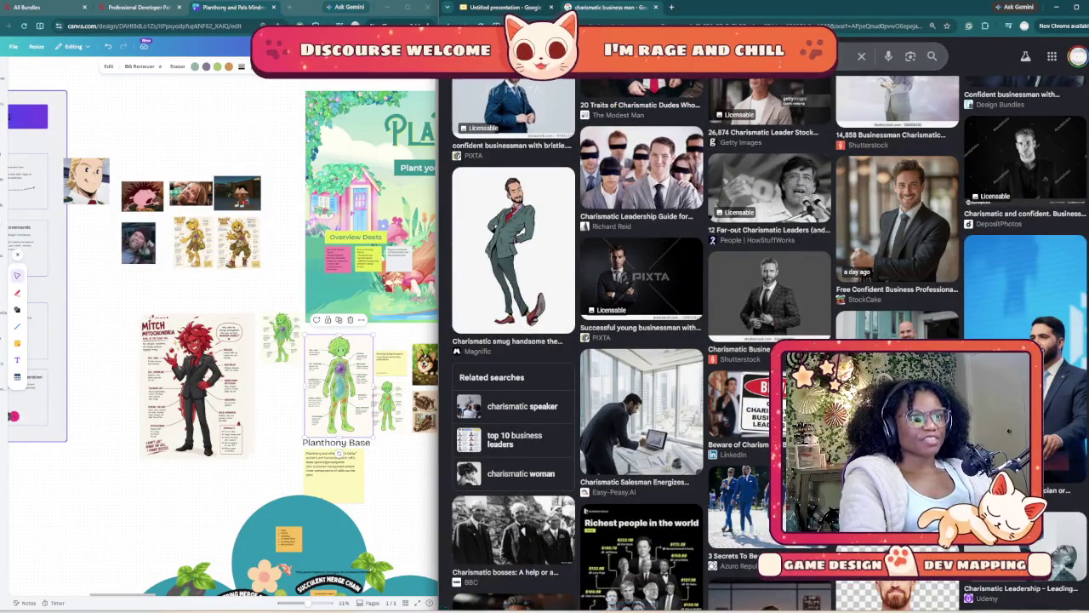
- Search Google Images for 'slicked back hair man' and preview the first hairstyle image
type("cli")
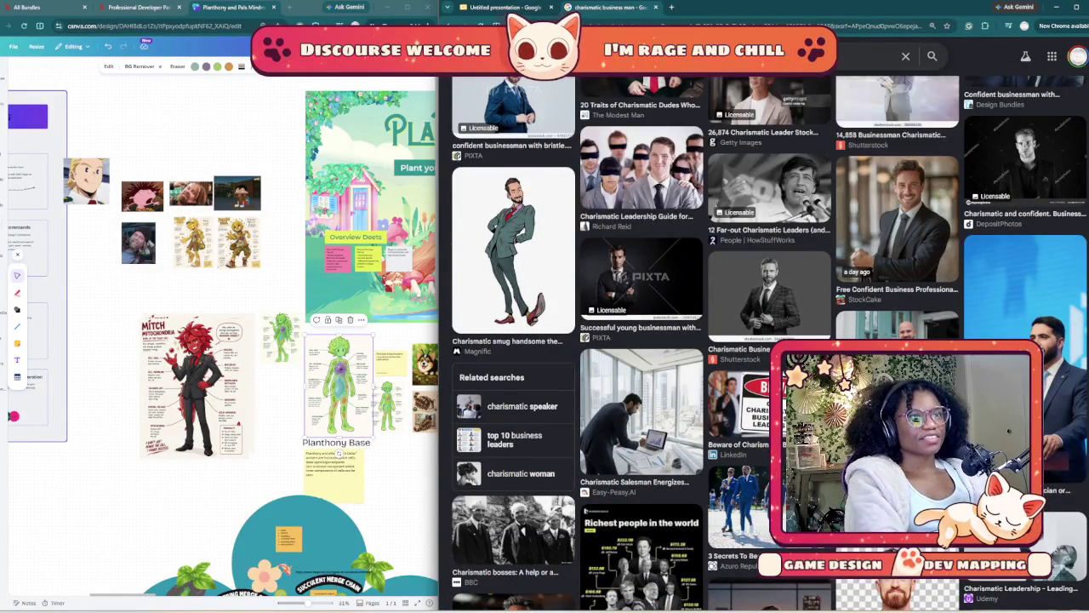
type("slicked back hair")
key("Down")
key("Down")
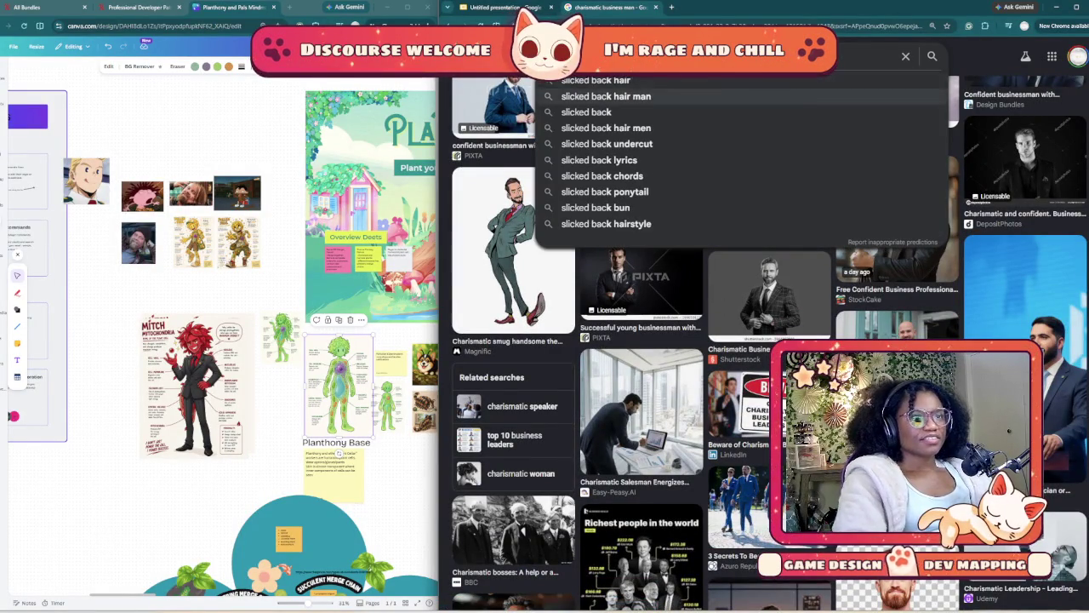
key("Return")
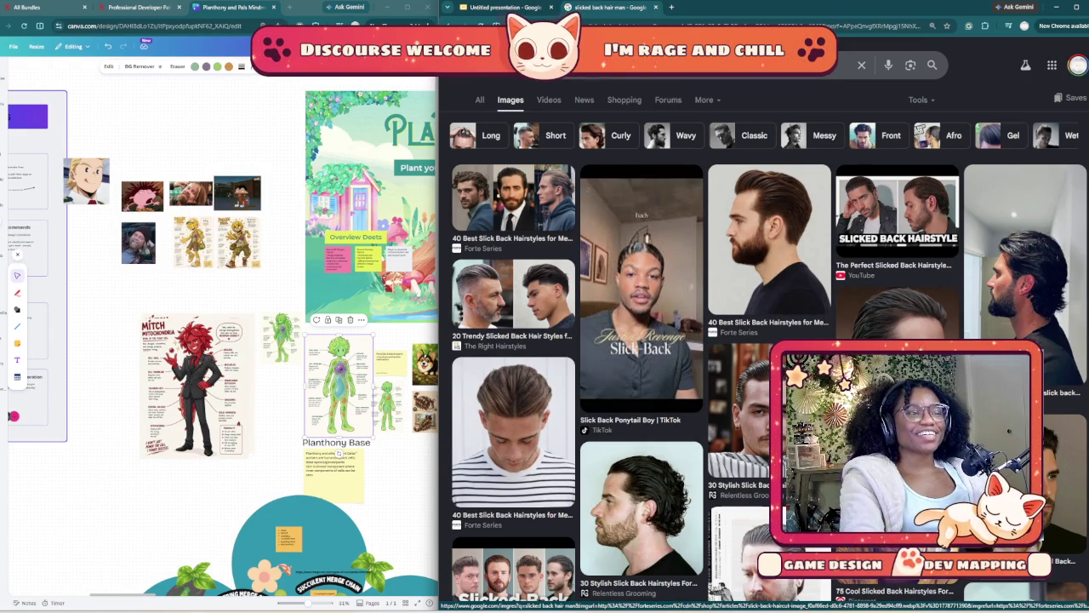
left_click(513, 204)
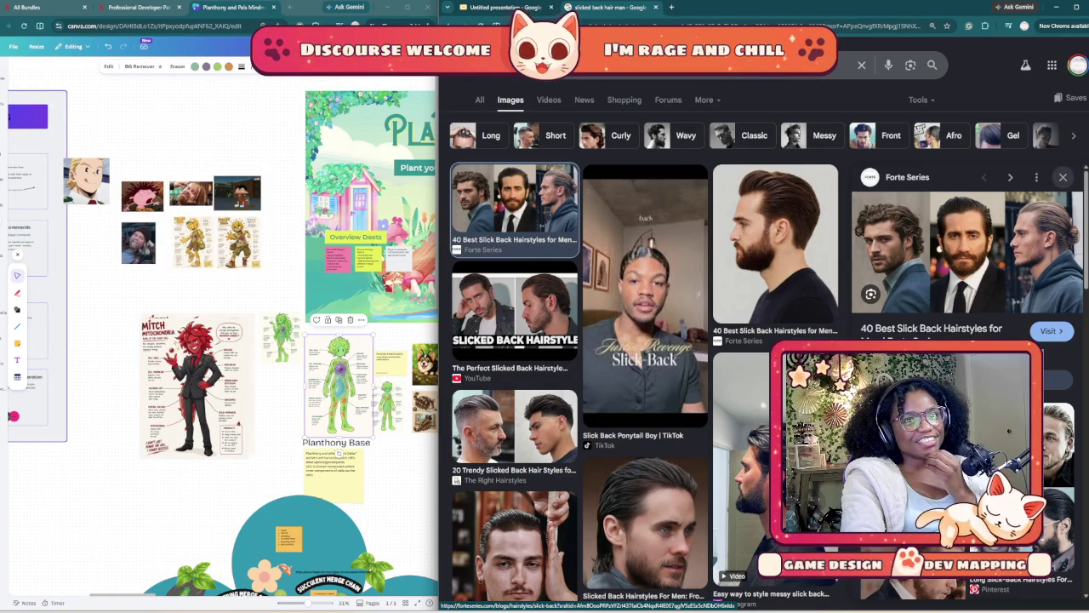
left_click(1062, 177)
- Scroll through the slicked-back hair results looking for Mitch reference photos
scroll(766, 341, "down", 5)
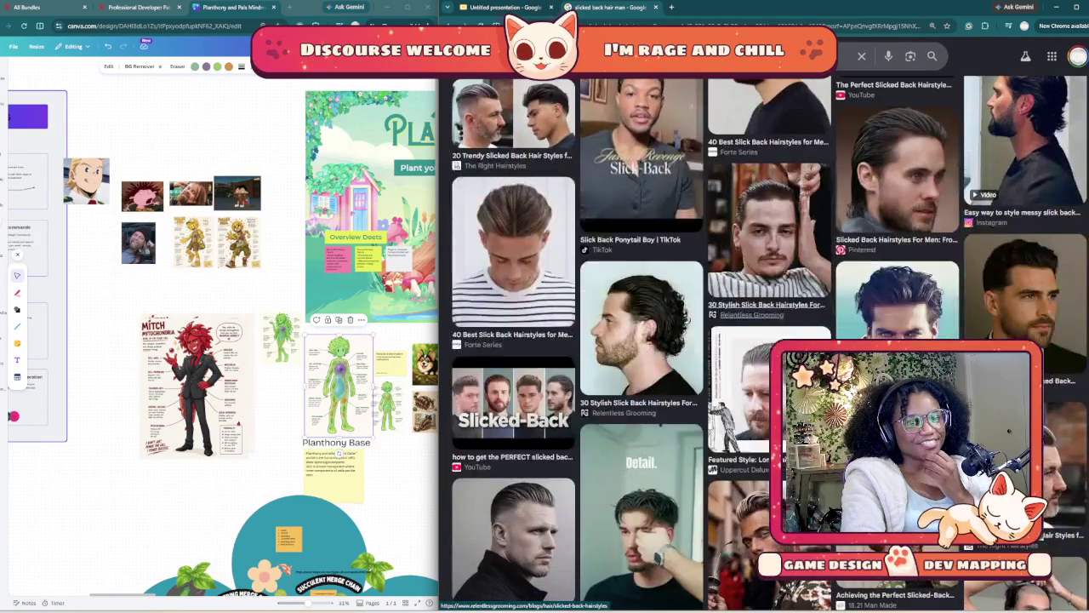
scroll(765, 255, "down", 3)
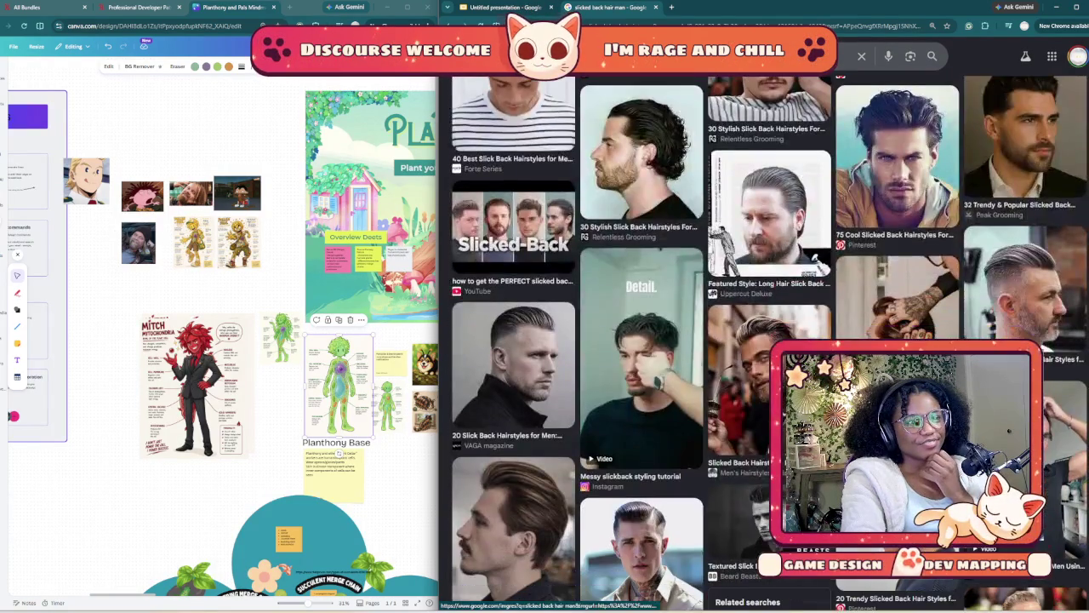
scroll(766, 255, "down", 3)
scroll(765, 312, "down", 2)
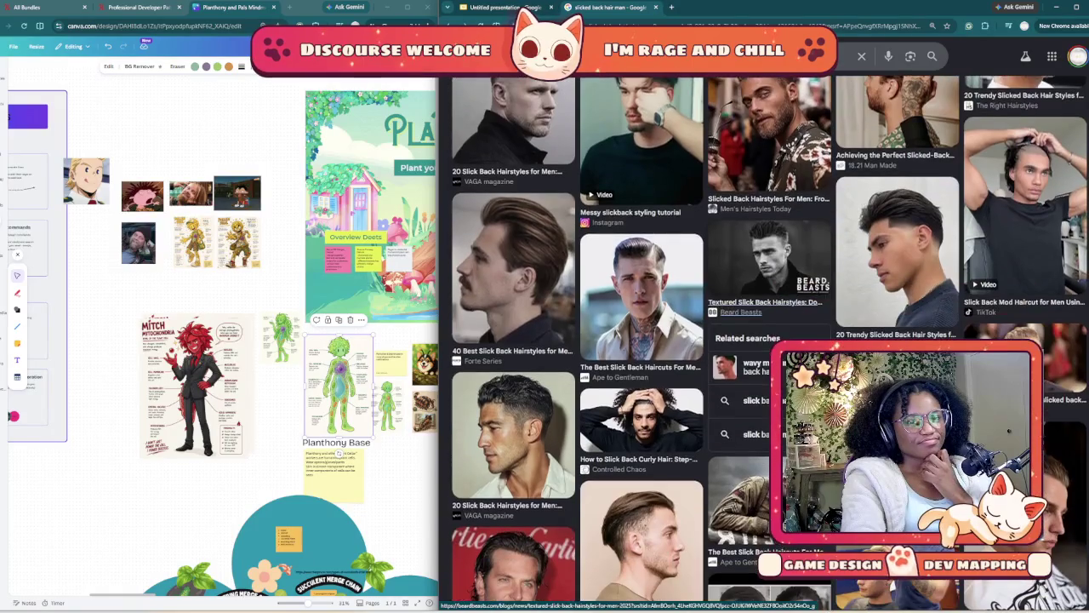
scroll(766, 312, "down", 2)
scroll(766, 340, "down", 3)
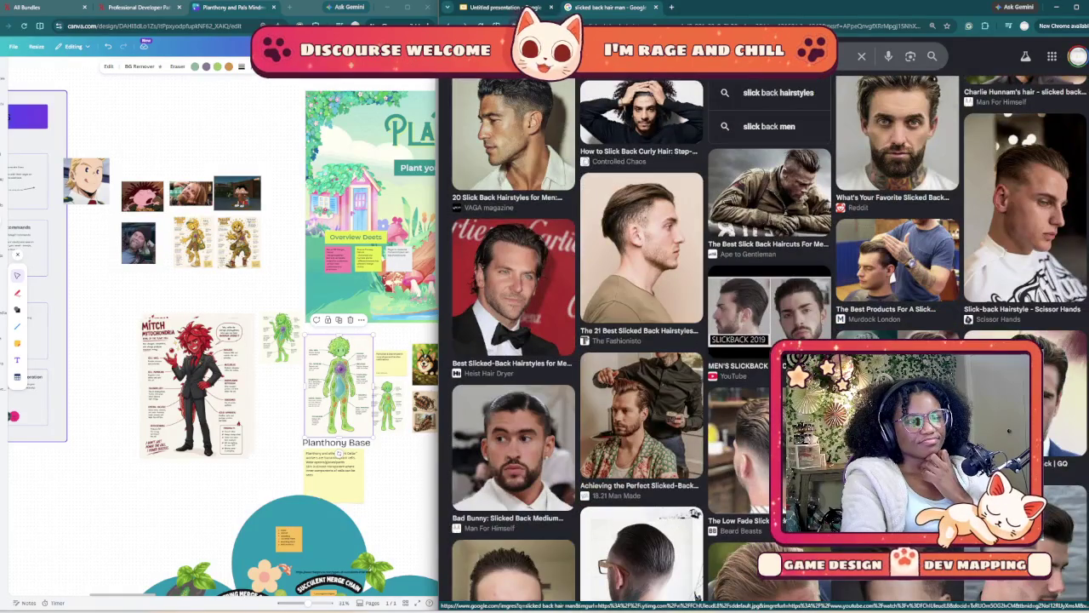
scroll(765, 340, "down", 2)
scroll(578, 179, "up", 3)
scroll(579, 179, "up", 3)
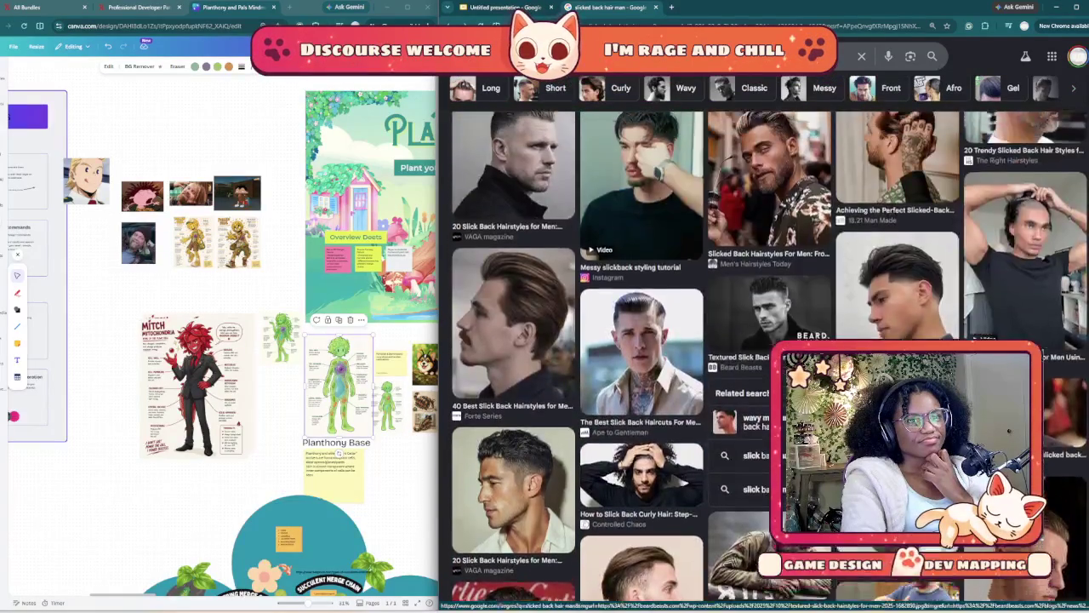
scroll(579, 178, "up", 3)
scroll(578, 179, "up", 1)
scroll(766, 255, "up", 2)
scroll(766, 256, "up", 2)
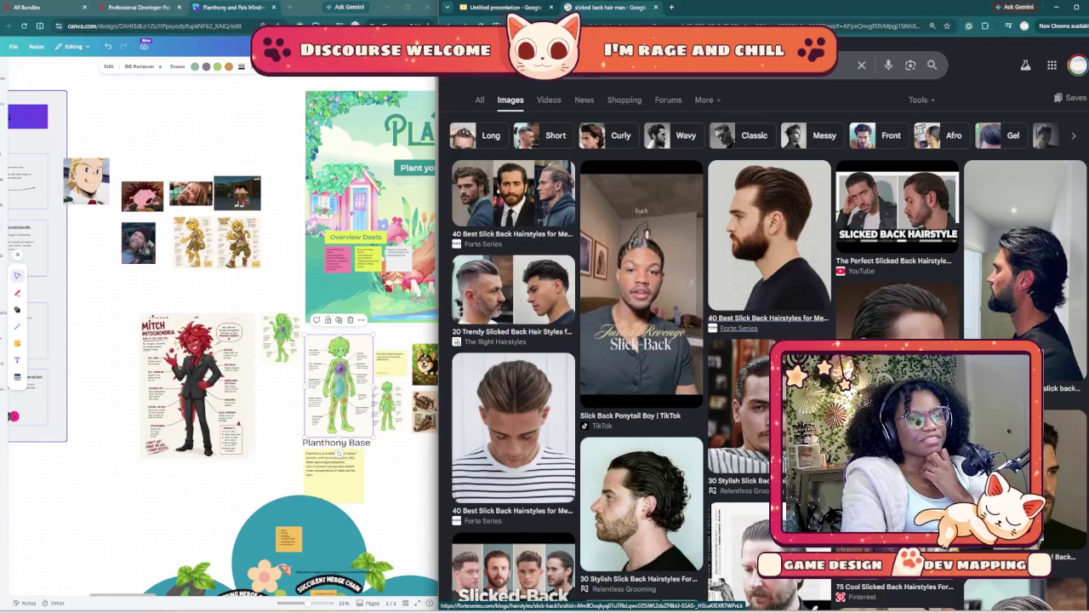
scroll(641, 426, "down", 1)
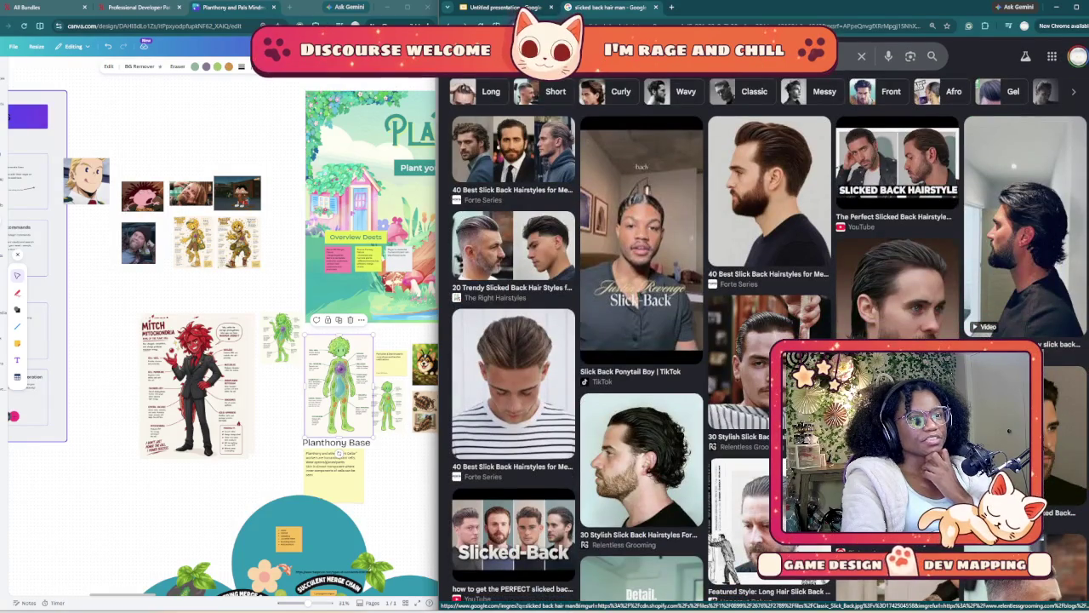
scroll(766, 340, "down", 2)
scroll(766, 341, "down", 2)
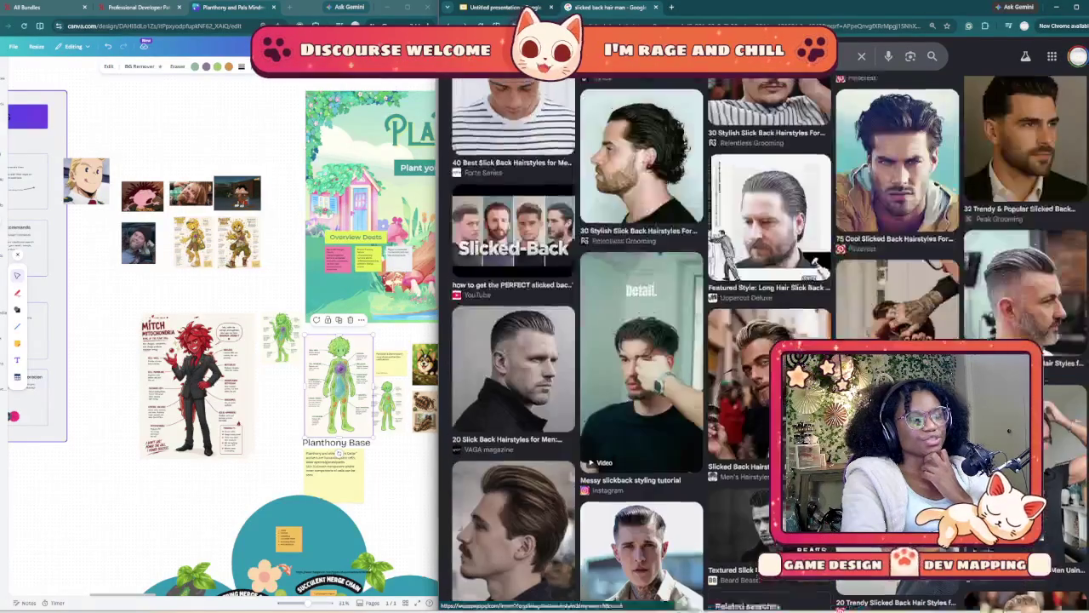
scroll(766, 340, "down", 2)
scroll(766, 340, "down", 2)
scroll(696, 255, "down", 3)
scroll(696, 255, "down", 3)
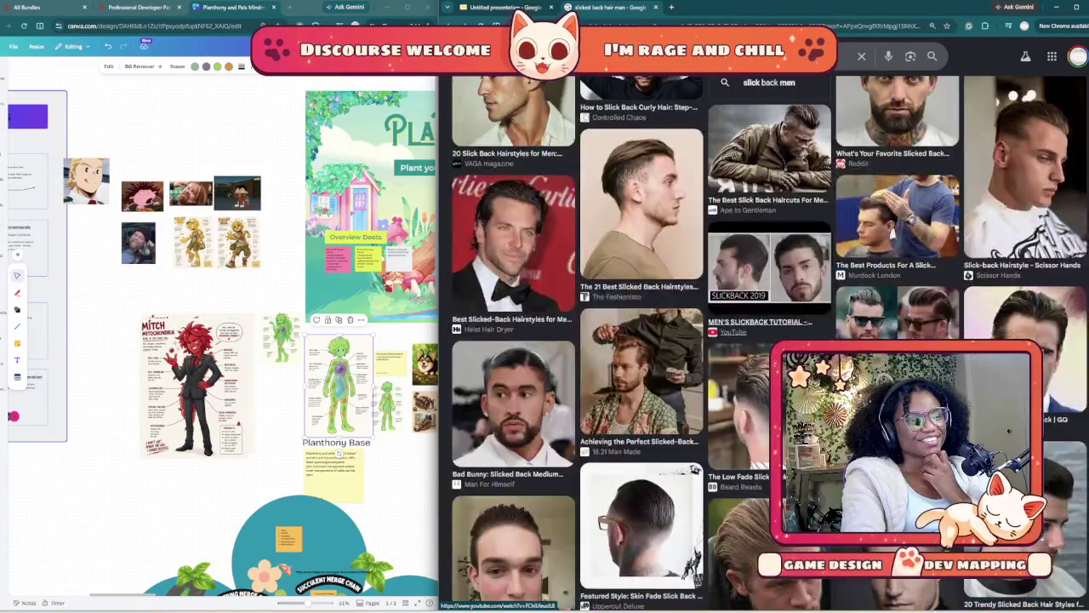
scroll(696, 255, "down", 2)
scroll(696, 255, "down", 3)
scroll(696, 255, "down", 1)
scroll(696, 255, "down", 2)
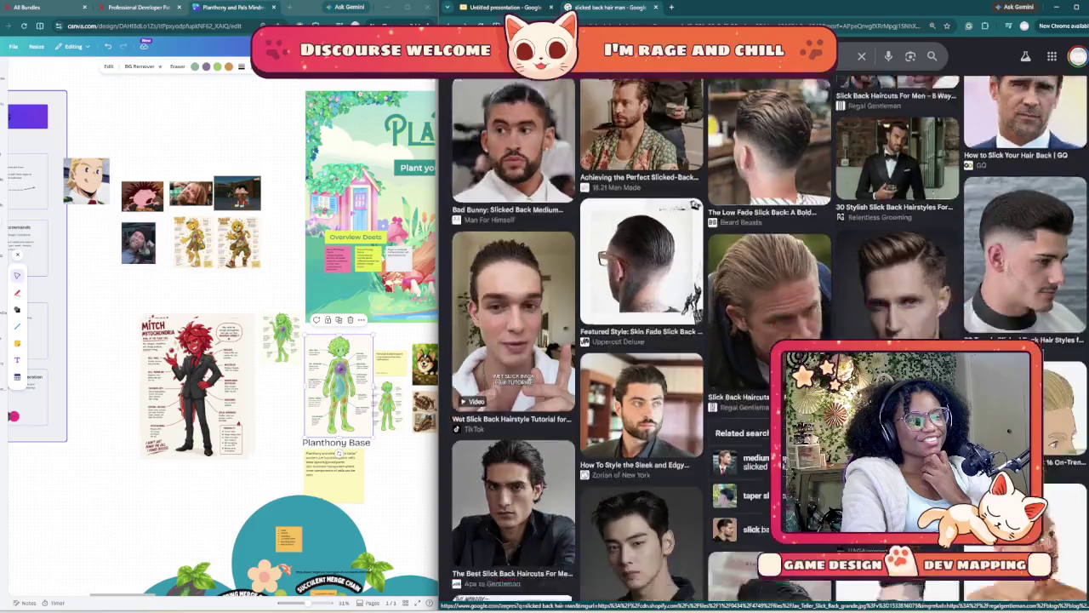
scroll(695, 255, "down", 3)
scroll(696, 255, "down", 2)
scroll(696, 255, "down", 1)
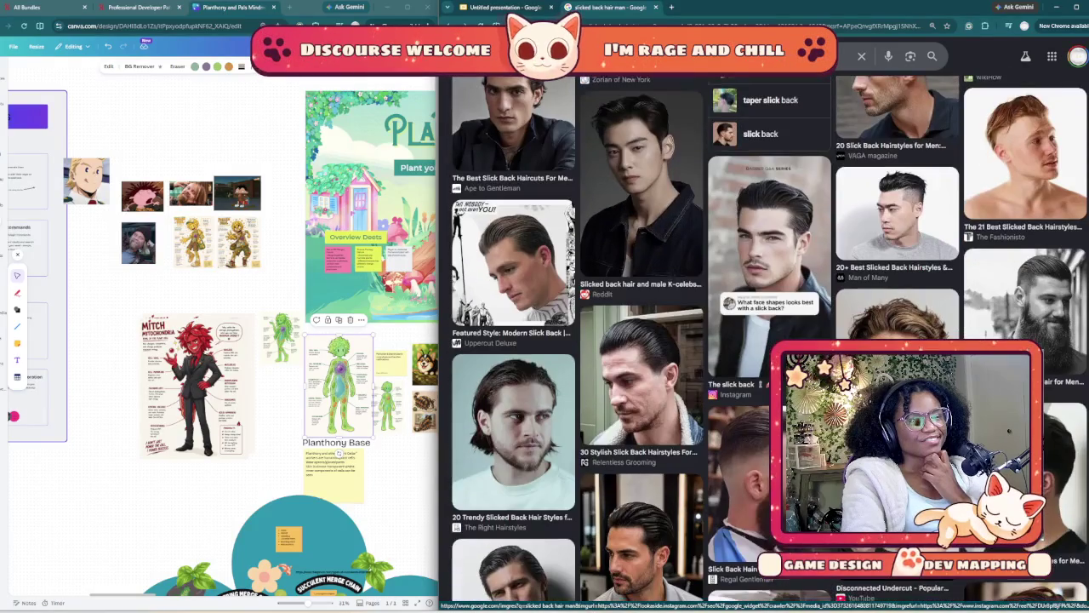
scroll(696, 255, "down", 3)
scroll(696, 255, "down", 1)
scroll(696, 255, "down", 3)
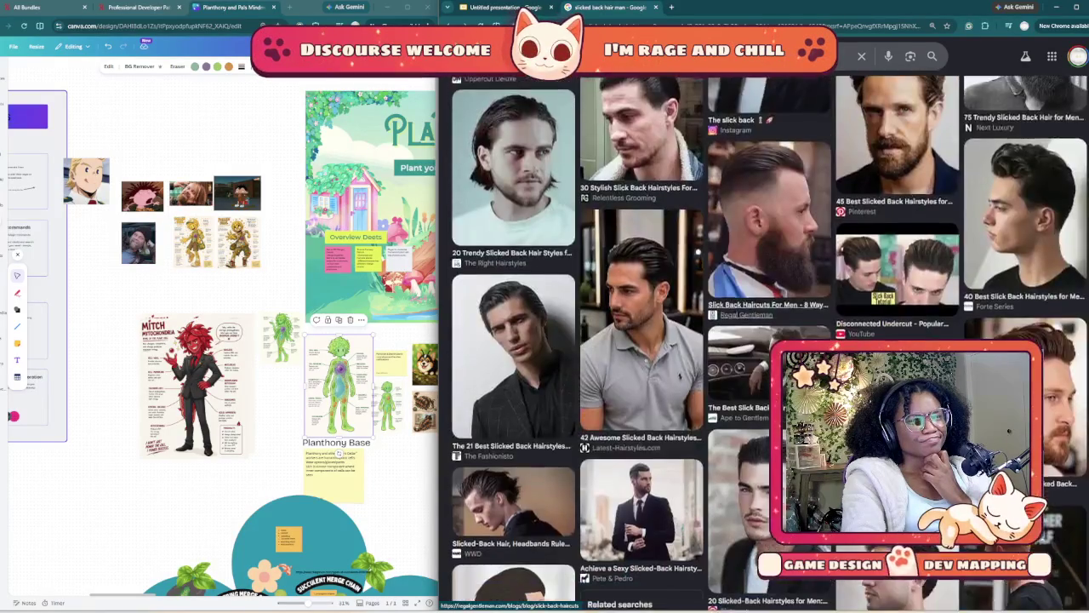
scroll(696, 255, "down", 1)
scroll(696, 341, "down", 2)
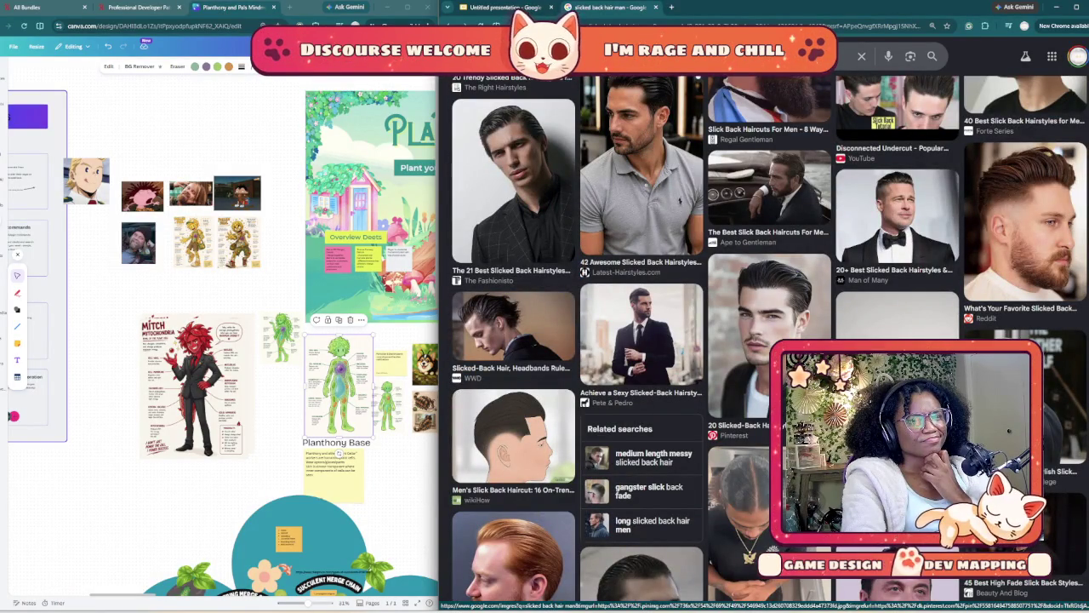
- Copy the suited slicked-back hair photo and paste it onto the Mitch Style Inspo slide
left_click(642, 340)
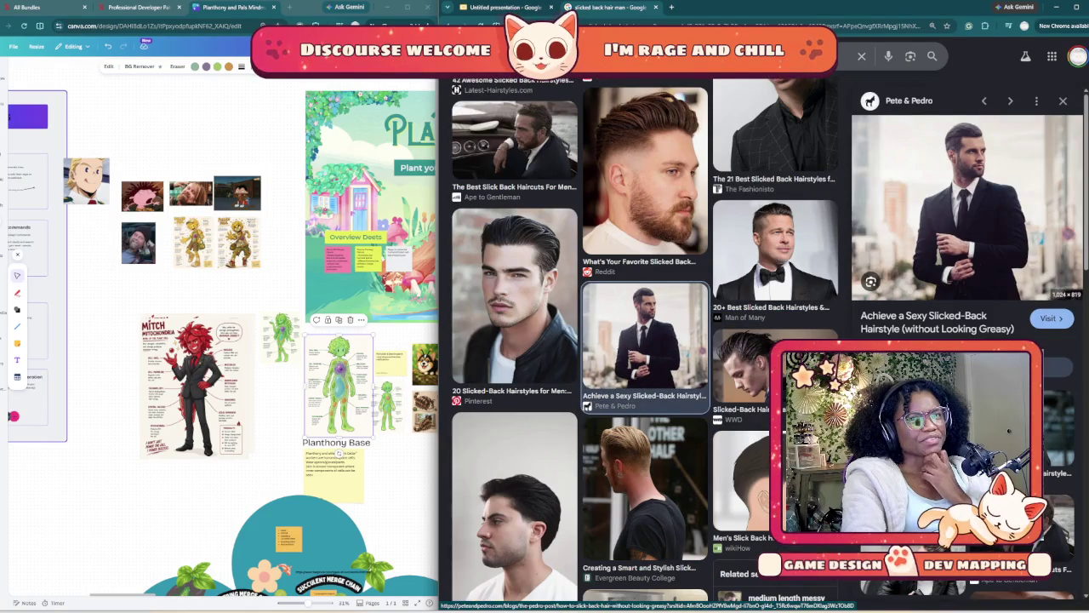
right_click(946, 216)
key("Escape")
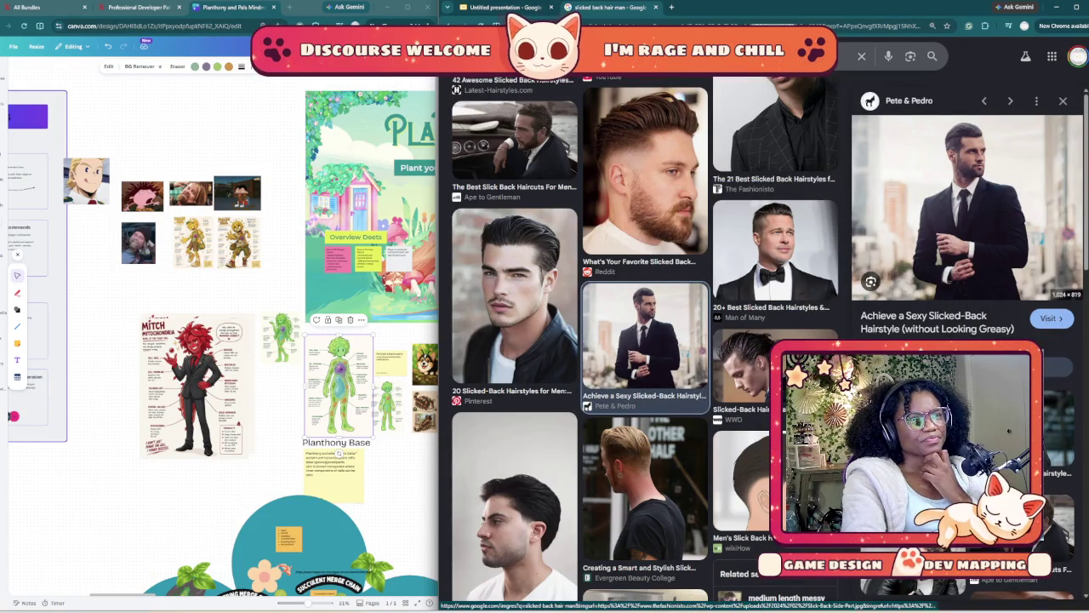
key("ctrl+shift+Tab")
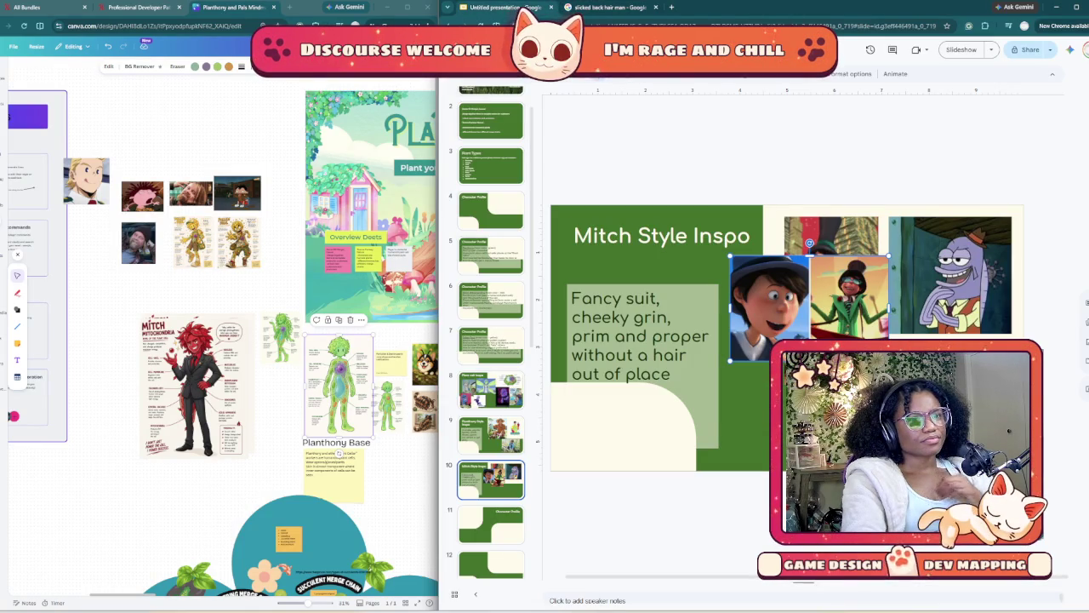
key("ctrl+v")
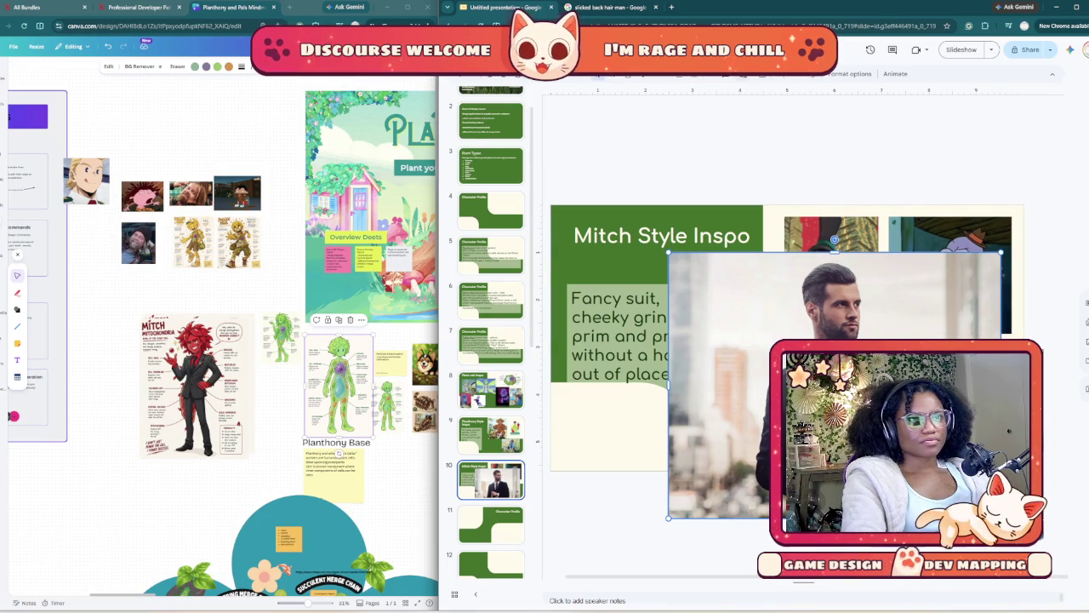
- Crop the pasted photo's left and right sides into a narrow strip
double_click(671, 513)
left_click_drag(829, 297, 897, 298)
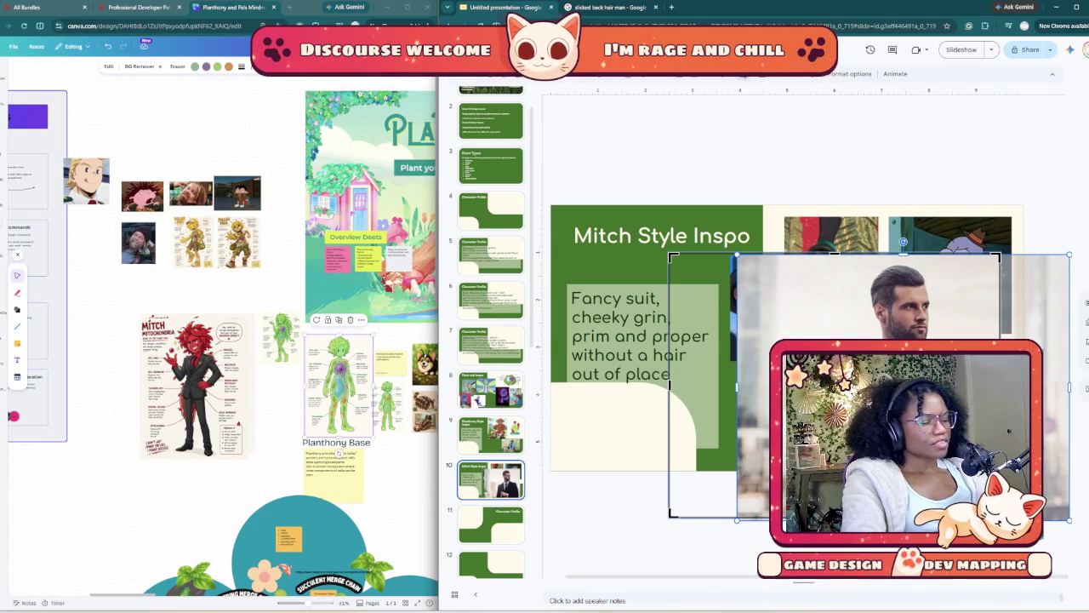
key("ctrl+z")
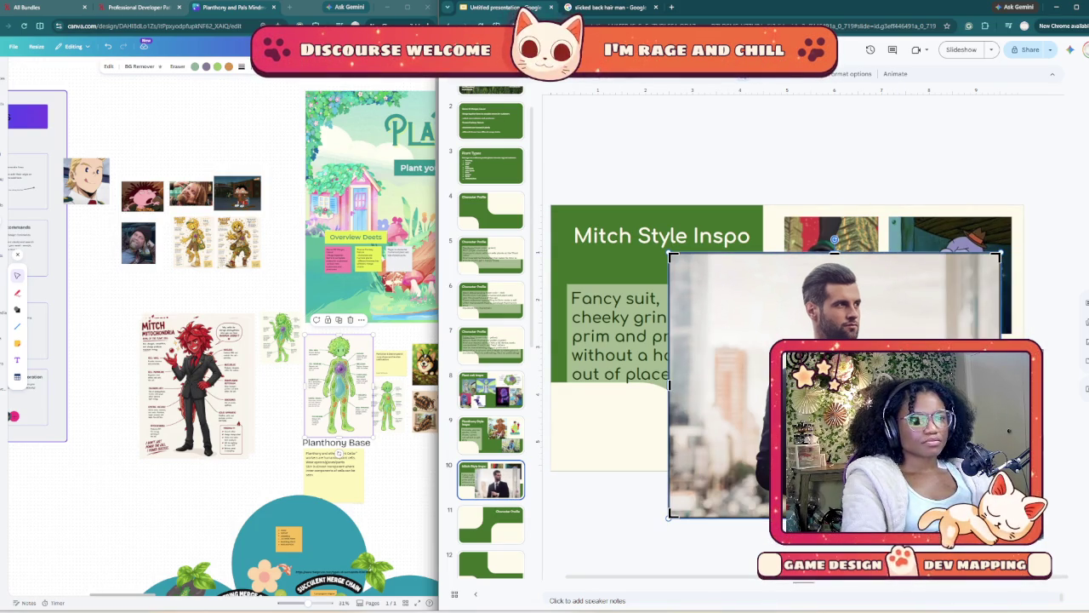
left_click_drag(670, 385, 749, 385)
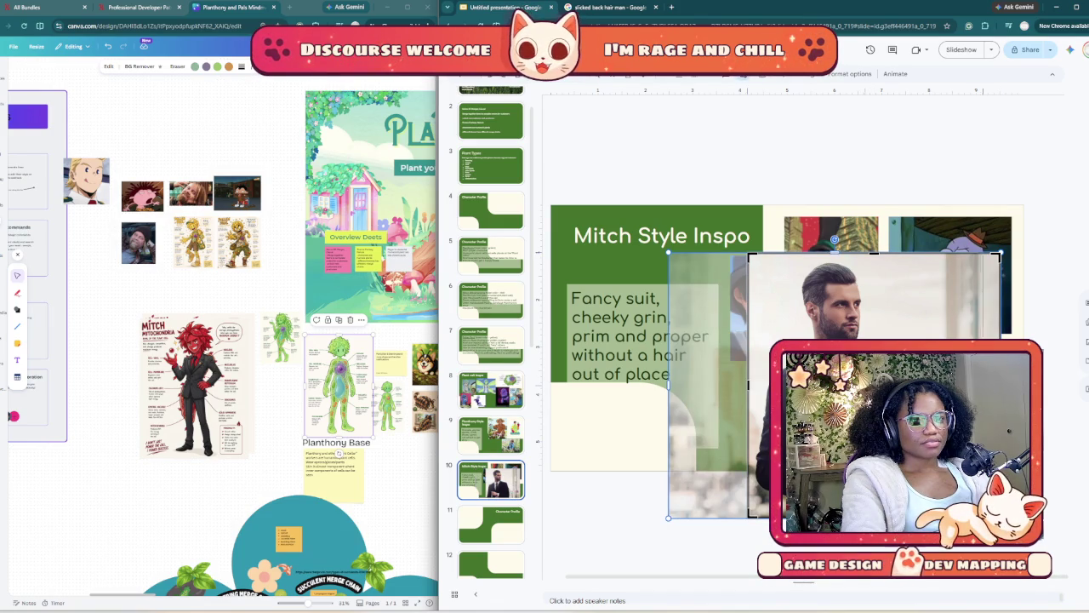
left_click_drag(1000, 385, 931, 384)
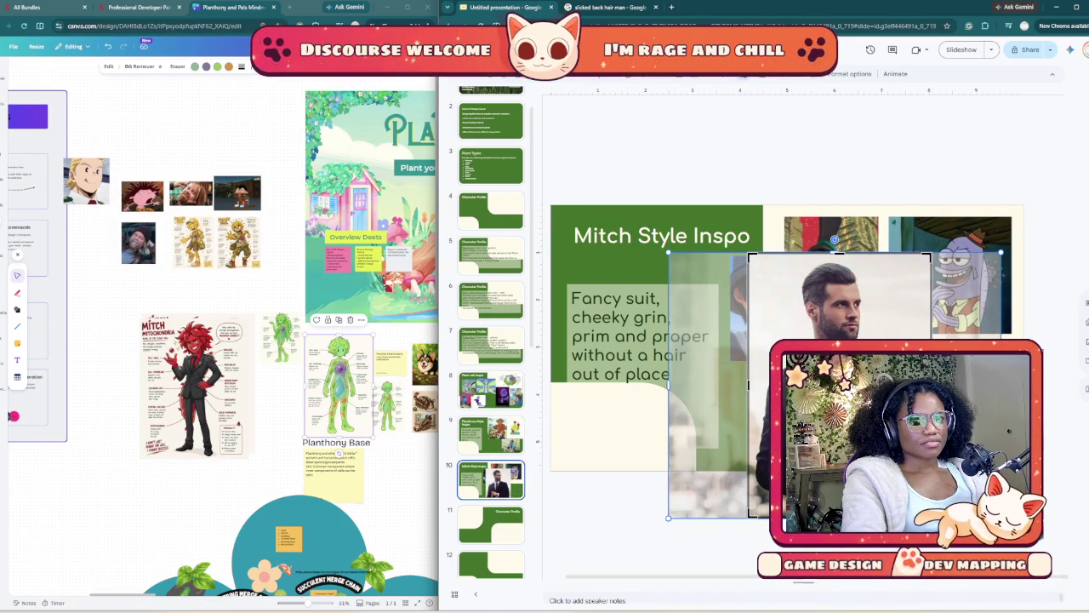
key("Return")
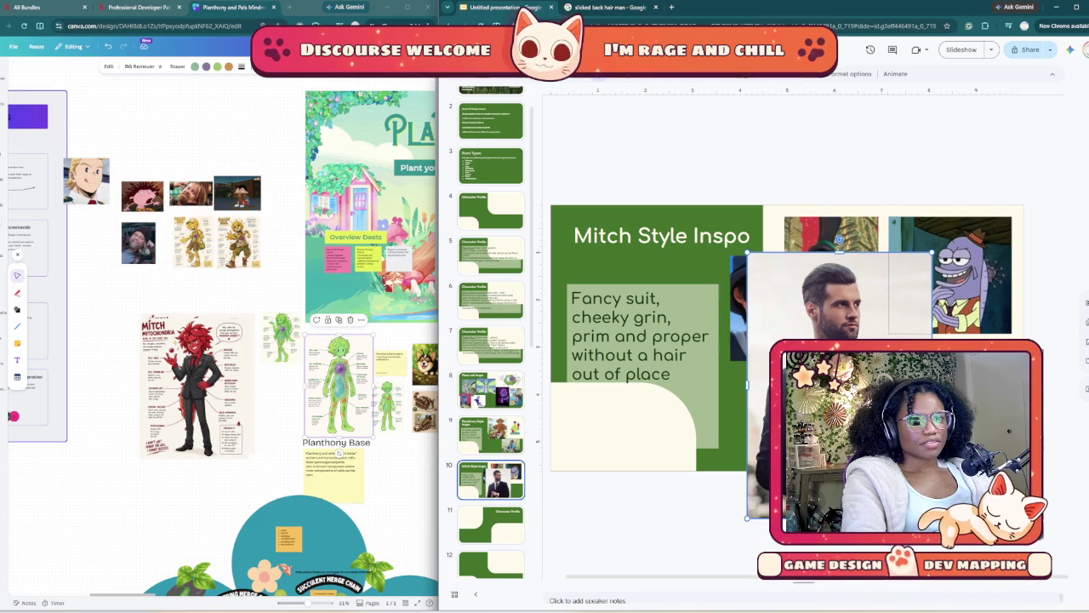
- Send the photo behind the cartoon images and move it up and right
key("ctrl+Down")
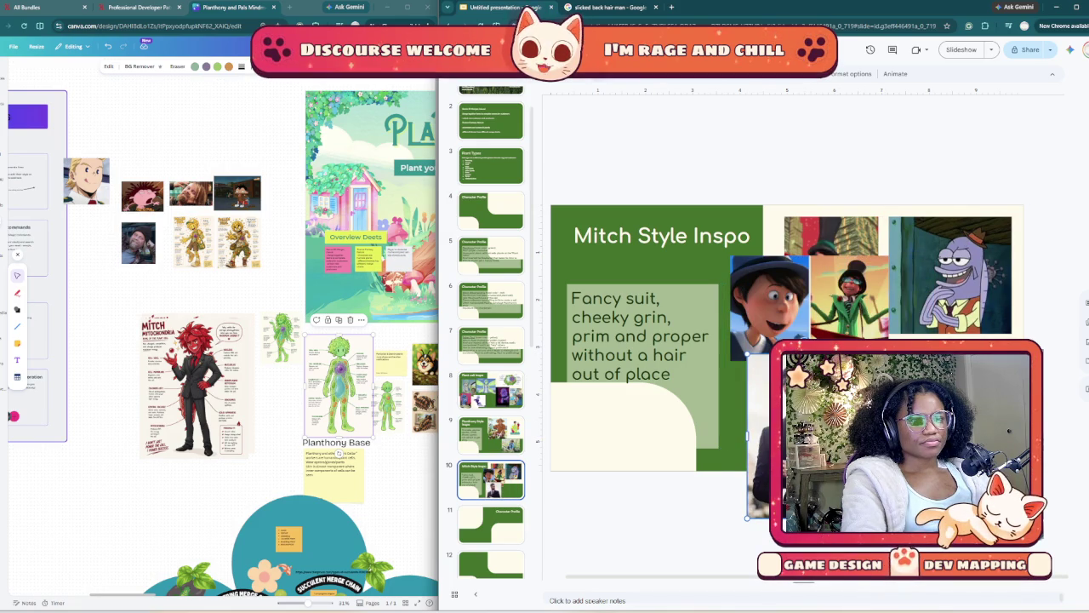
mouse_move(757, 426)
left_mouse_down()
mouse_move(841, 393)
mouse_move(832, 423)
left_mouse_up()
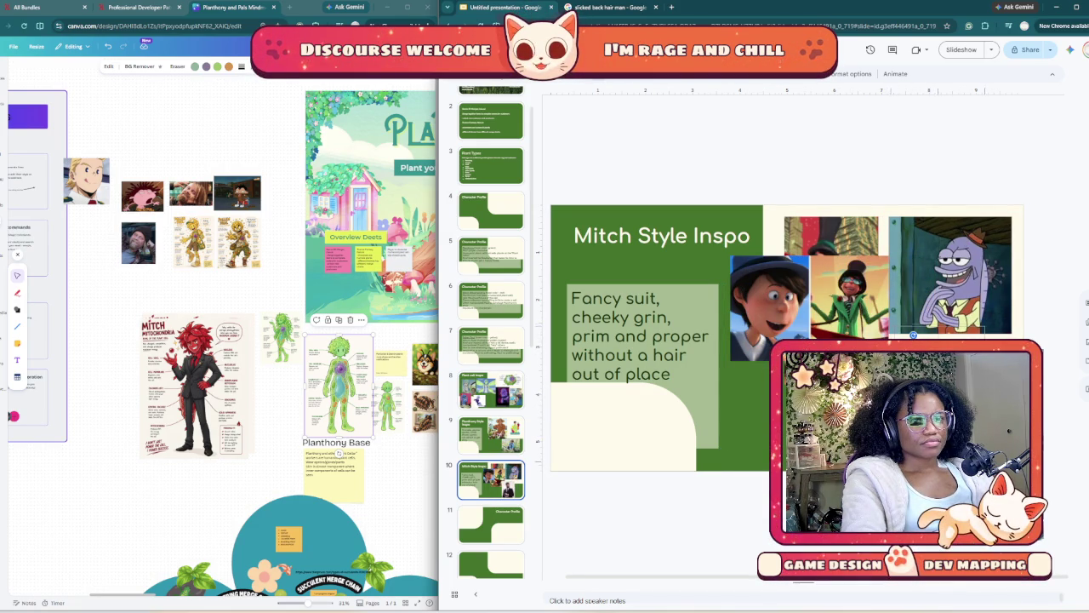
left_click_drag(832, 423, 878, 400)
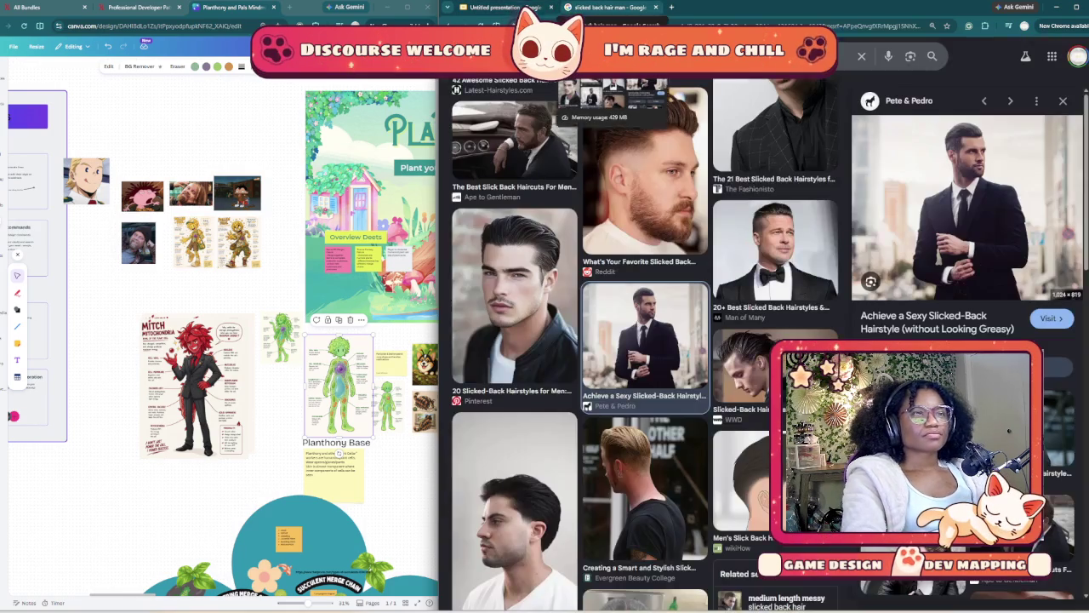
- Close the slicked-back hair image preview and search Google Images for 'light yagami'
left_click(608, 7)
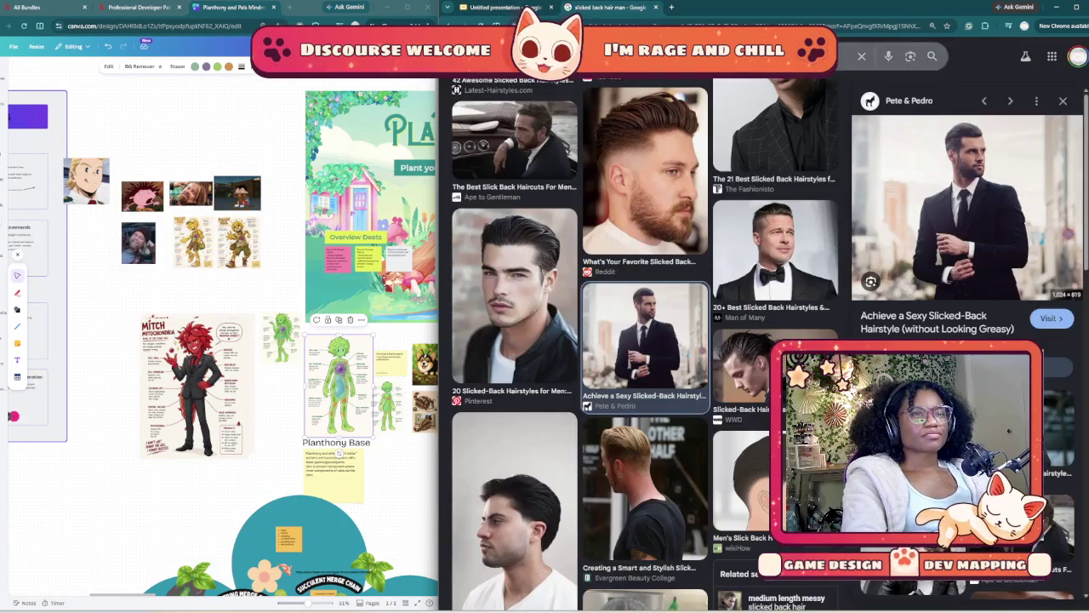
scroll(644, 341, "down", 2)
scroll(644, 341, "down", 5)
scroll(644, 341, "down", 5)
scroll(644, 341, "down", 5)
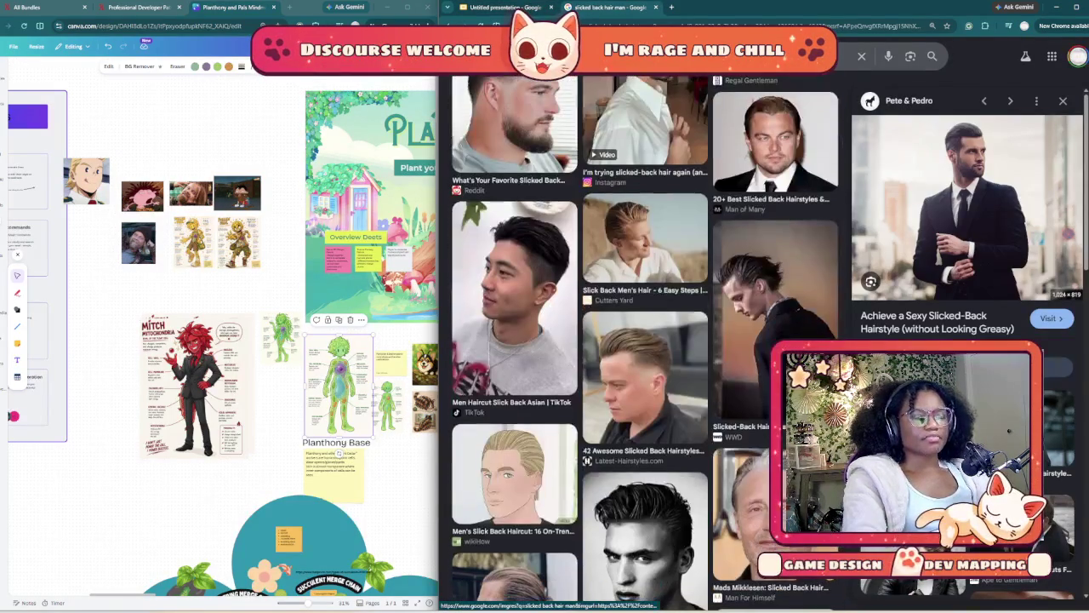
scroll(644, 340, "down", 5)
scroll(644, 341, "down", 5)
scroll(644, 341, "down", 5)
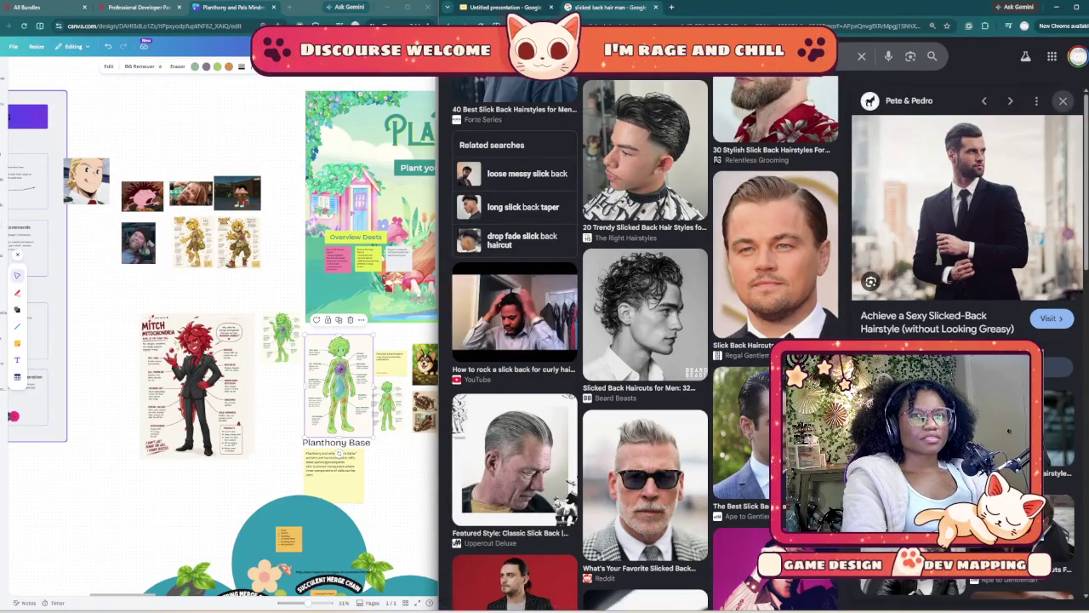
left_click(1063, 100)
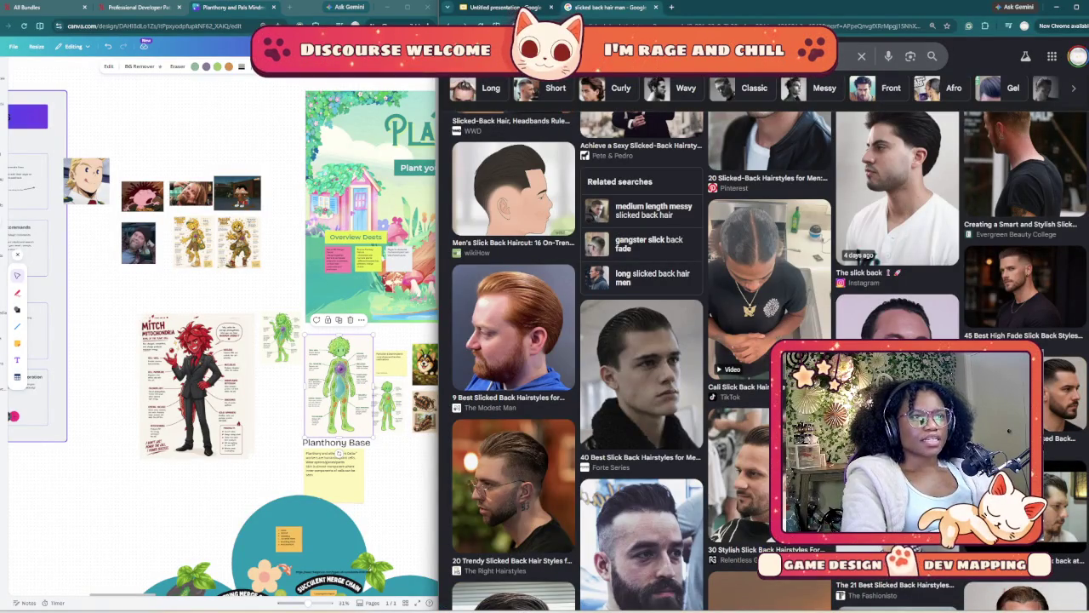
type("light")
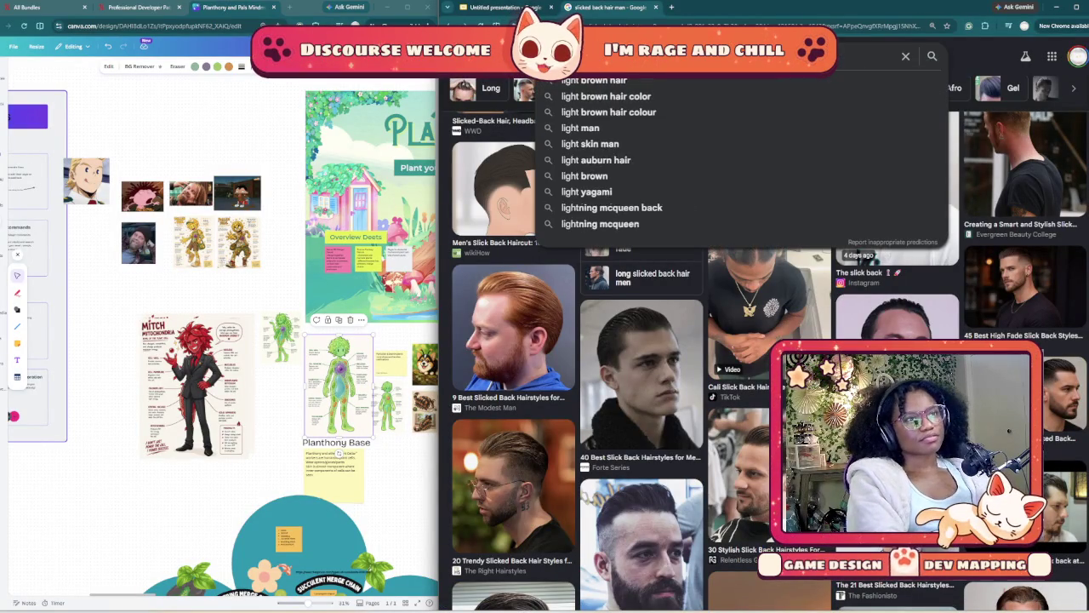
type(" y")
key("Down")
key("Return")
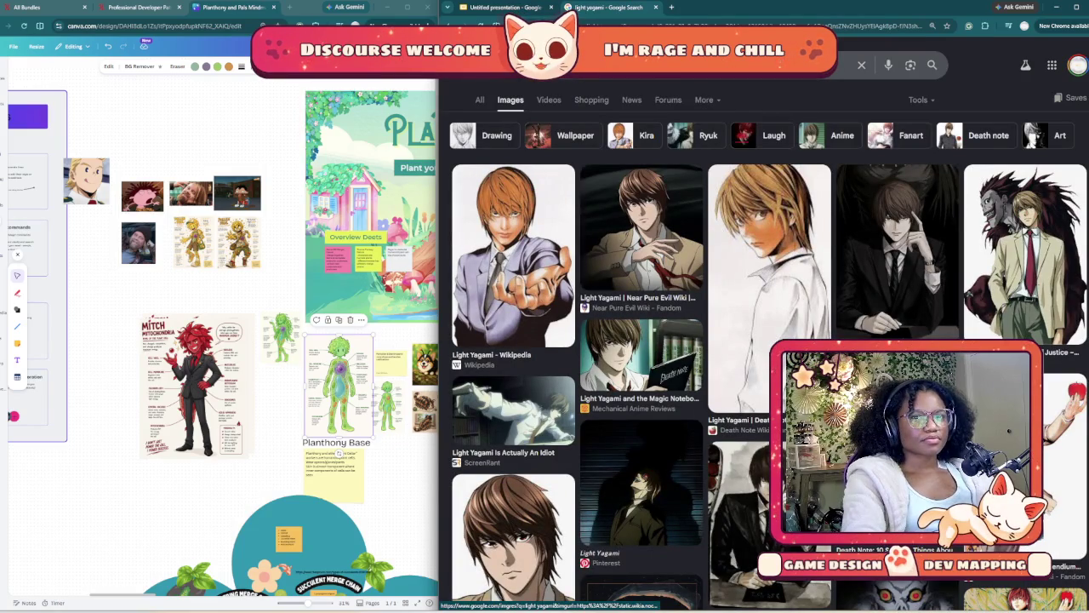
- Copy The Vault Publication's Light and Ryuk image from the results
scroll(765, 340, "down", 2)
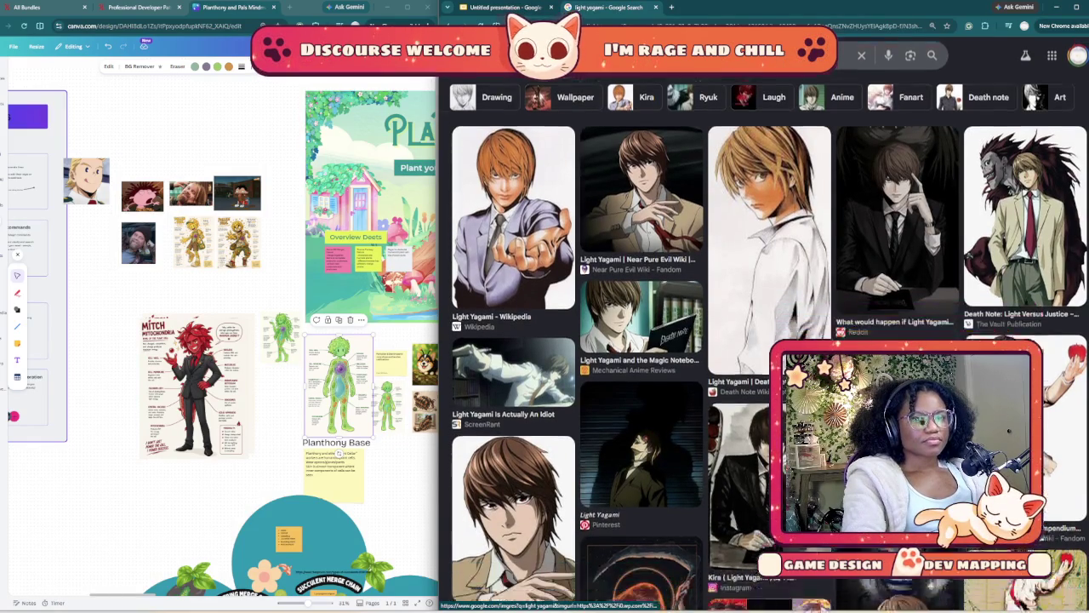
scroll(766, 340, "down", 3)
scroll(766, 341, "down", 2)
scroll(766, 341, "down", 3)
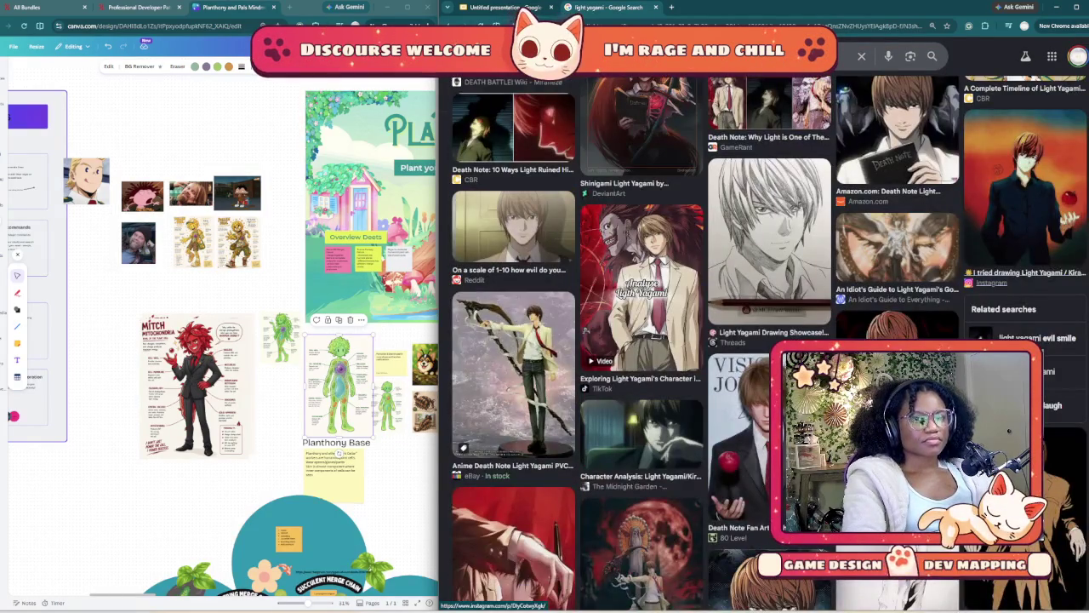
scroll(766, 340, "up", 5)
scroll(766, 340, "up", 2)
scroll(766, 341, "up", 3)
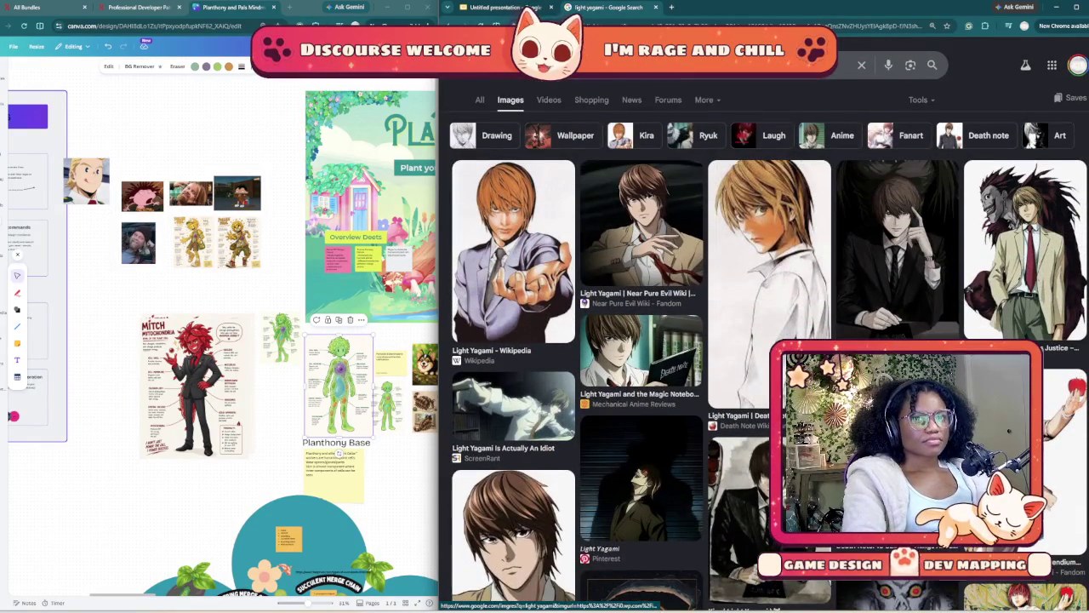
left_click(1025, 255)
right_click(992, 246)
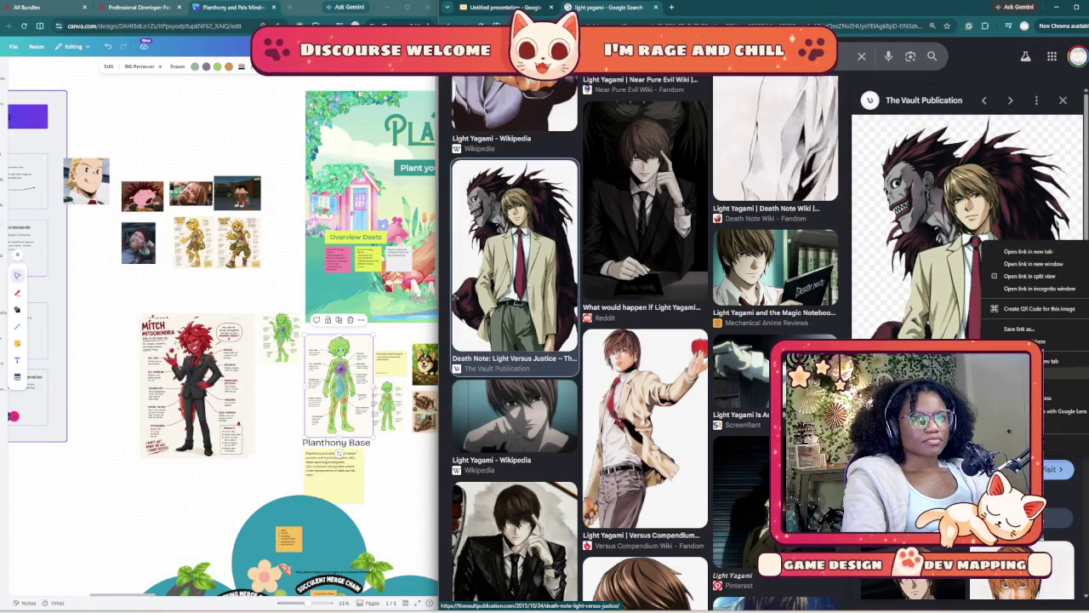
left_click(1059, 379)
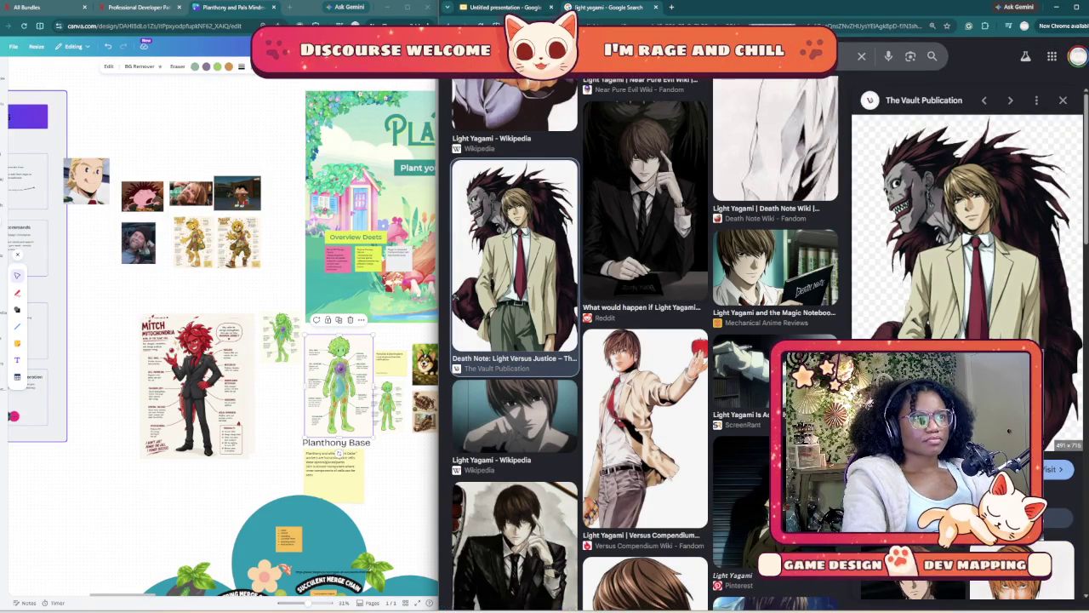
left_click(502, 7)
- Paste the Light and Ryuk image and position it below the boy-in-hat cartoon
key("ctrl+v")
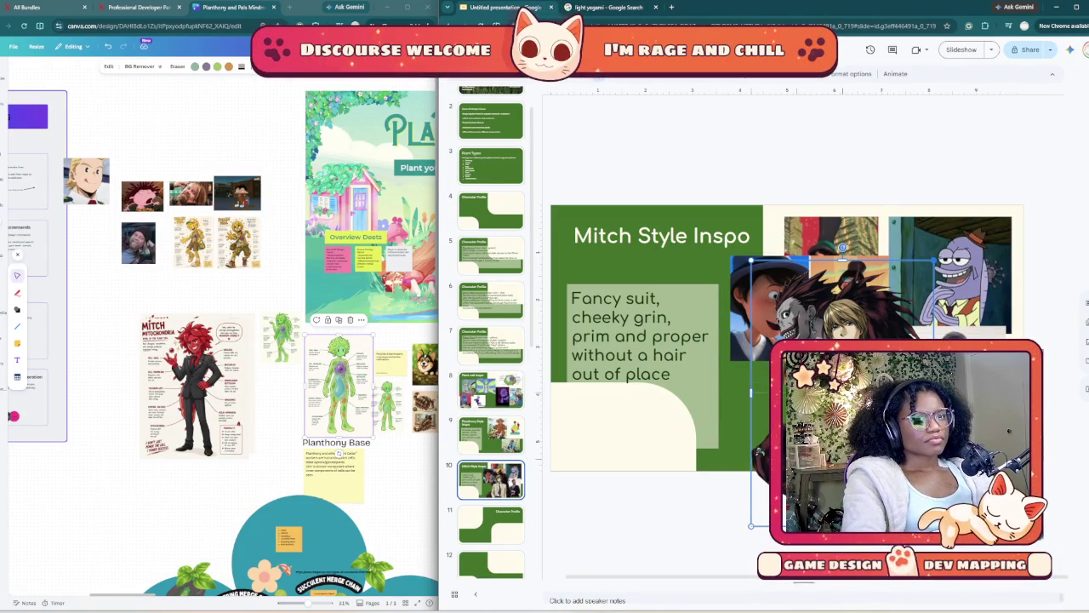
left_click_drag(834, 357, 834, 493)
left_click_drag(757, 443, 729, 408)
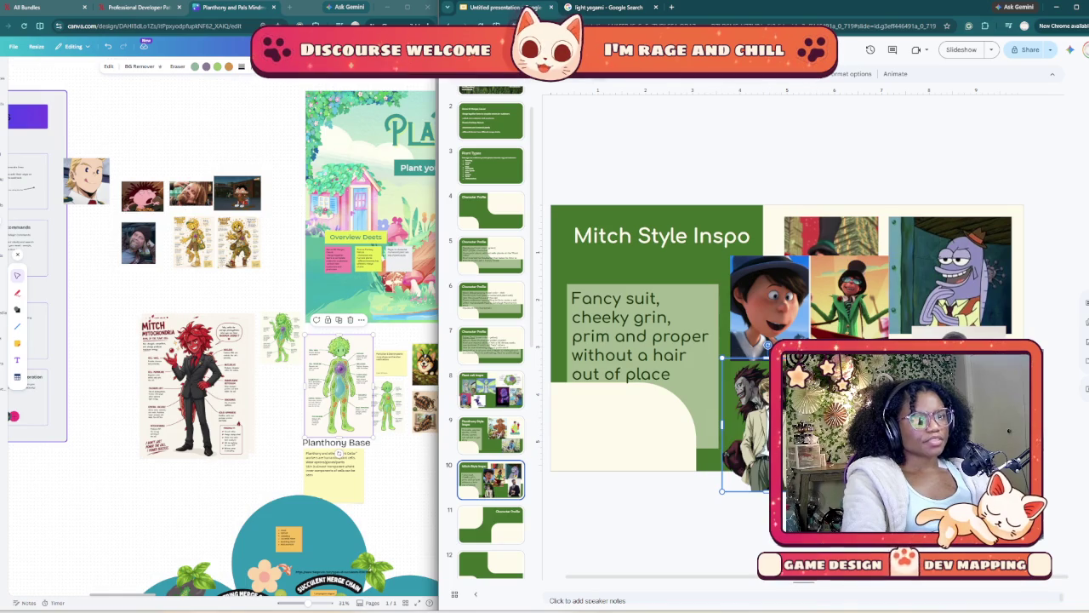
key("Escape")
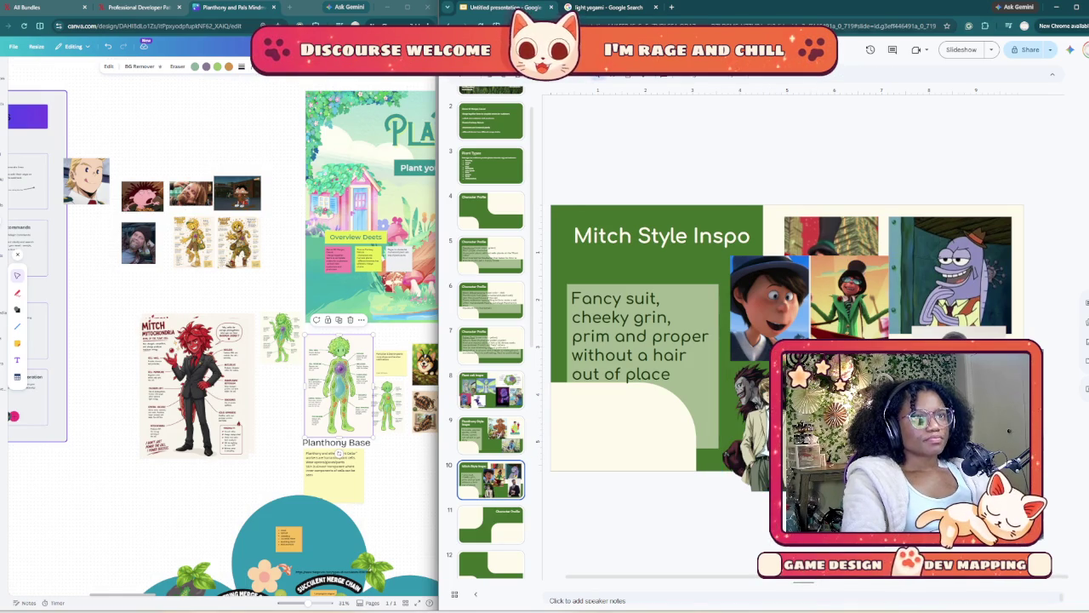
left_click(606, 7)
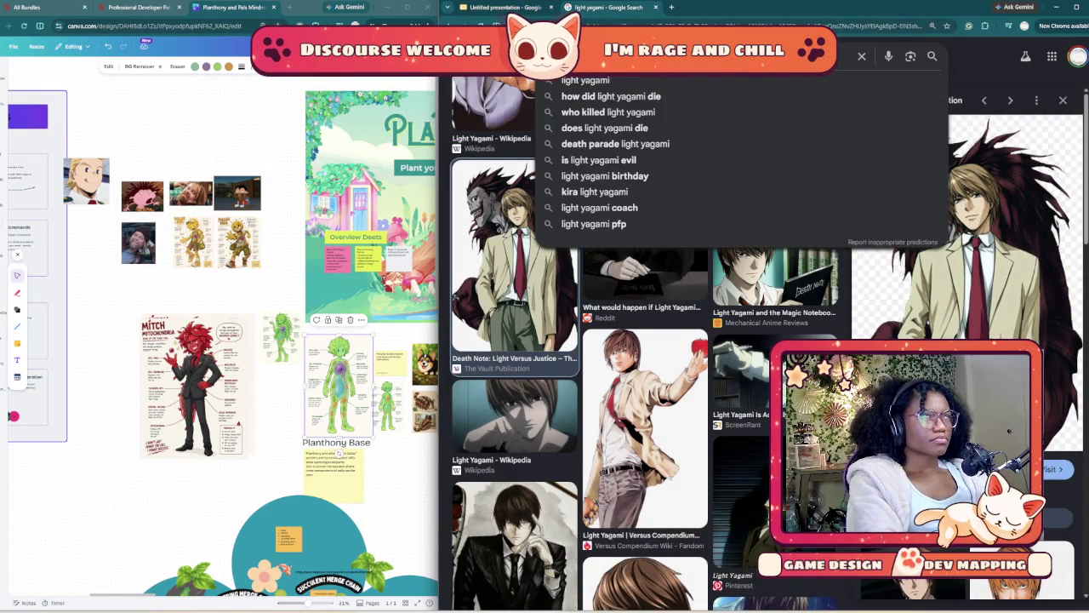
- Search Google Images for 'iron man rdj'
type("iron")
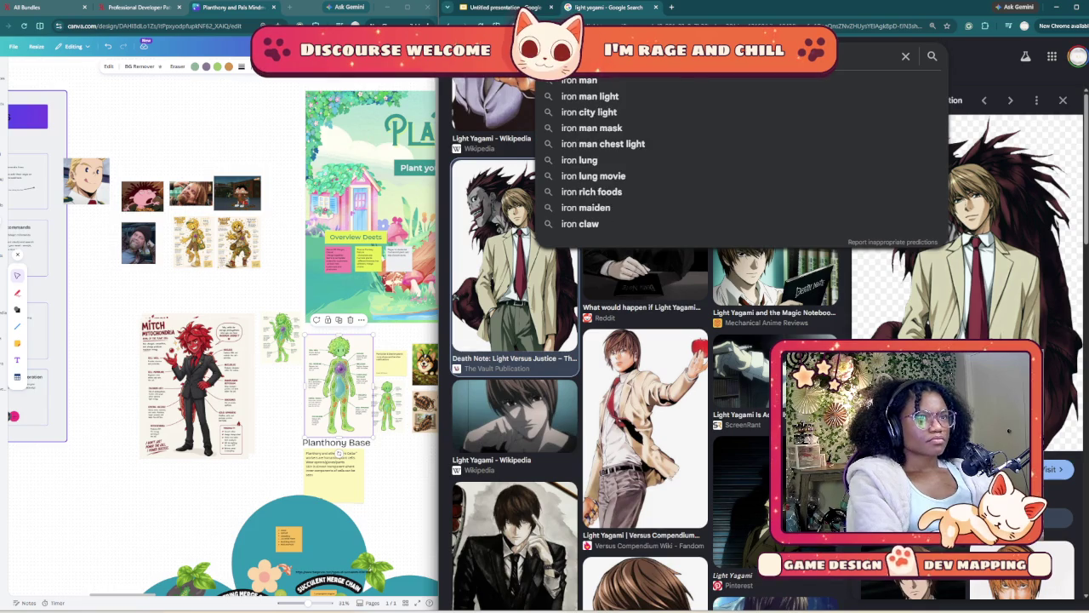
type(" manroa")
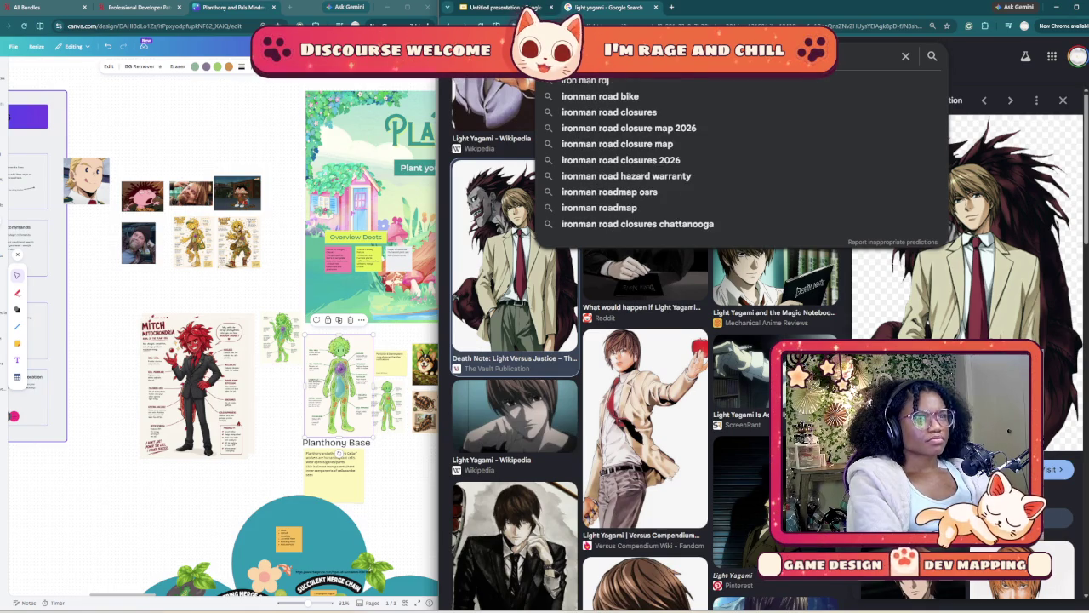
key("BackSpace")
key("BackSpace")
type("dj")
key("Return")
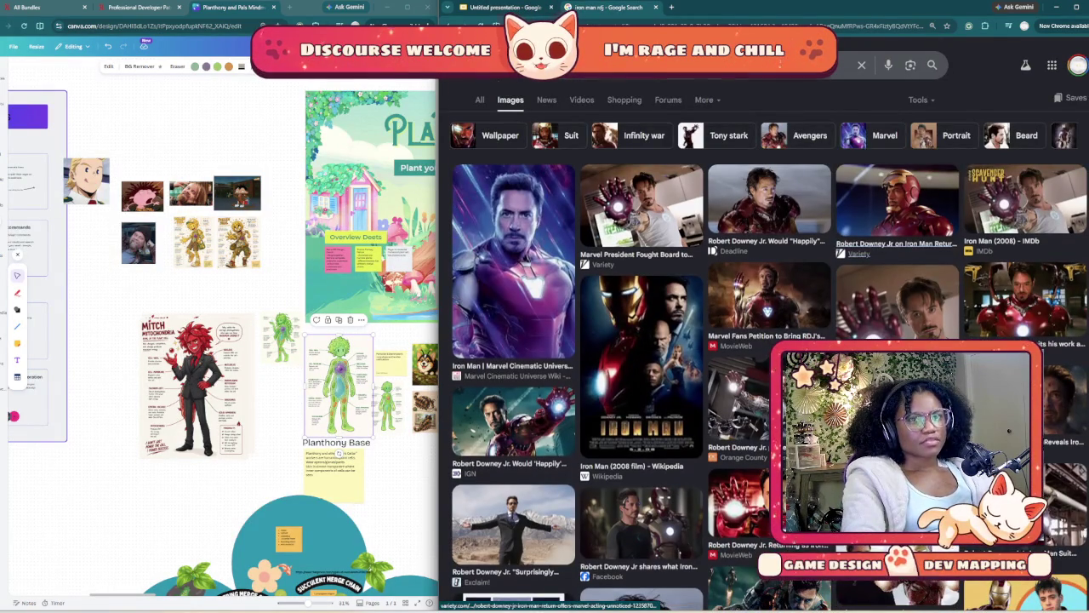
- Find the Ironheart thumbs-up image in the results and open its preview
scroll(893, 244, "down", 5)
scroll(894, 244, "down", 5)
scroll(893, 243, "down", 5)
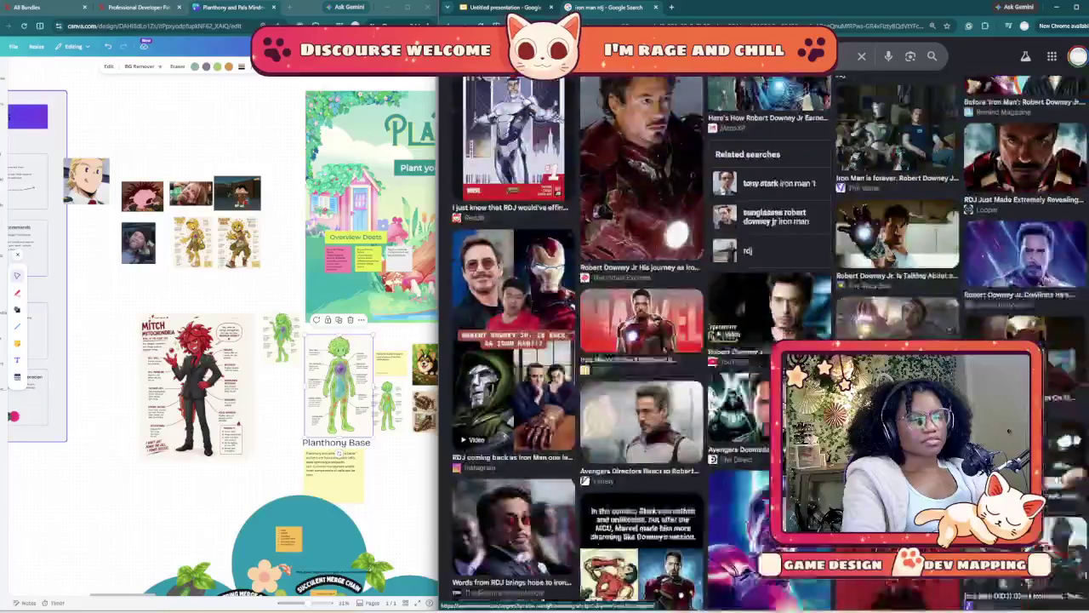
scroll(680, 341, "down", 2)
scroll(680, 341, "down", 2)
scroll(681, 340, "down", 2)
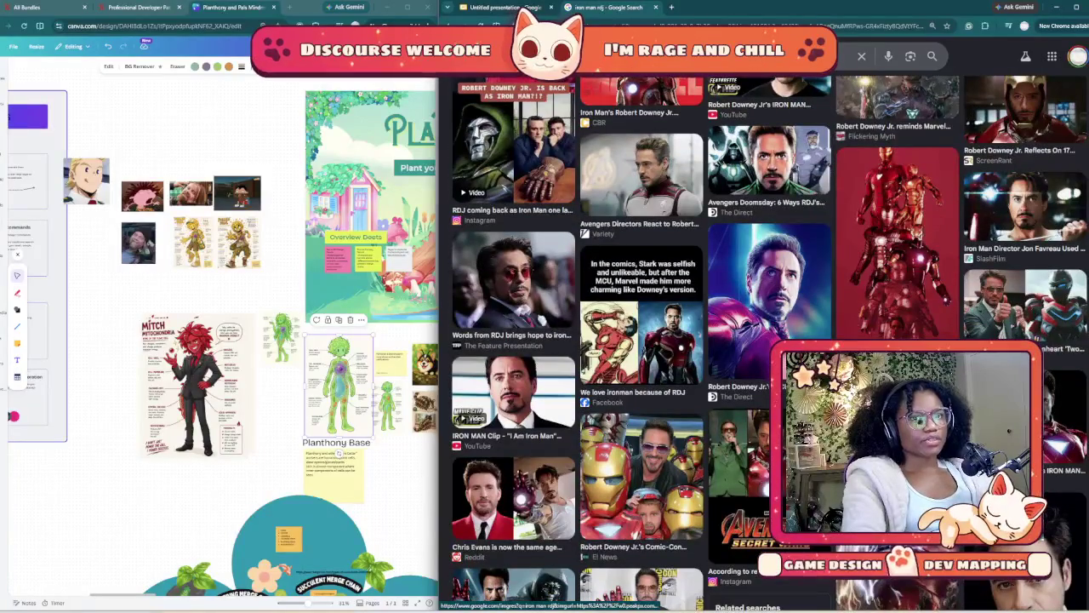
scroll(681, 340, "down", 2)
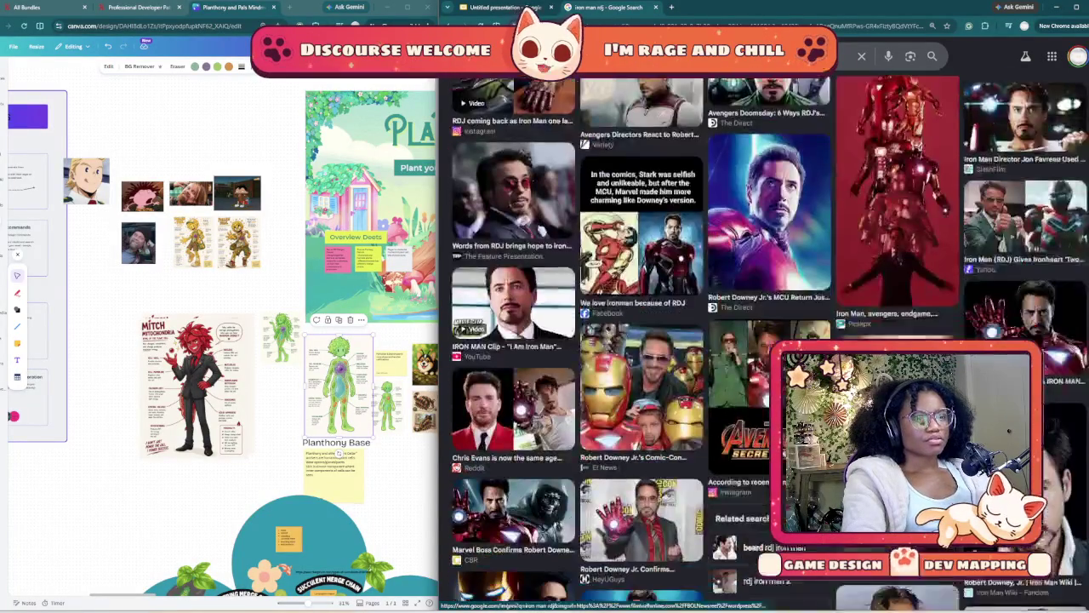
scroll(680, 340, "down", 2)
scroll(681, 340, "down", 2)
scroll(681, 341, "down", 3)
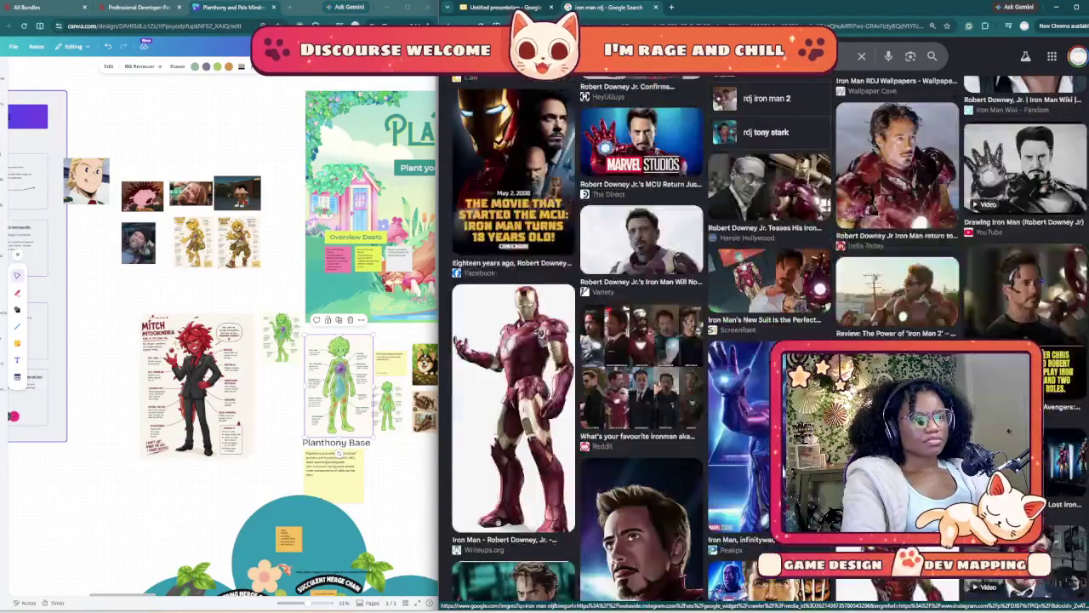
scroll(681, 341, "down", 3)
scroll(681, 340, "down", 3)
scroll(680, 340, "down", 3)
scroll(681, 341, "up", 3)
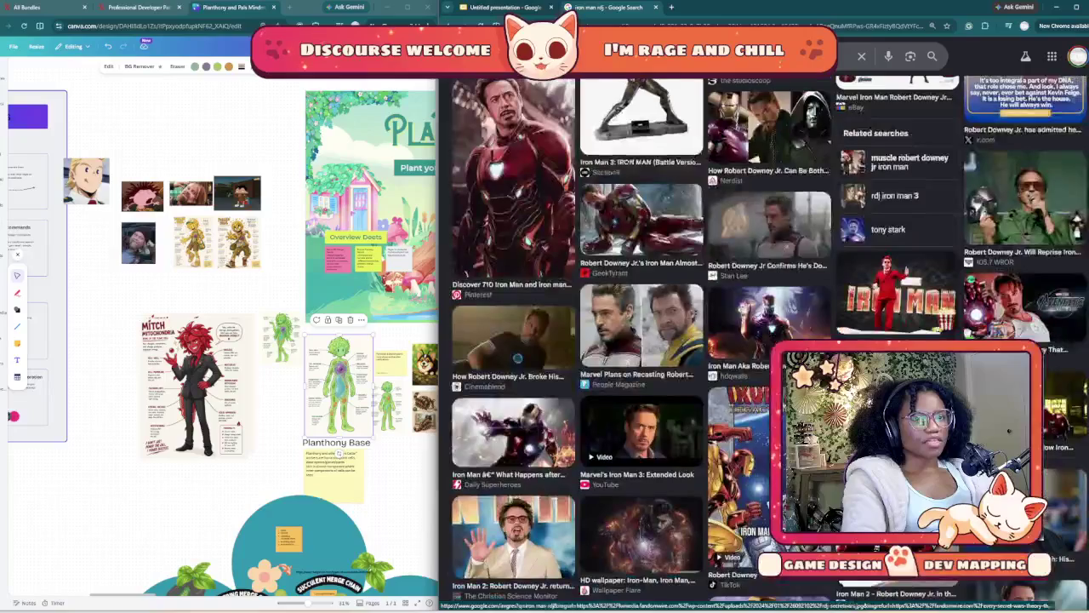
scroll(680, 341, "up", 3)
scroll(681, 340, "up", 3)
scroll(680, 341, "up", 3)
scroll(510, 306, "up", 1)
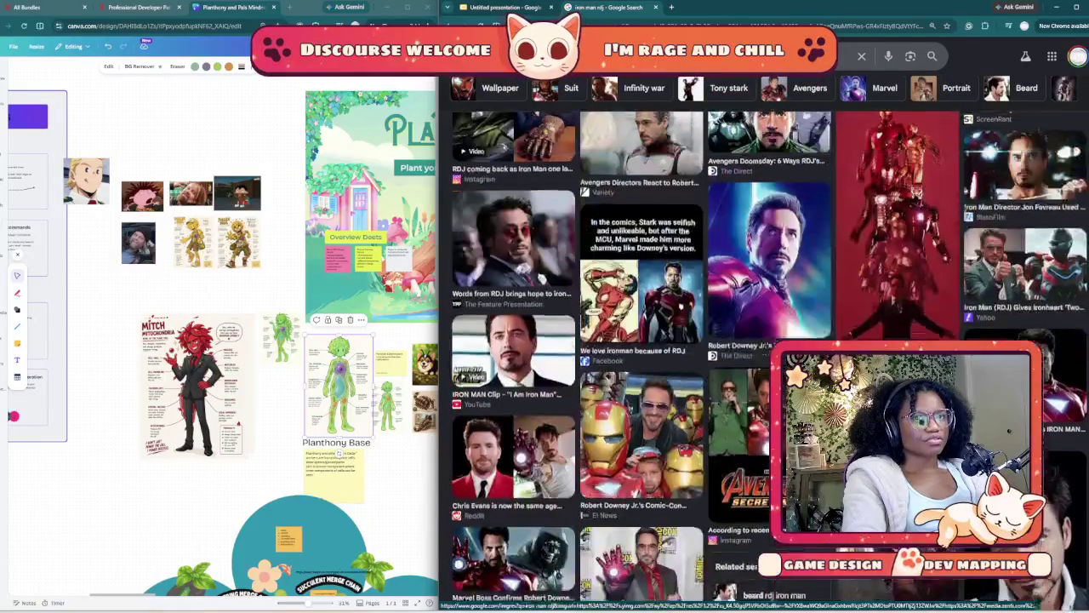
left_click(510, 306)
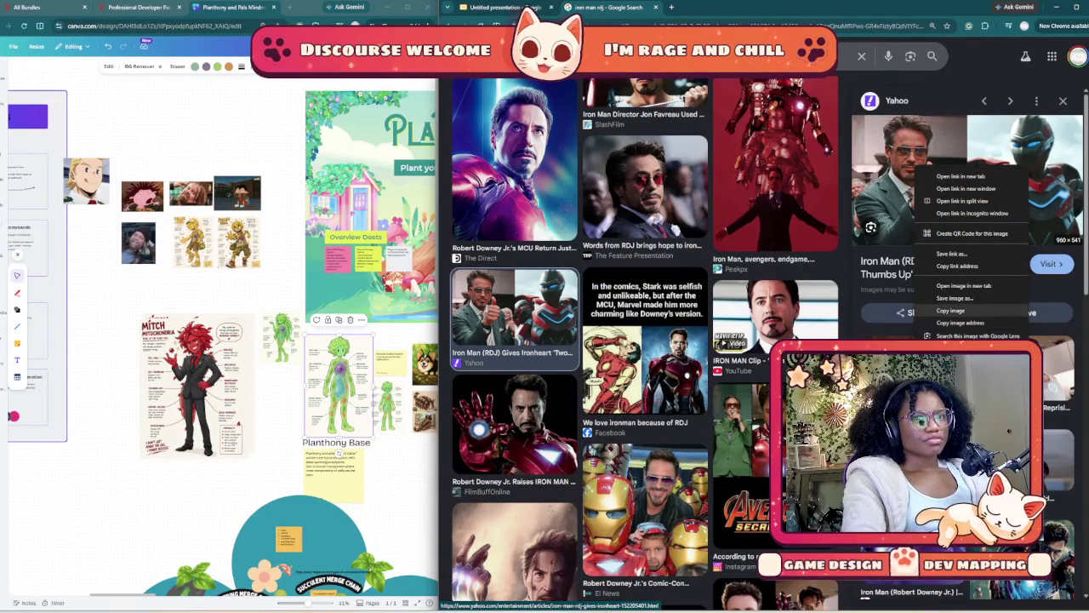
- Scroll through the Iron Man RDJ results and related images
scroll(578, 340, "up", 3)
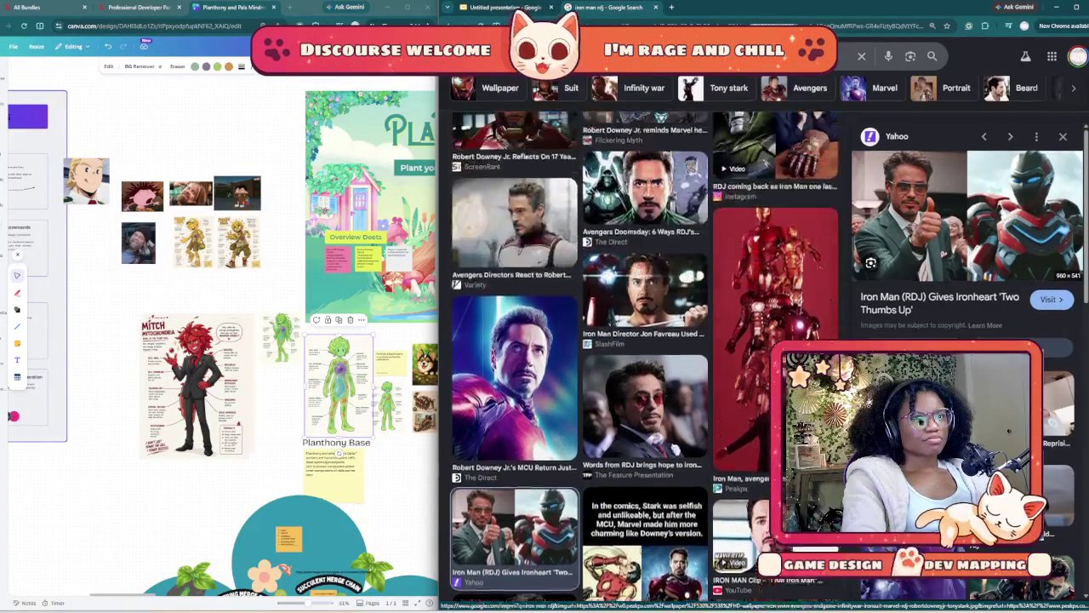
scroll(775, 205, "up", 3)
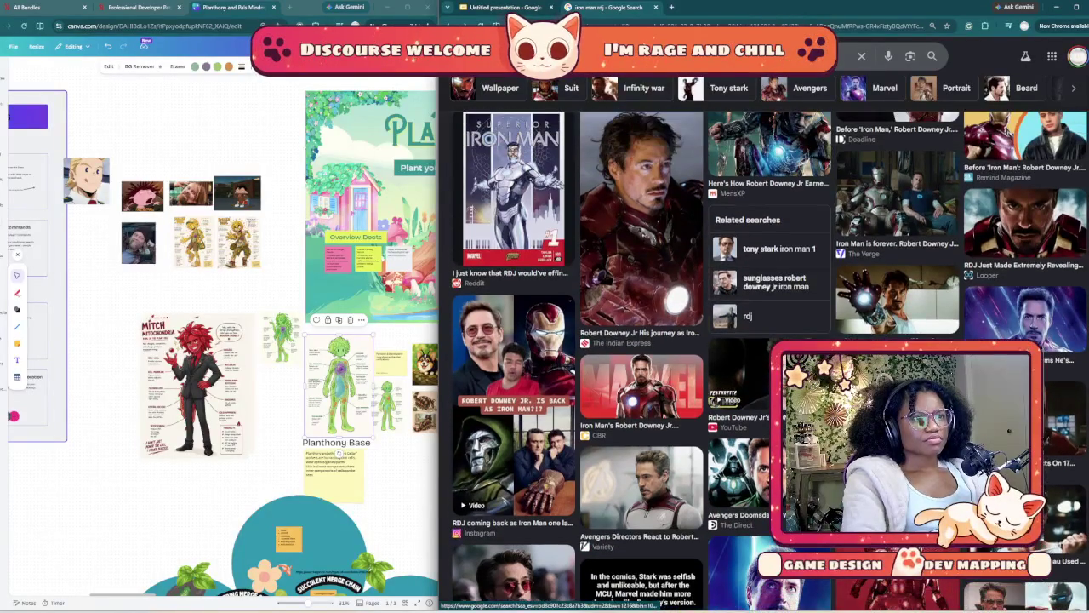
scroll(595, 341, "down", 5)
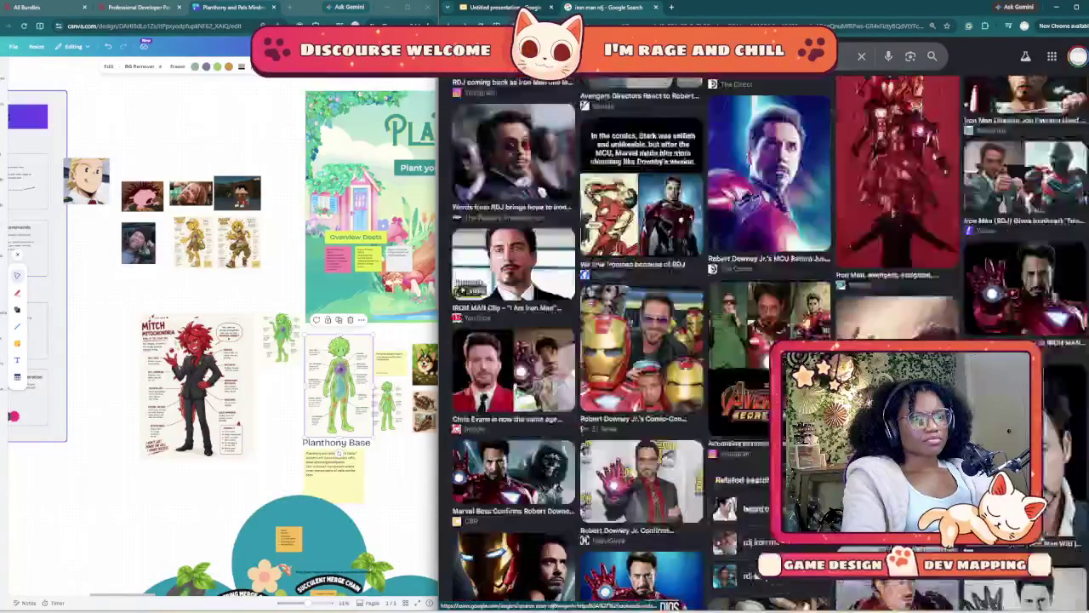
scroll(595, 341, "down", 2)
scroll(595, 341, "up", 5)
scroll(765, 340, "up", 3)
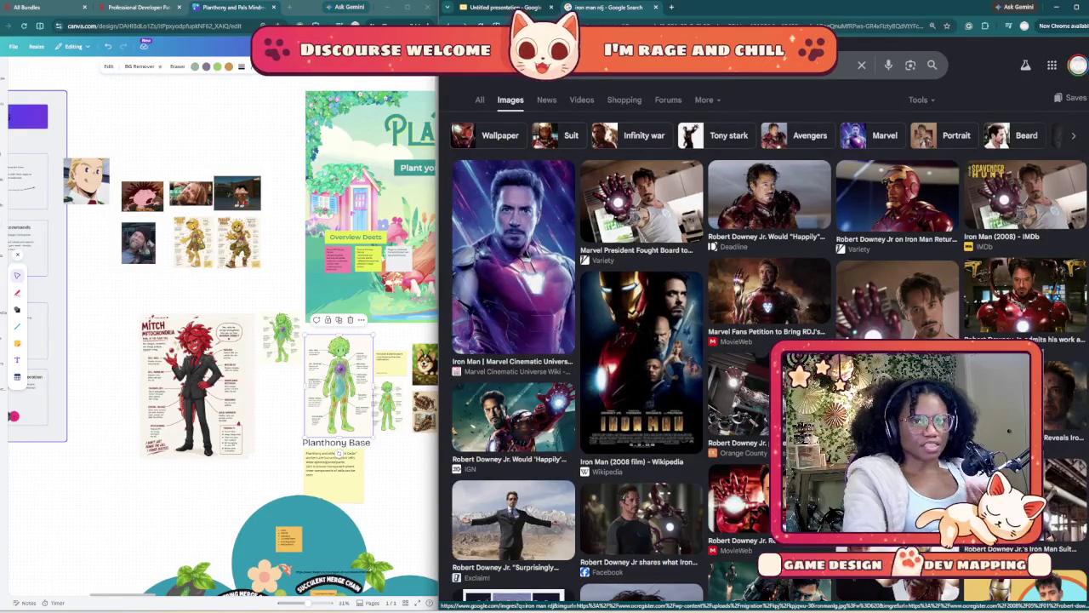
scroll(766, 340, "down", 3)
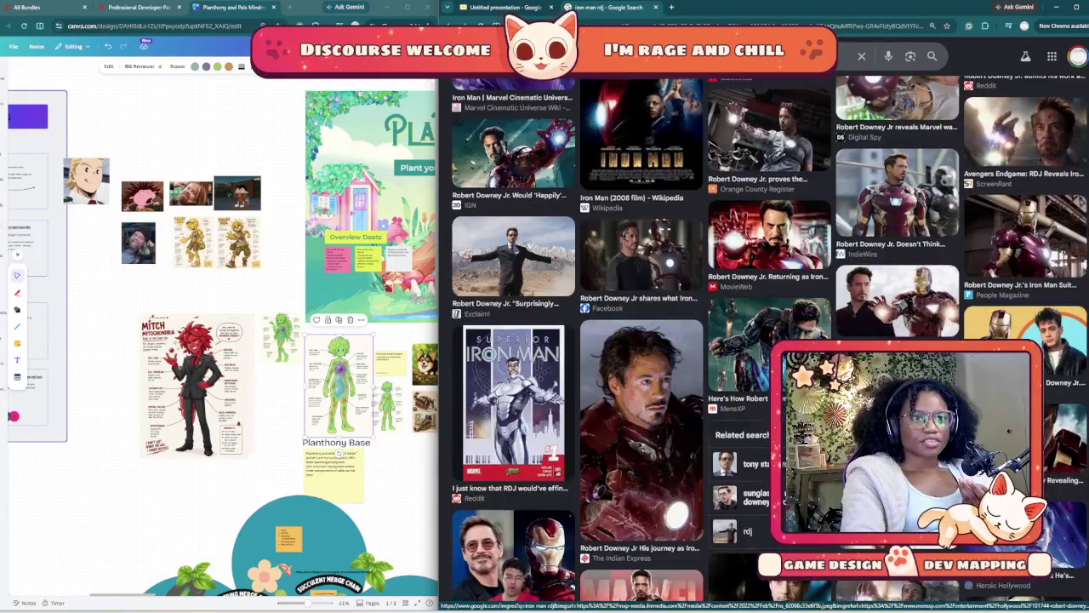
scroll(766, 340, "down", 2)
scroll(765, 341, "down", 3)
scroll(766, 340, "down", 2)
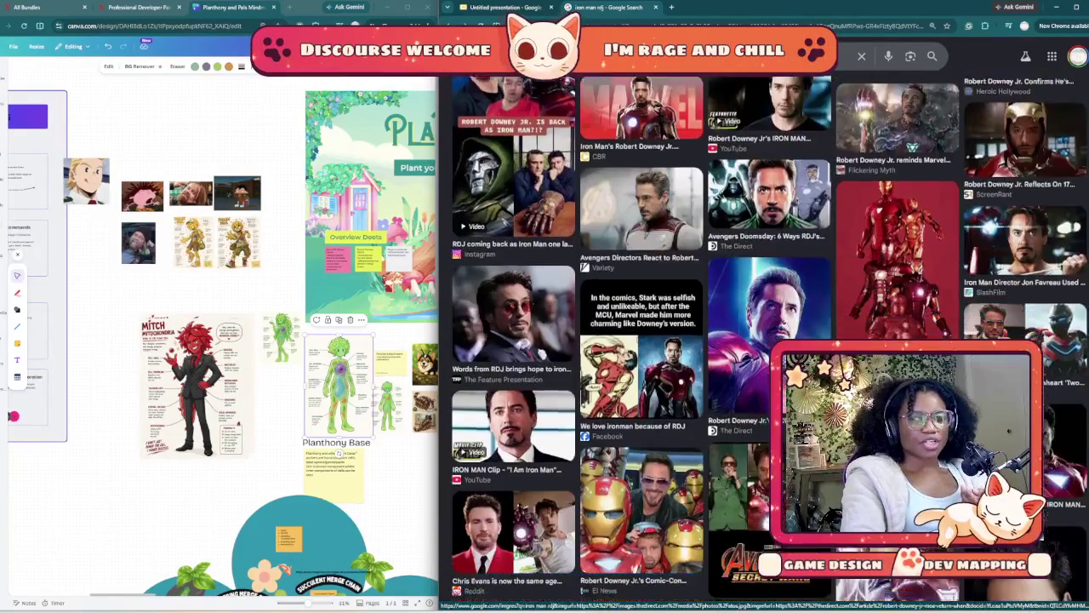
scroll(765, 340, "down", 1)
scroll(766, 341, "down", 1)
scroll(765, 340, "down", 2)
scroll(766, 340, "down", 1)
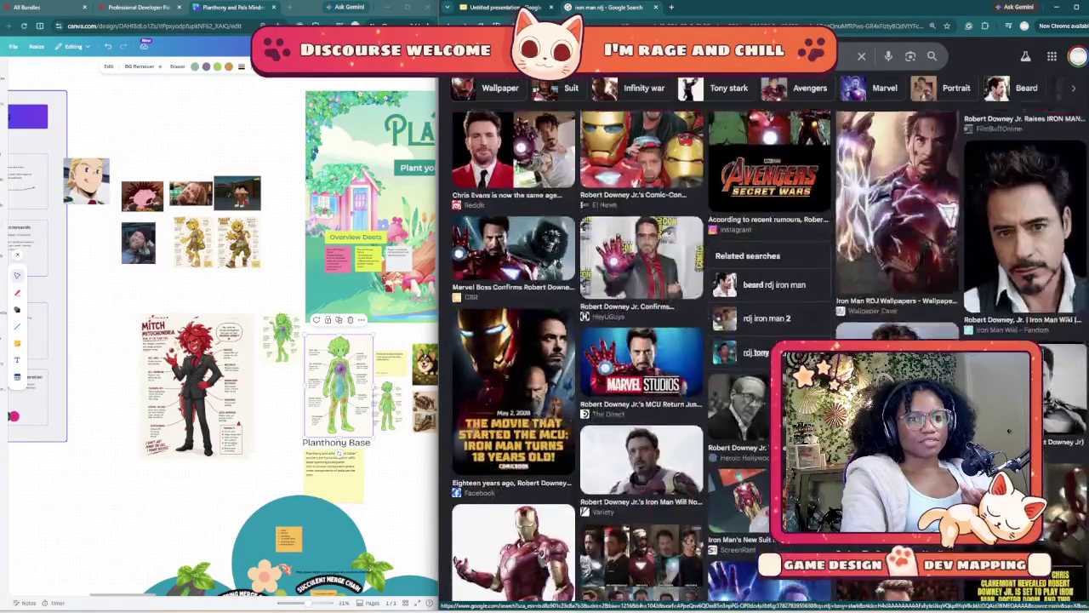
scroll(766, 340, "down", 3)
scroll(766, 340, "down", 3)
scroll(766, 341, "down", 2)
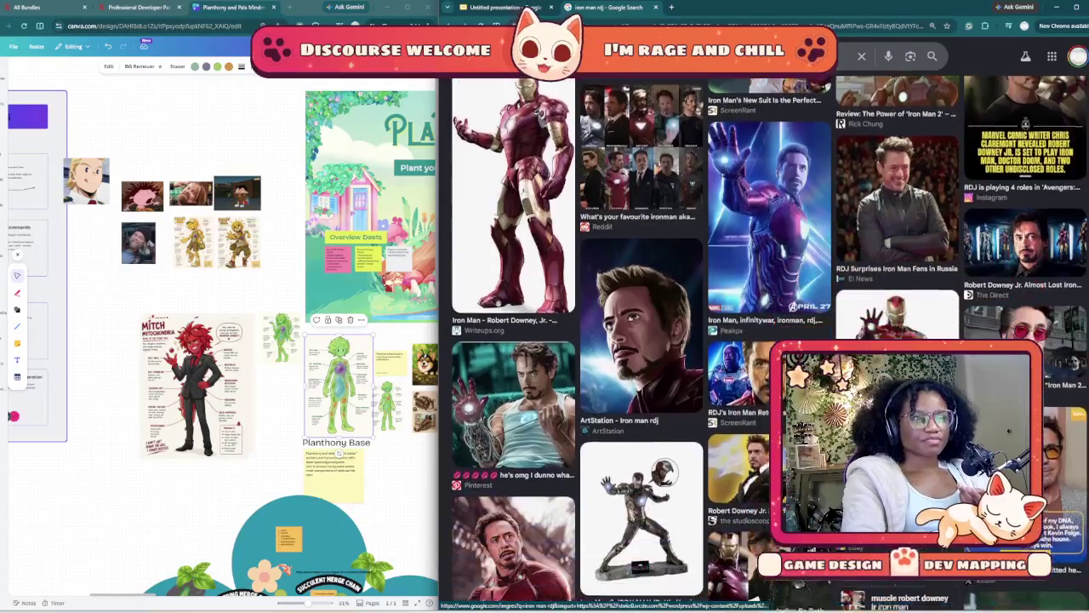
scroll(765, 341, "up", 1)
scroll(766, 340, "down", 4)
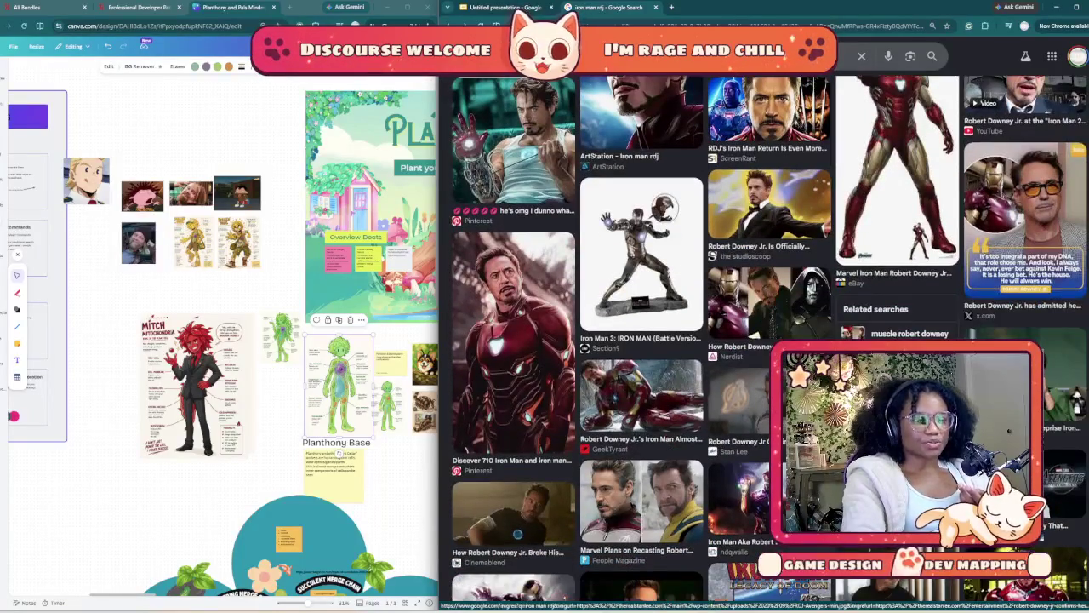
scroll(766, 341, "down", 3)
scroll(765, 340, "up", 1)
scroll(766, 340, "down", 2)
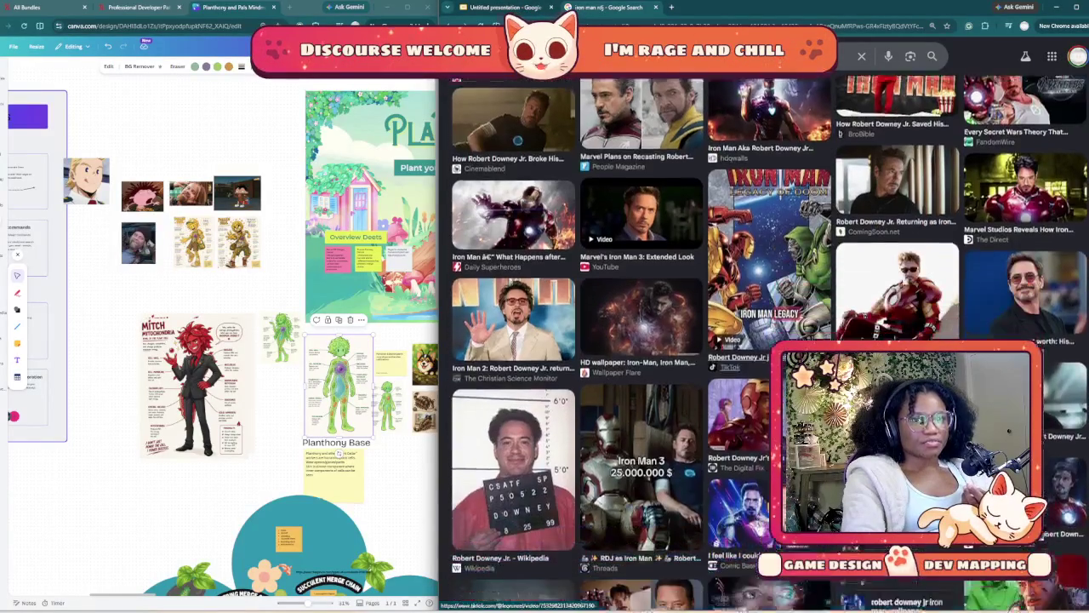
scroll(766, 340, "down", 3)
scroll(647, 340, "down", 1)
scroll(646, 340, "down", 3)
scroll(647, 341, "up", 1)
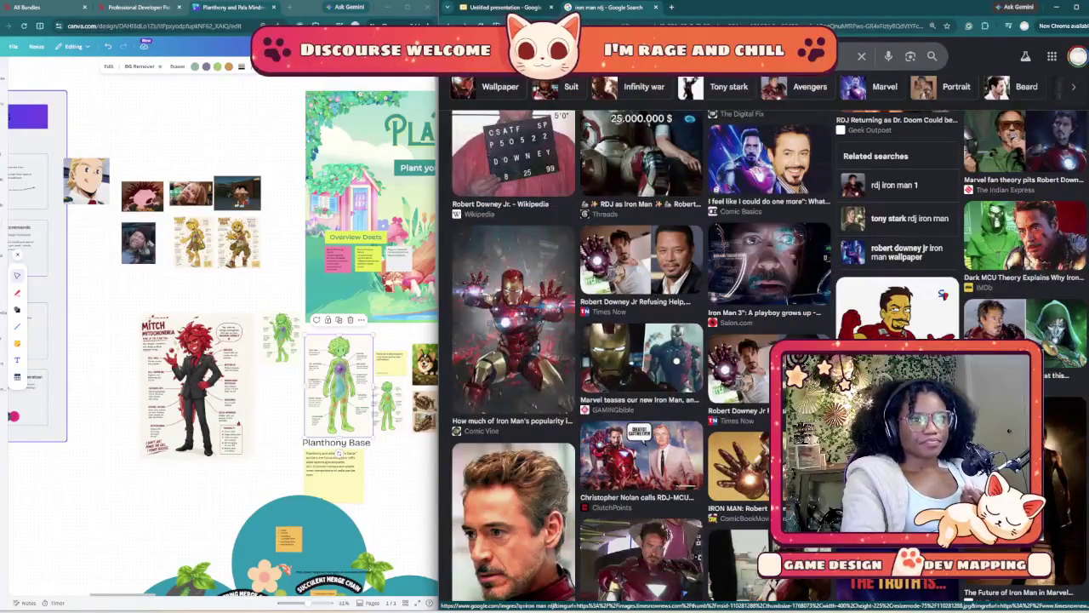
scroll(765, 340, "down", 1)
scroll(766, 341, "down", 3)
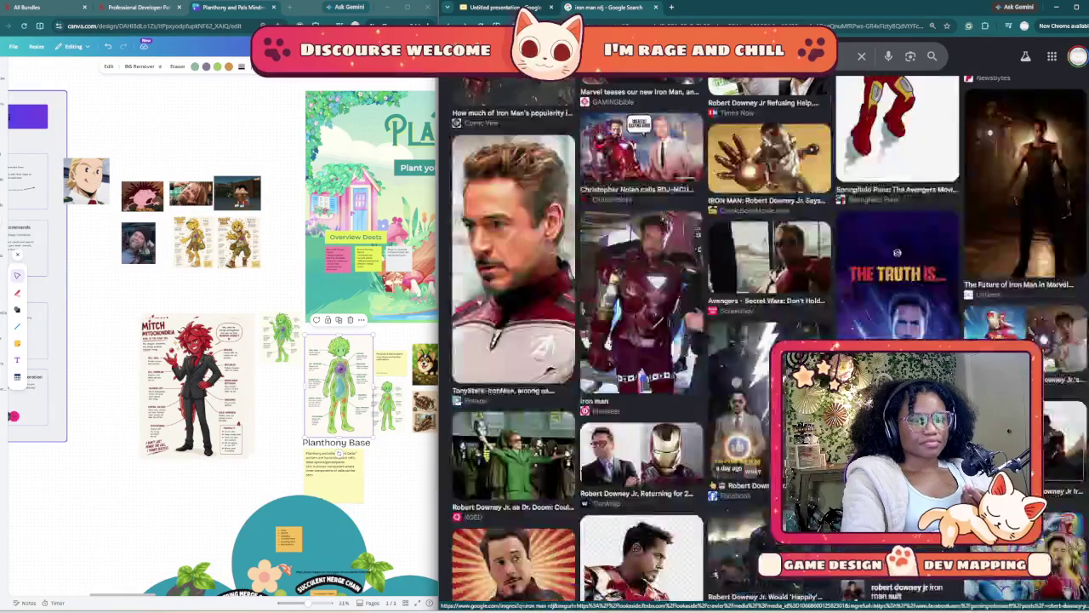
scroll(766, 340, "down", 1)
scroll(765, 340, "down", 3)
scroll(766, 340, "up", 5)
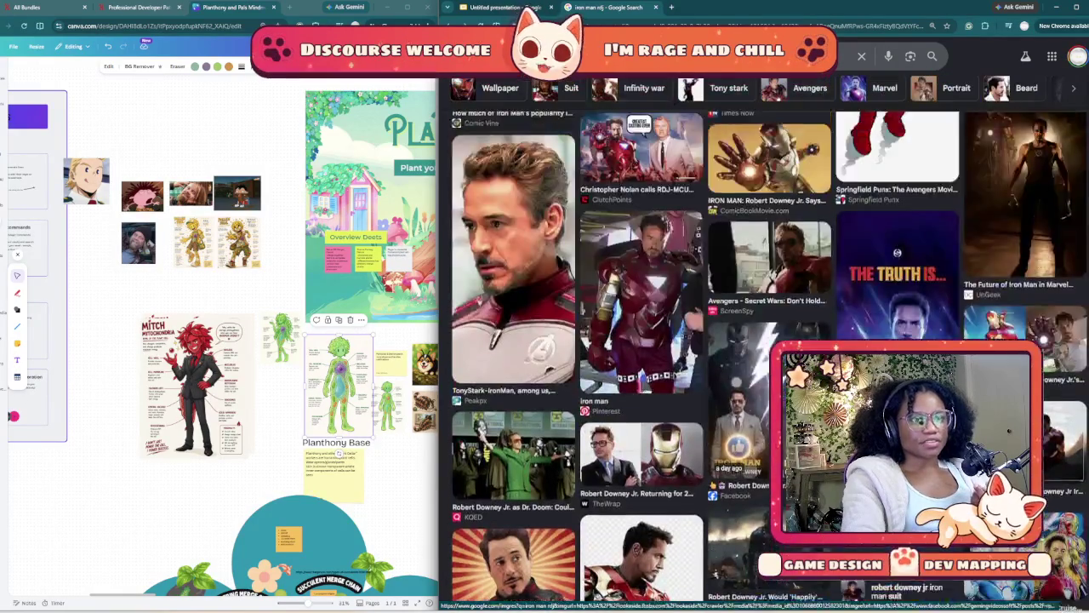
scroll(766, 340, "up", 5)
scroll(766, 340, "up", 5)
scroll(765, 340, "up", 5)
scroll(765, 340, "up", 5)
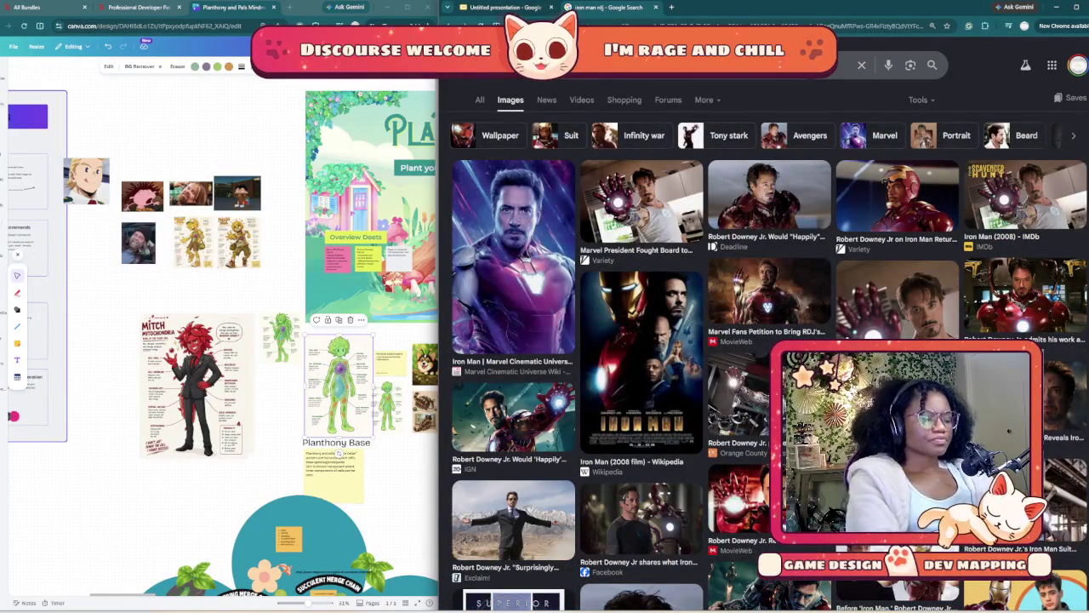
- Search 'tony stark', then paste the copied image onto the Mitch Style Inspo slide
type("tony stark")
key("Return")
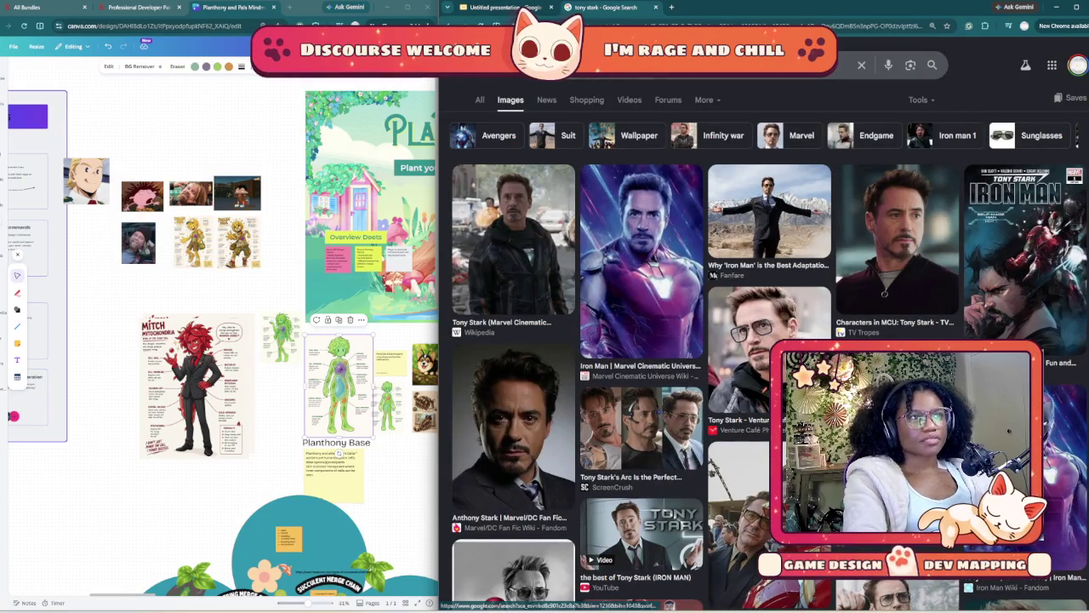
key("ctrl+shift+Tab")
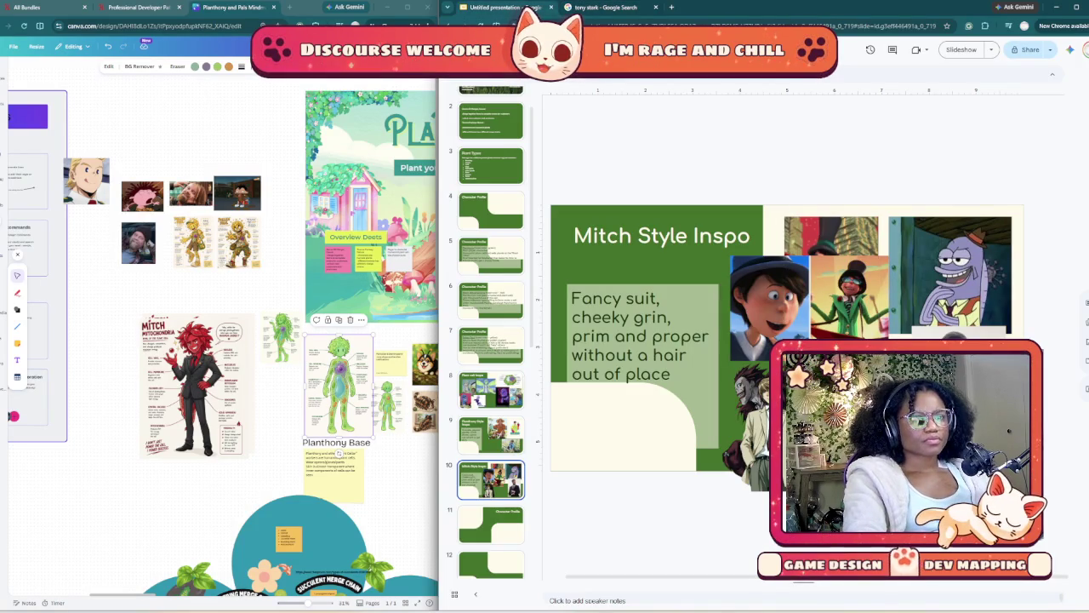
key("ctrl+v")
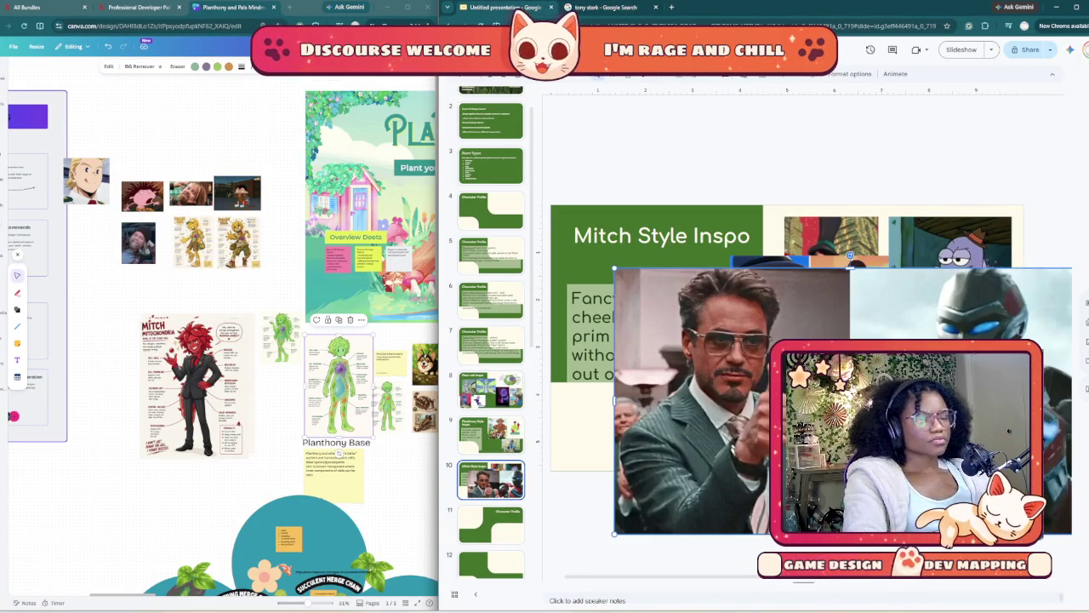
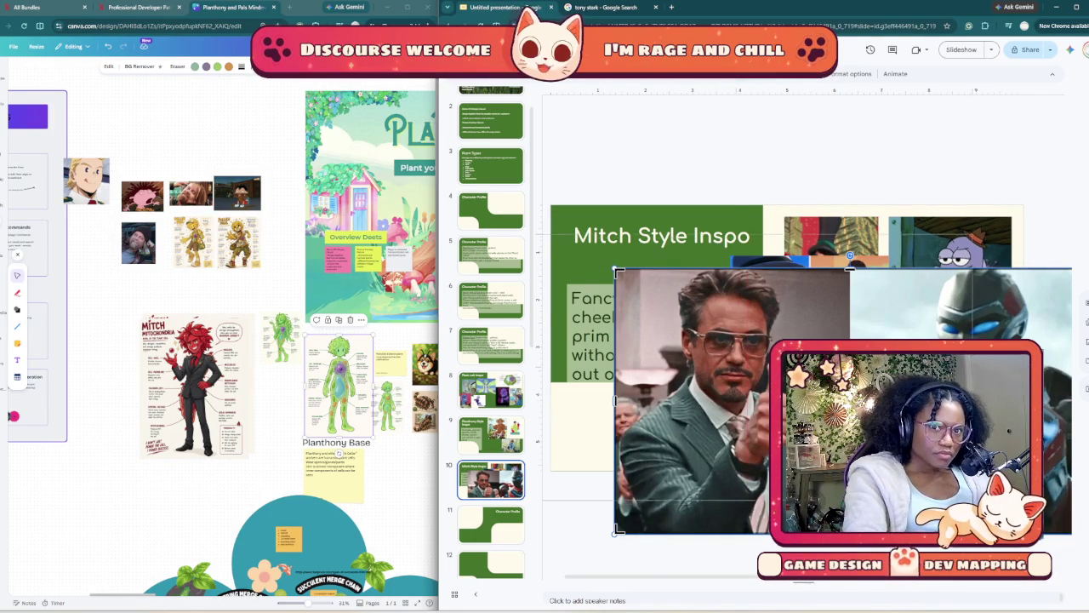
- Try resizing the thumbs-up Tony Stark photo, then take it off the Mitch Style Inspo slide
mouse_move(843, 402)
left_mouse_down()
mouse_move(728, 368)
mouse_move(778, 402)
left_mouse_up()
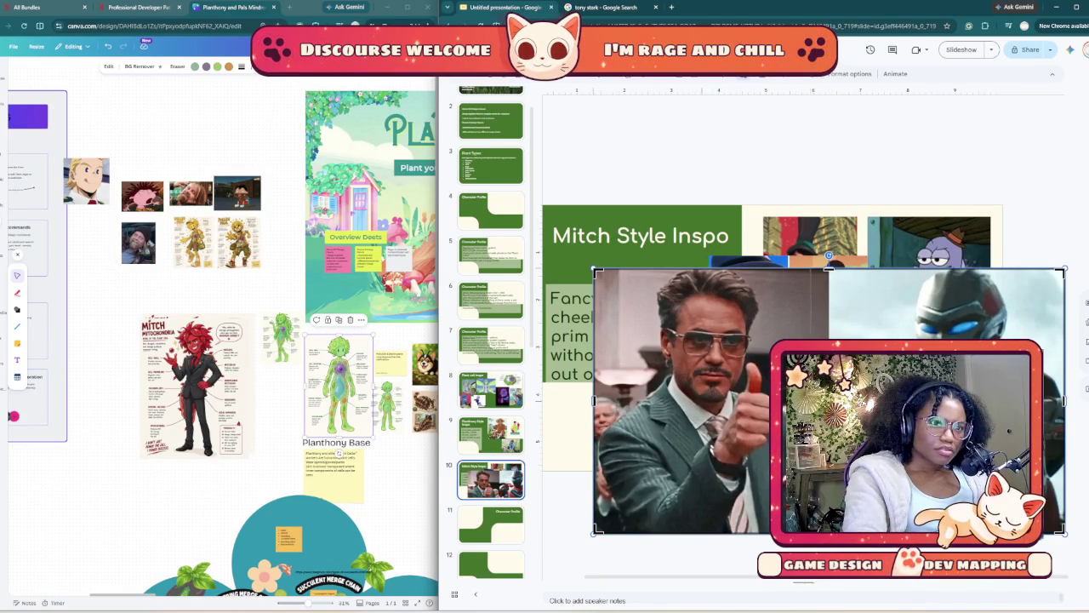
key("ctrl+z")
key("ctrl+z")
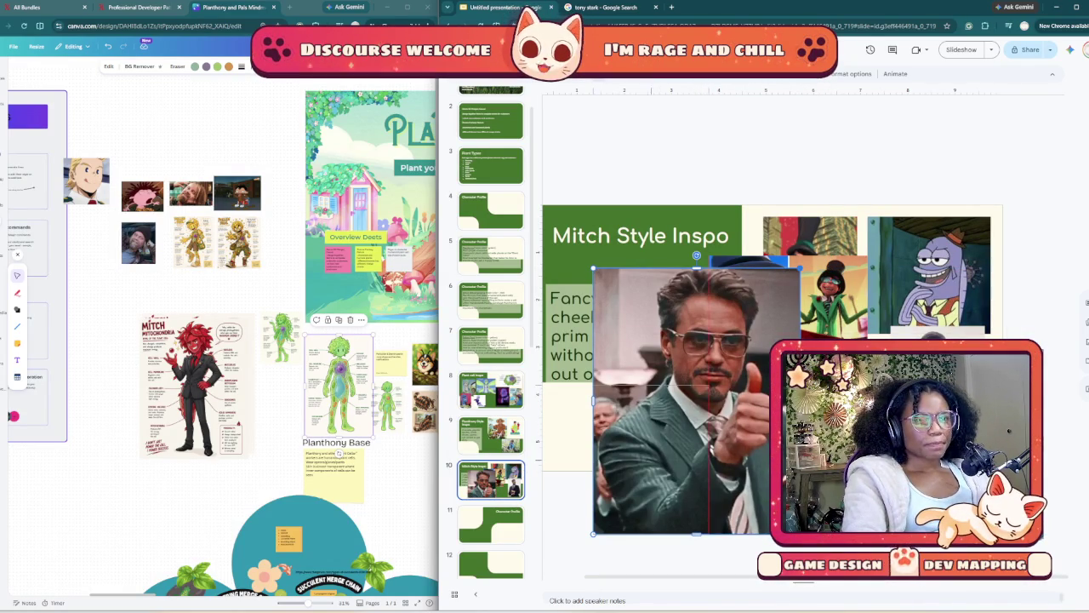
key("ctrl+z")
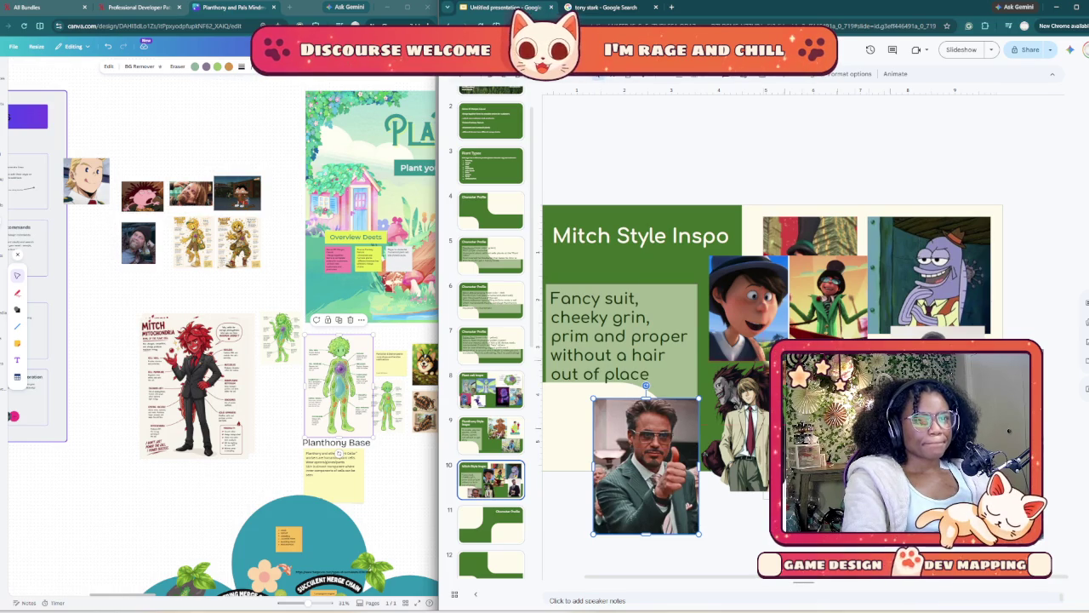
key("ctrl+z")
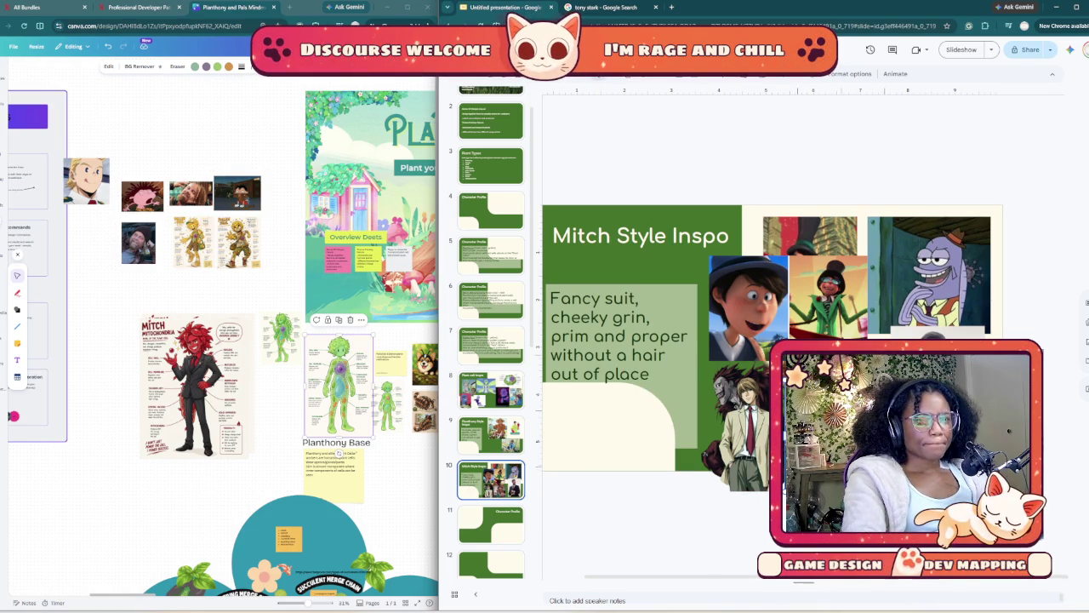
- Copy the desert Tony Stark photo with outstretched arms from the Google image results
left_click(600, 7)
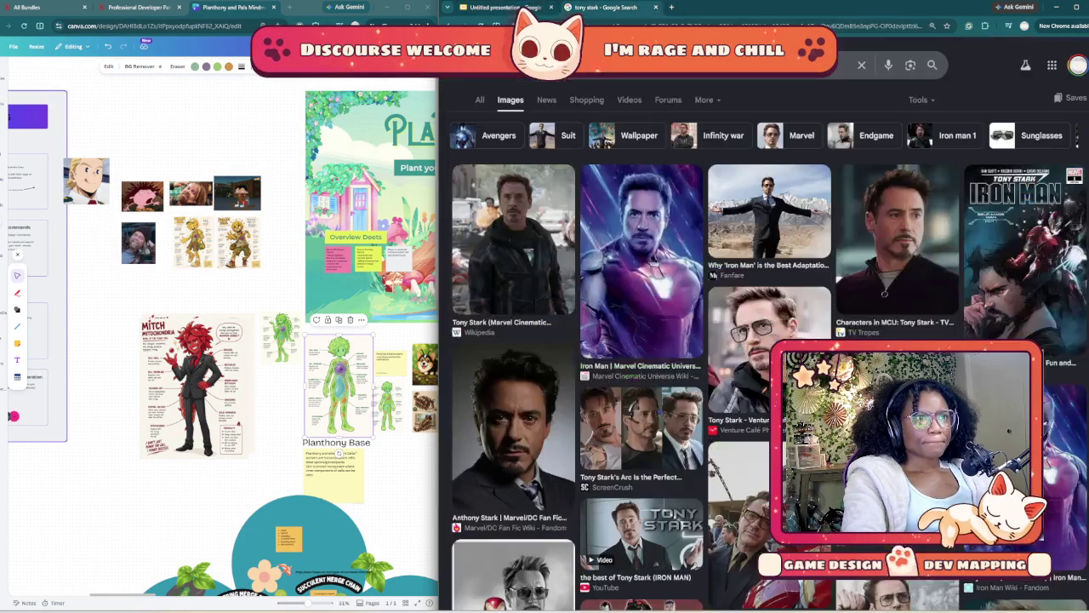
left_click(769, 212)
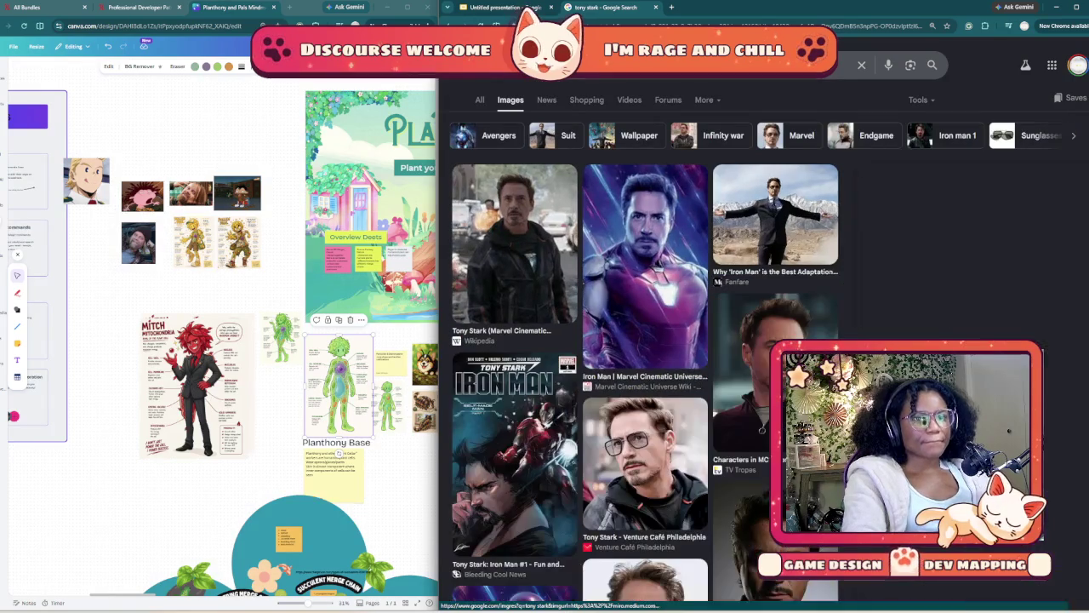
scroll(761, 281, "down", 5)
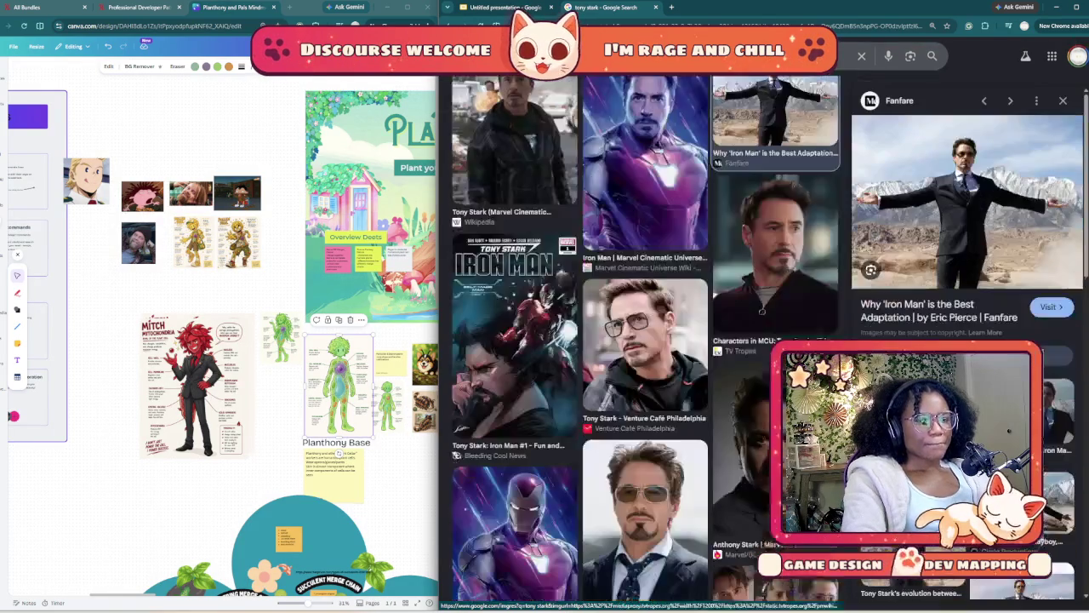
scroll(771, 183, "up", 1)
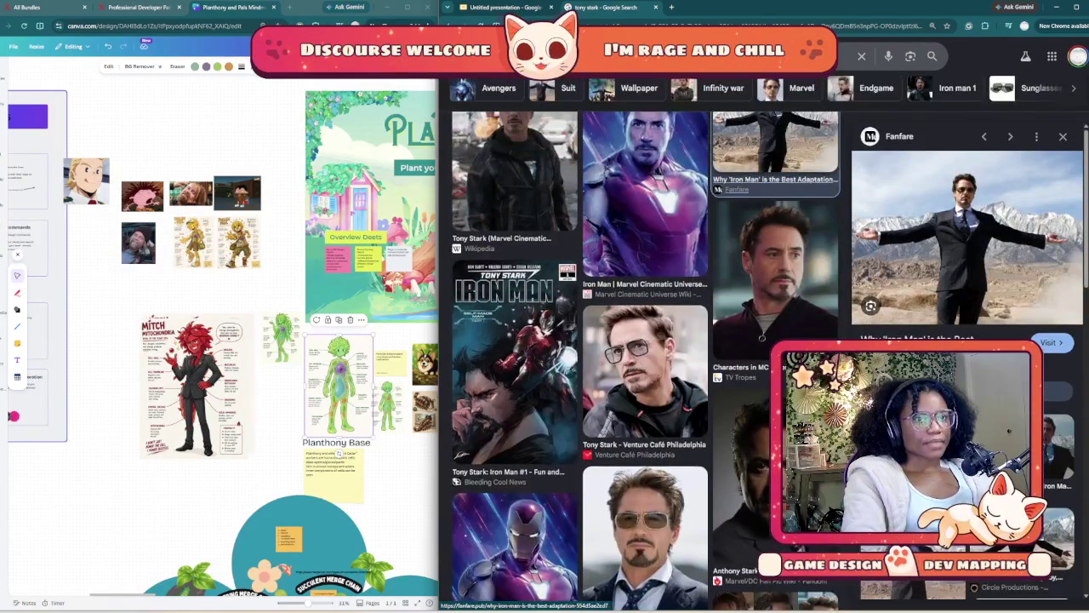
right_click(771, 184)
key("Escape")
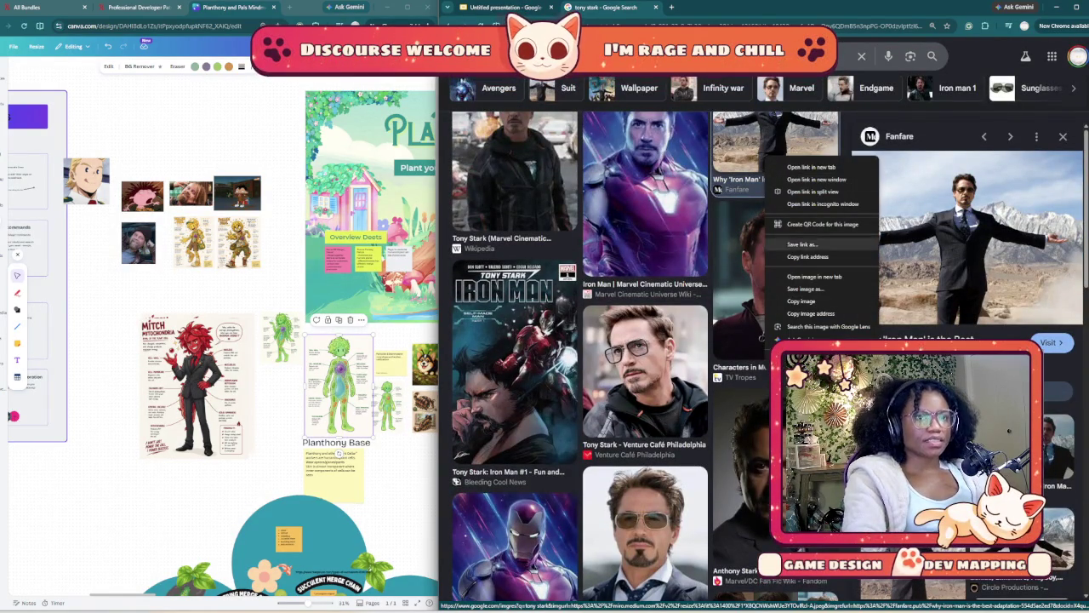
left_click(801, 301)
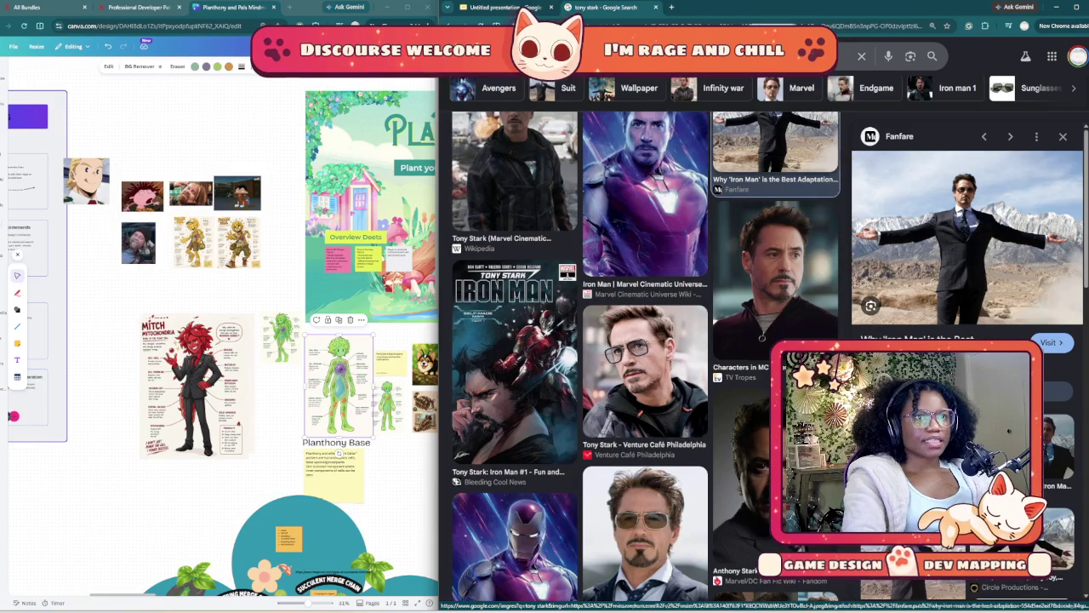
left_click(502, 7)
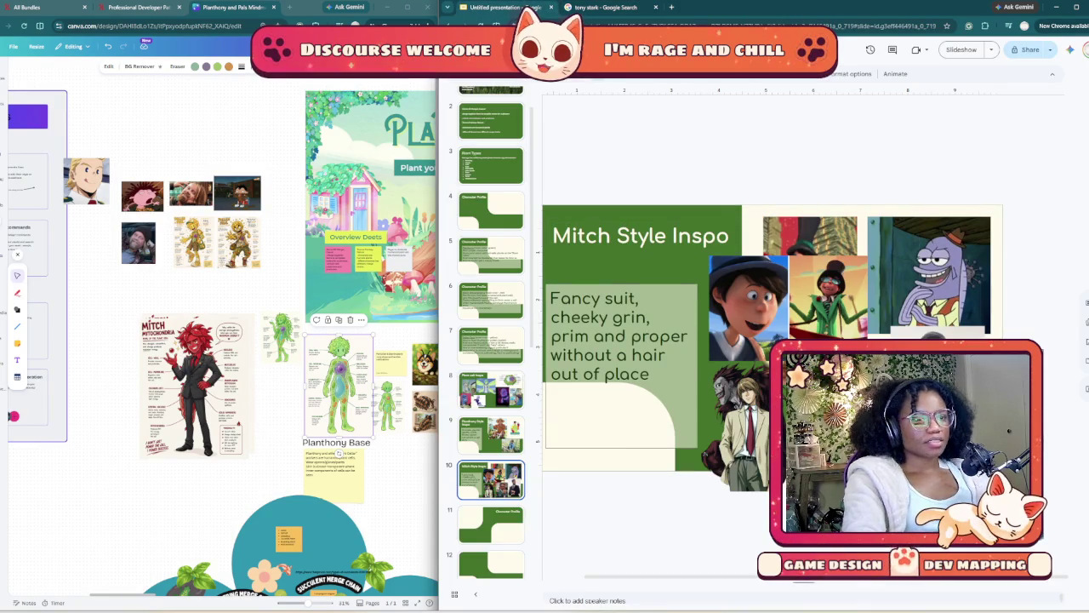
- Paste the desert photo, resize it, and place it beneath the caption at lower left
left_click(621, 425)
key("ctrl+v")
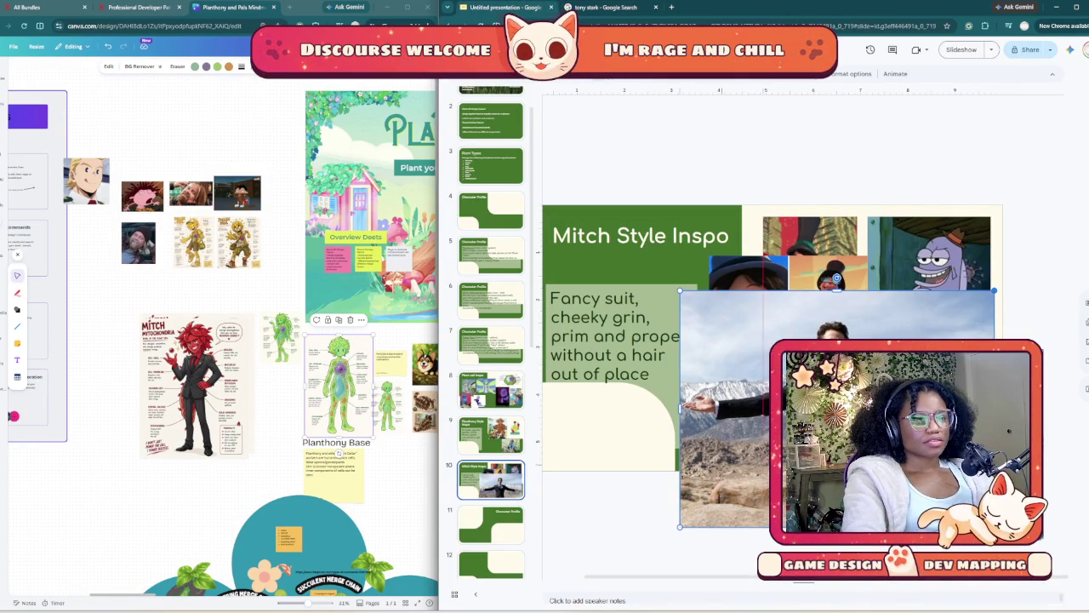
mouse_move(993, 290)
left_mouse_down()
mouse_move(741, 462)
mouse_move(653, 439)
left_mouse_up()
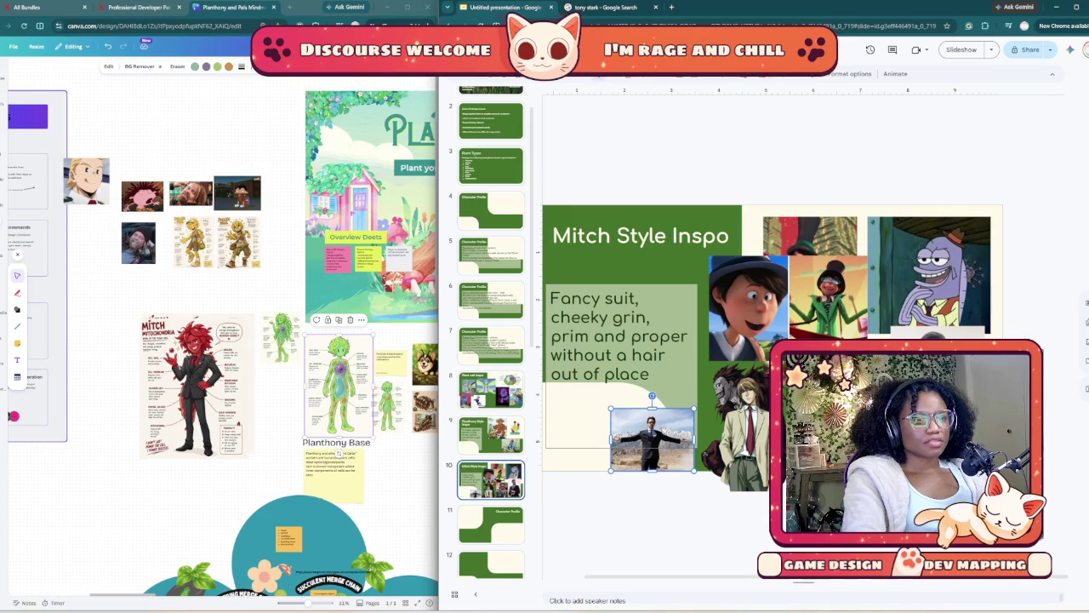
left_click_drag(695, 409, 743, 372)
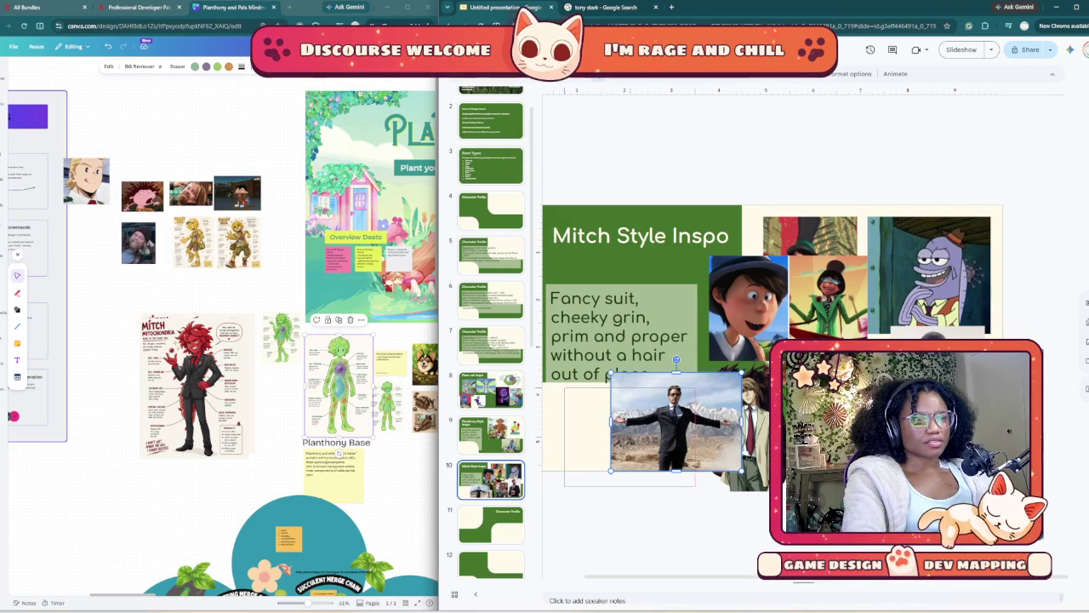
left_click_drag(677, 421, 630, 435)
key("Escape")
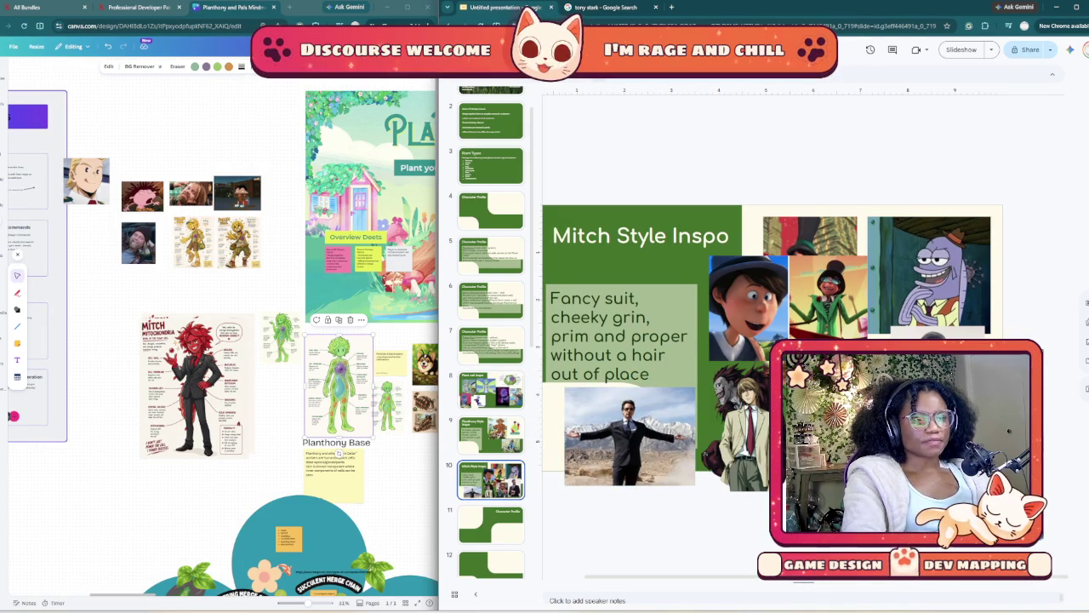
key("ctrl+Tab")
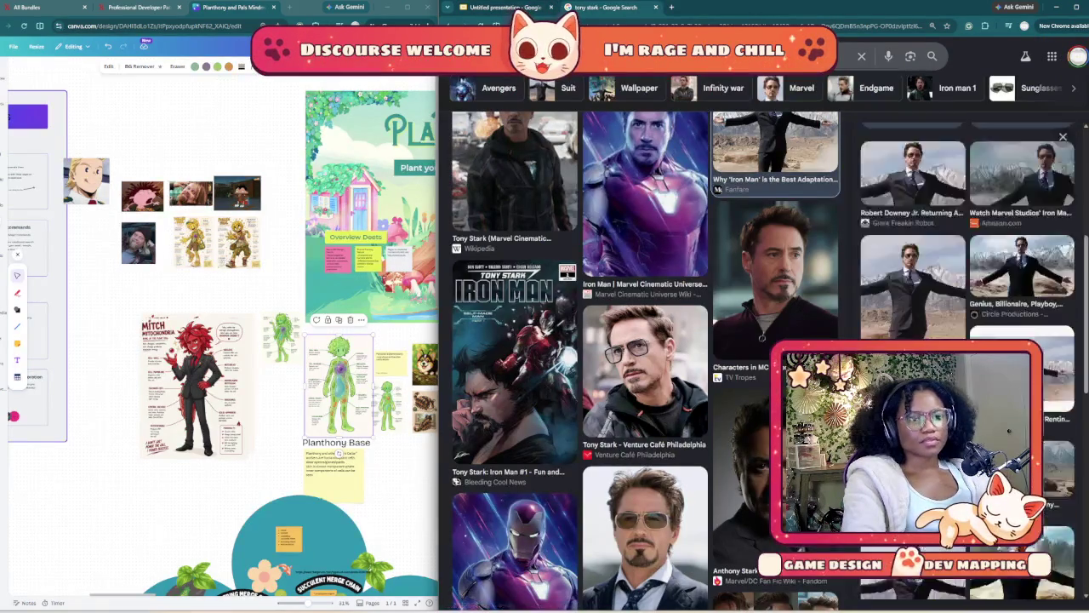
- Scroll far down the Tony Stark image results looking for suit and style references
scroll(595, 340, "down", 2)
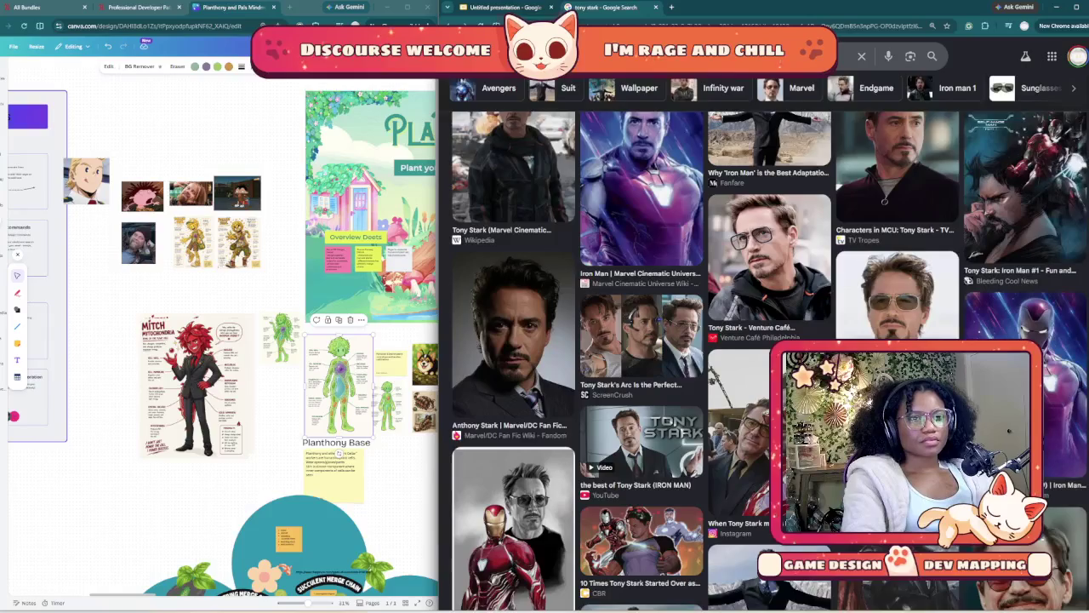
scroll(766, 340, "down", 1)
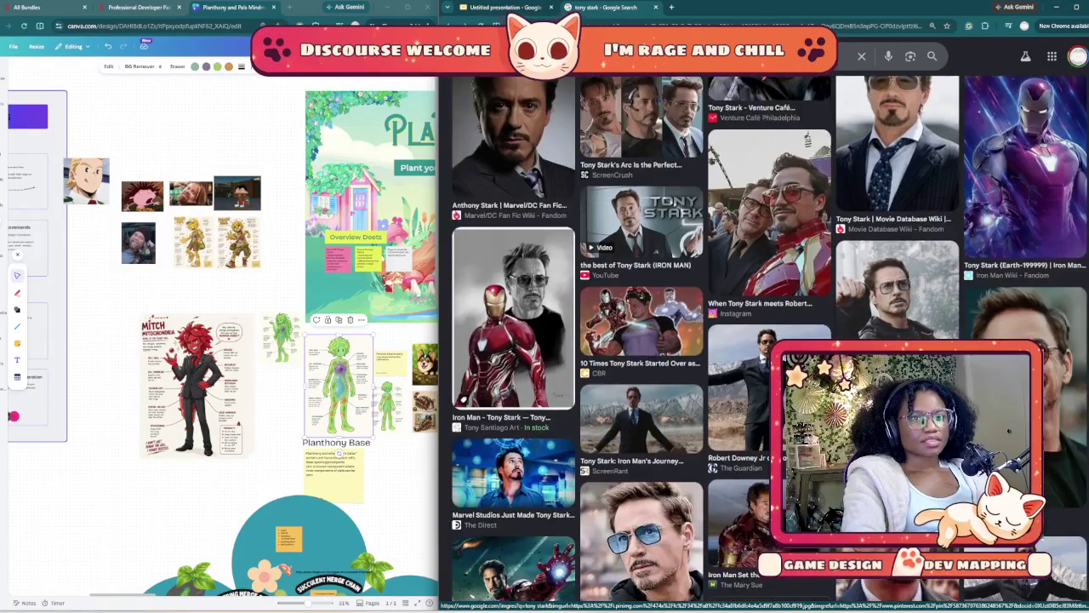
scroll(766, 340, "down", 1)
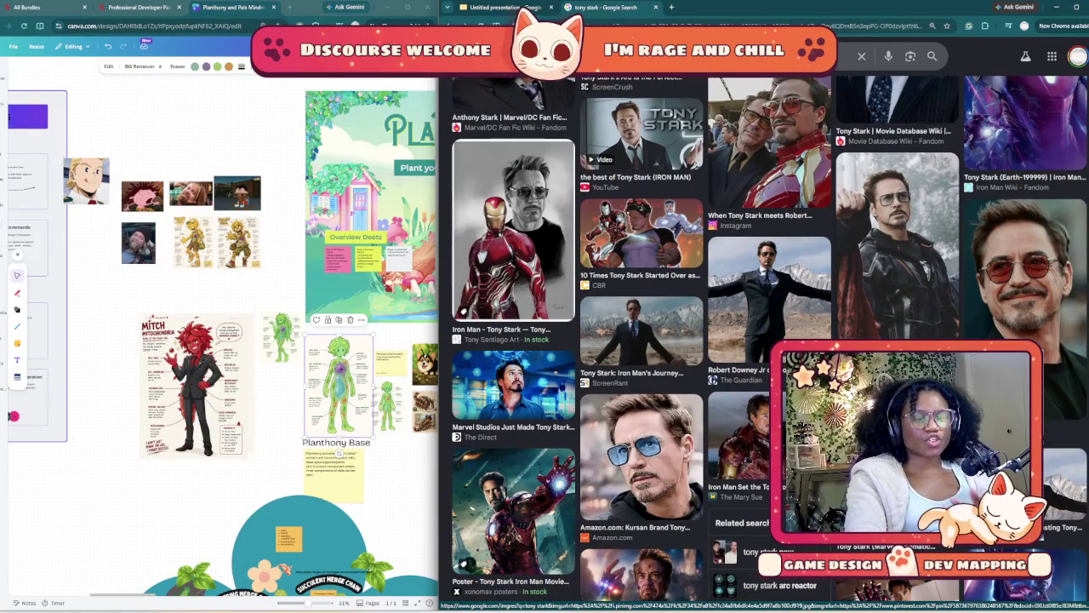
scroll(766, 340, "down", 2)
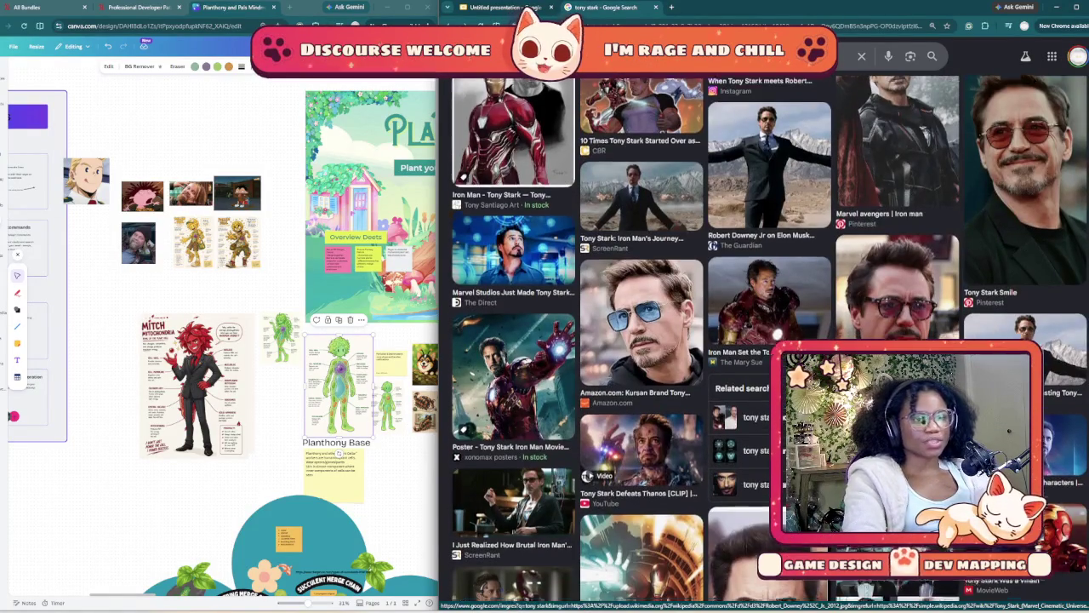
scroll(766, 341, "down", 1)
scroll(766, 340, "down", 1)
scroll(765, 340, "down", 1)
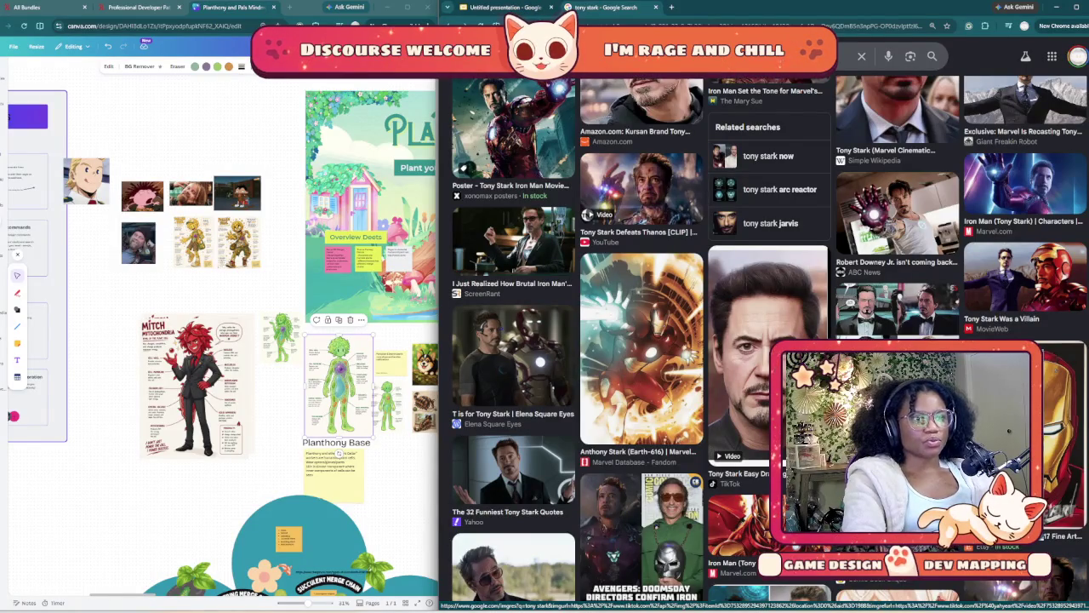
scroll(766, 341, "down", 1)
scroll(766, 340, "down", 1)
scroll(766, 340, "down", 1)
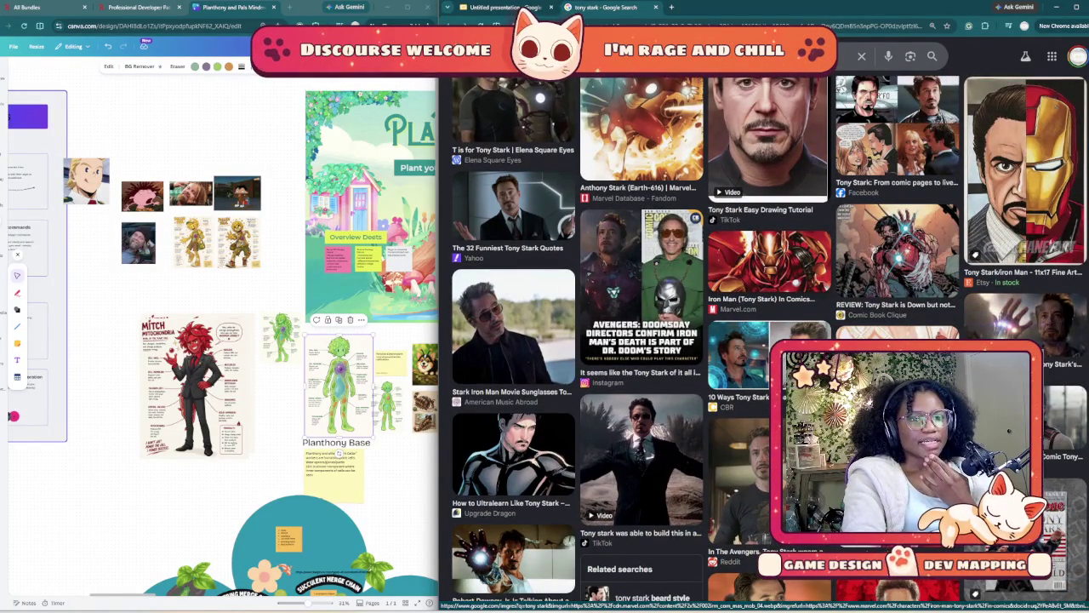
scroll(765, 340, "down", 1)
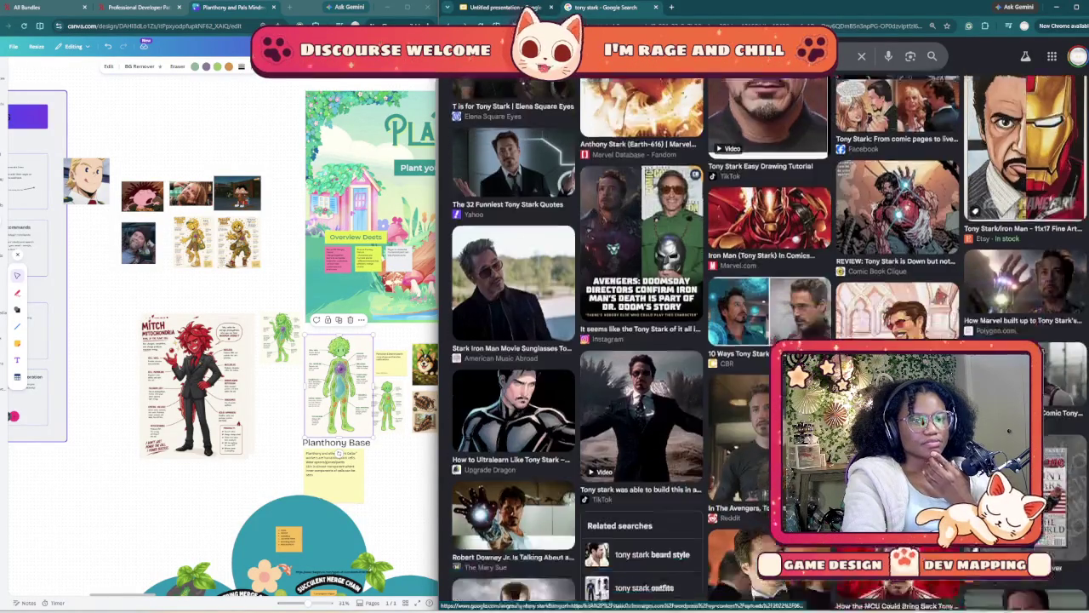
scroll(766, 341, "down", 1)
scroll(766, 341, "down", 1)
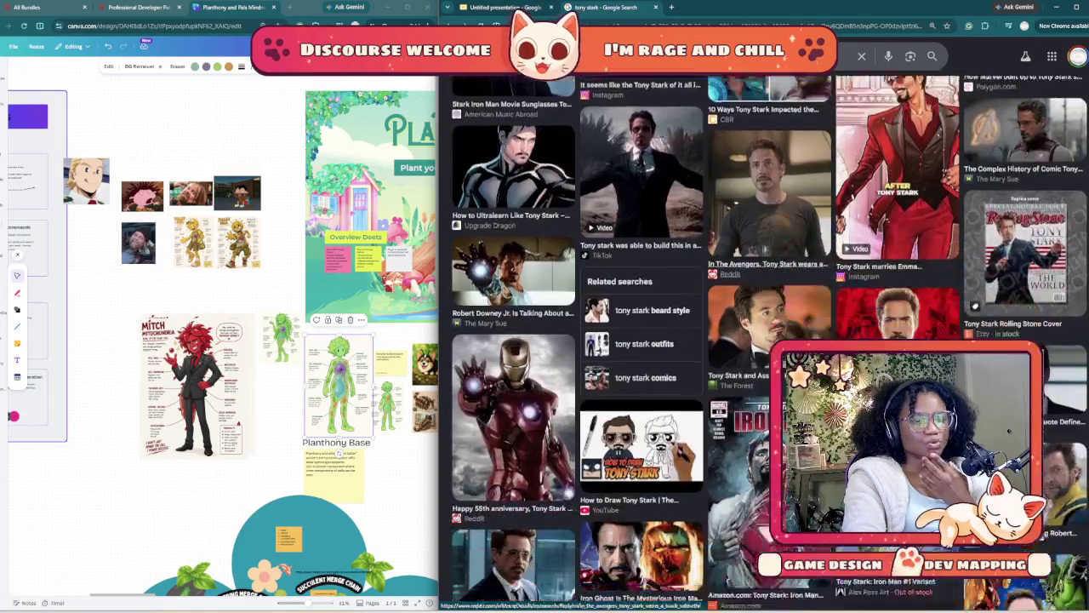
scroll(765, 340, "down", 2)
scroll(766, 341, "down", 1)
scroll(766, 341, "down", 1)
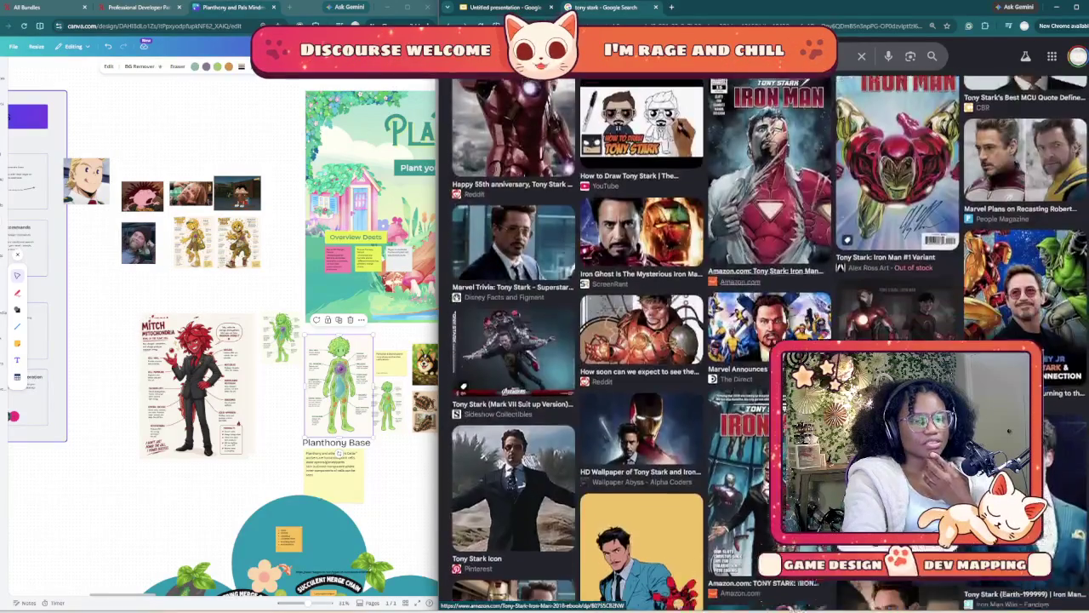
scroll(765, 341, "down", 1)
scroll(766, 340, "down", 1)
scroll(766, 340, "down", 1)
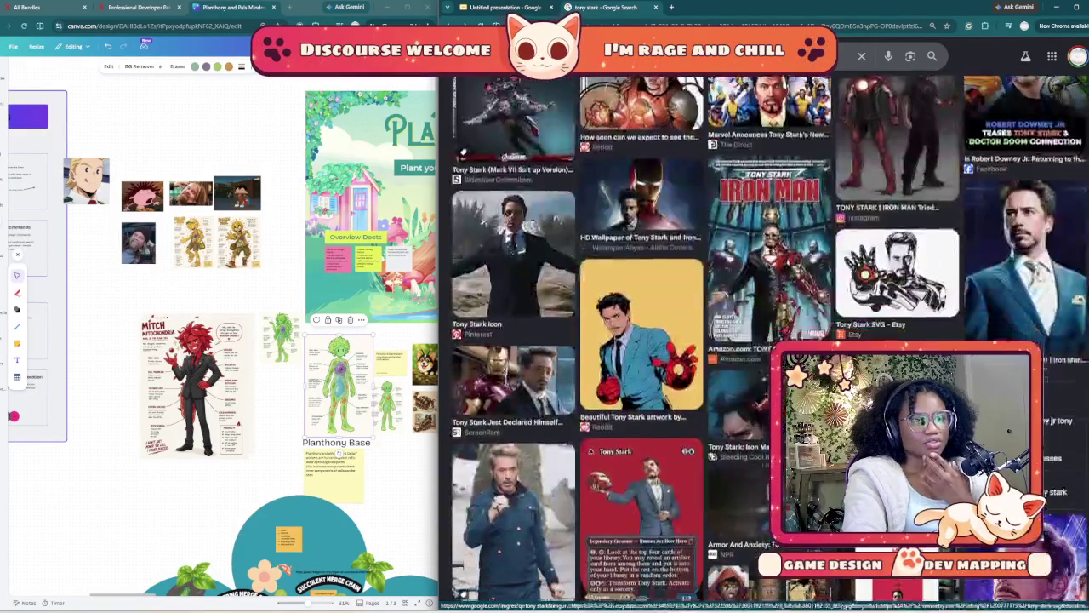
scroll(766, 341, "down", 1)
scroll(766, 340, "down", 2)
scroll(765, 340, "down", 1)
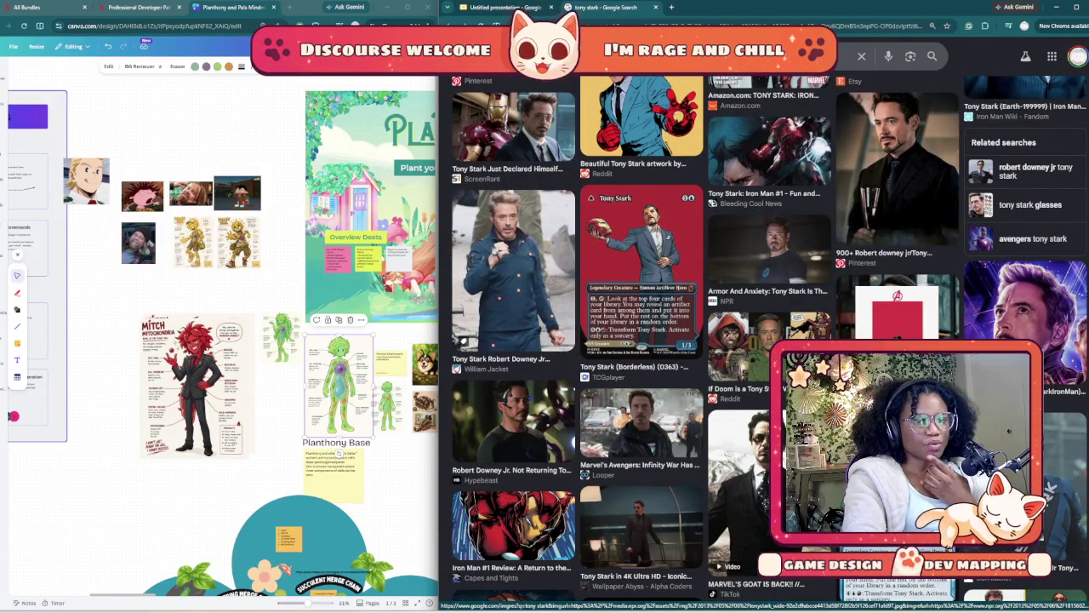
scroll(765, 341, "down", 1)
scroll(766, 340, "down", 2)
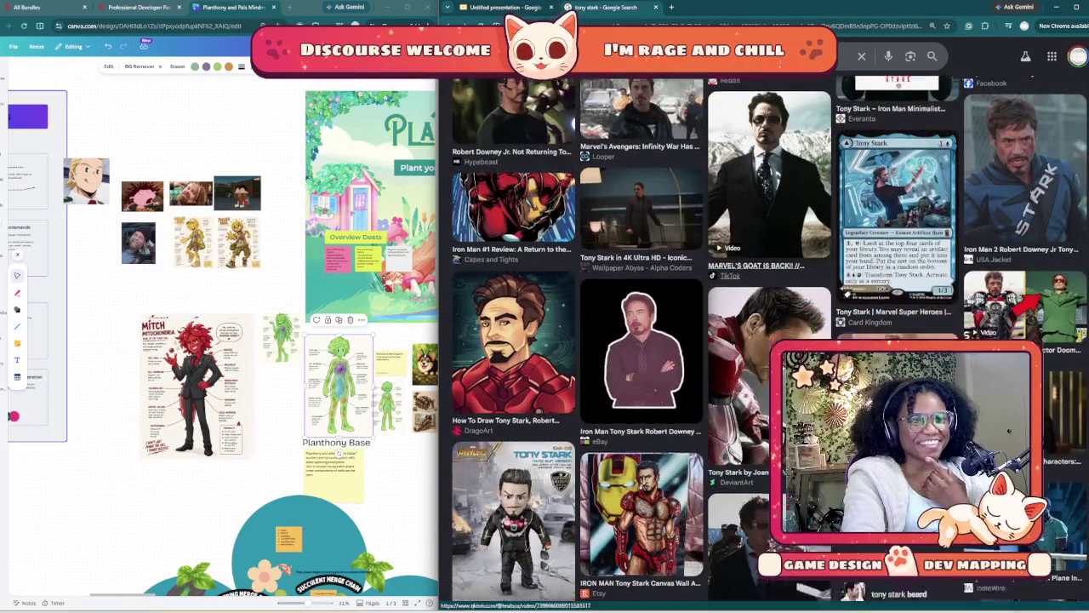
scroll(766, 340, "down", 2)
scroll(765, 341, "up", 1)
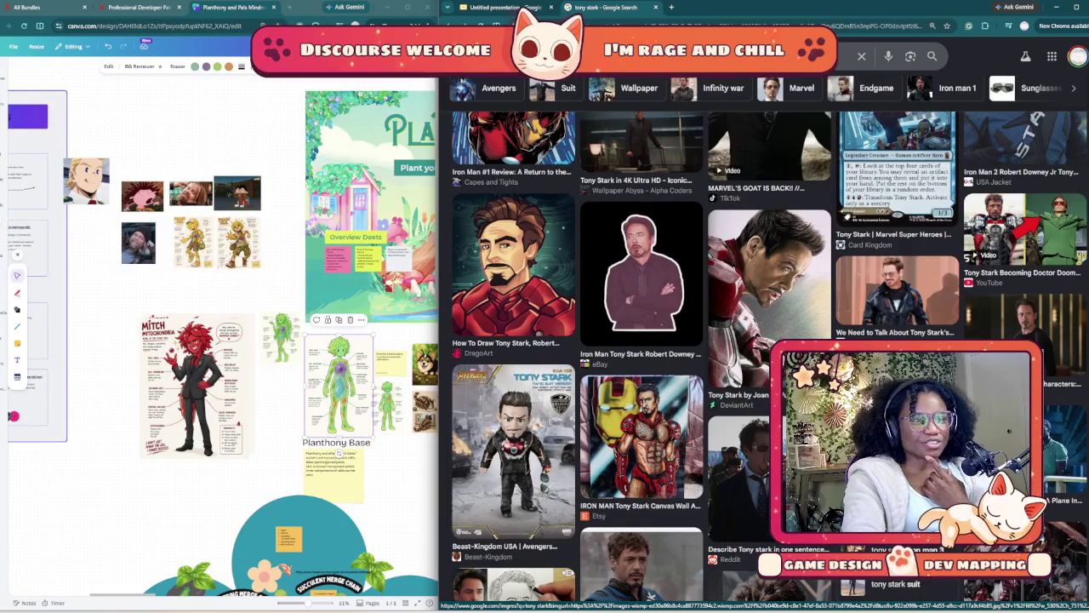
scroll(651, 596, "down", 1)
scroll(651, 596, "up", 1)
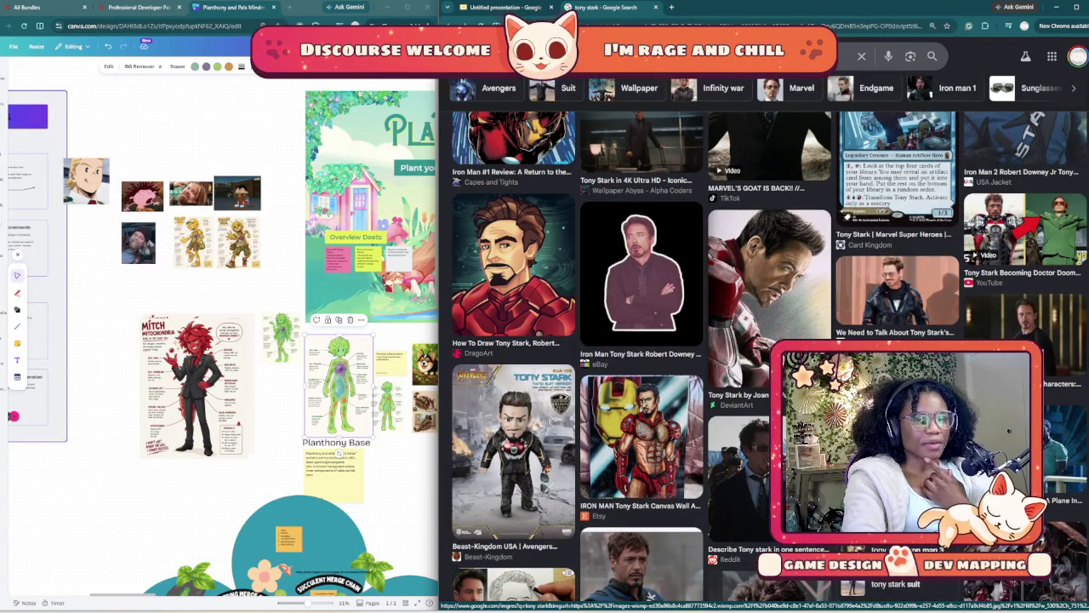
scroll(650, 595, "down", 1)
scroll(651, 596, "up", 2)
scroll(651, 596, "down", 2)
scroll(651, 596, "down", 2)
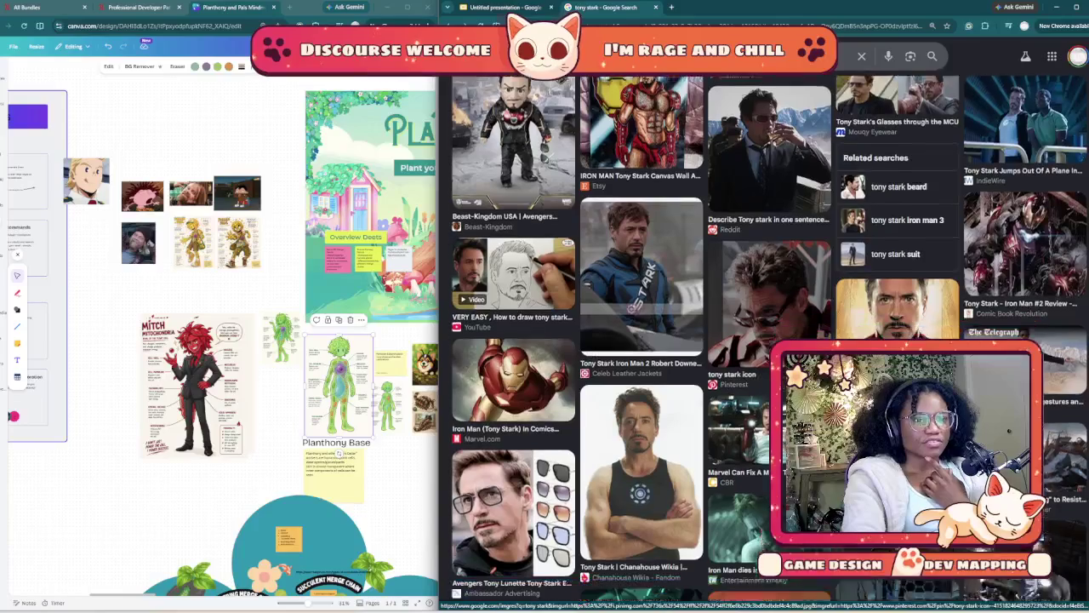
scroll(651, 595, "down", 1)
scroll(651, 596, "down", 1)
scroll(651, 595, "down", 2)
scroll(651, 595, "down", 1)
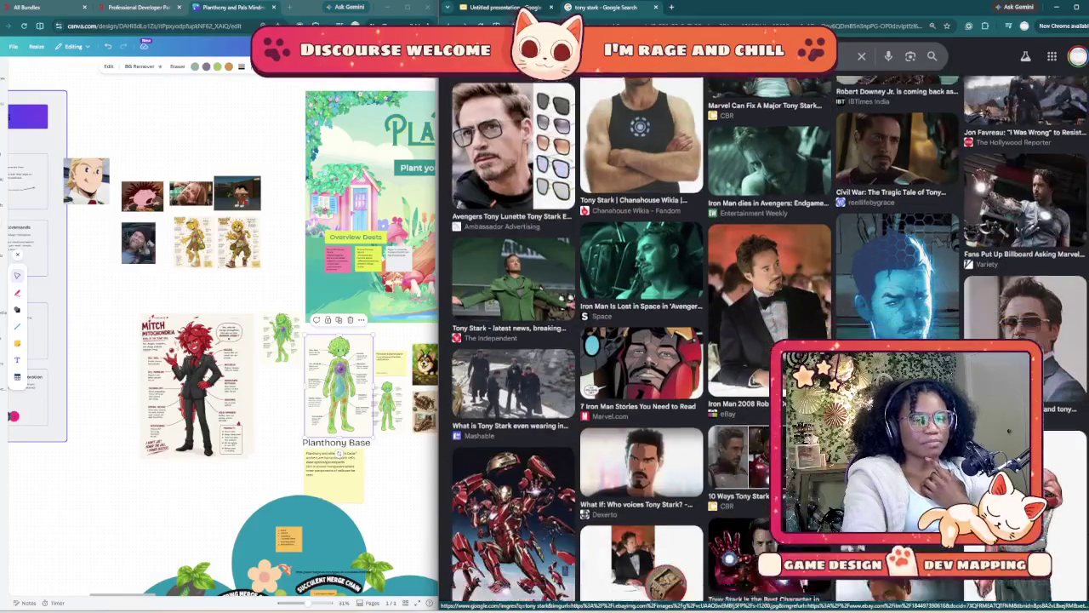
scroll(650, 595, "down", 1)
scroll(651, 596, "down", 2)
scroll(651, 596, "down", 3)
scroll(651, 596, "up", 1)
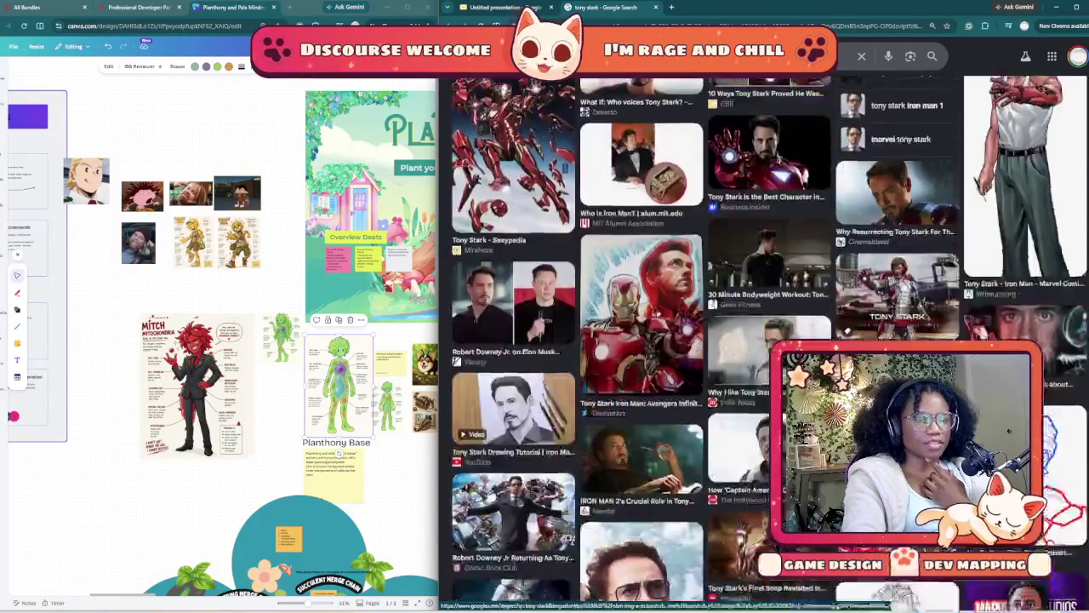
scroll(651, 596, "down", 2)
scroll(651, 596, "down", 1)
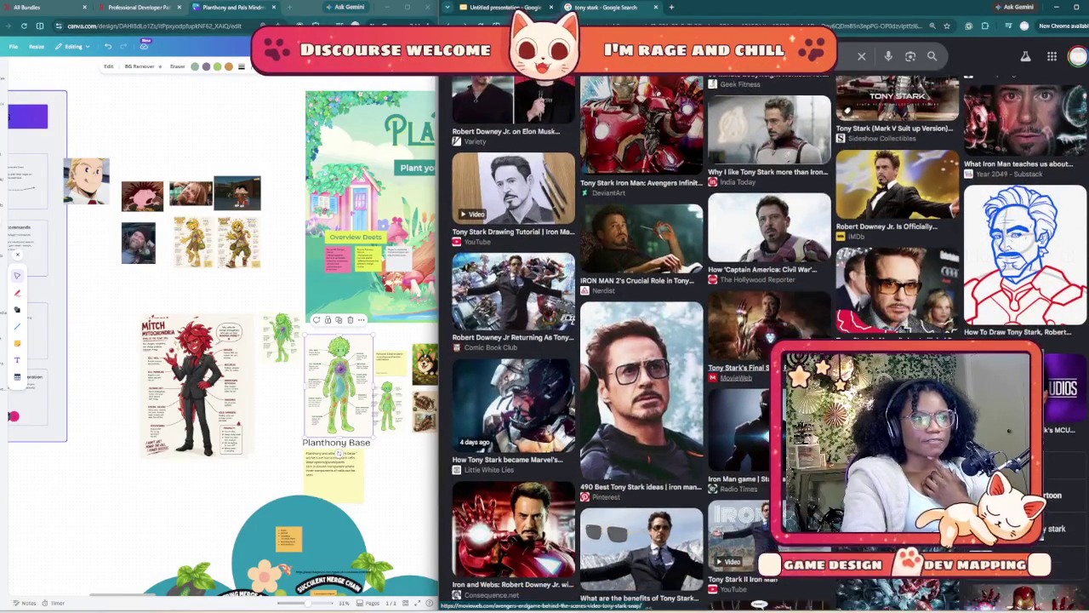
scroll(651, 596, "down", 1)
scroll(651, 596, "down", 2)
scroll(651, 595, "down", 1)
scroll(651, 595, "down", 1)
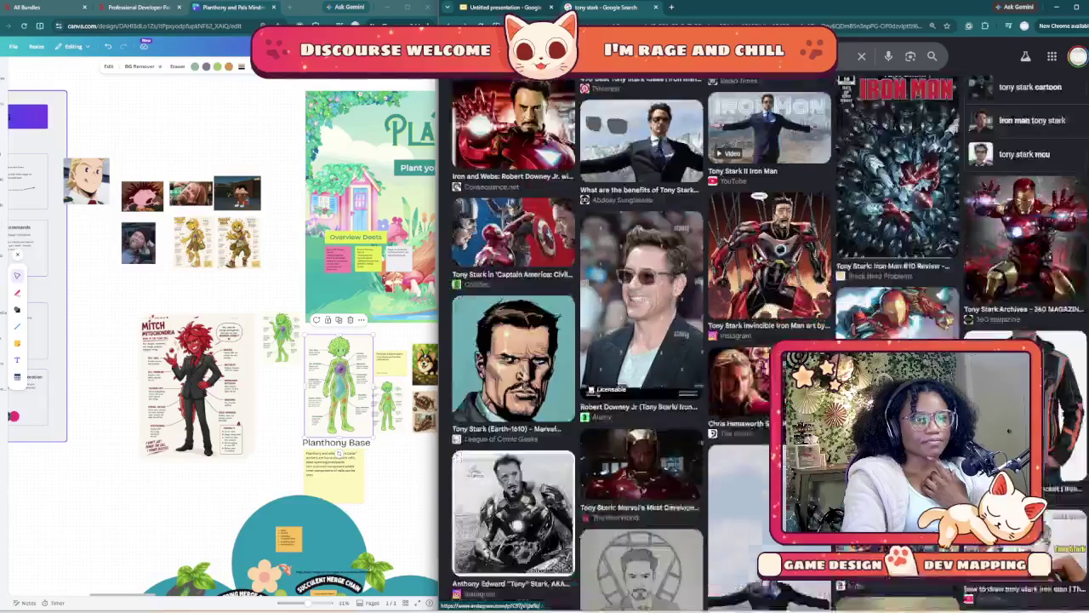
scroll(651, 596, "down", 1)
scroll(651, 596, "down", 1)
scroll(651, 596, "down", 1)
scroll(651, 595, "down", 1)
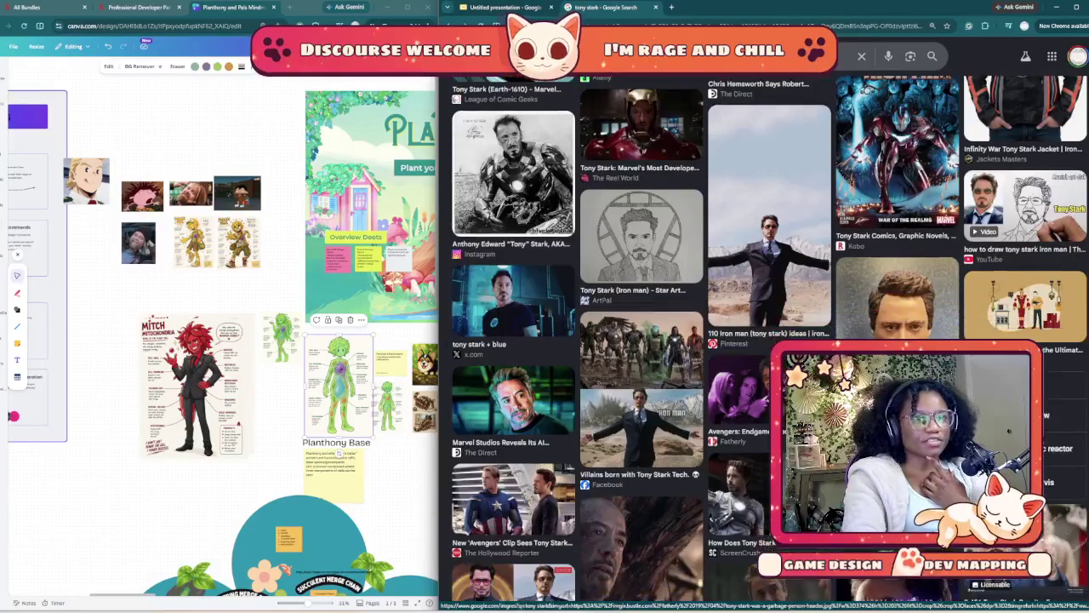
scroll(651, 595, "down", 1)
scroll(650, 595, "down", 2)
scroll(651, 595, "down", 1)
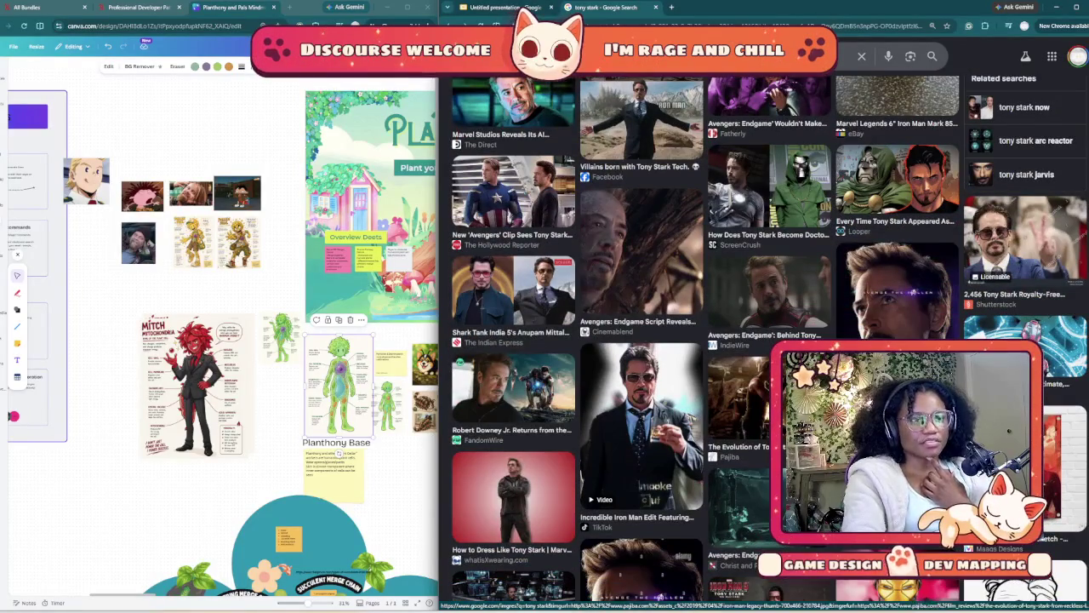
scroll(736, 392, "down", 3)
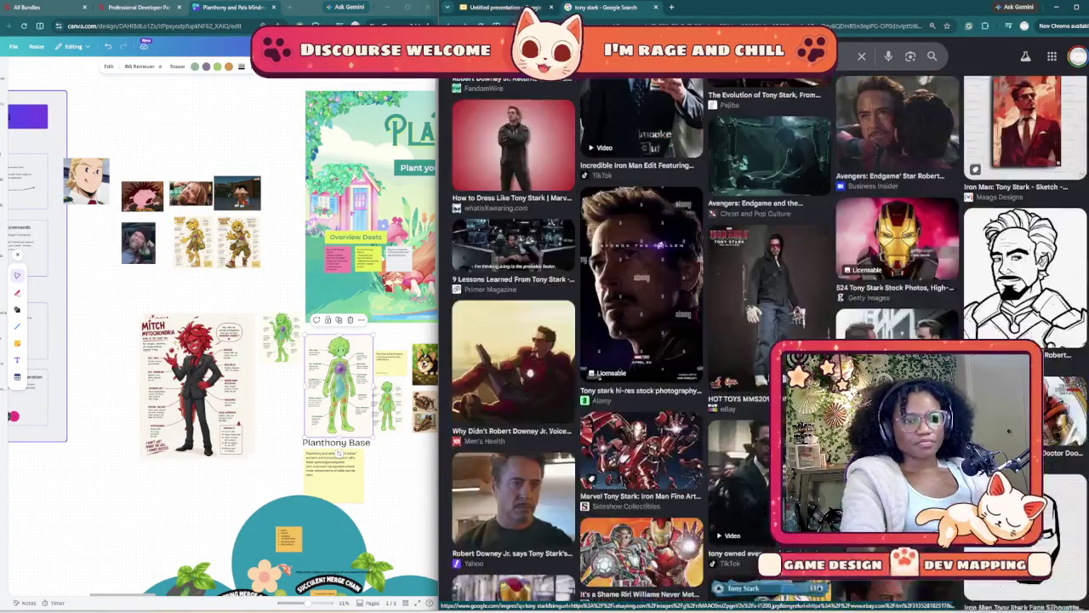
scroll(736, 391, "down", 3)
scroll(736, 391, "down", 3)
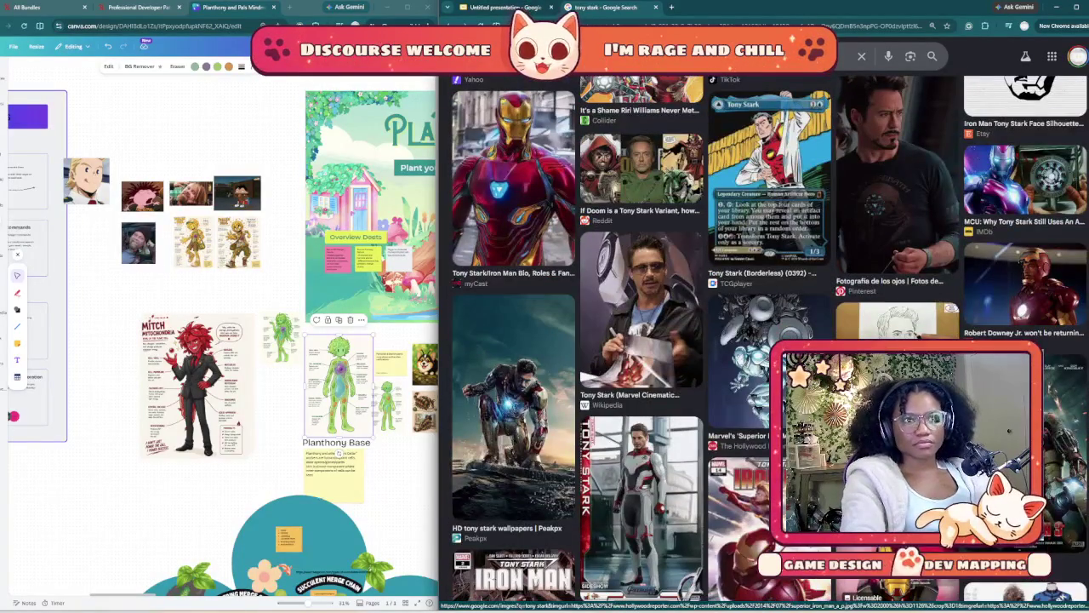
scroll(766, 340, "up", 1)
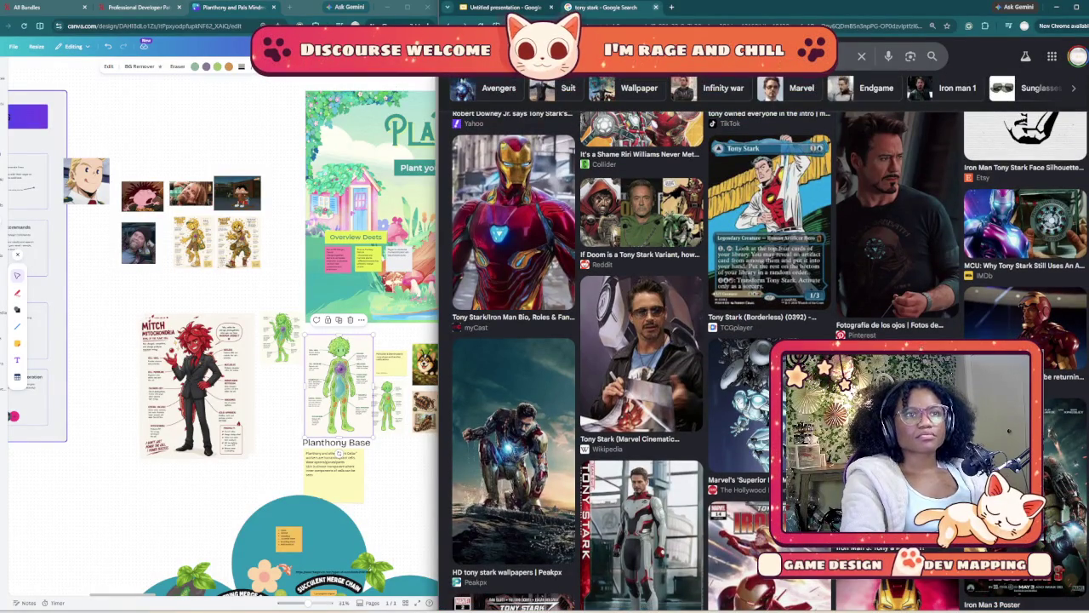
- Back in the presentation, step through the inspo slides and settle on Planthony Style Inspo
left_click(502, 7)
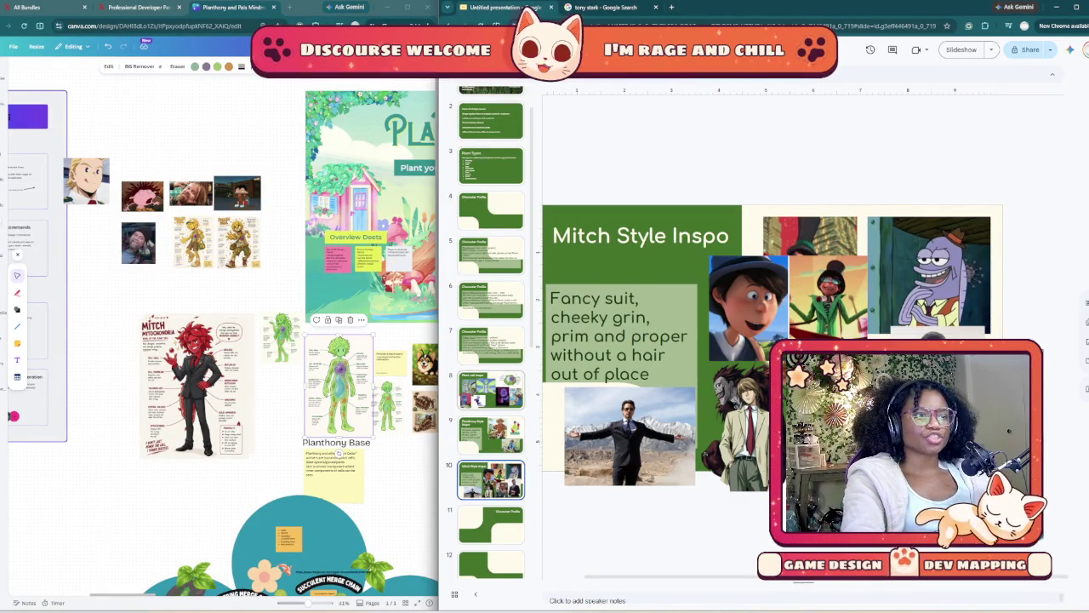
key("Up")
key("Up")
key("Down")
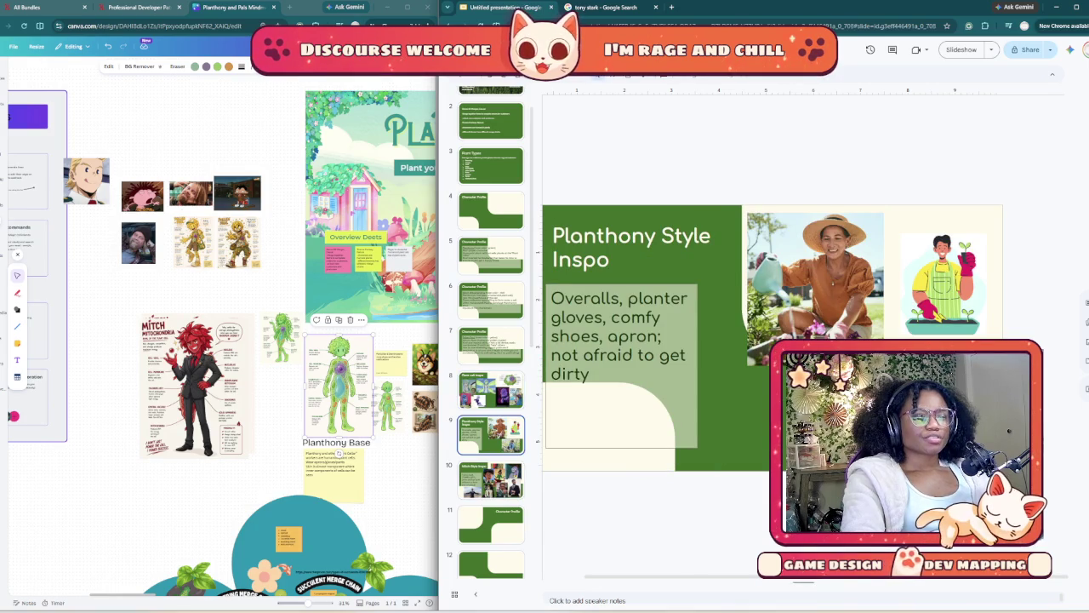
key("Down")
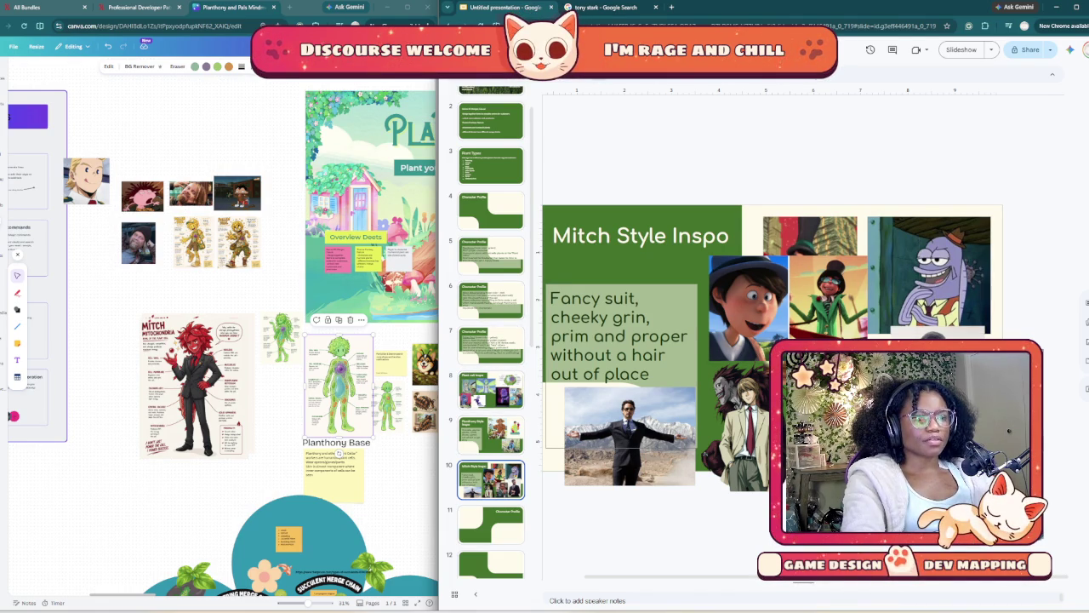
key("Up")
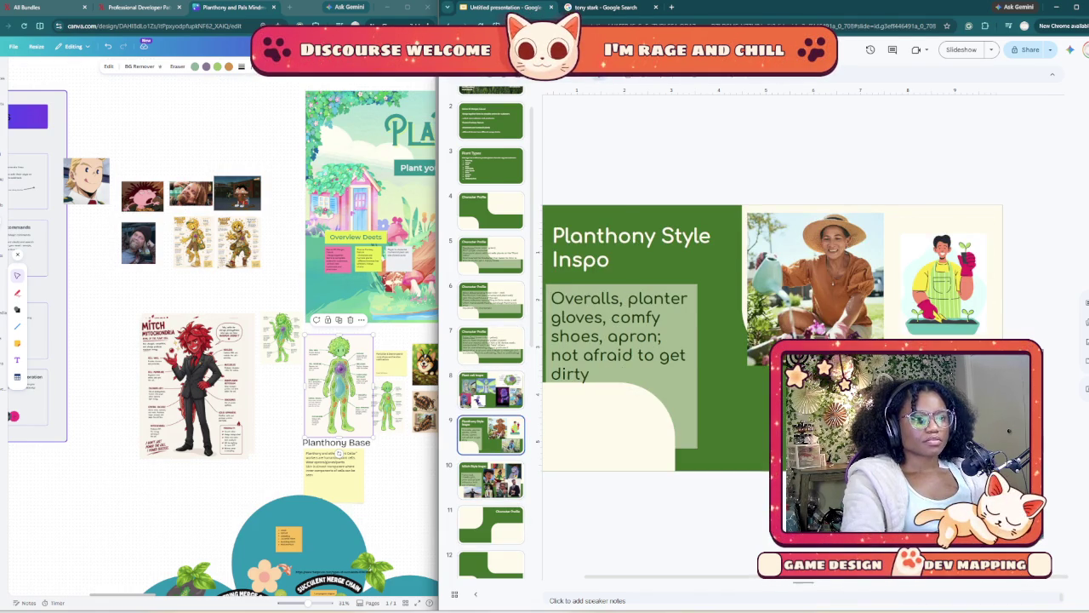
- Duplicate the Planthony Style Inspo slide and change the copy's title to 'Pollen Paul Style Inspo'
right_click(487, 148)
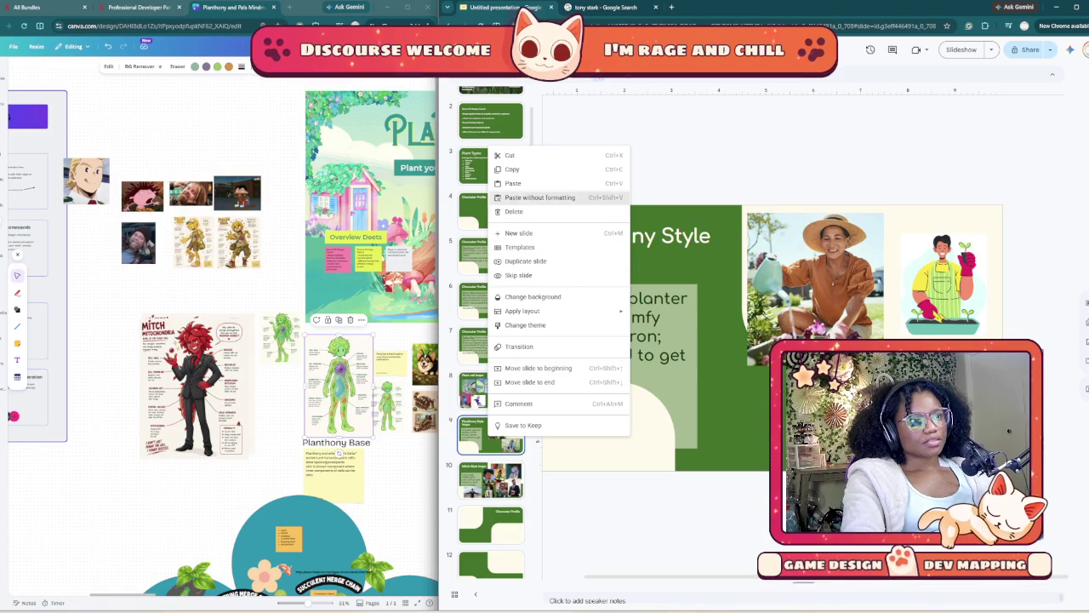
left_click(523, 260)
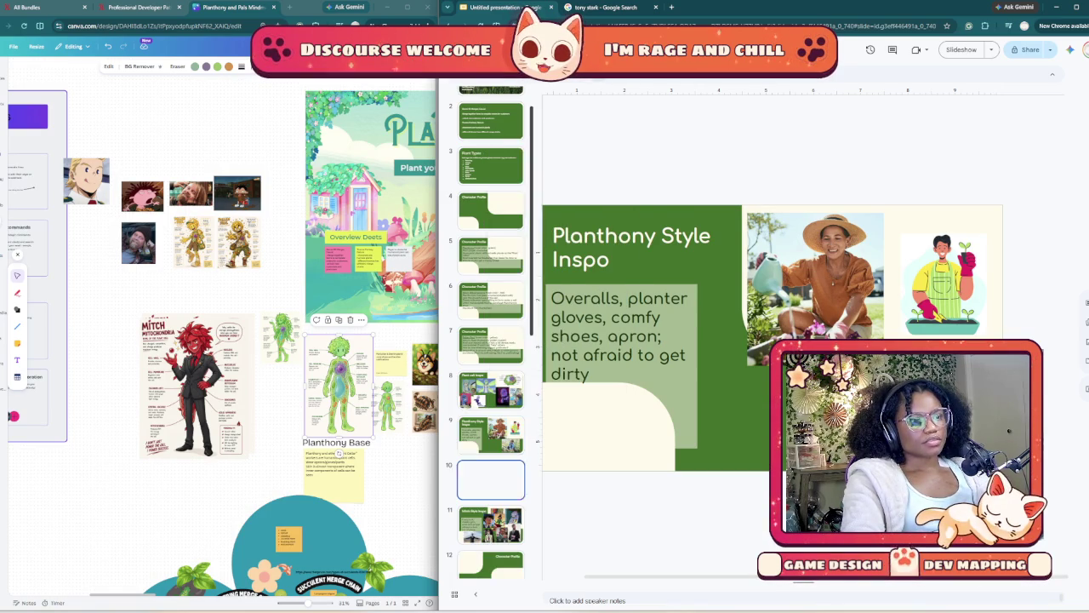
left_click(619, 236)
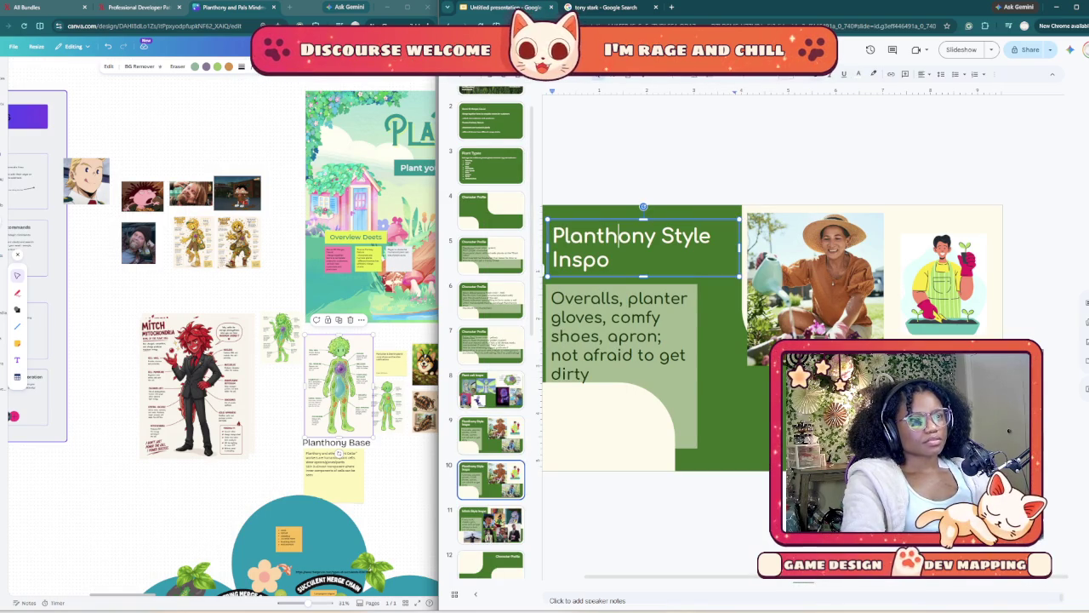
key("ctrl+a")
left_click(631, 236)
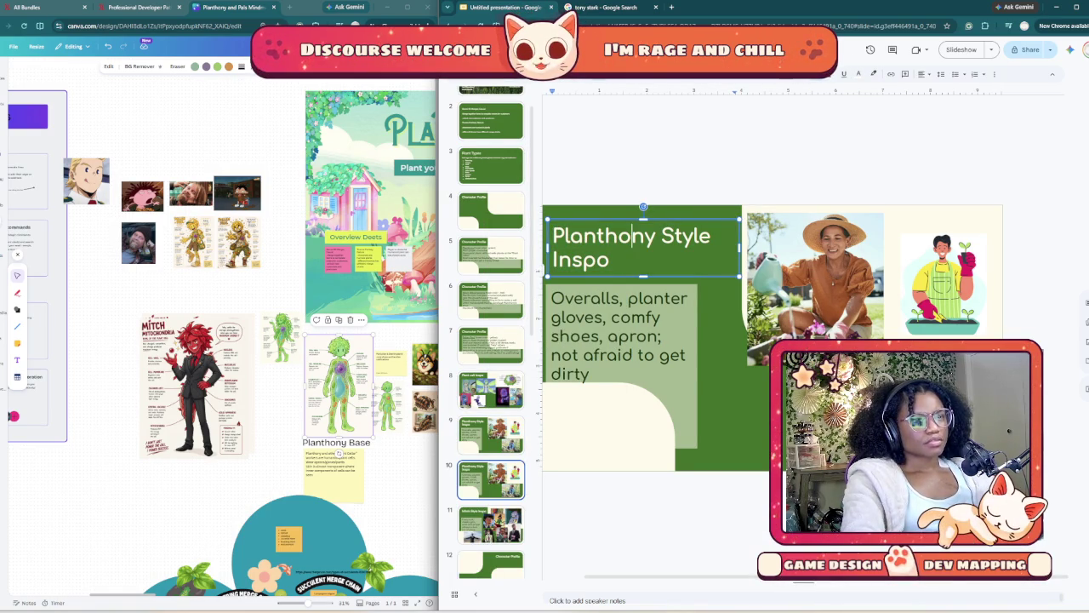
double_click(632, 236)
type("Pau")
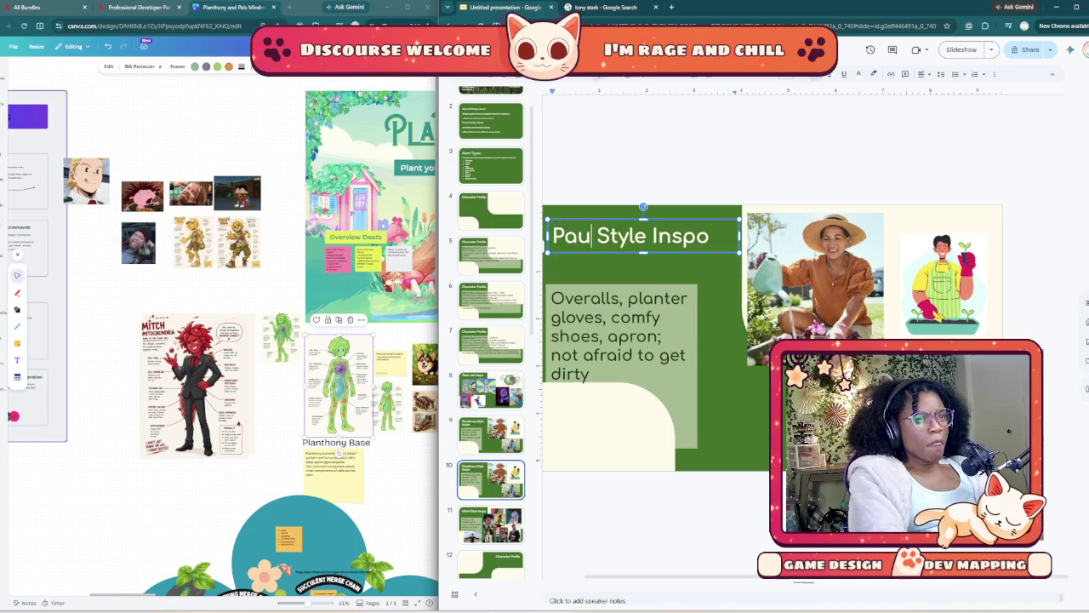
type("l")
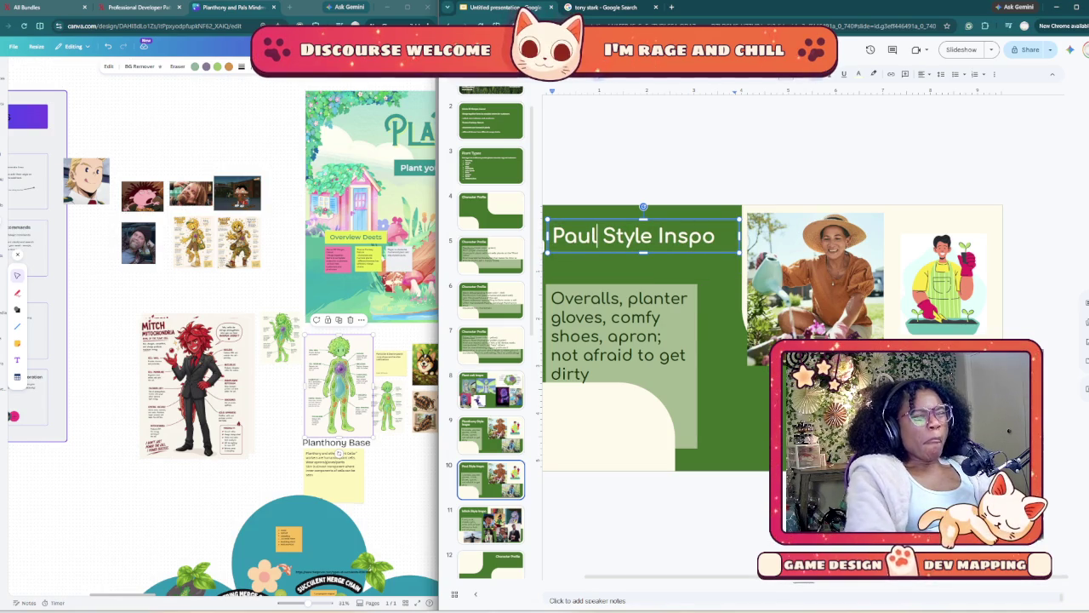
key("Home")
type("P")
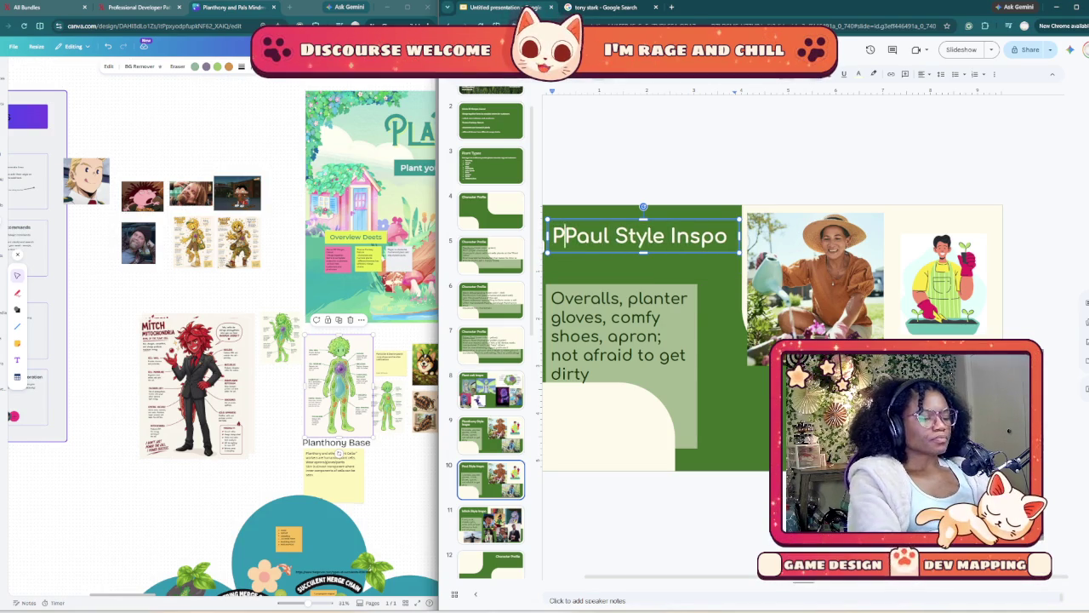
type("ollen")
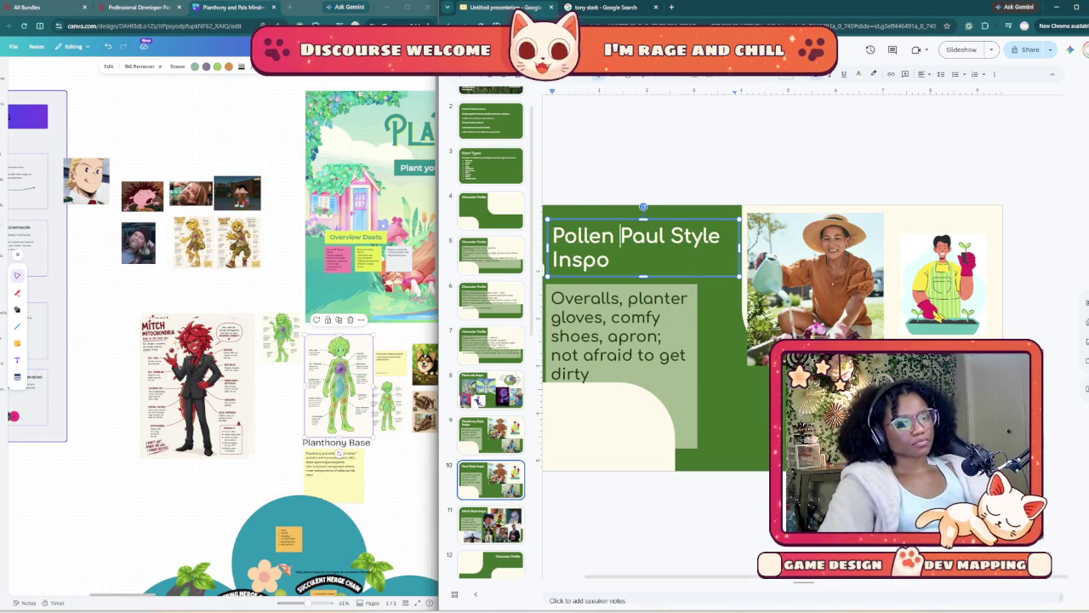